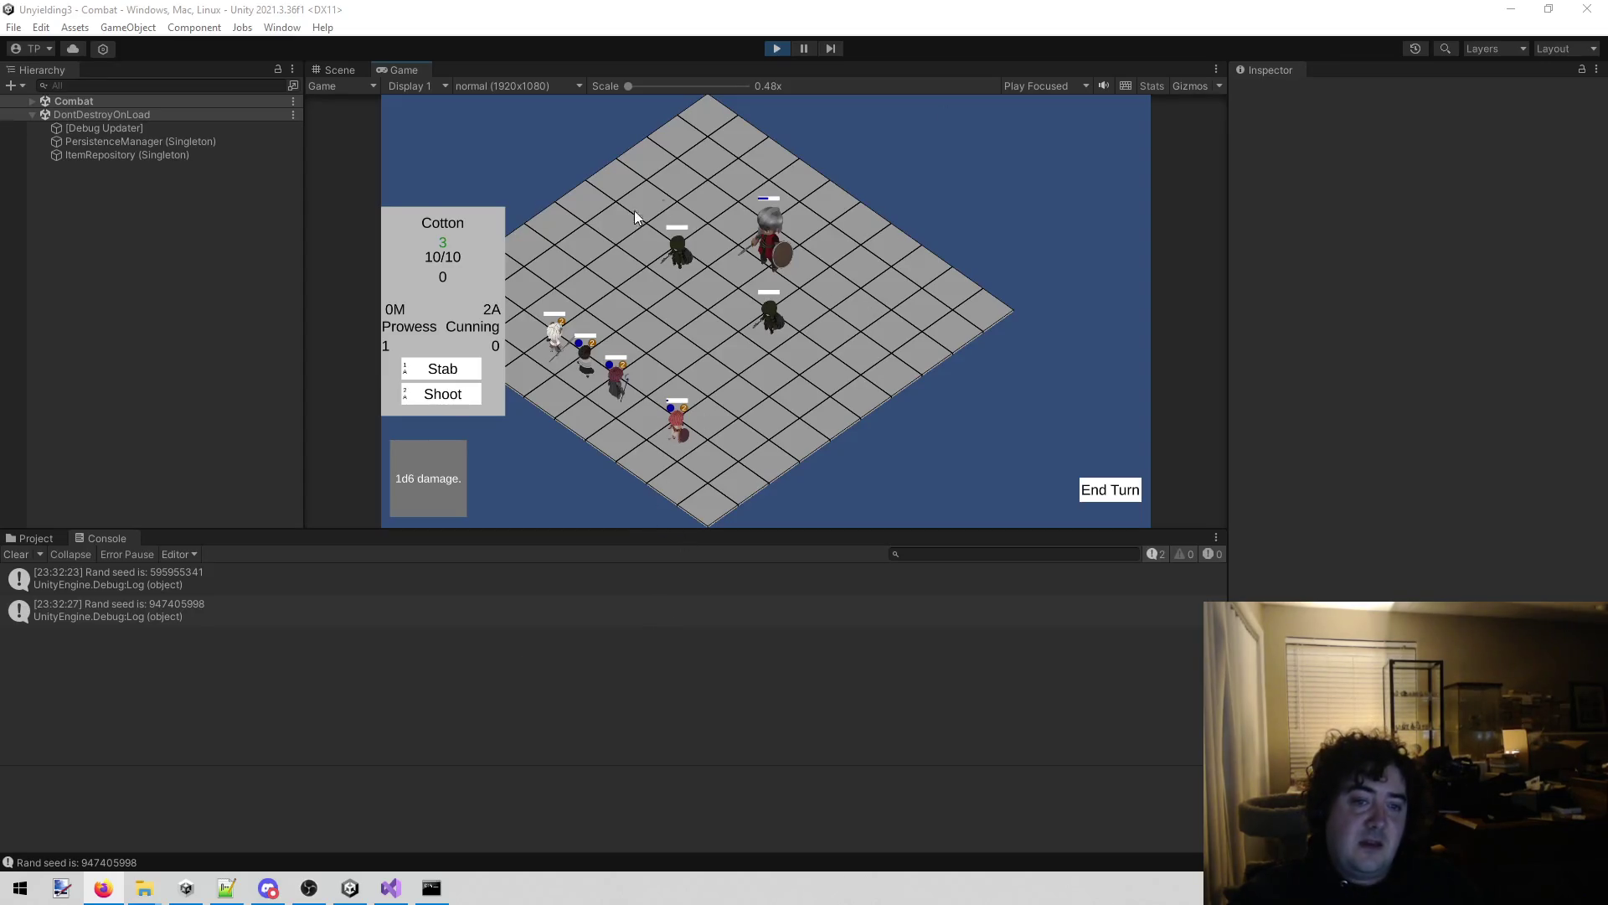
Stop and restart play mode so the Combat scene runs with the reloaded scripts.
click(774, 48)
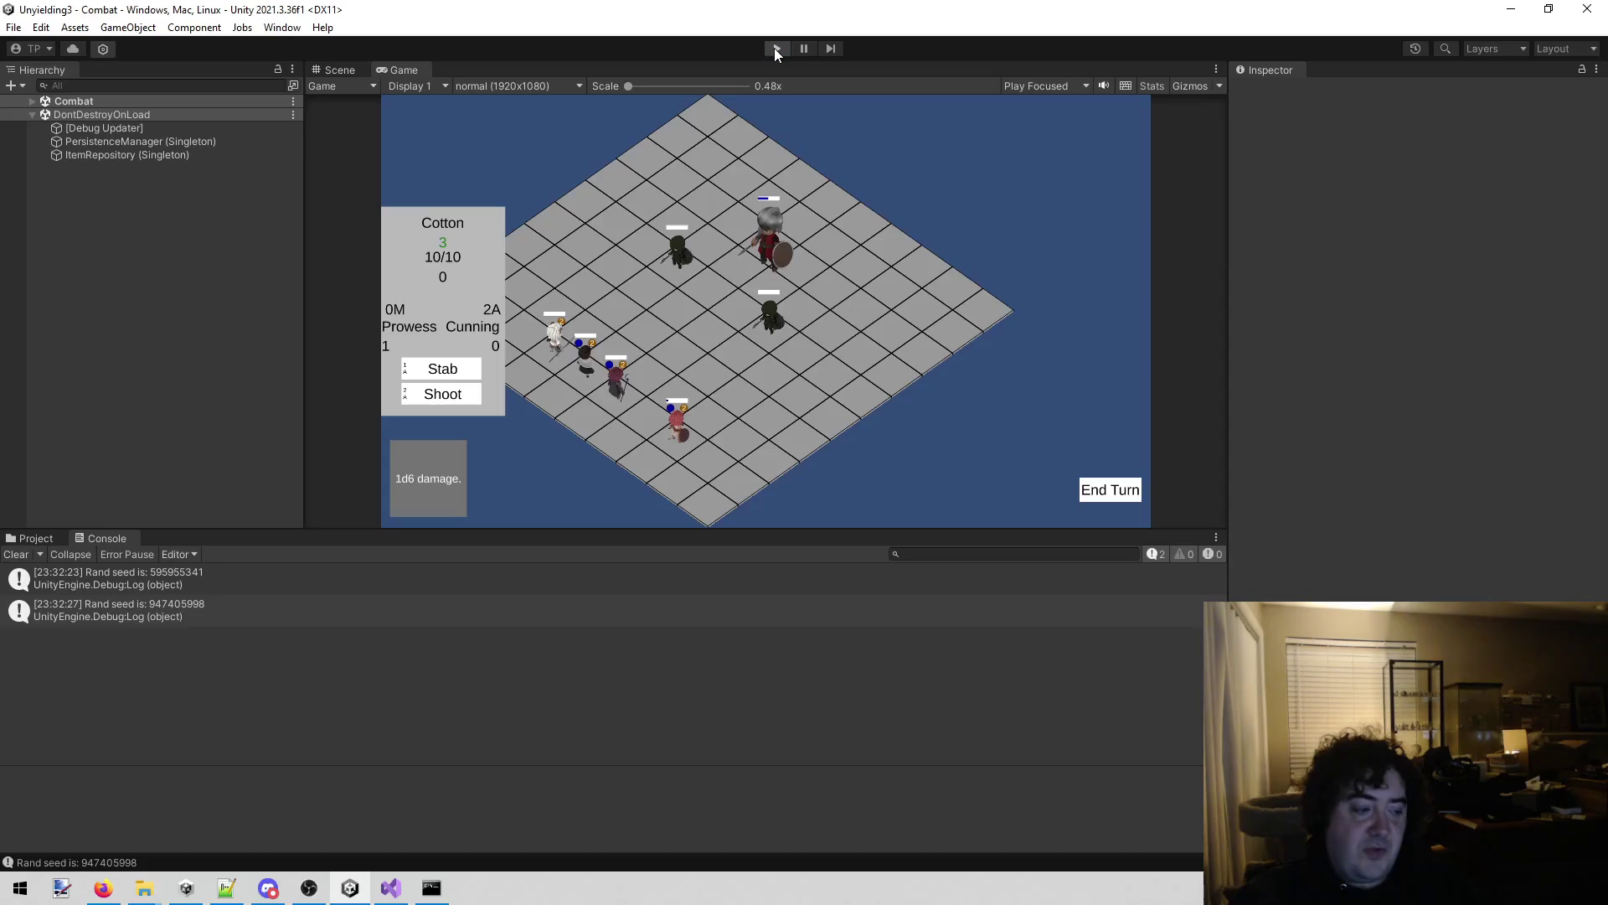
click(774, 48)
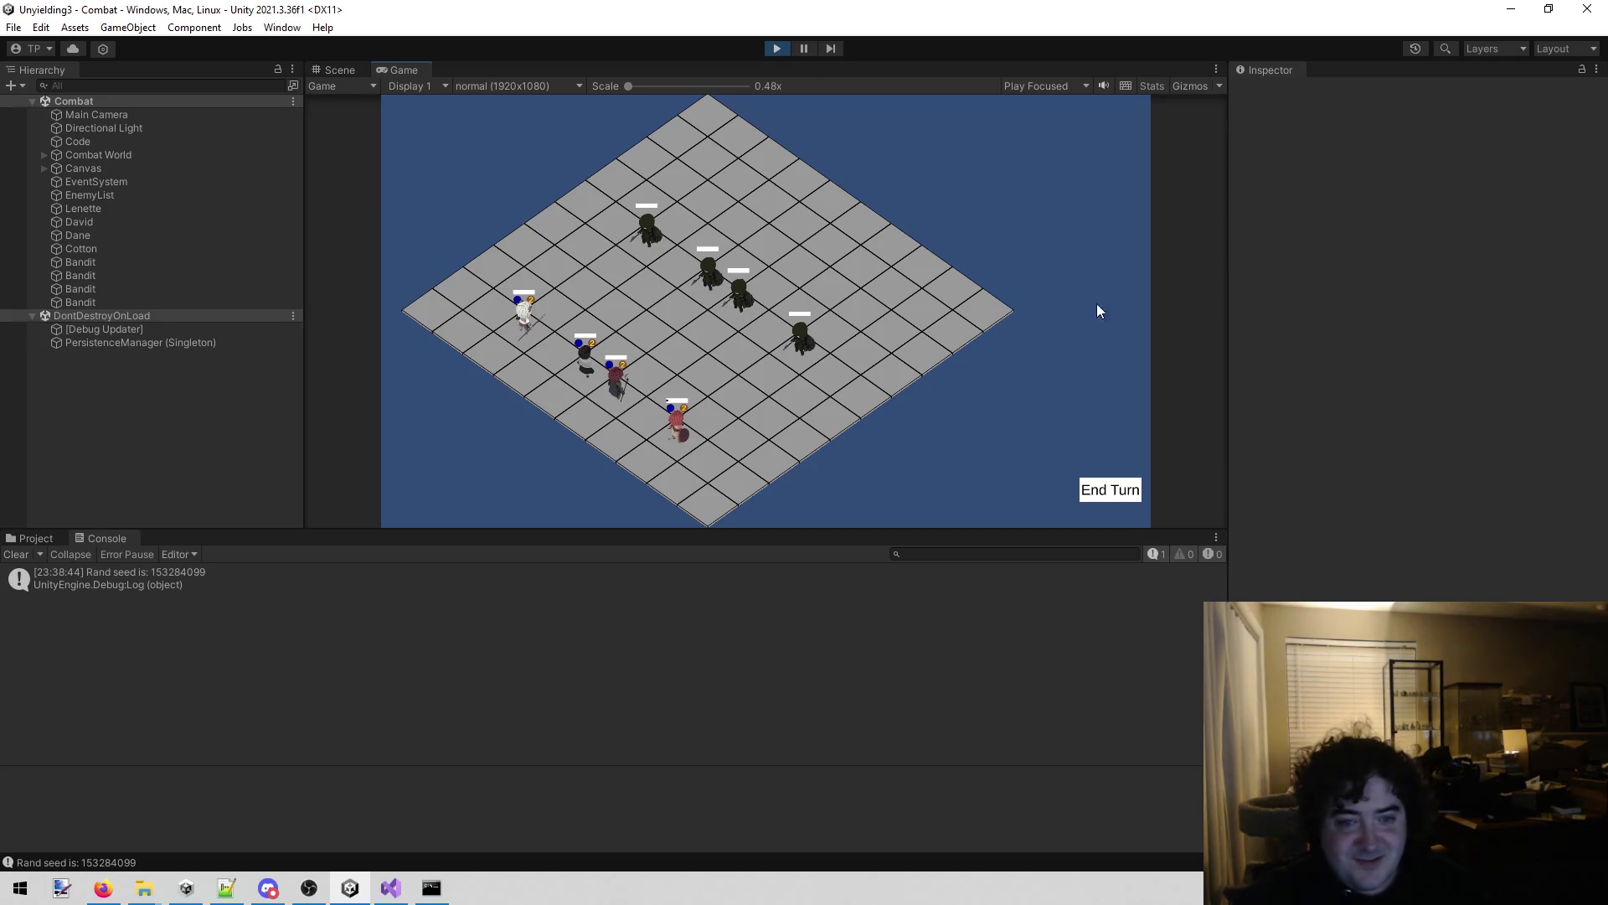
Win the current battle and continue to the next encounter with the shielded guard.
click(821, 406)
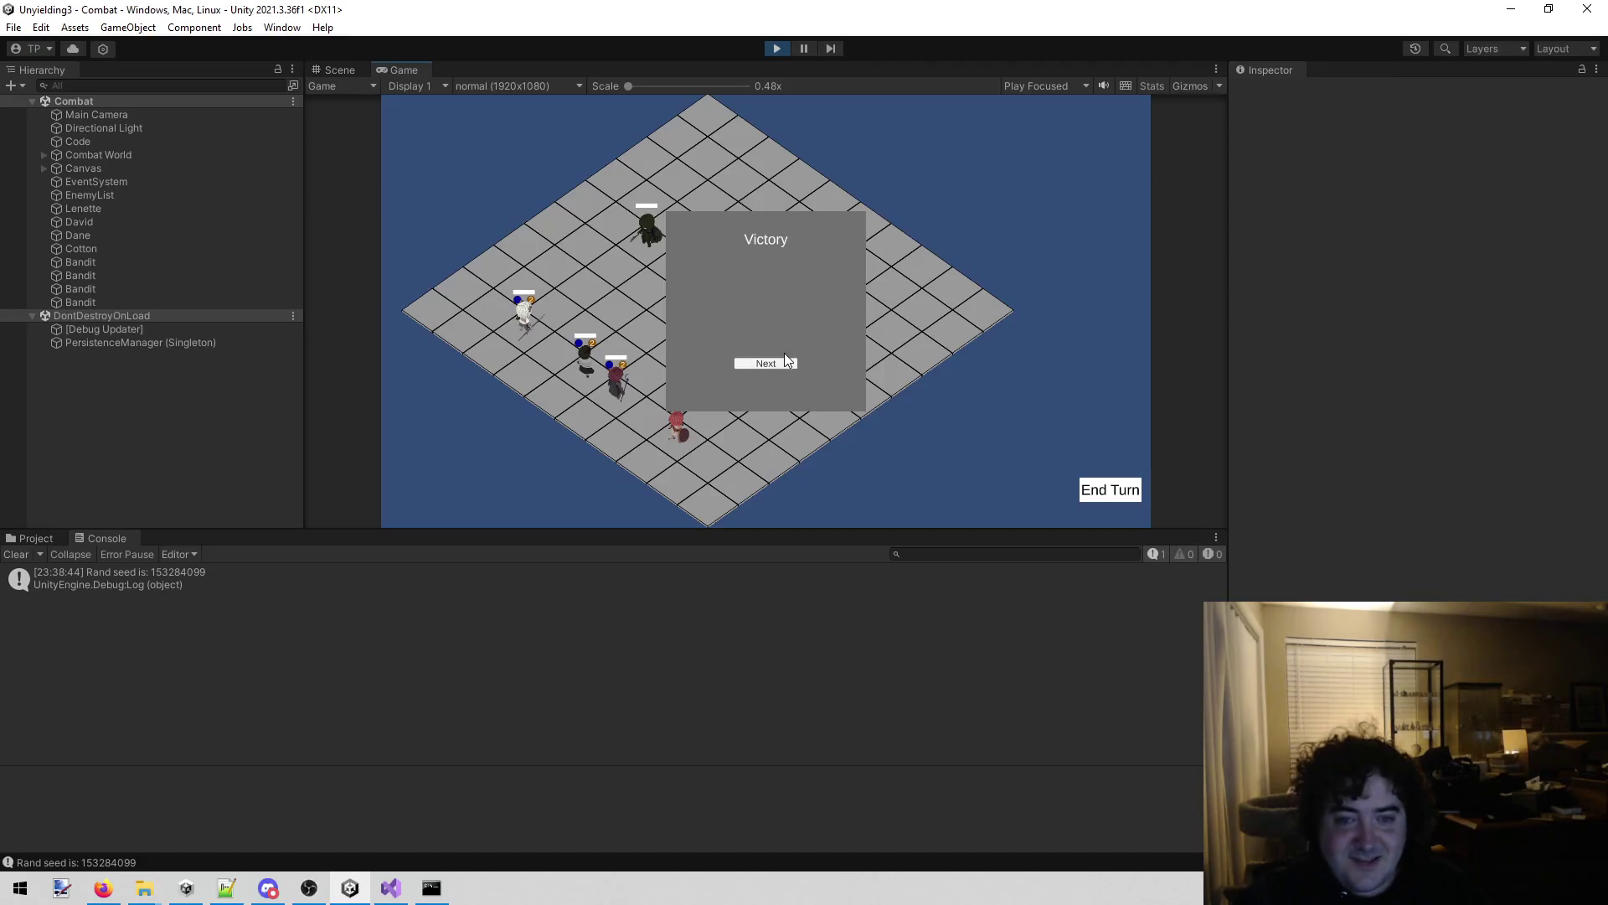
click(776, 364)
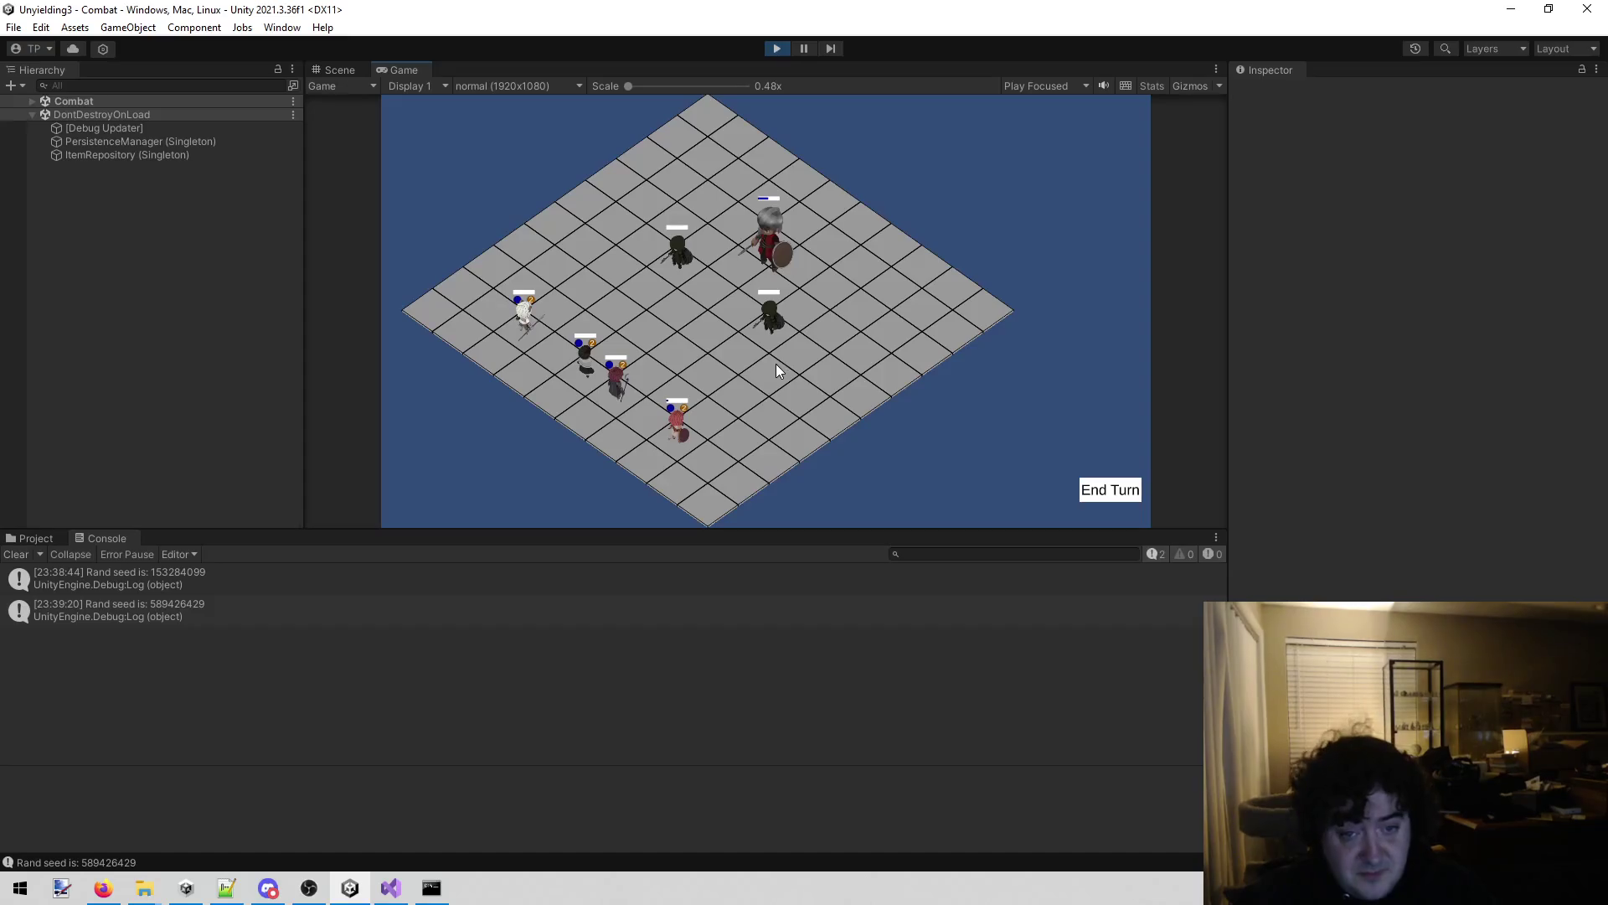
Move Lenette beside the bandit and hit it with Full swing.
click(684, 440)
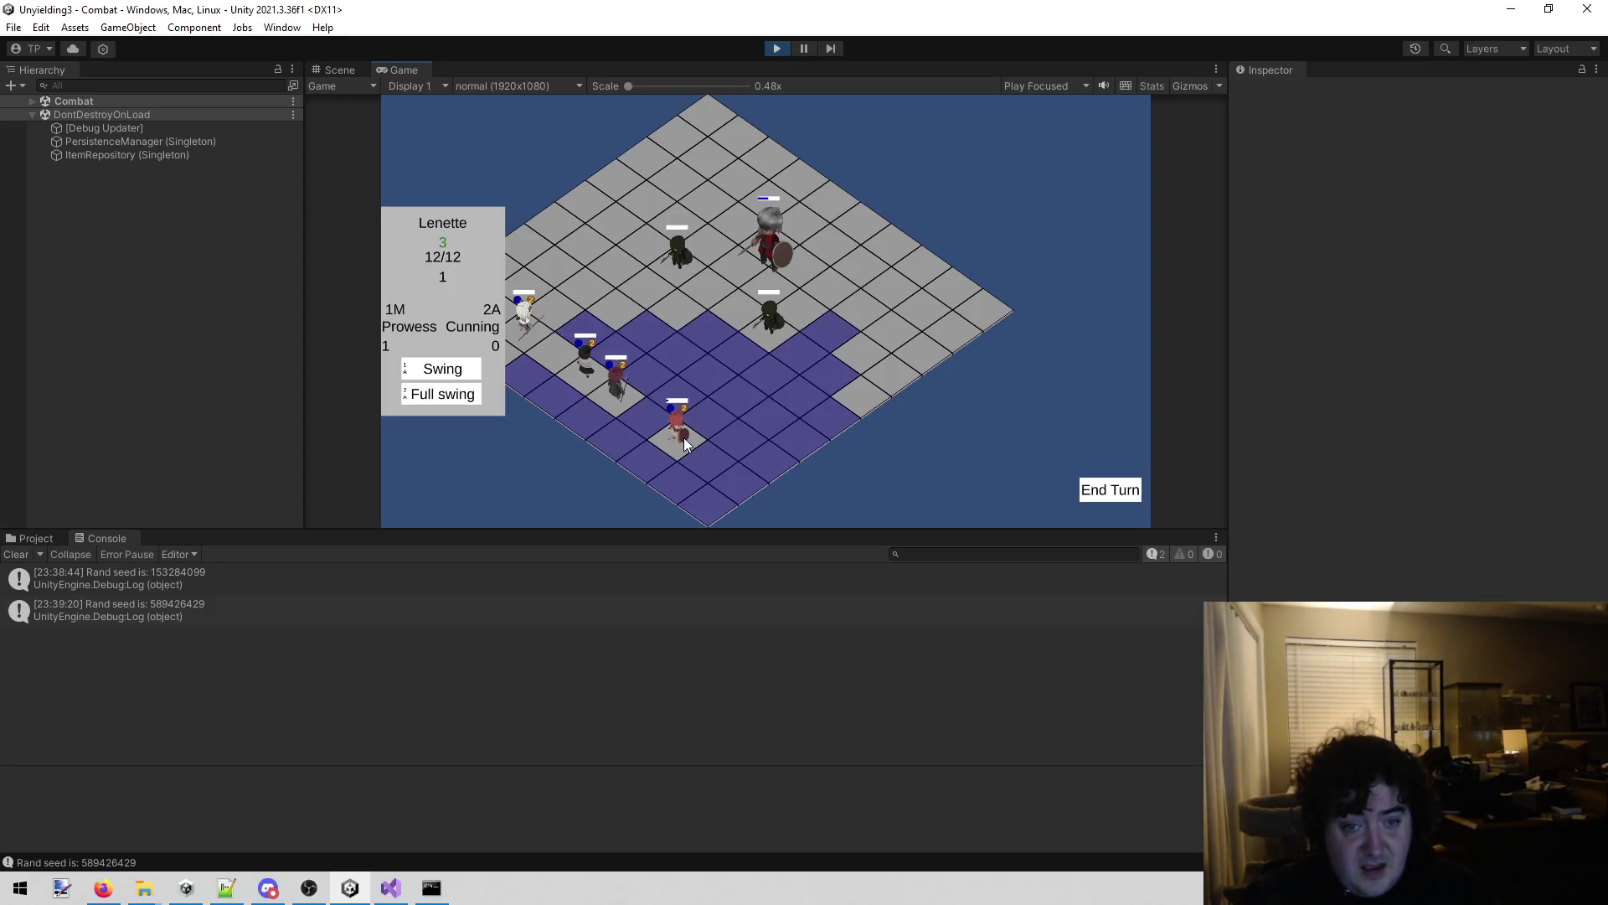
click(787, 363)
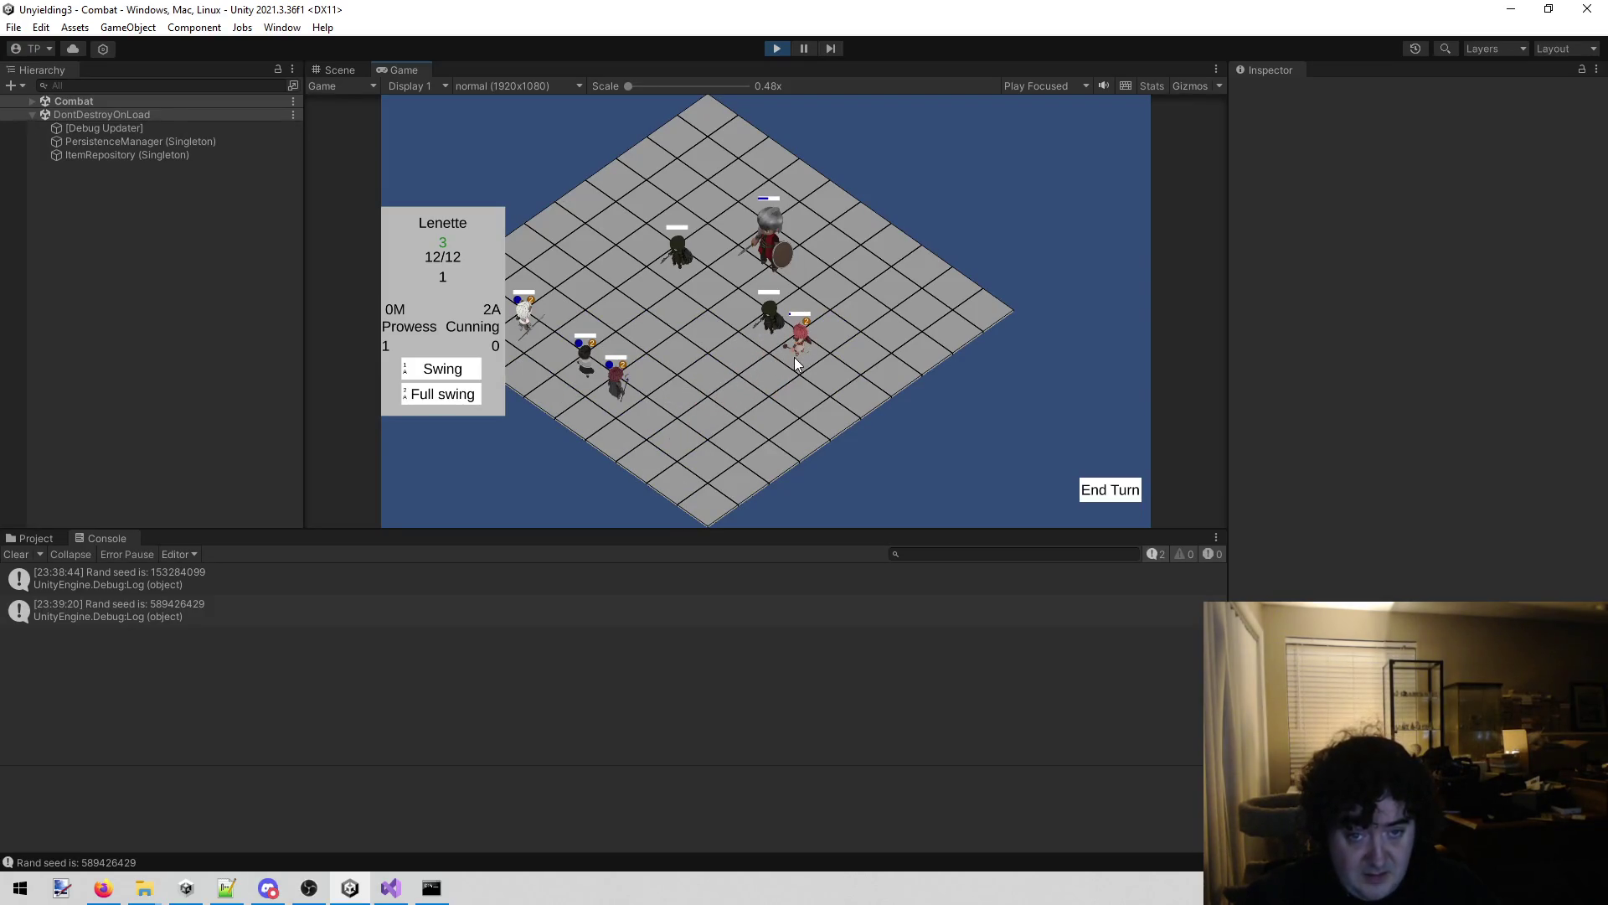
click(469, 396)
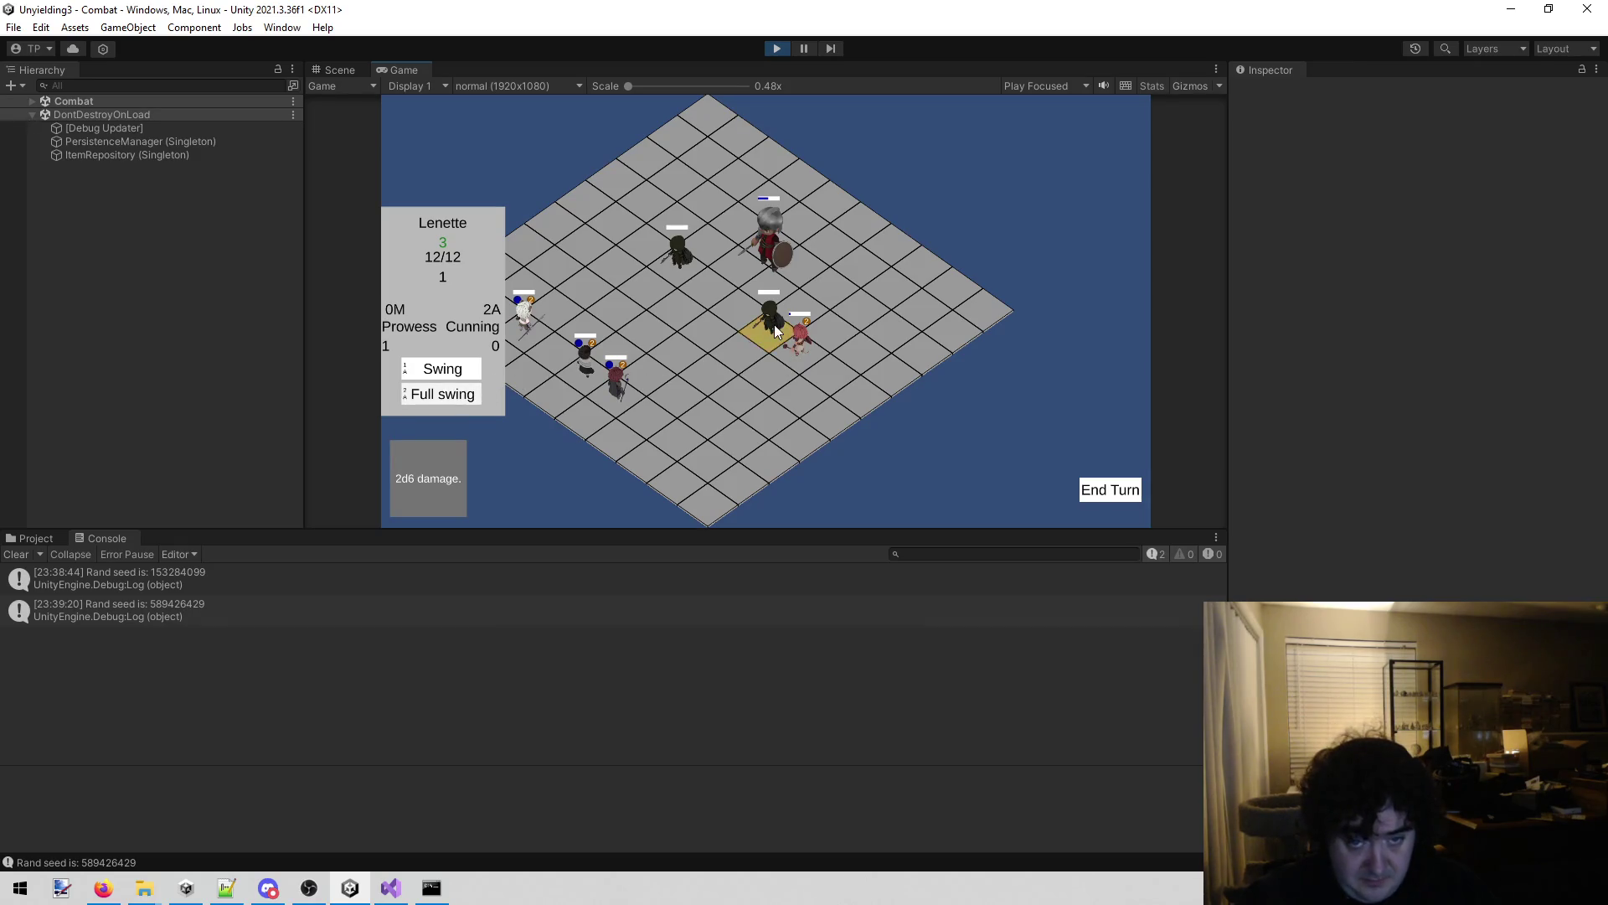
click(774, 324)
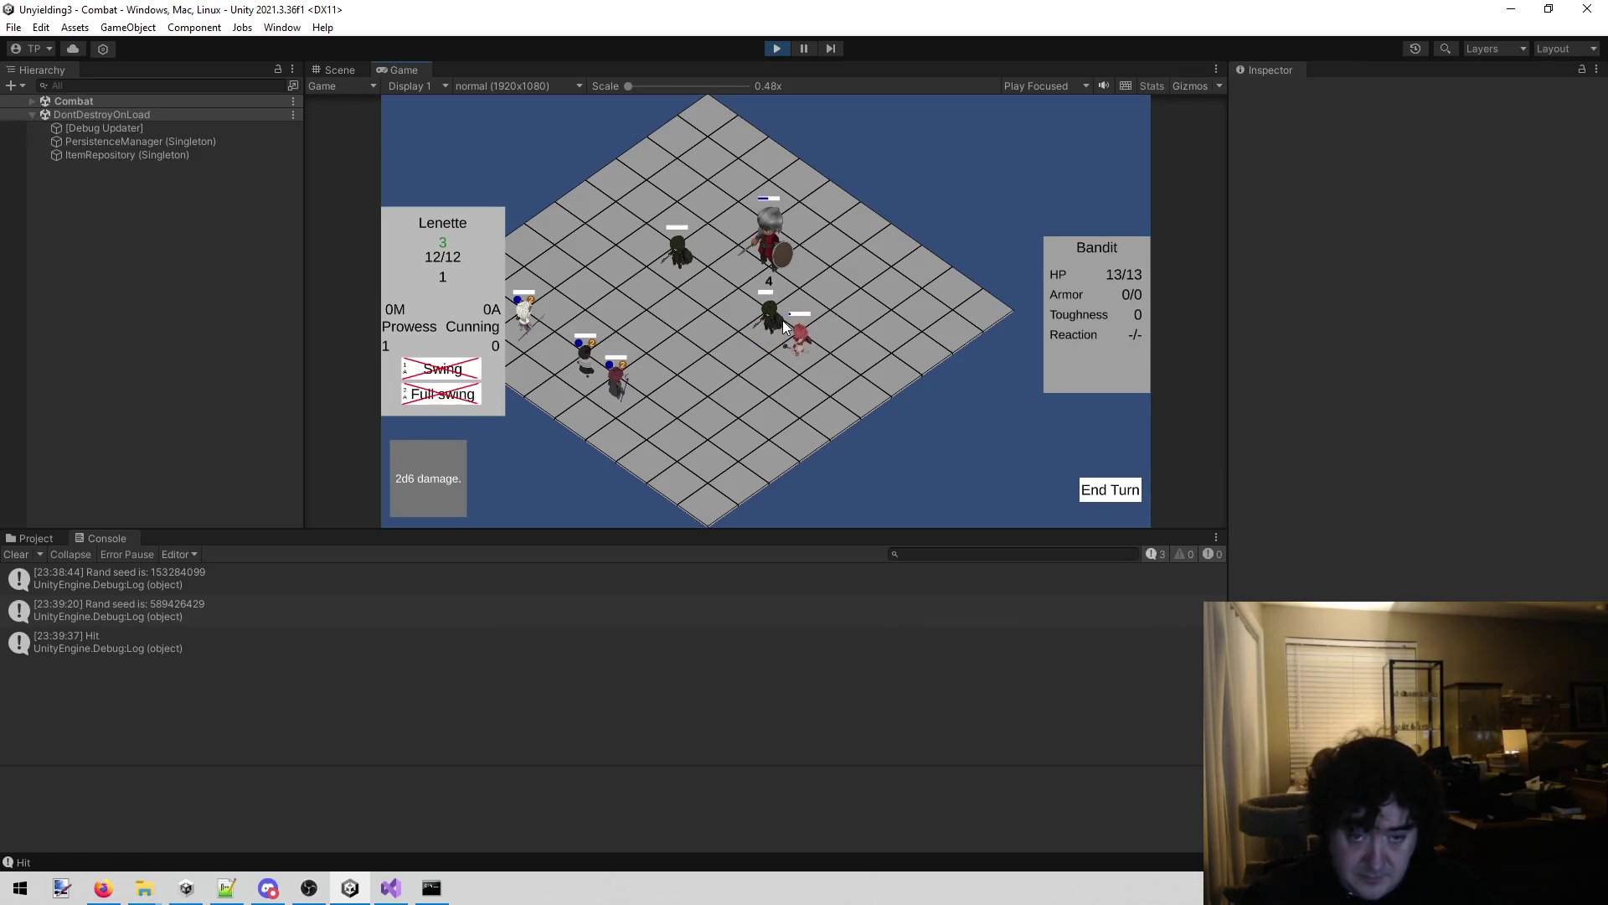
Move David toward the enemies, attack, and reveal the Guard's upcoming action card.
click(617, 383)
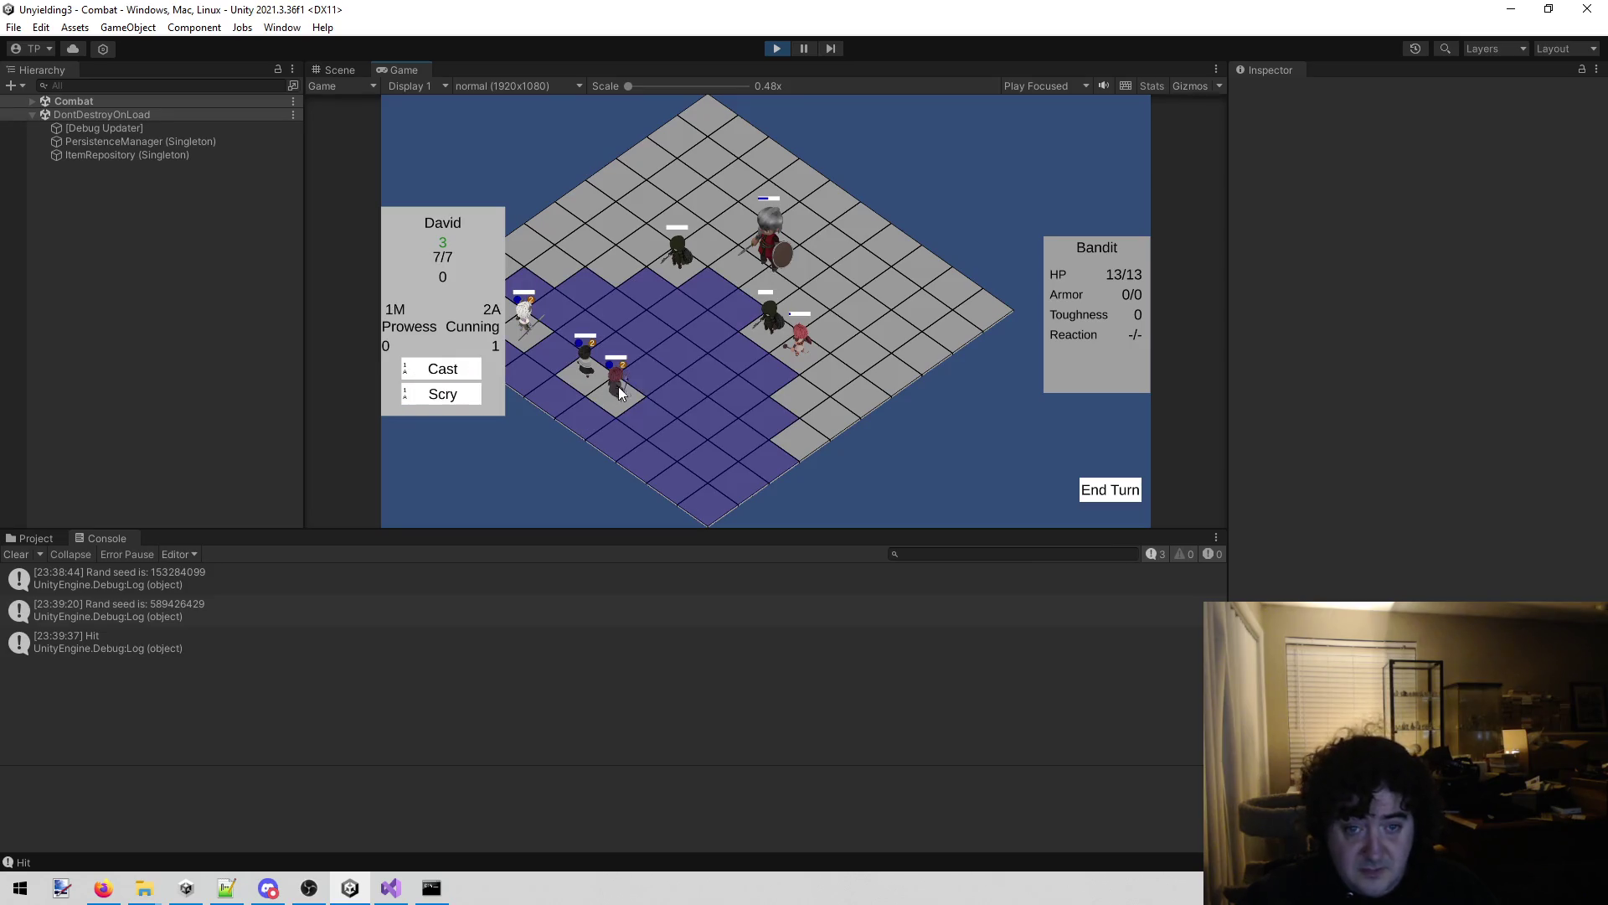
click(730, 380)
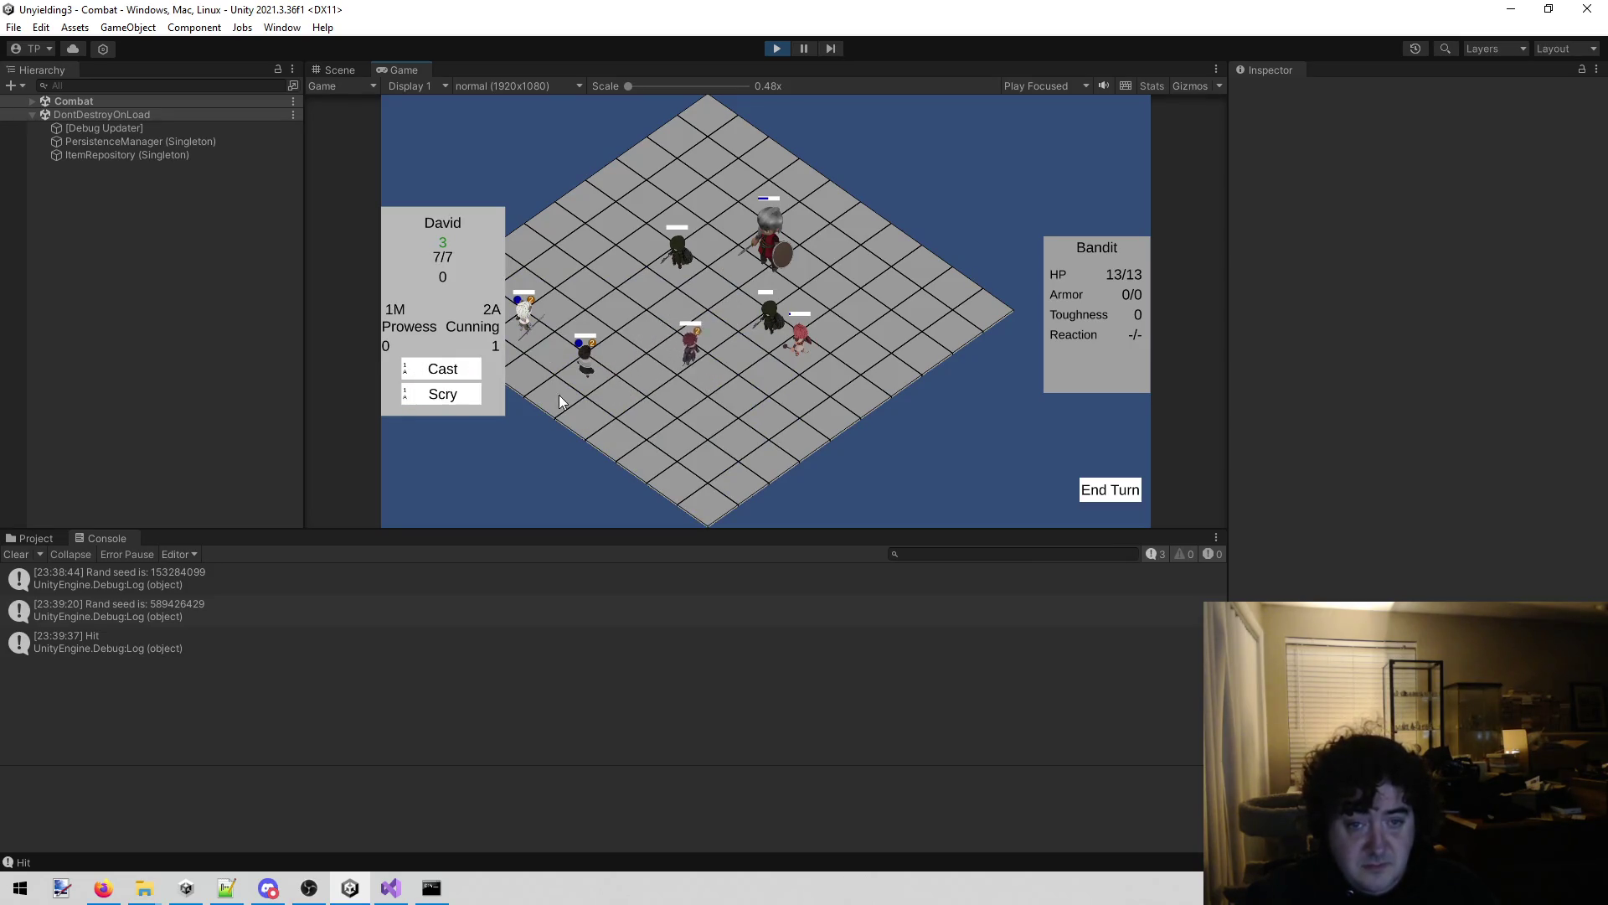
click(776, 335)
click(771, 265)
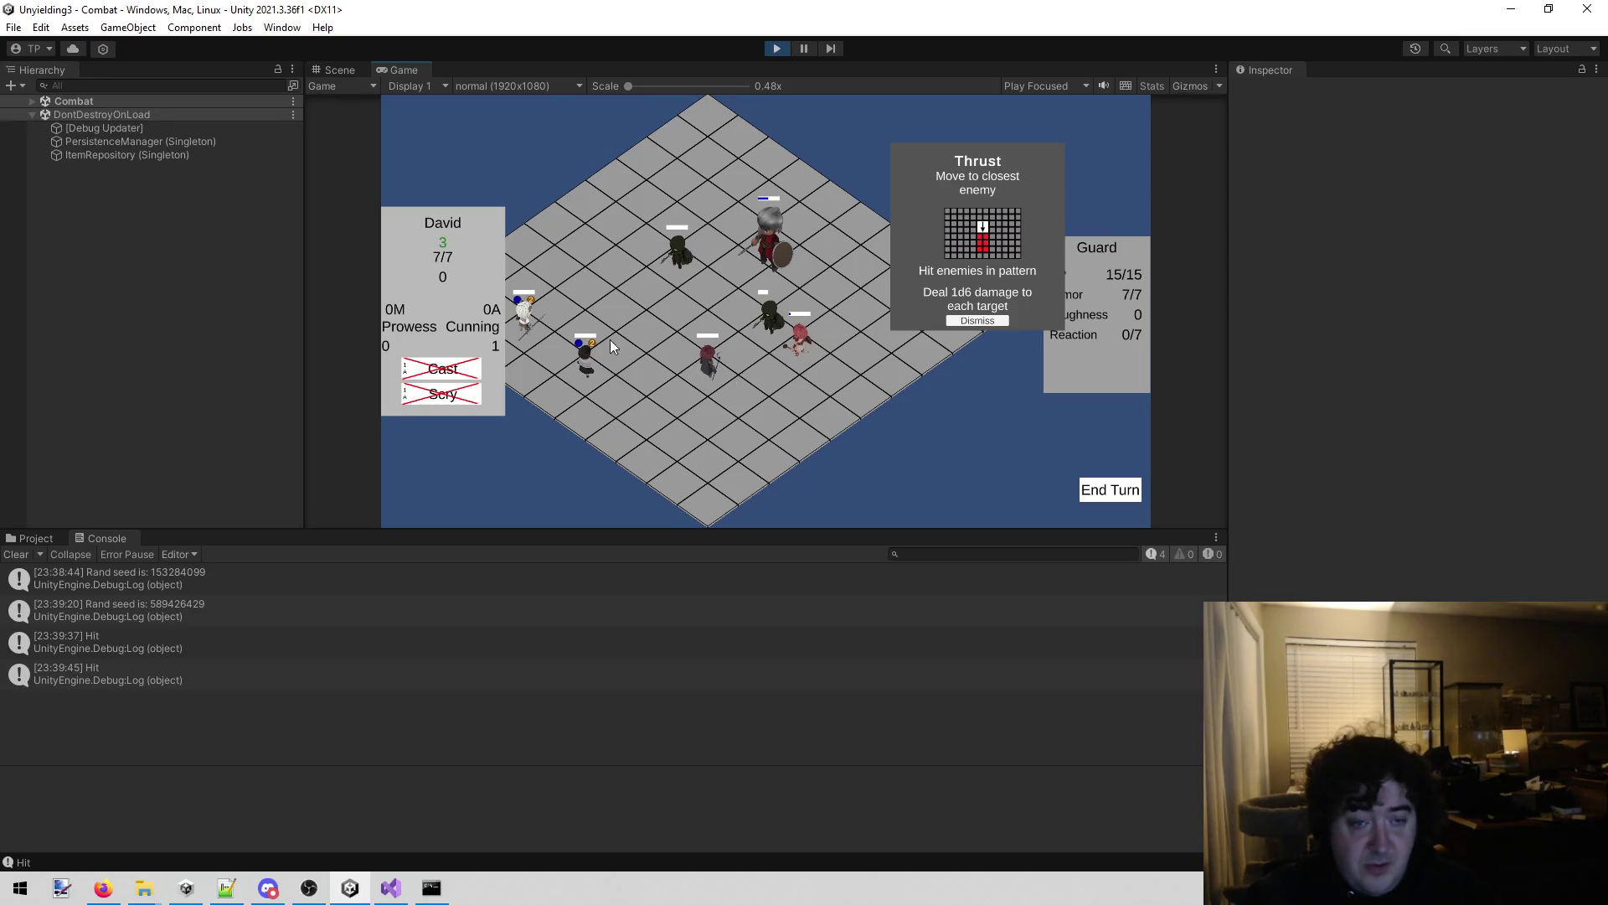
Move Dane up beside the bandit and Bonk it.
click(591, 366)
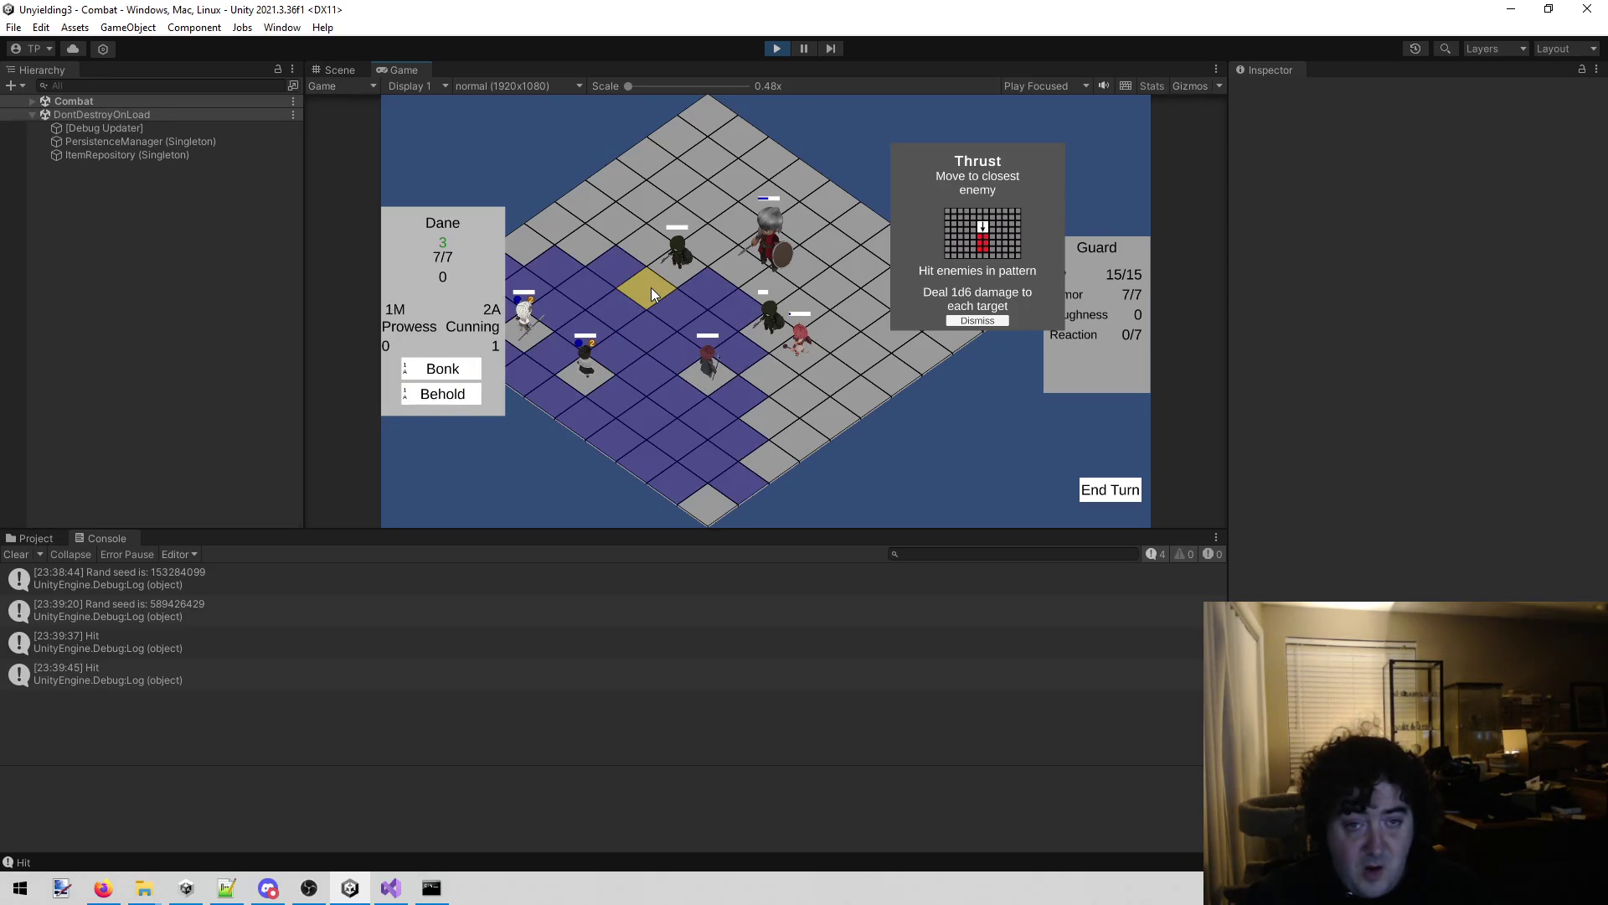
click(651, 289)
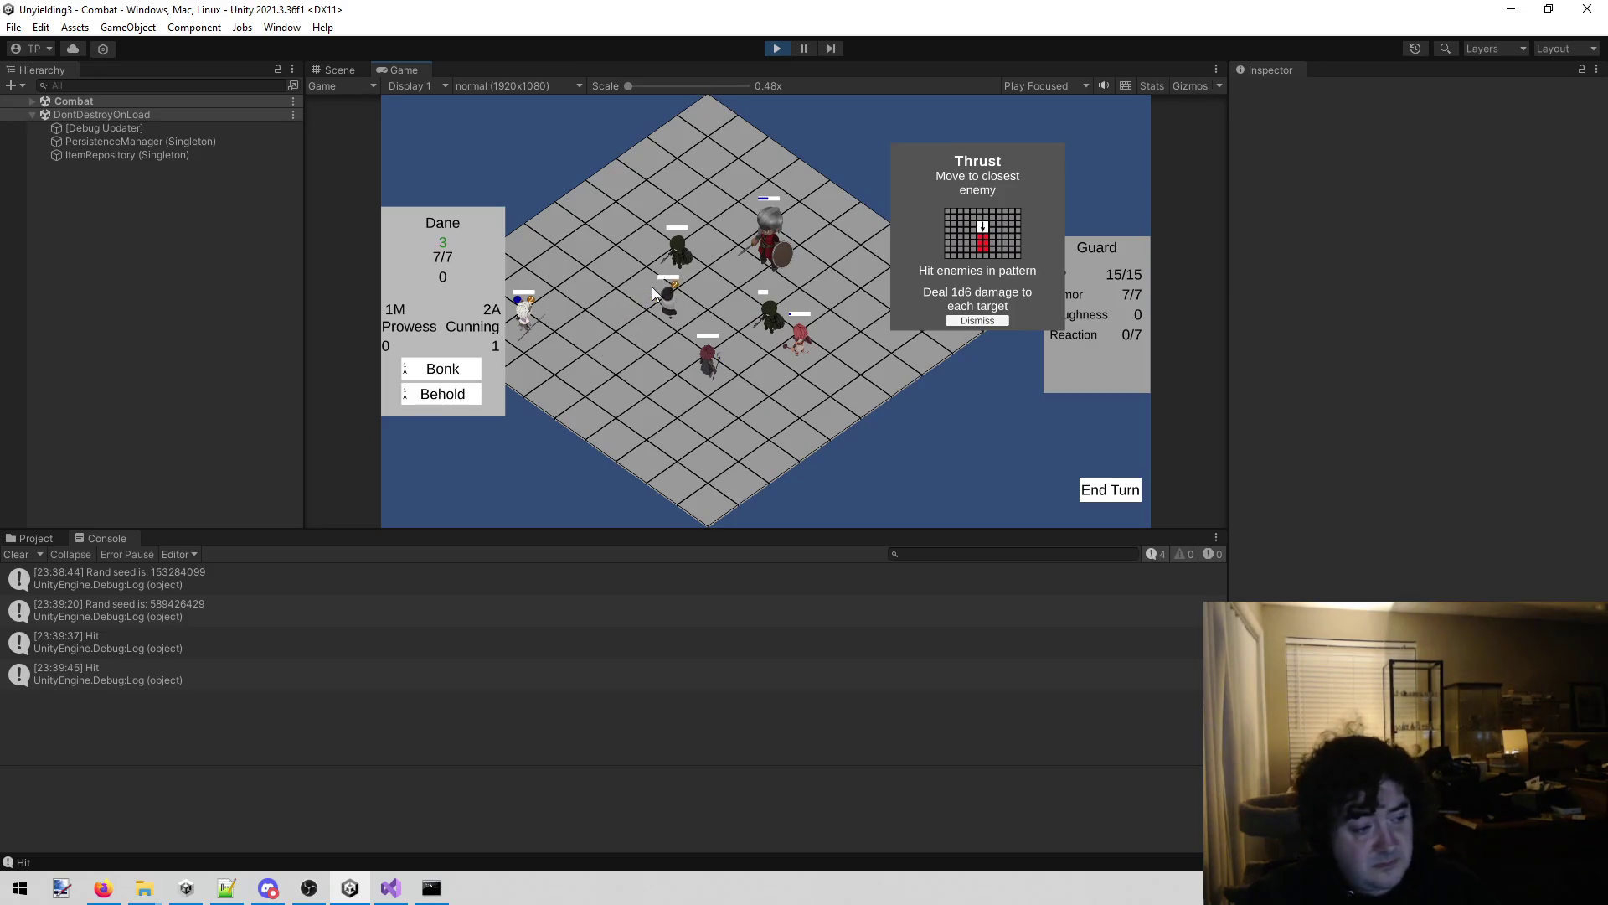
mouse_move(459, 390)
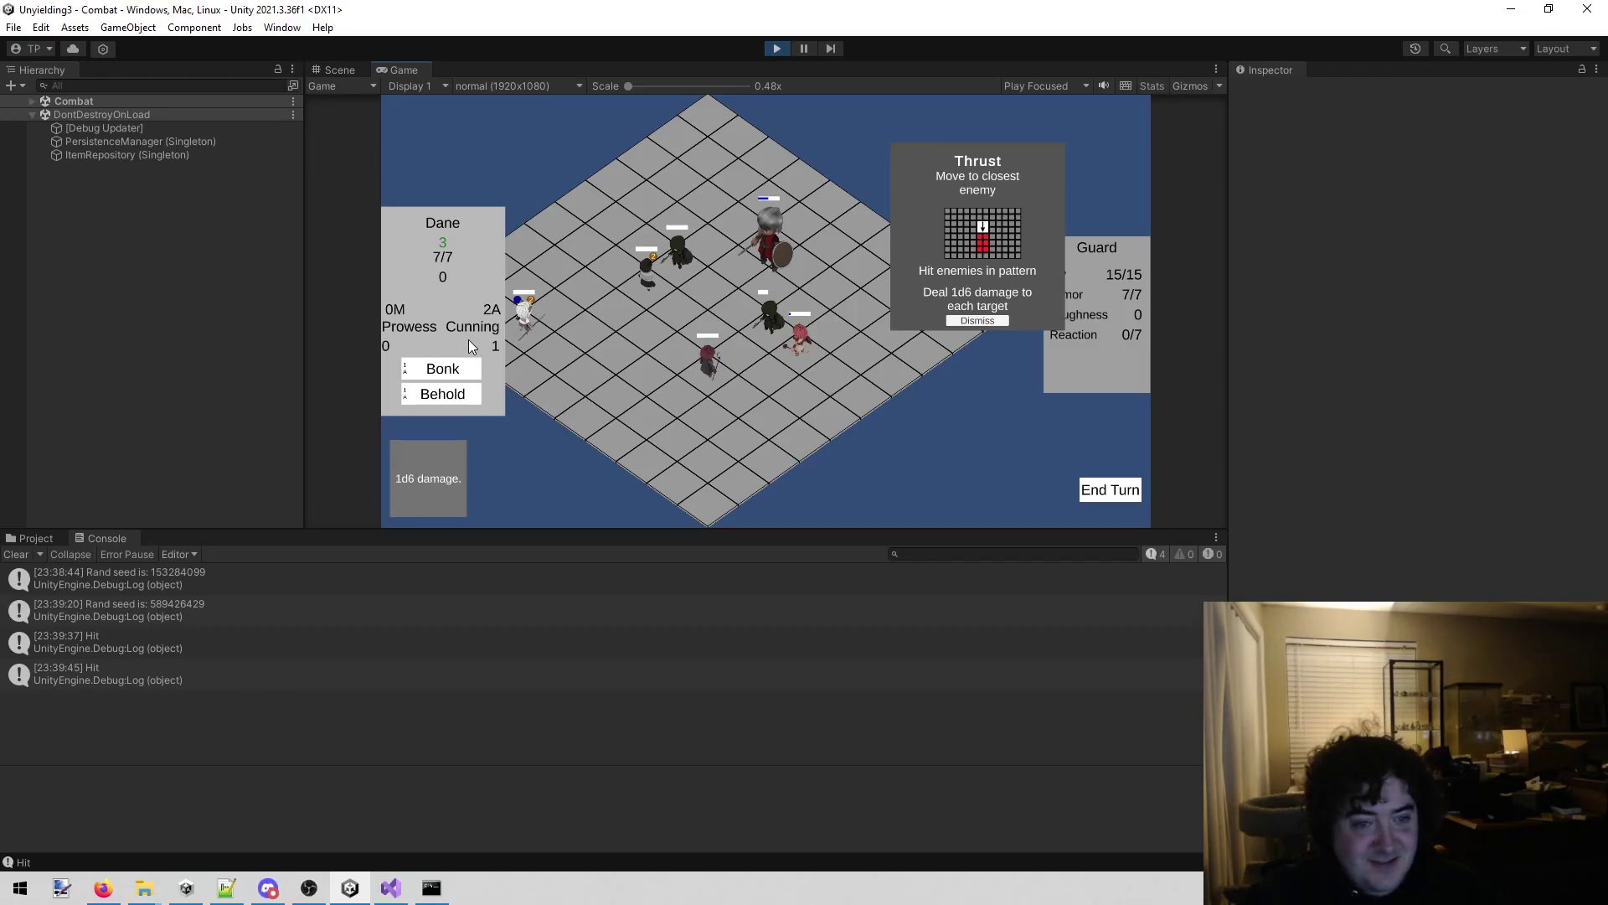
click(456, 368)
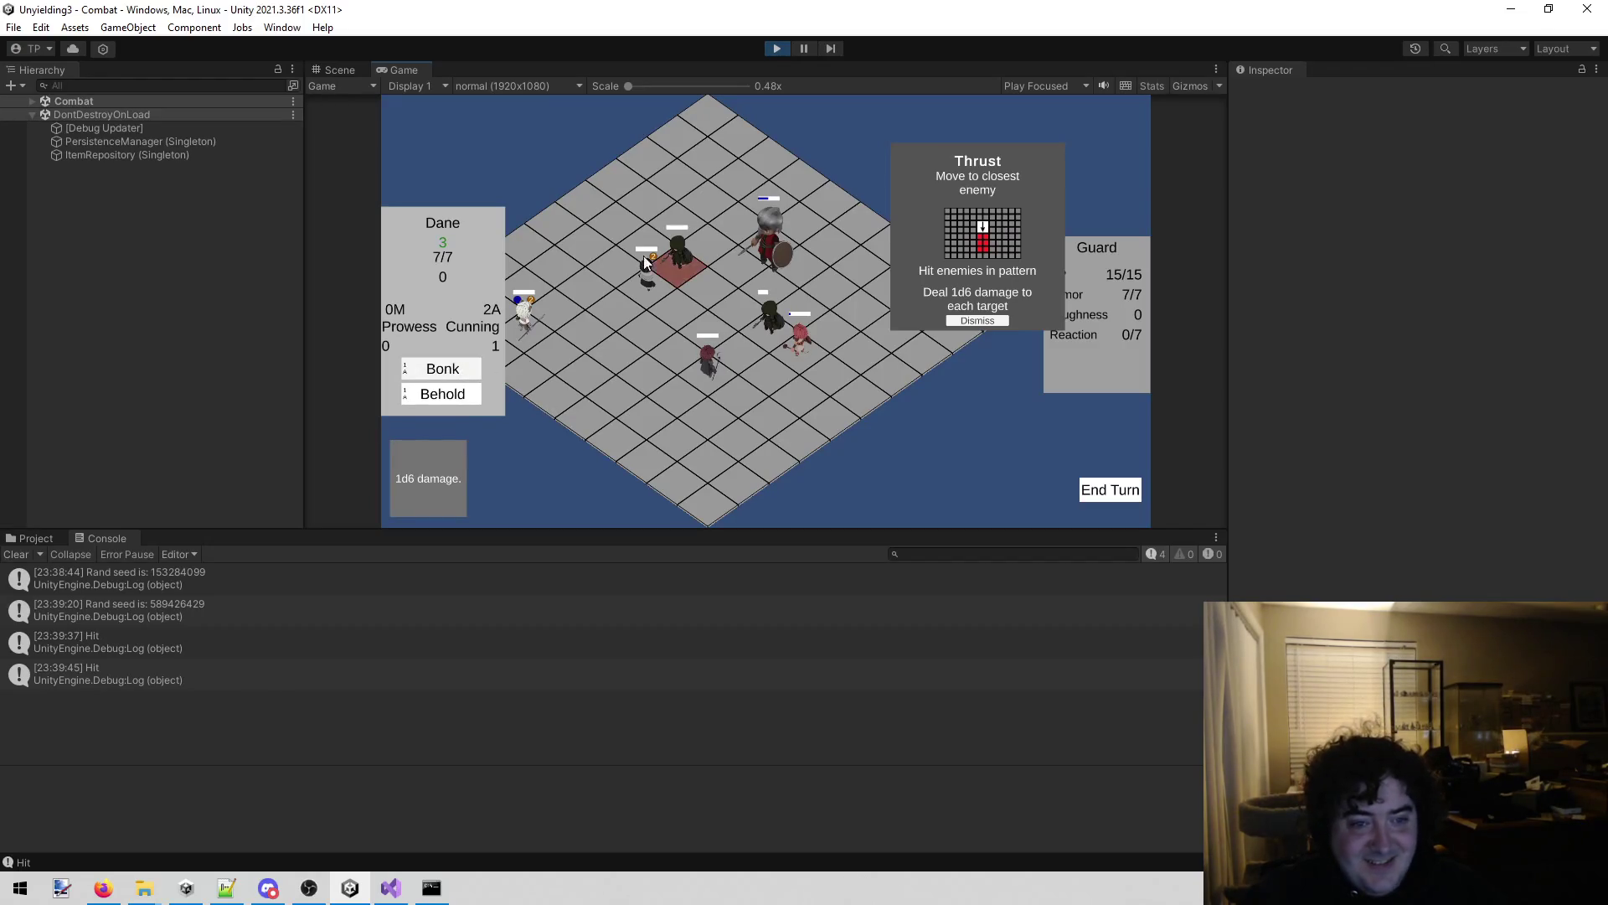
click(622, 278)
click(638, 258)
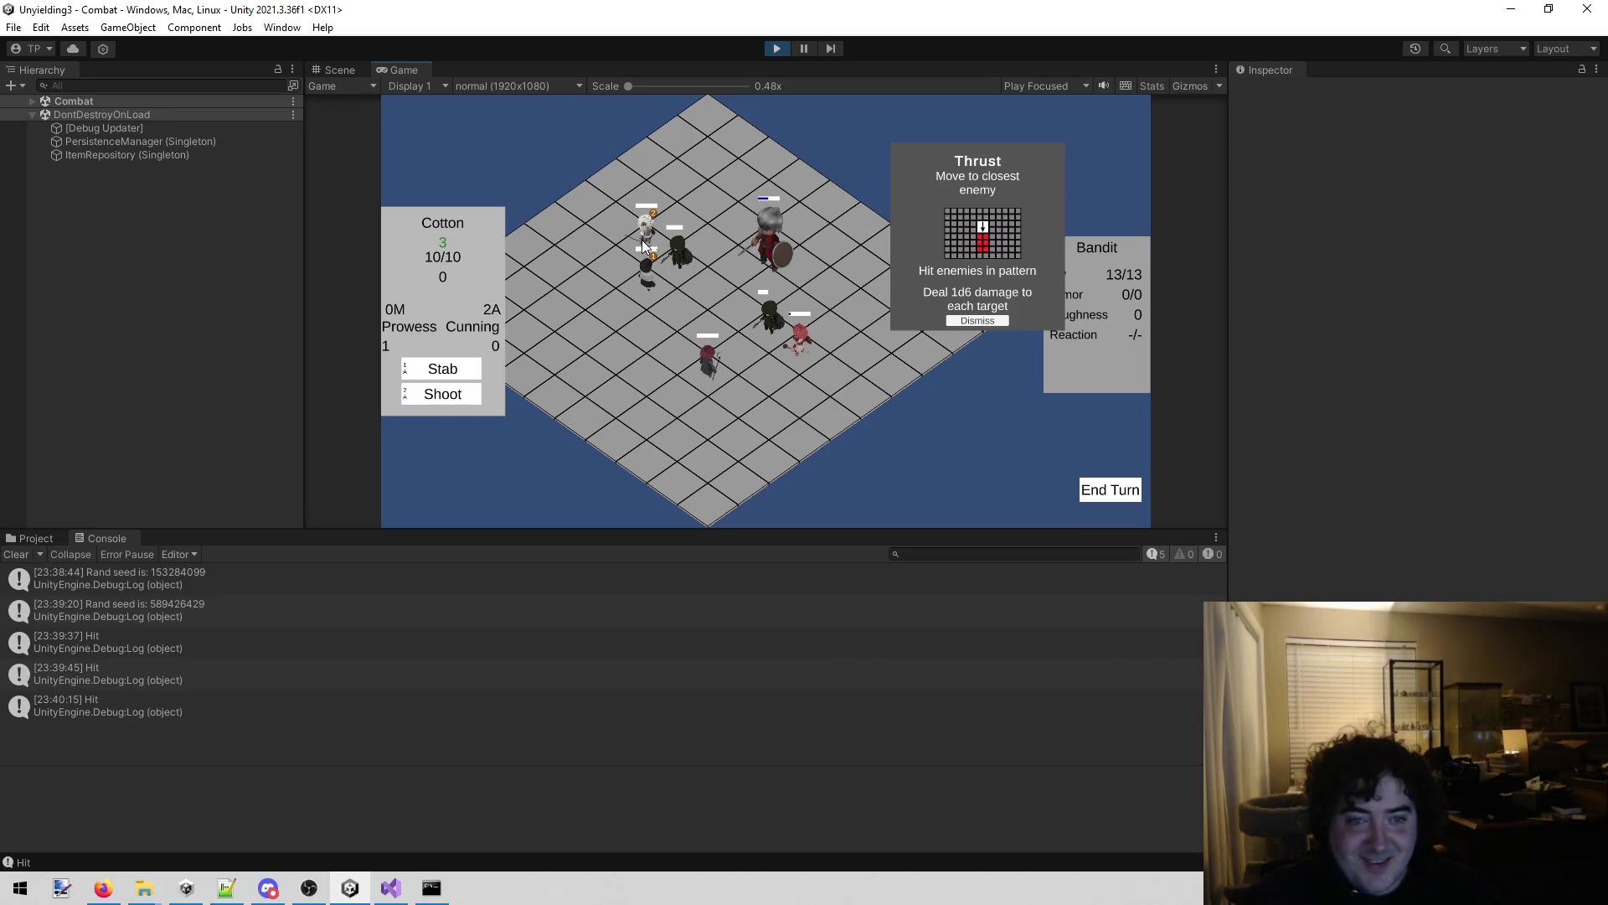
Stab the bandit with Cotton to 10/13 HP, dismiss the Thrust card, and end the turn.
click(642, 240)
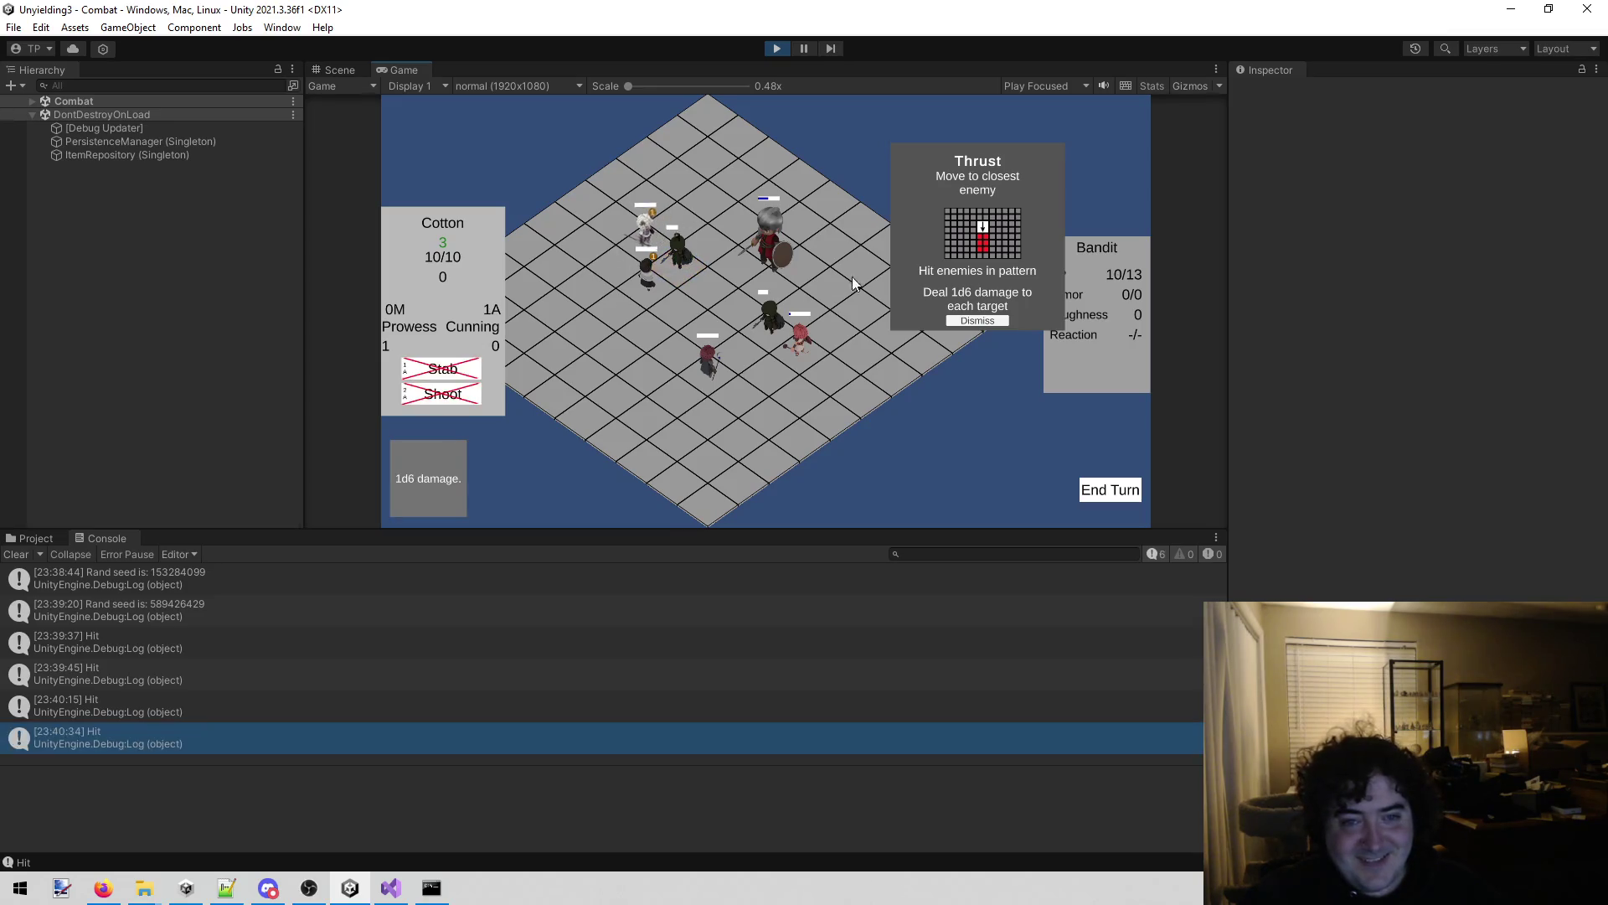
click(987, 322)
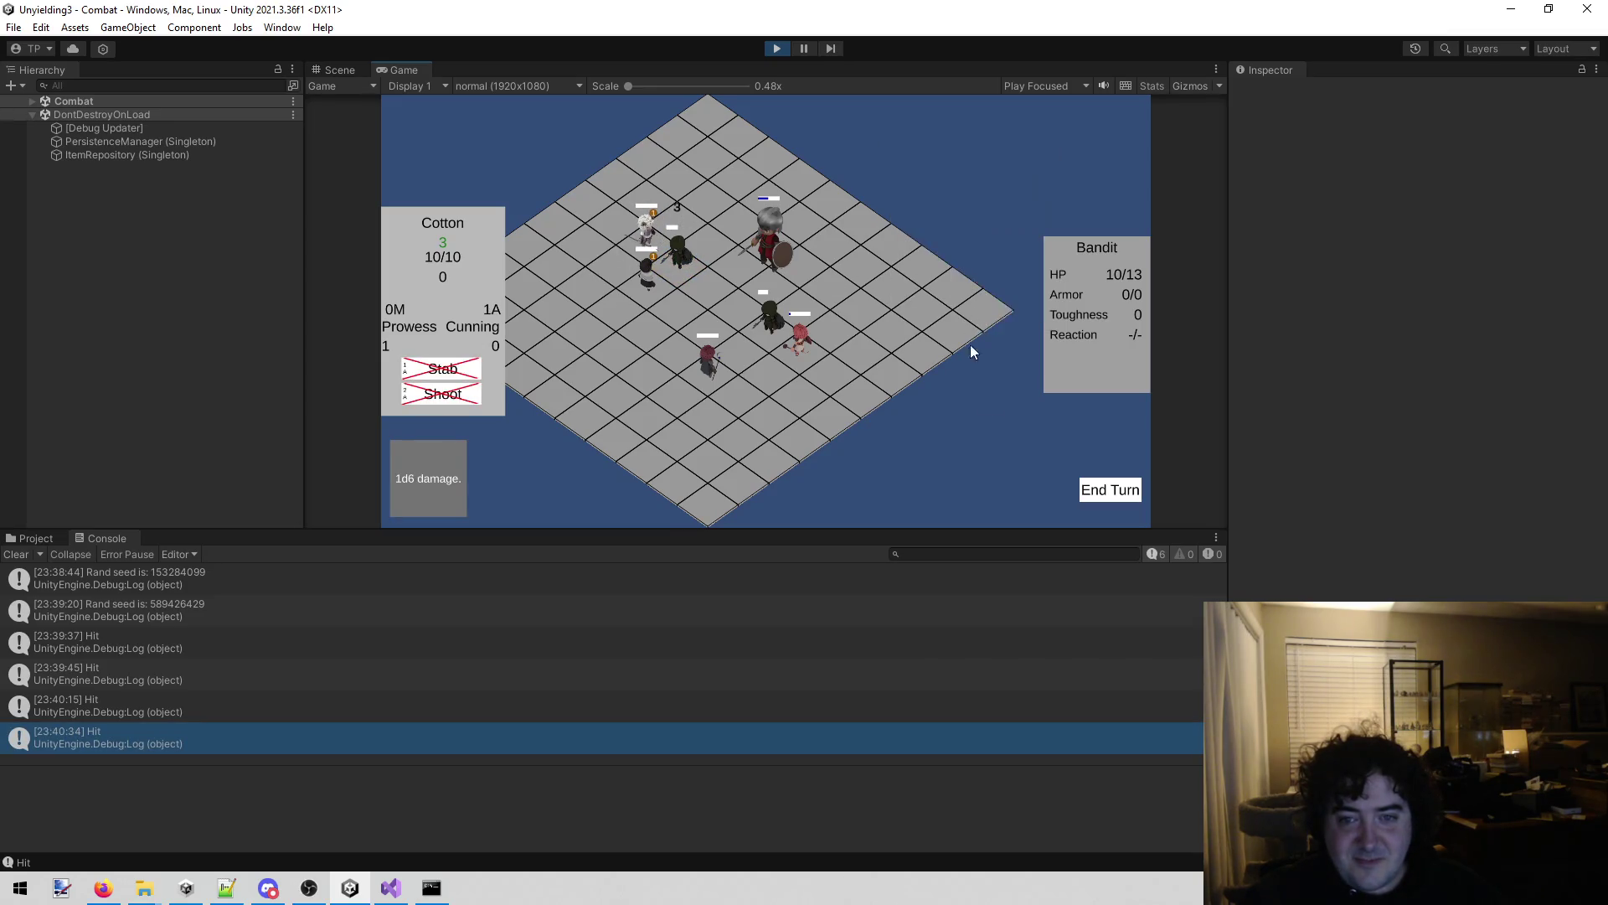
click(1112, 487)
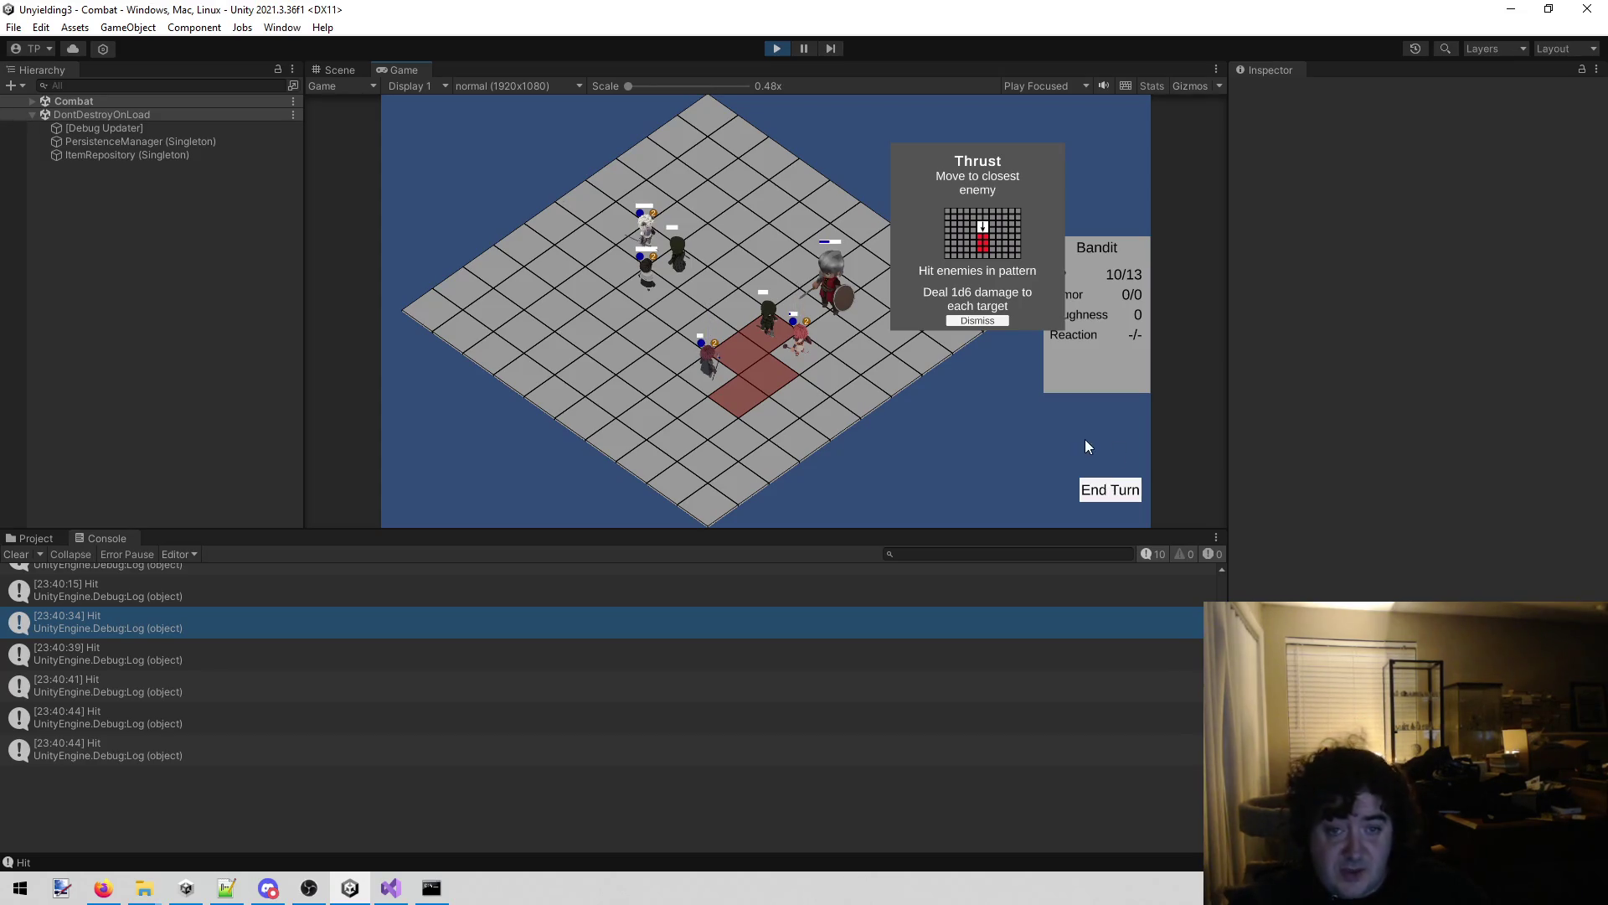
Let the enemy's Thrust resolve, then Full swing the enemy with Lenette.
click(767, 320)
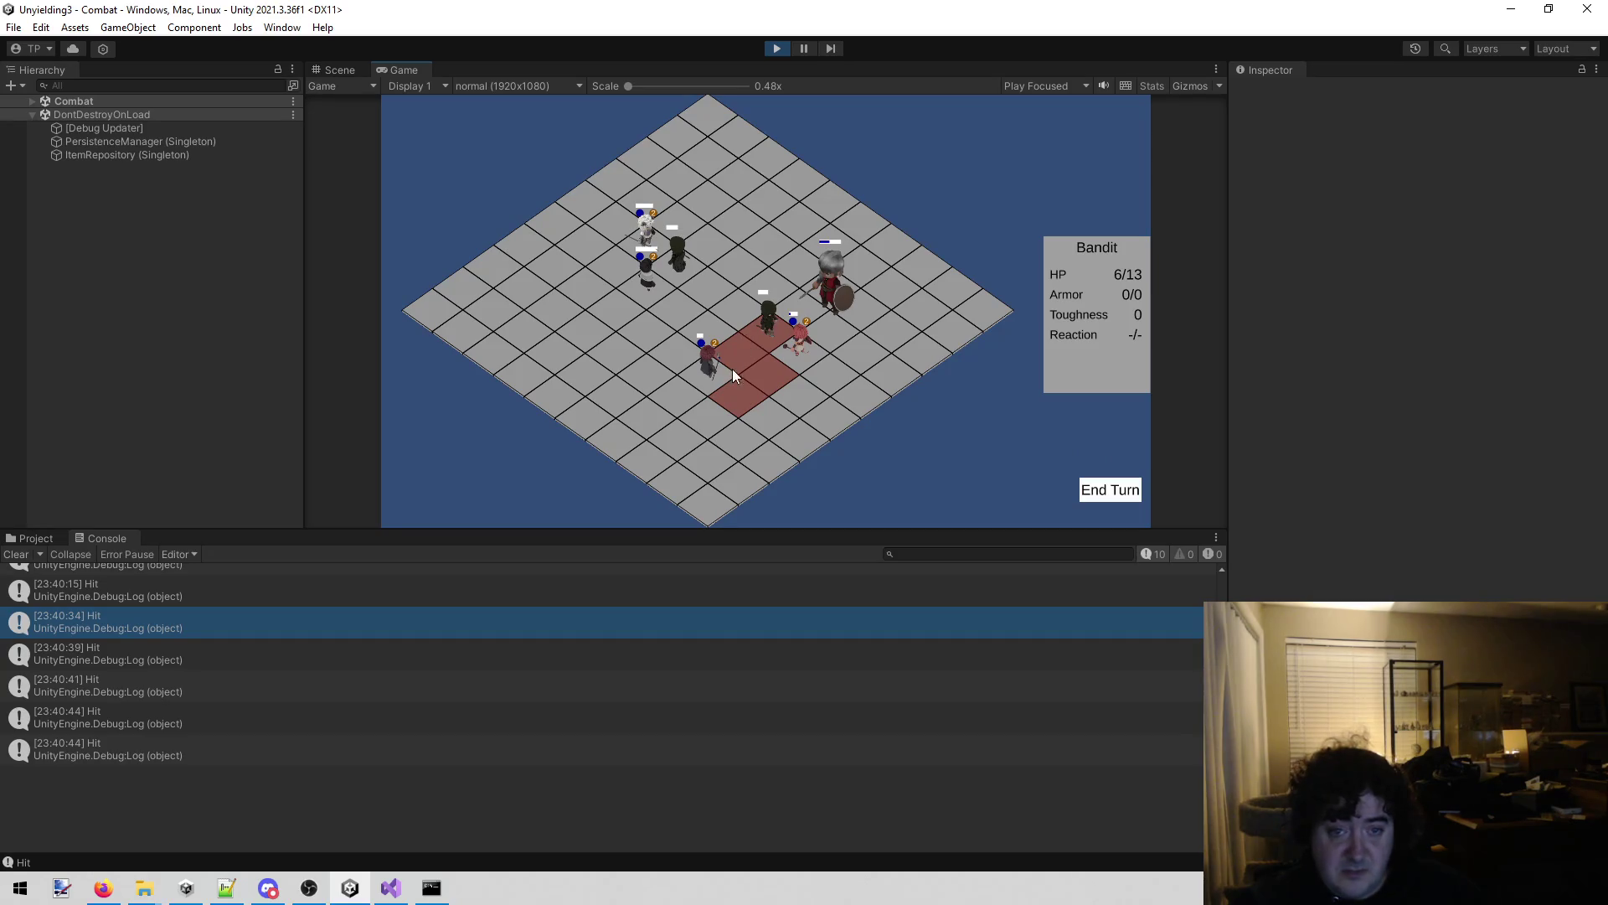
click(801, 362)
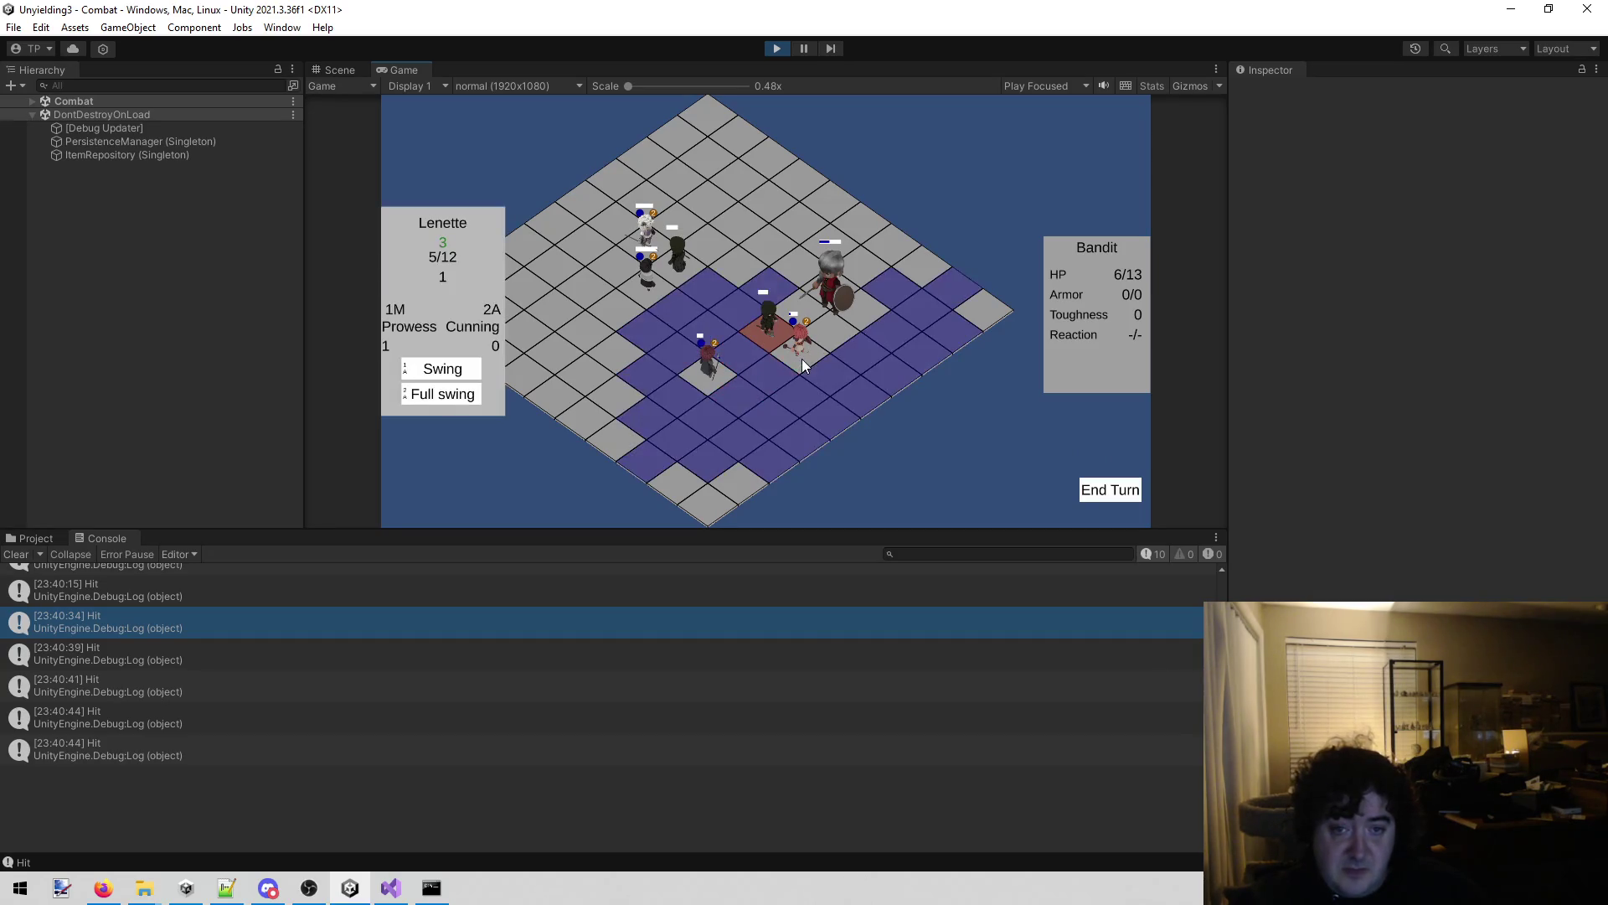
click(449, 397)
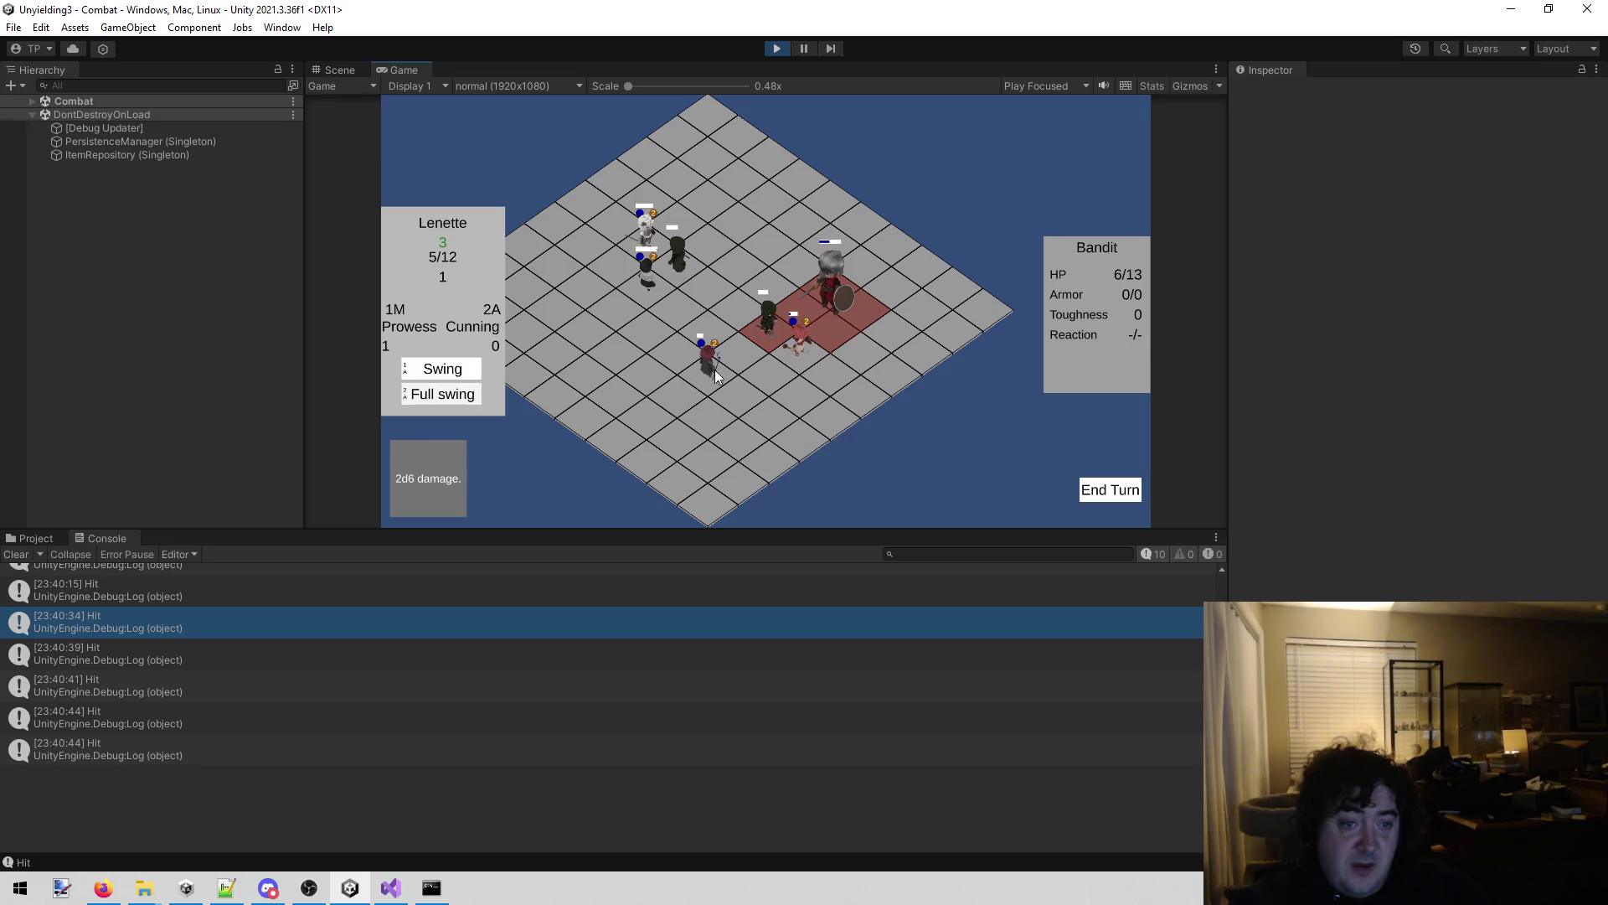
click(765, 334)
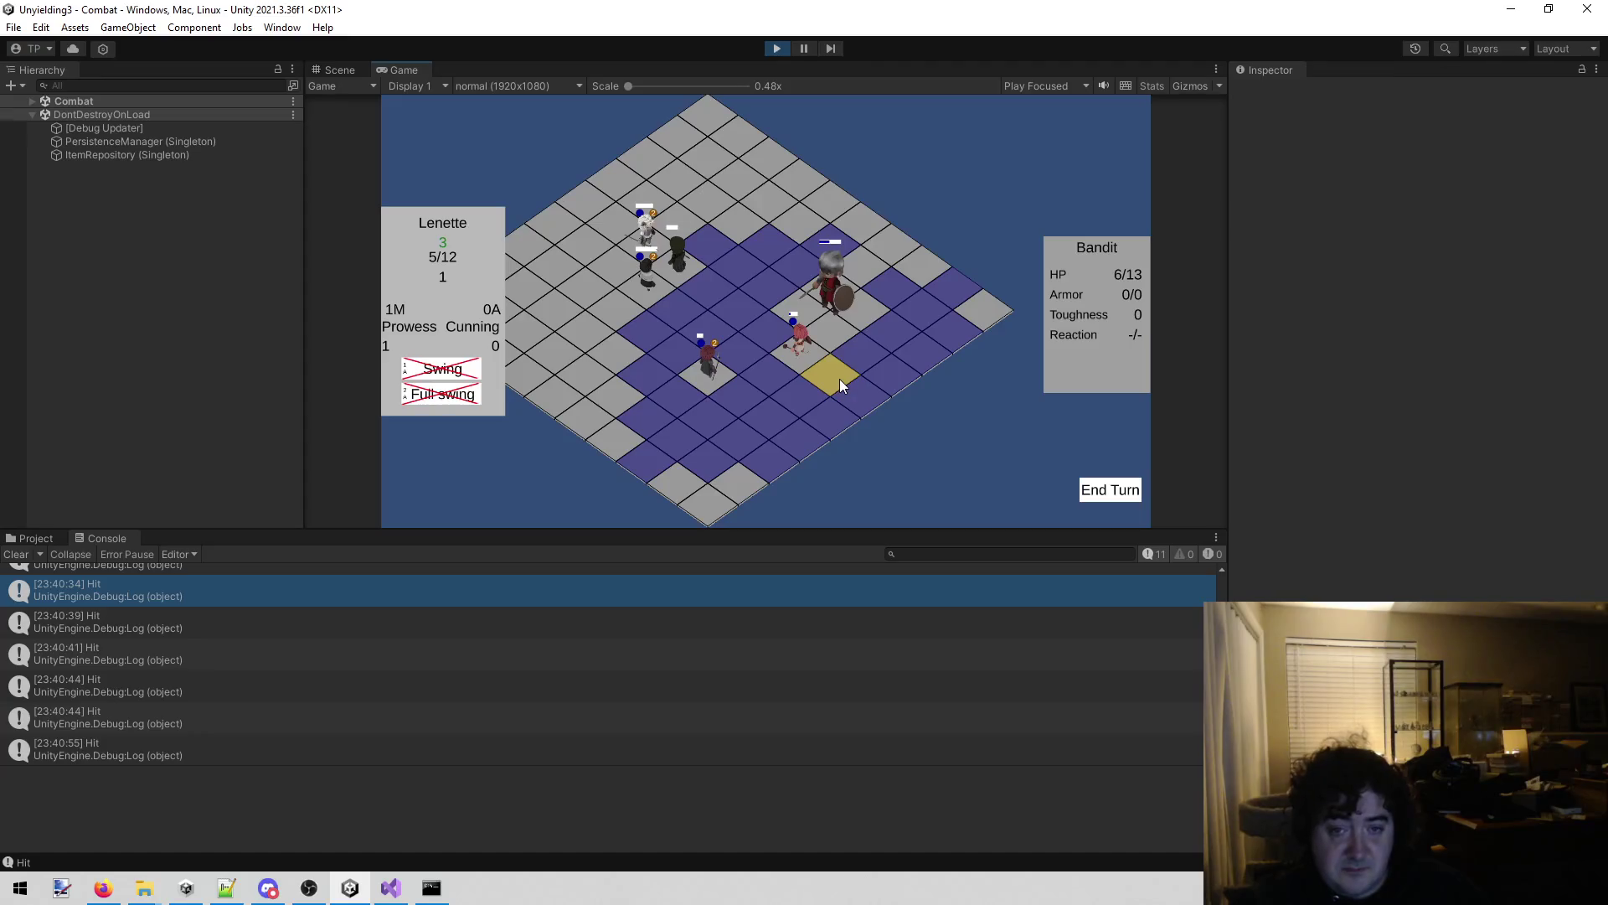
click(461, 394)
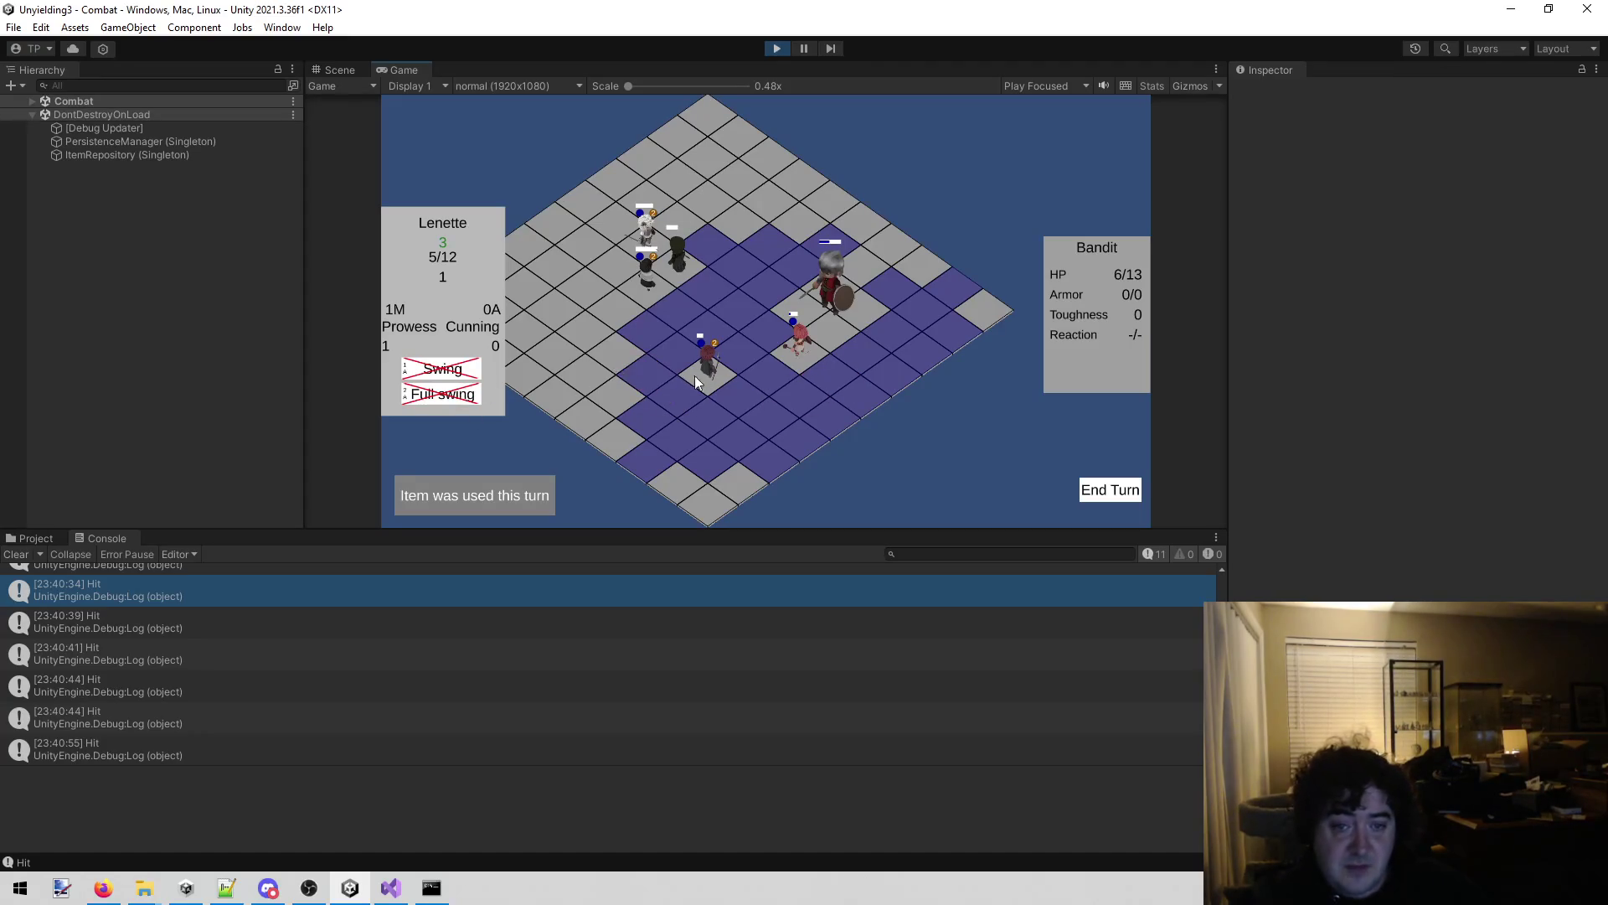
Have David Scry the Guard's next action and Cast an attack at it.
click(710, 374)
click(442, 394)
click(845, 306)
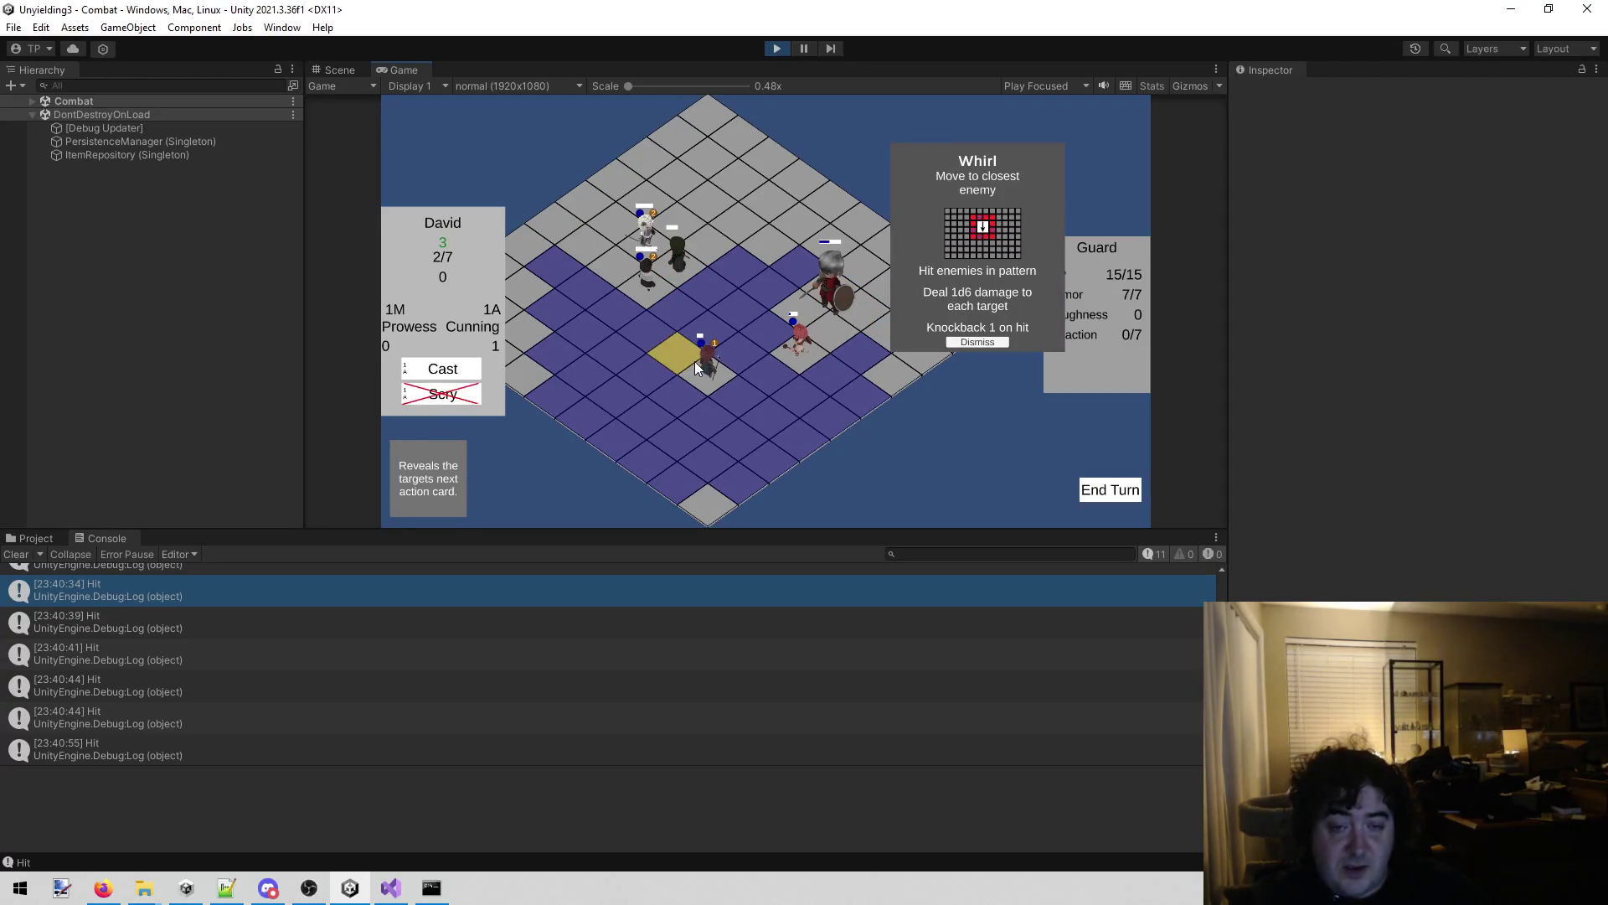
click(444, 370)
click(831, 307)
Bonk the Bandit with Dane and Stab it with Cotton, leaving it at 1/13 HP.
click(672, 281)
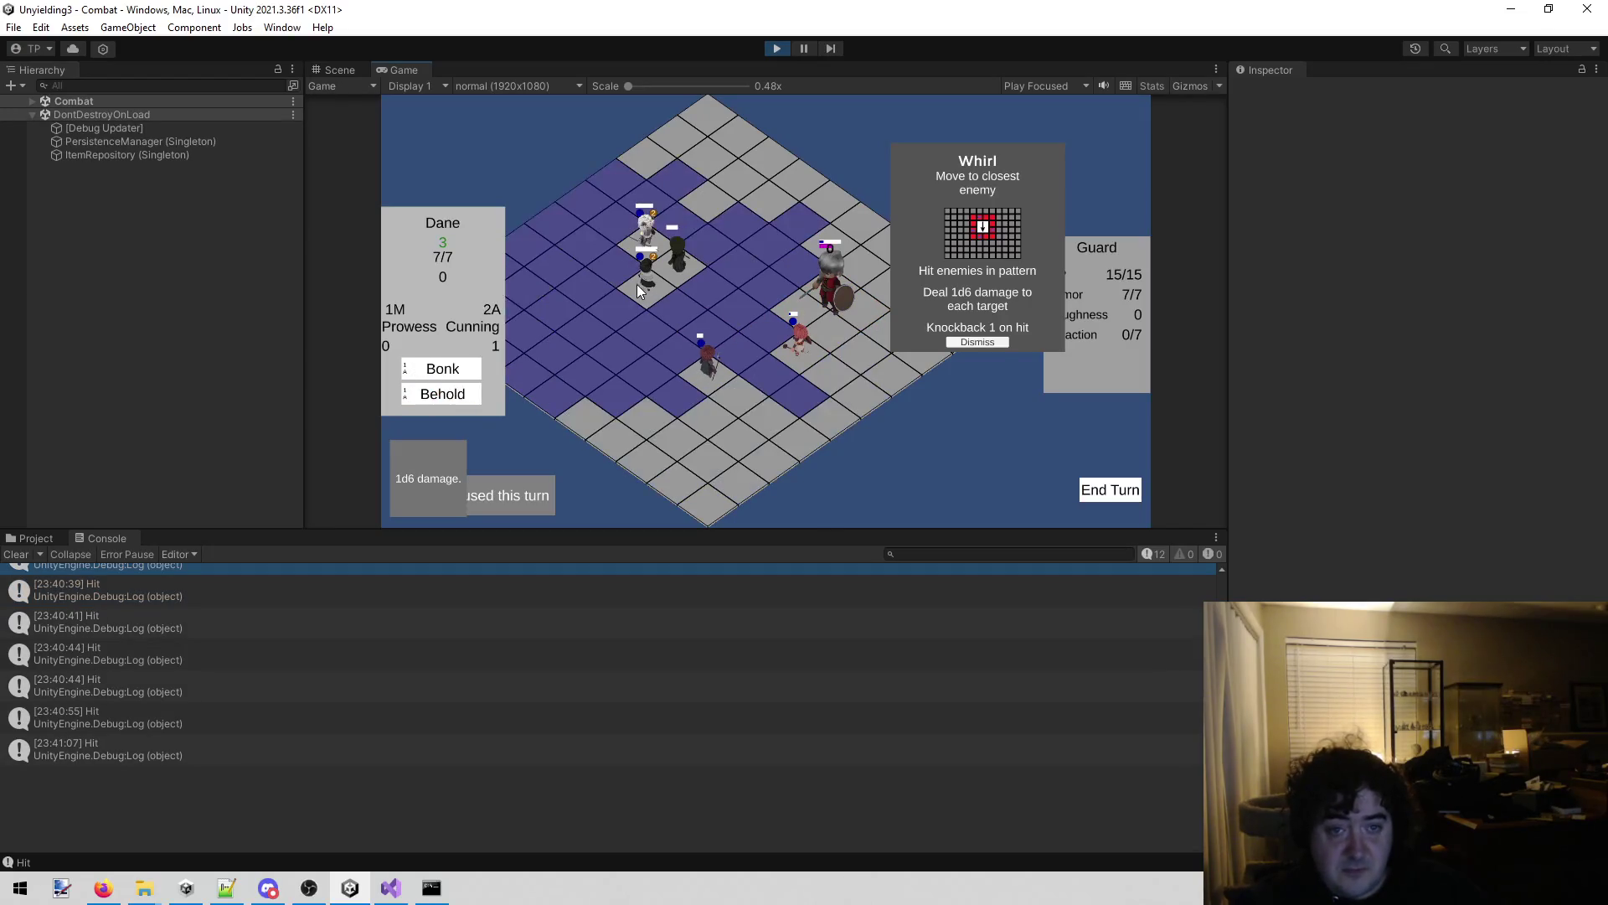
key(1)
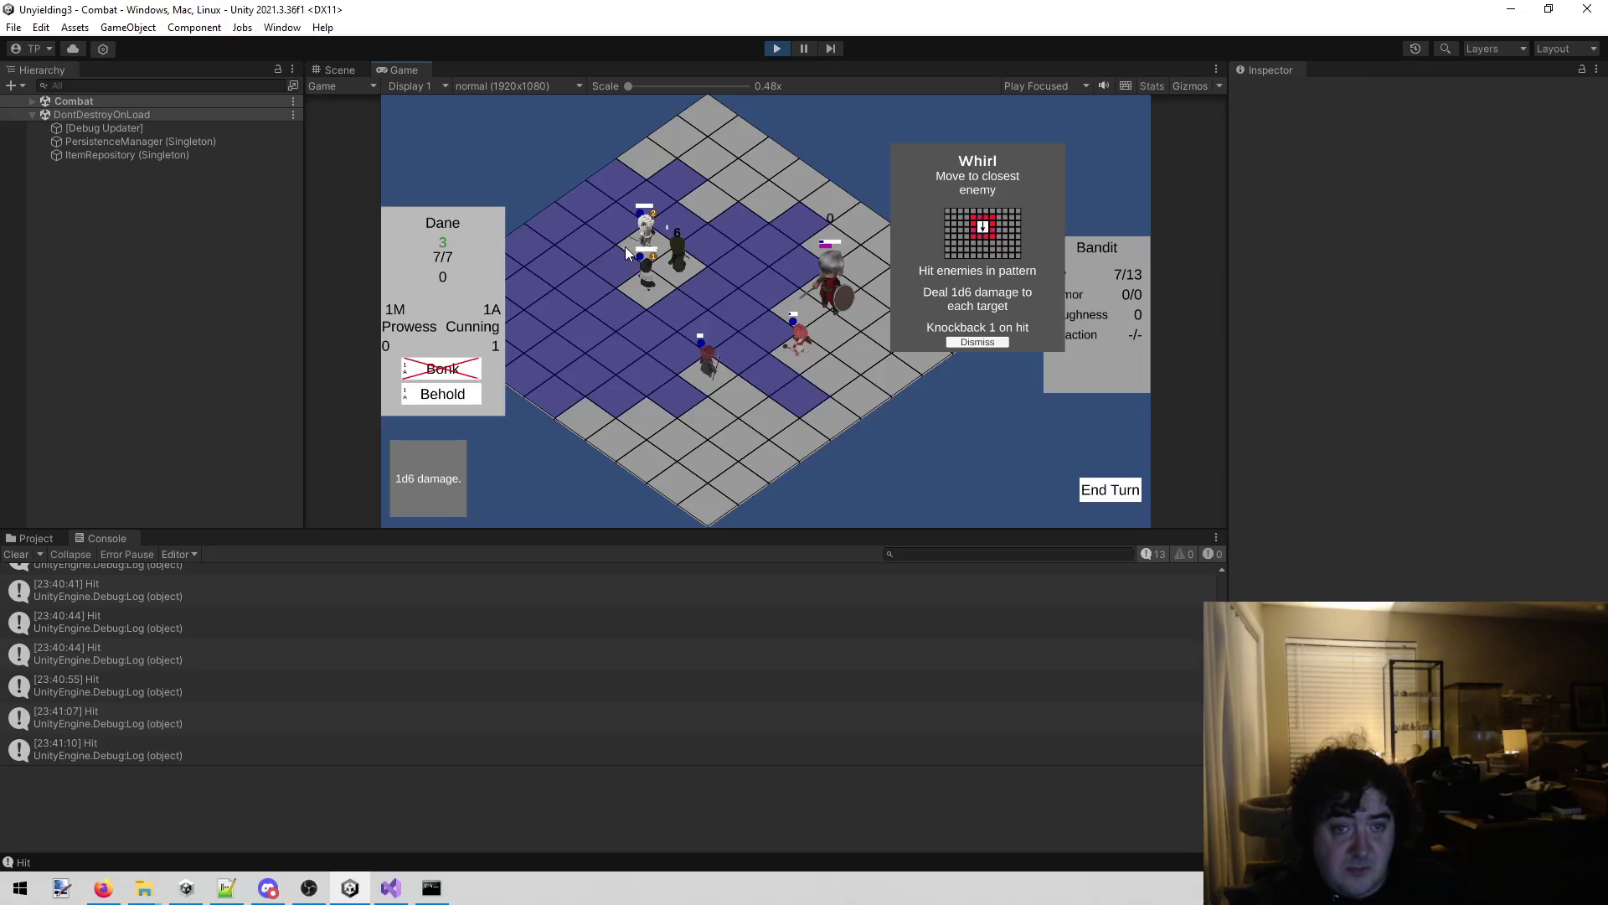
click(476, 362)
click(680, 269)
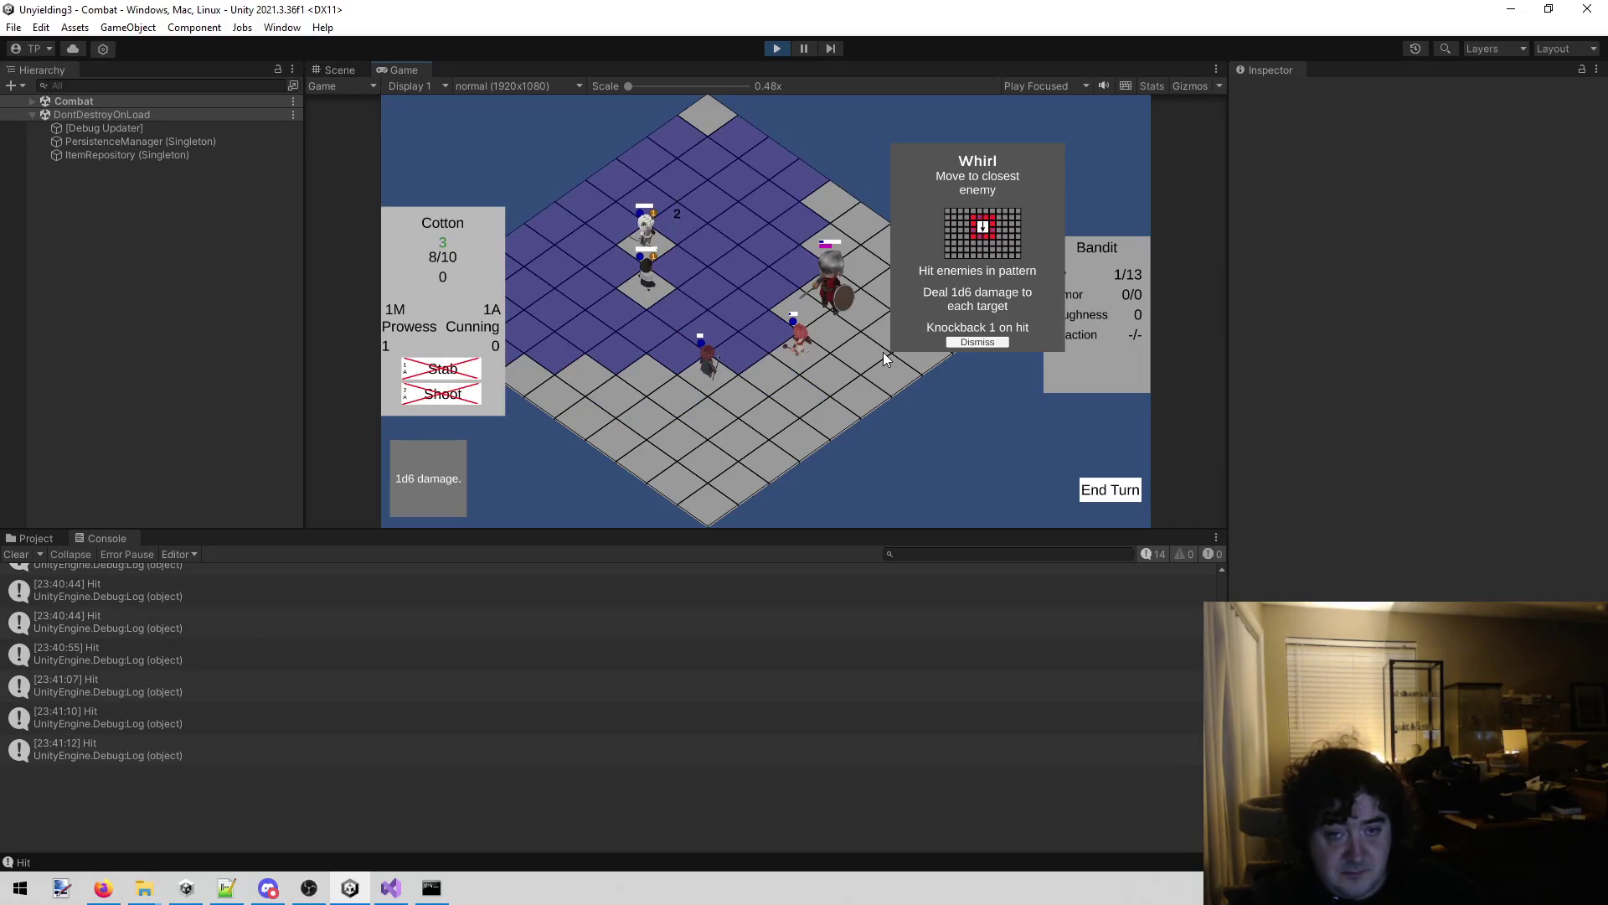
click(969, 343)
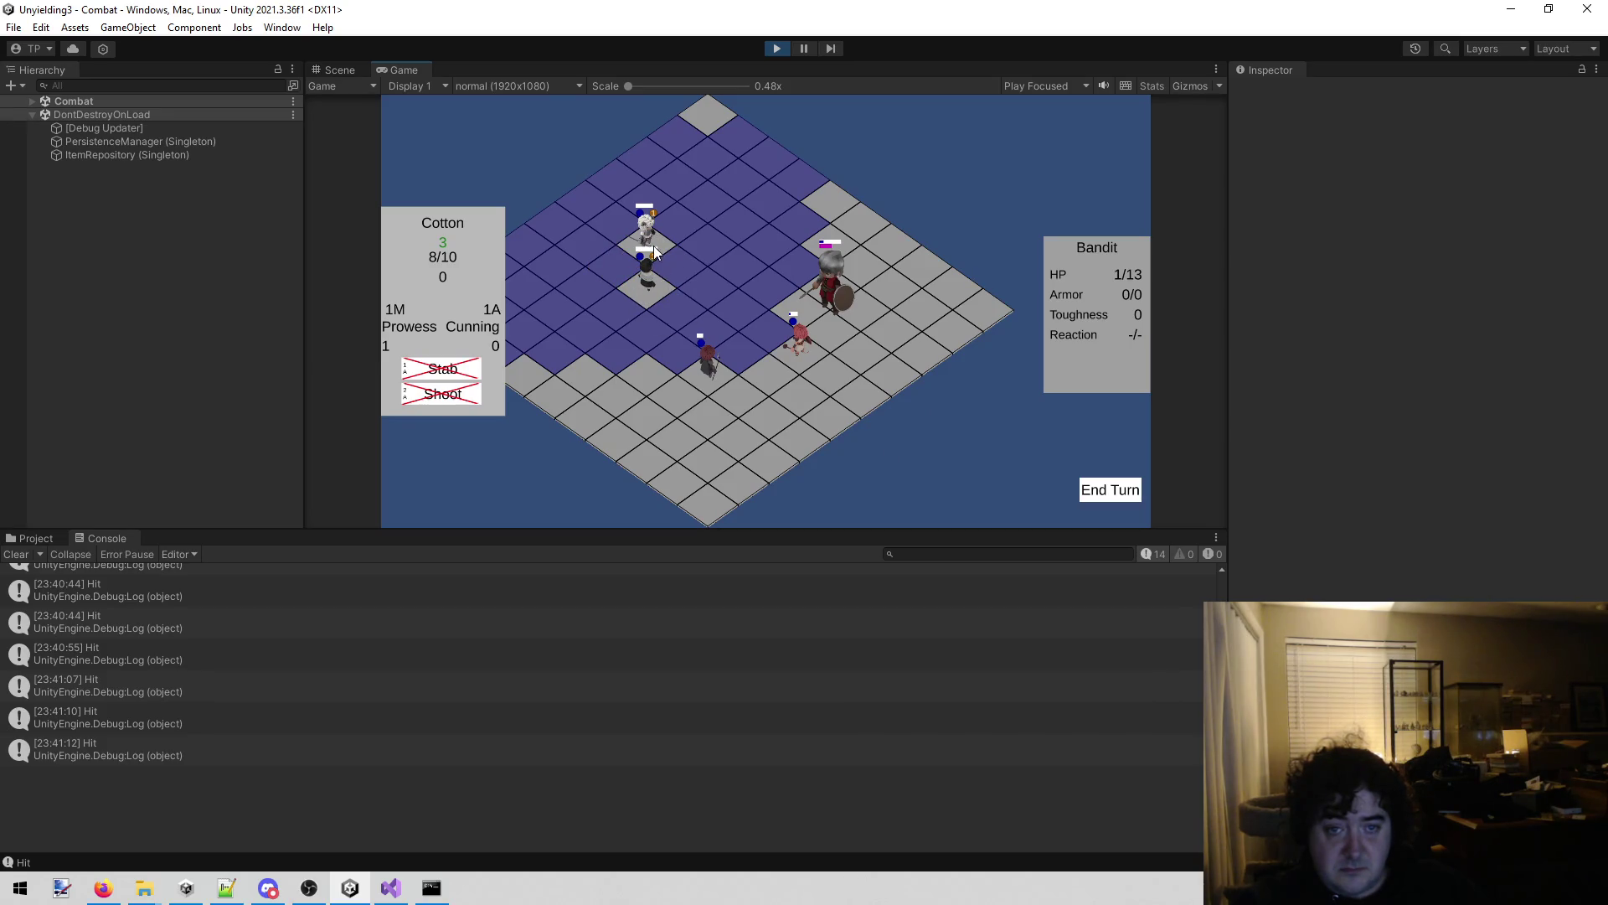
End the party's turn and dismiss the enemy's Whirl card.
click(648, 289)
click(662, 251)
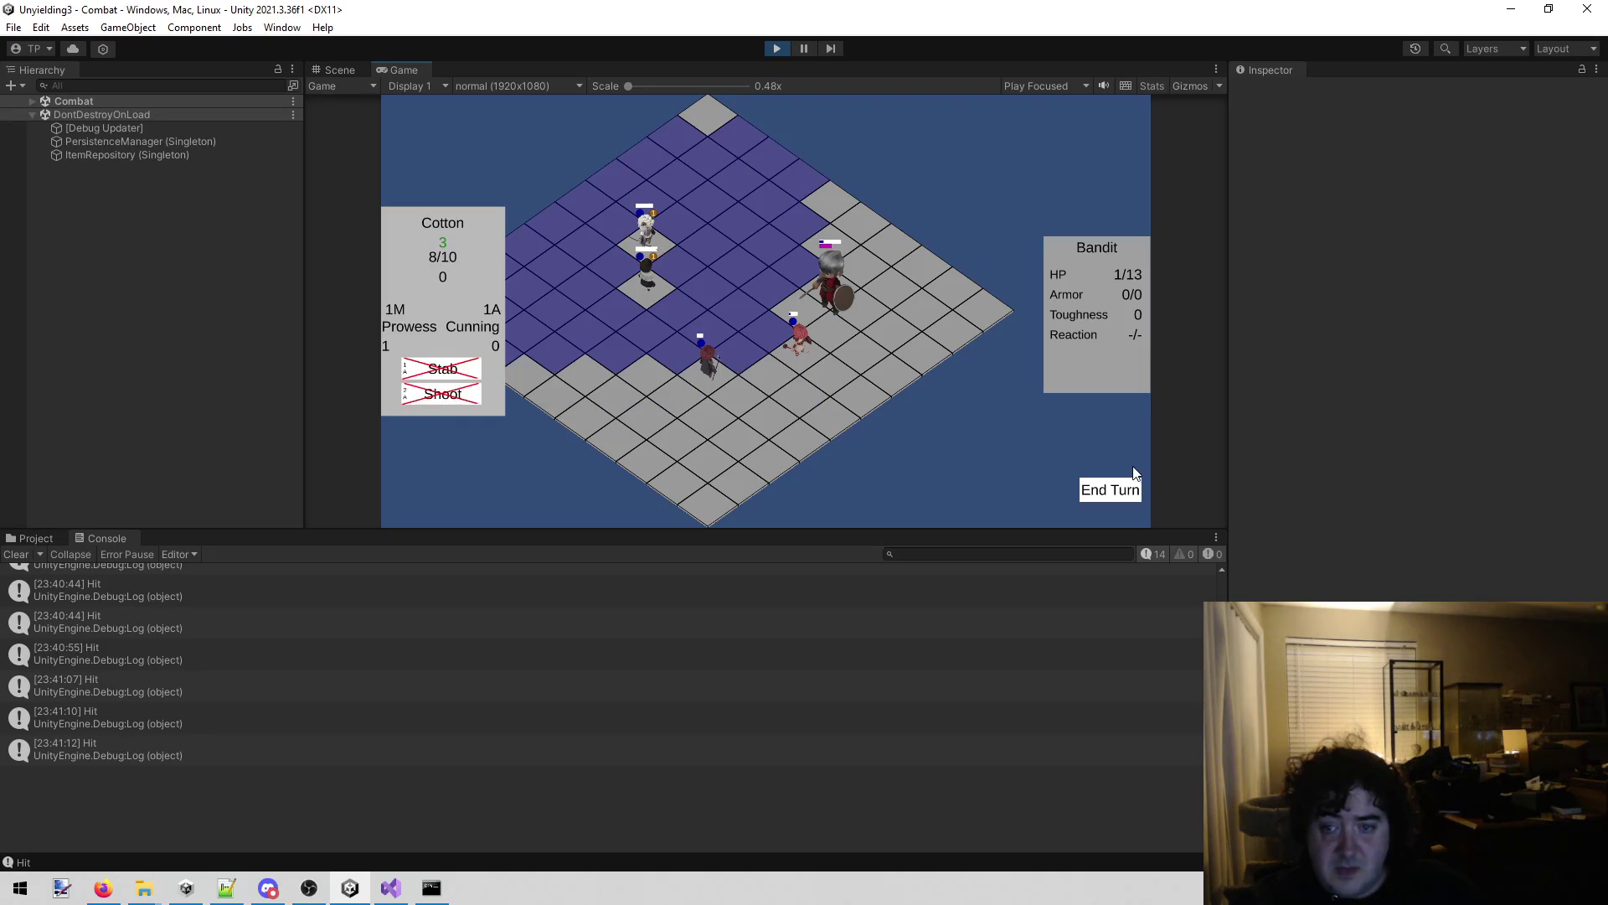
click(1111, 493)
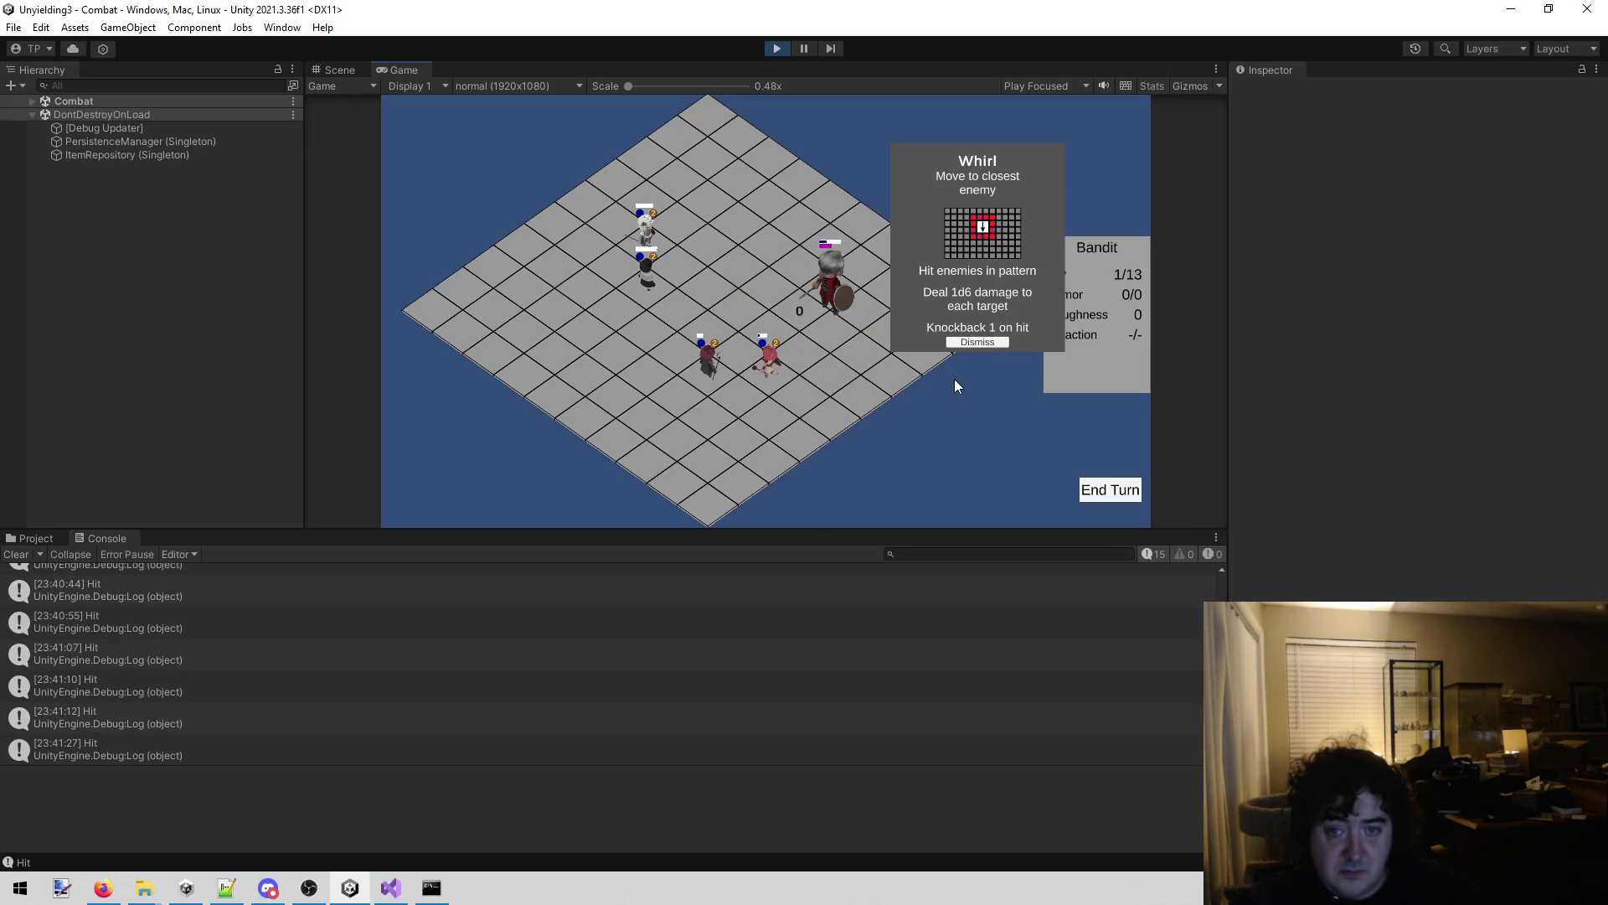
click(984, 341)
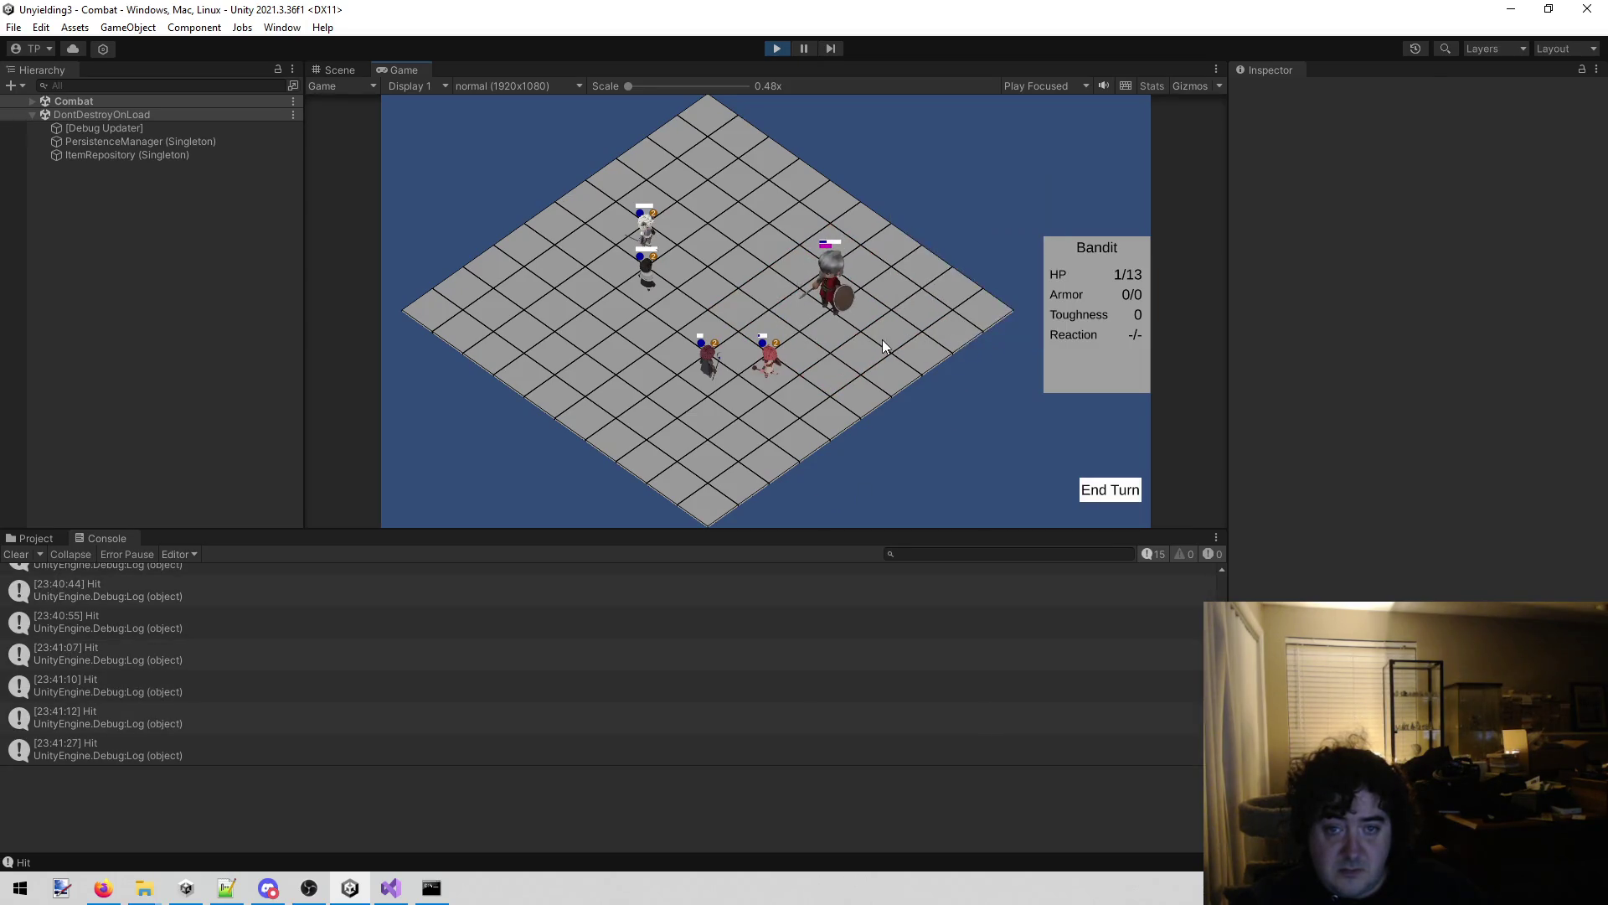
Bonk the Guard with Dane, confirm its reaction, and move Dane closer.
click(650, 276)
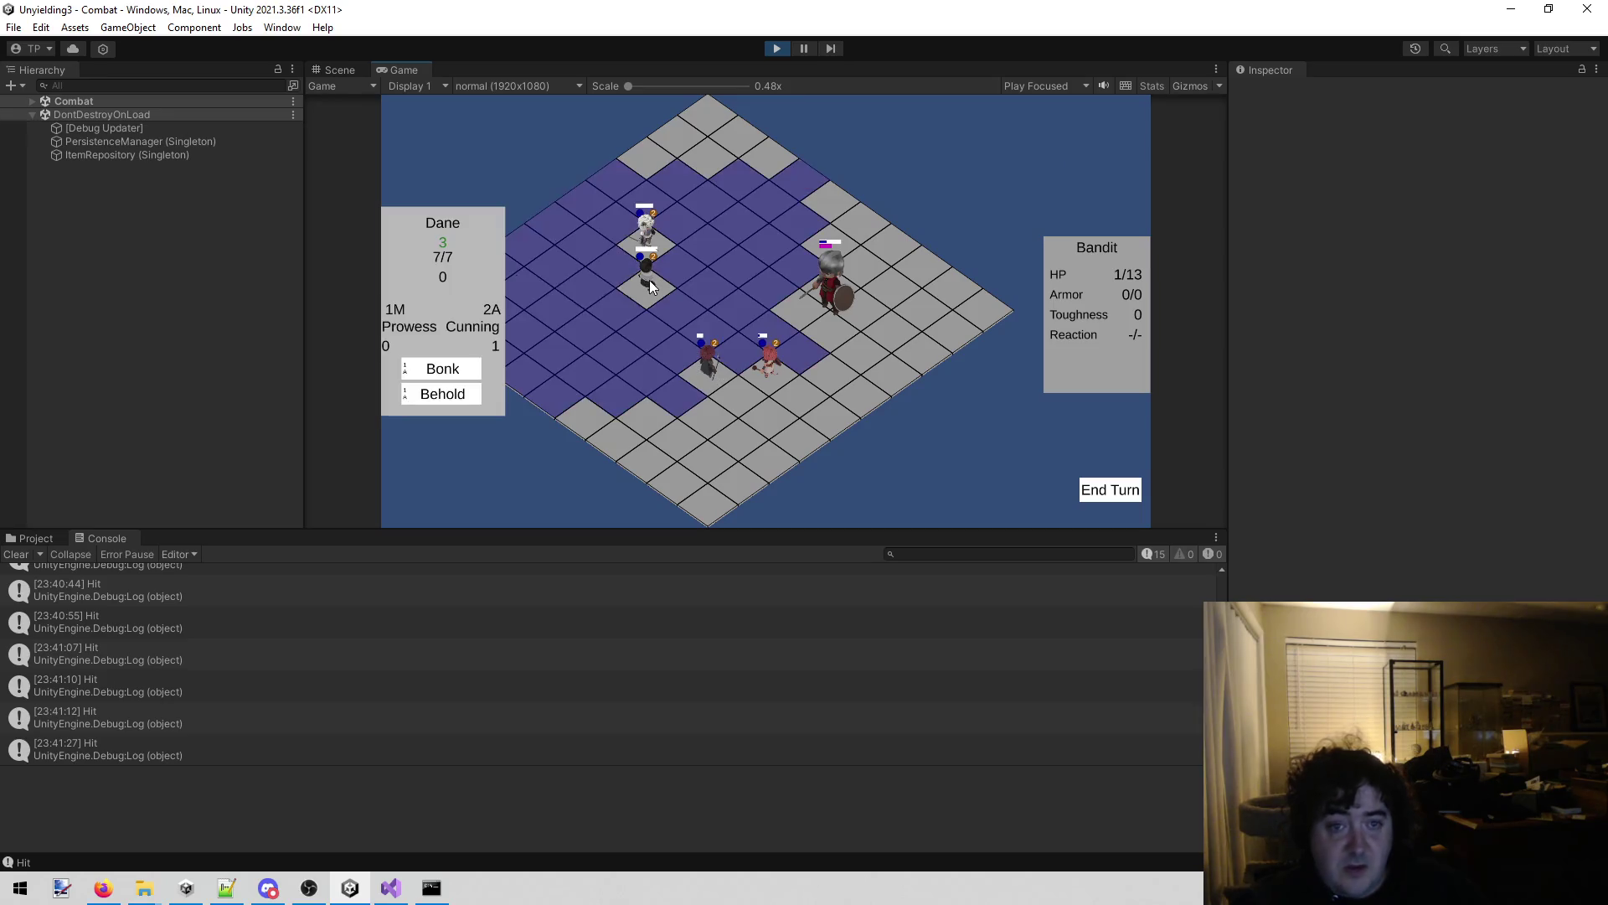
click(443, 369)
click(785, 294)
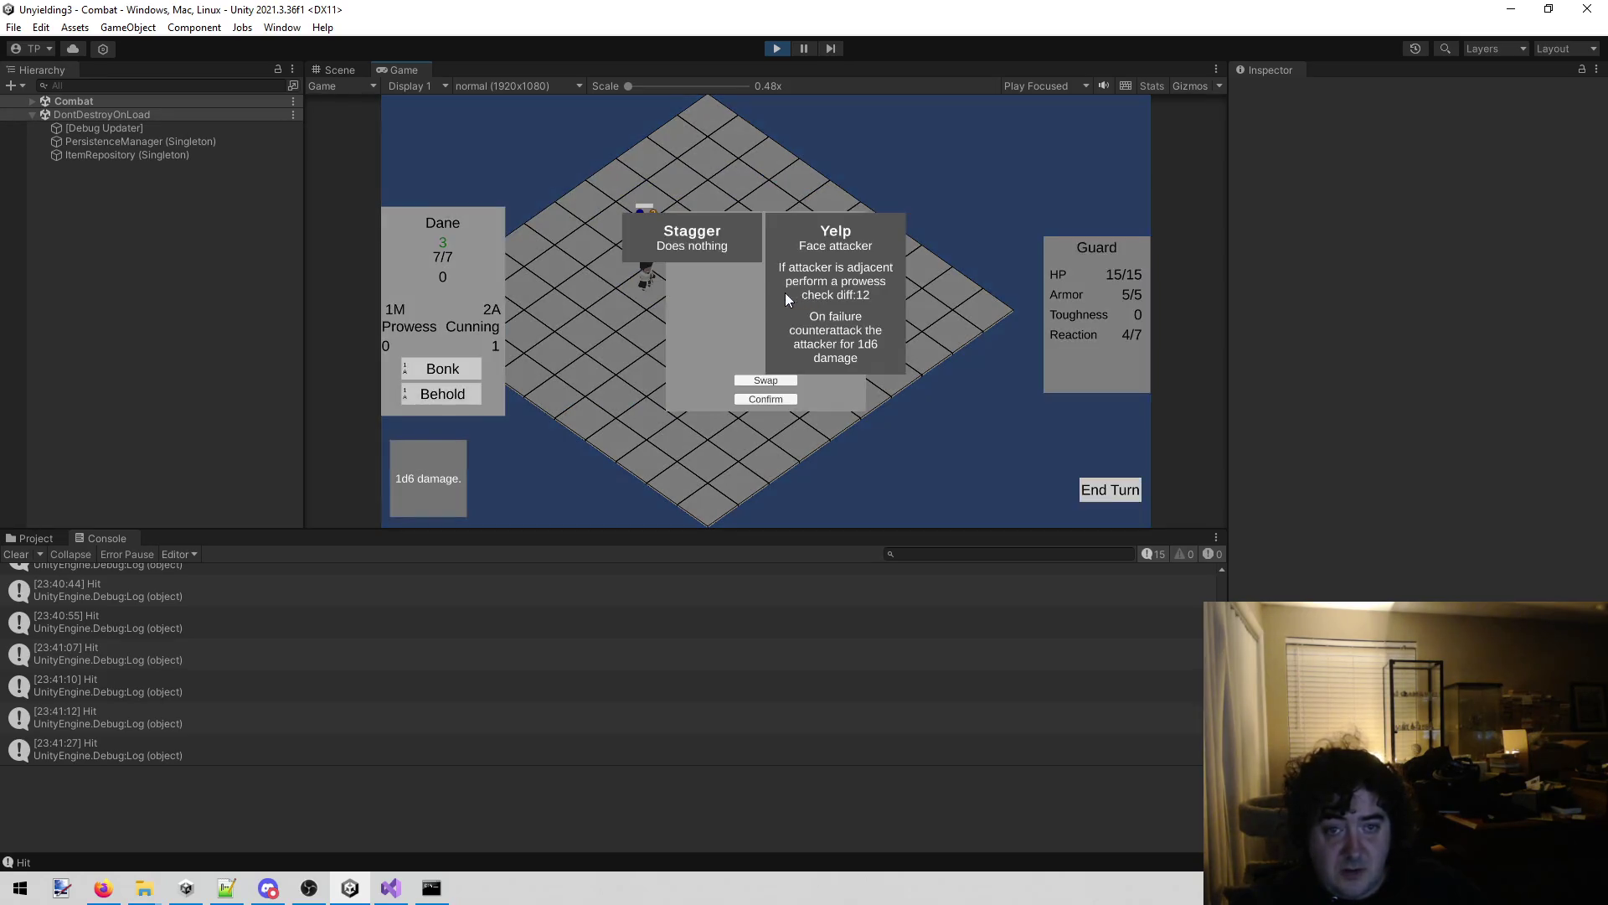
click(766, 399)
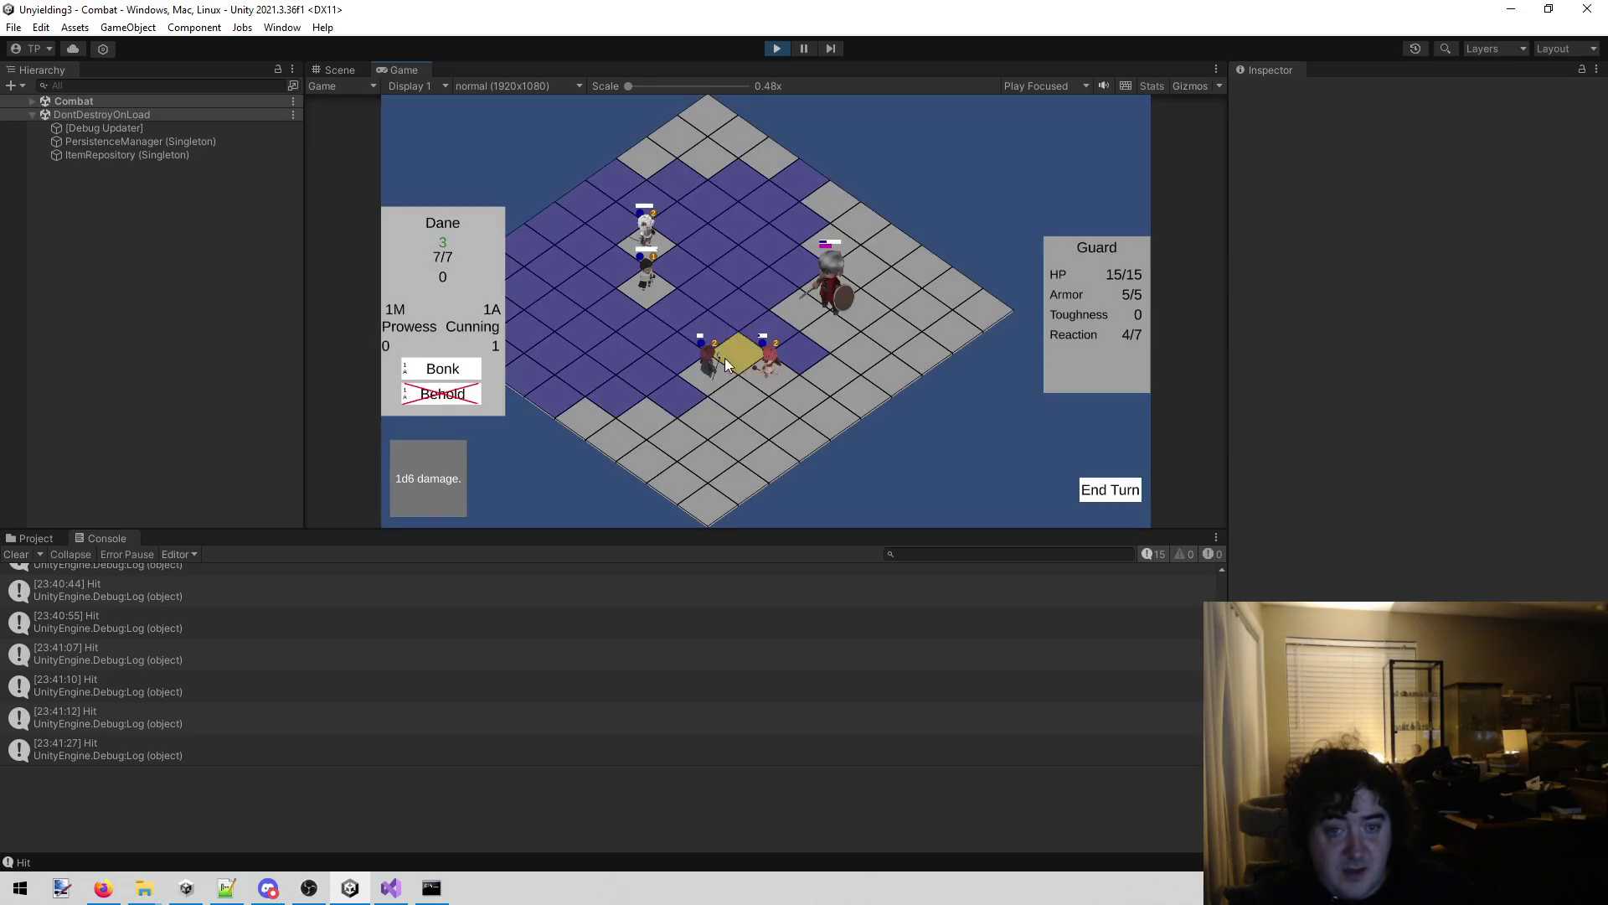
click(761, 362)
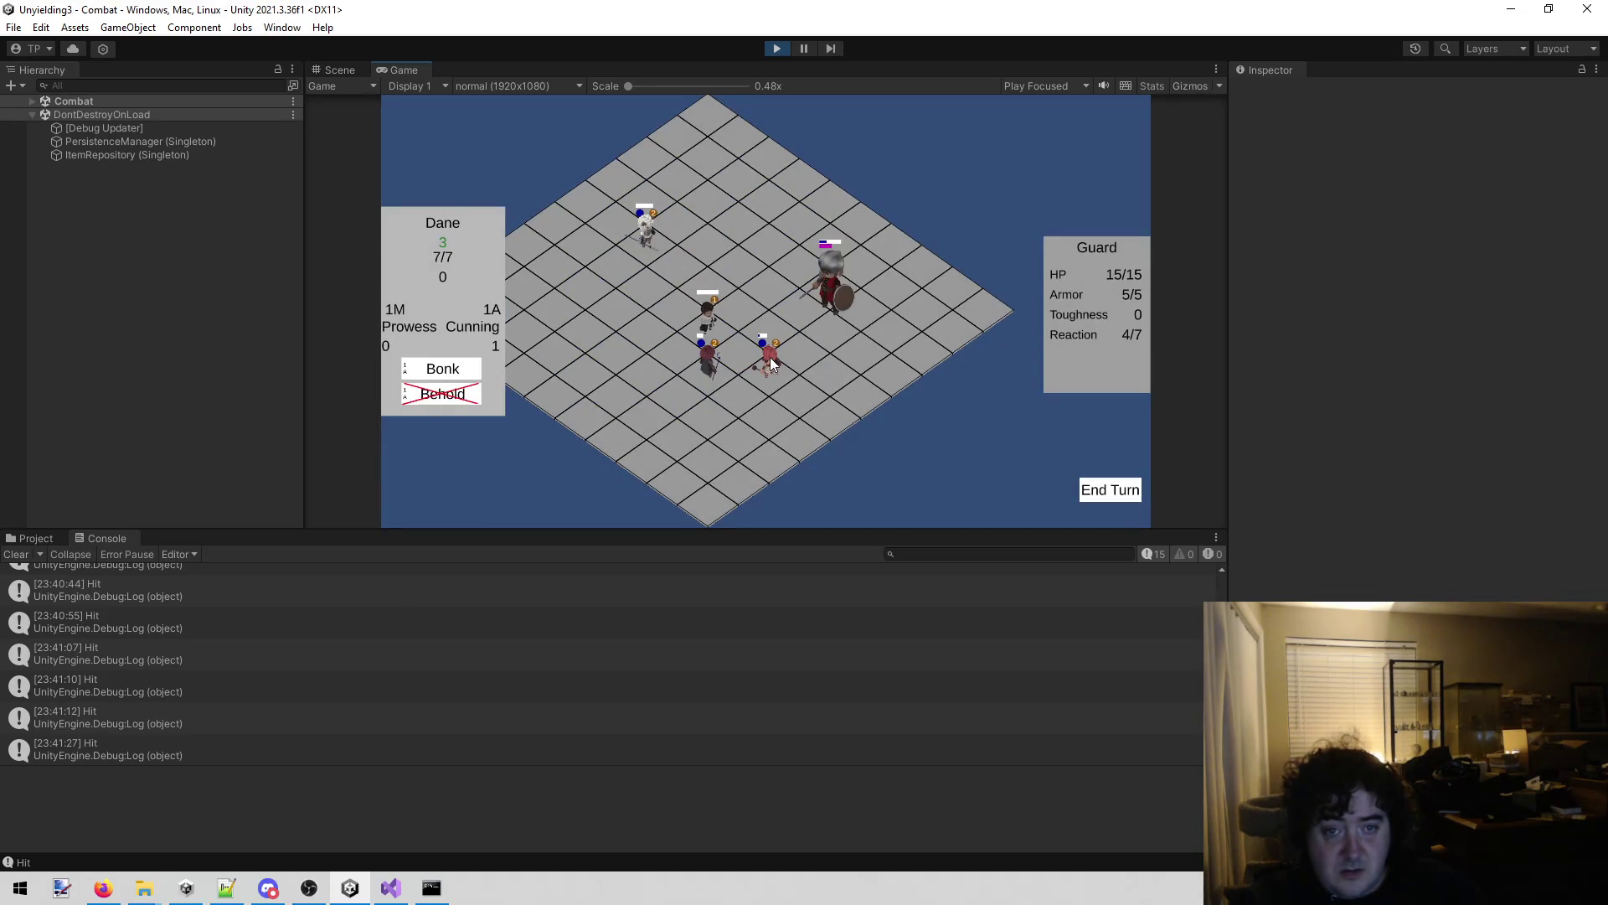
Move Lenette next to the Guard and hit it with Full swing.
click(767, 361)
click(881, 333)
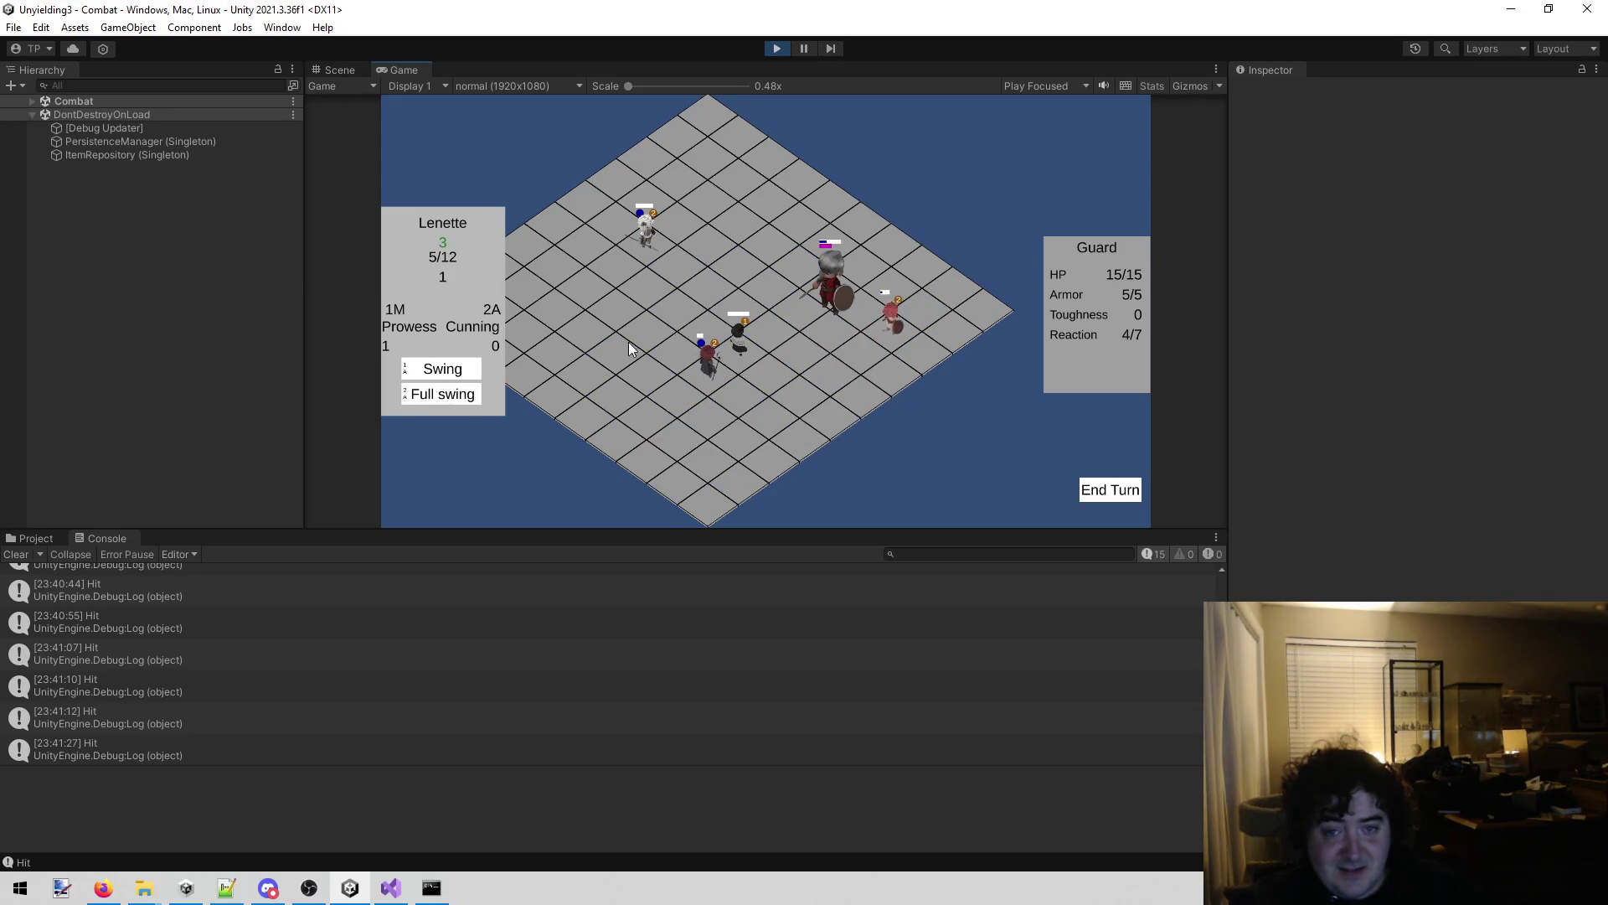
click(467, 393)
click(832, 328)
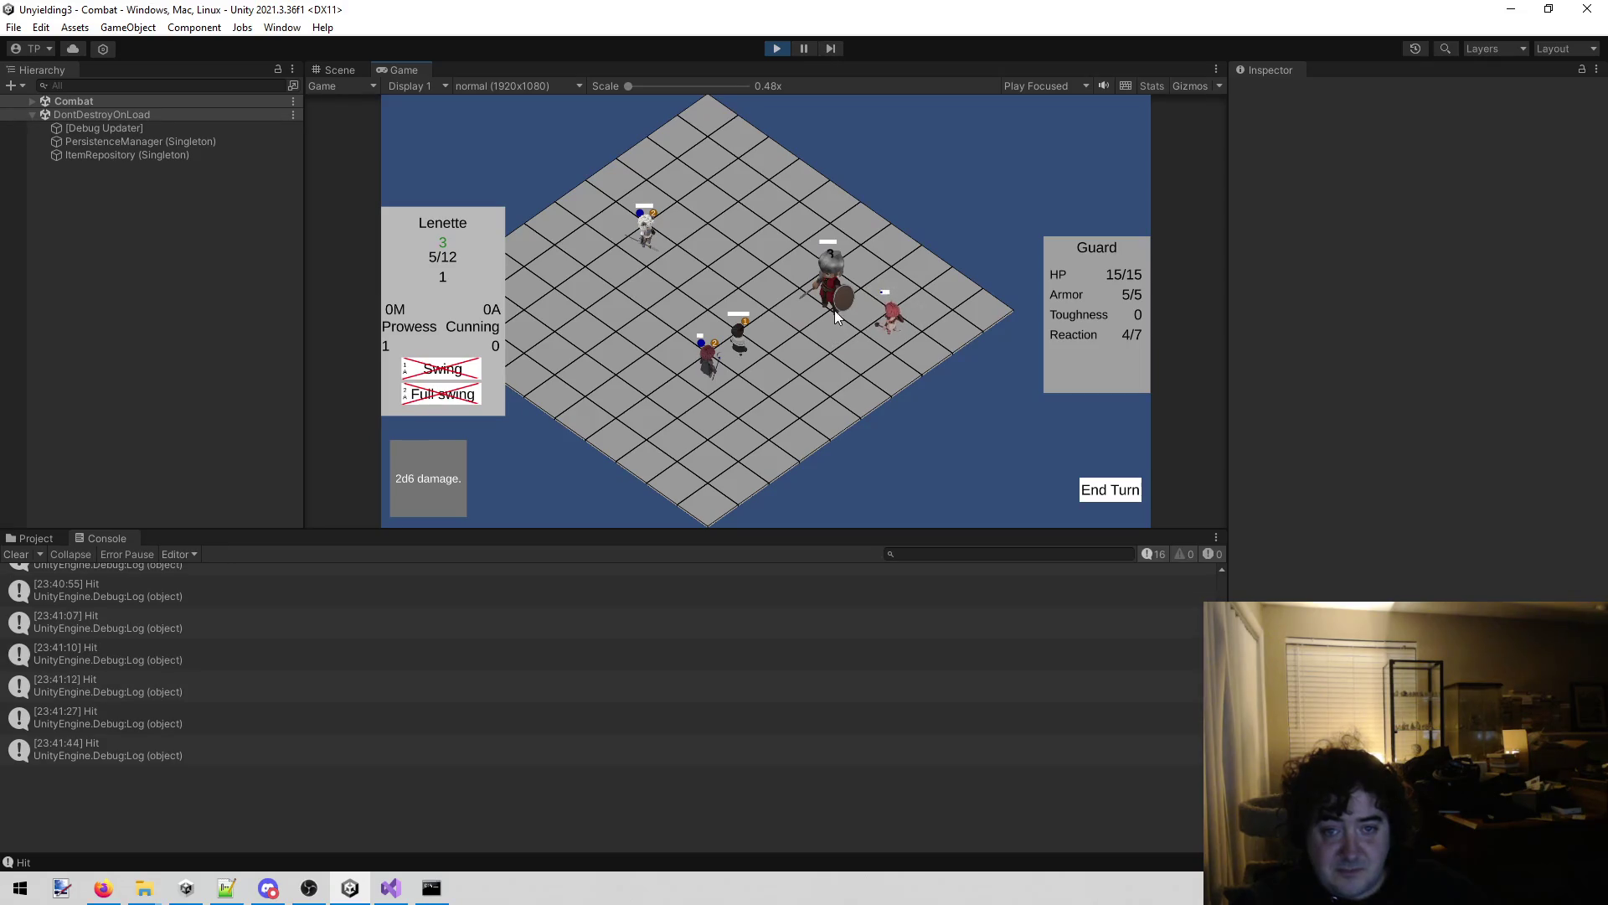
Cast David's spell and Scry on the Guard, bringing it to 10/15 HP, and dismiss the Trample card.
click(703, 360)
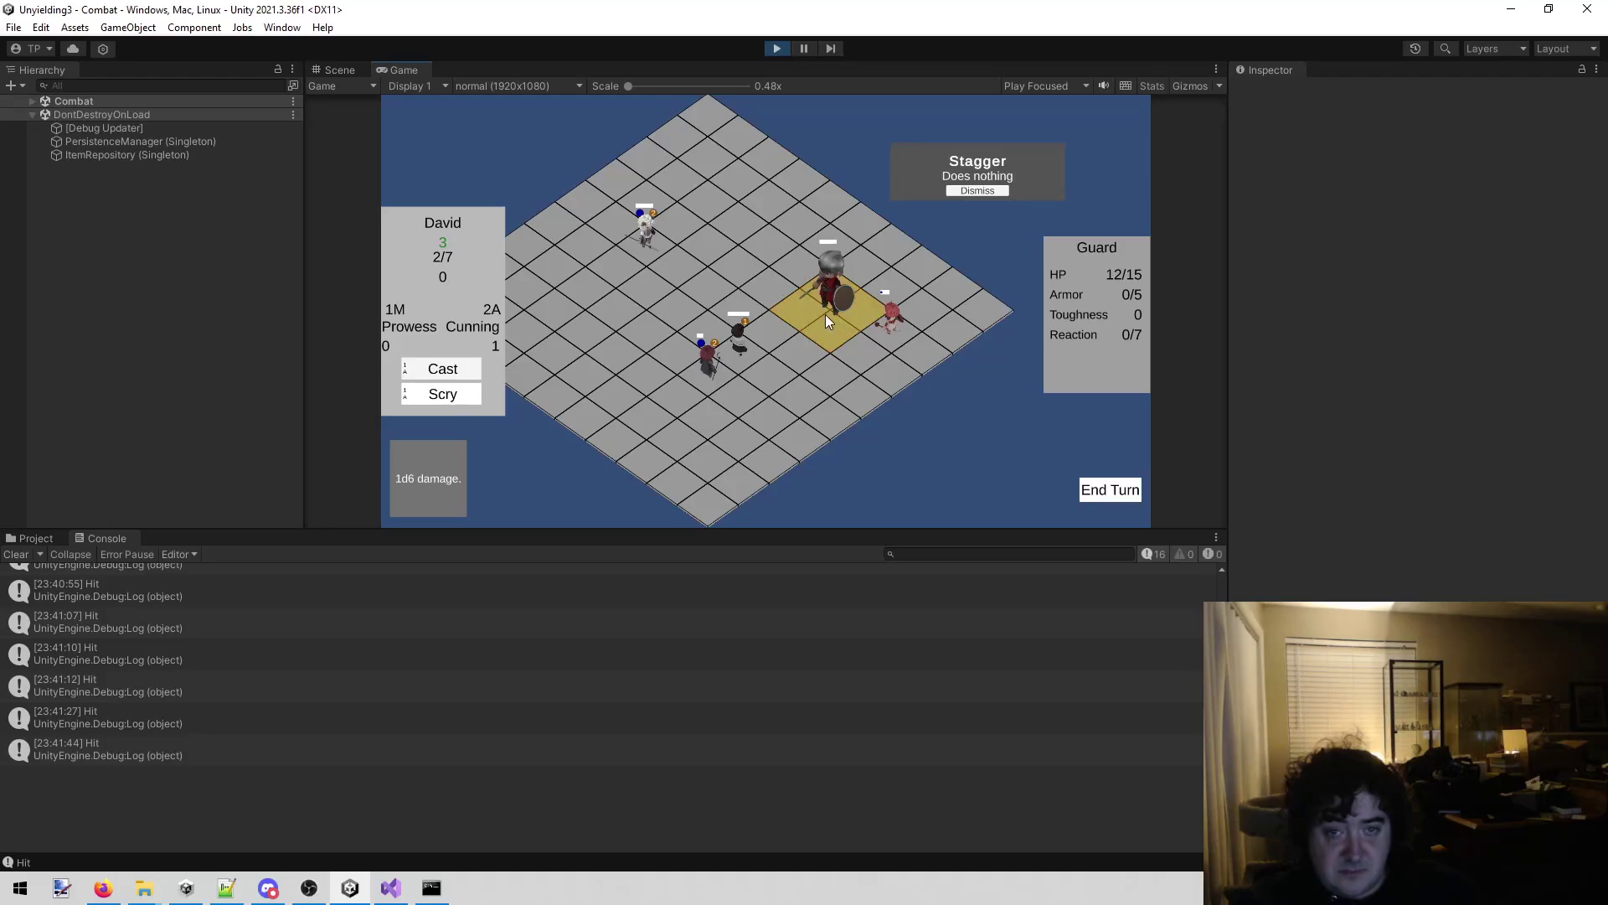
click(826, 314)
click(649, 247)
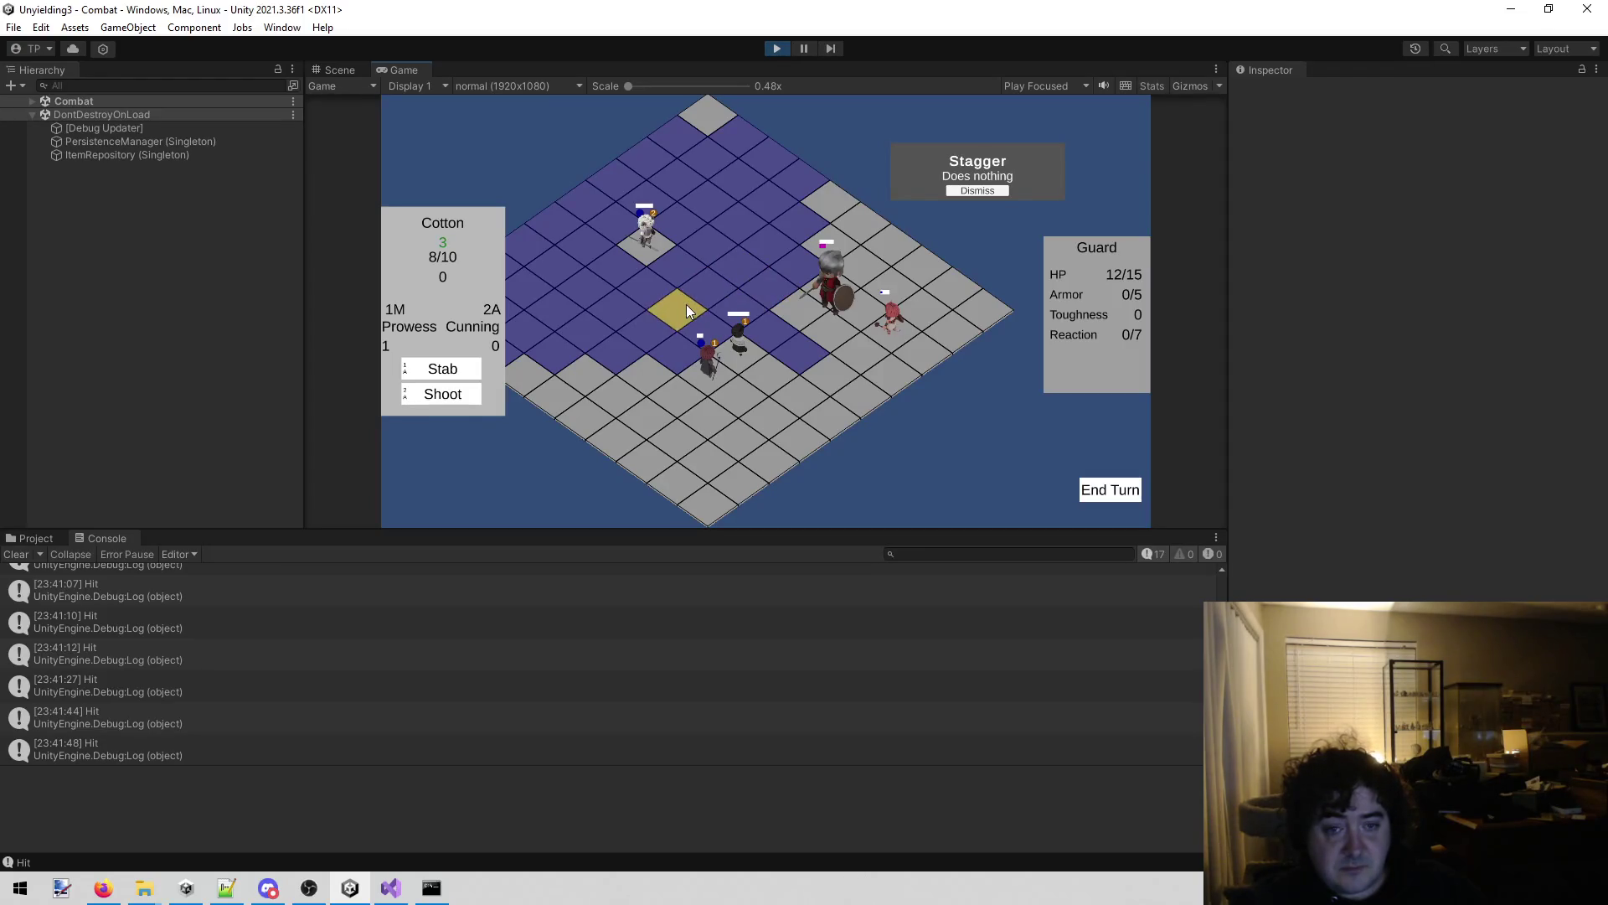
click(738, 352)
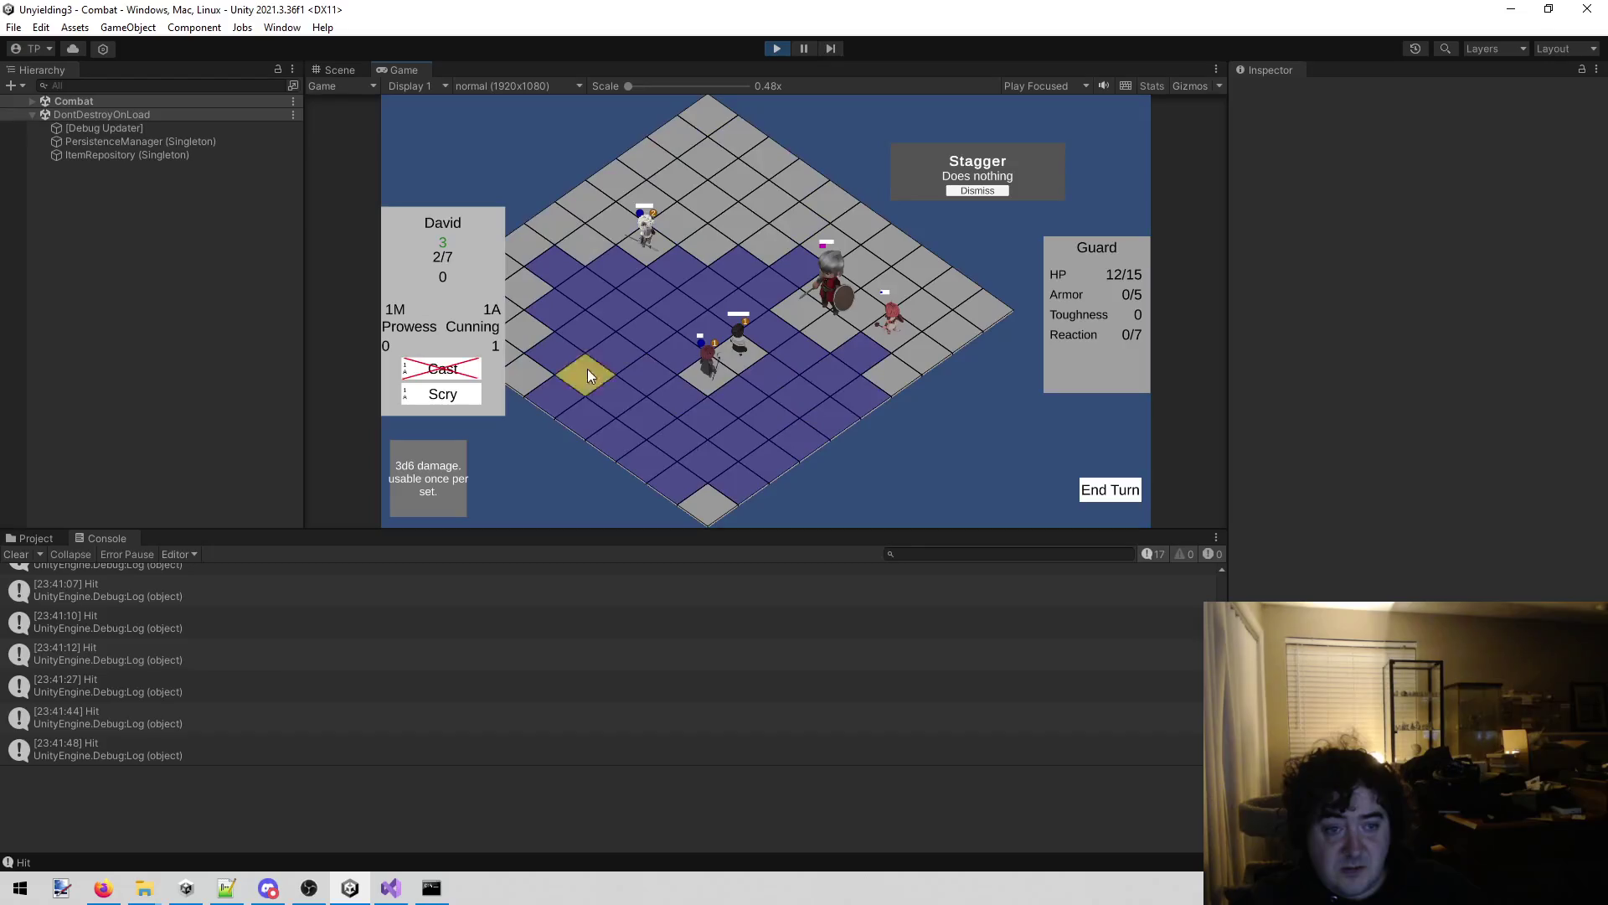
click(442, 394)
click(854, 313)
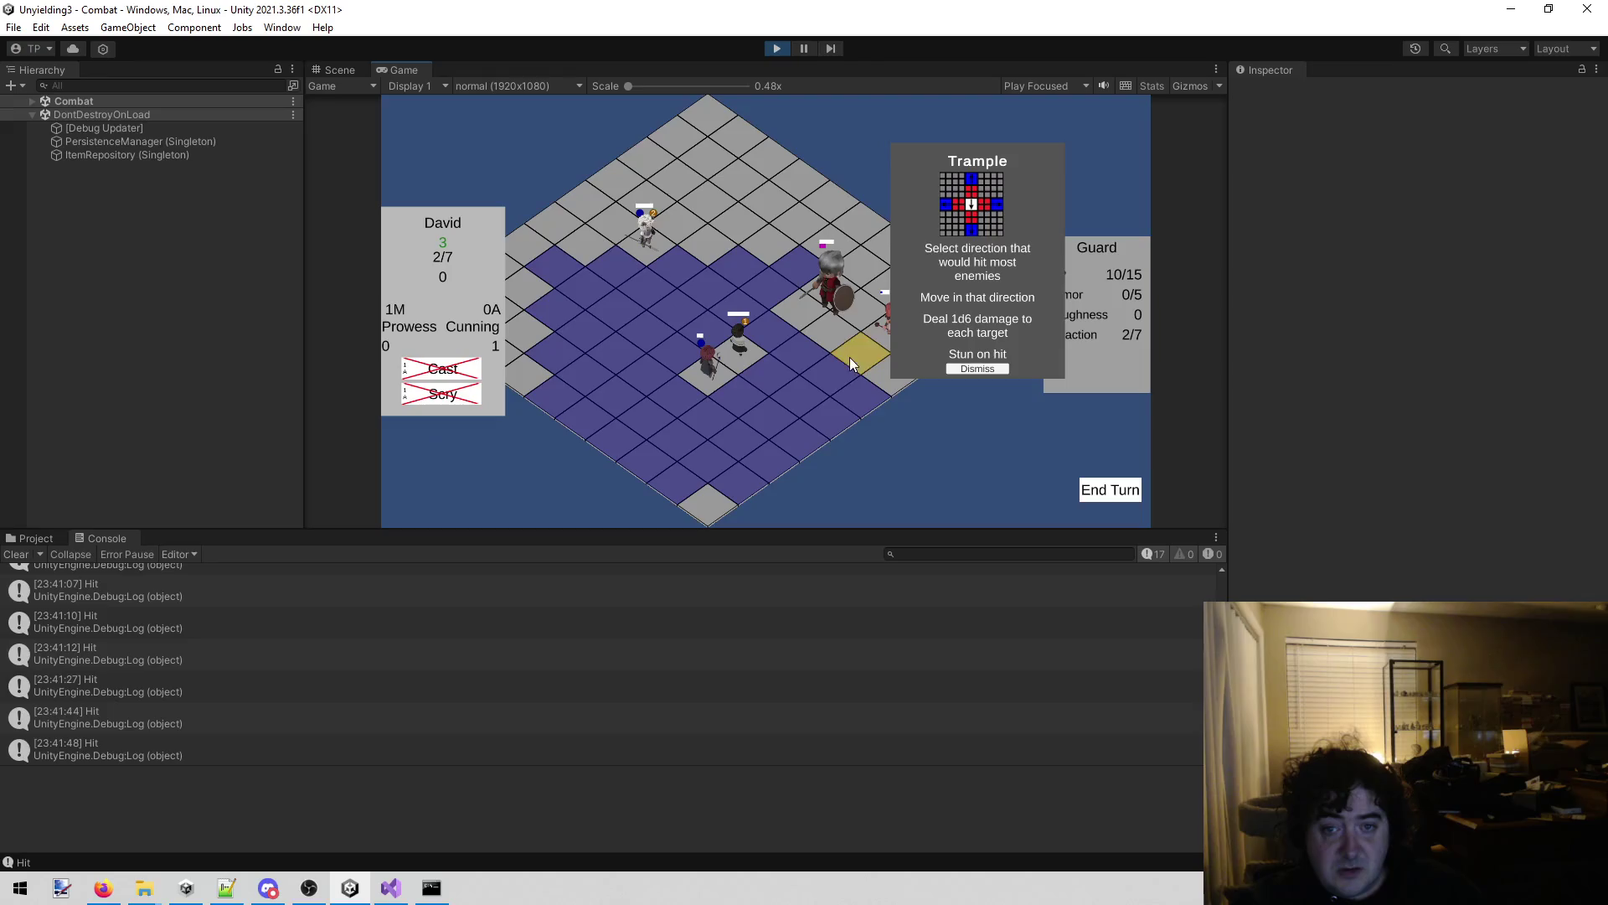
click(898, 469)
click(972, 368)
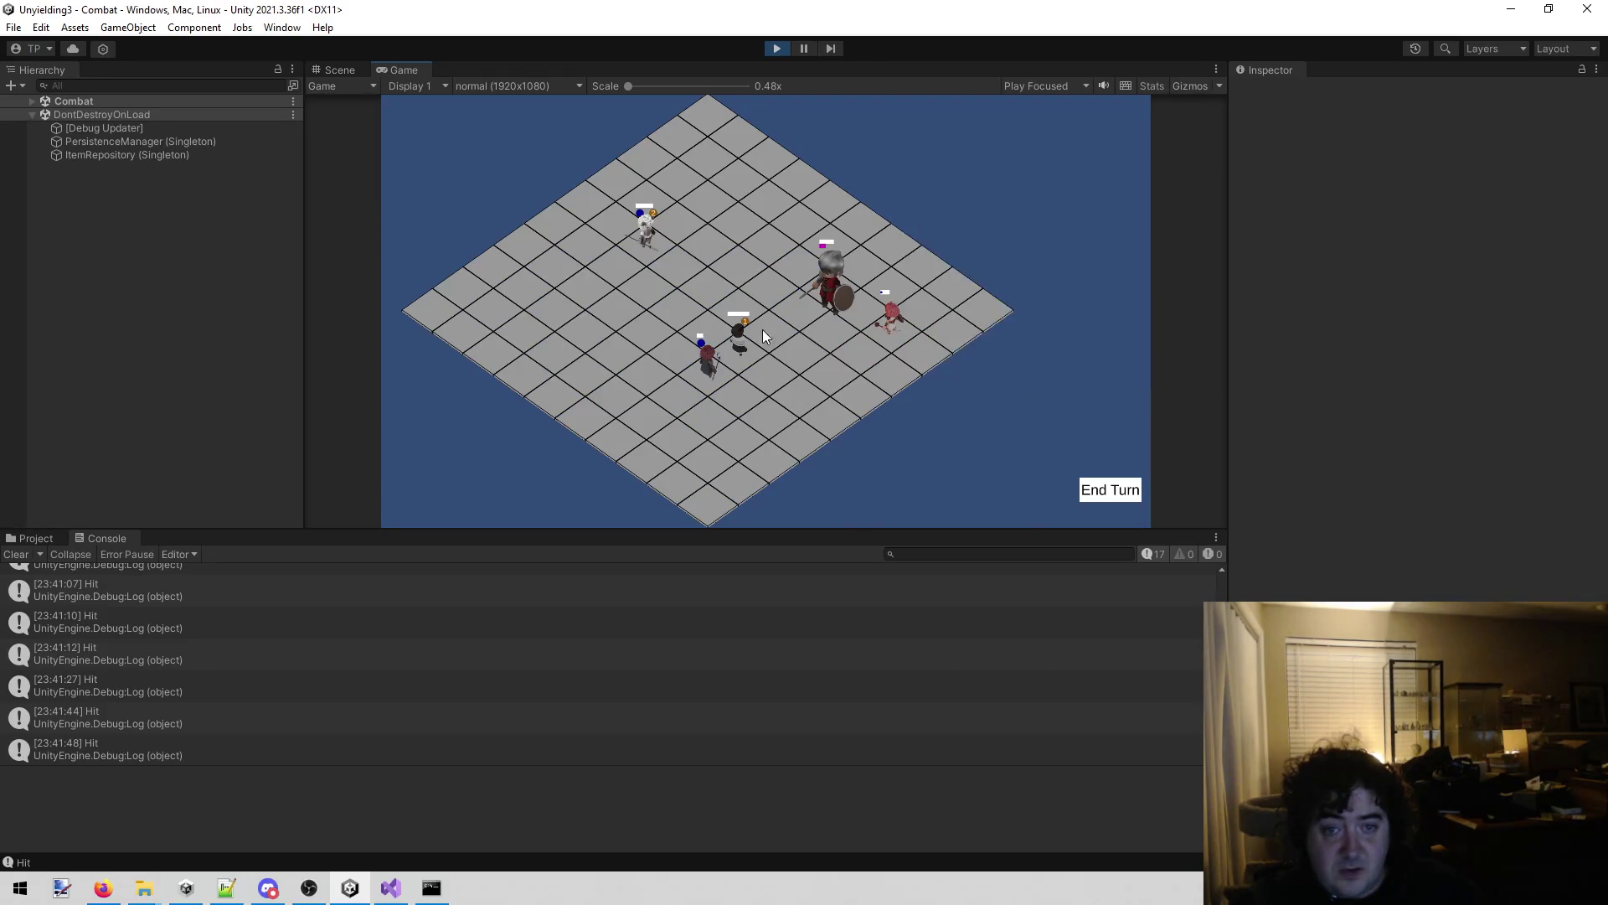
Reposition David and Cotton toward the enemies, then end the party's turn.
click(741, 340)
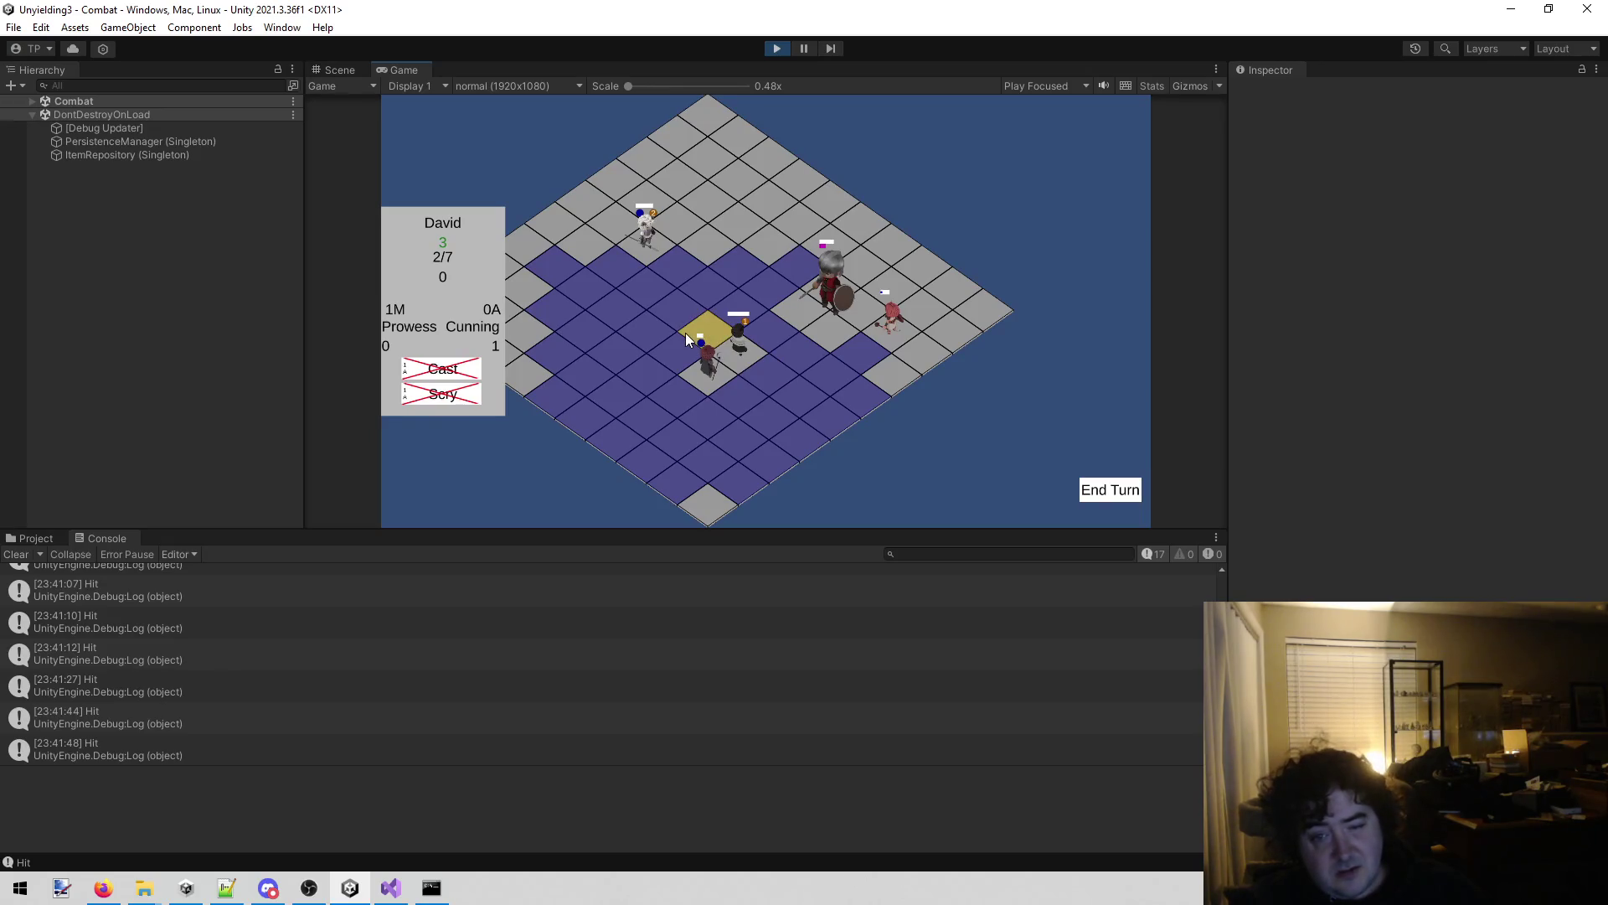
click(685, 333)
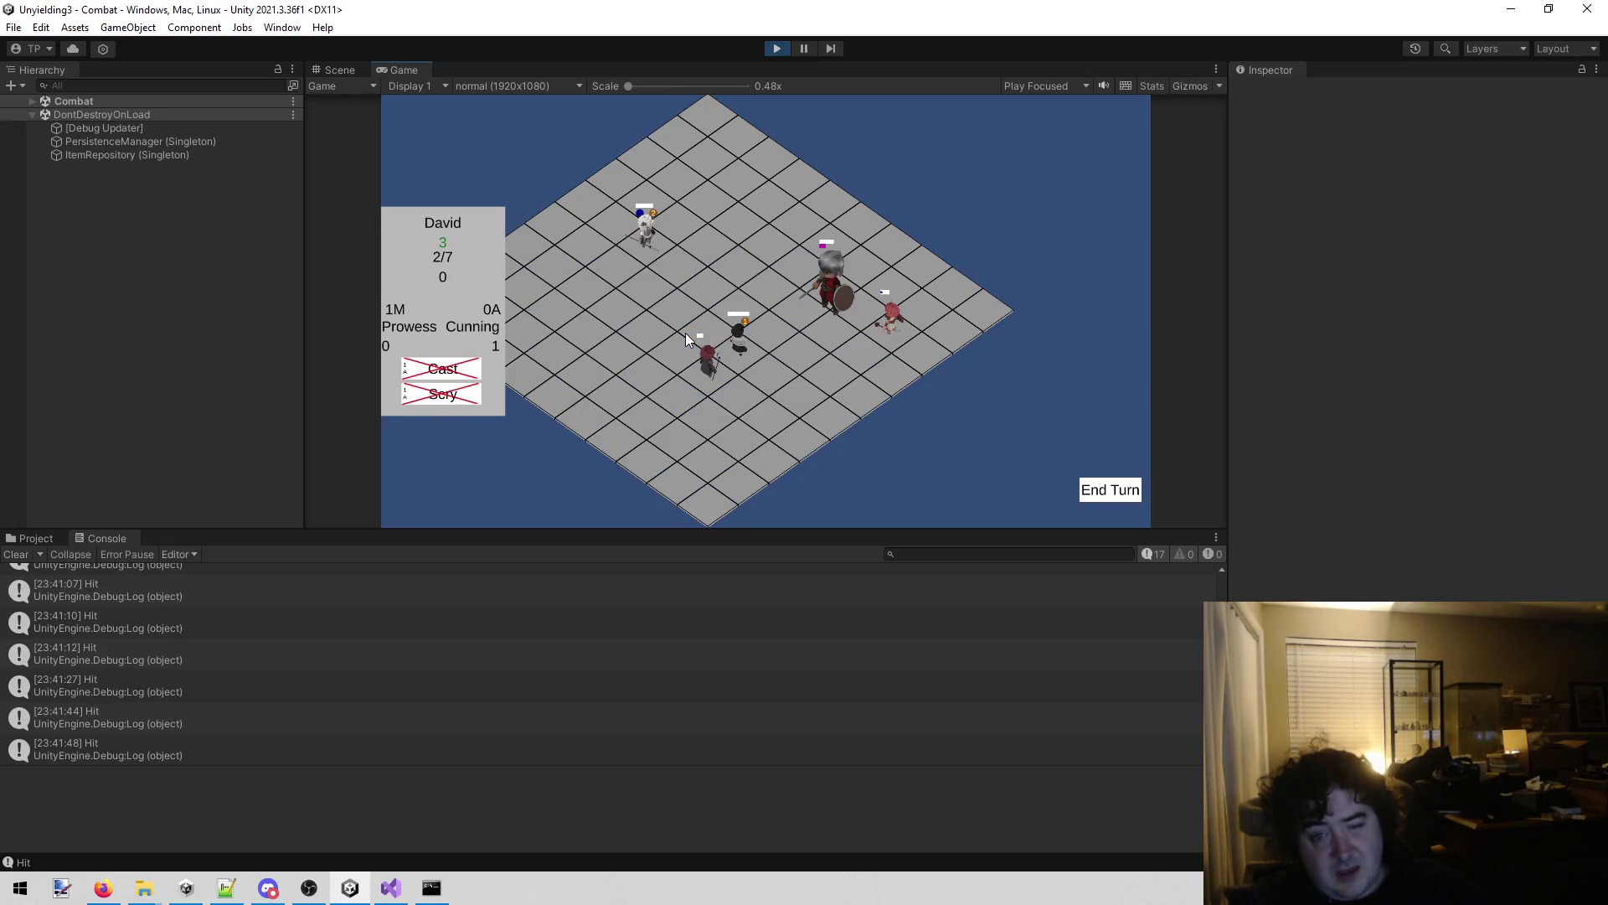
click(645, 243)
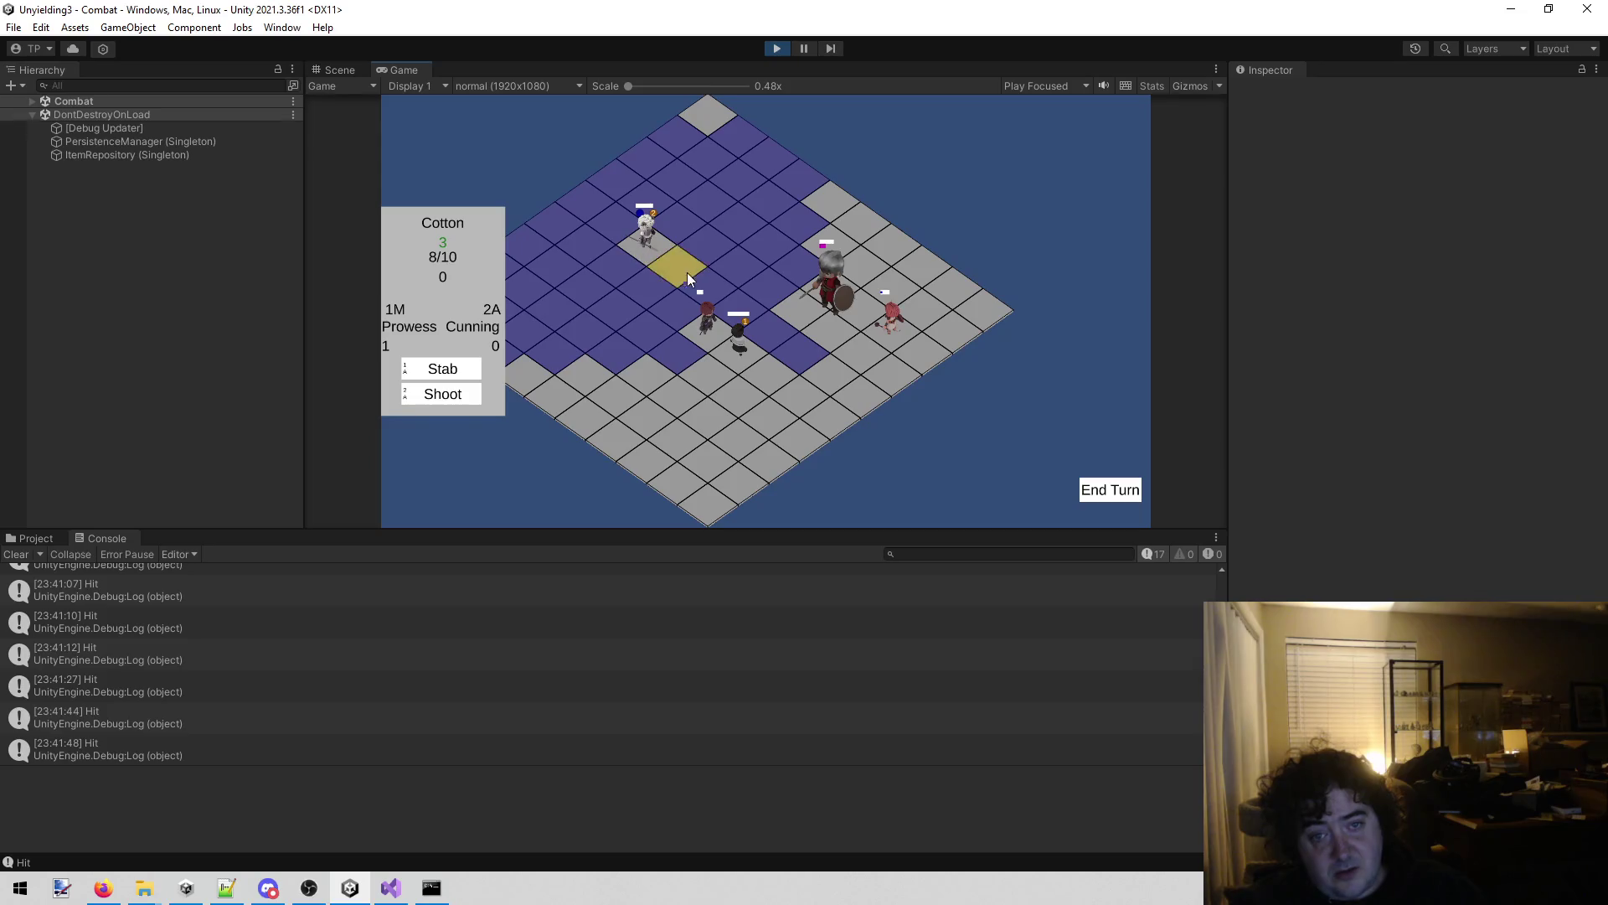
click(731, 300)
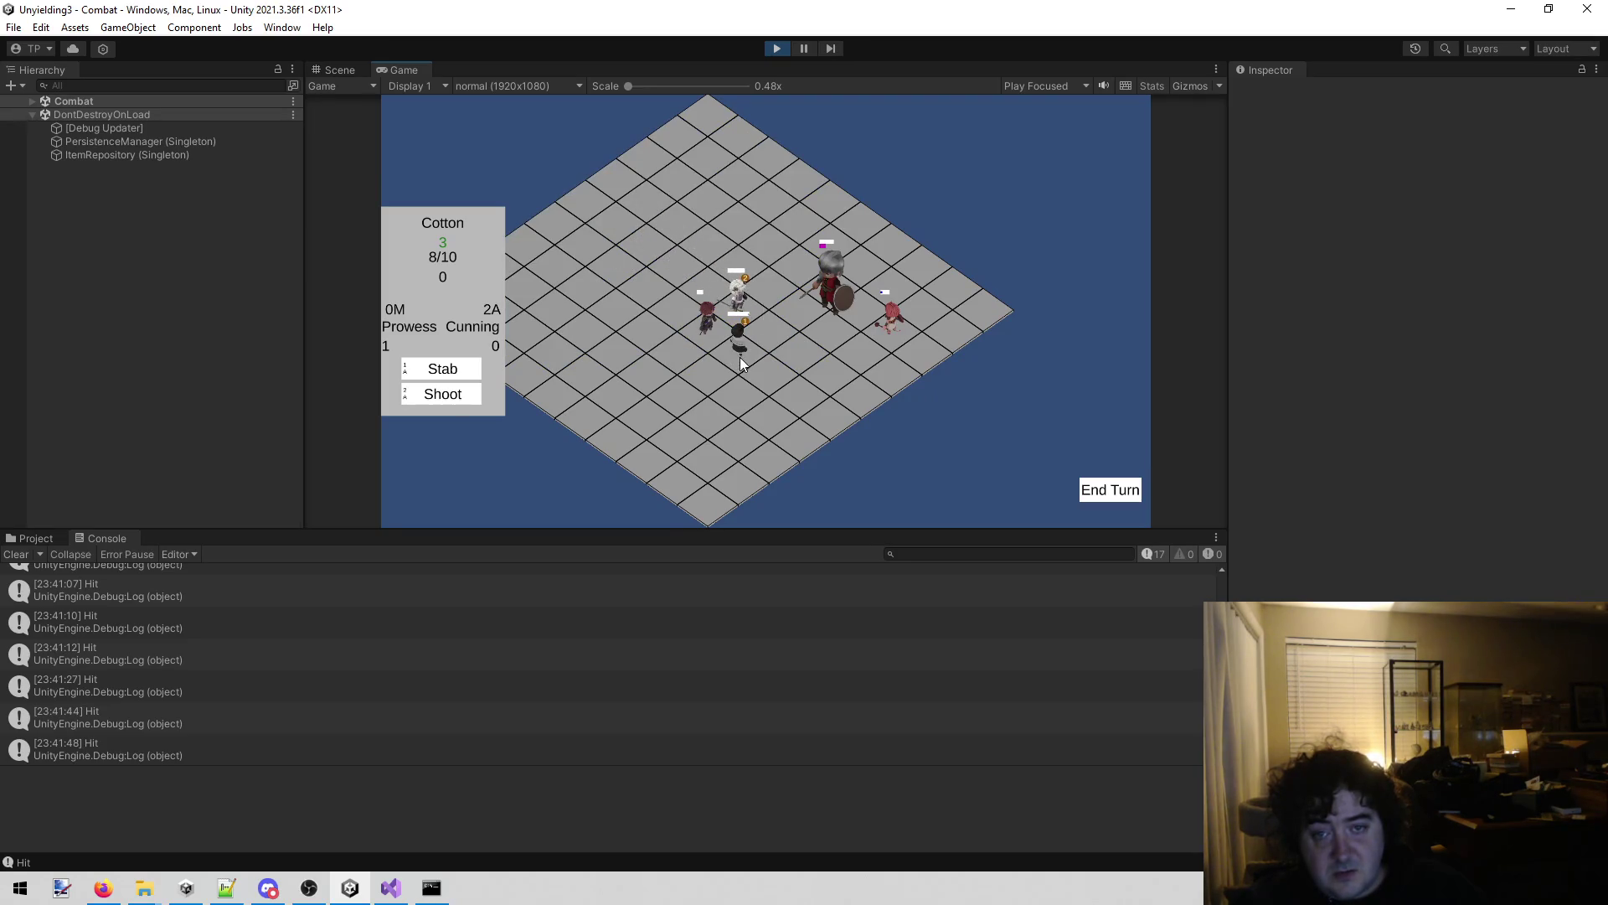
click(889, 333)
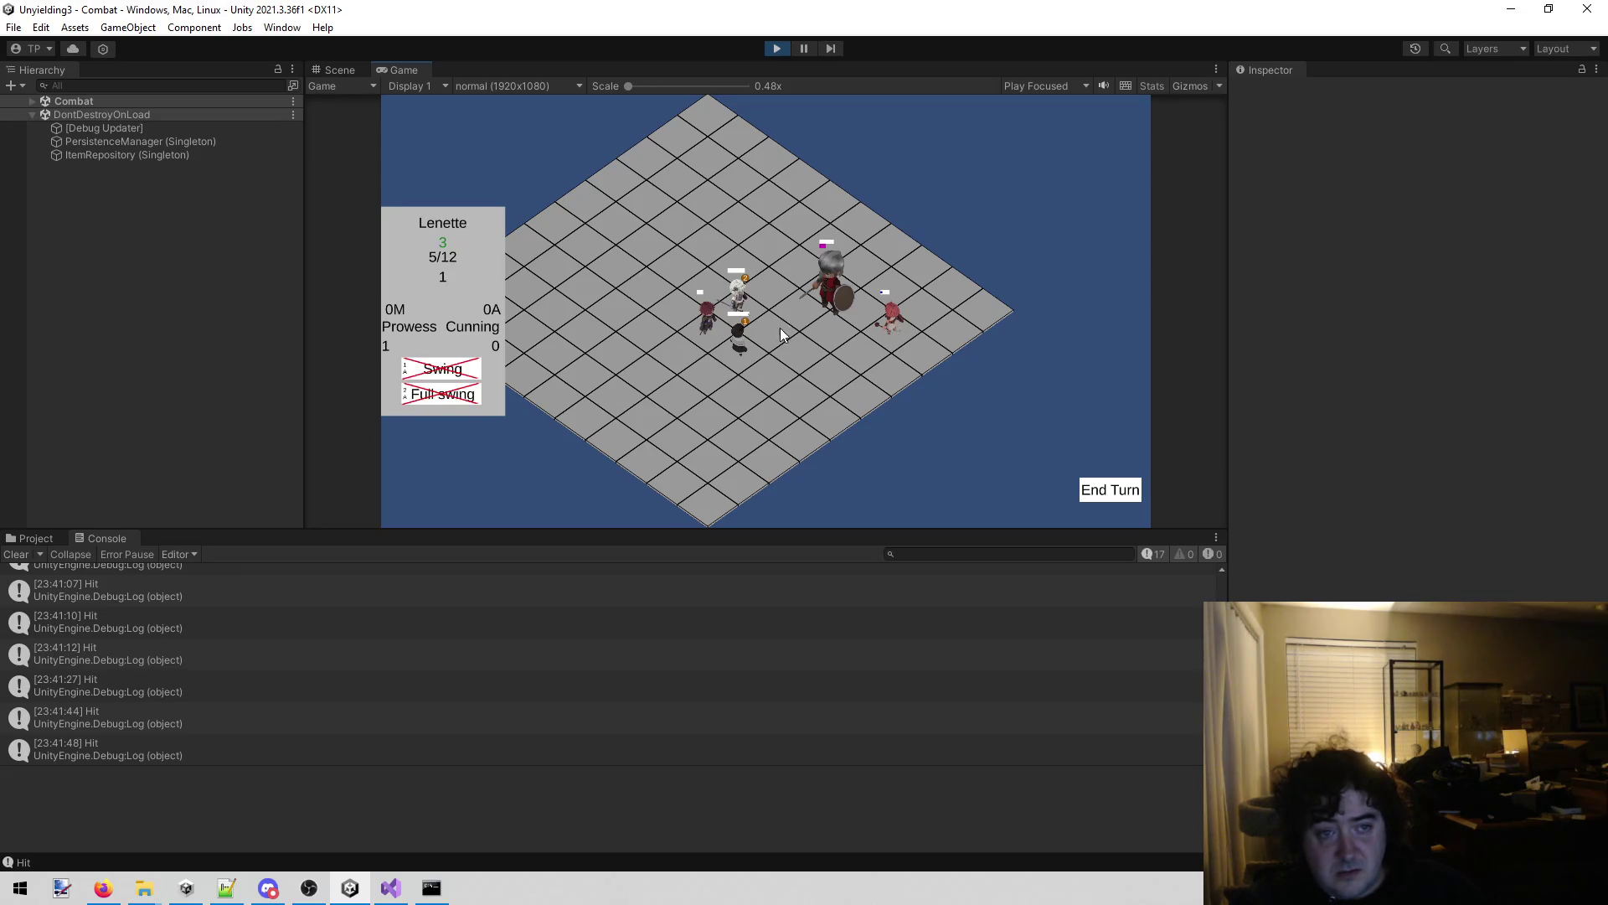
click(737, 356)
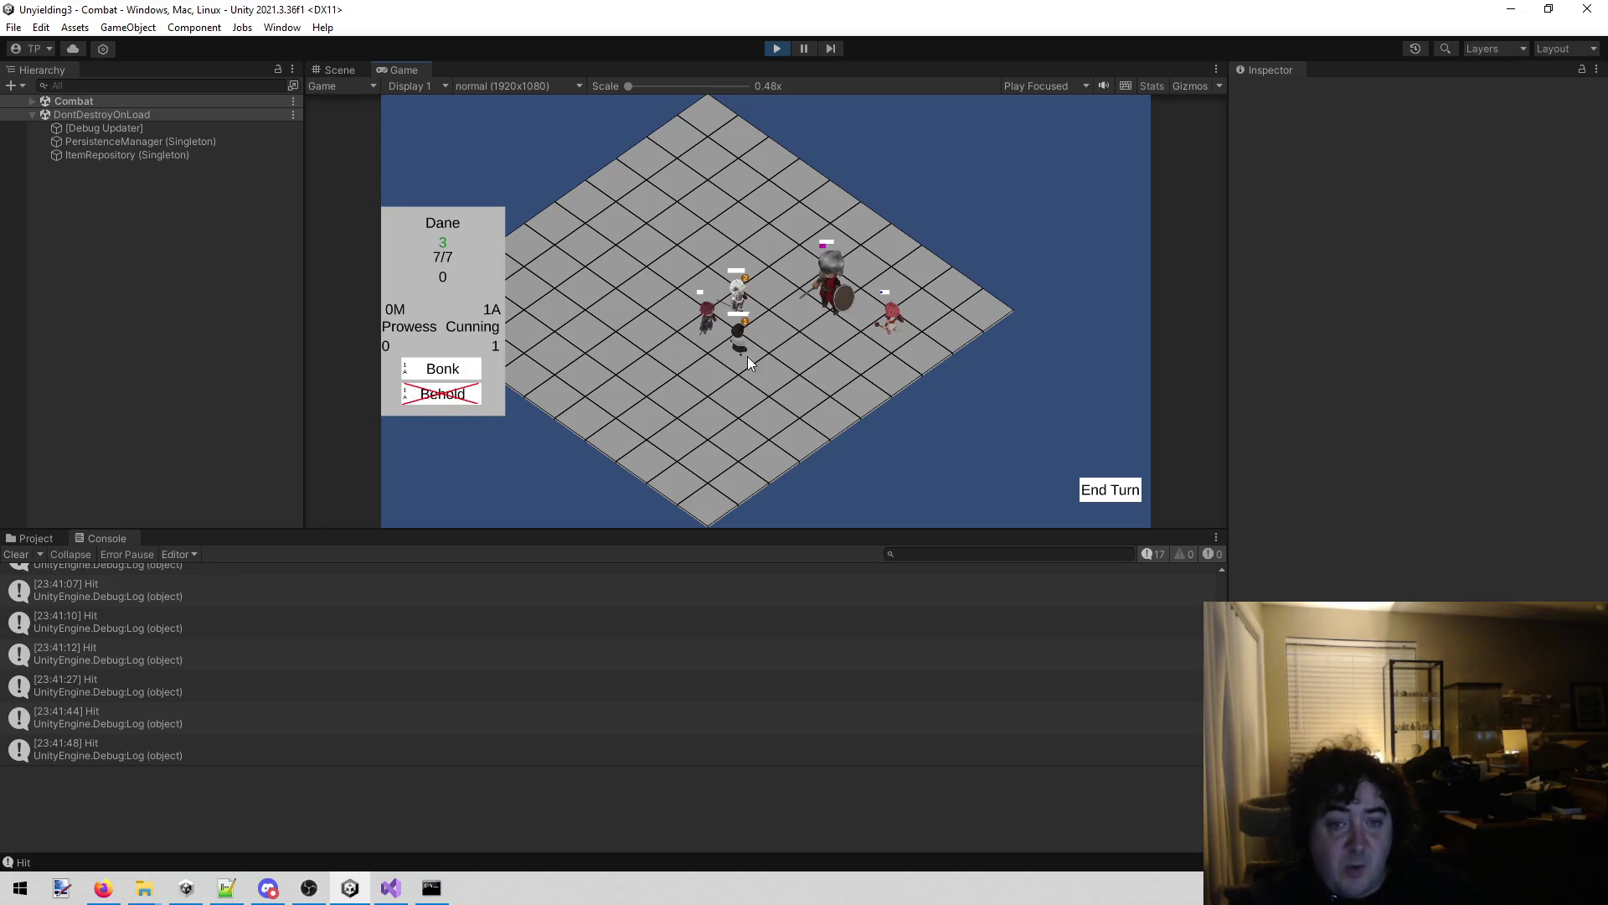
click(1118, 489)
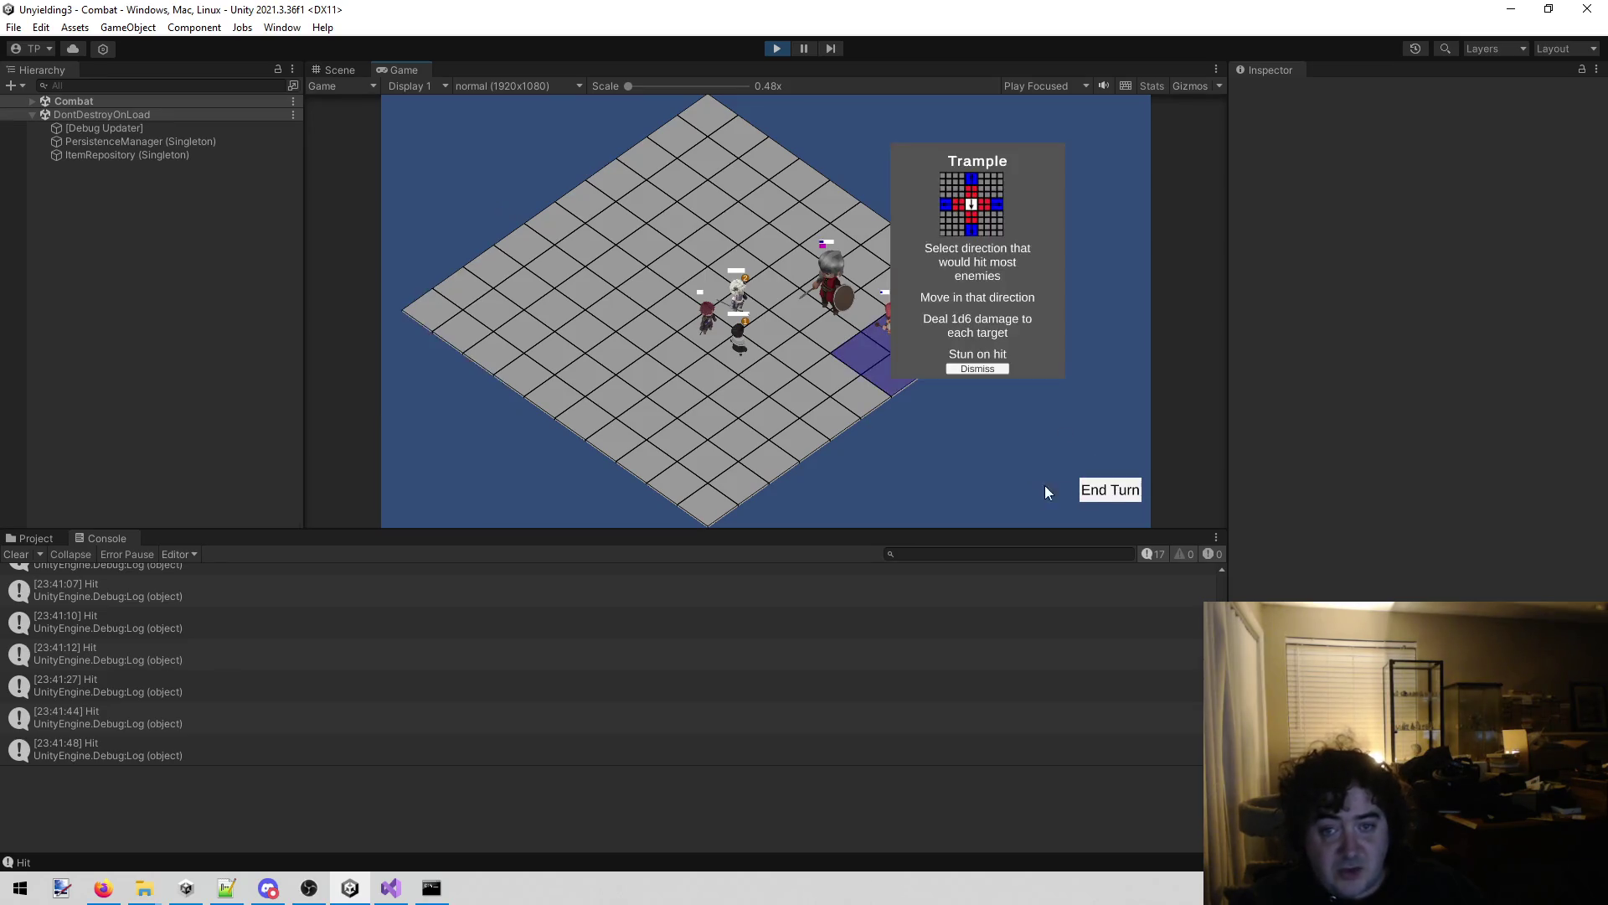
Let Trample stun Lenette at 2/12 HP, check the Guard at 10/15, and ready Dane's Bonk.
click(981, 365)
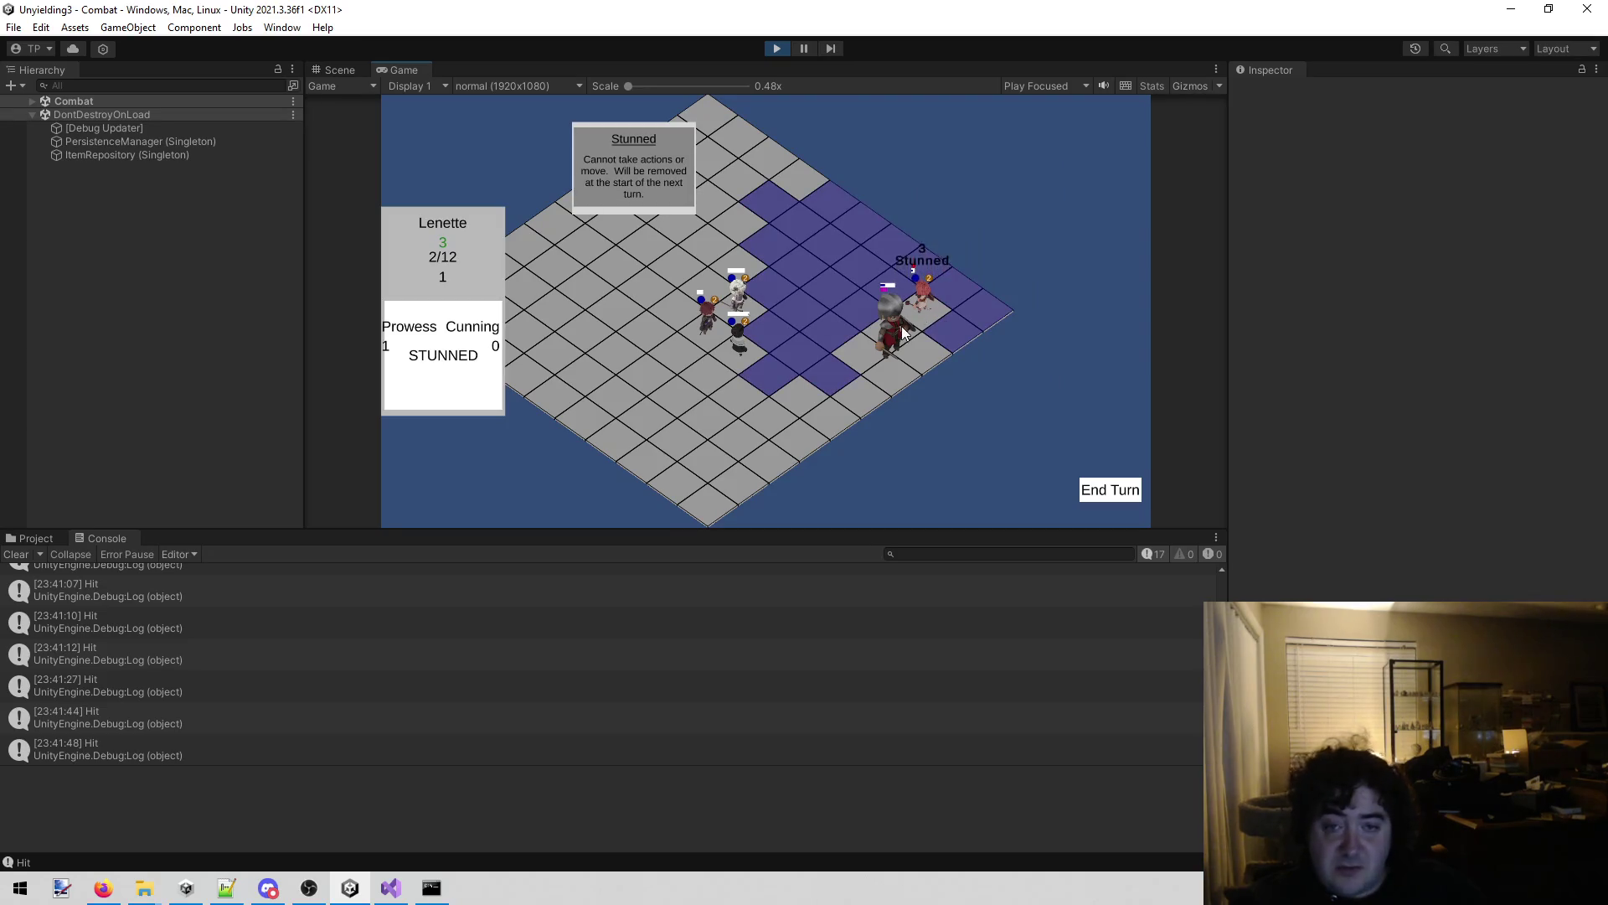
click(889, 350)
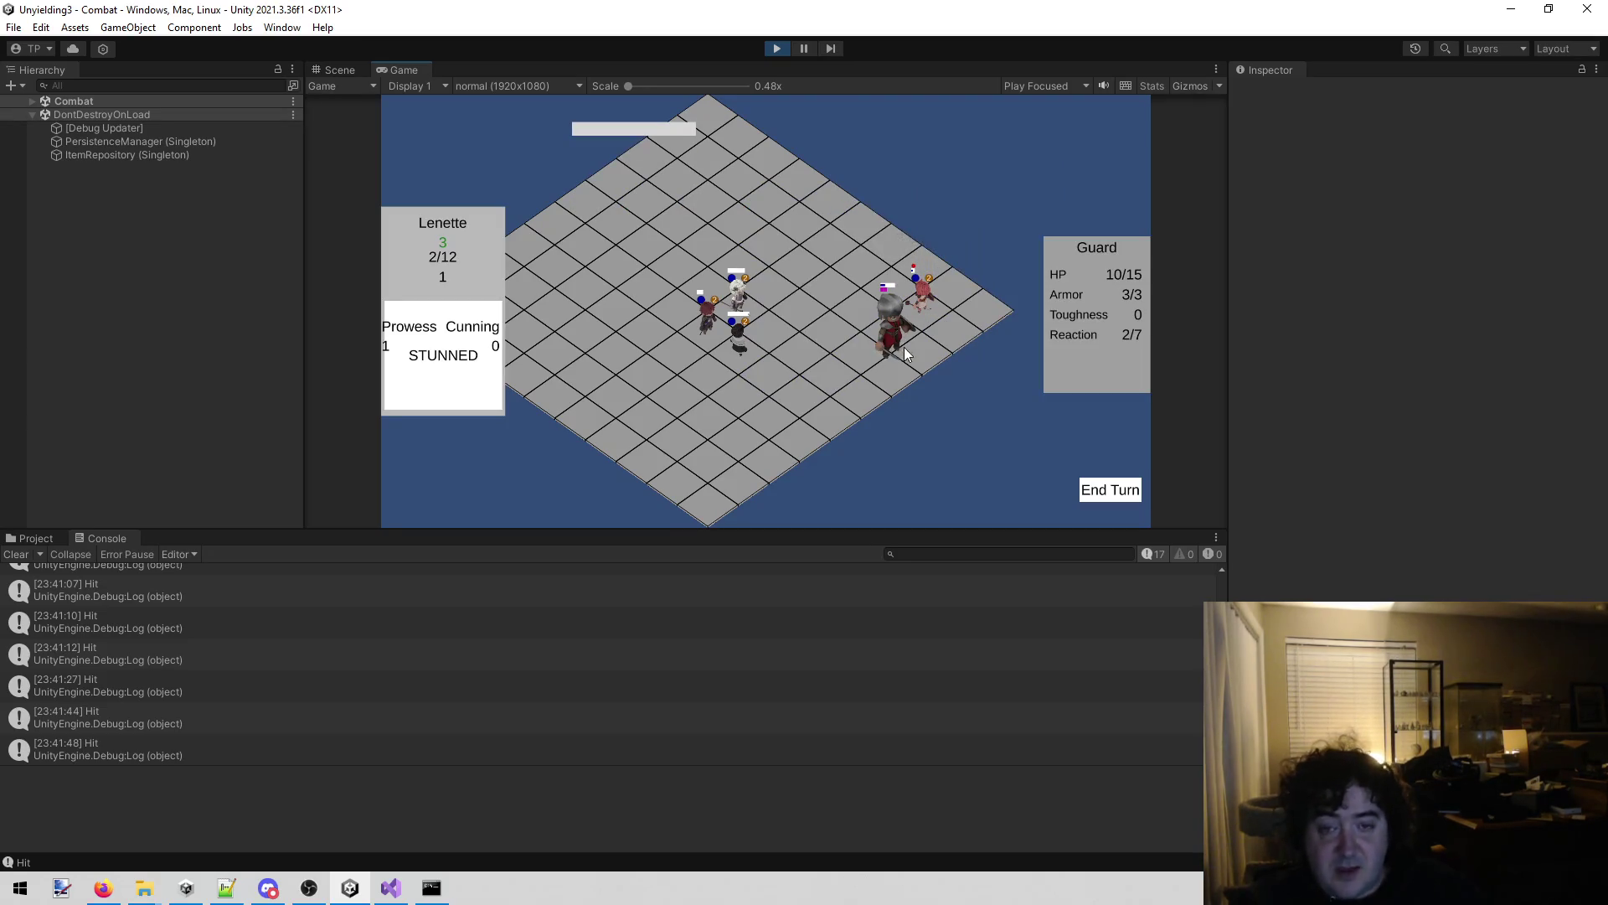
click(742, 339)
mouse_move(459, 371)
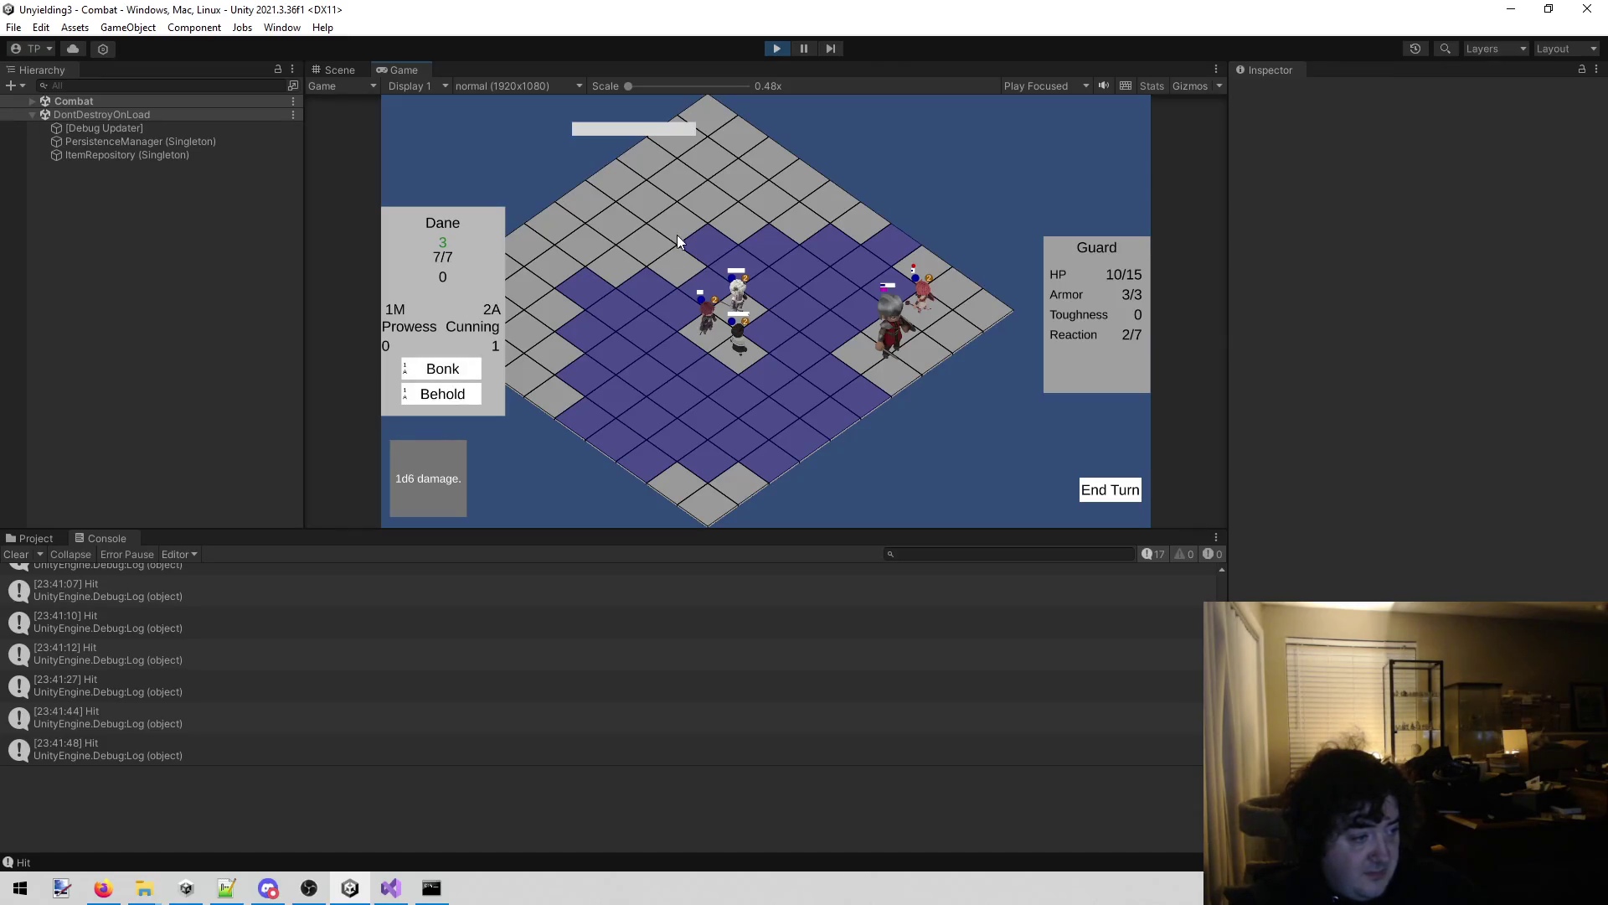
Use David's Scry on the Guard to reveal its Thrust card, then dismiss it.
click(732, 304)
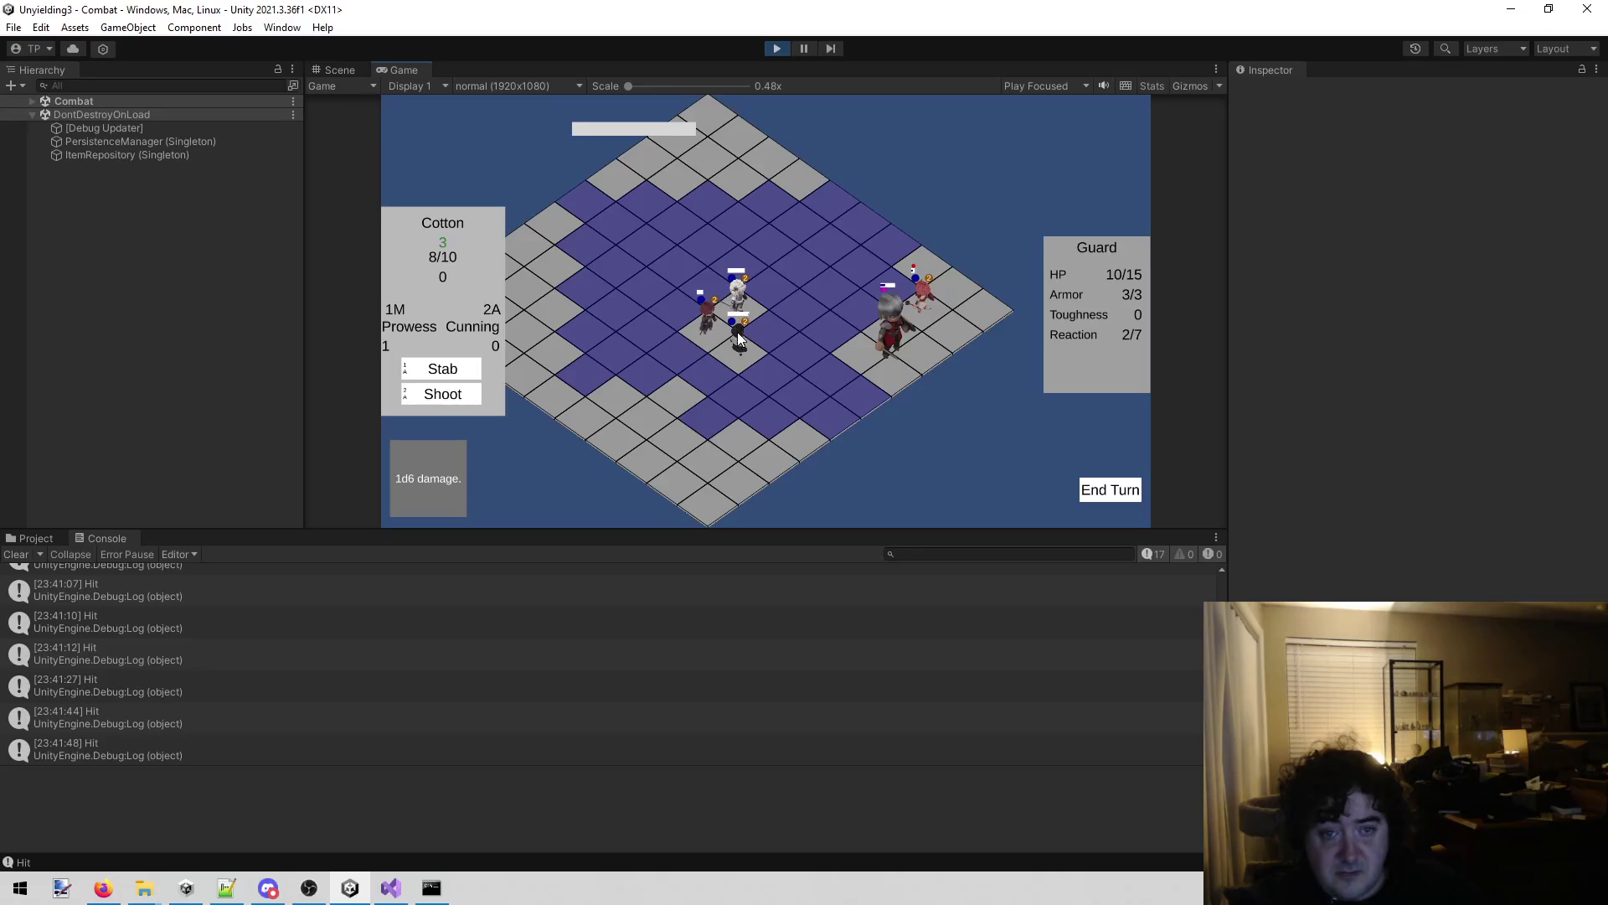
click(737, 333)
click(701, 329)
click(469, 394)
click(894, 339)
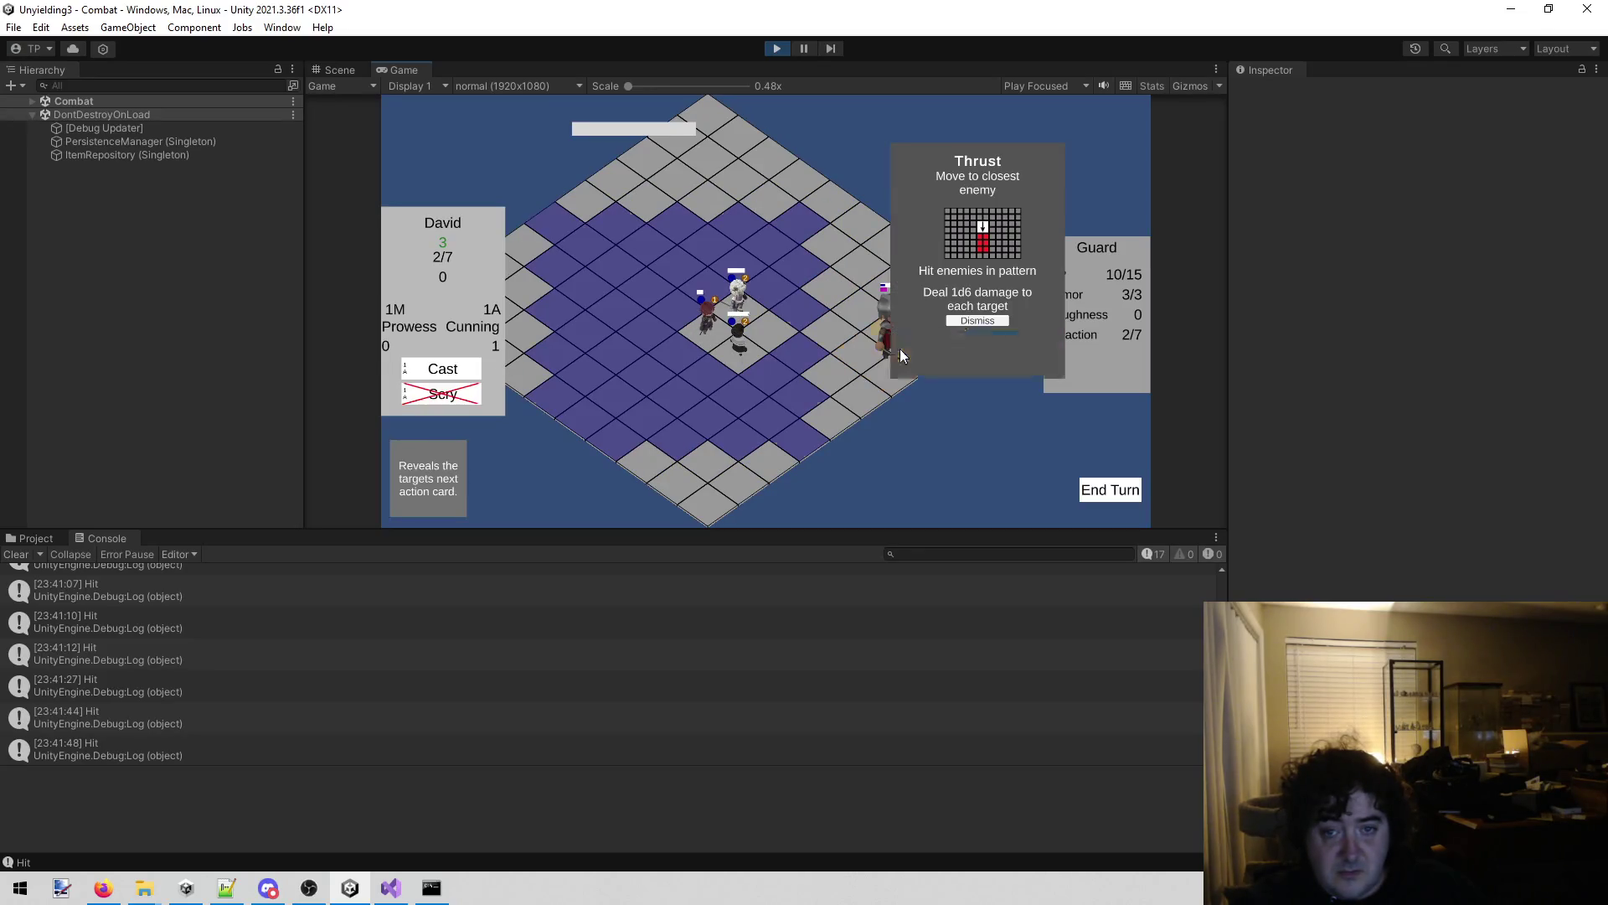
click(959, 323)
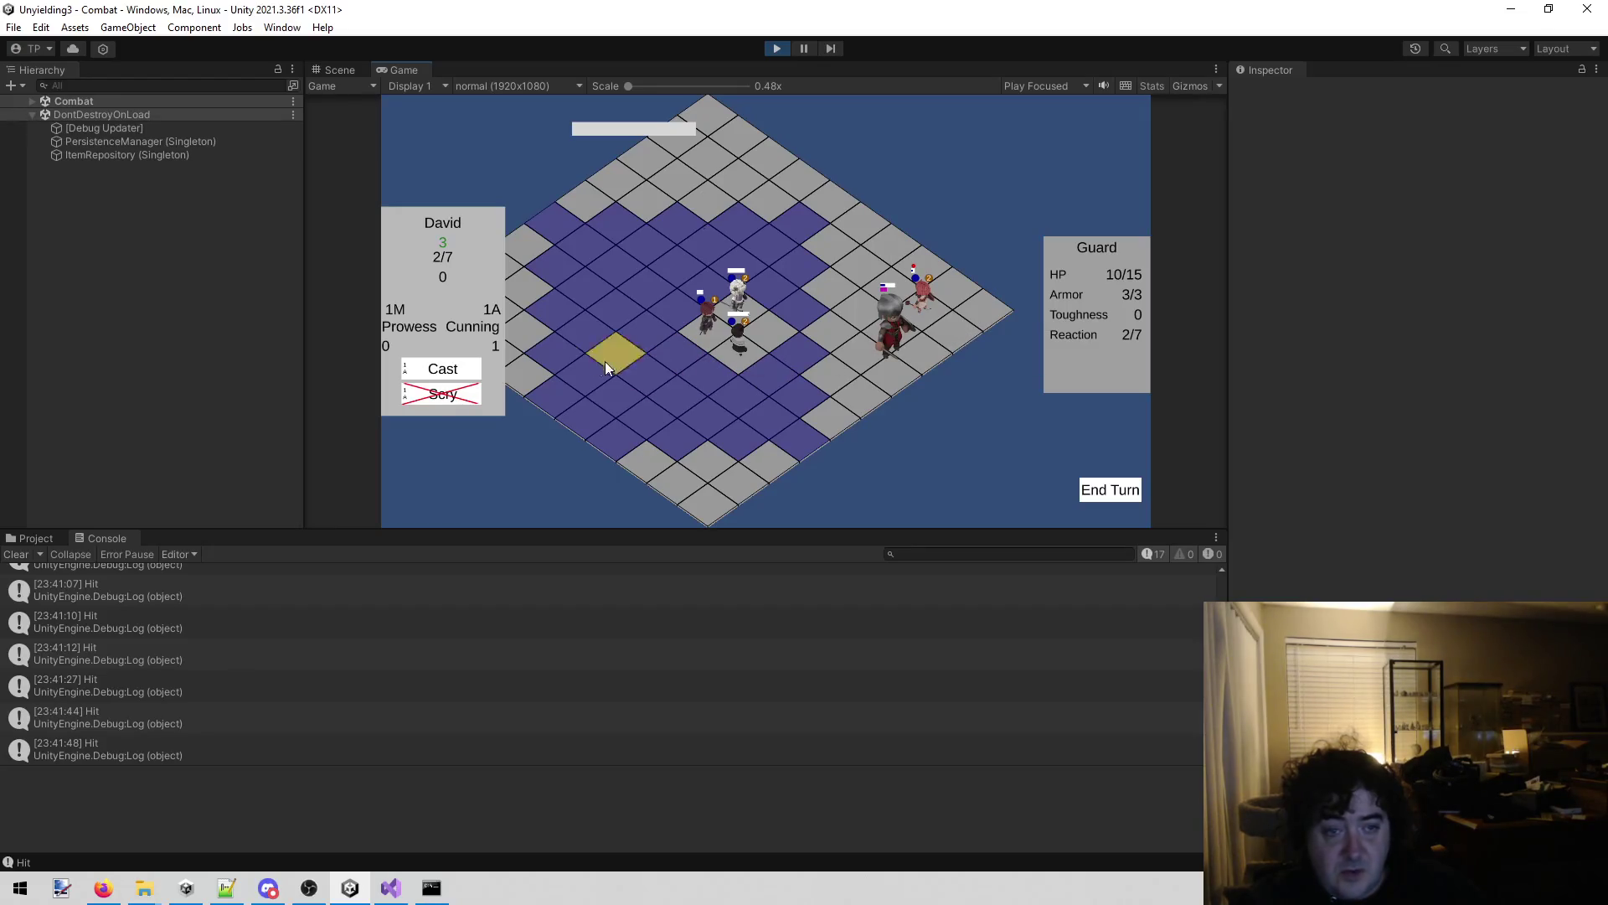
Cast David's attack onto the Guard and dismiss the Thrust card.
click(442, 369)
click(443, 369)
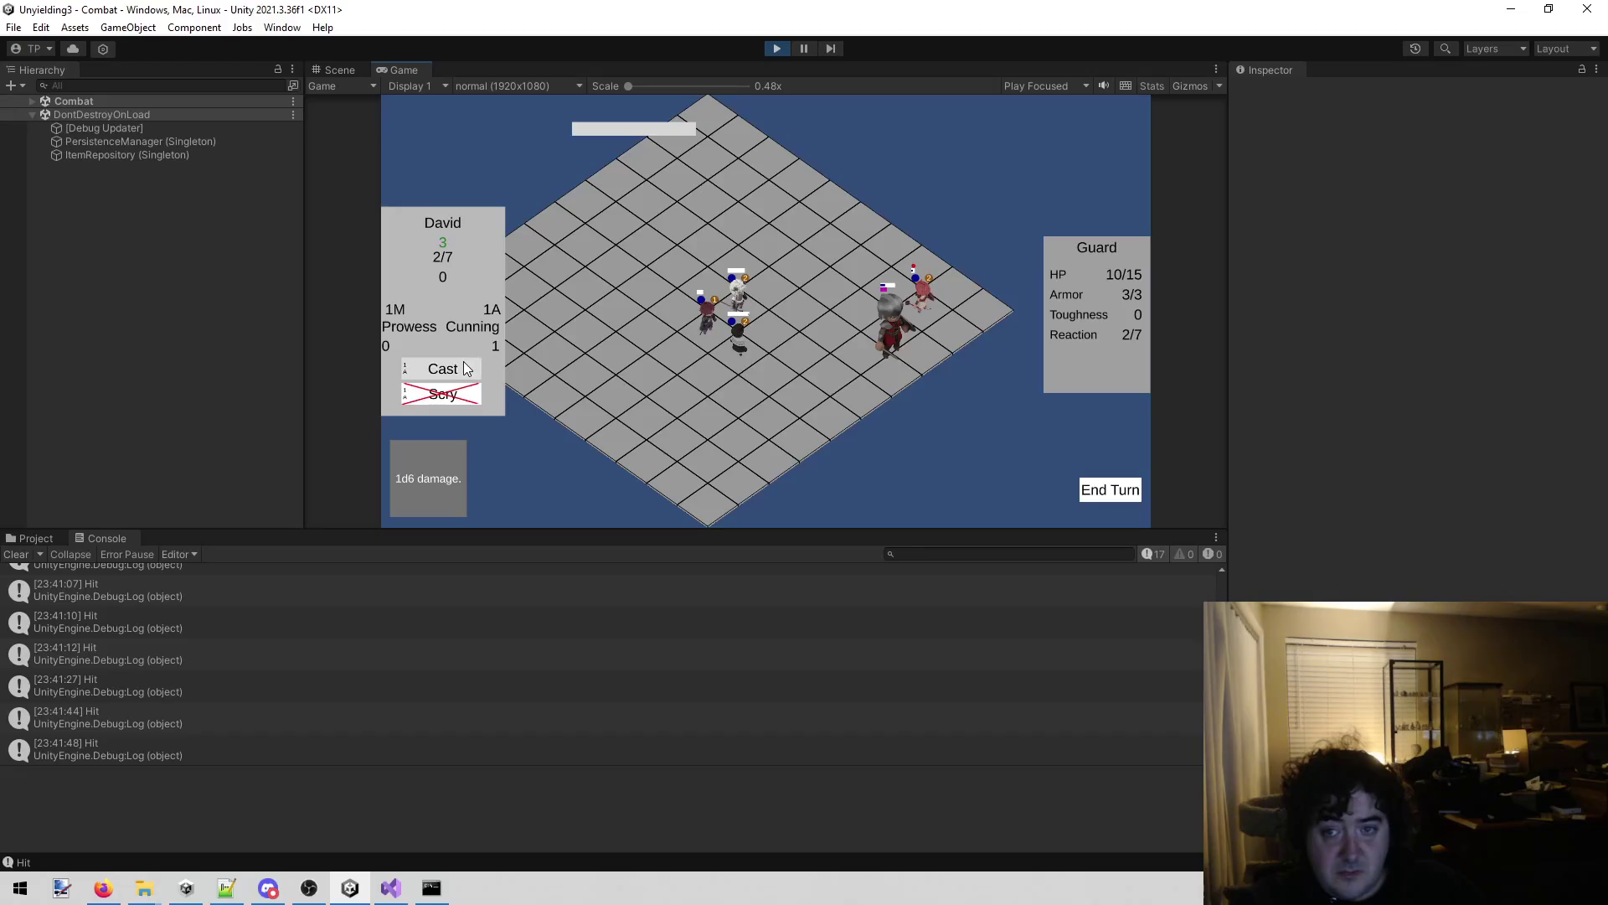
click(443, 369)
click(898, 359)
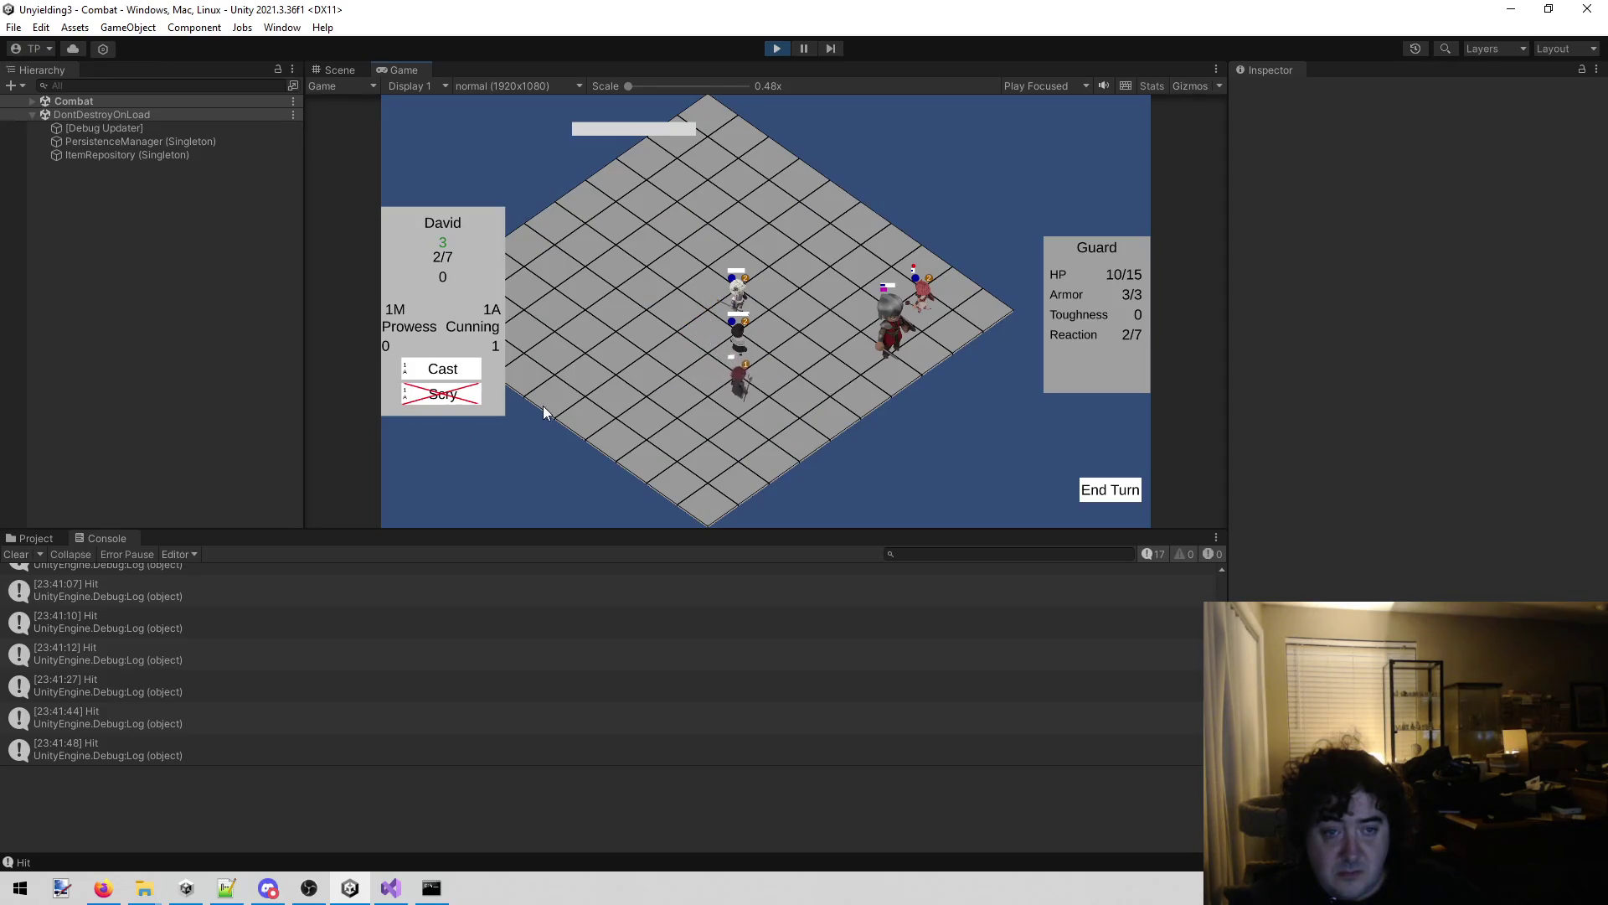
click(442, 369)
click(872, 350)
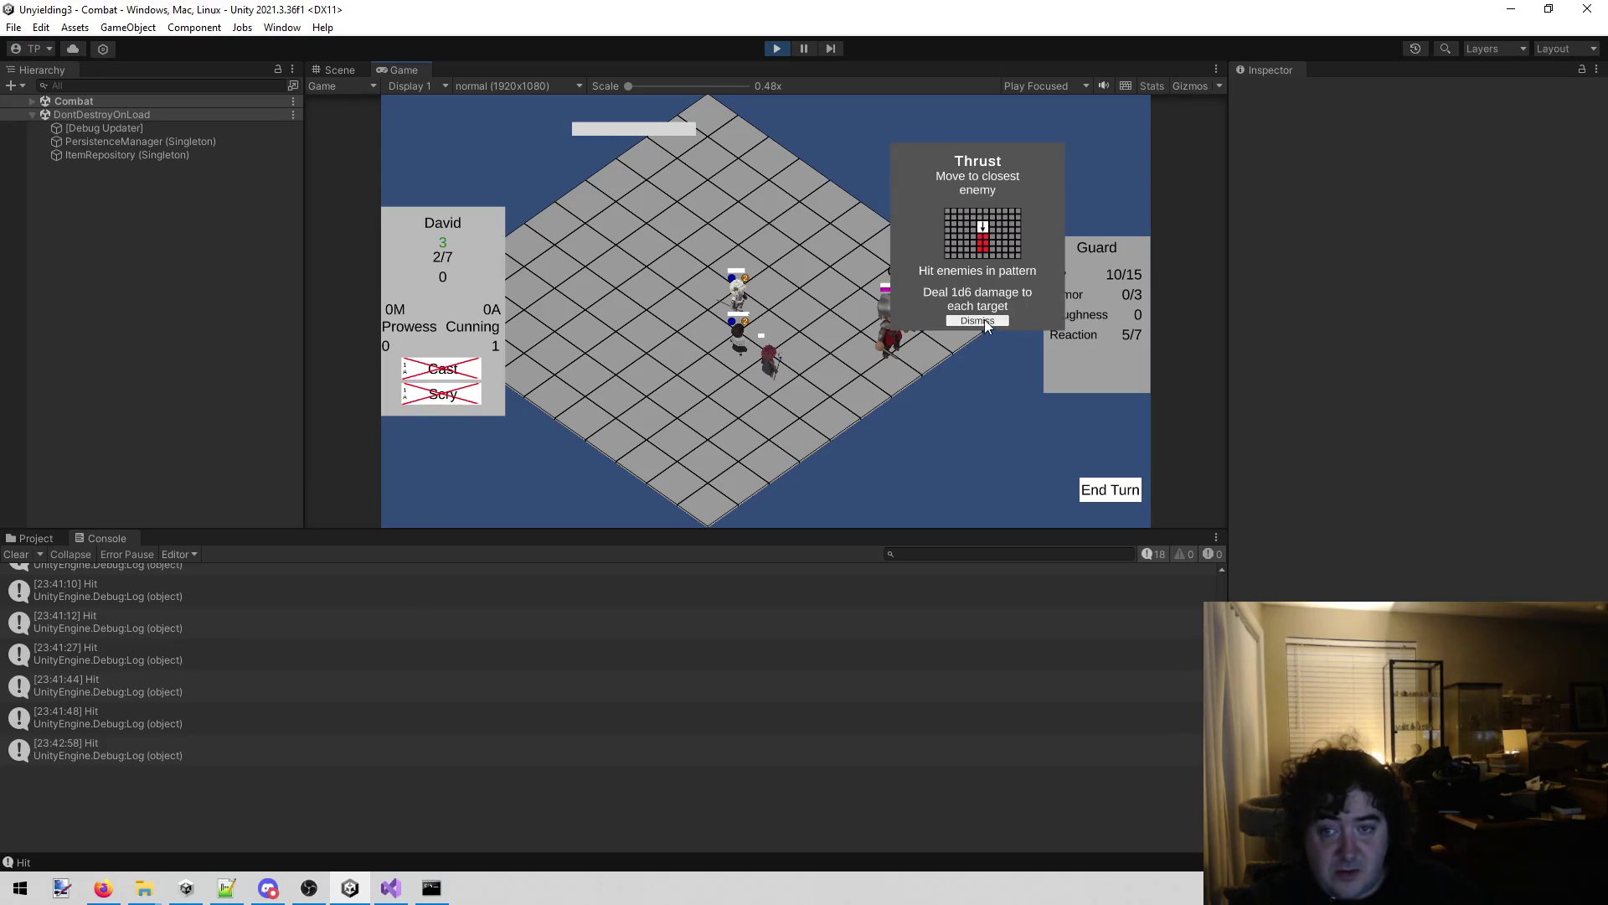
click(985, 320)
Move Dane beside the Guard, Bonk it down to 4/15 HP, and dismiss the Yelp card.
click(736, 305)
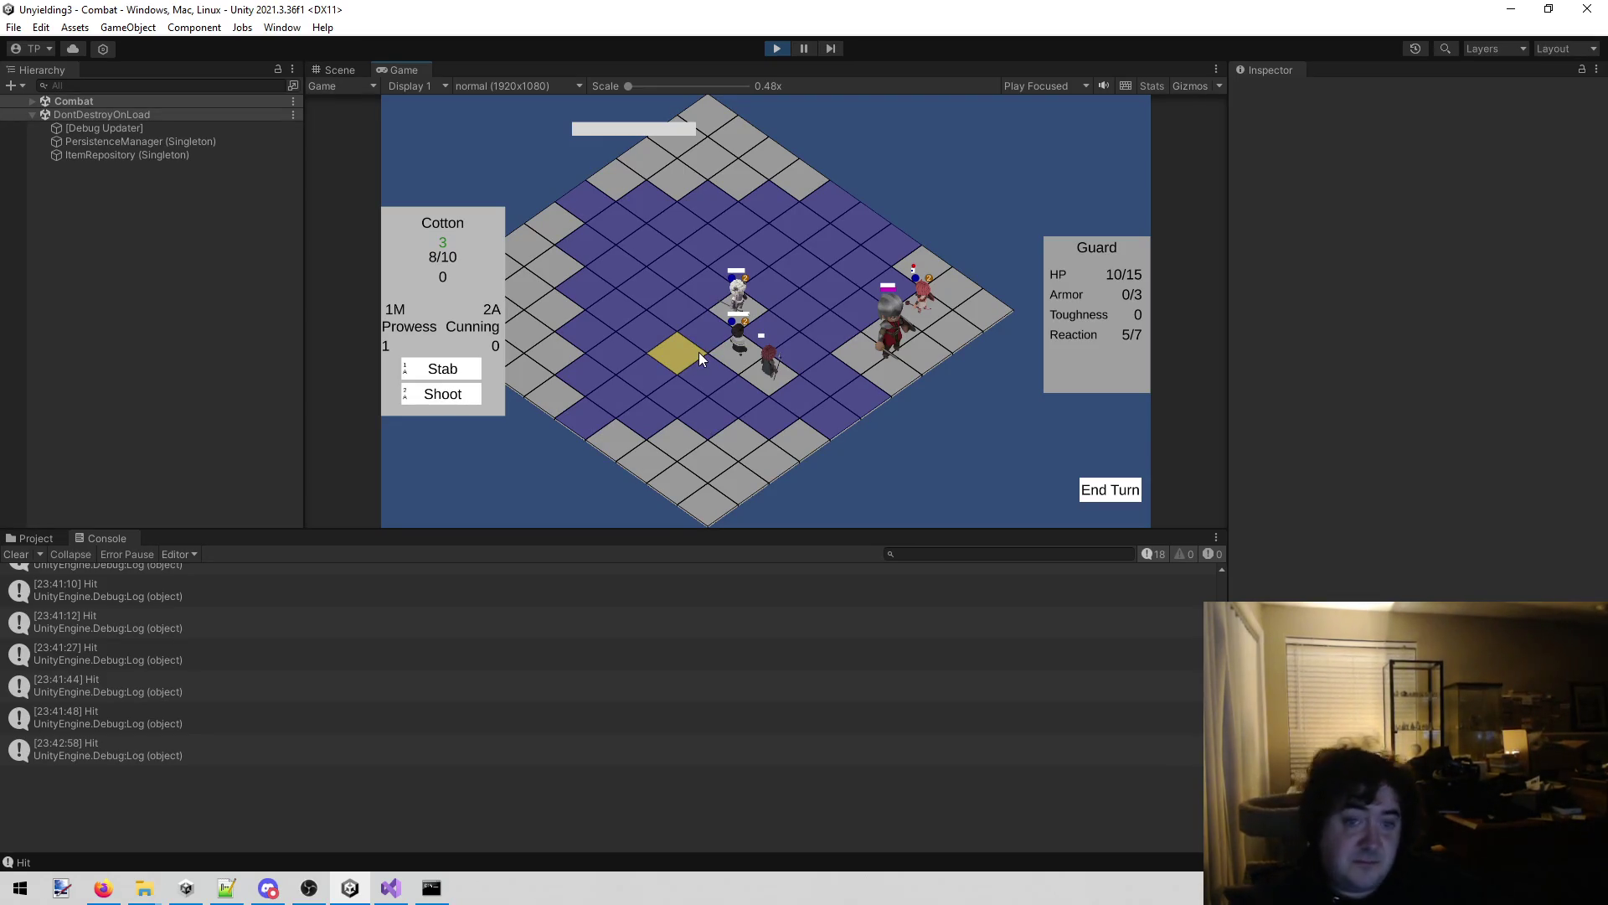
click(725, 344)
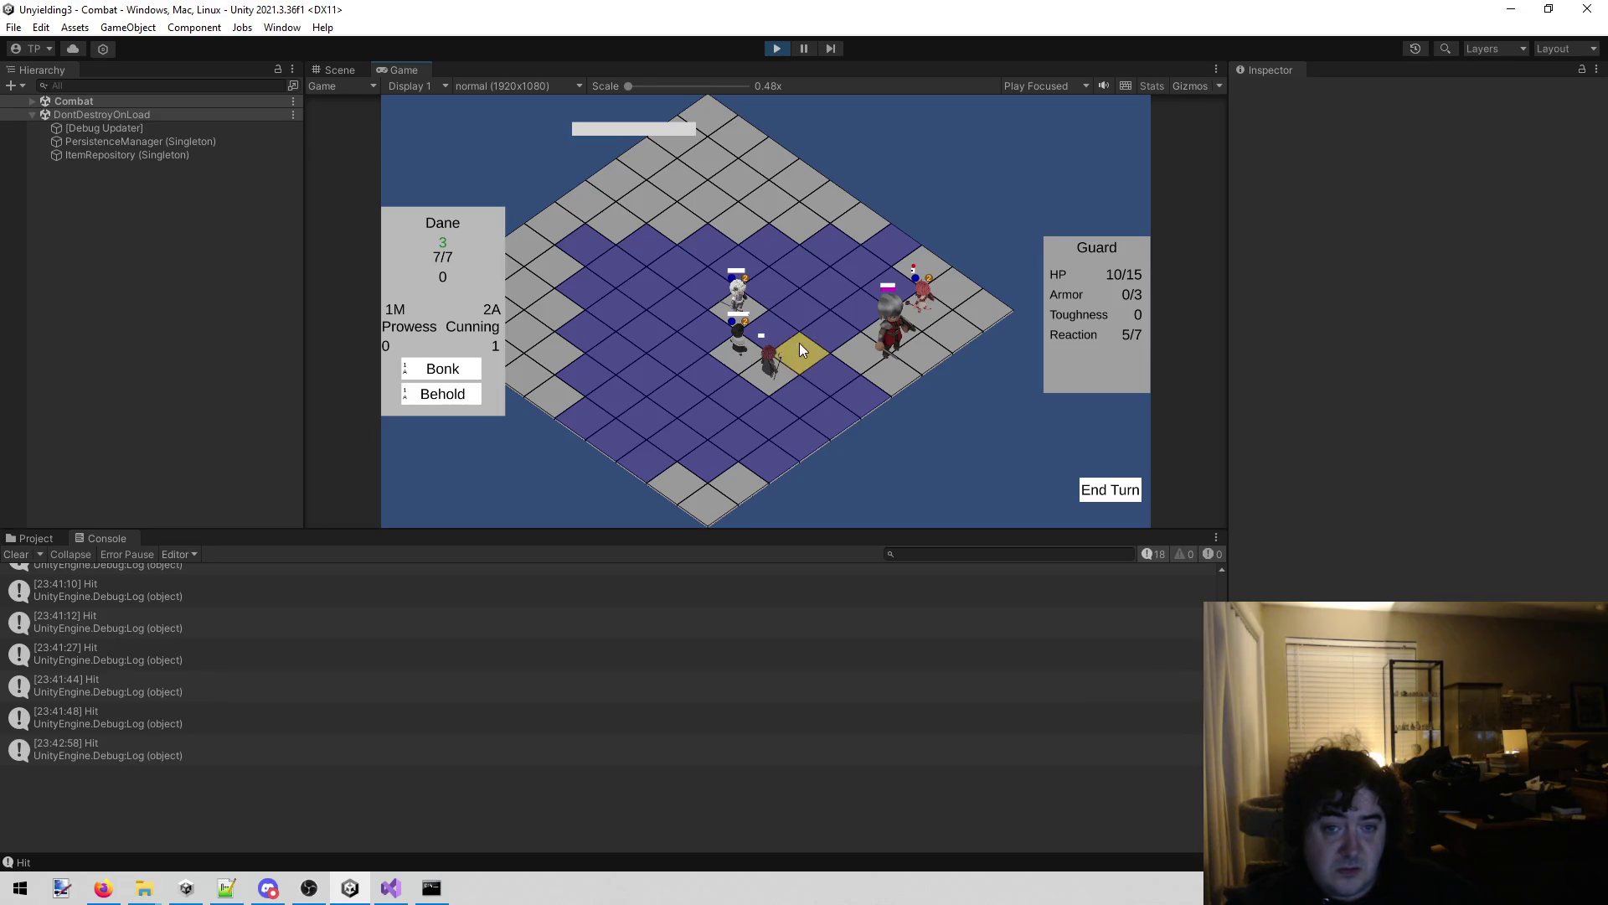
click(832, 379)
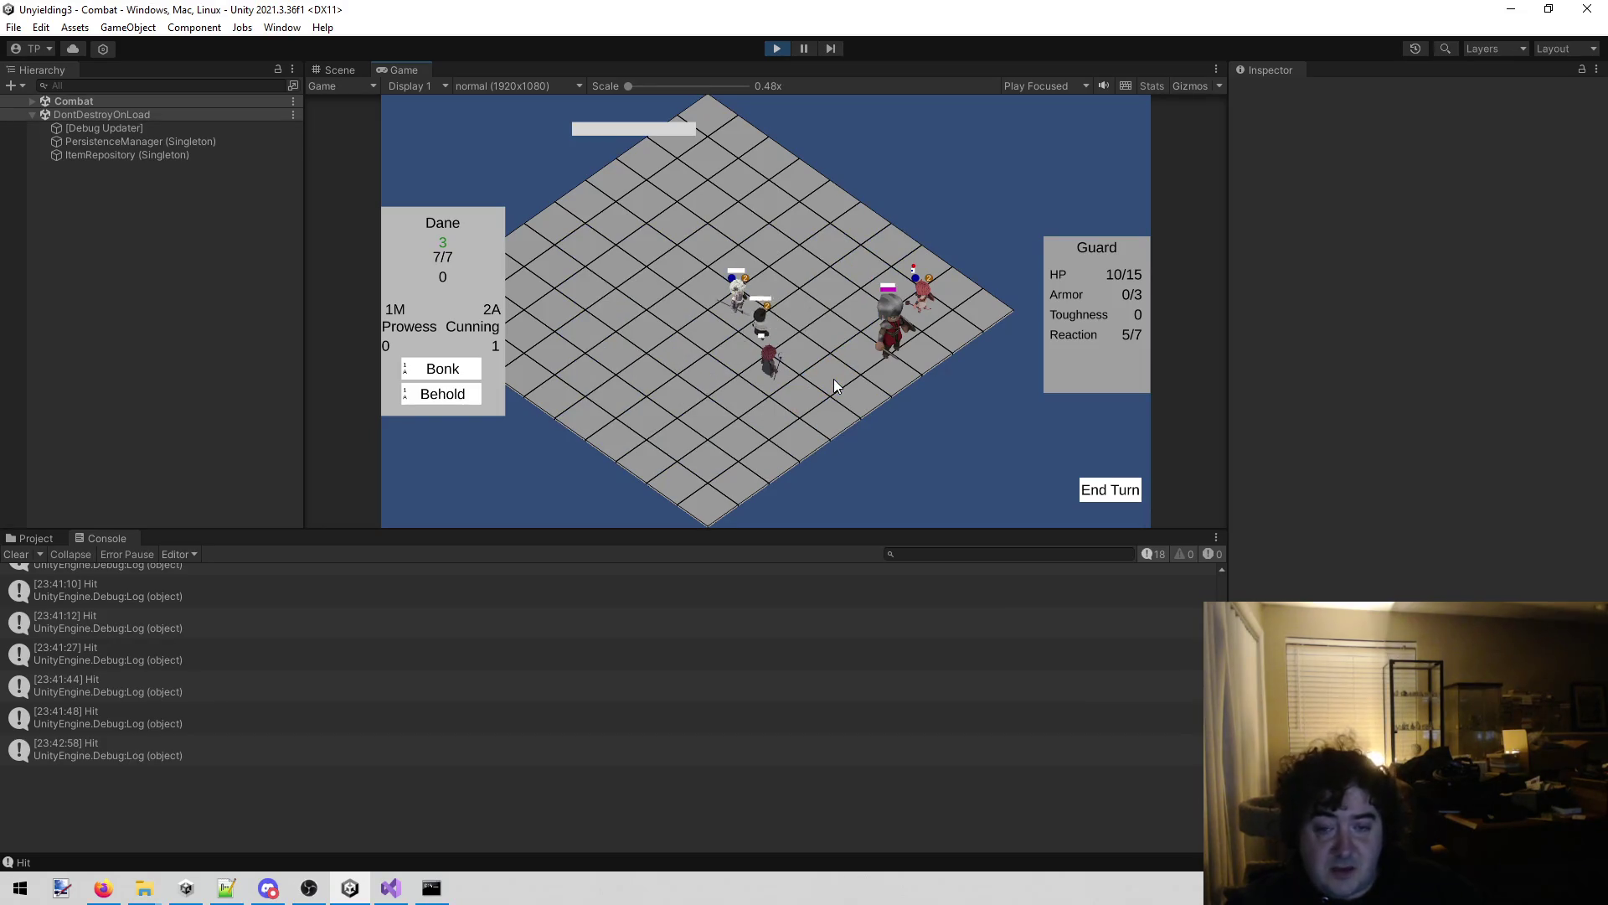
click(456, 368)
click(899, 359)
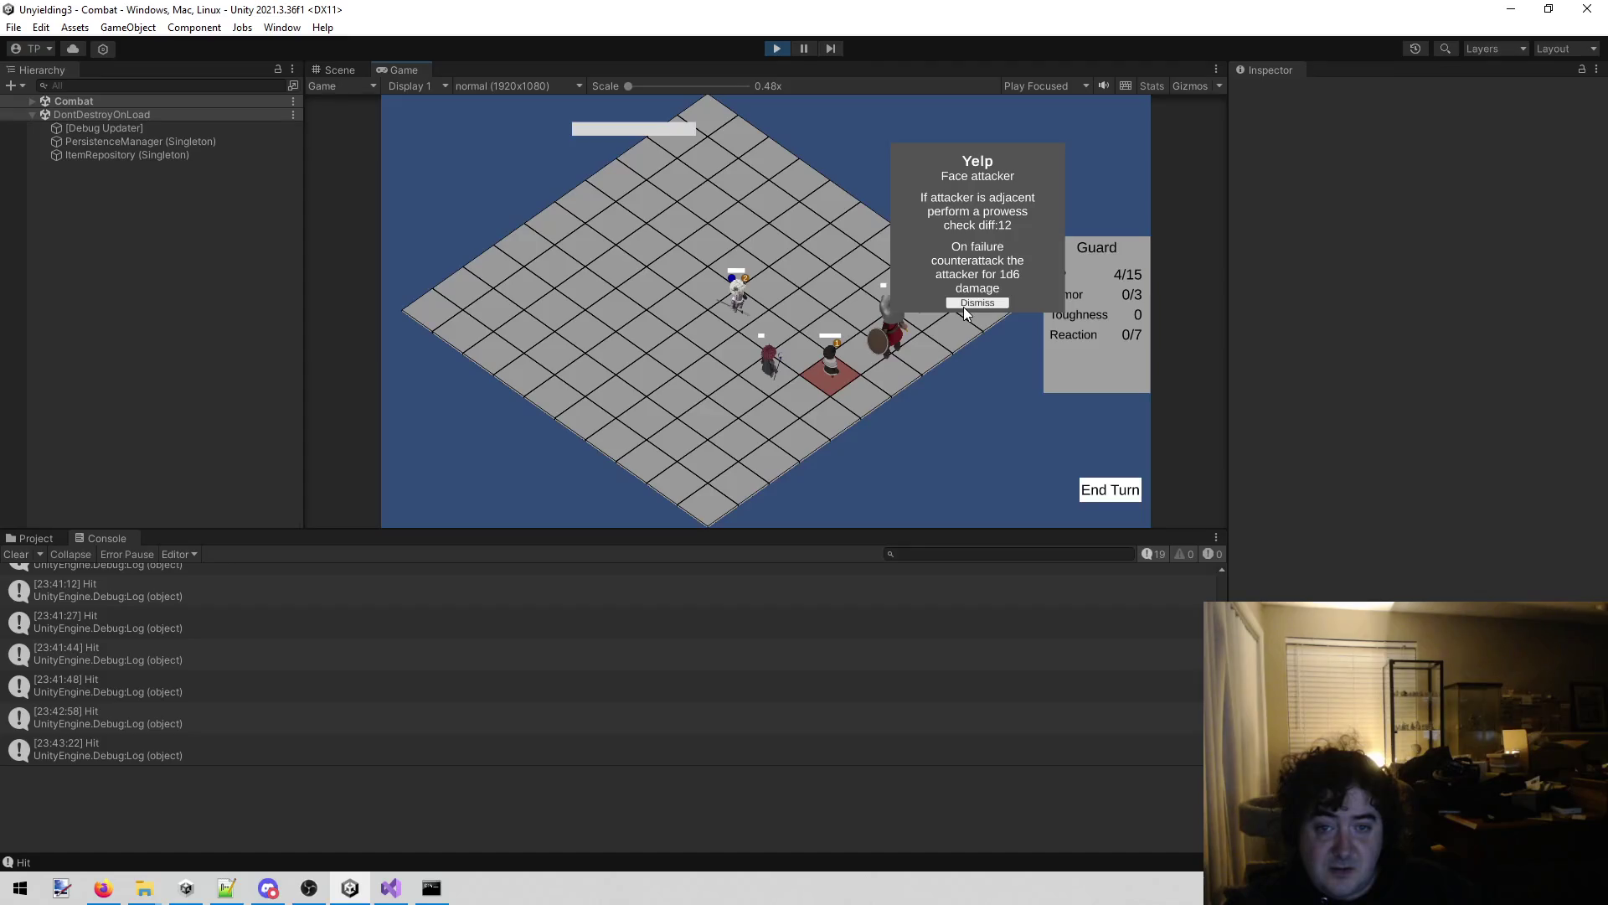
click(964, 307)
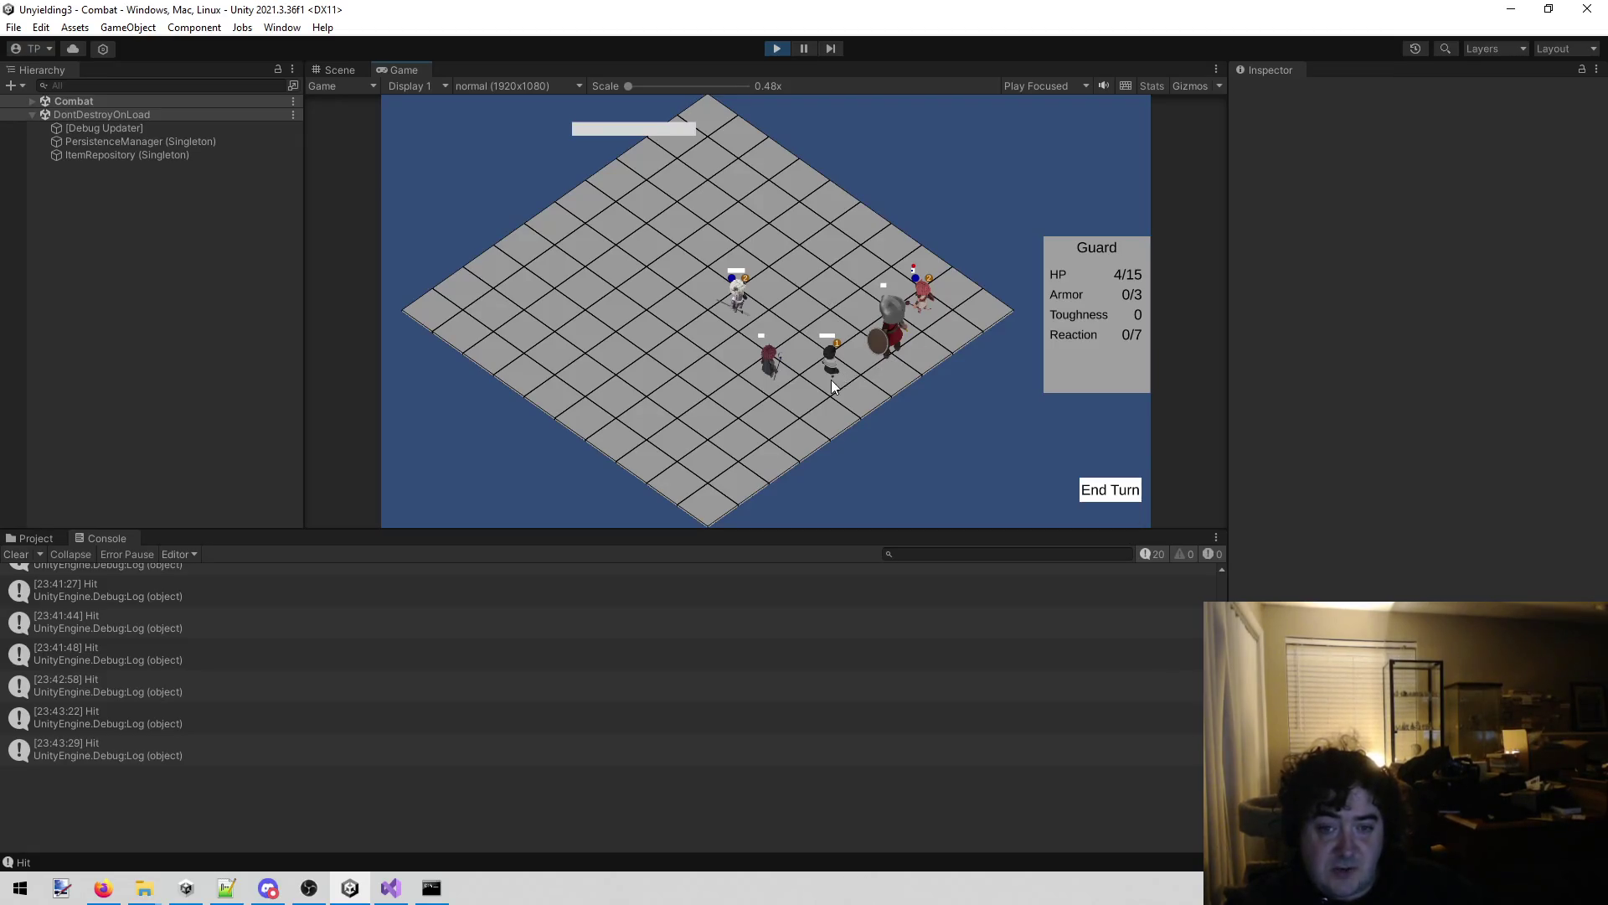
Add the note 'Yelp didn't turn to attack dane' to todo.txt, then return to Unity's battle on Cotton.
click(403, 893)
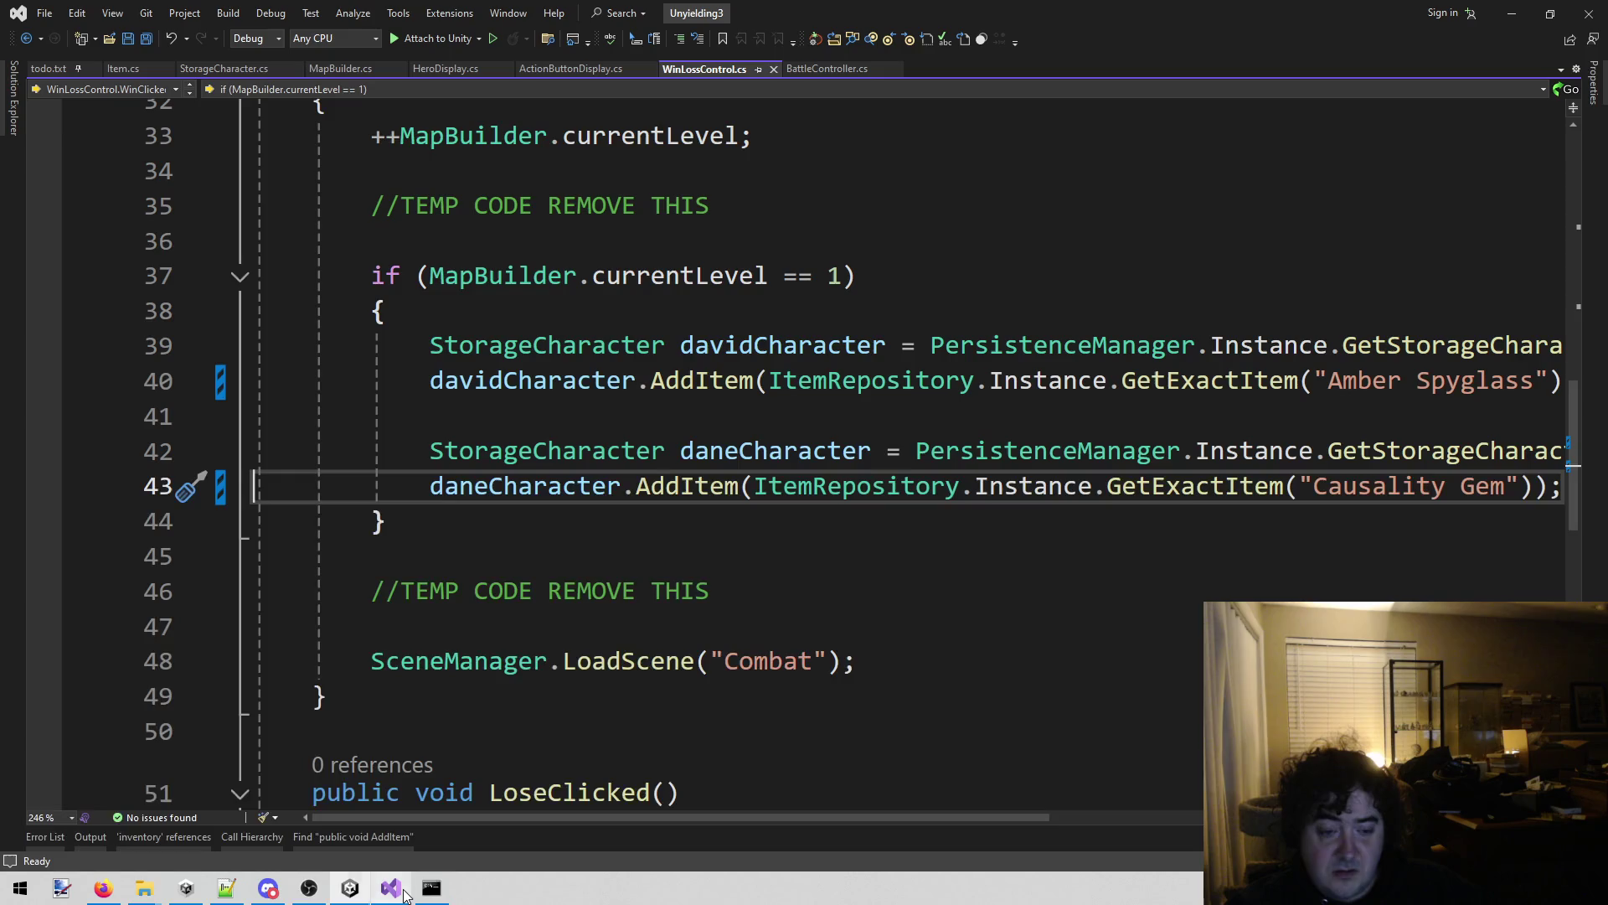
click(48, 68)
click(287, 341)
key(Return)
text(Yelp didn't )
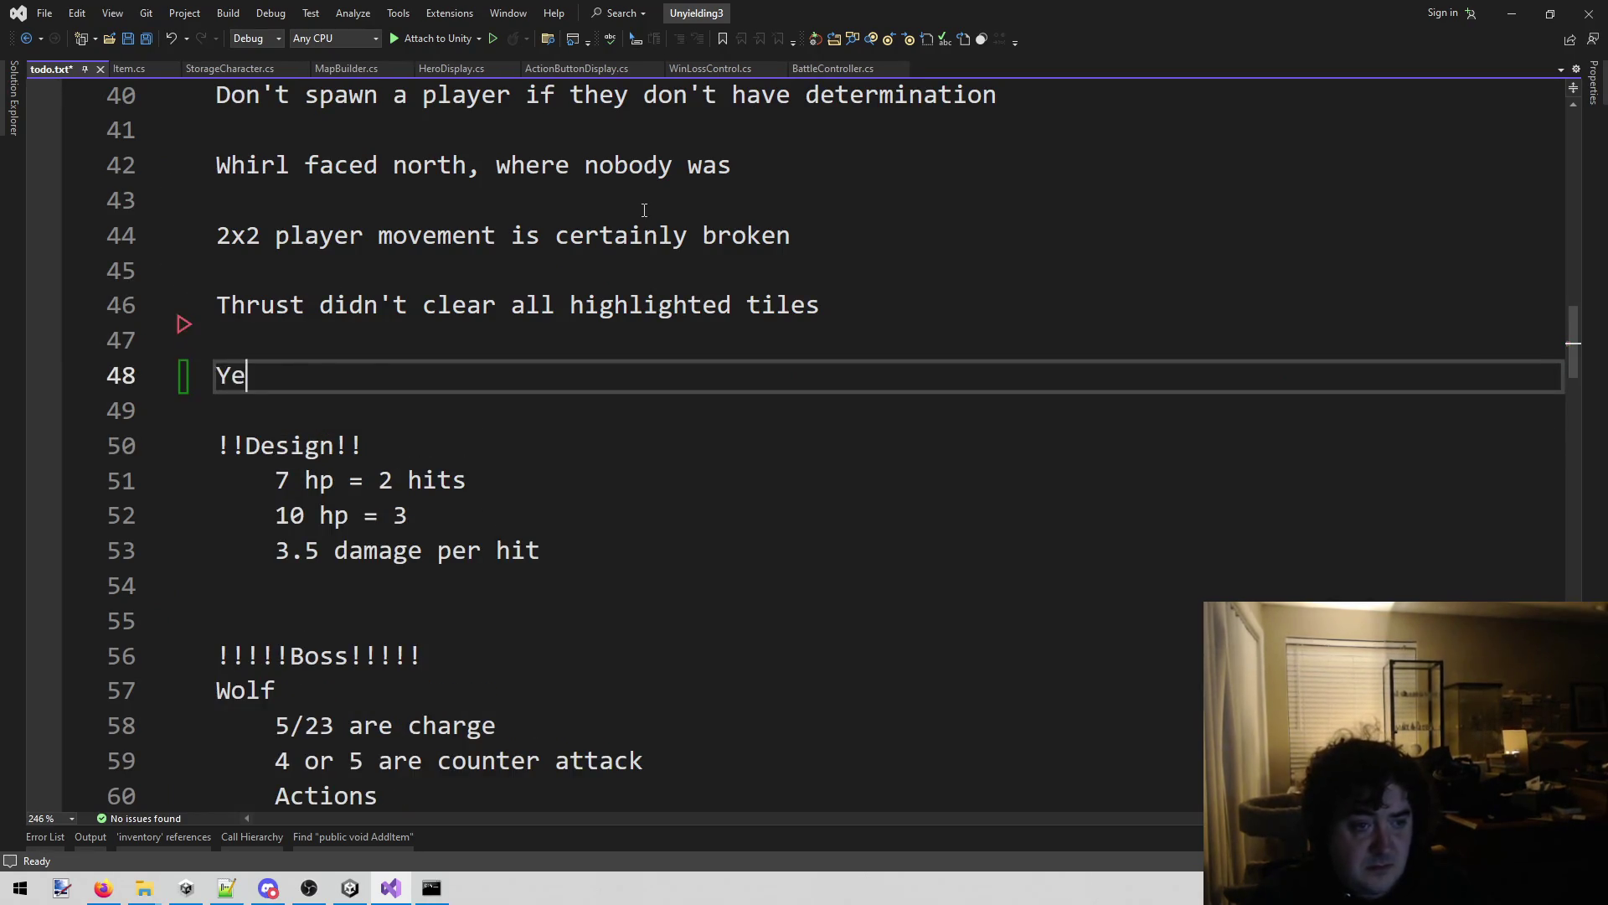
text(tu)
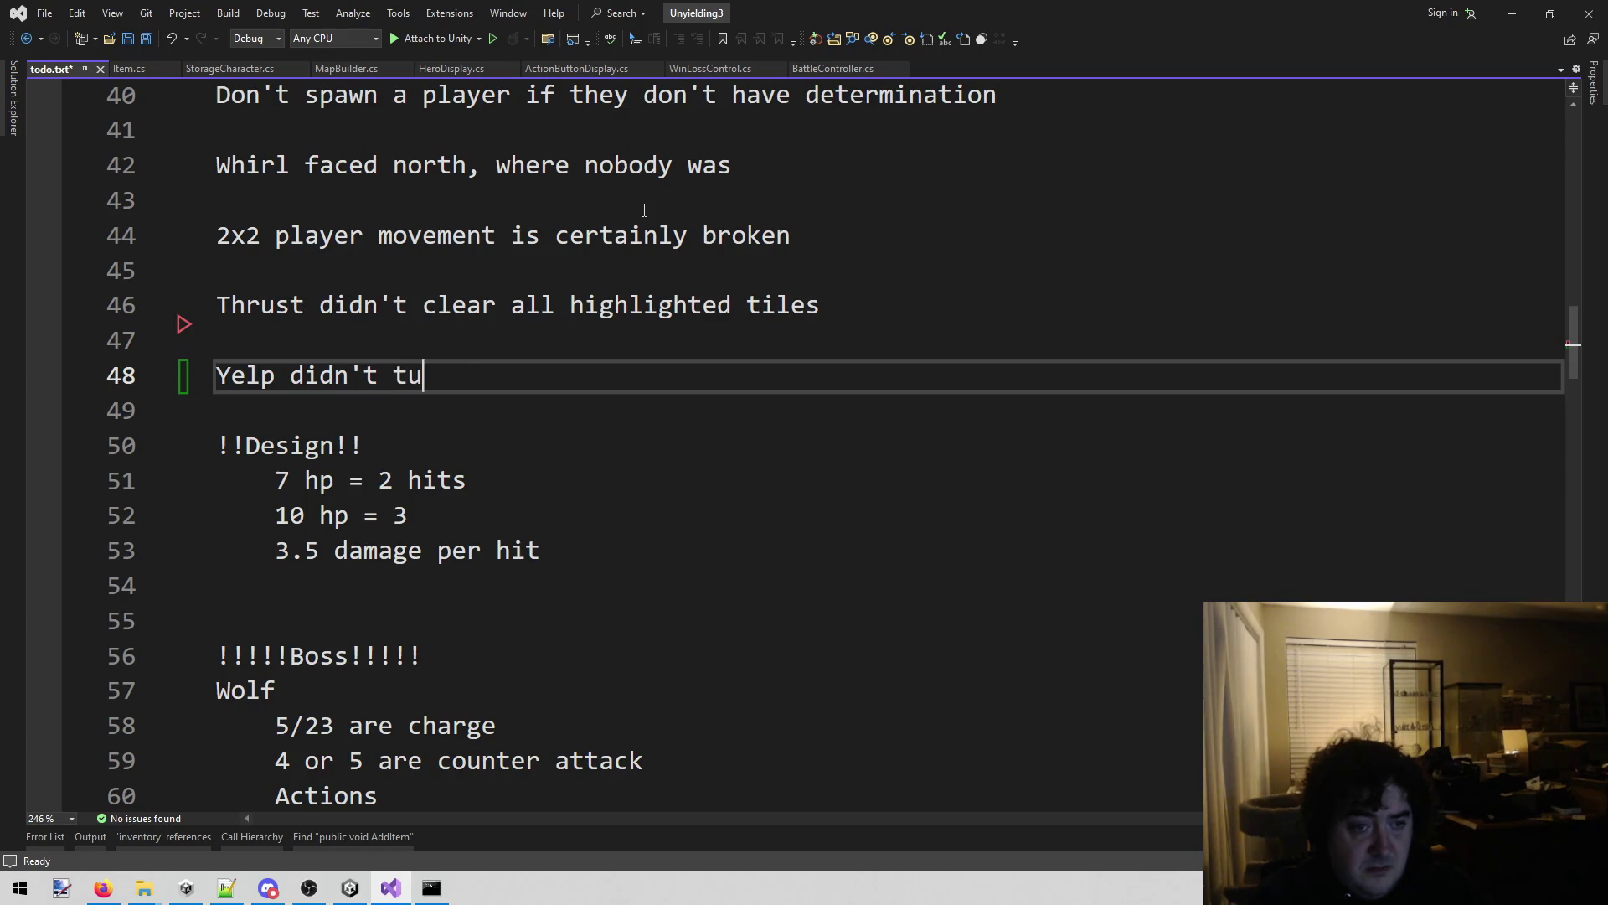
text(rn to attack dane)
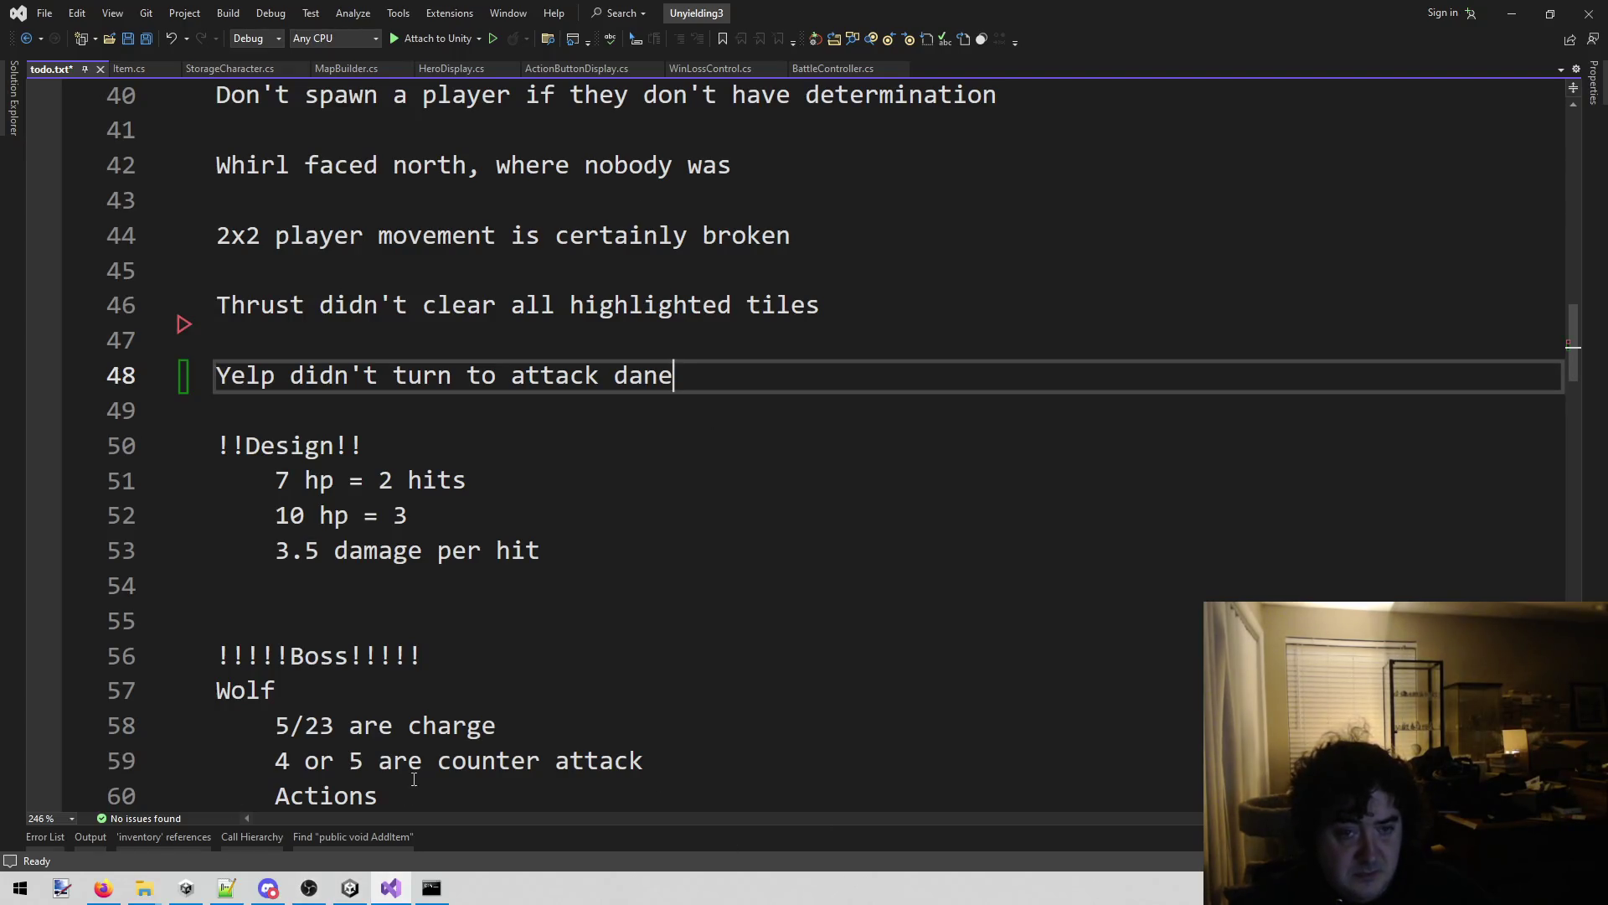
click(356, 895)
click(726, 320)
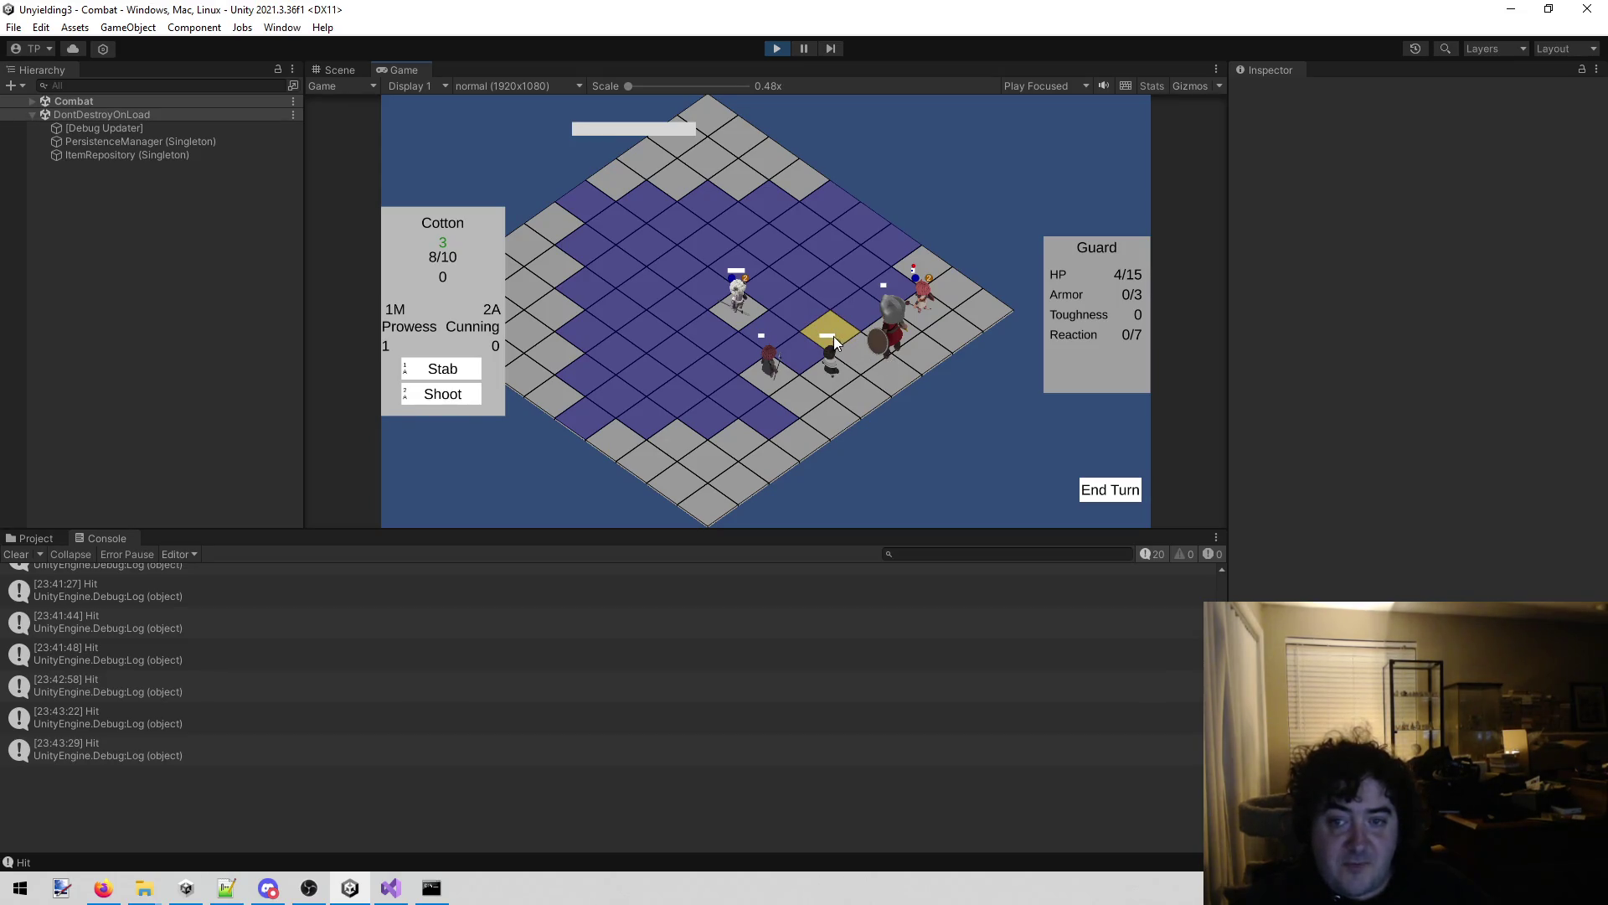
Move Cotton up to Stab the Guard, end the turn, and dismiss the Thrust card.
click(832, 335)
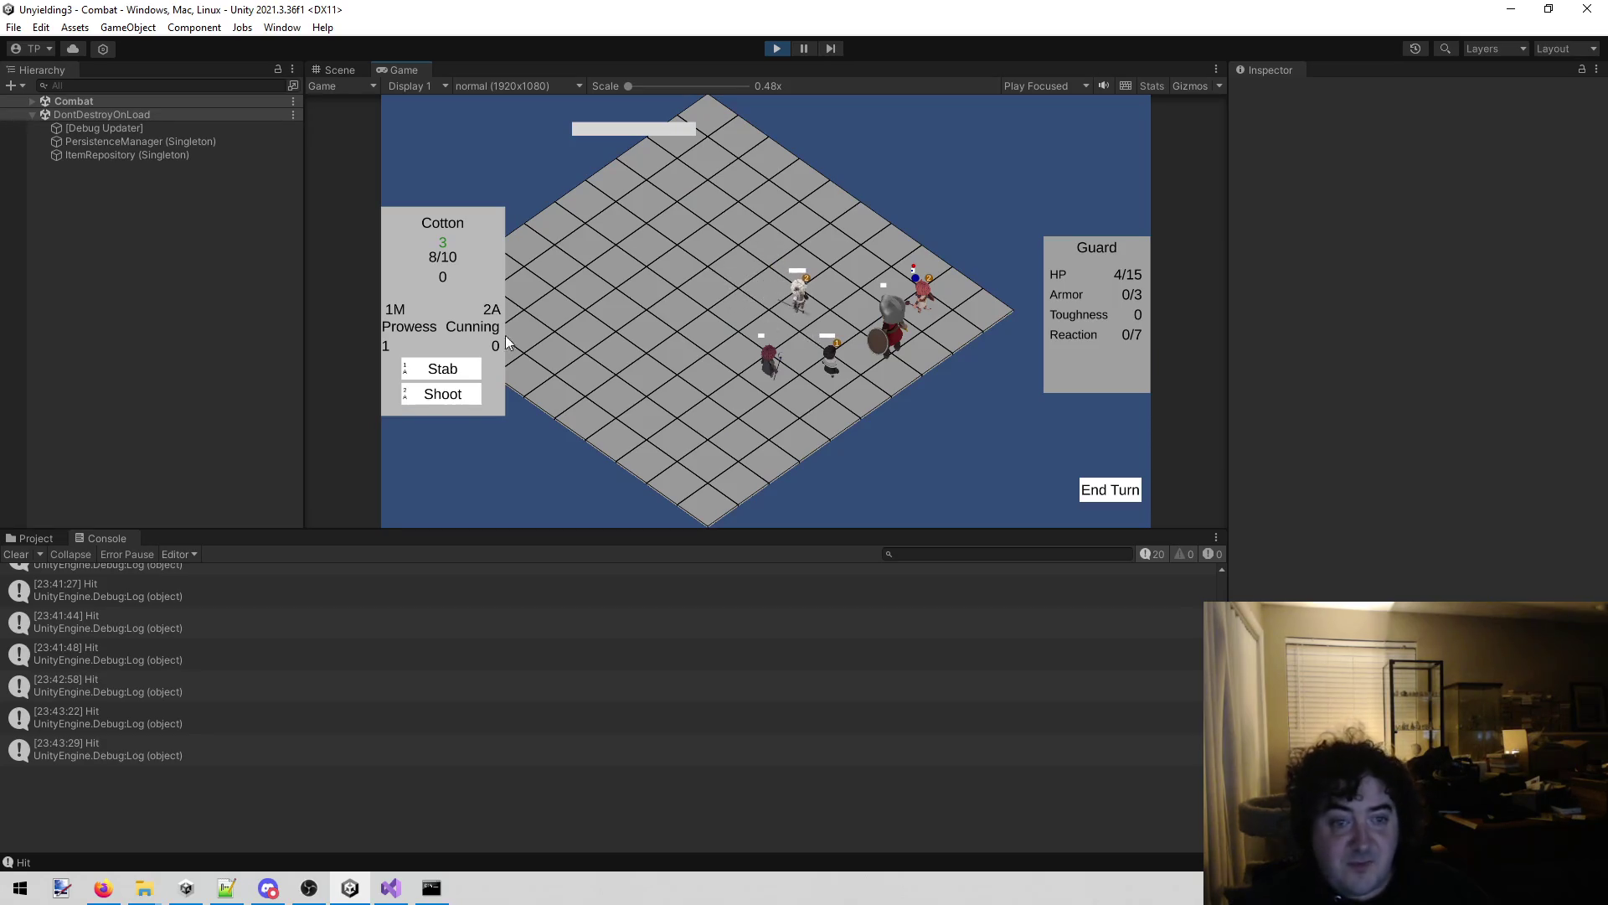
click(442, 368)
click(903, 361)
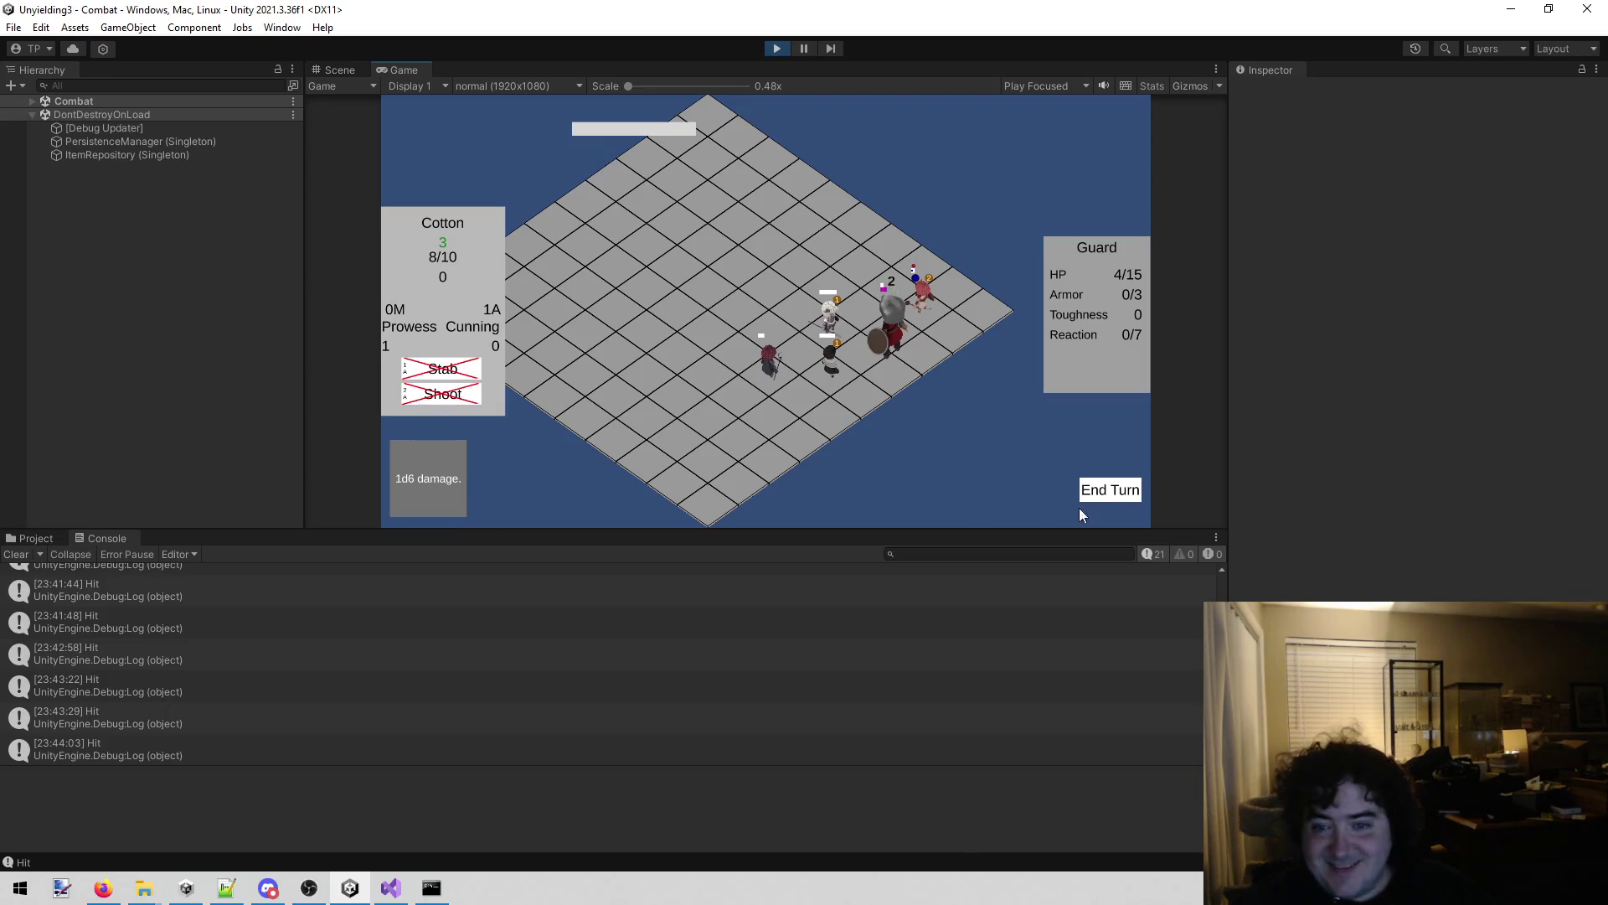
click(1104, 495)
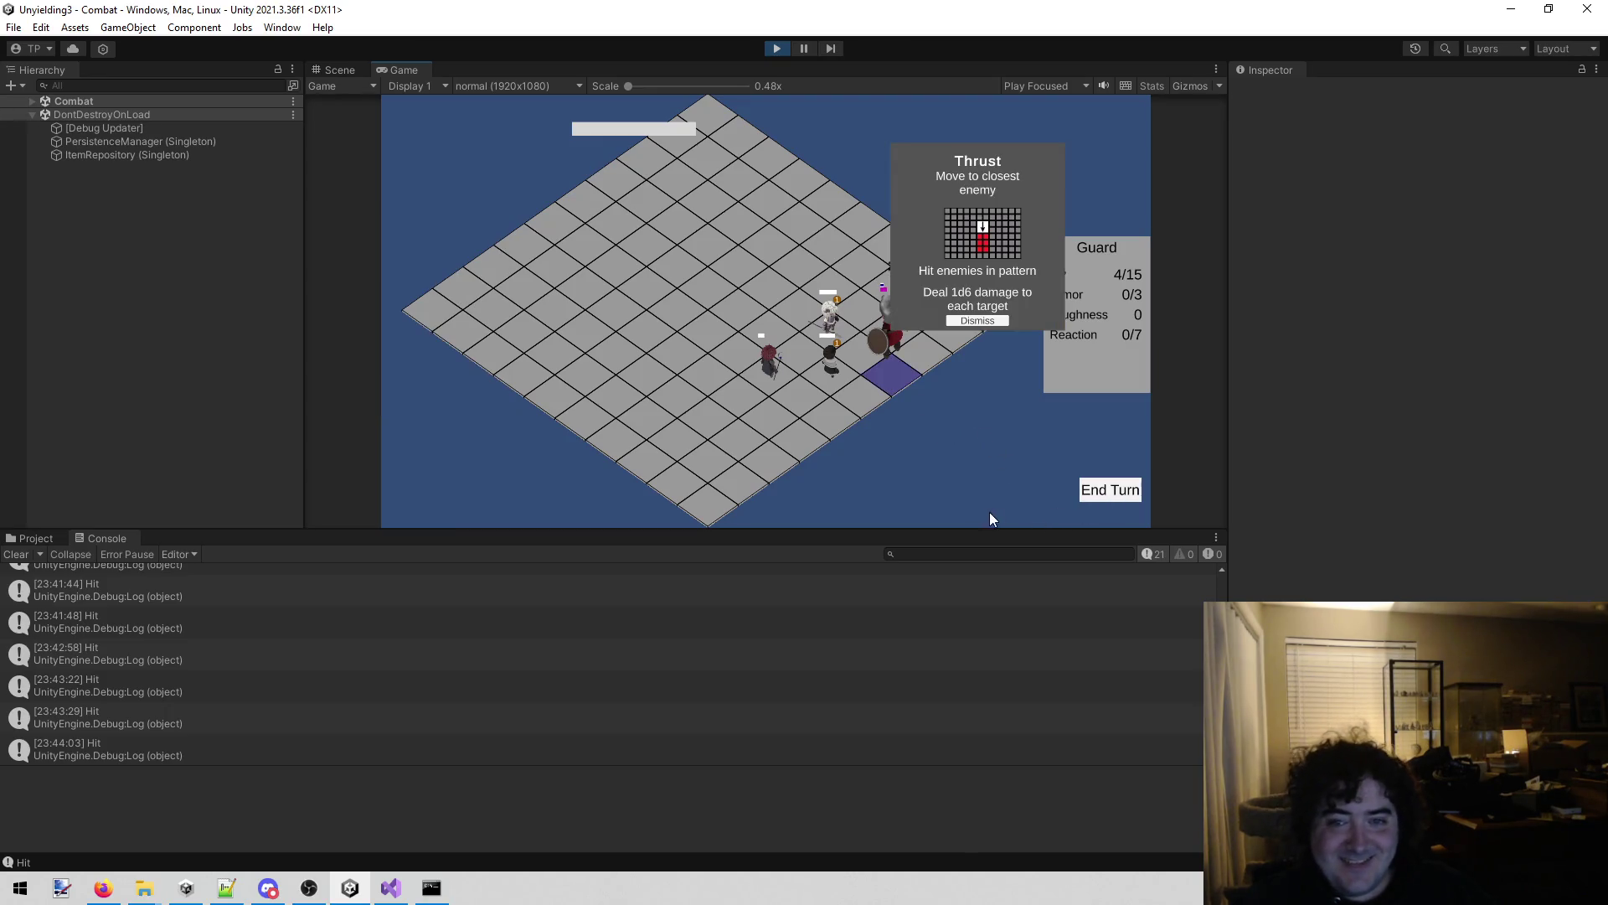
click(978, 322)
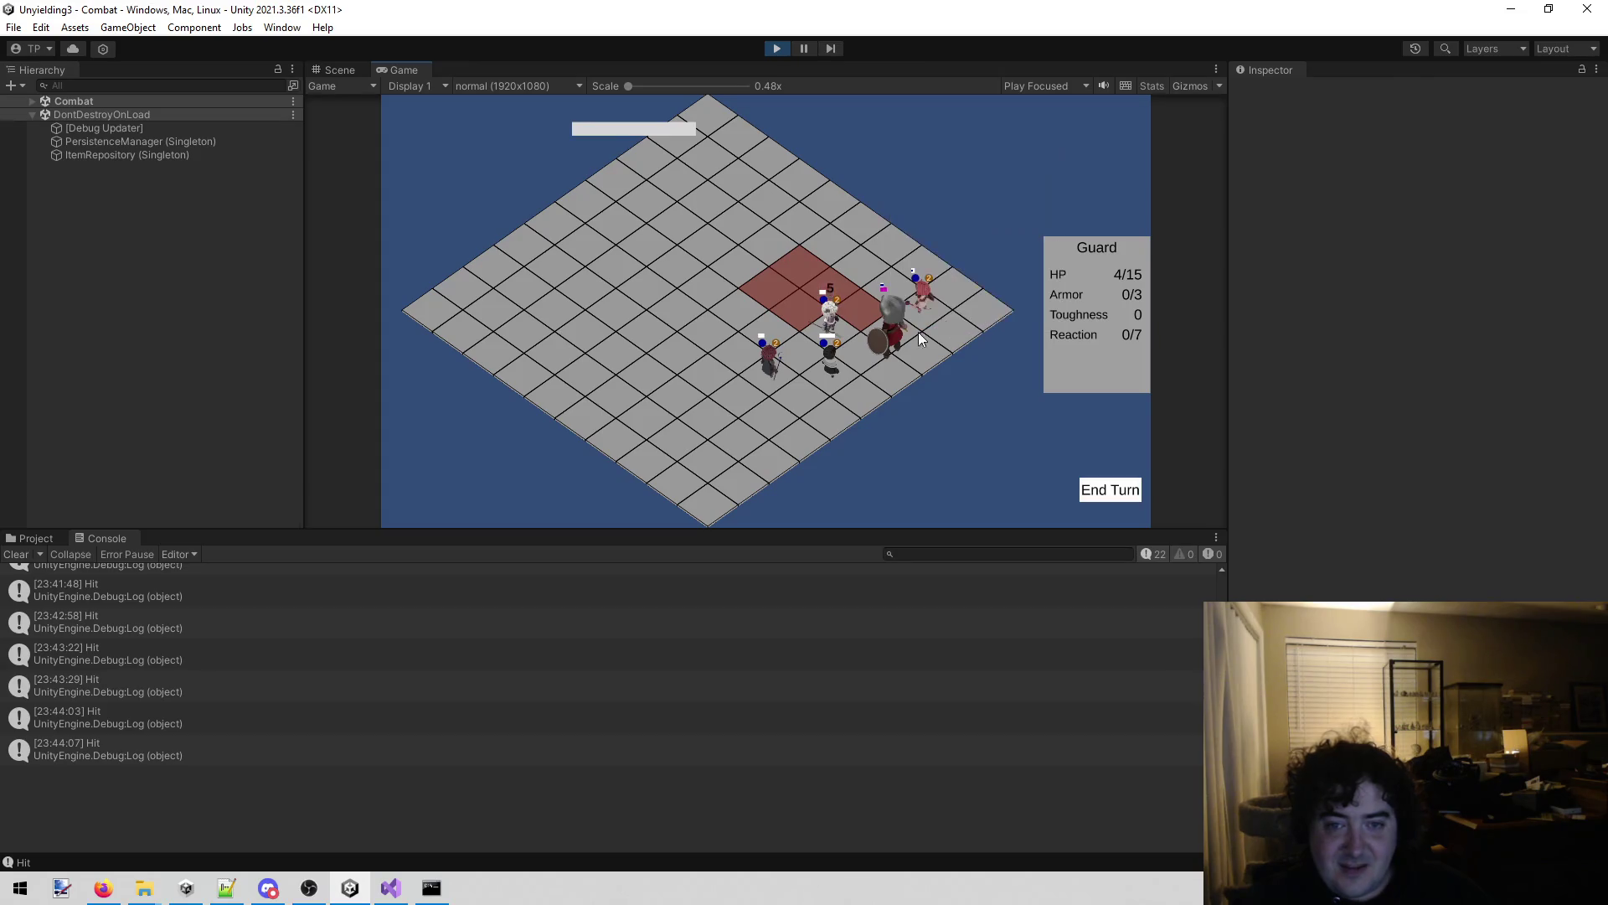
Defeat the Guard with Lenette's Swing and acknowledge the Victory screen.
click(442, 369)
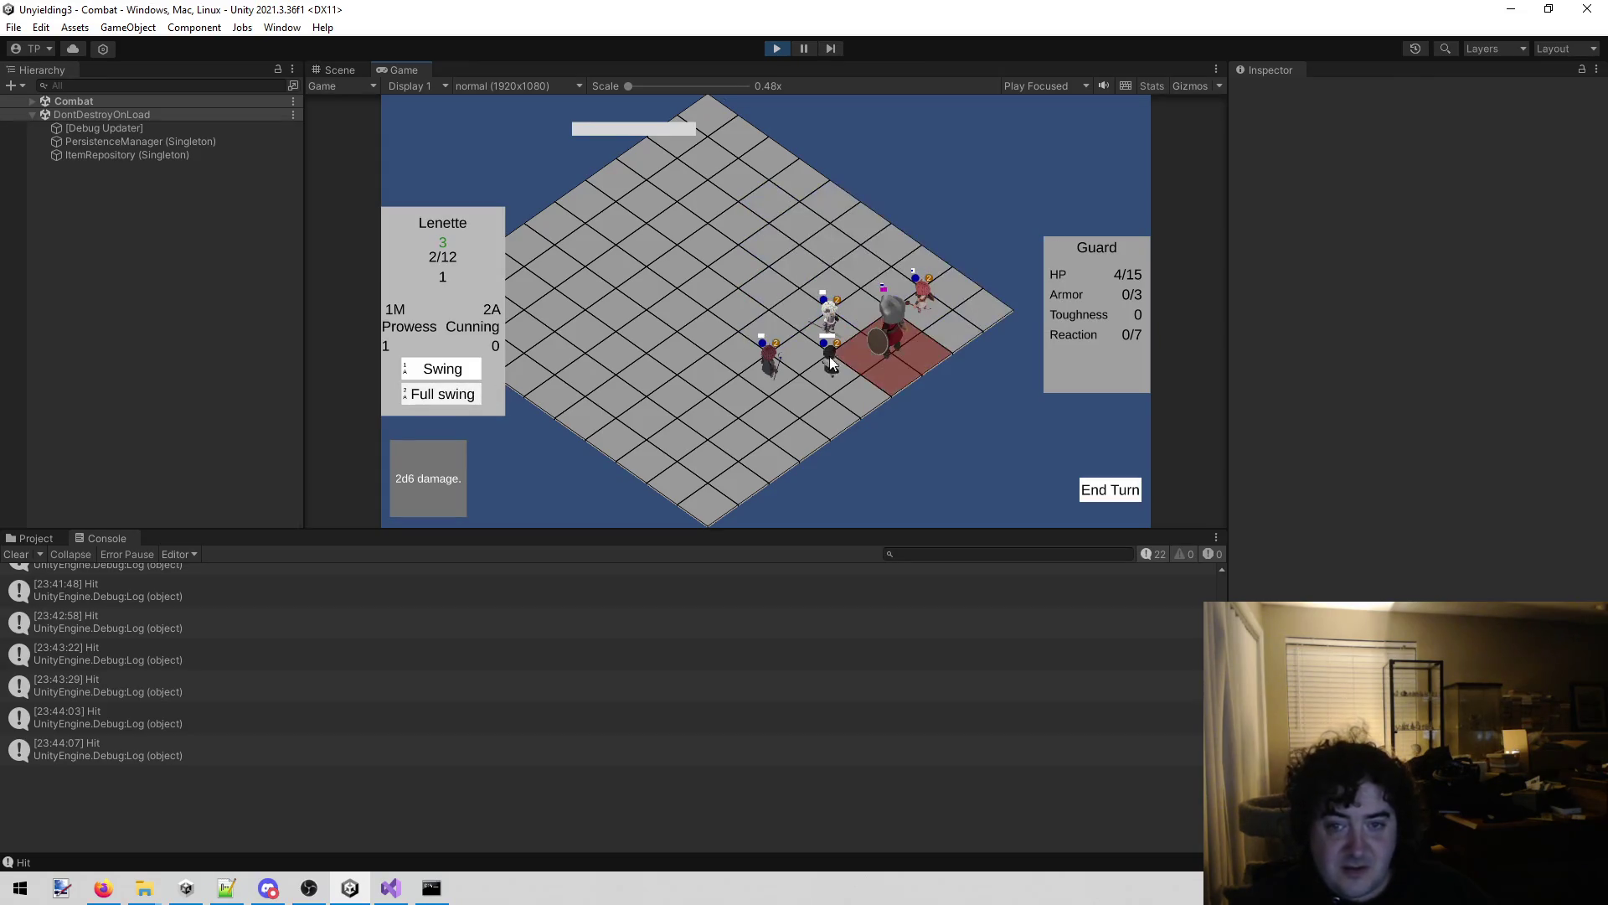
click(918, 350)
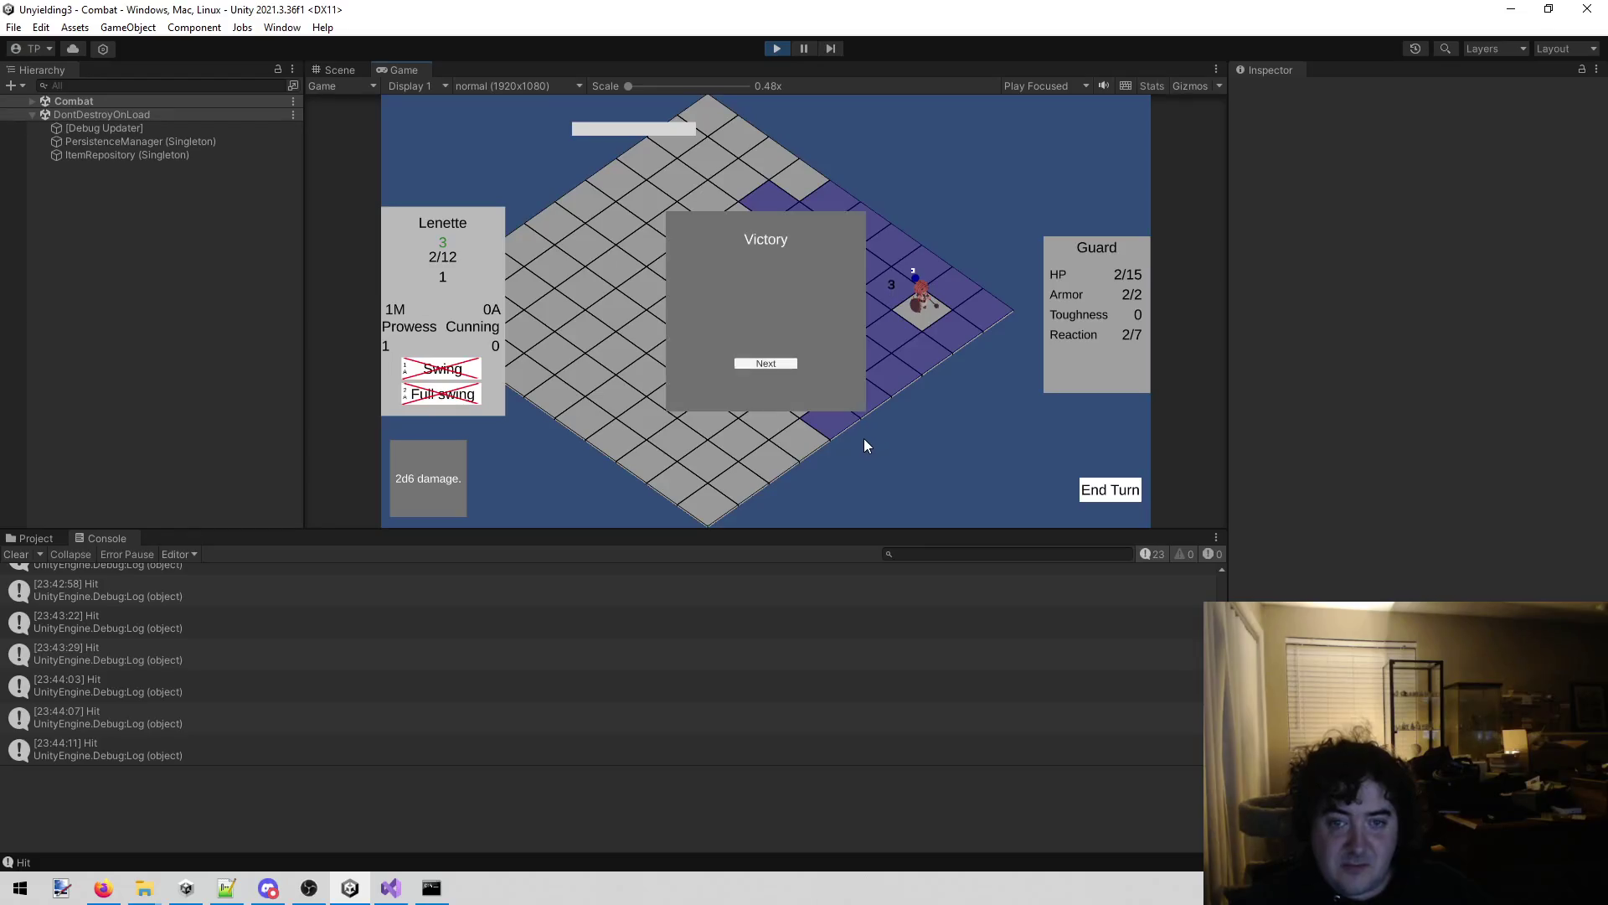
click(742, 367)
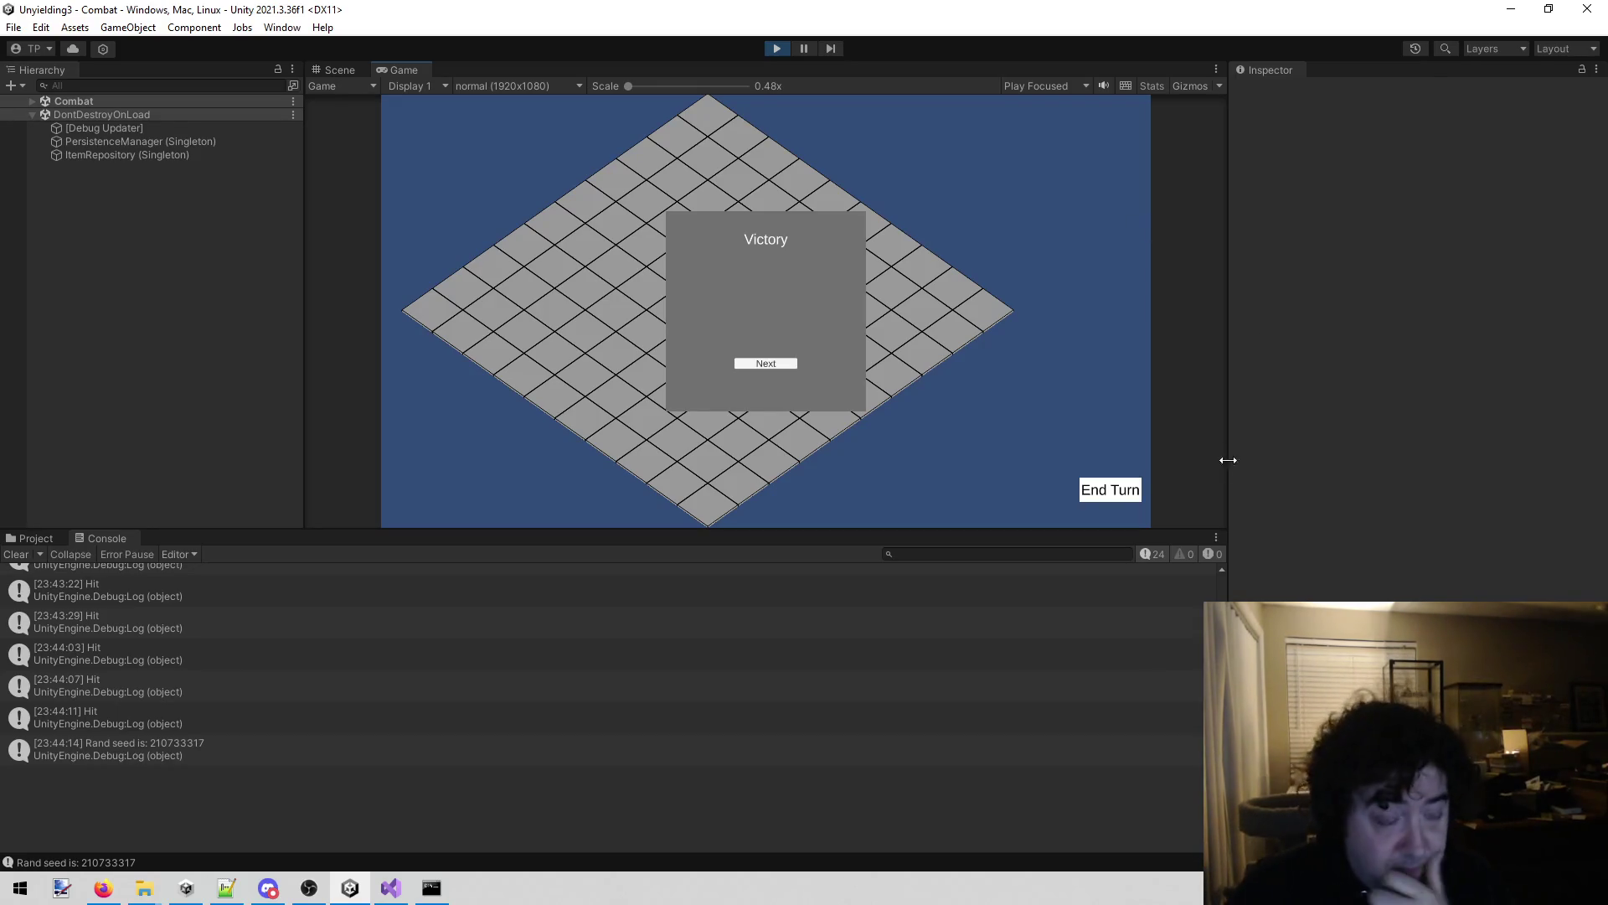
Stop the playtest and look over the Design hit-point notes in todo.txt.
click(782, 48)
click(390, 889)
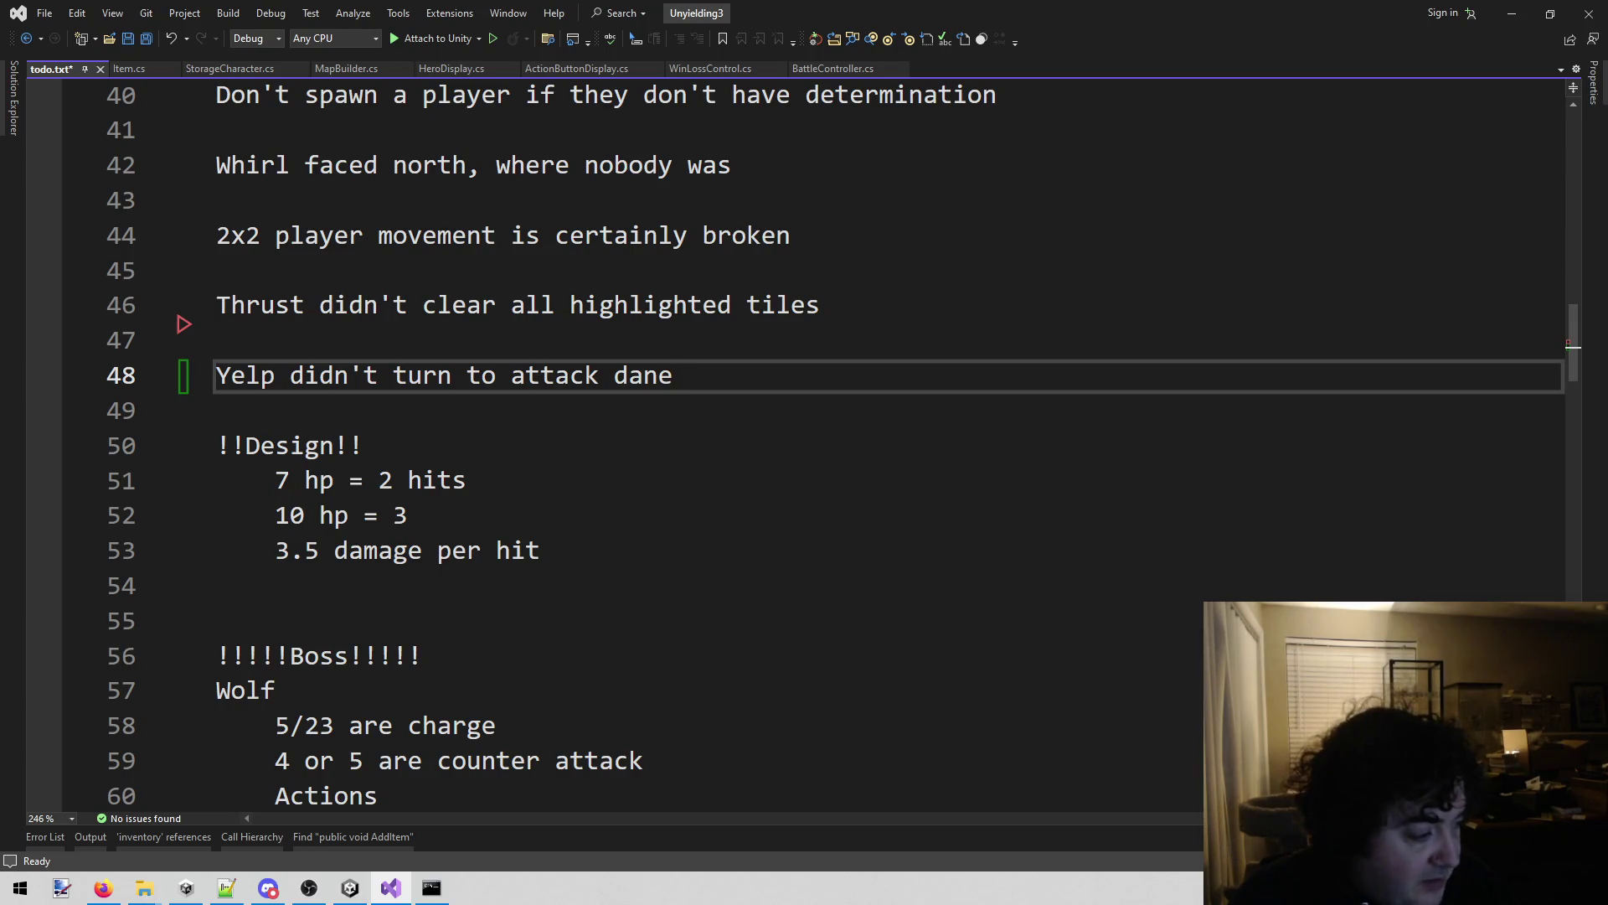
key(alt+Tab)
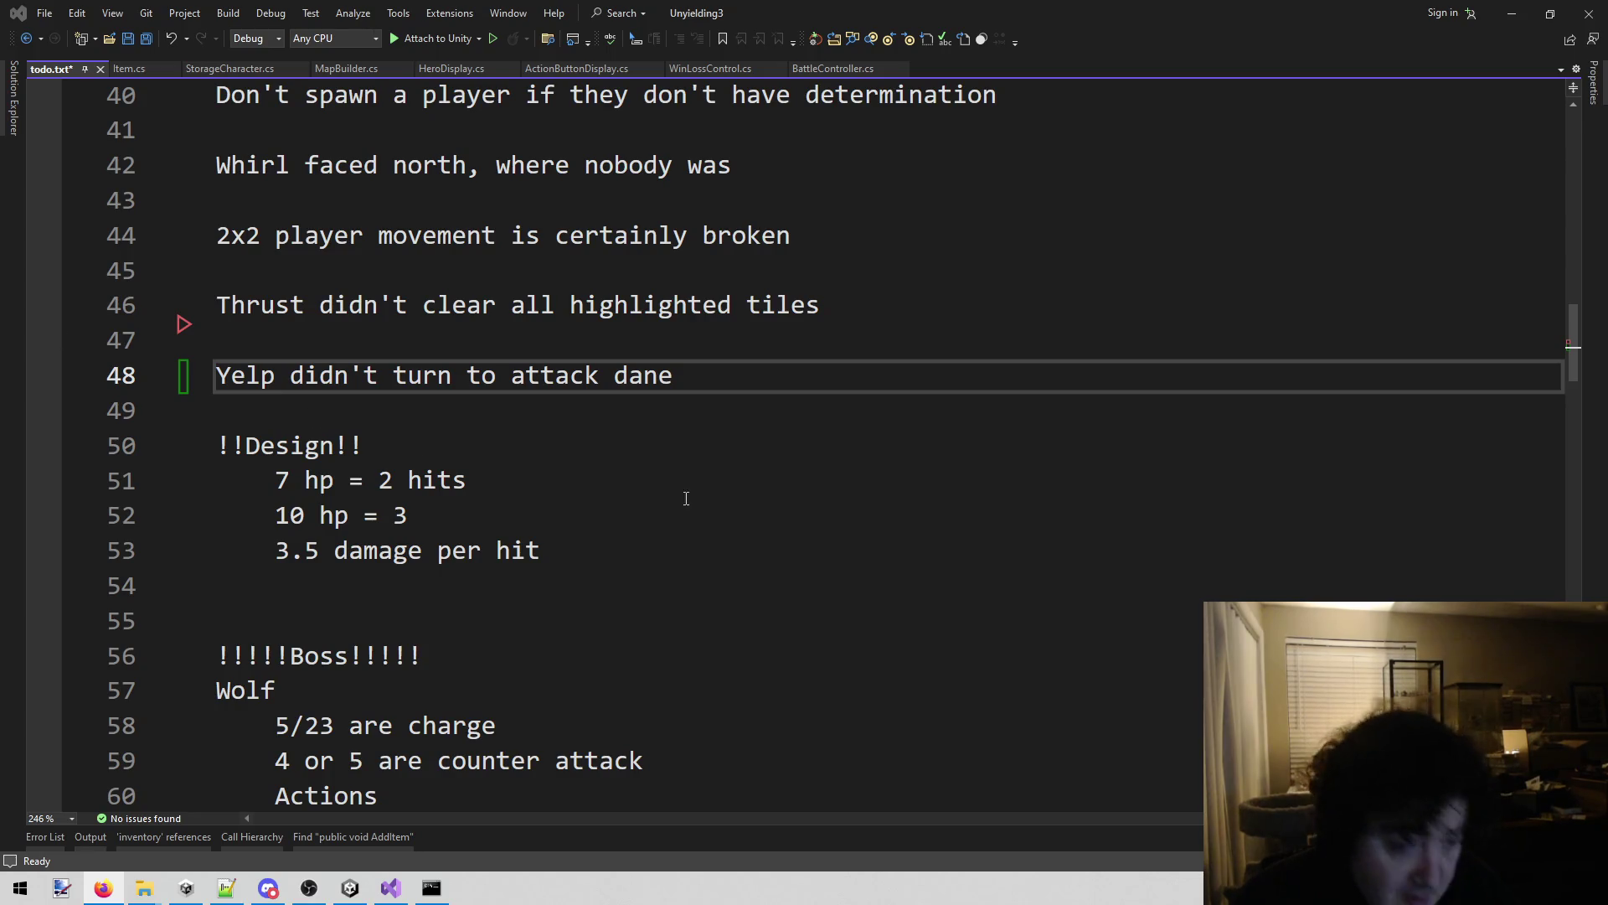
click(717, 503)
click(585, 467)
click(555, 417)
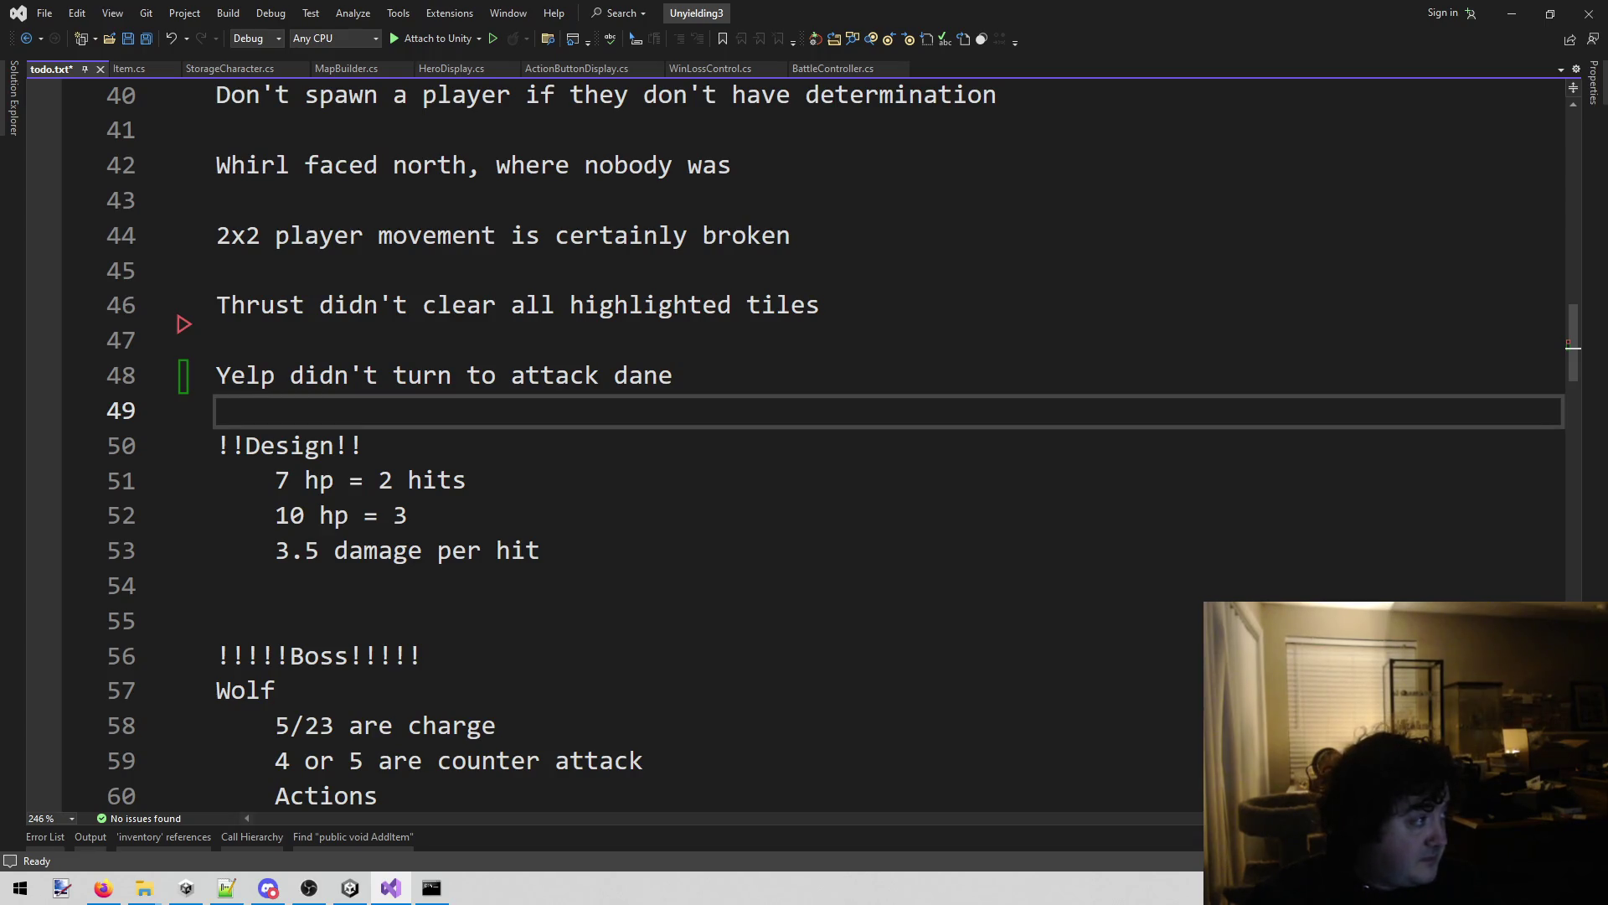
Check the browser, then move through the Design notes near '10 hp = 3' and the Design heading.
key(alt+Tab)
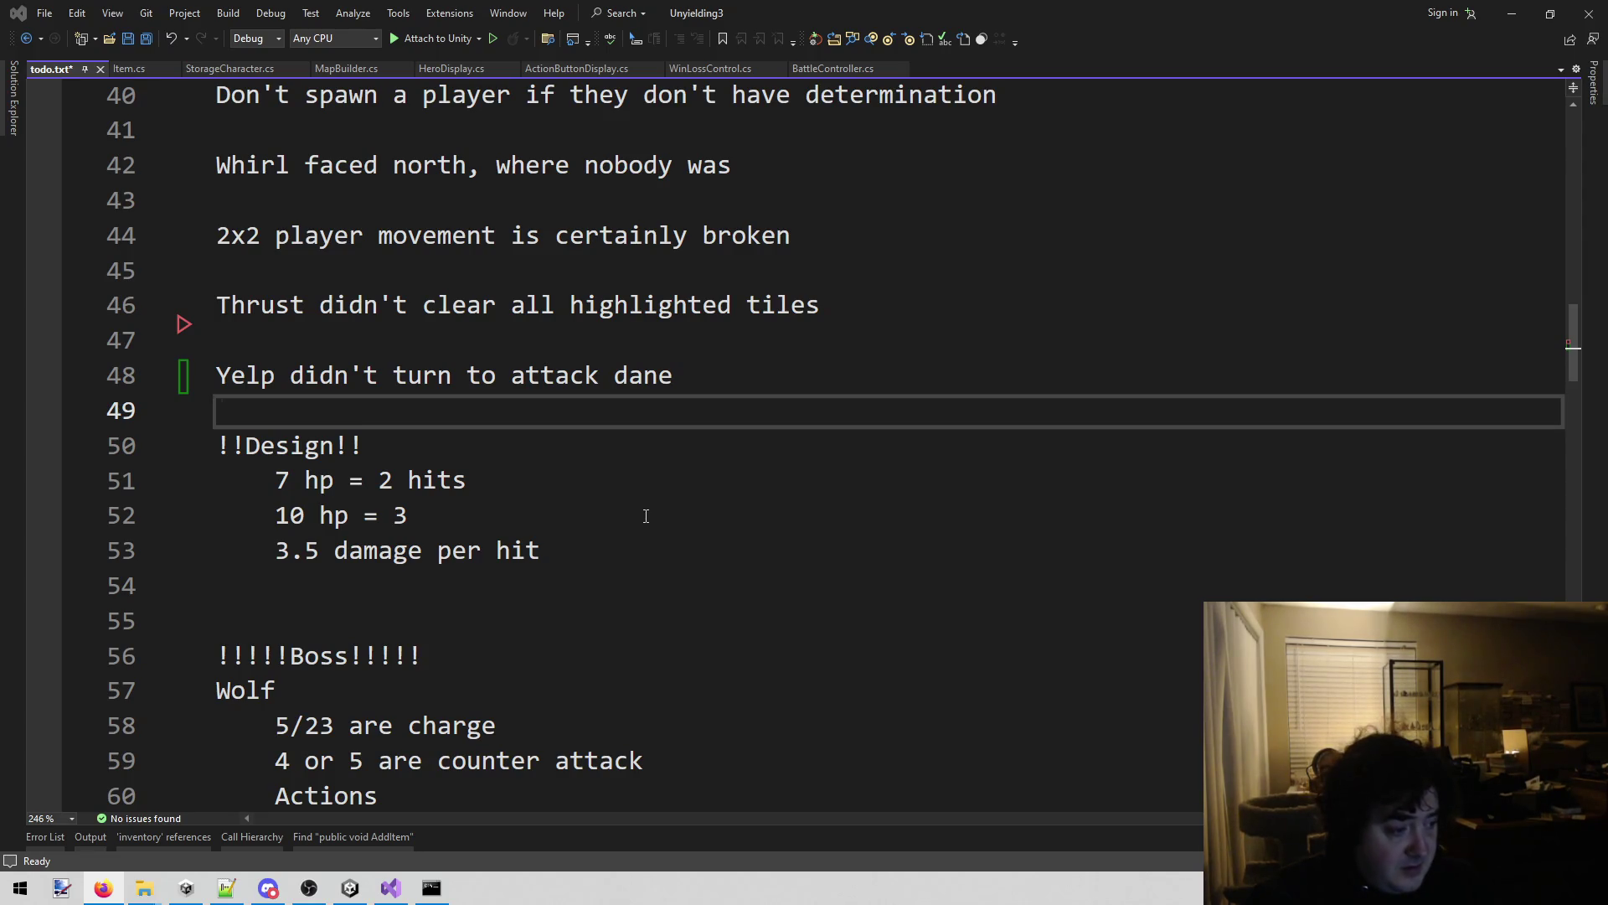
click(646, 515)
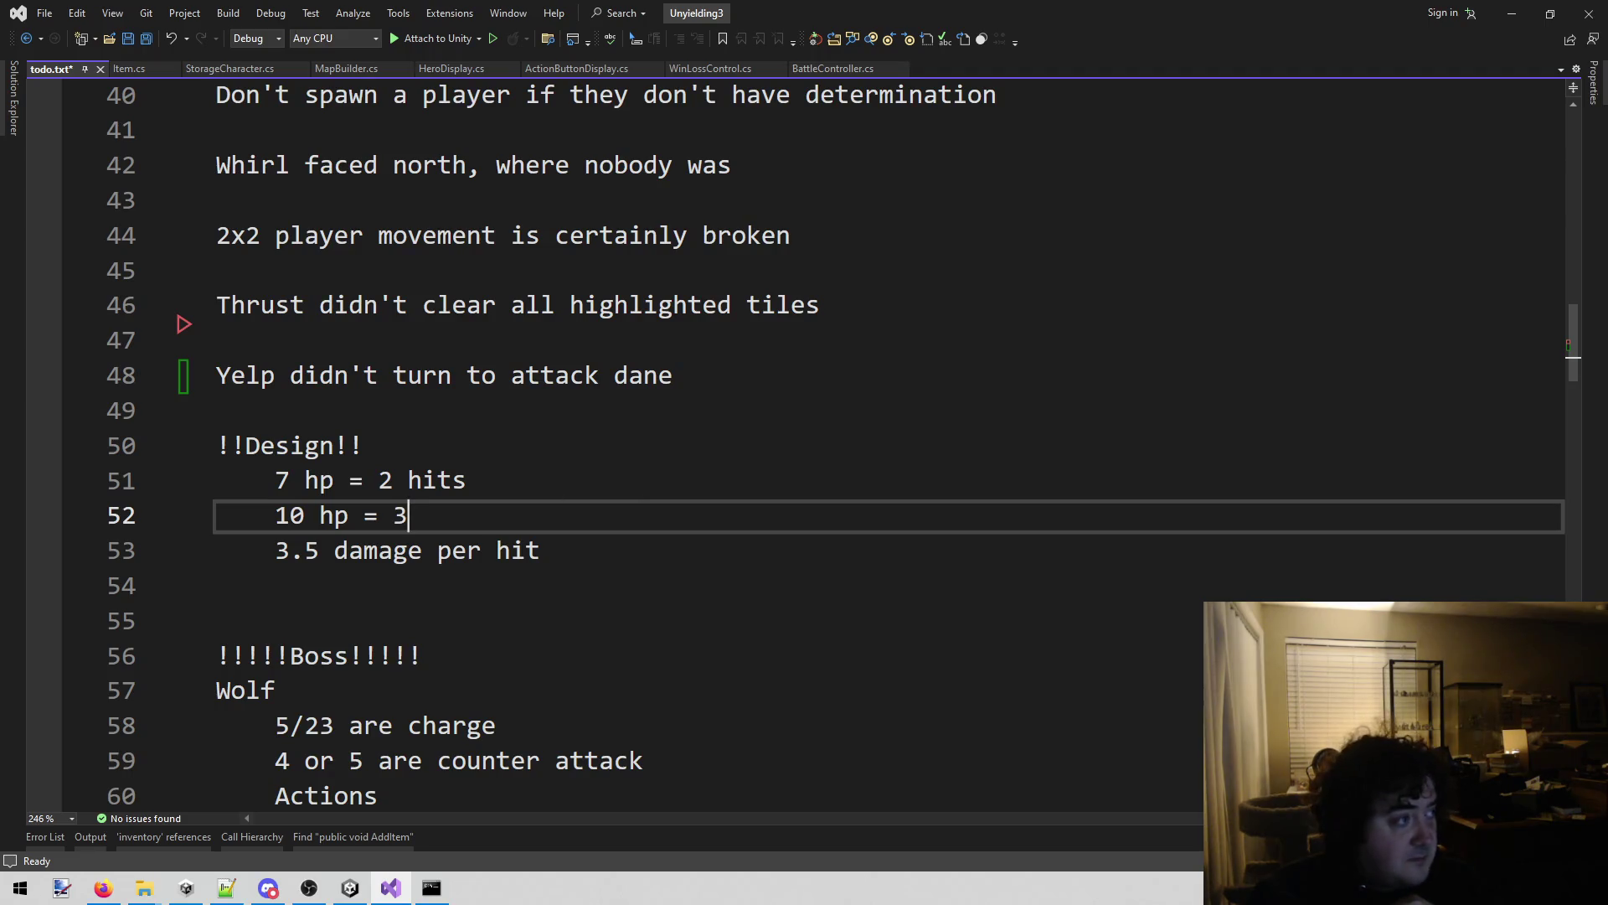
key(alt+Tab)
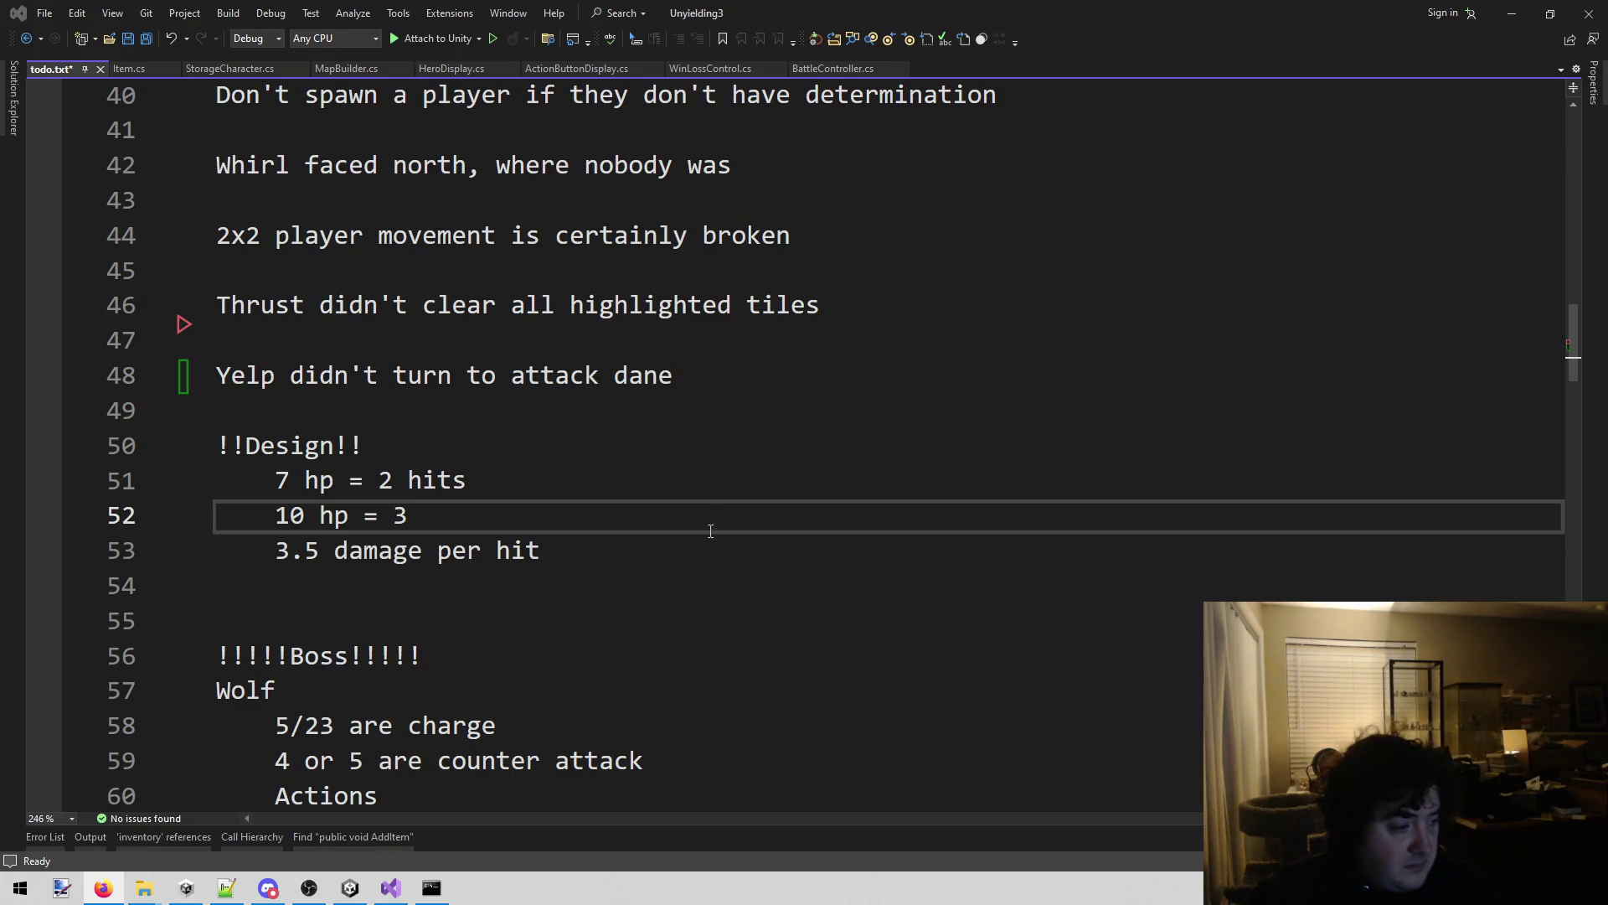
click(650, 645)
click(575, 549)
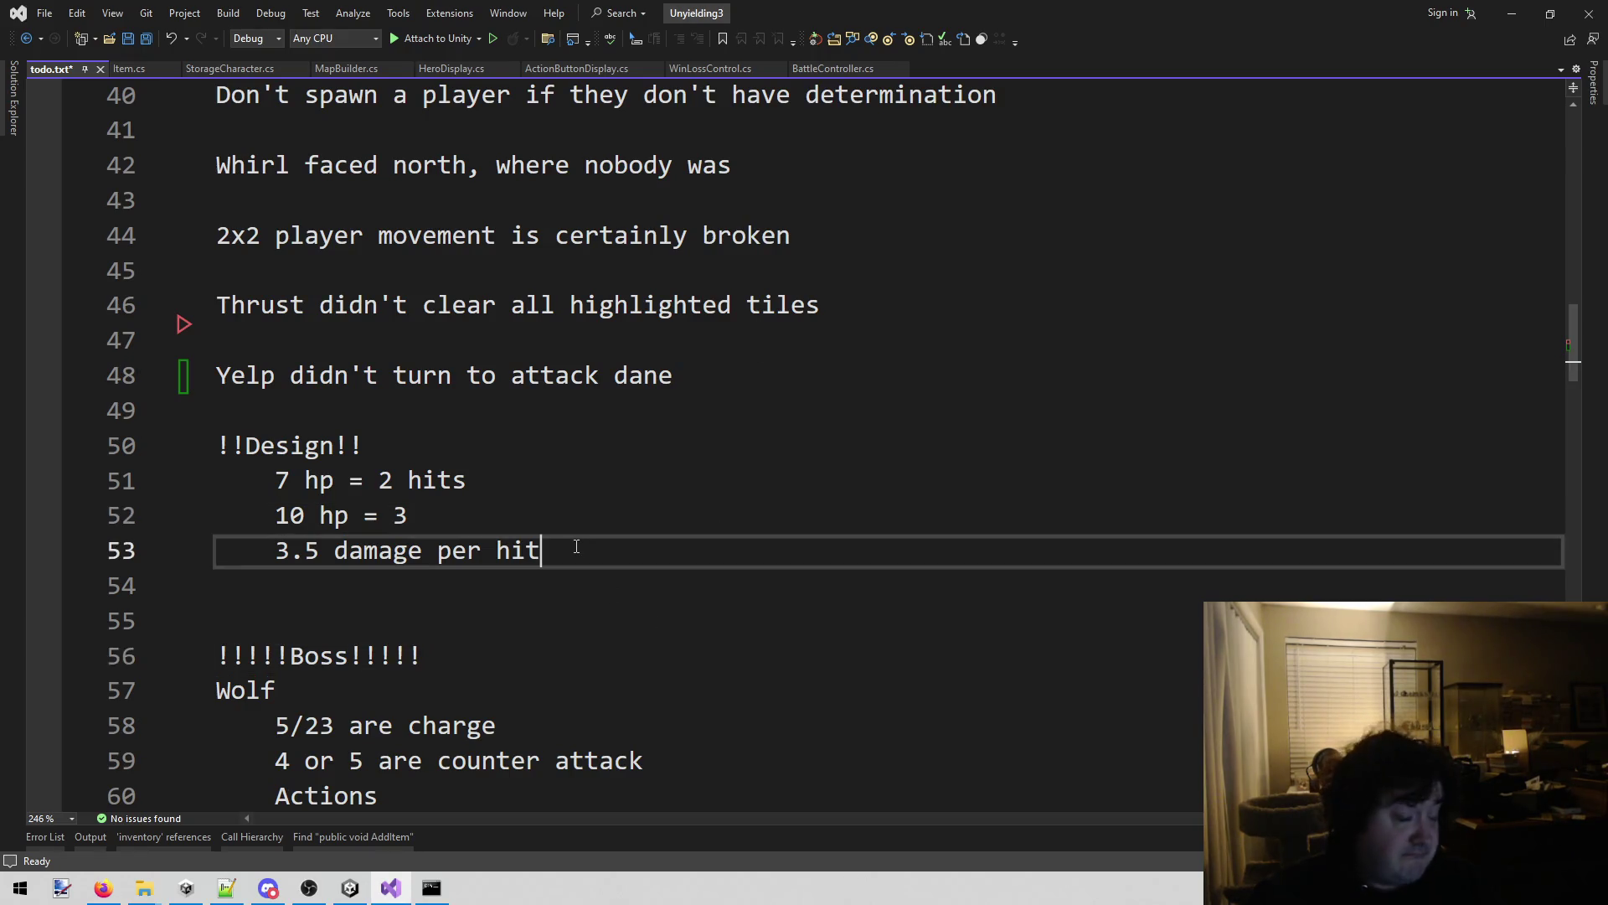
click(595, 438)
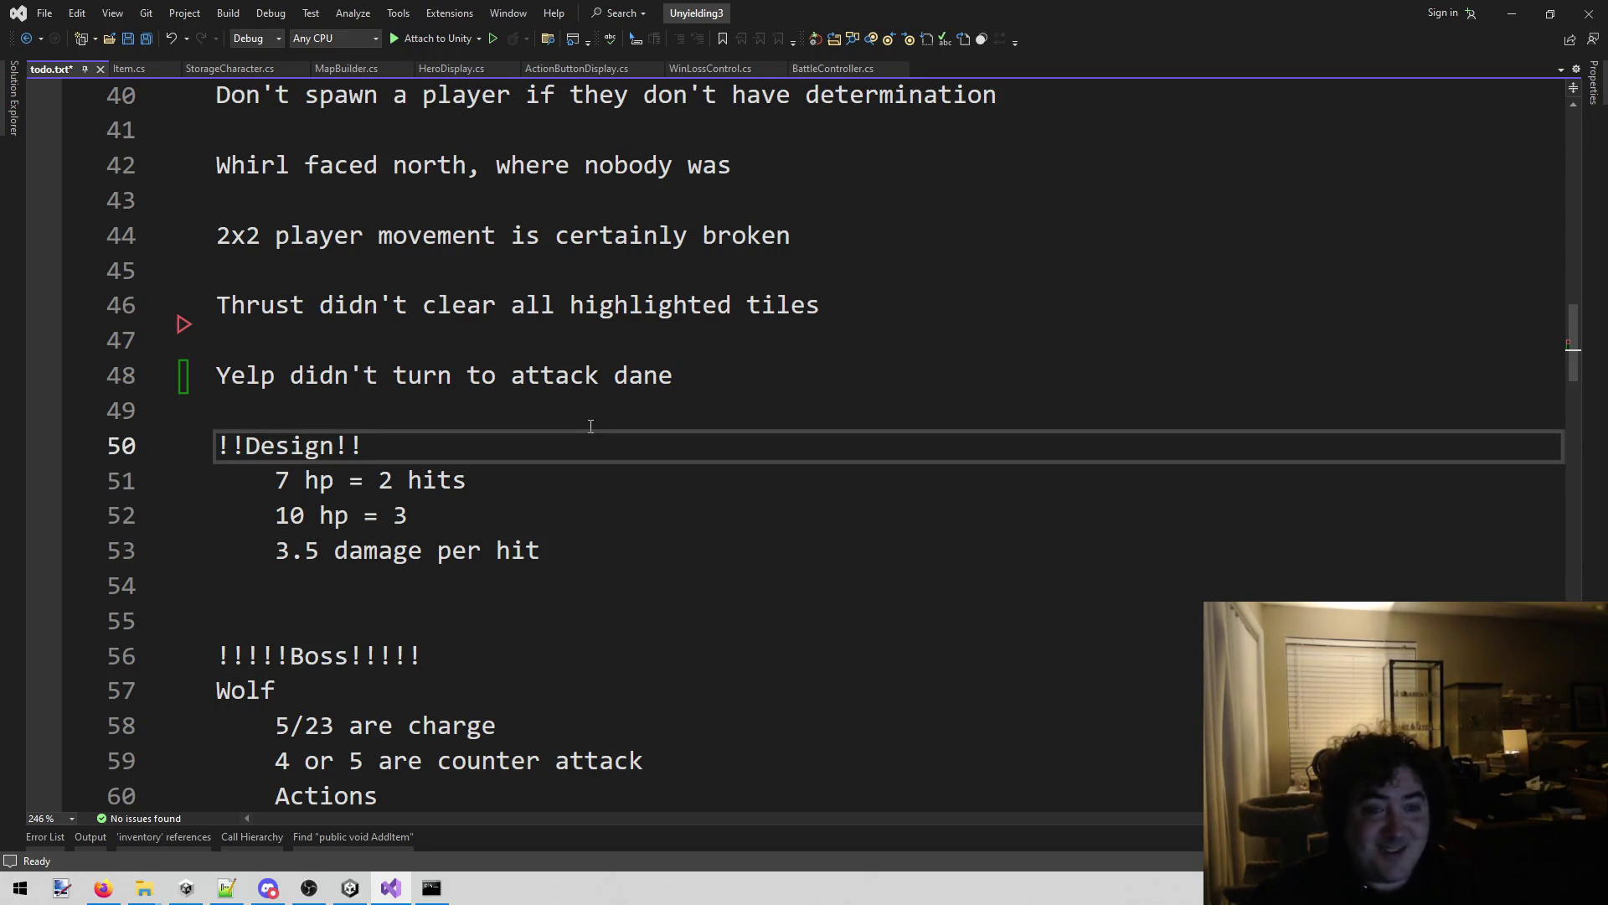
click(585, 419)
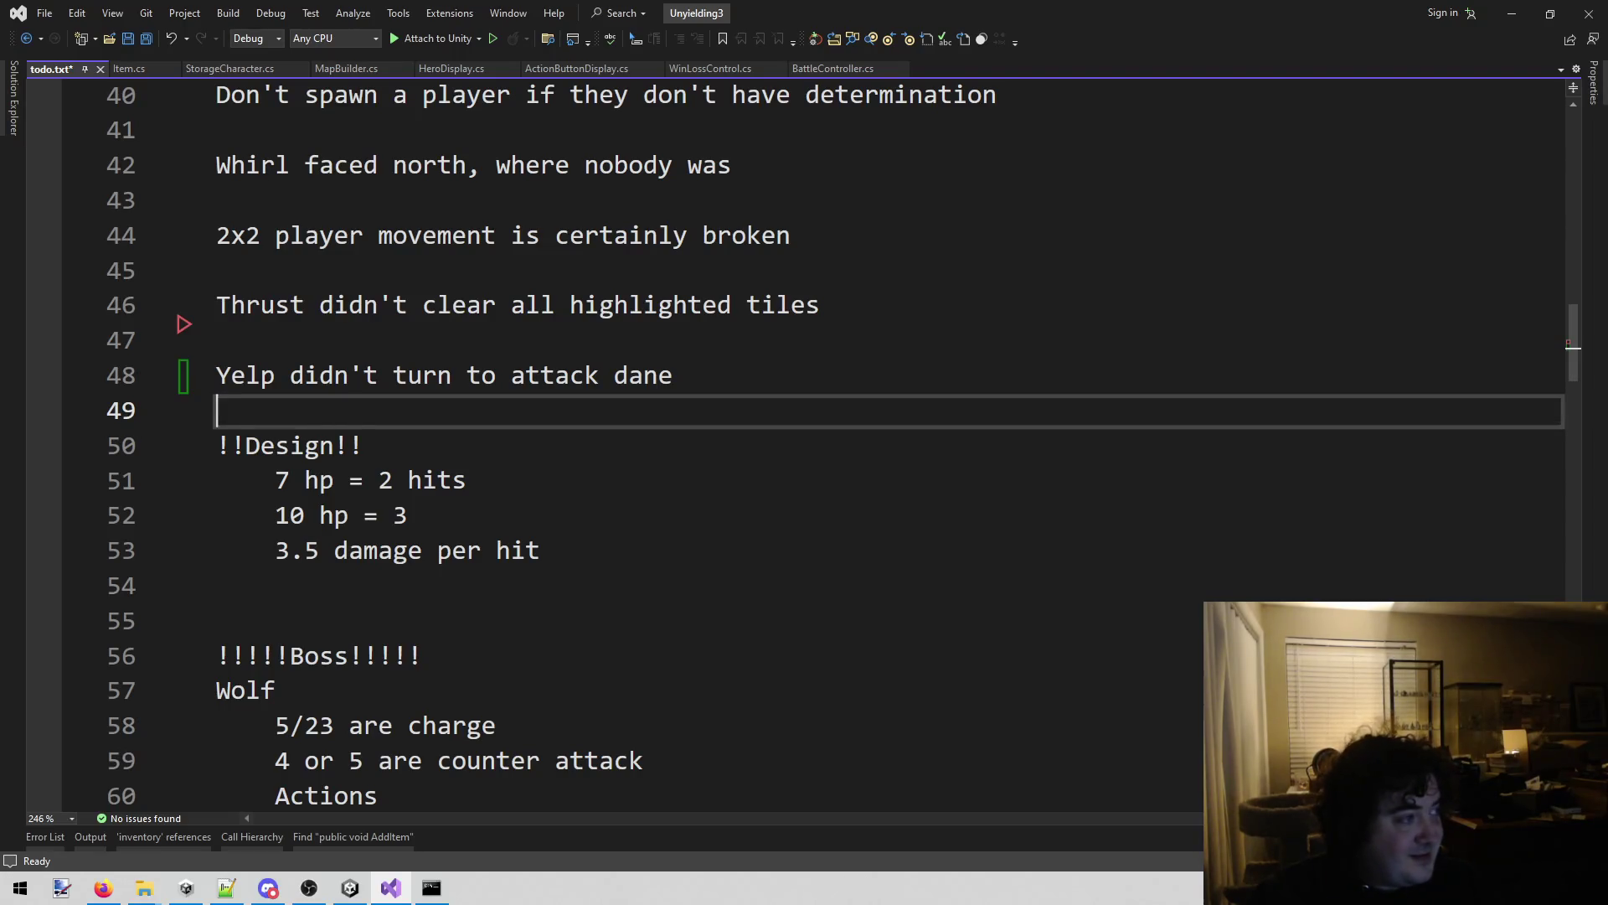
Bring up the National Weather Service temperature forecast map in Firefox.
key(alt+Tab)
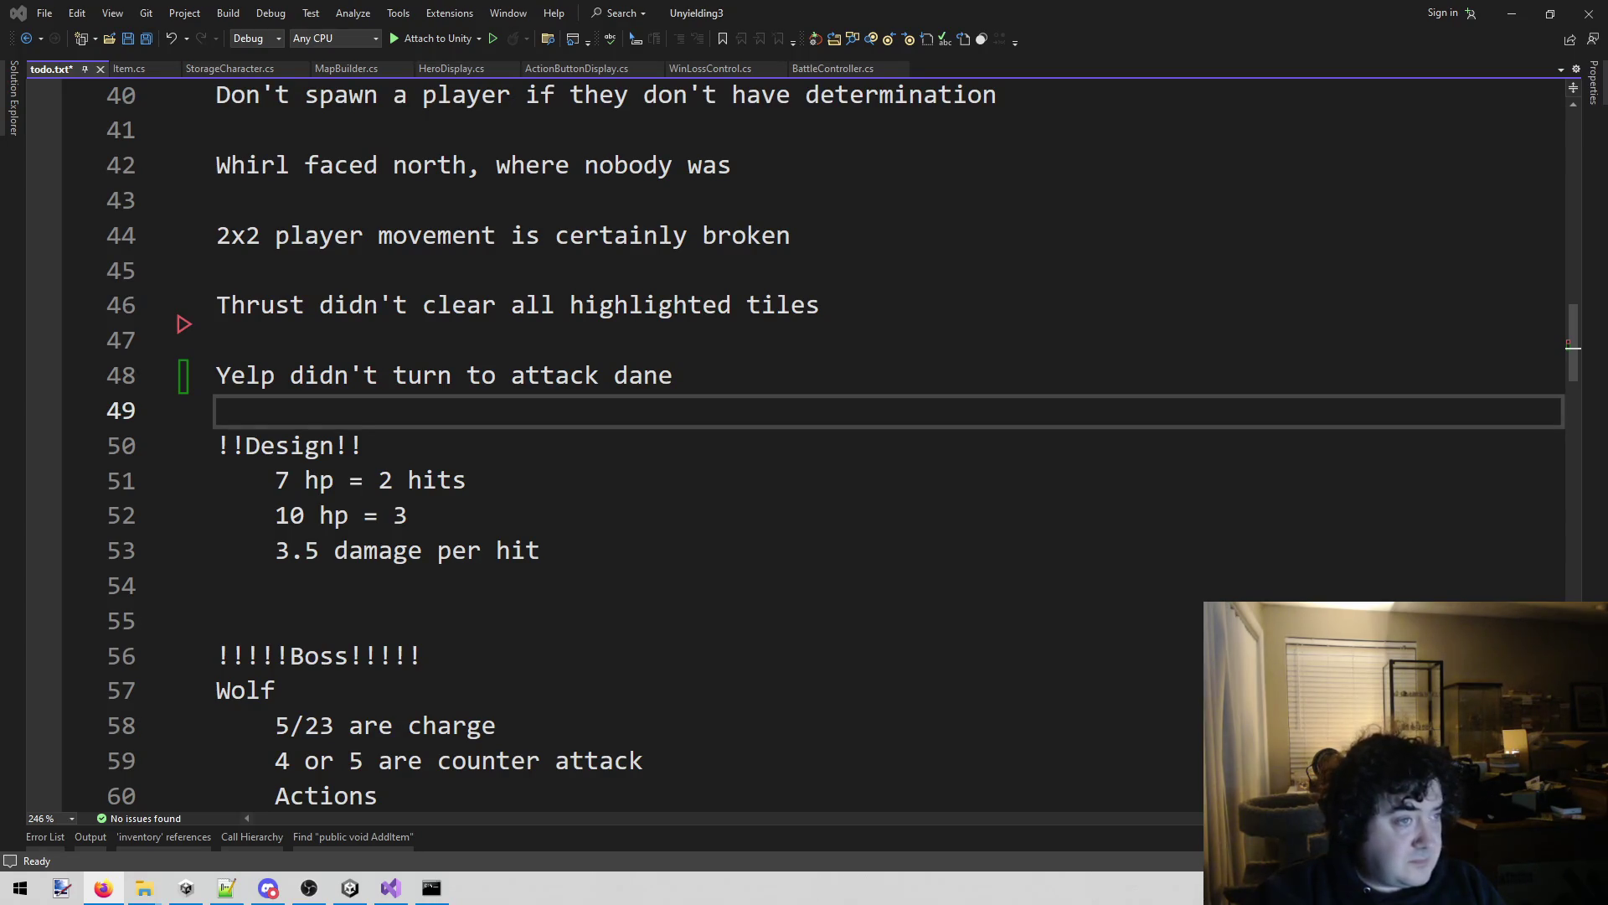
click(453, 235)
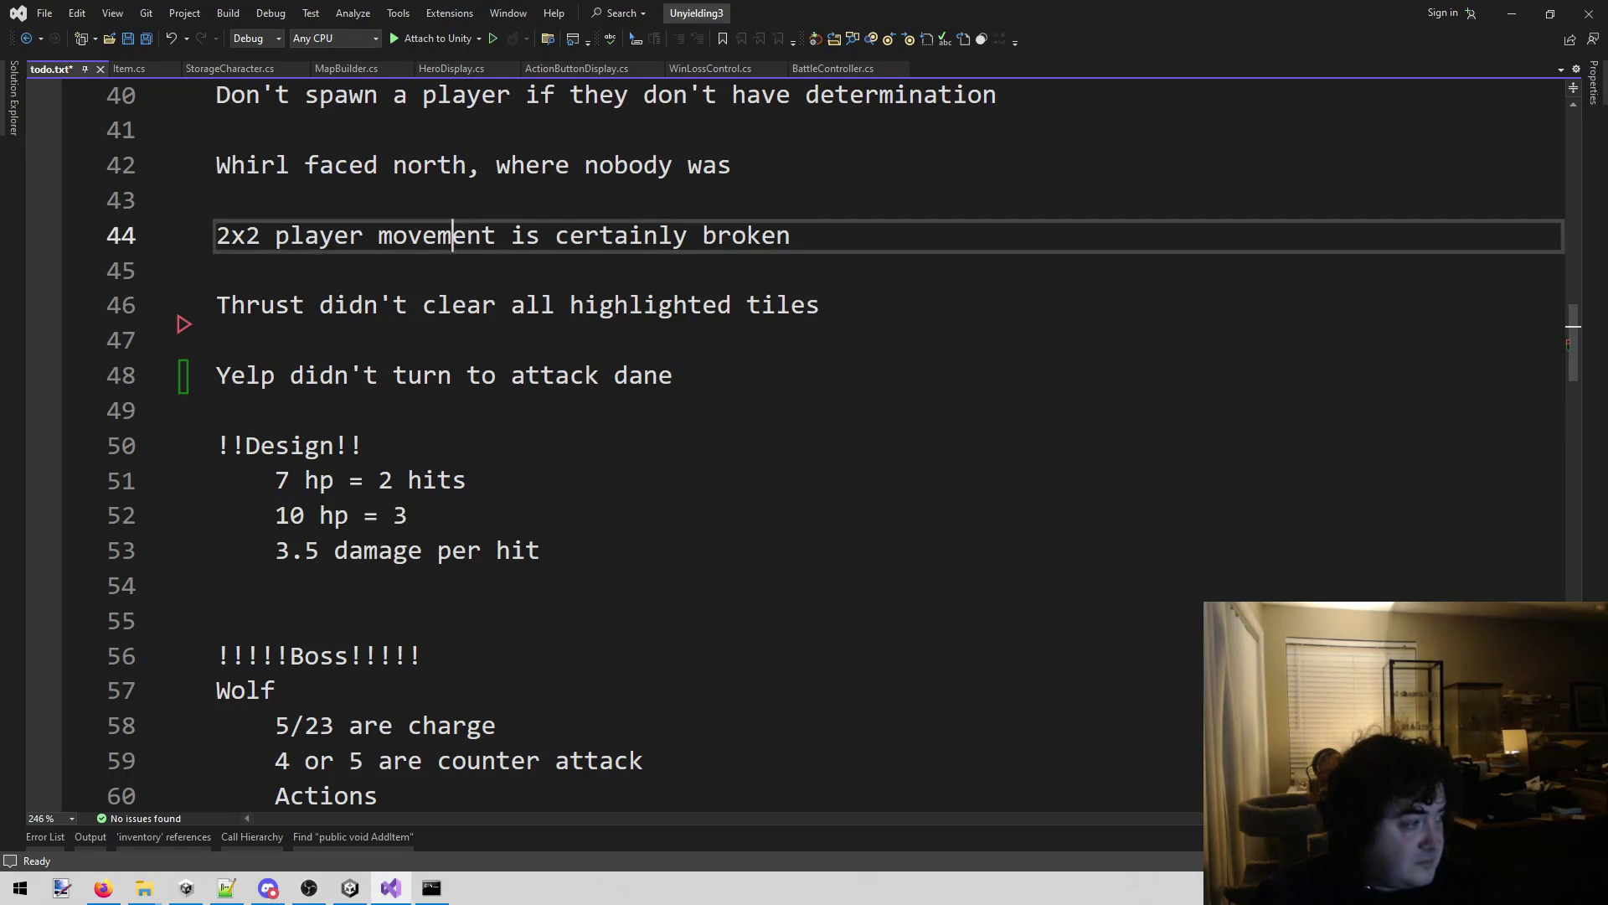
key(alt+Tab)
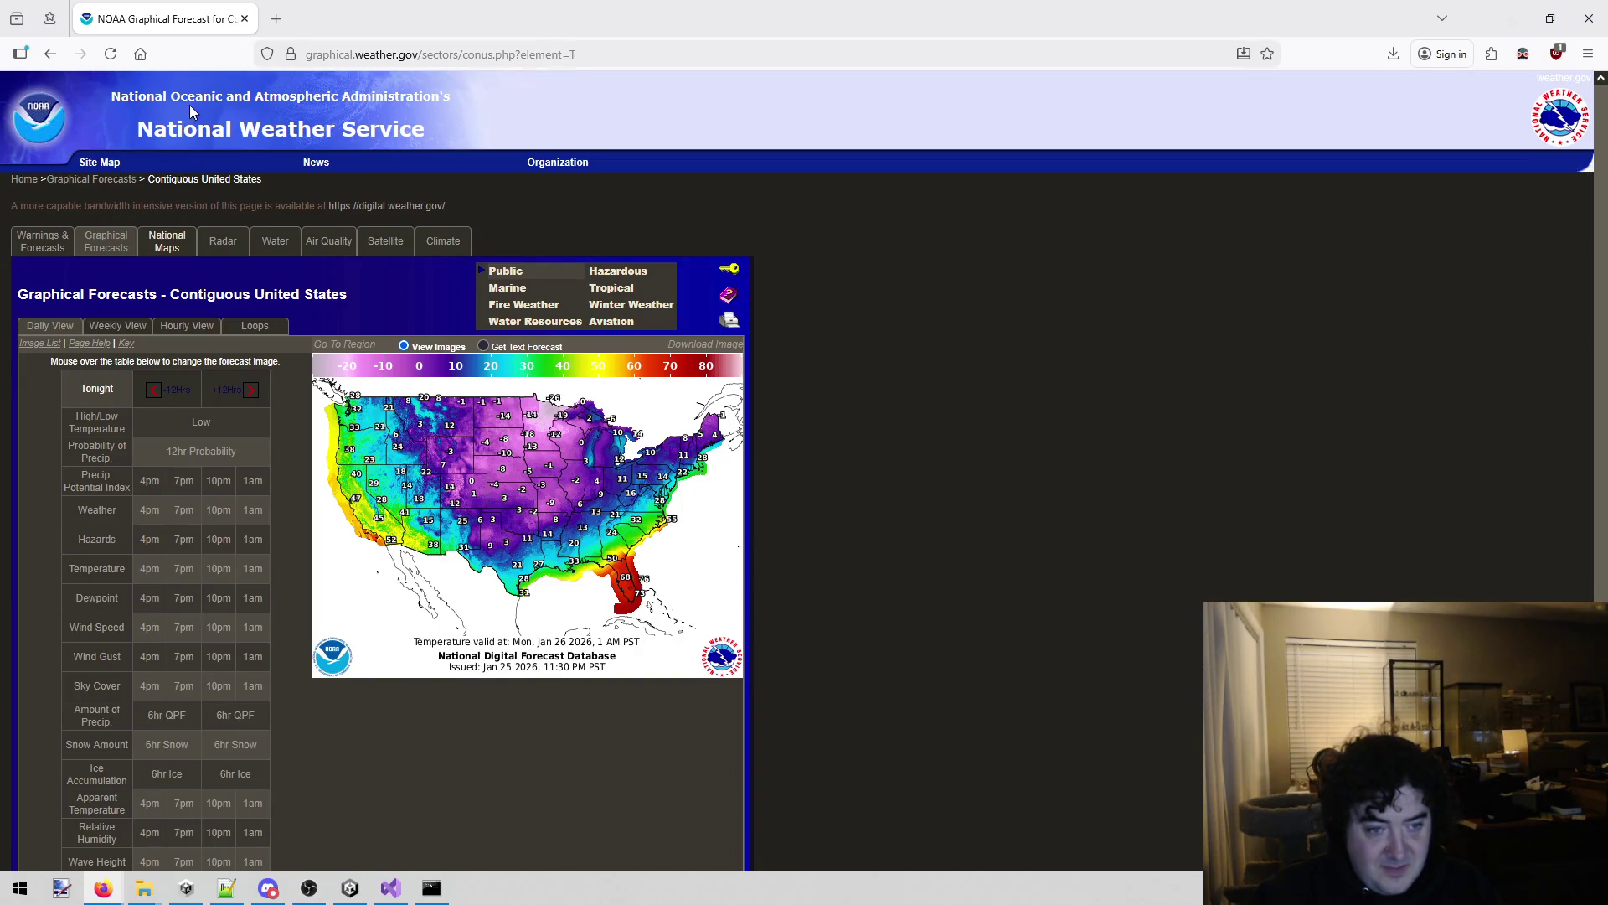
Return from the NOAA forecast map to todo.txt in Visual Studio.
key(alt+Tab)
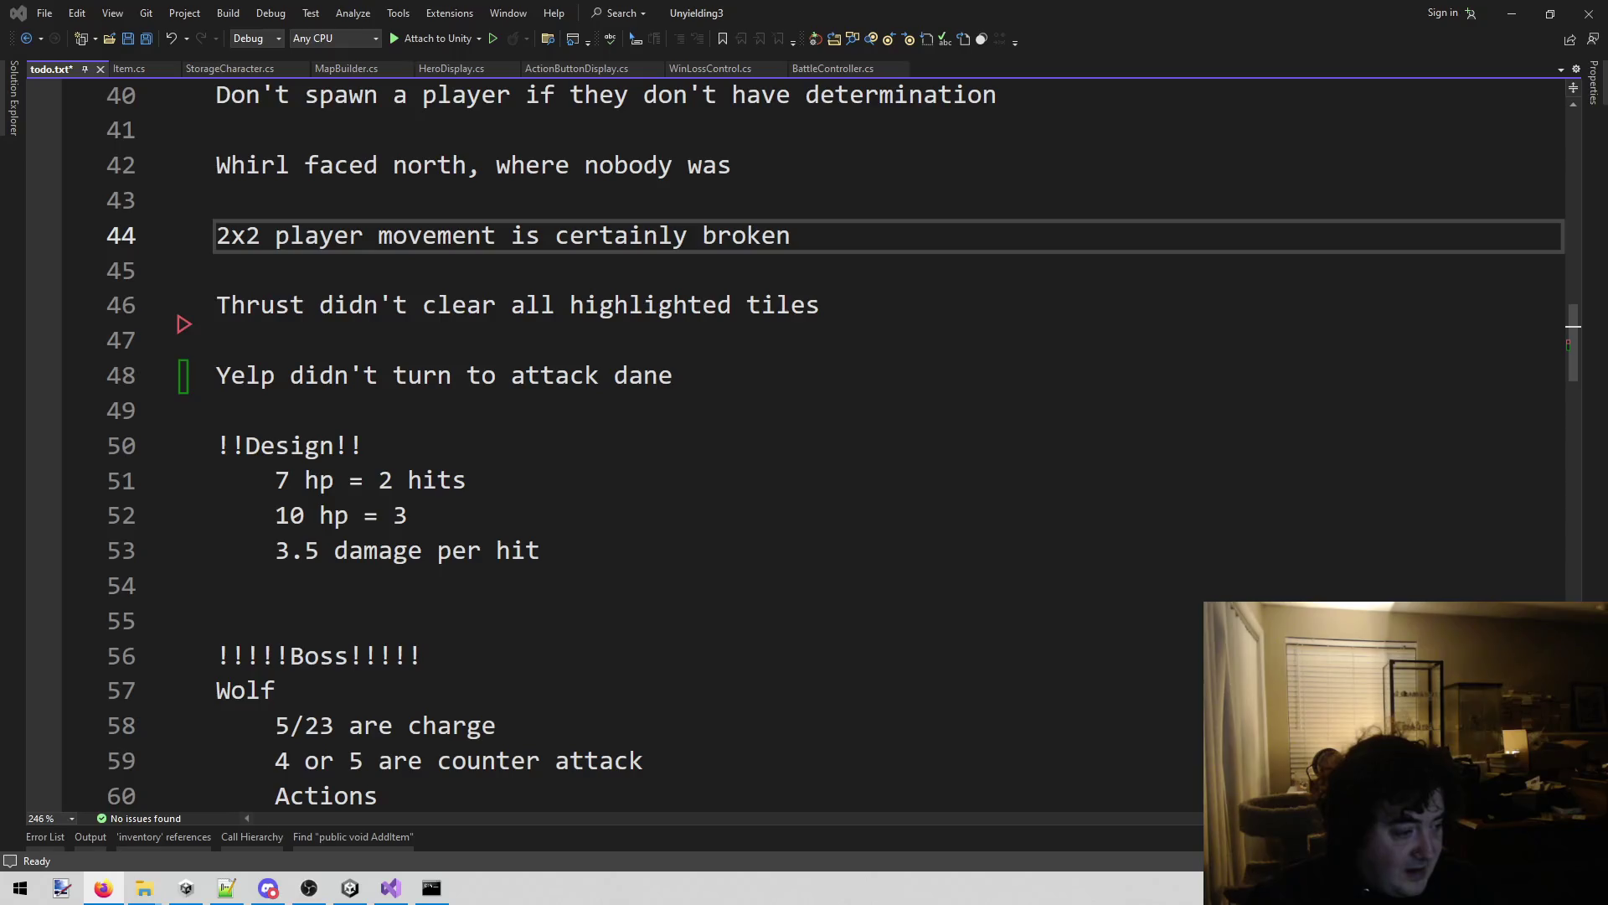
Save todo.txt with its bug notes, Design hit-point figures and Wolf boss notes.
click(841, 697)
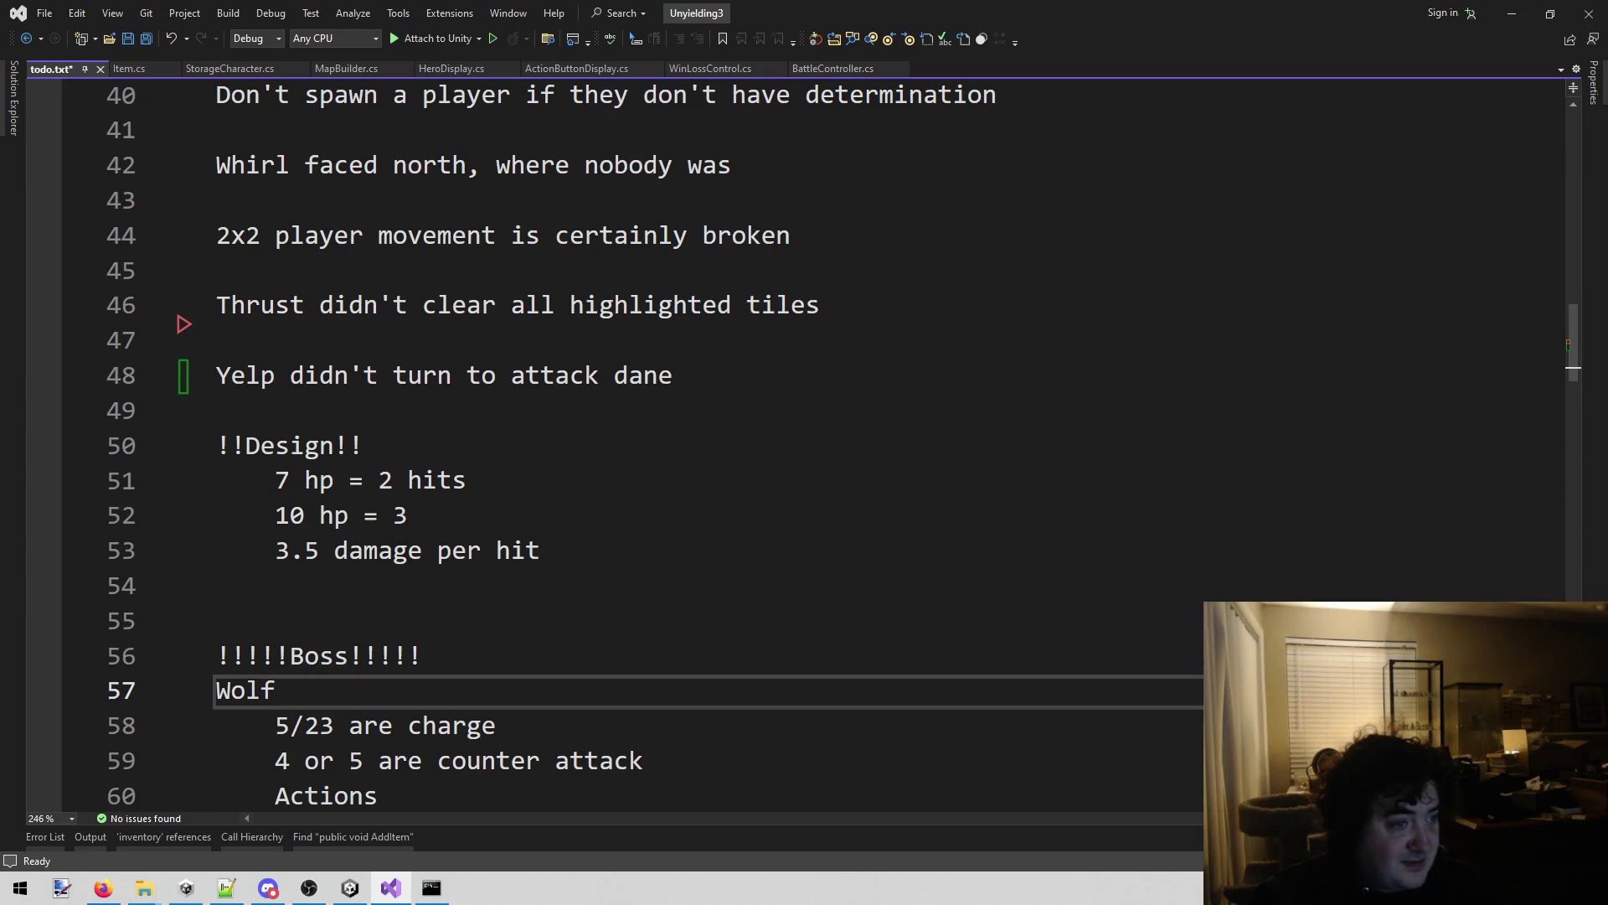
key(alt+Tab)
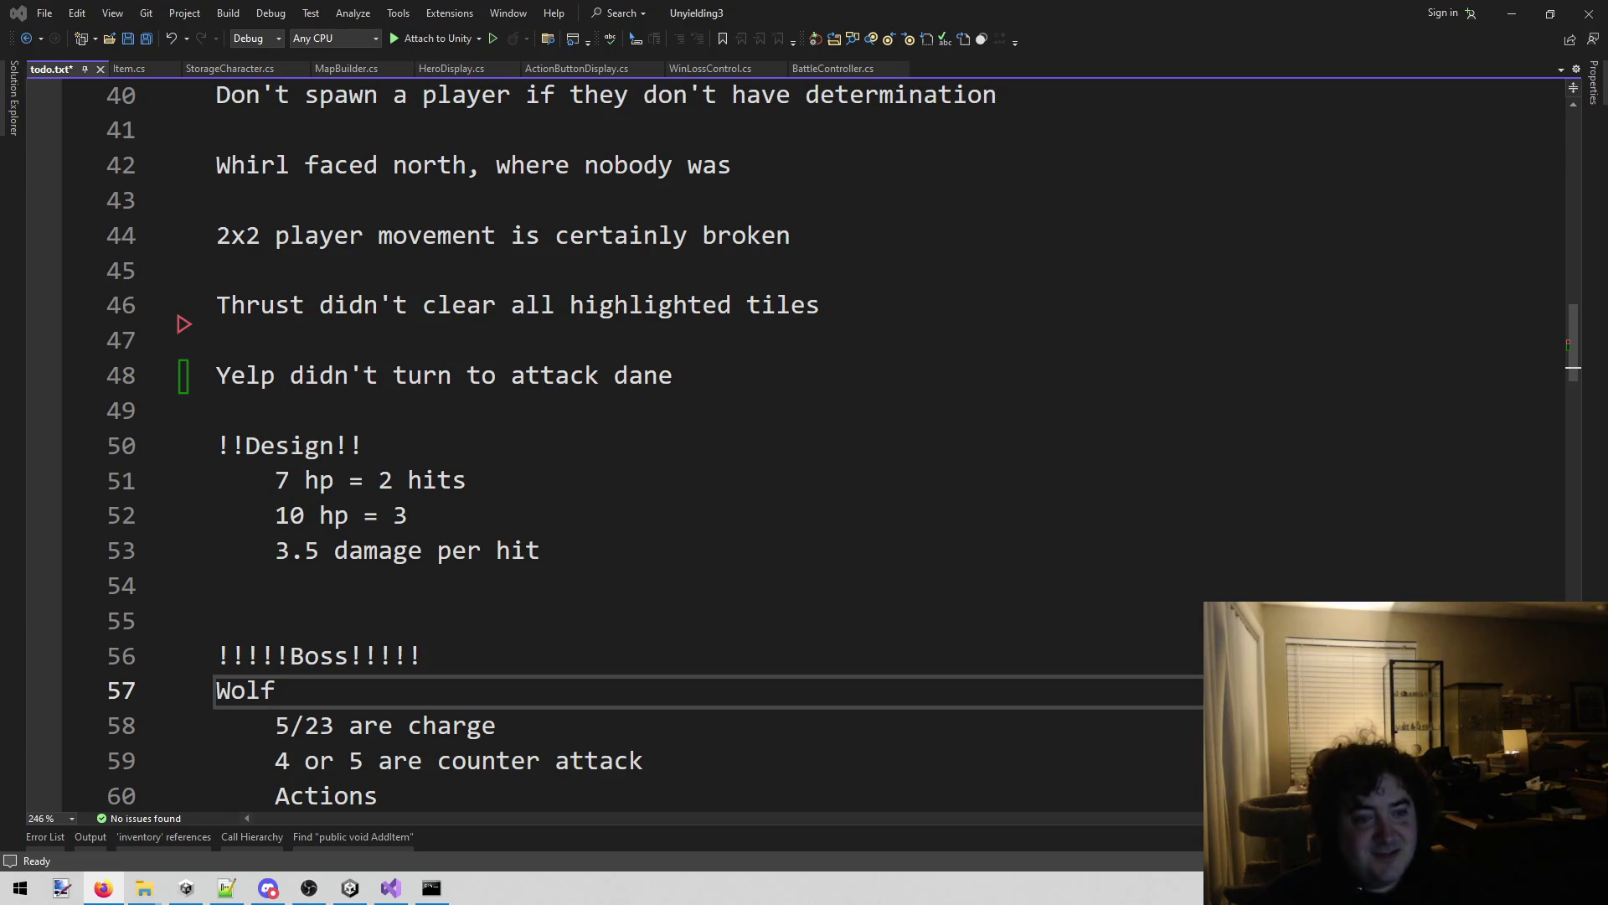
click(695, 407)
key(ctrl+s)
click(658, 168)
click(658, 377)
key(shift+alt+o)
key(Escape)
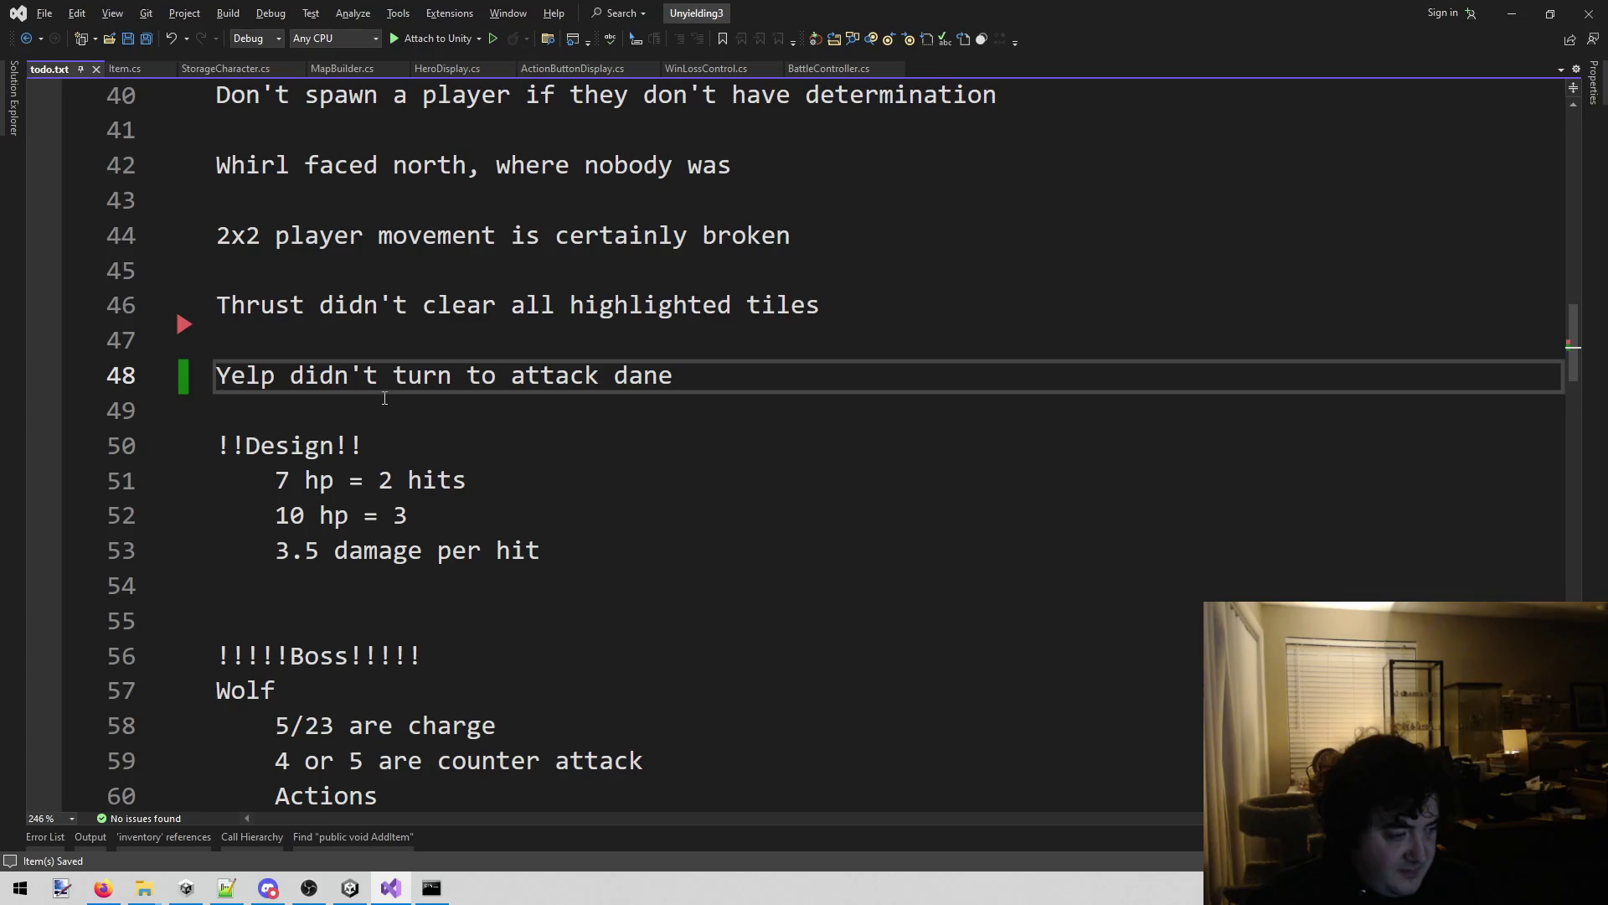
Remove the breakpoint on line 63 of MapBuilder.cs.
click(344, 67)
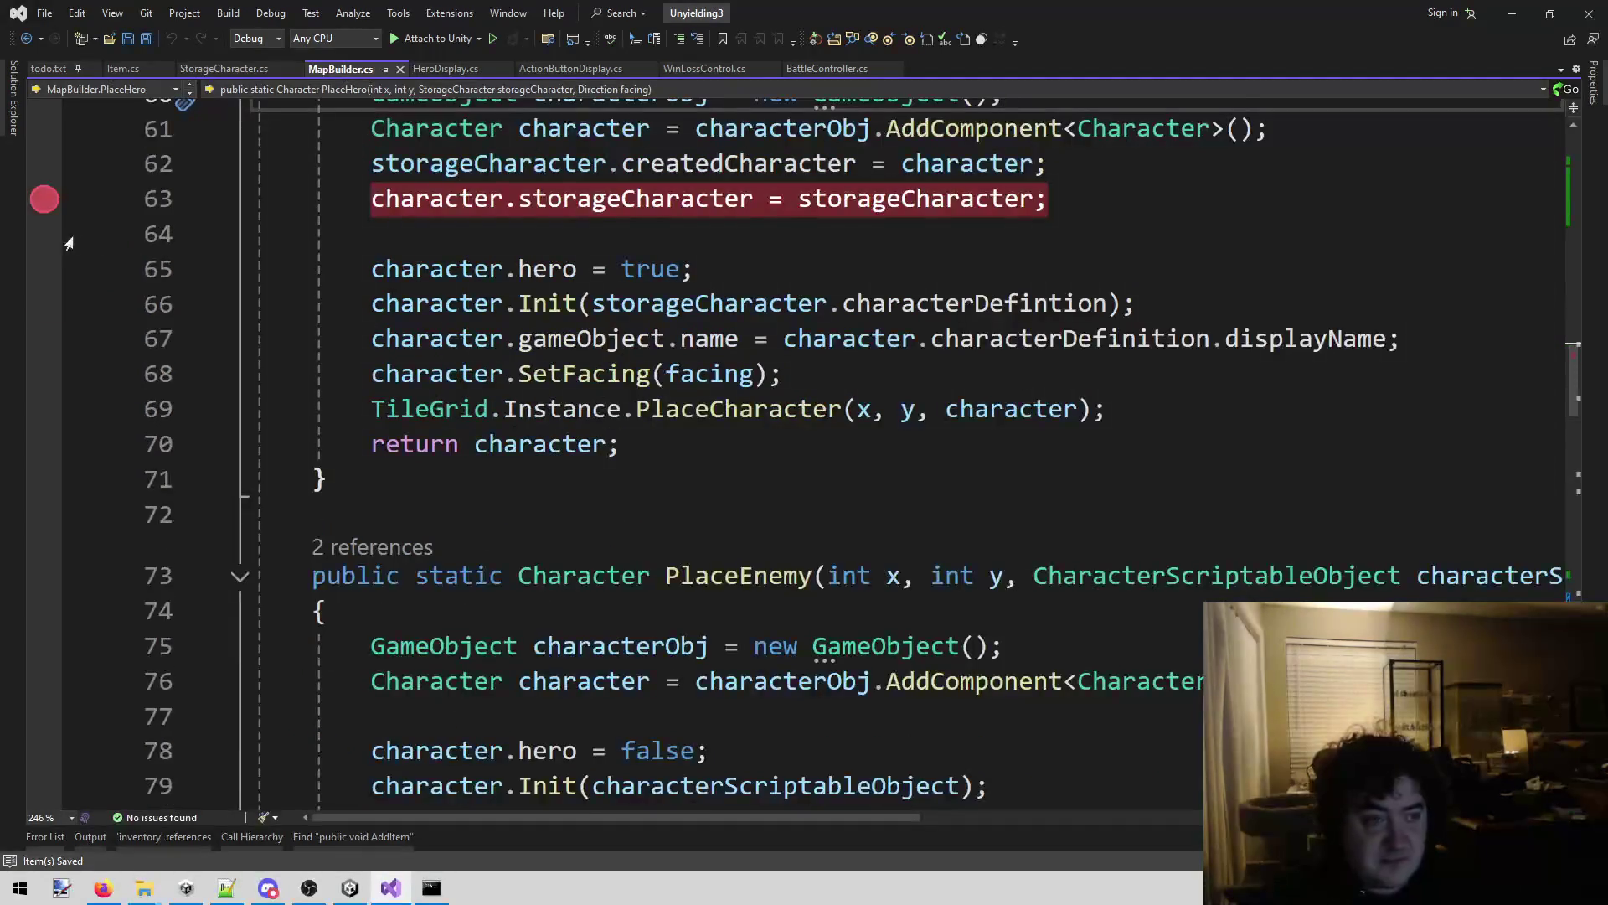
click(44, 199)
scroll(1077, 429, down, 10)
scroll(1076, 429, down, 19)
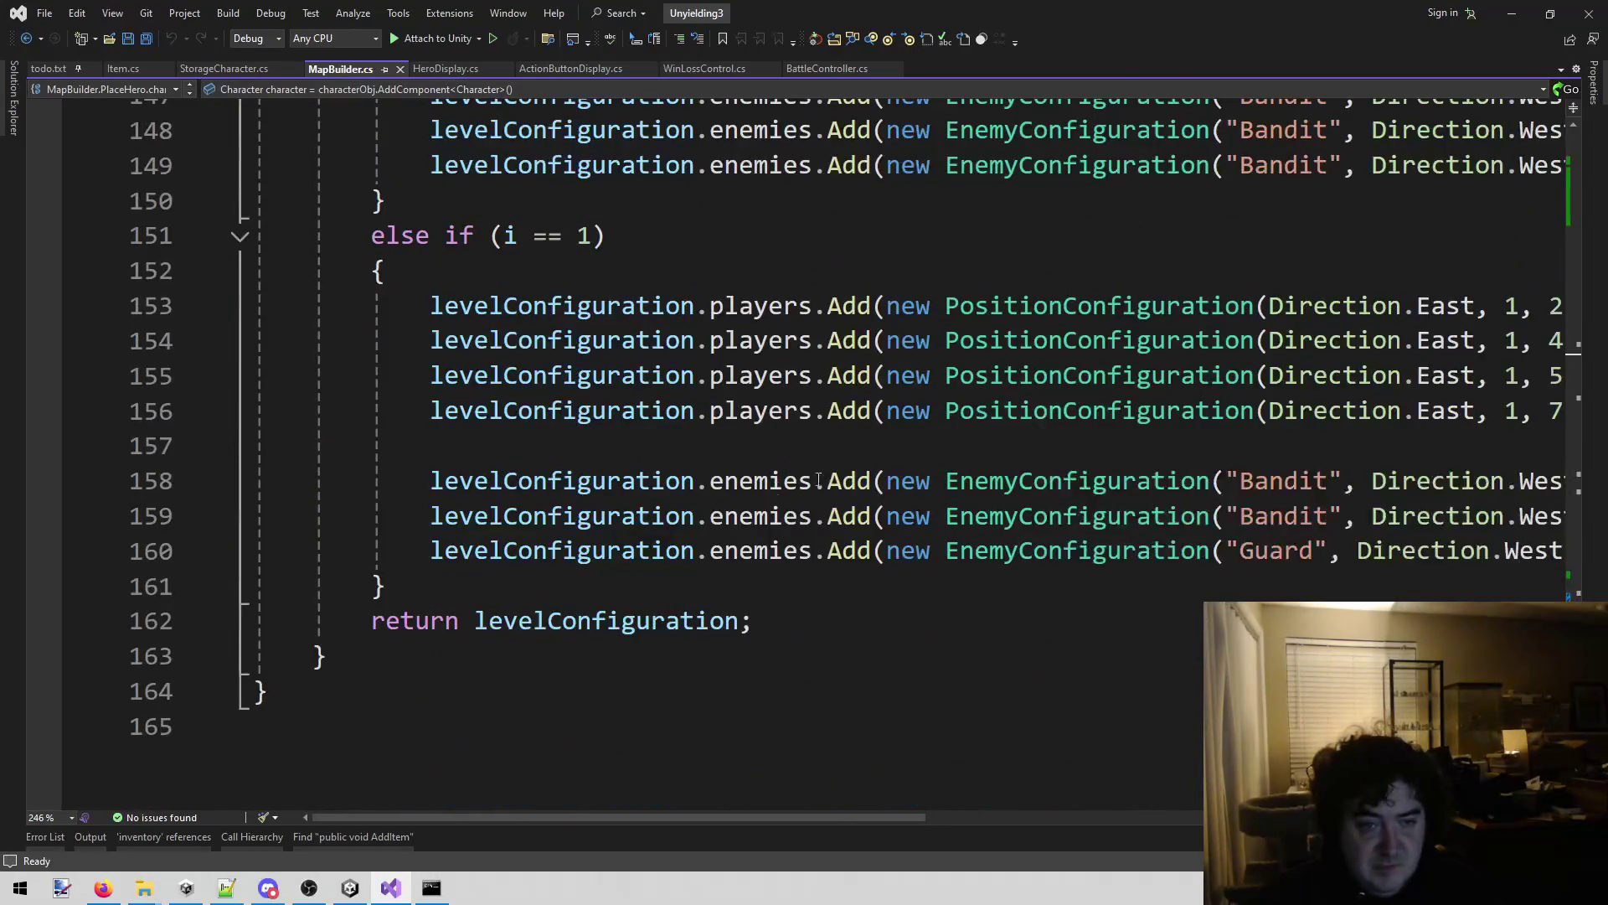
Duplicate the else if (i == 1) level block directly below the original.
click(448, 585)
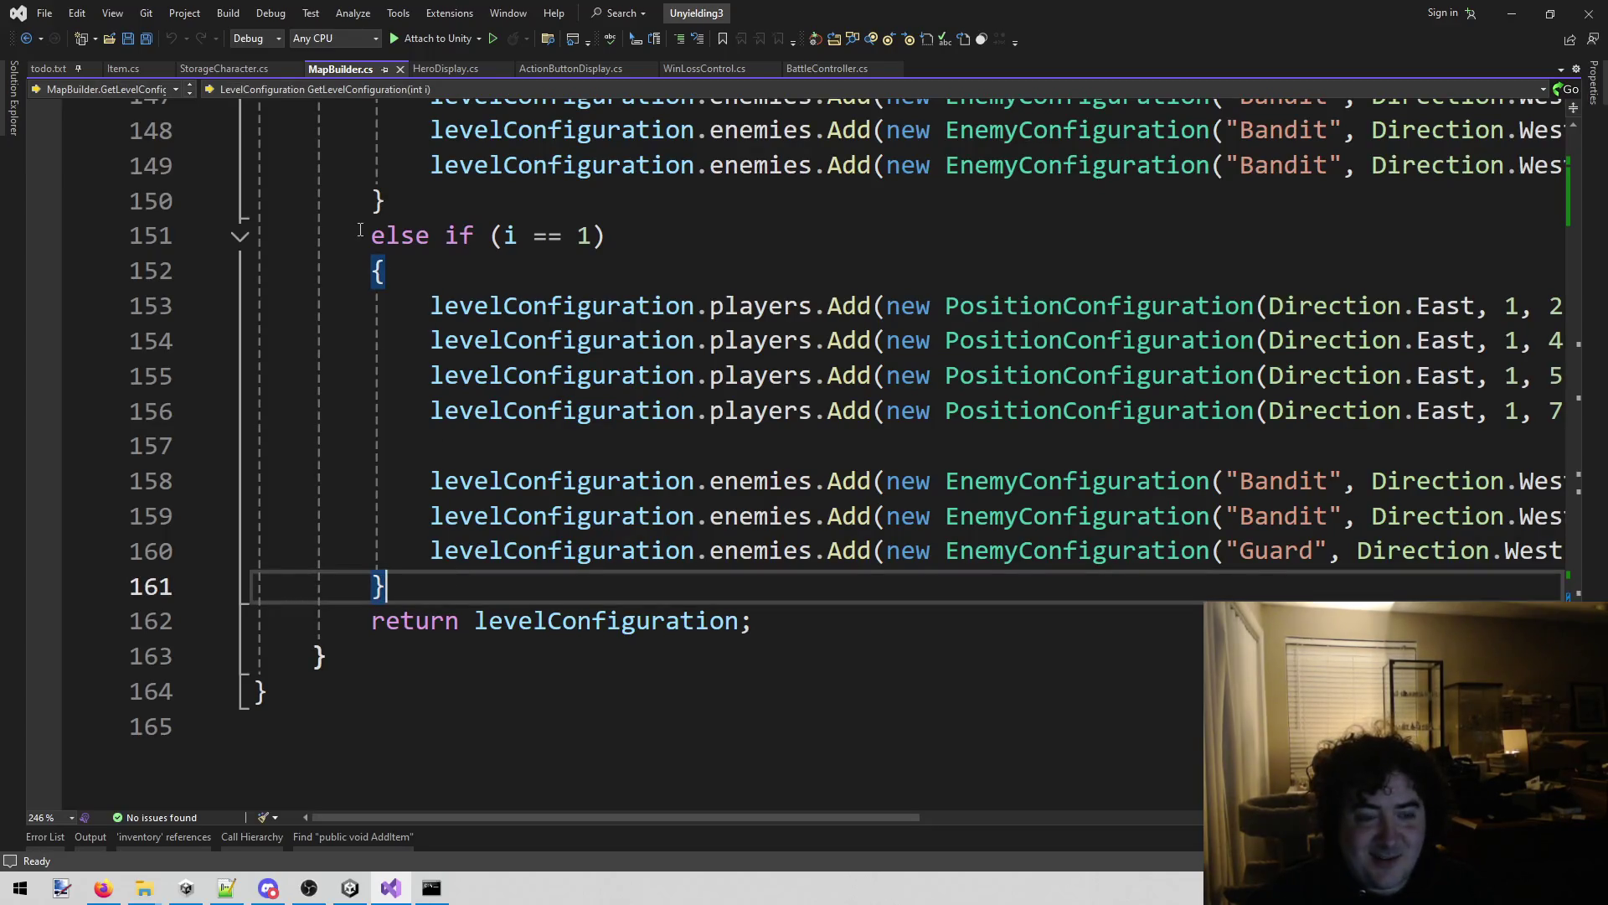
mouse_move(366, 234)
mouse_down()
mouse_move(431, 480)
mouse_move(427, 574)
mouse_up()
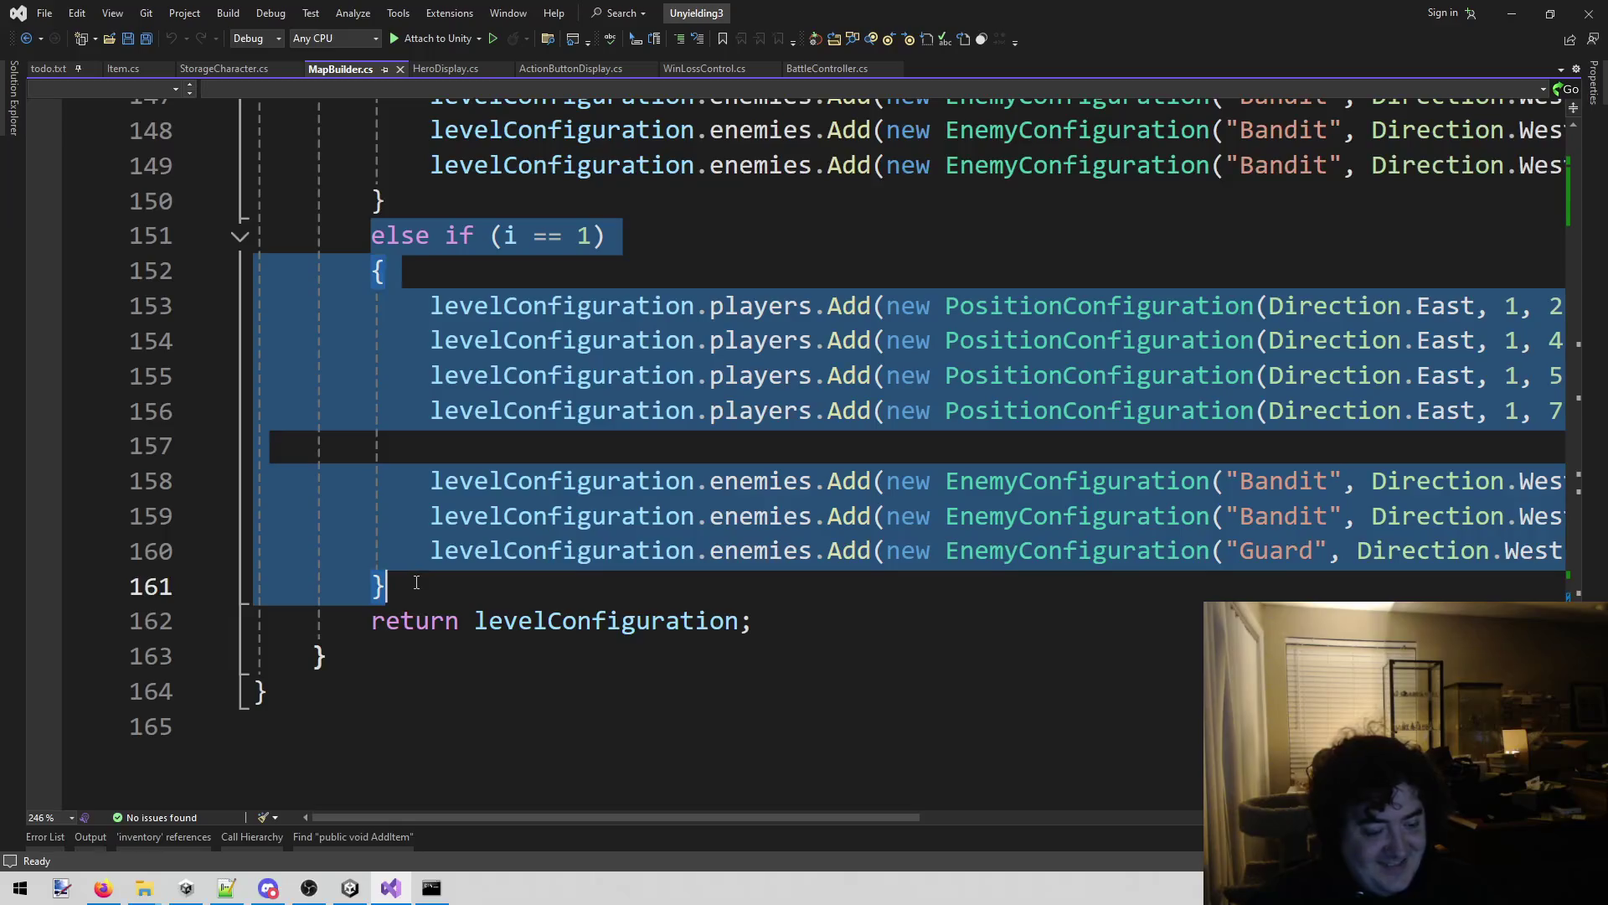
key(ctrl+c)
click(427, 573)
key(Return)
key(Return)
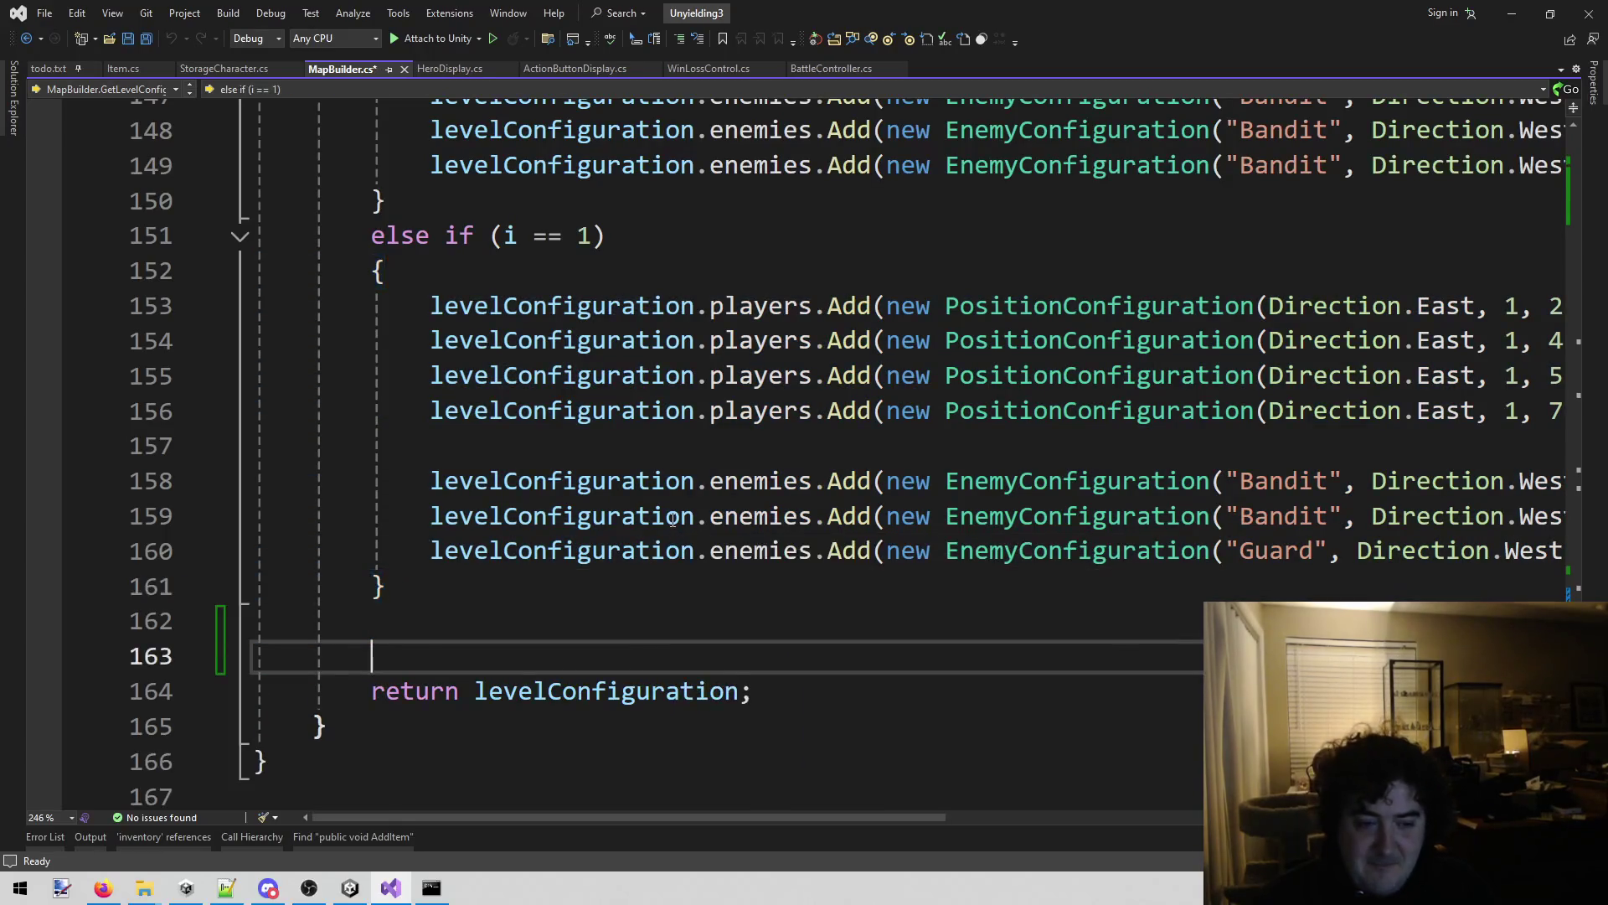
key(ctrl+v)
scroll(673, 521, down, 1)
Delete the copy's two Bandit enemy lines and the leftover blank line.
click(947, 654)
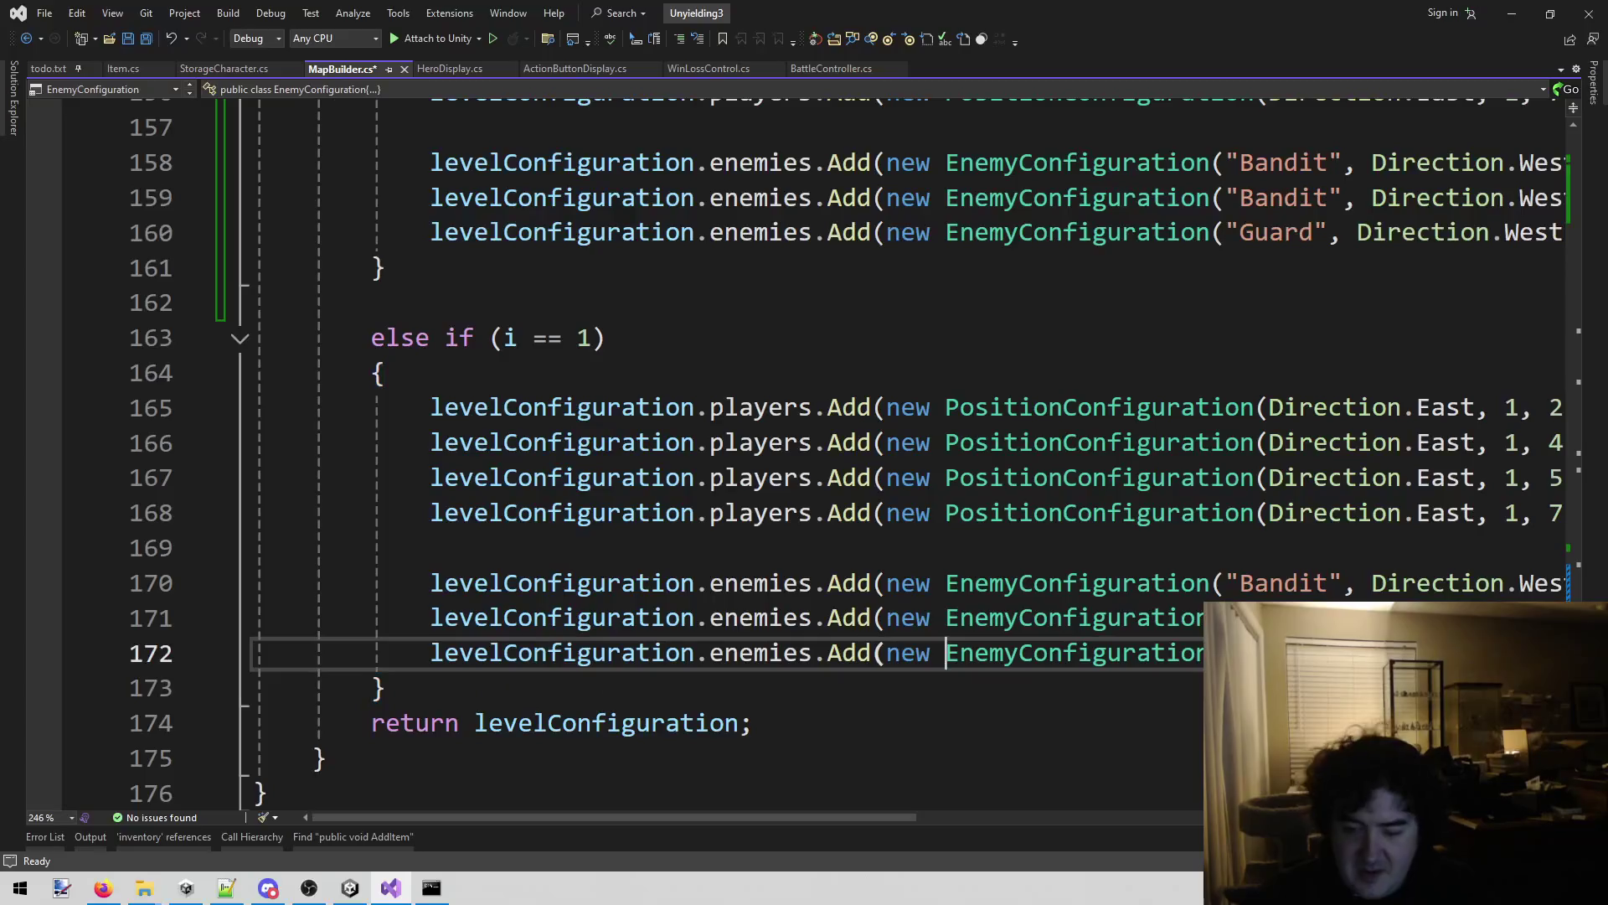
key(Up)
key(End)
key(shift+Home)
key(shift+Up)
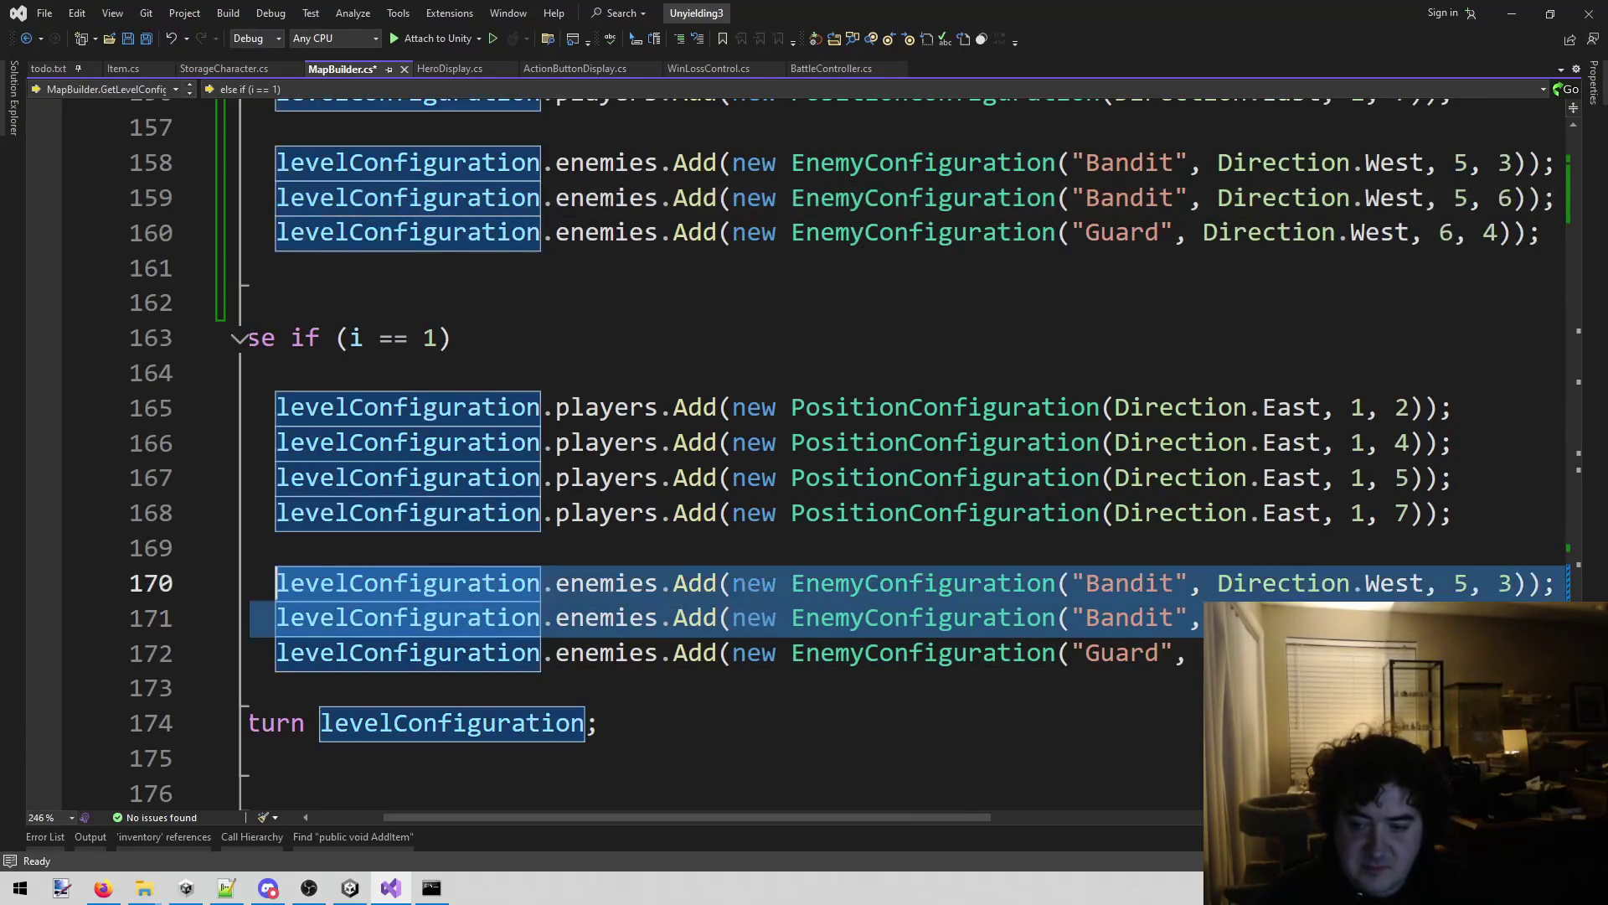
key(Delete)
key(shift+Up)
key(Delete)
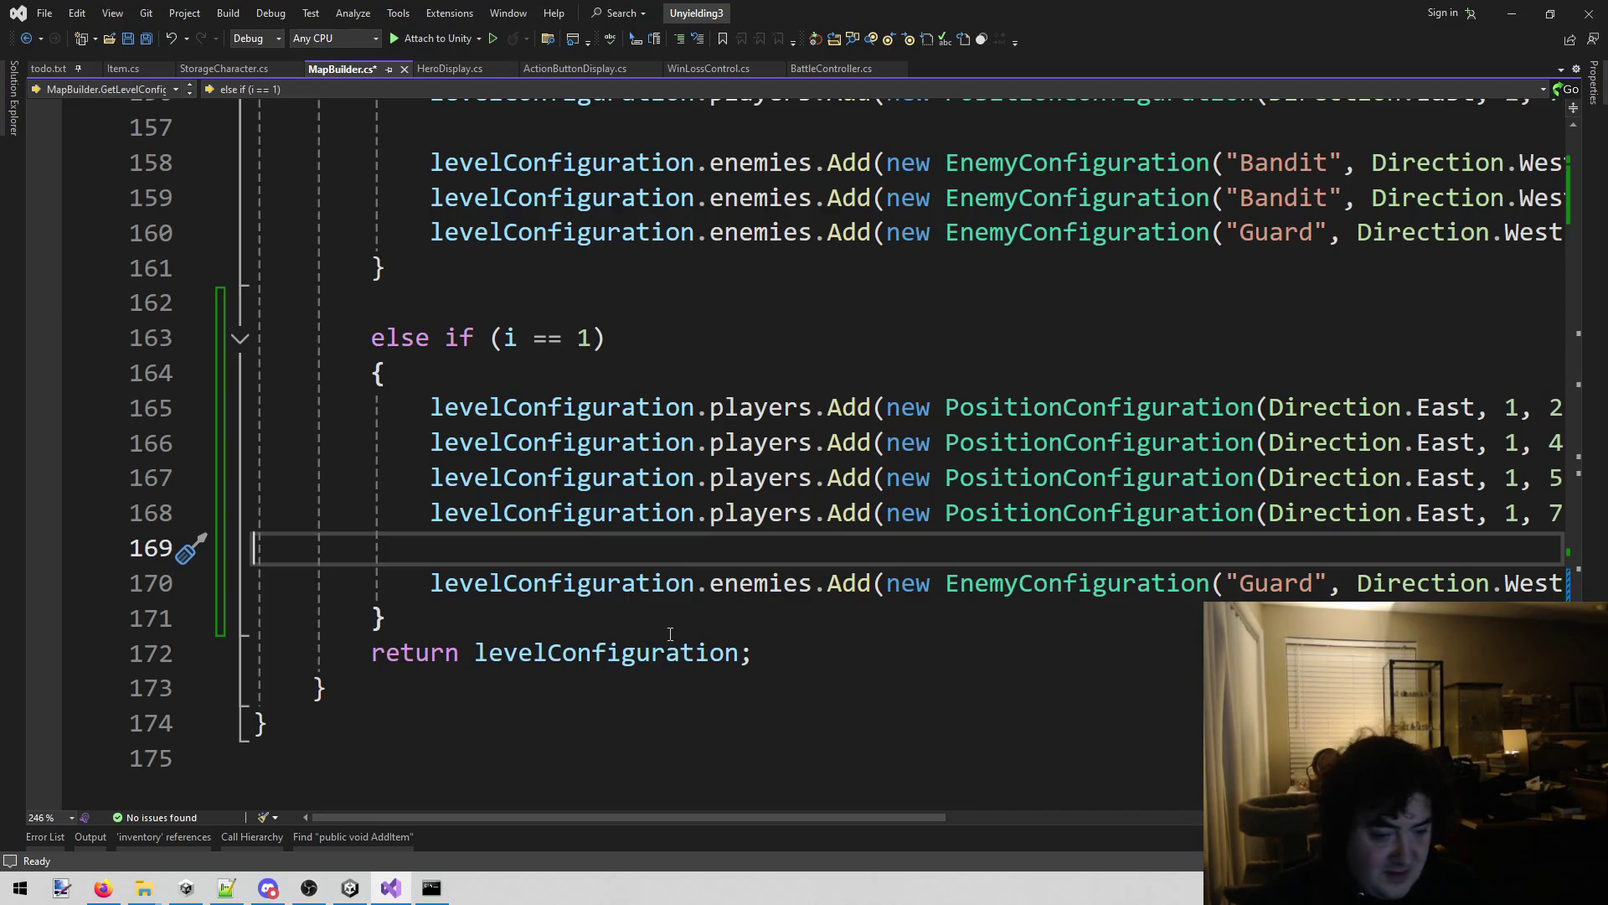
Clear the Unity console and inspect the Lizard asset in the Enemies folder.
click(345, 890)
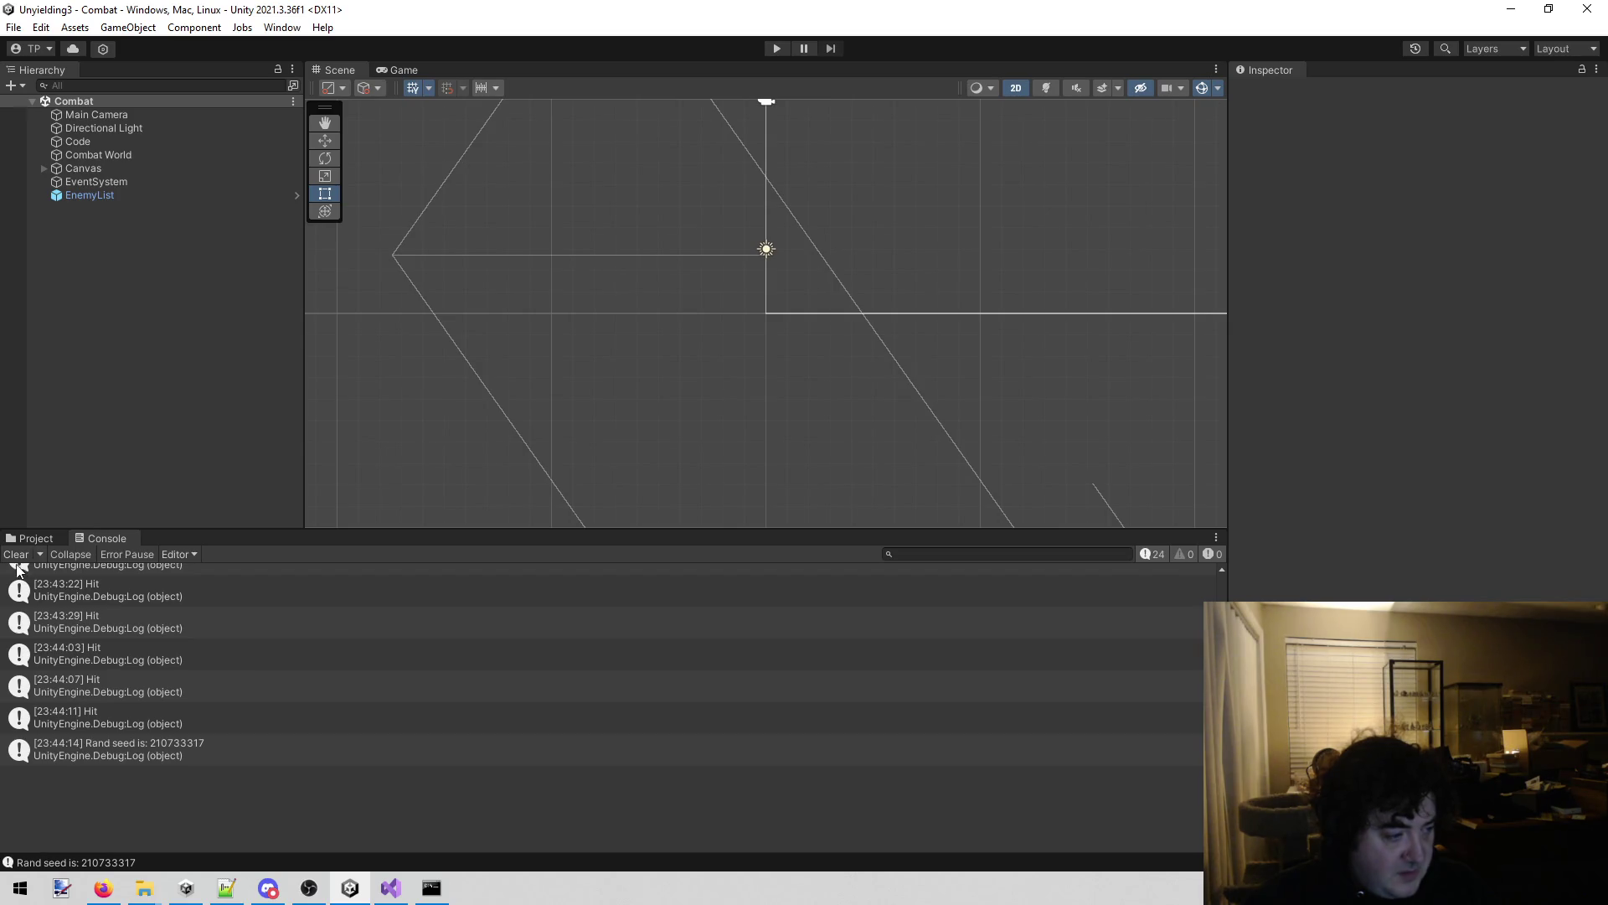
click(16, 554)
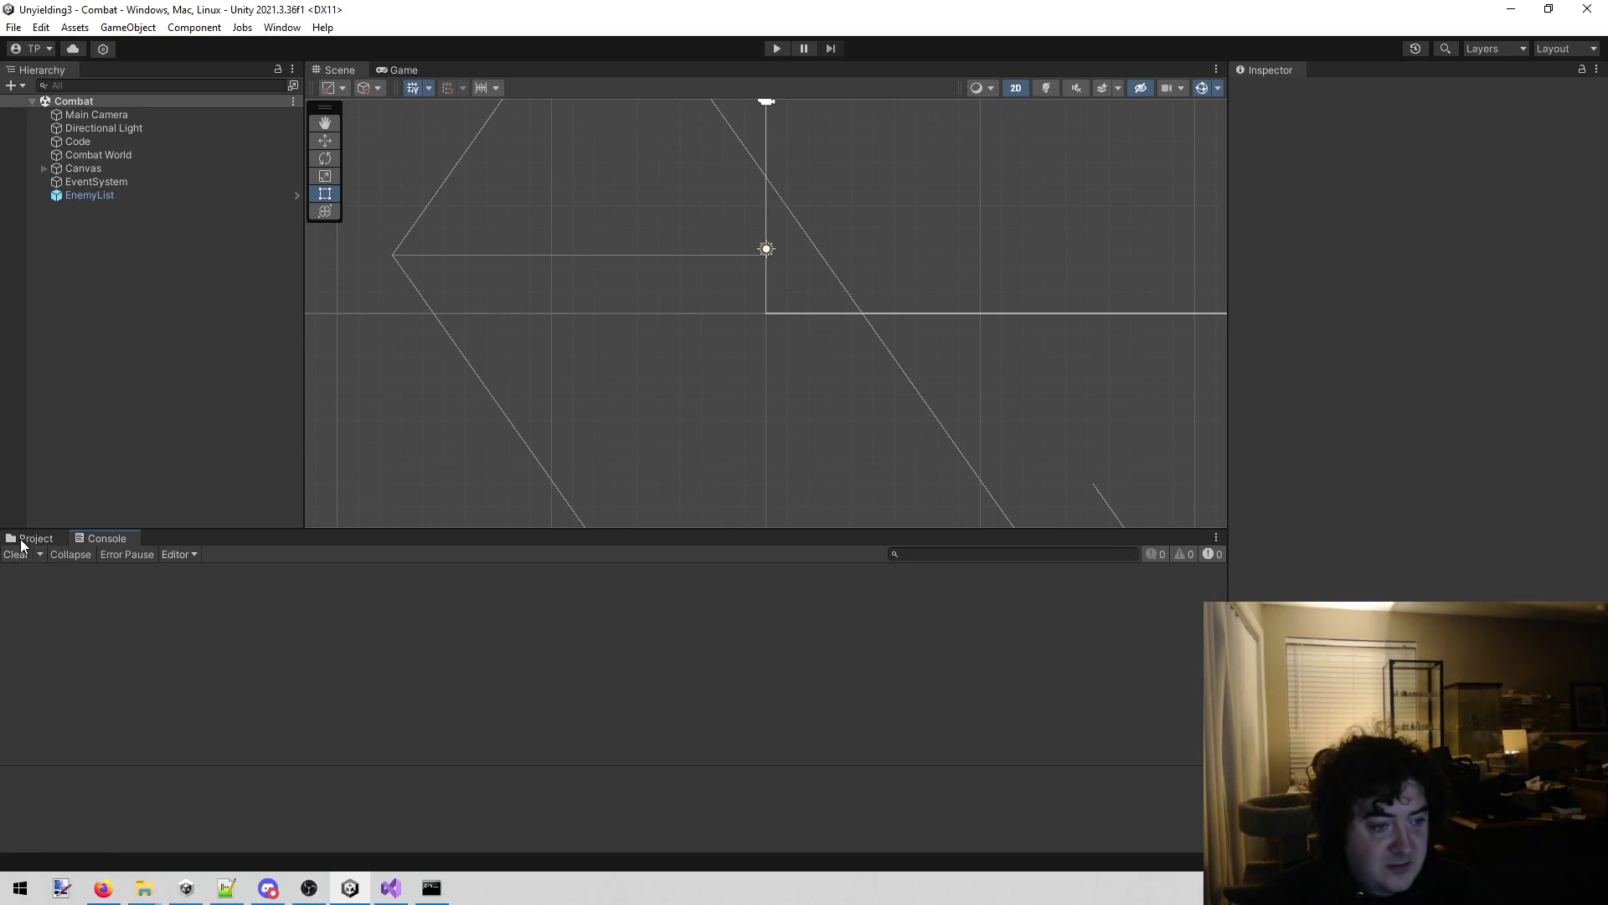
click(25, 538)
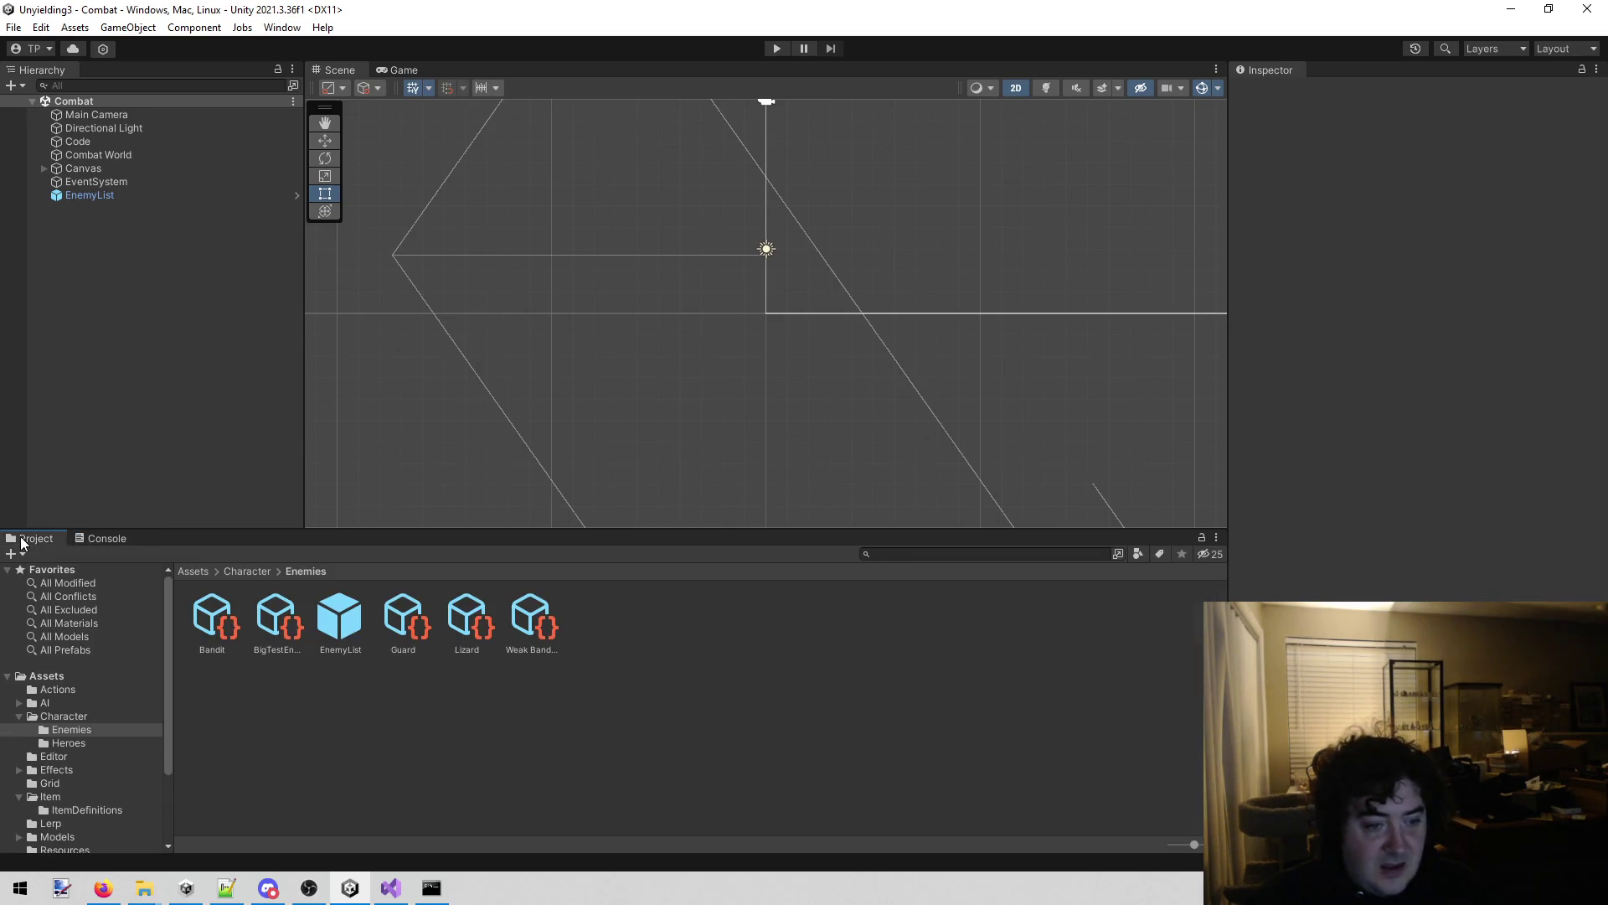
click(481, 640)
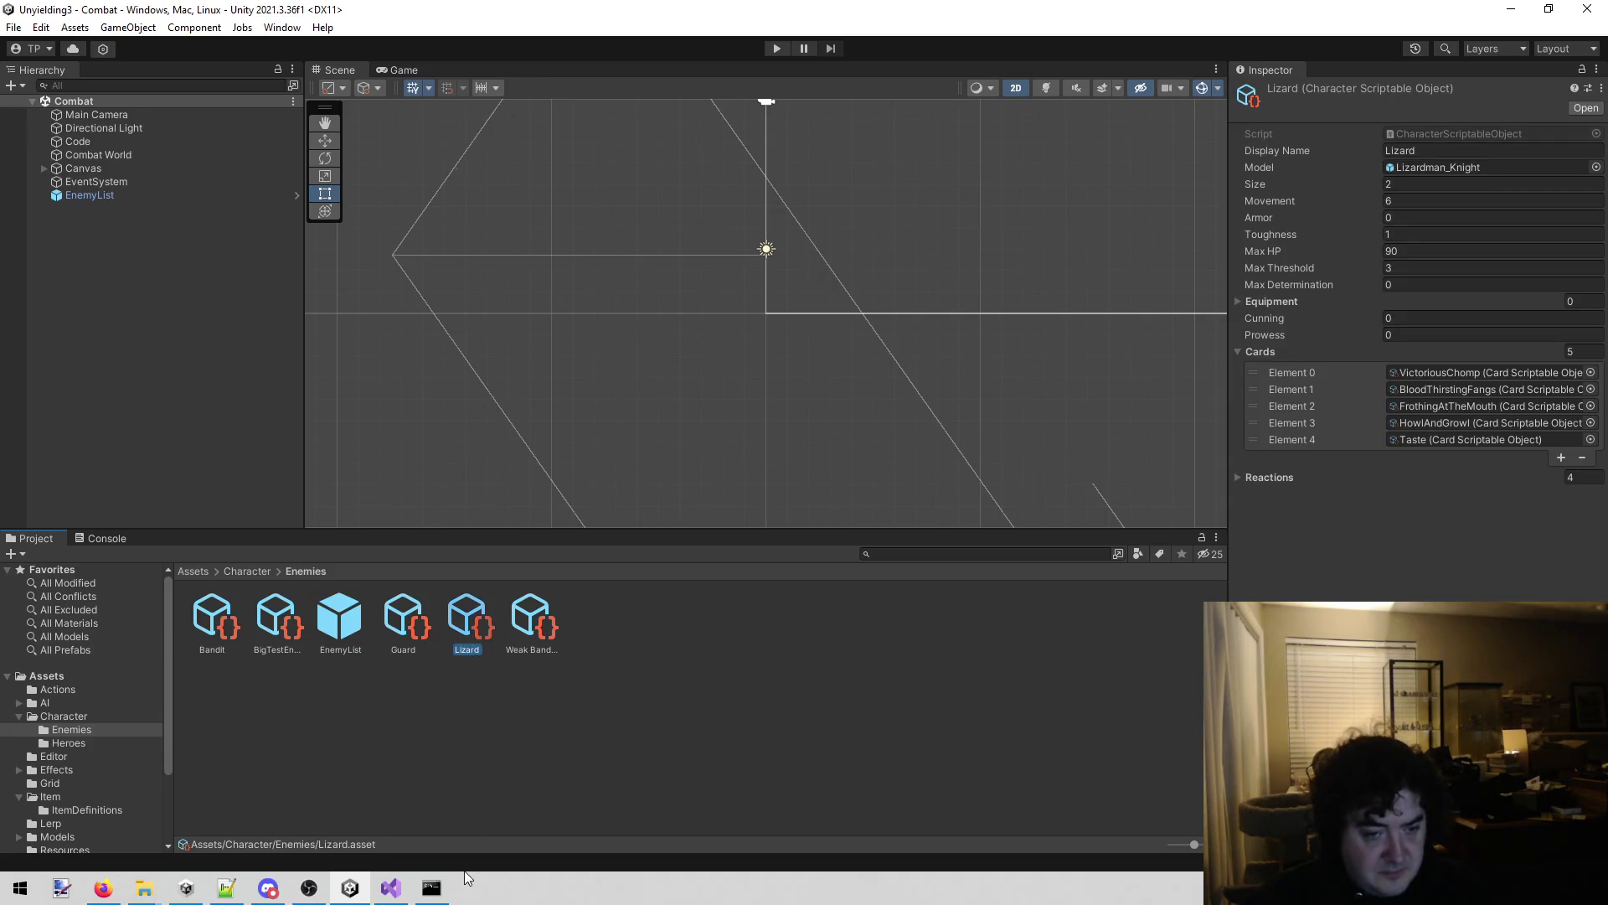
click(391, 888)
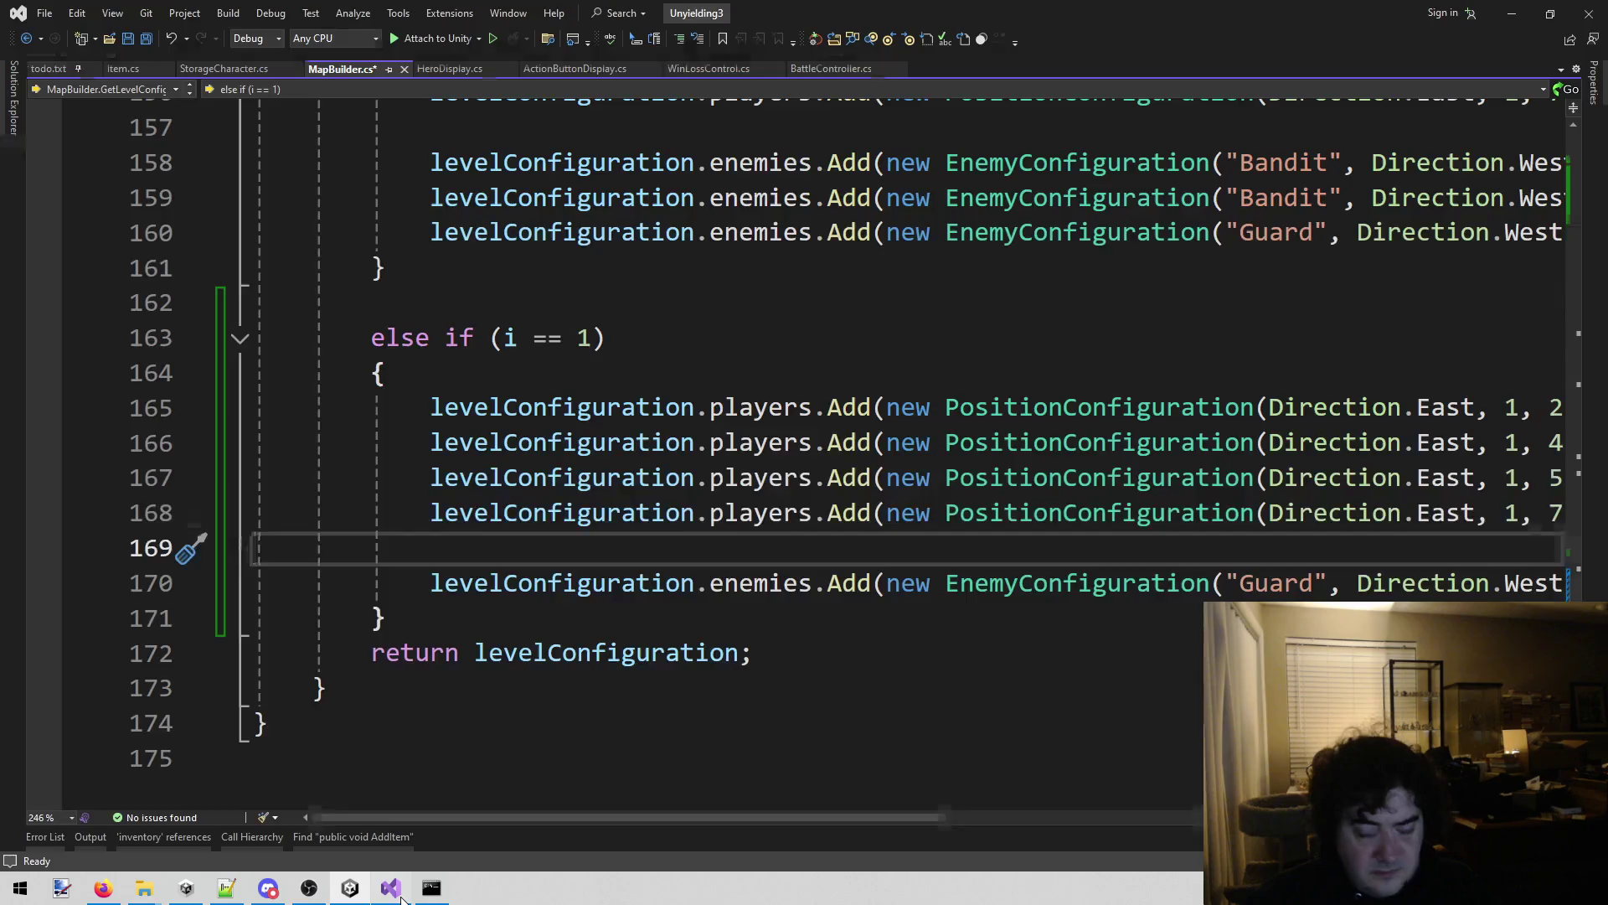
Replace Guard with Lizard on line 170 and save MapBuilder.cs.
double_click(1273, 581)
text(Lizard)
key(ctrl+s)
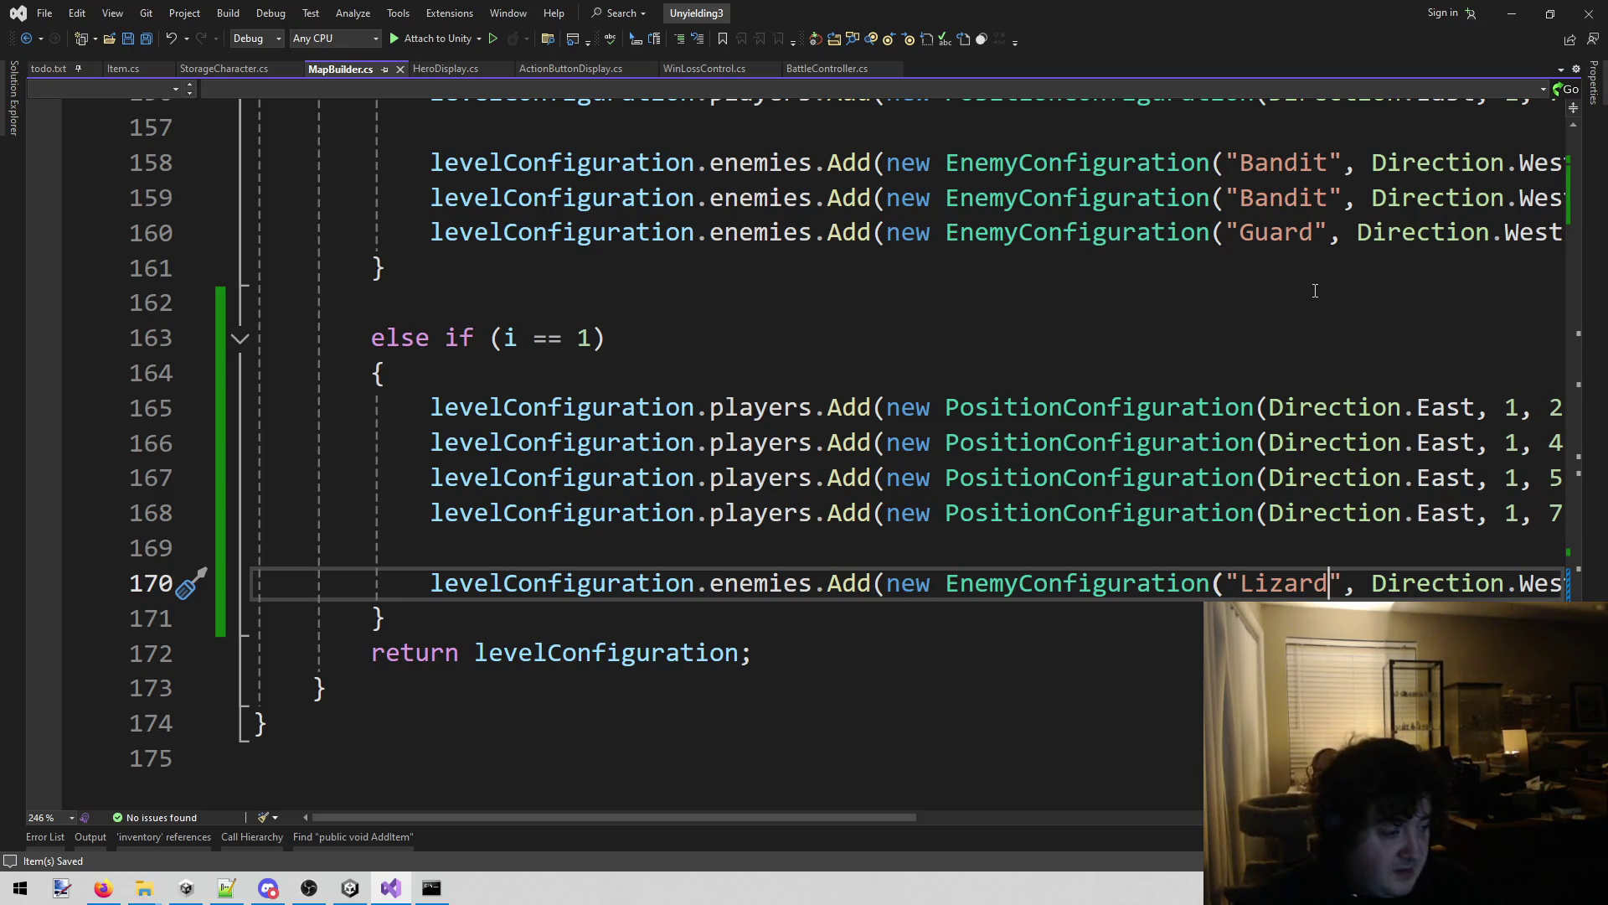
Remove the stray blank line 162 between the two level blocks.
click(639, 266)
click(603, 299)
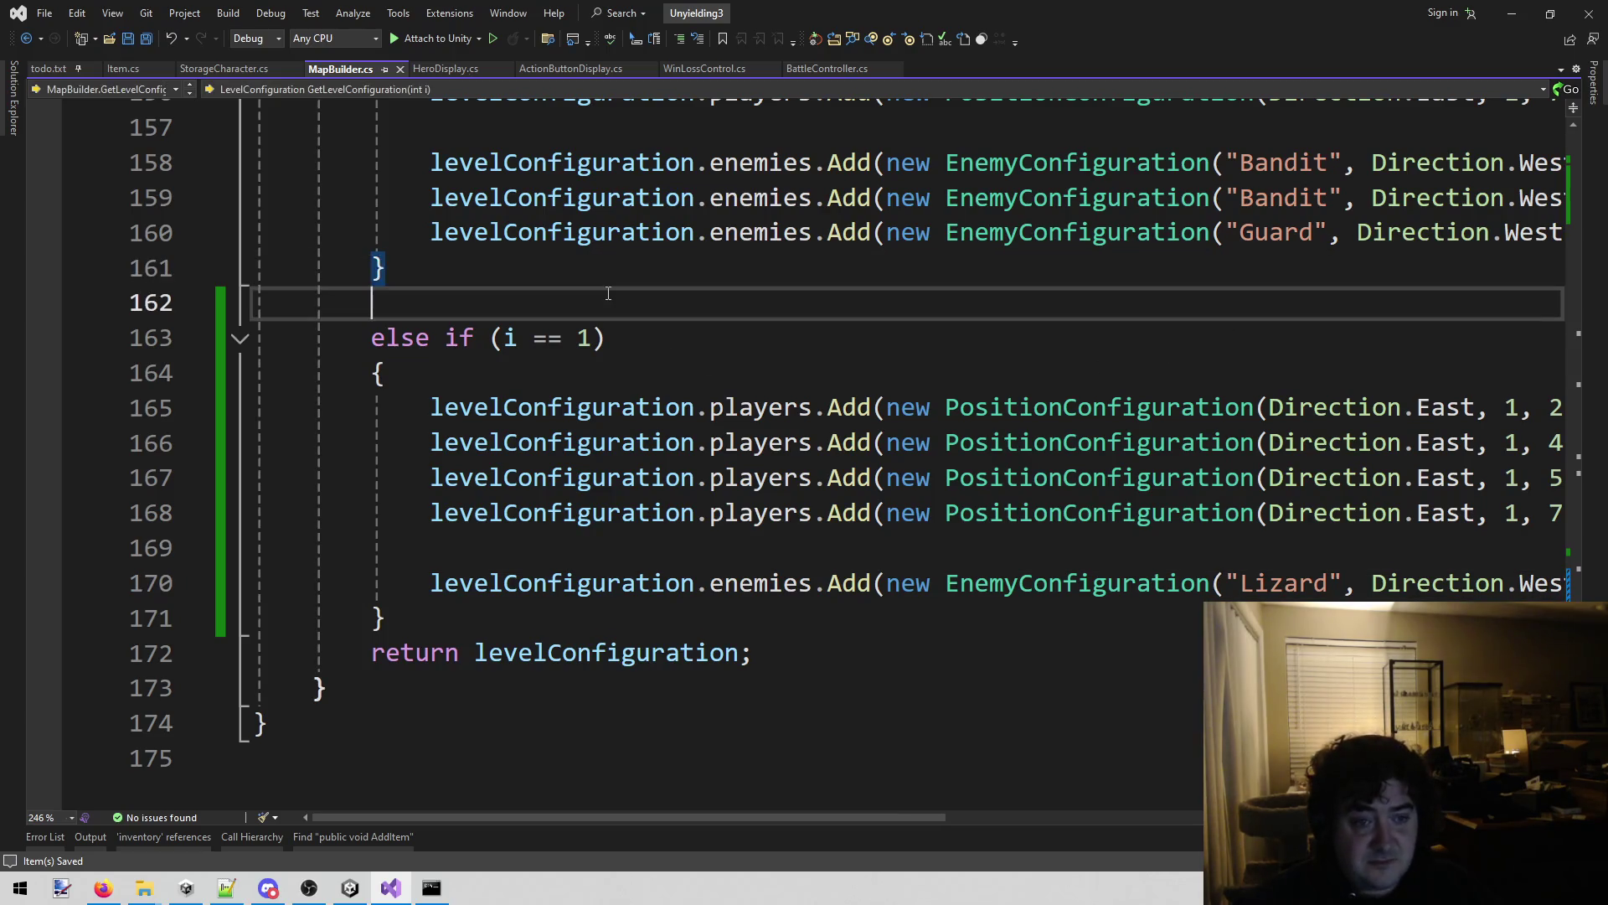
key(shift+Home)
key(BackSpace)
key(BackSpace)
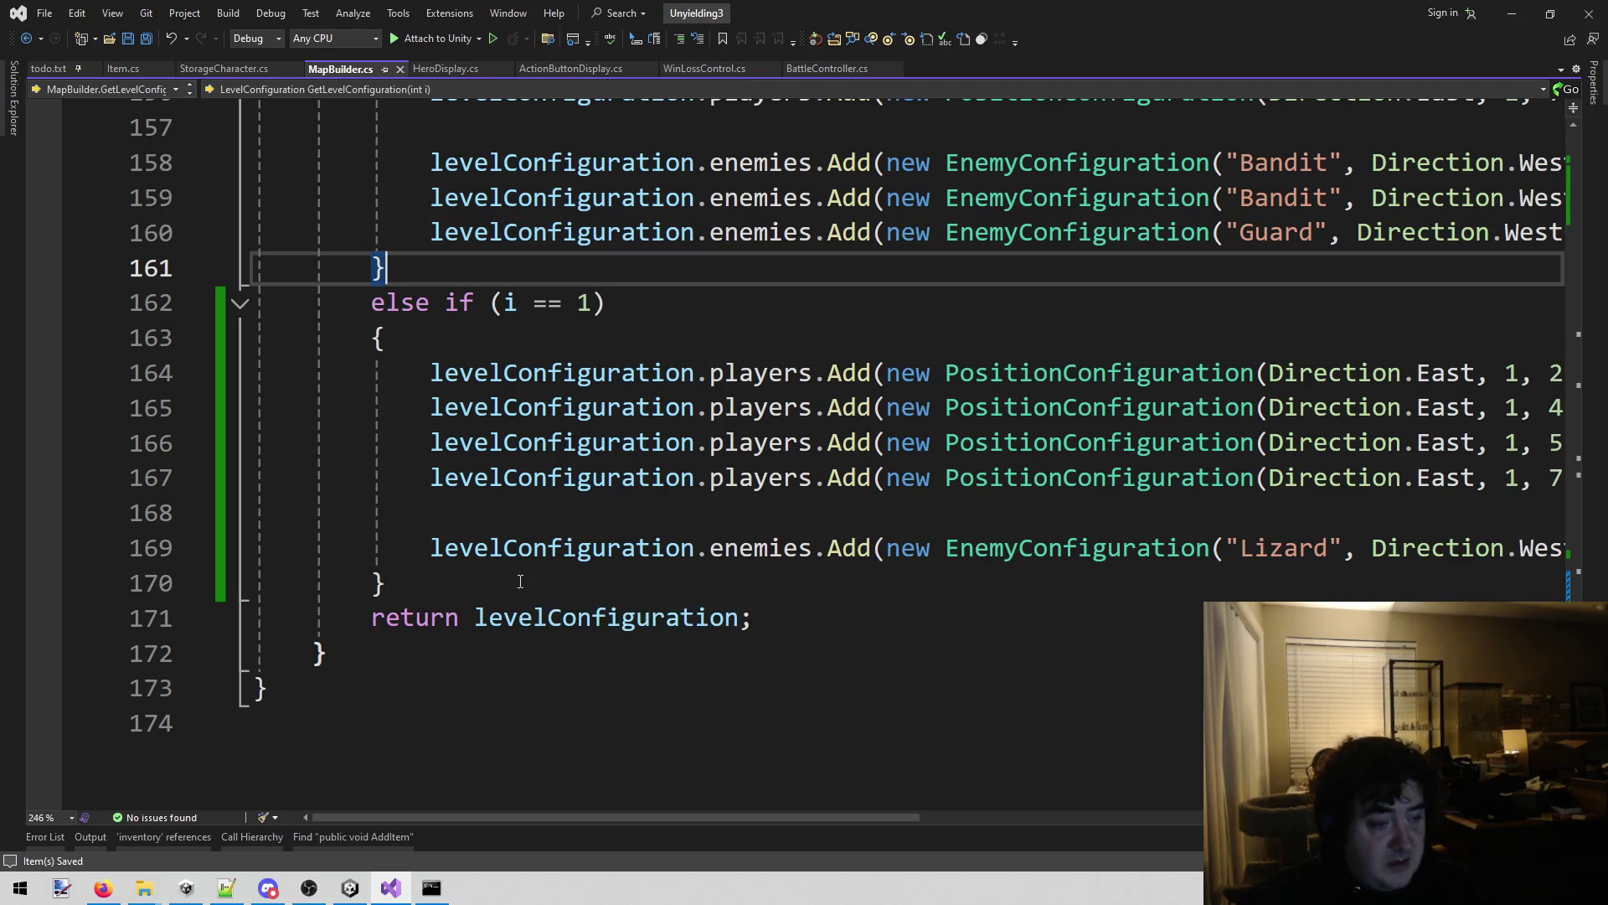
Switch to Unity and start playing the game.
click(475, 575)
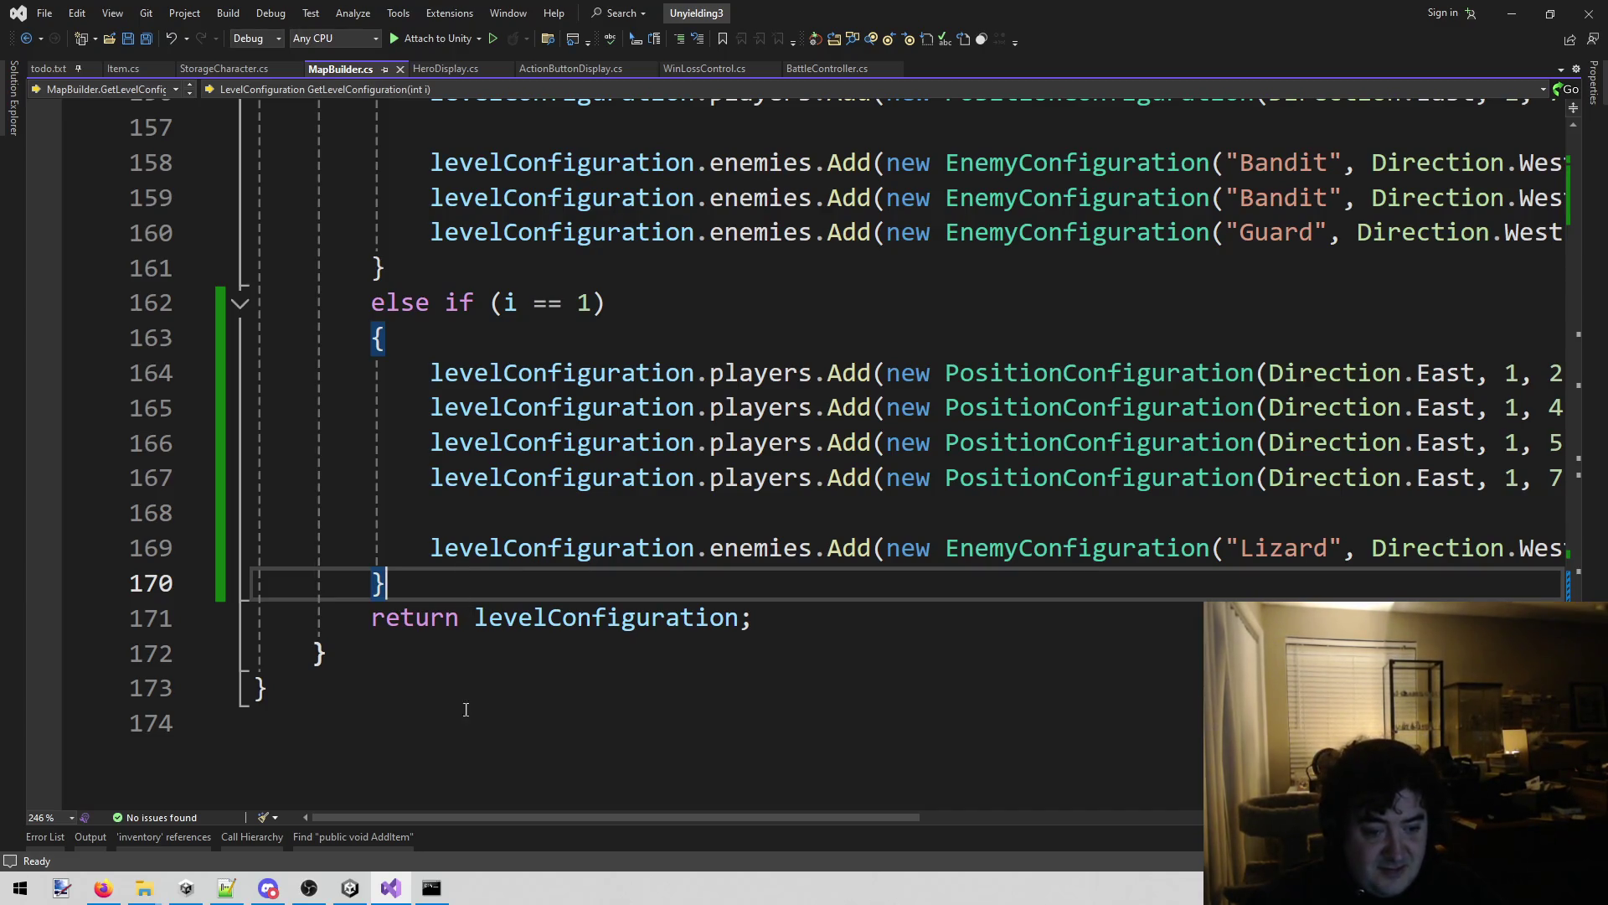
click(349, 895)
click(772, 47)
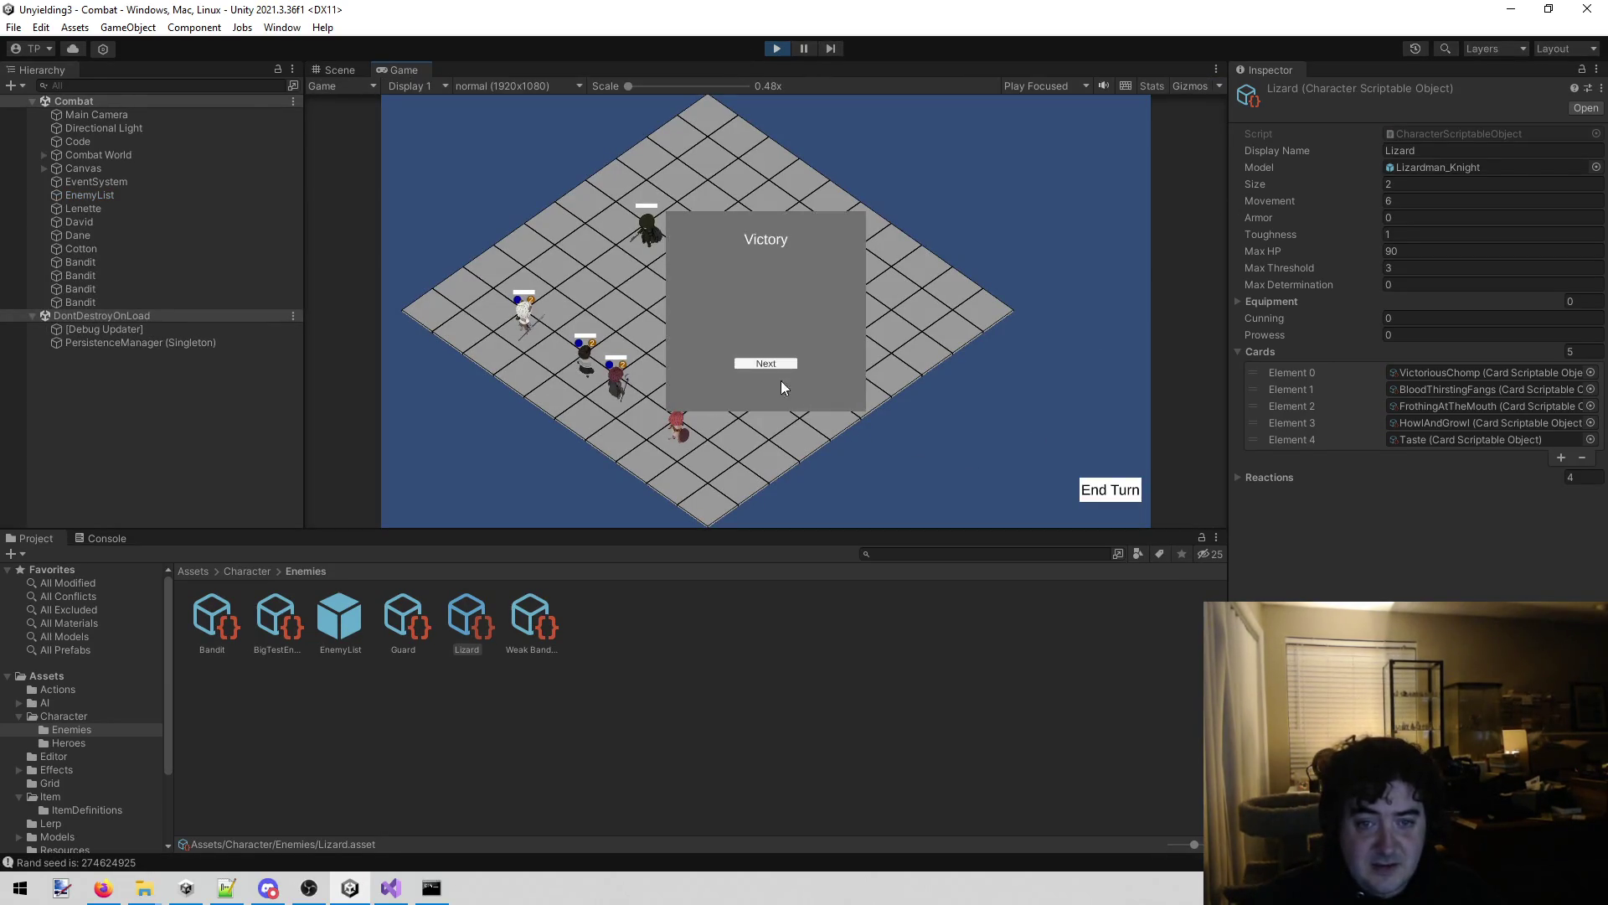
Advance past both Victory screens, stop the playtest, and return to MapBuilder.cs.
click(749, 366)
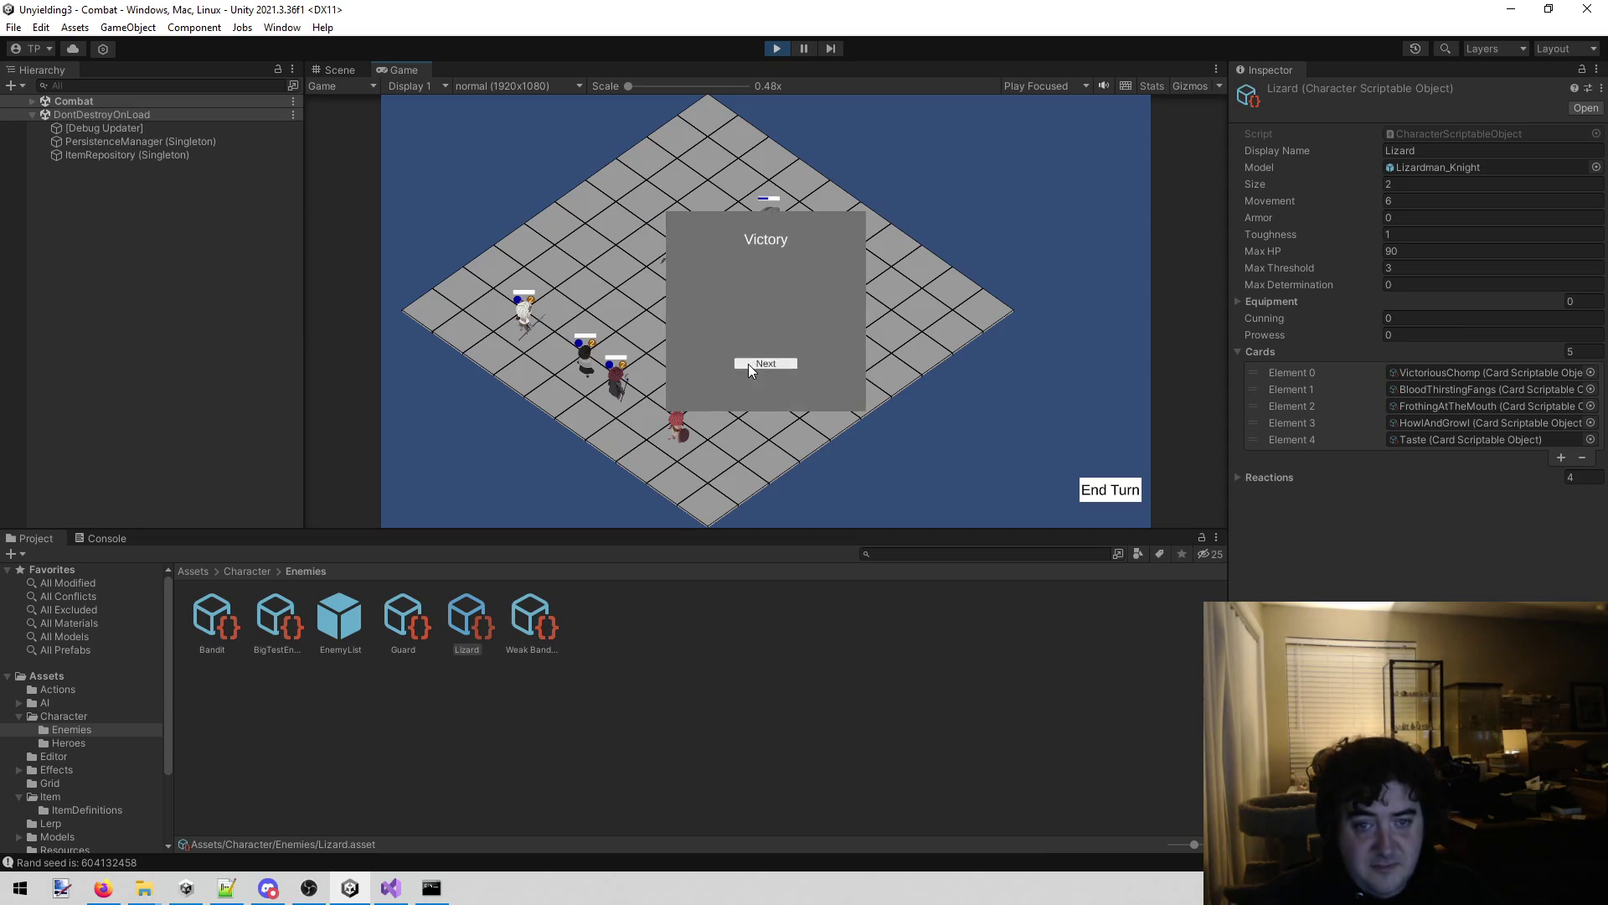
click(749, 366)
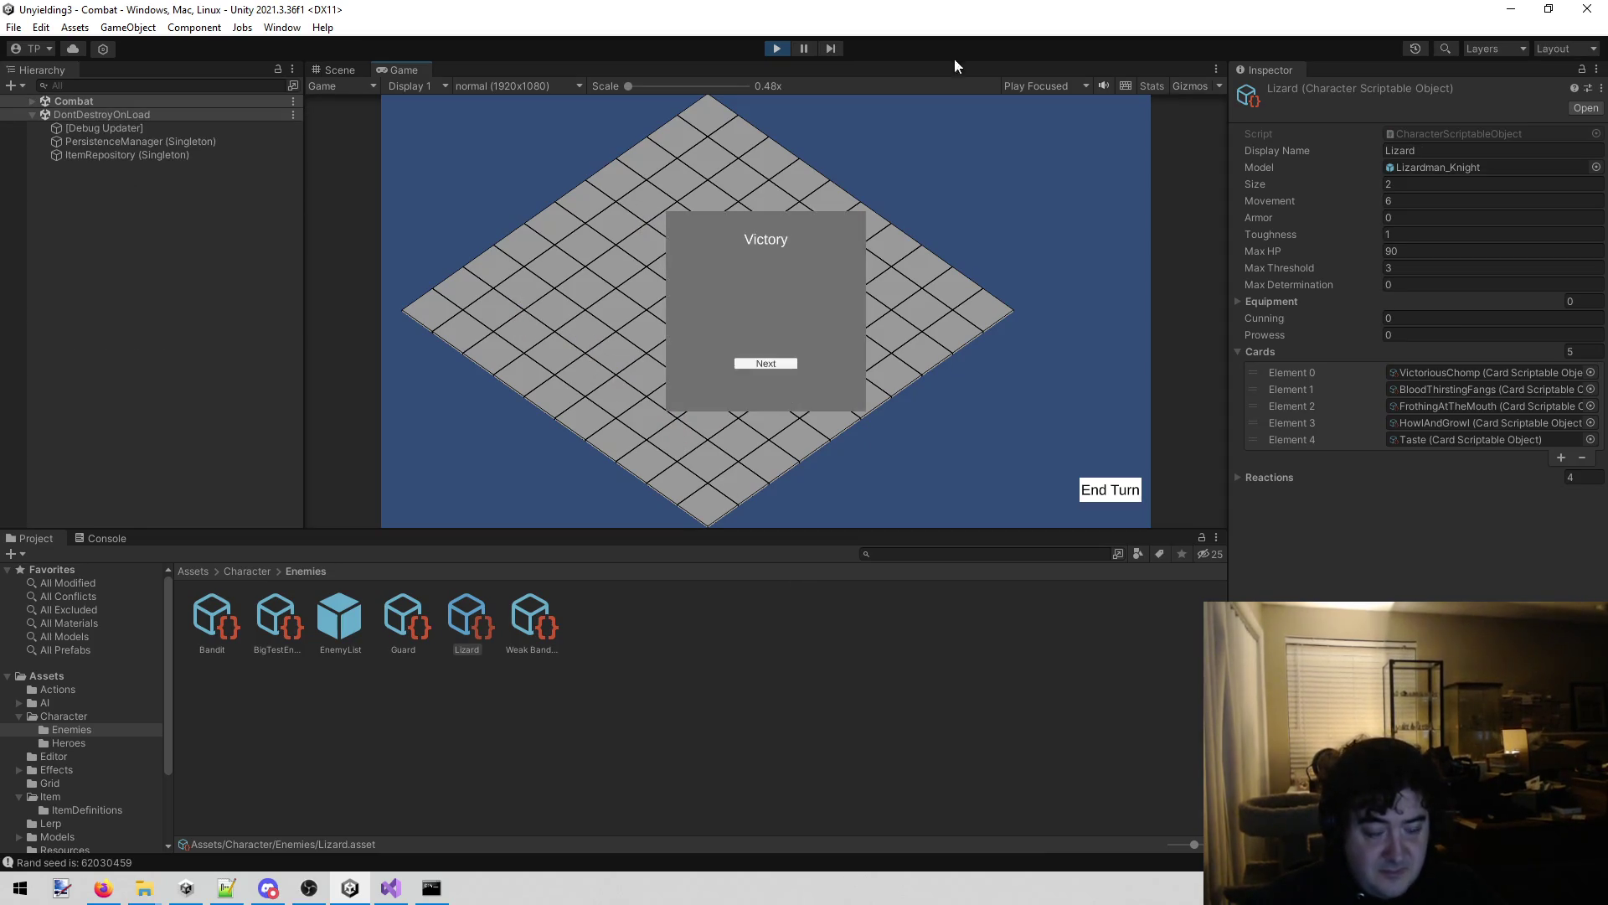
click(776, 44)
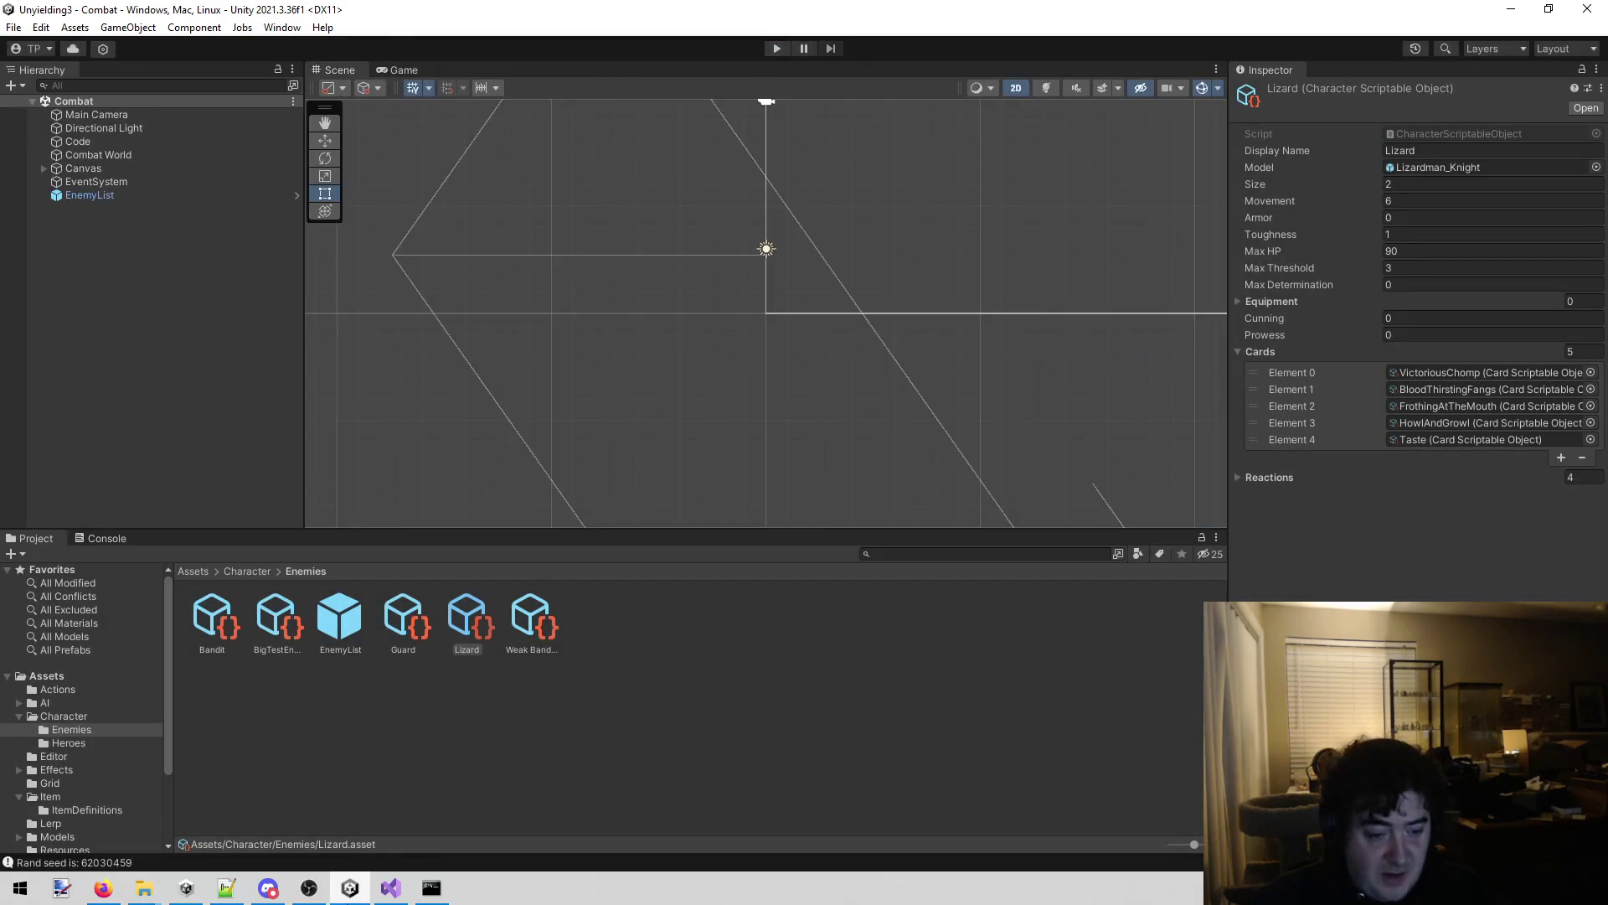
click(407, 895)
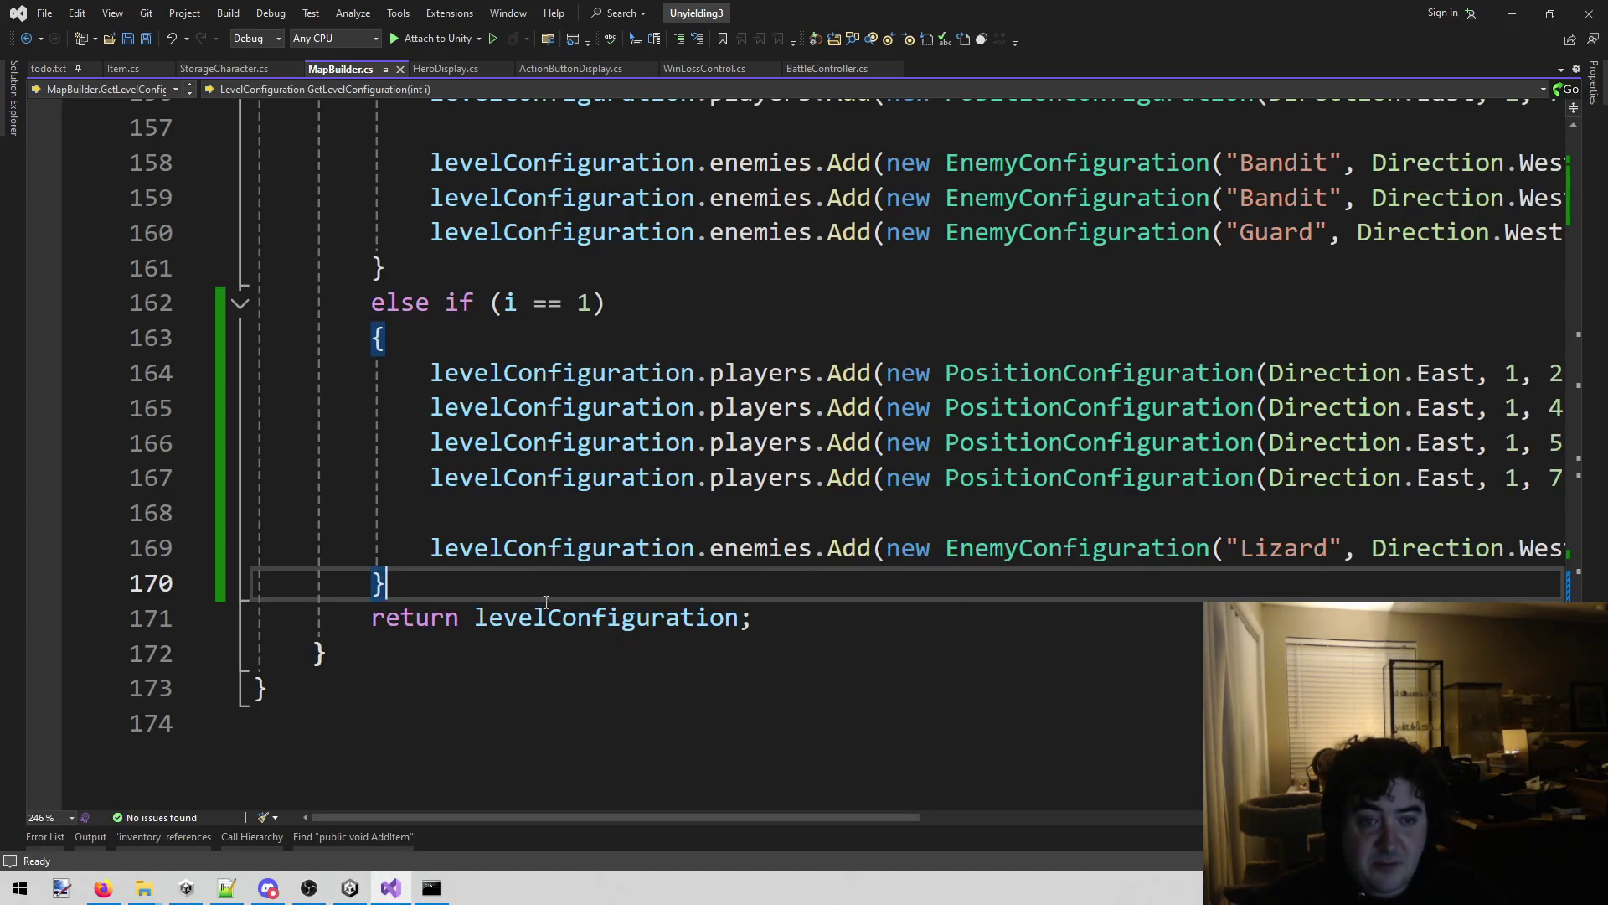
Change the Lizard level's condition to i == 2, save, and switch back to Unity.
double_click(583, 303)
text(2)
key(ctrl+s)
scroll(606, 517, up, 4)
scroll(606, 517, down, 4)
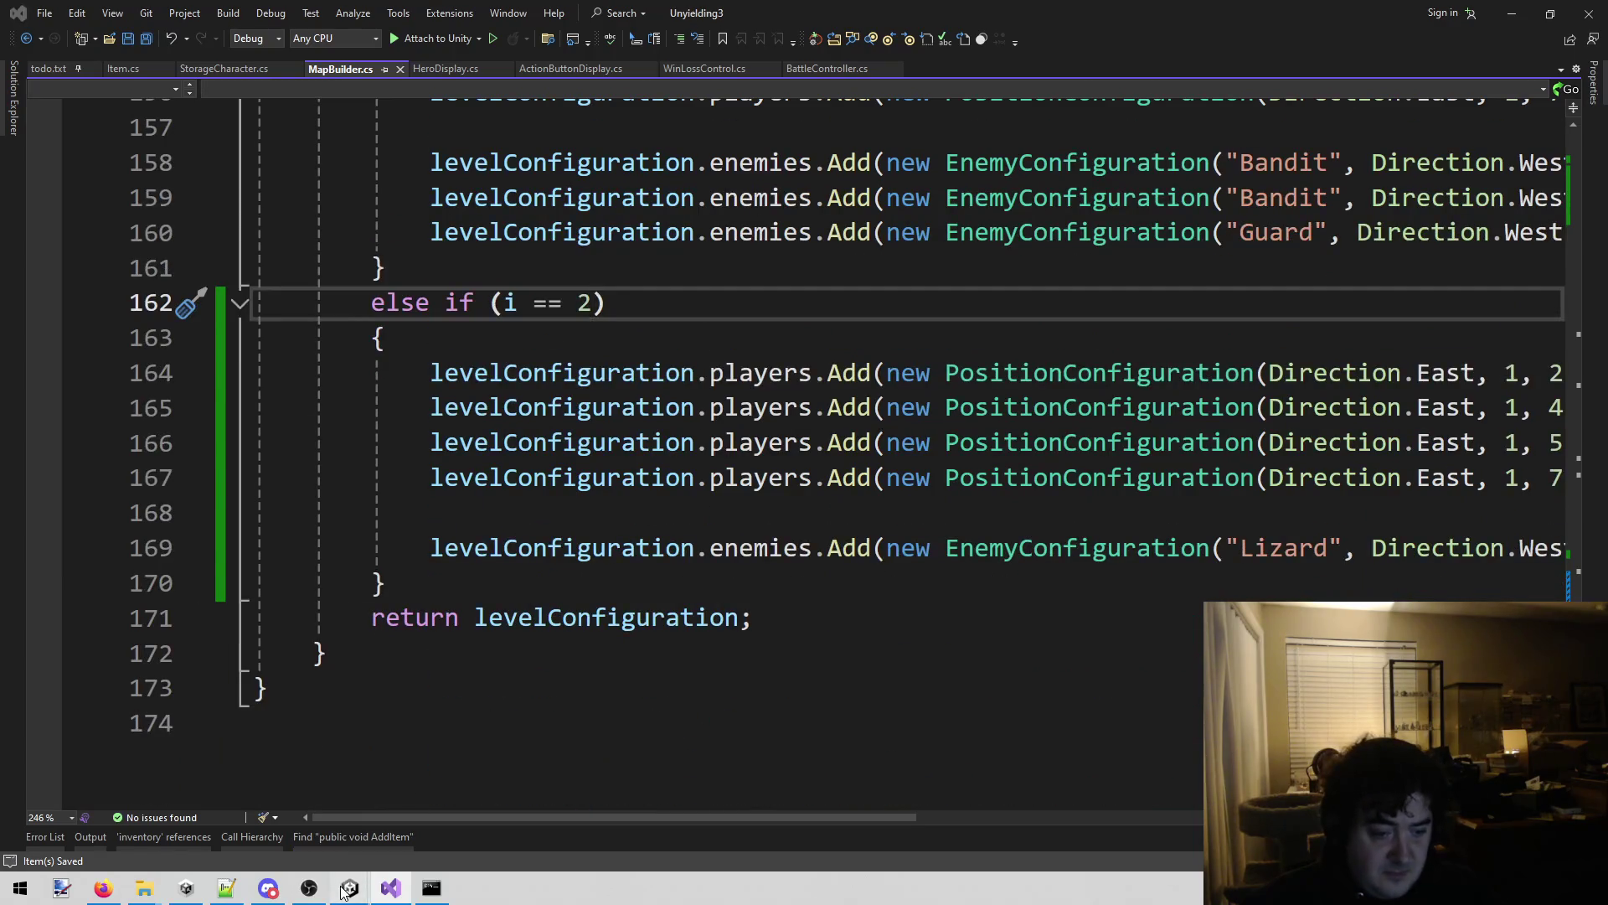
mouse_move(343, 893)
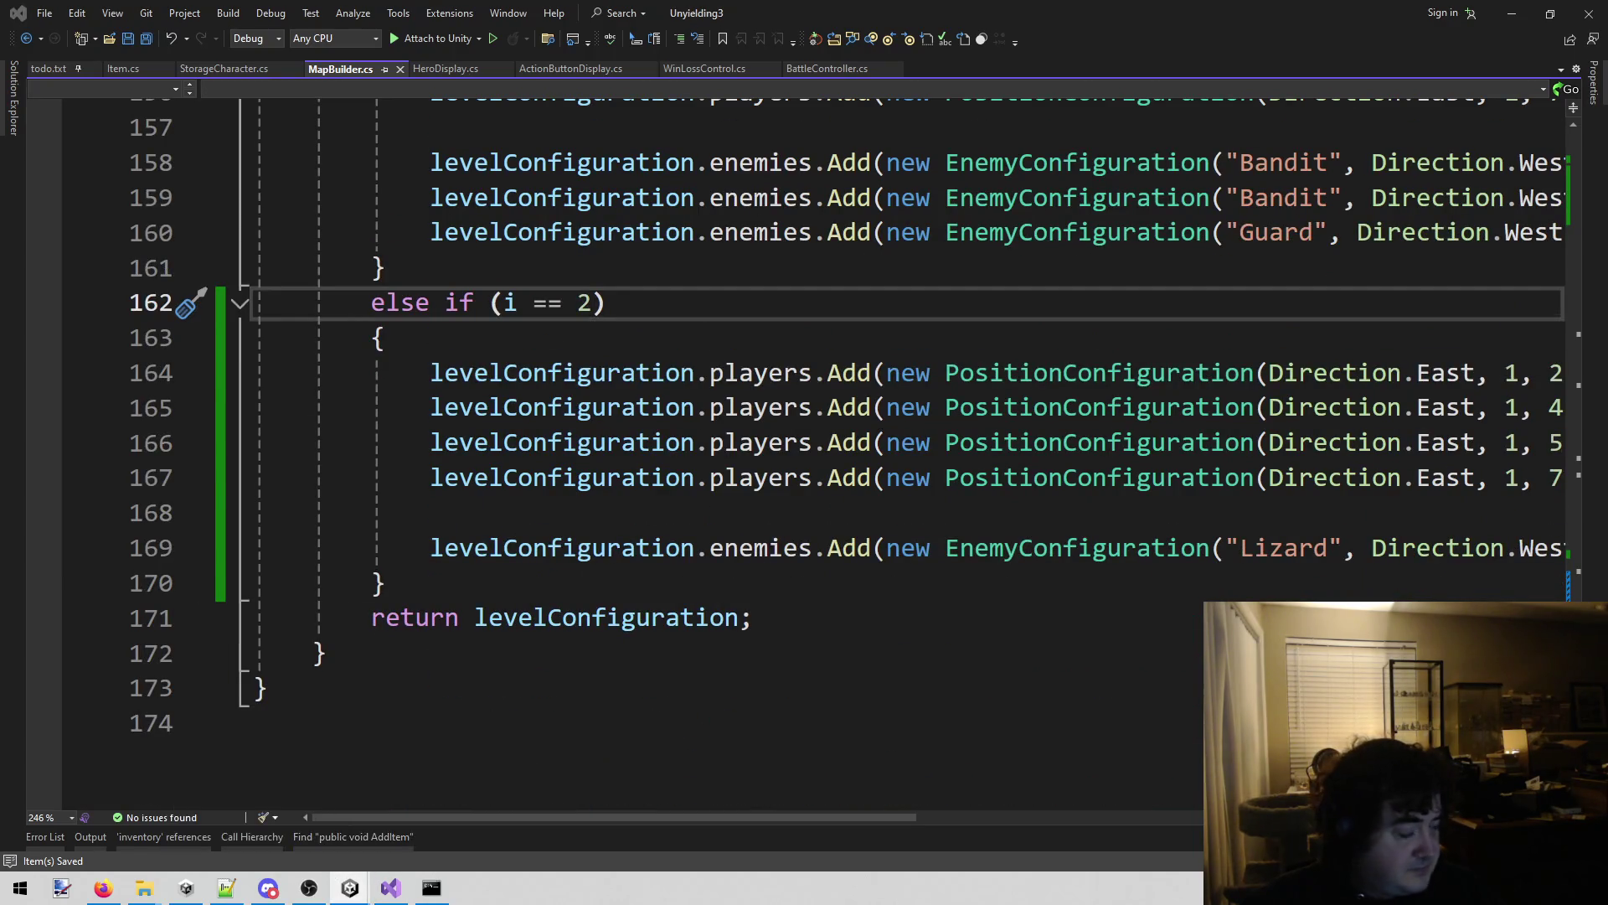
key(alt+Tab)
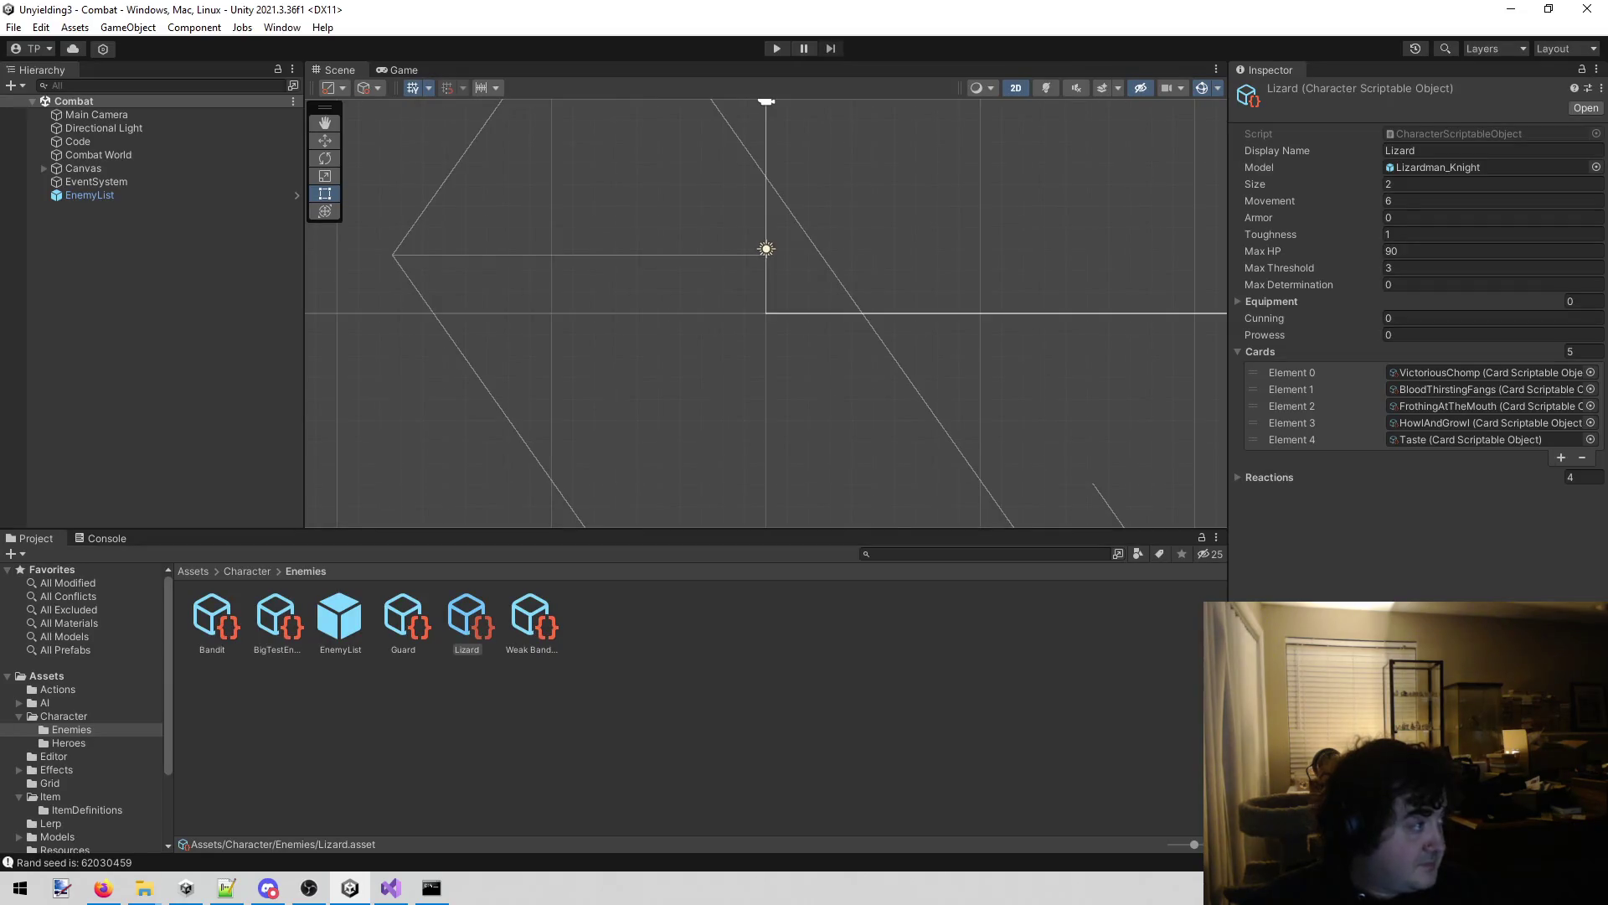
Start the game, win instantly with the k shortcut, and continue past the Victory screens.
key(alt+Tab)
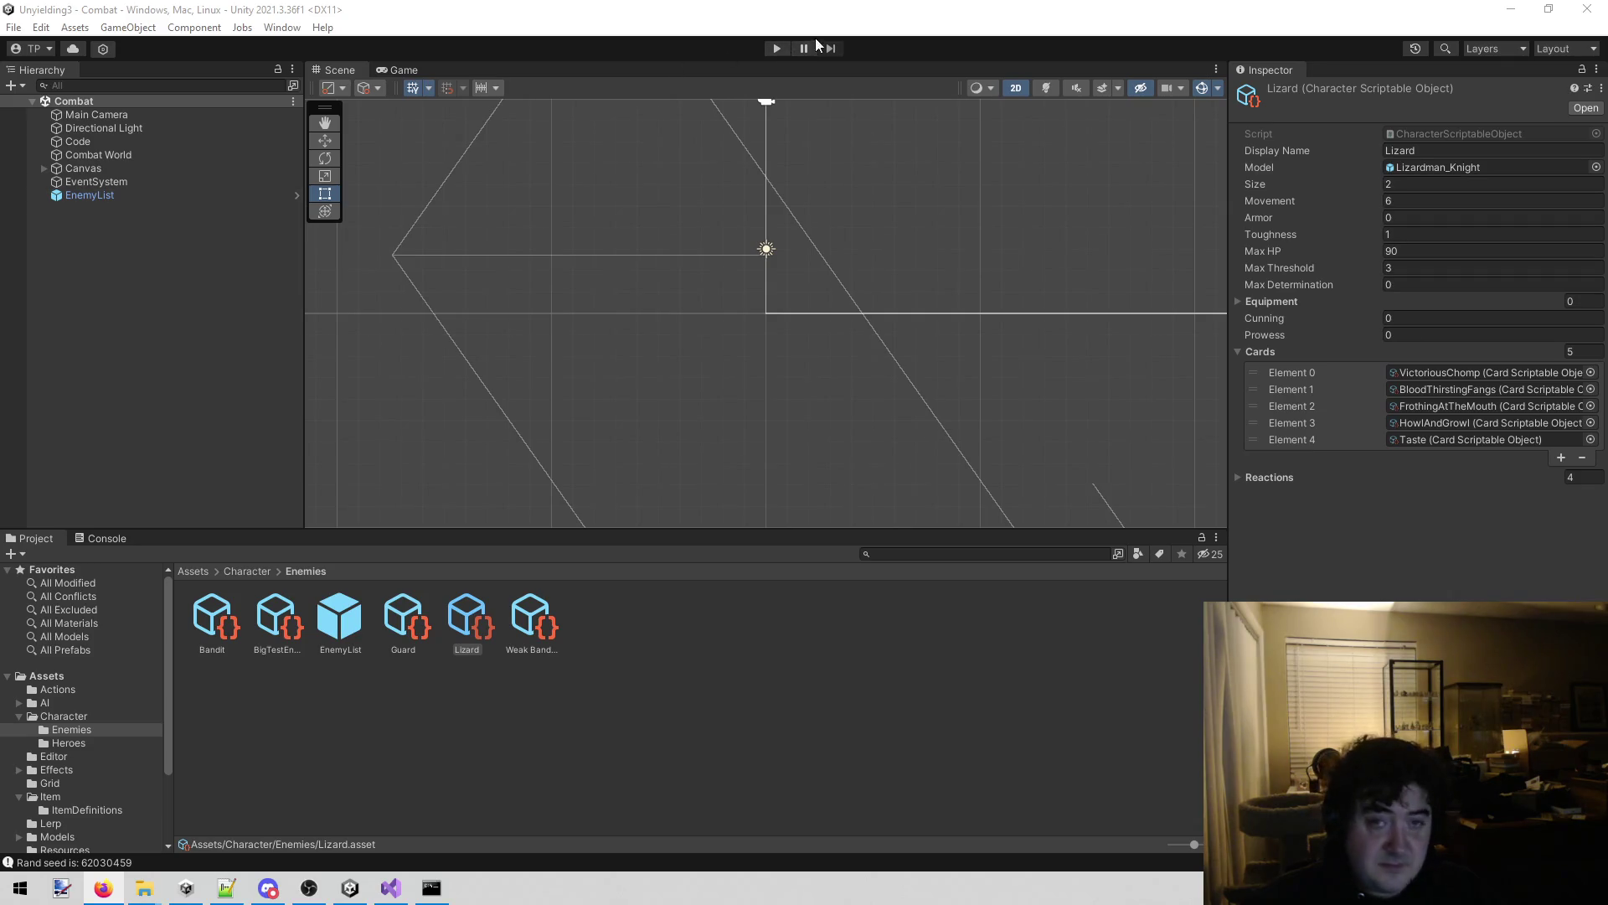
click(766, 52)
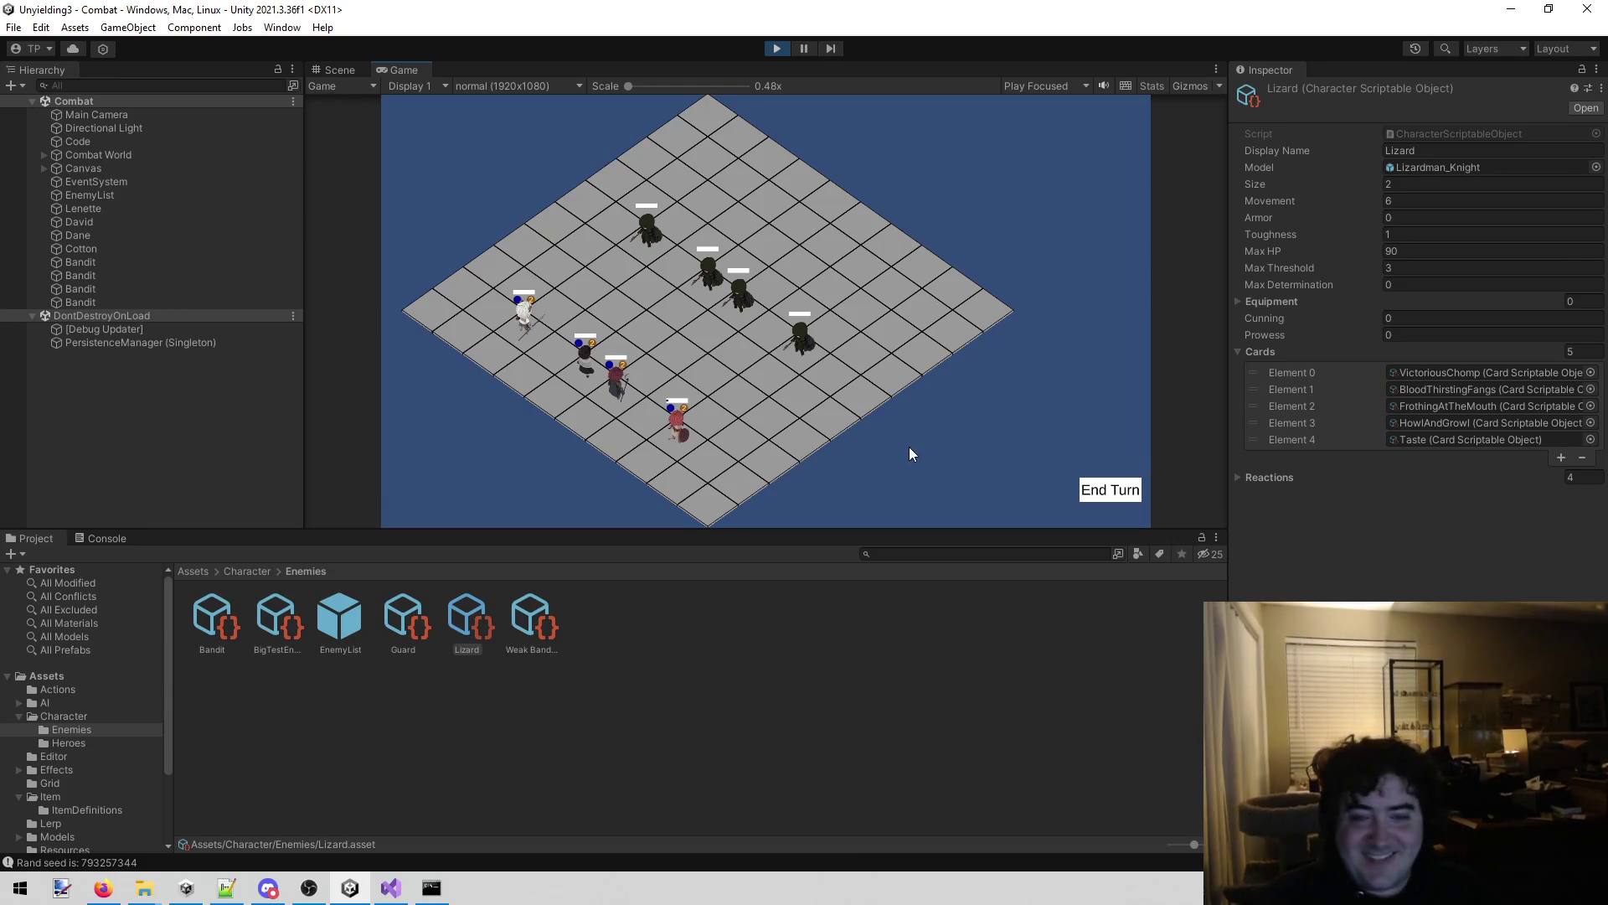
key(k)
click(786, 362)
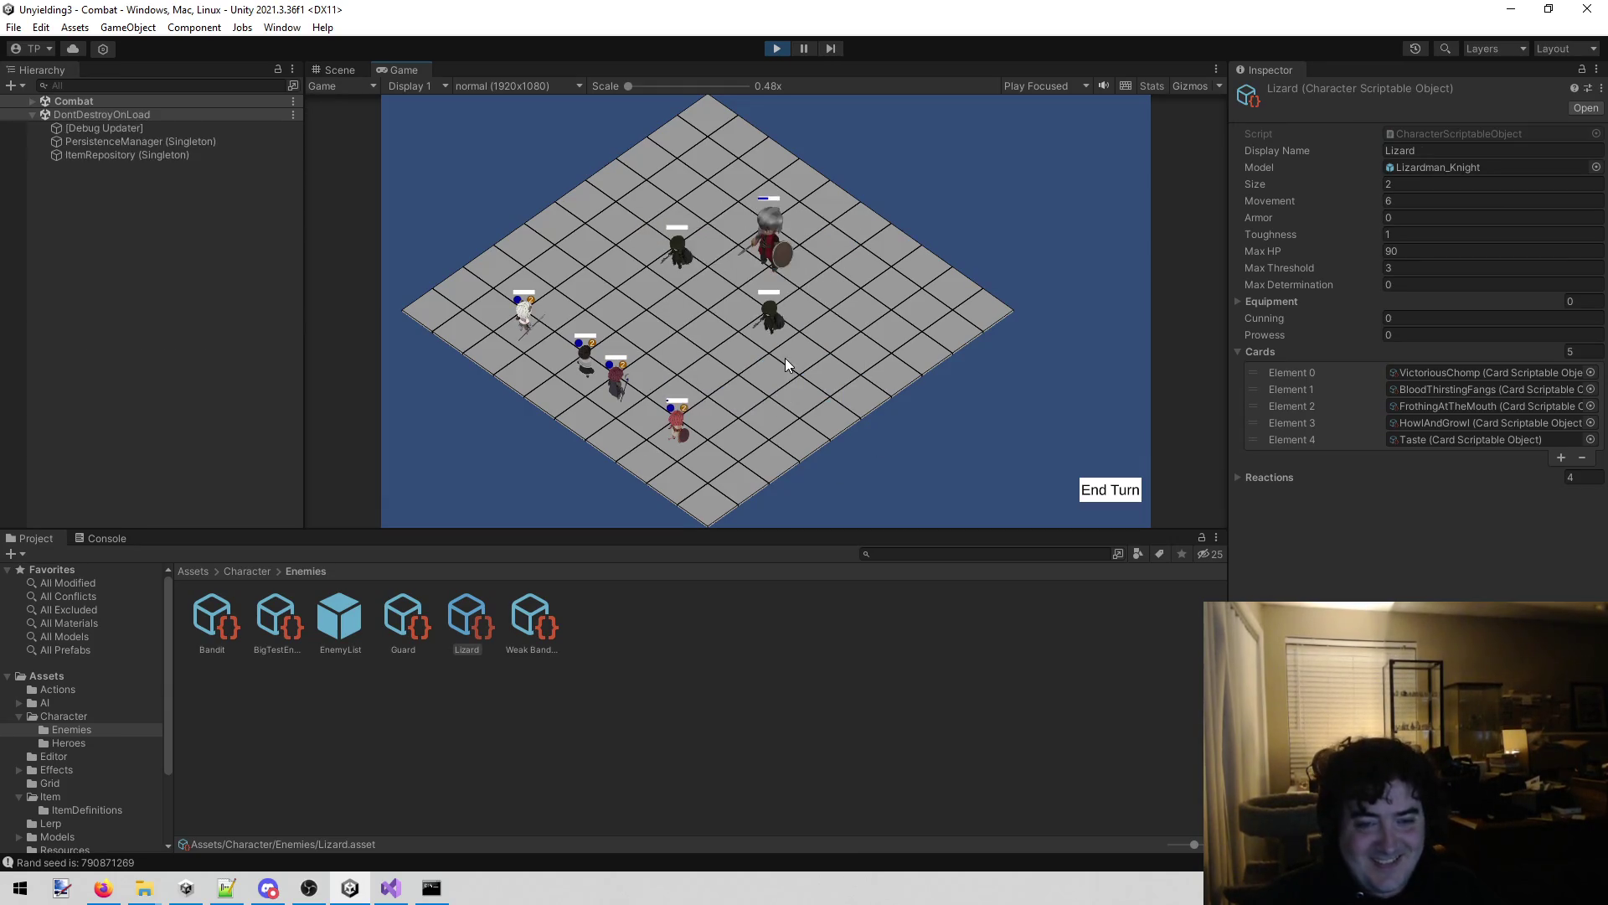
click(780, 366)
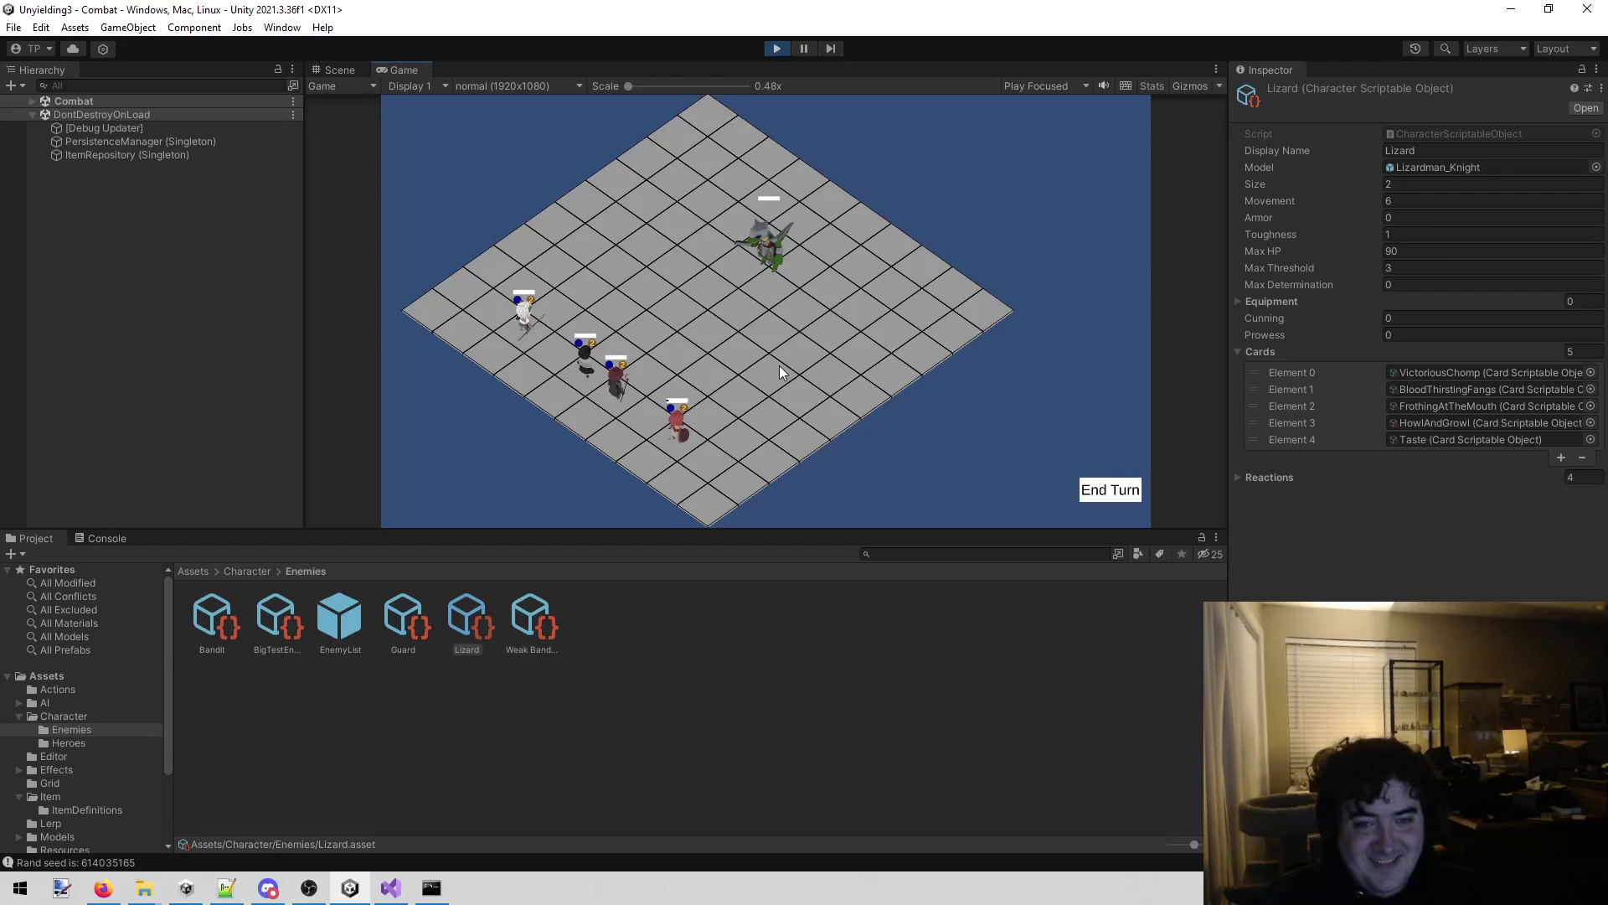
Select heroes in turn, including David, Dane and Cotton, to view their stats and moves.
click(681, 424)
click(605, 400)
click(577, 371)
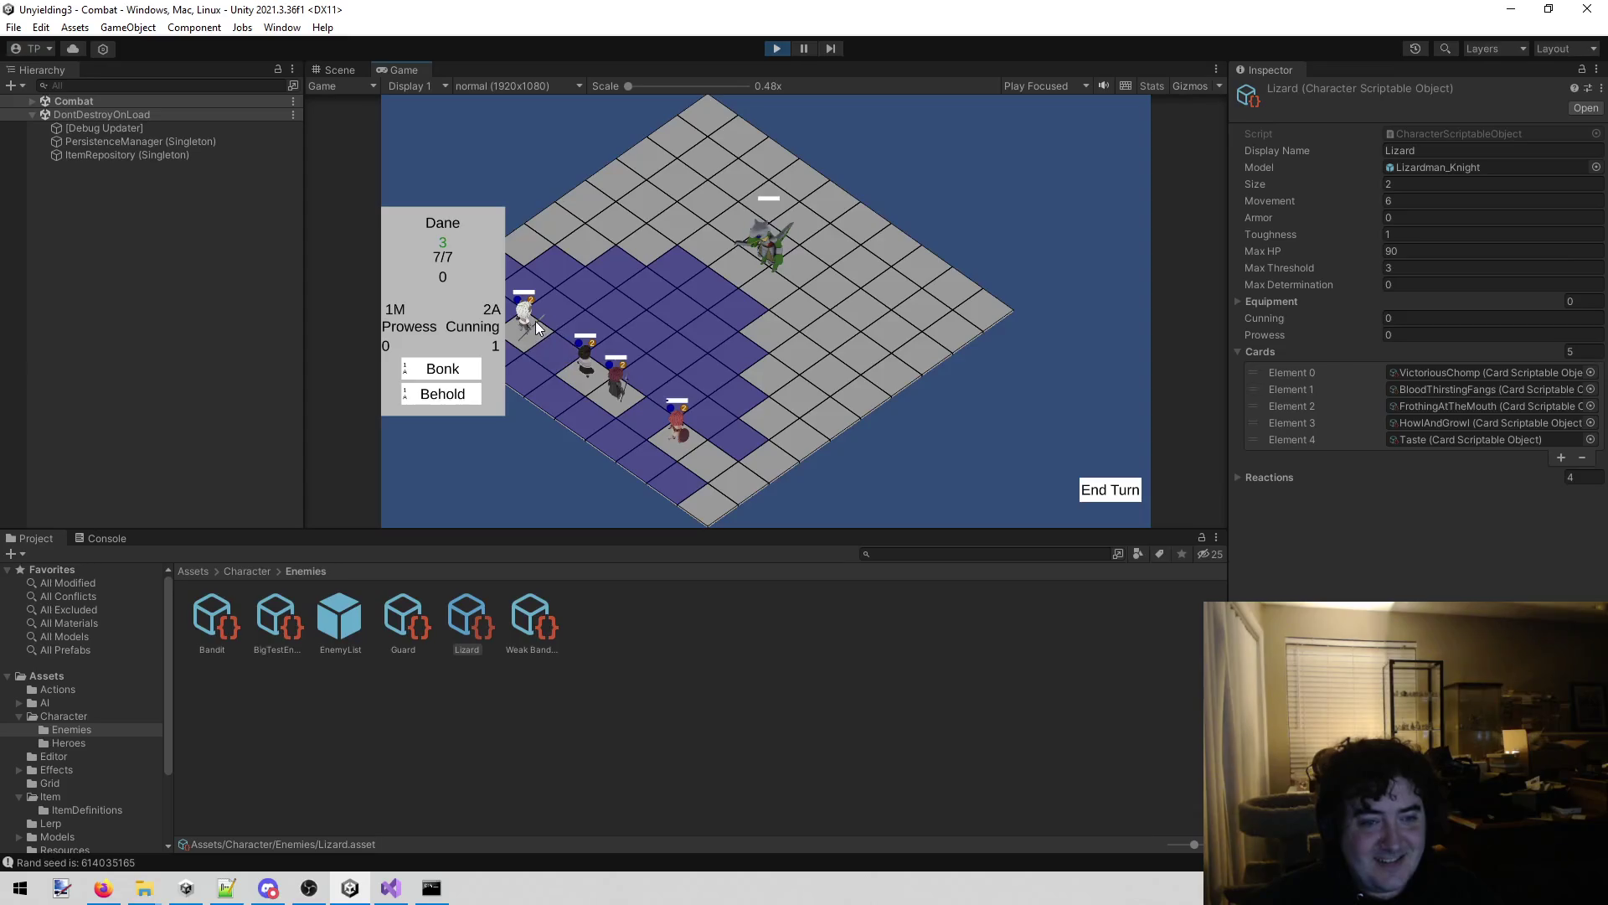
mouse_move(655, 401)
click(682, 429)
click(611, 403)
click(576, 375)
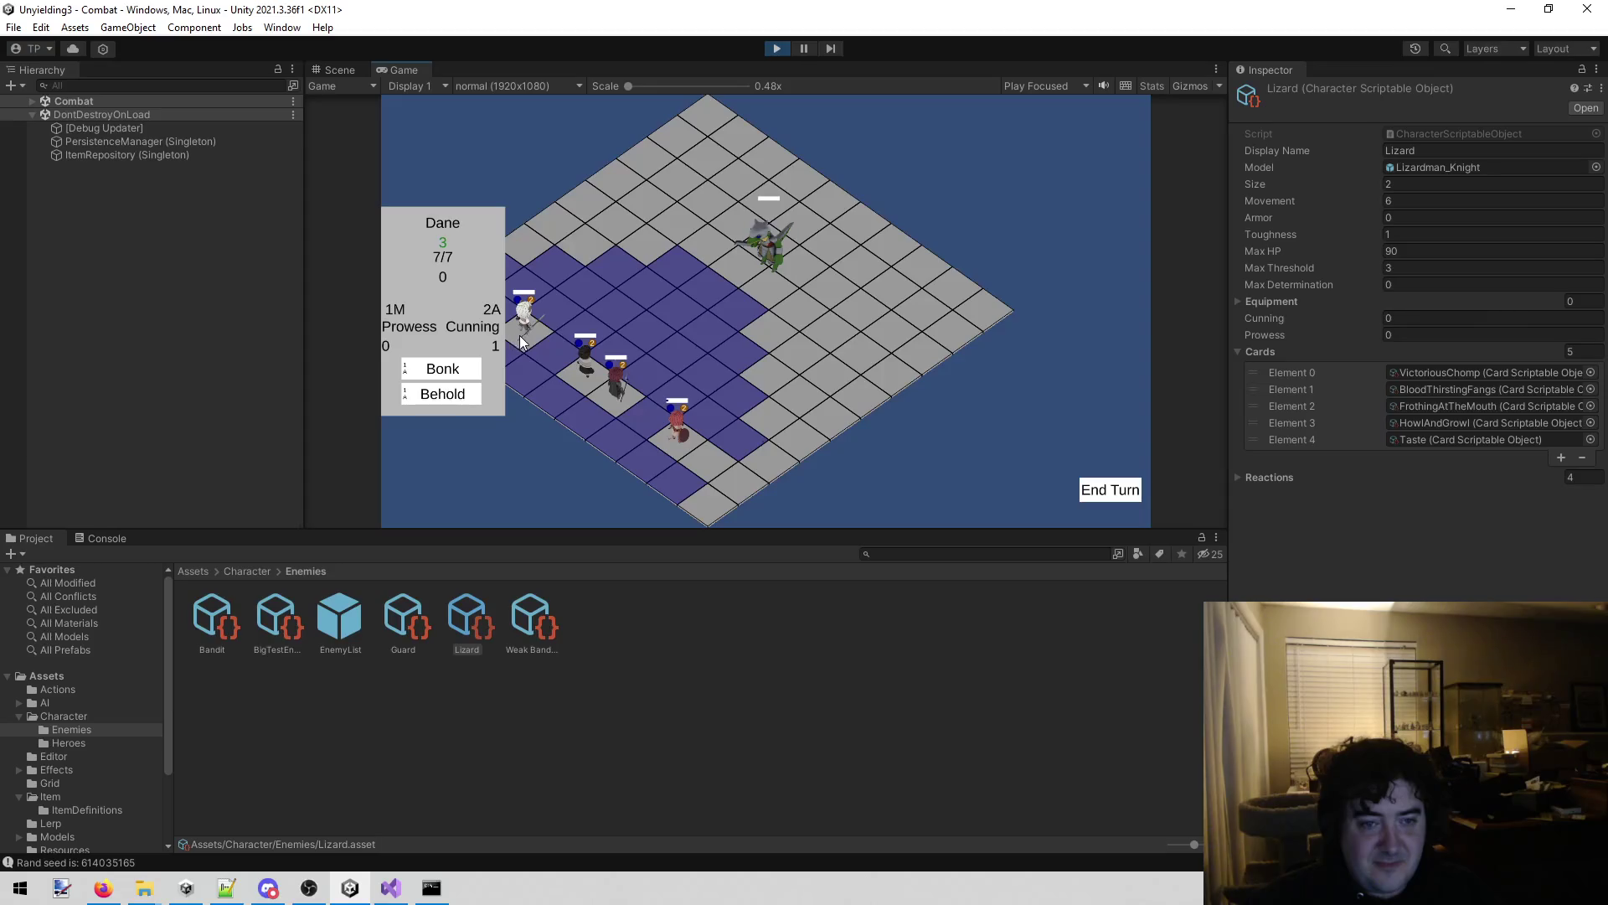
click(519, 337)
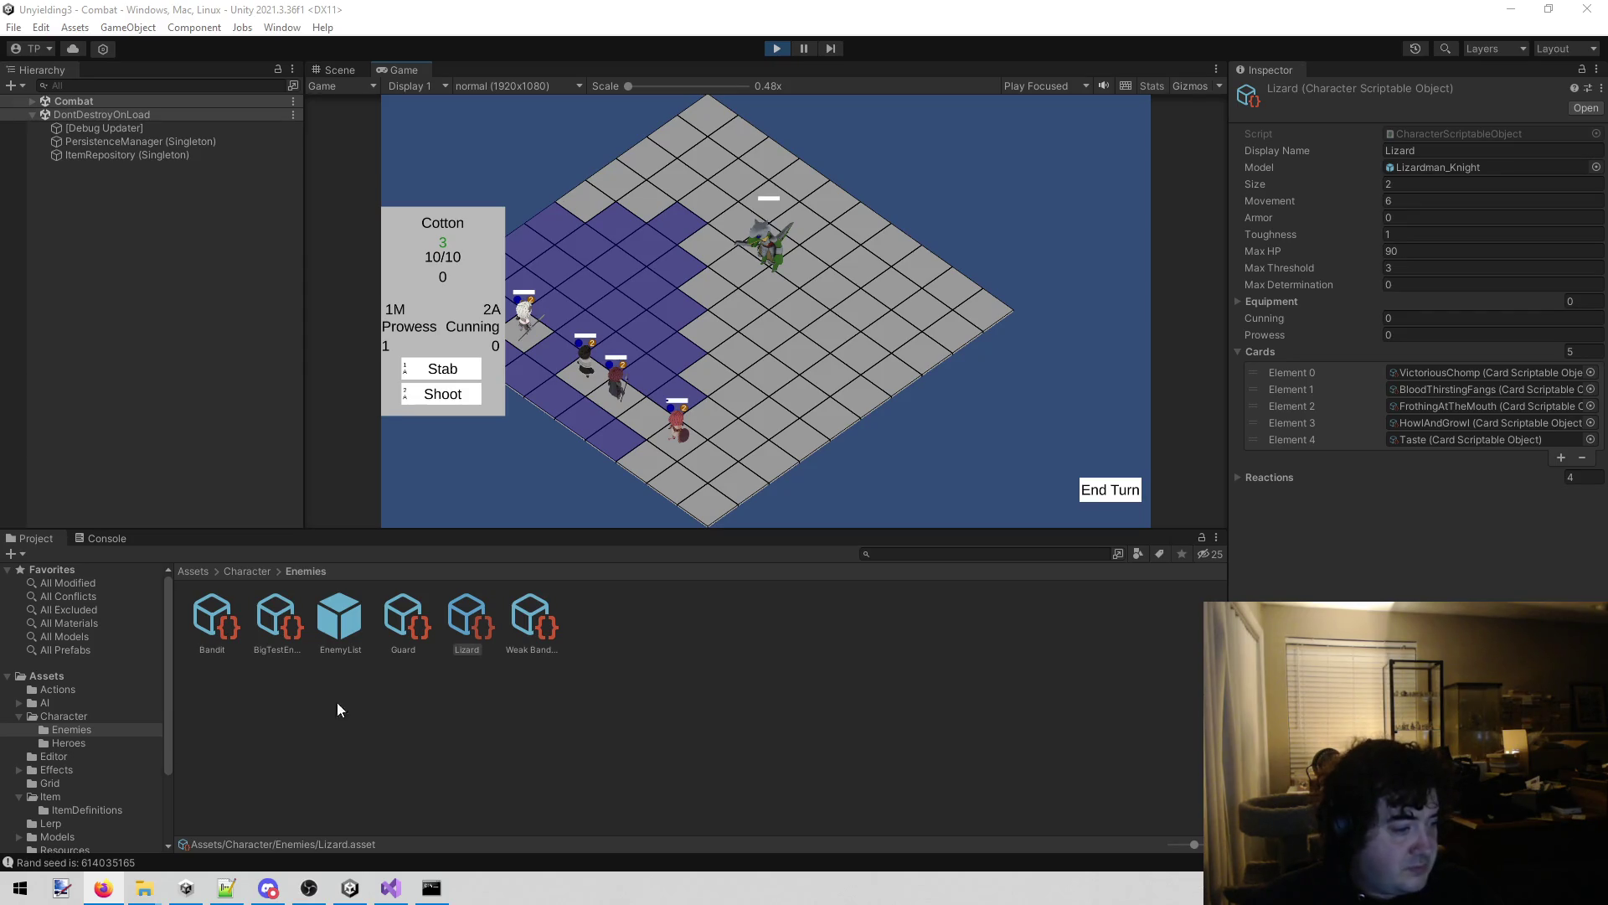
Deselect the Lizard asset, reselect Cotton, and stop the game.
click(566, 762)
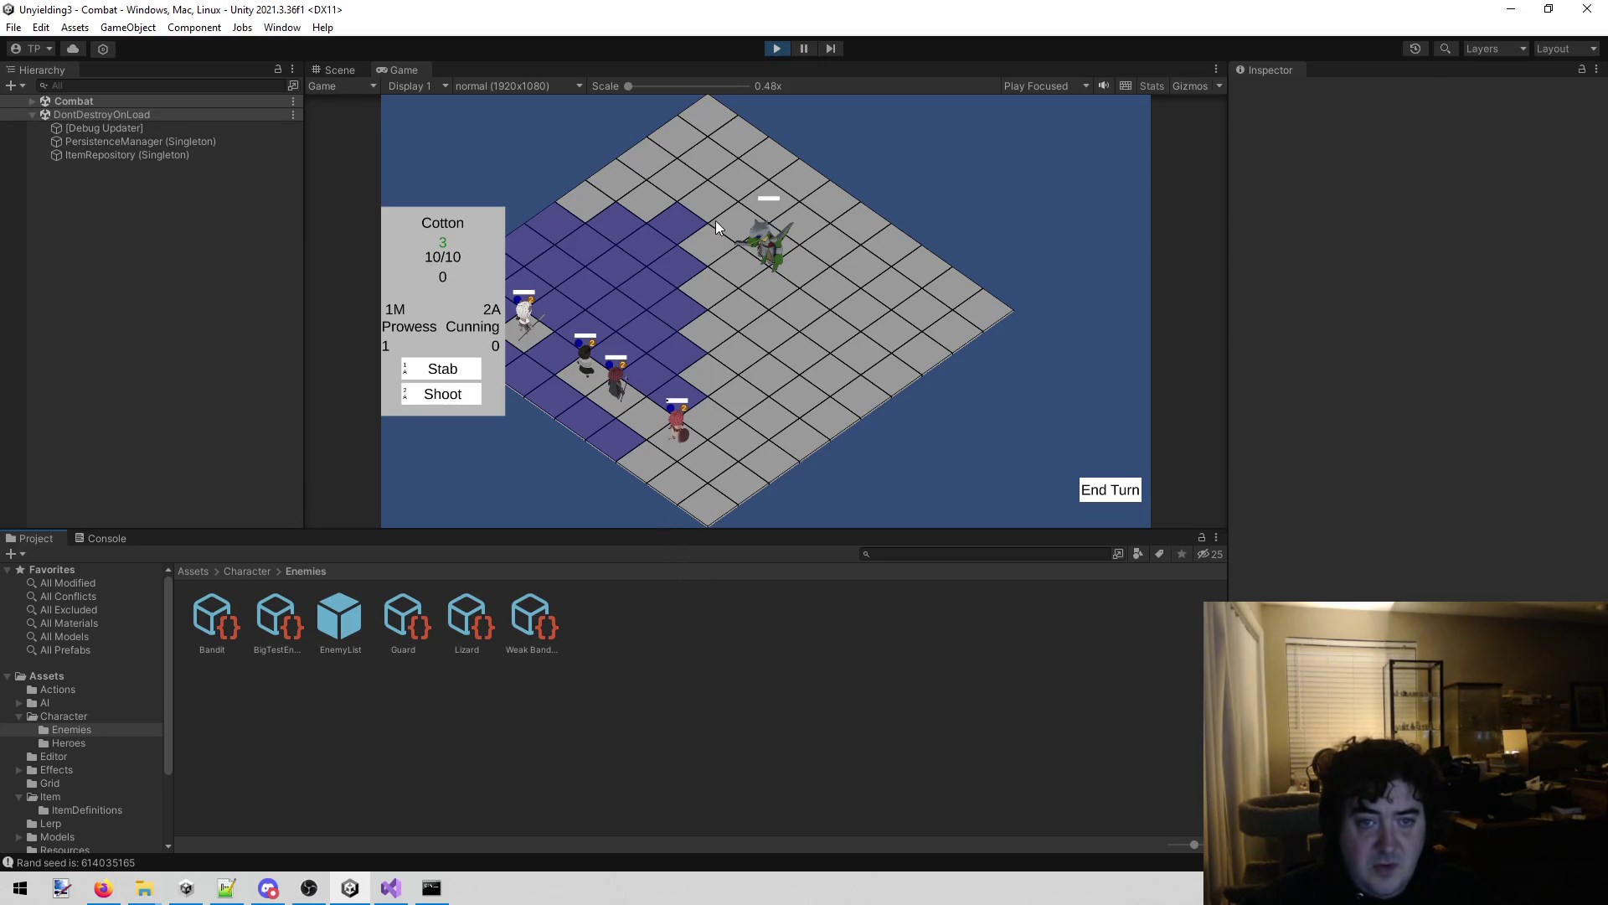
click(772, 306)
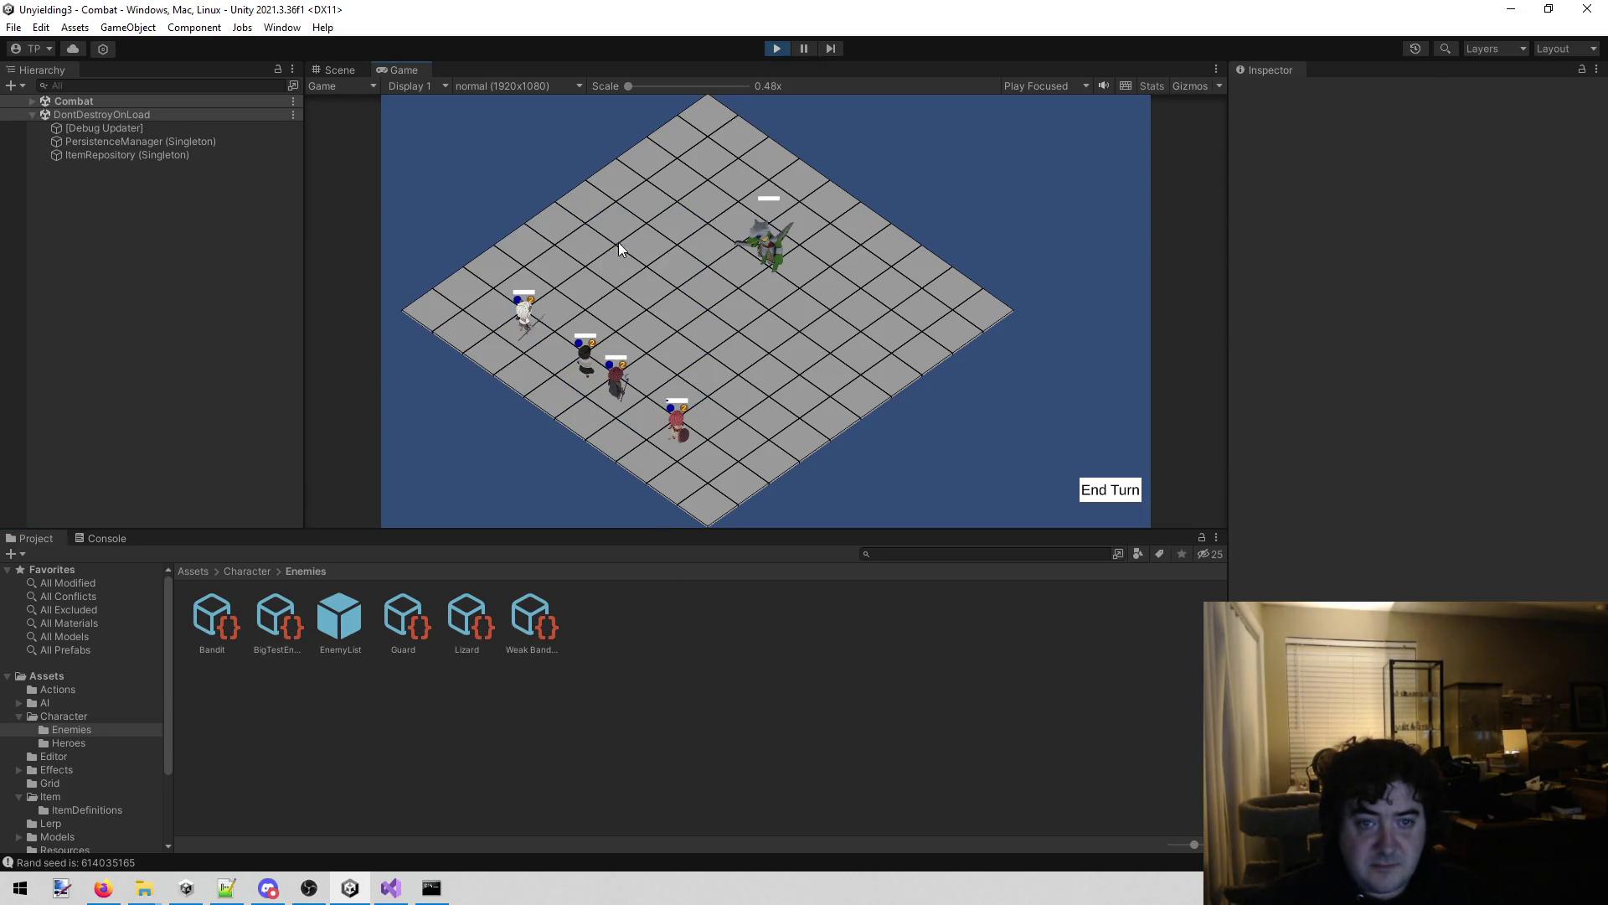
click(508, 319)
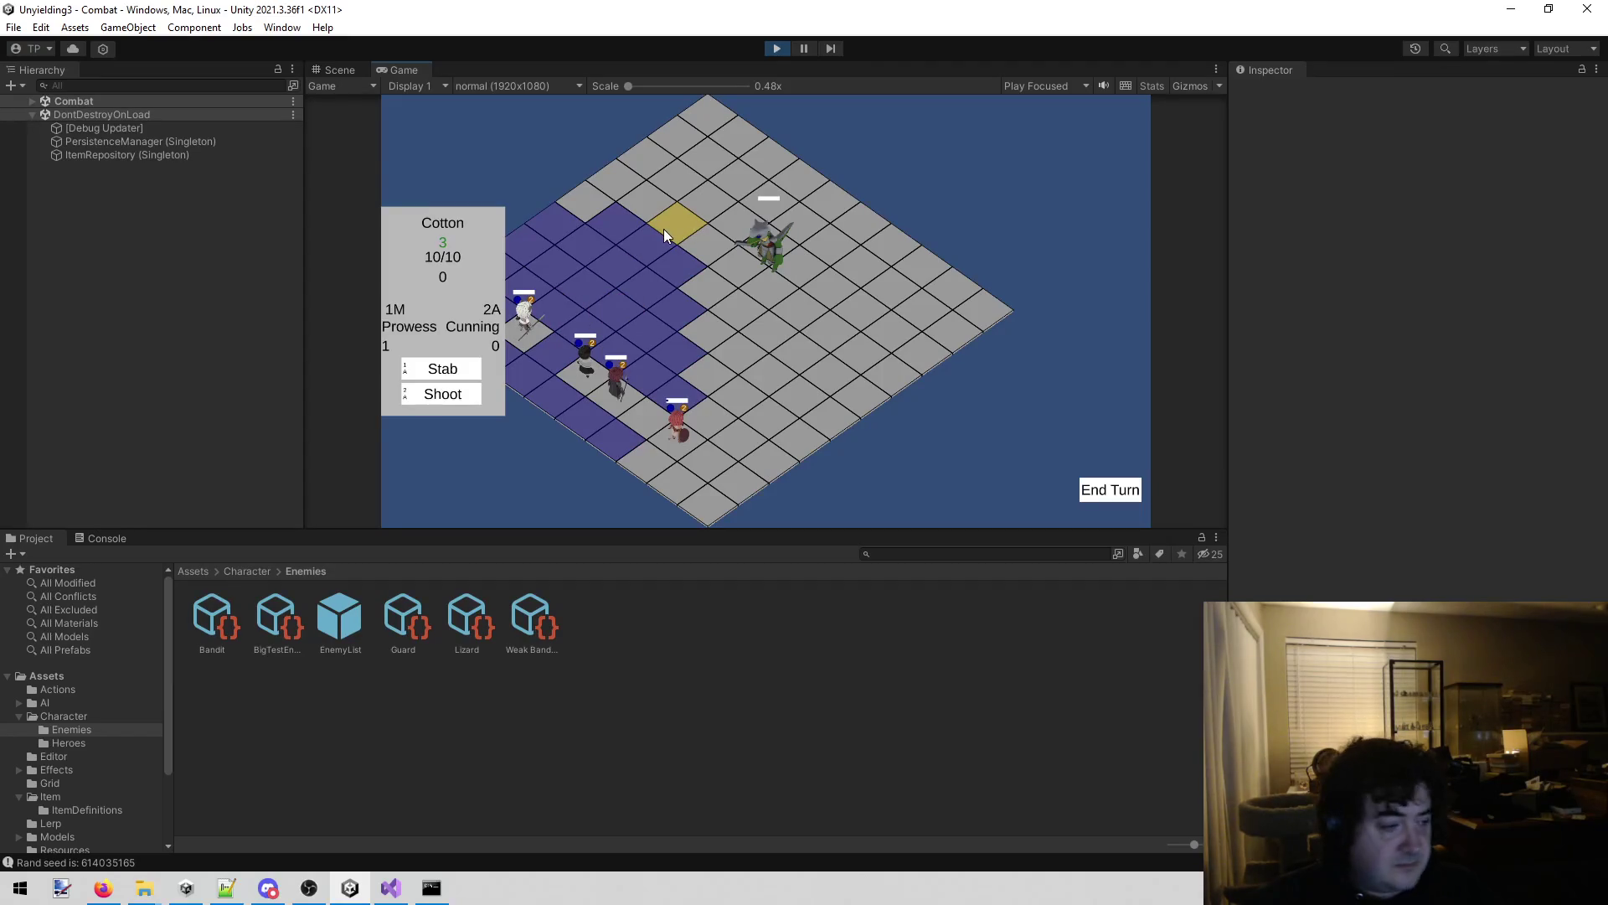
click(778, 50)
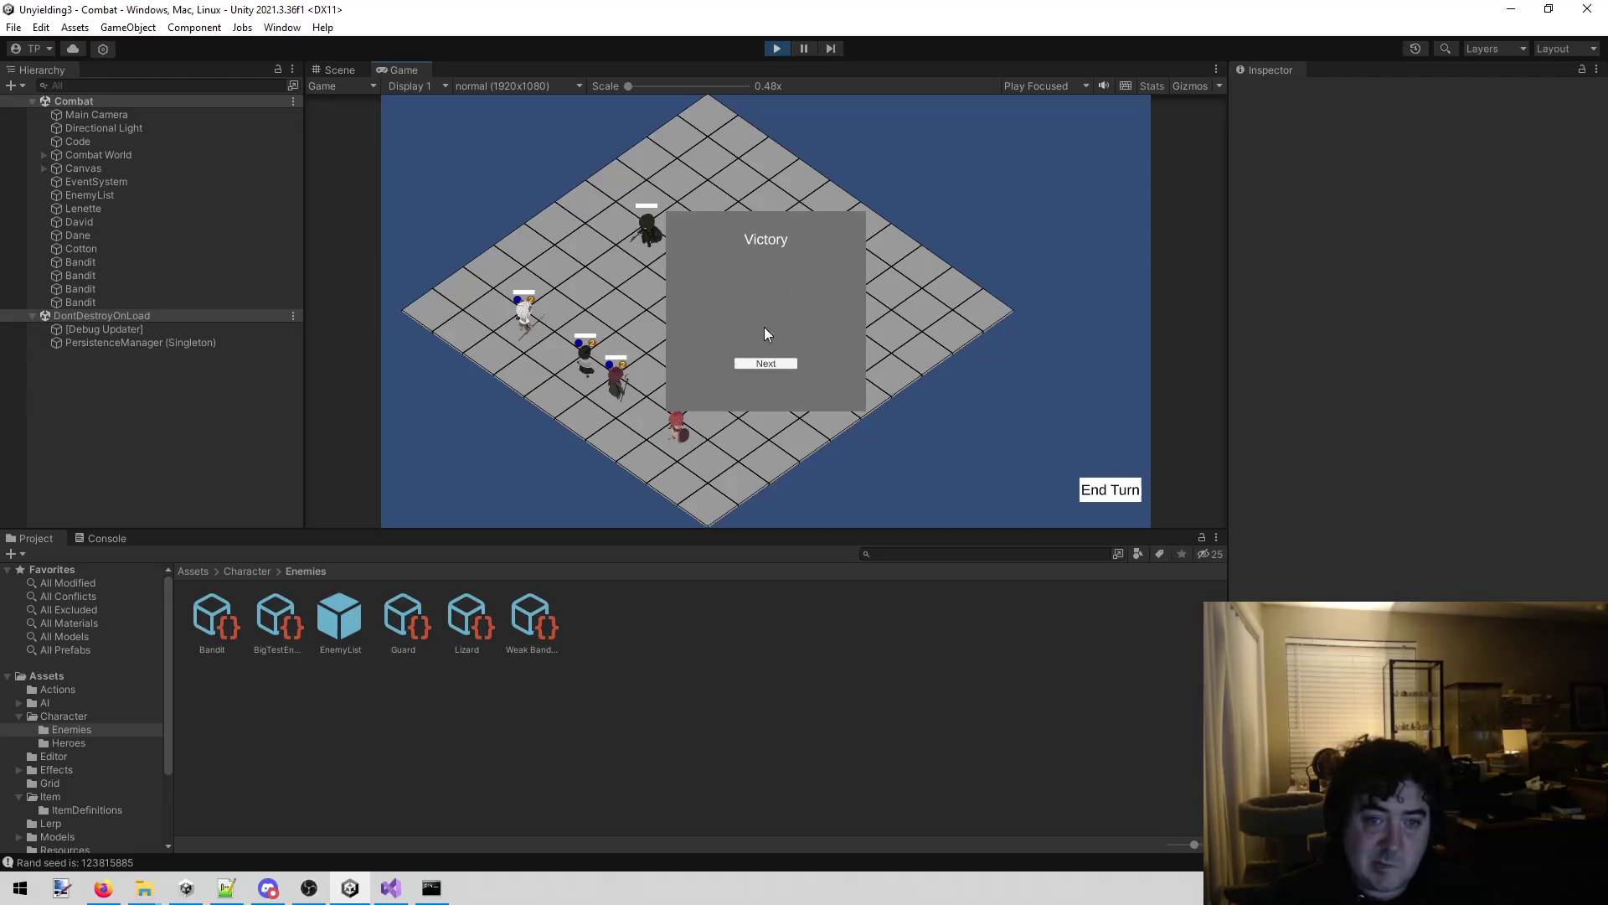
Continue to the next battle, move Lenette toward the Bandit and hit it with Swing.
click(752, 369)
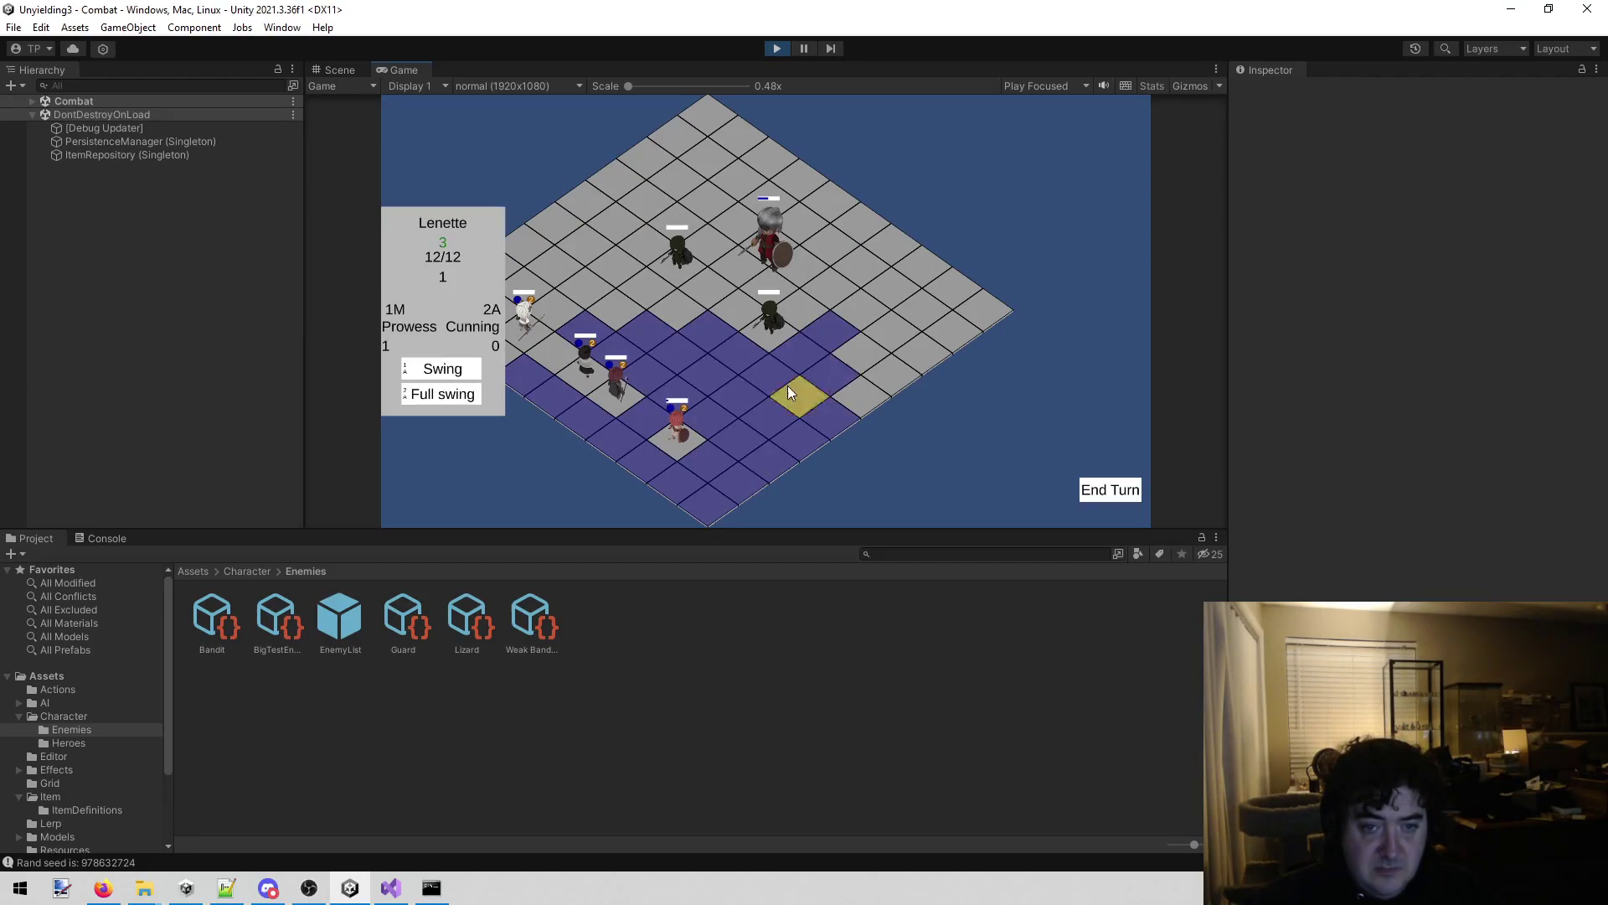
click(802, 353)
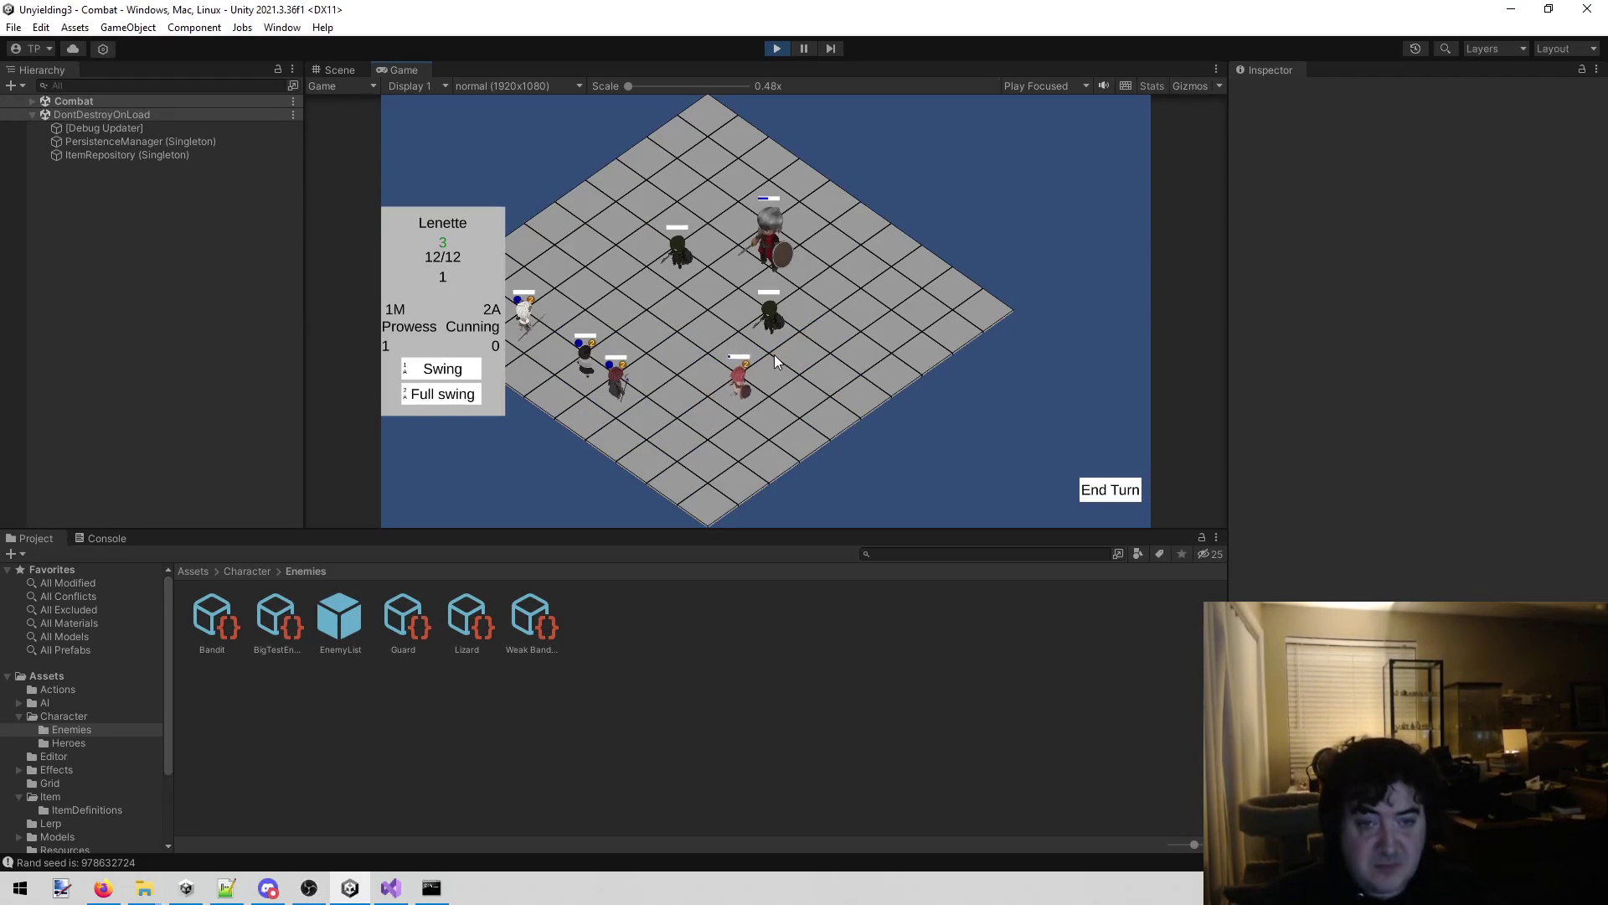
click(800, 357)
key(1)
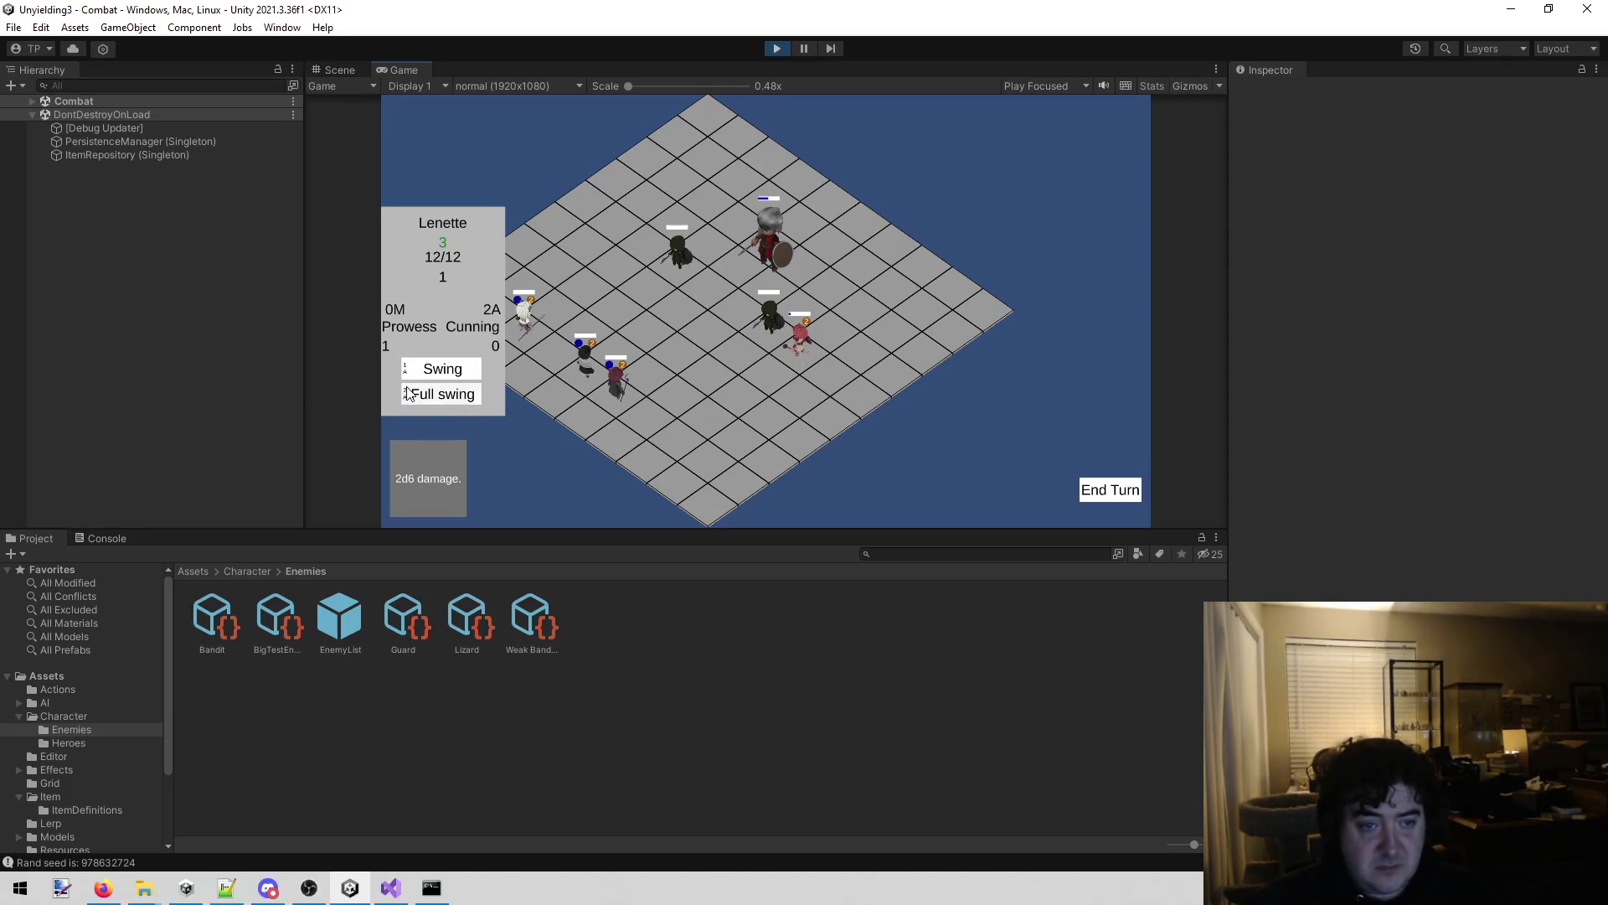
click(787, 335)
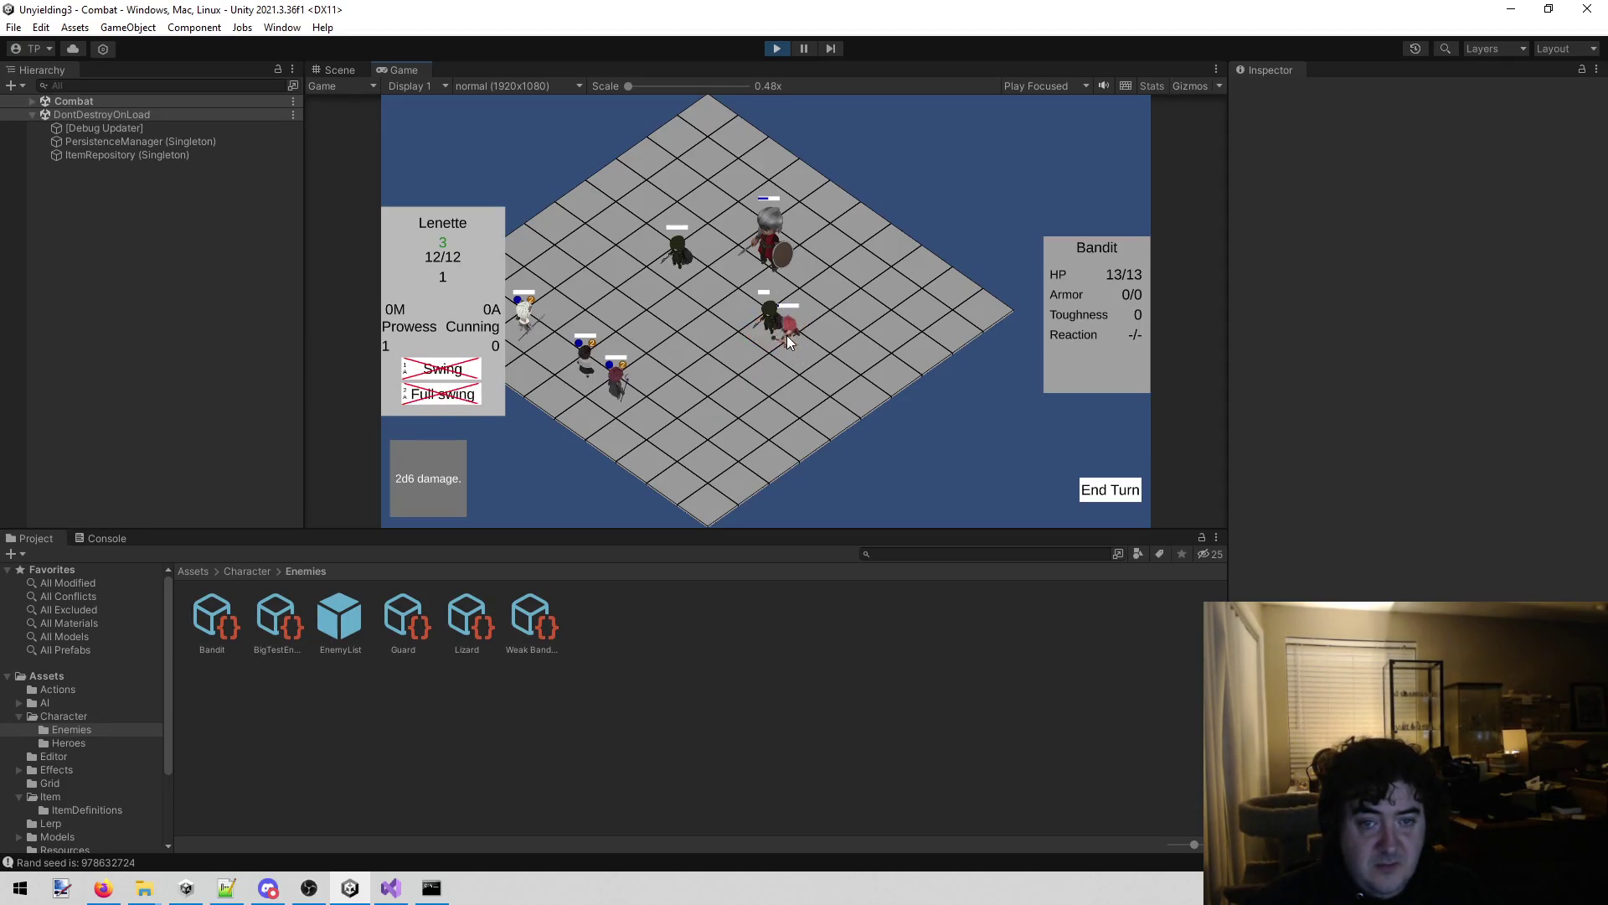
Move David one tile up-right and Scry the Guard to reveal its next action.
click(610, 393)
click(685, 370)
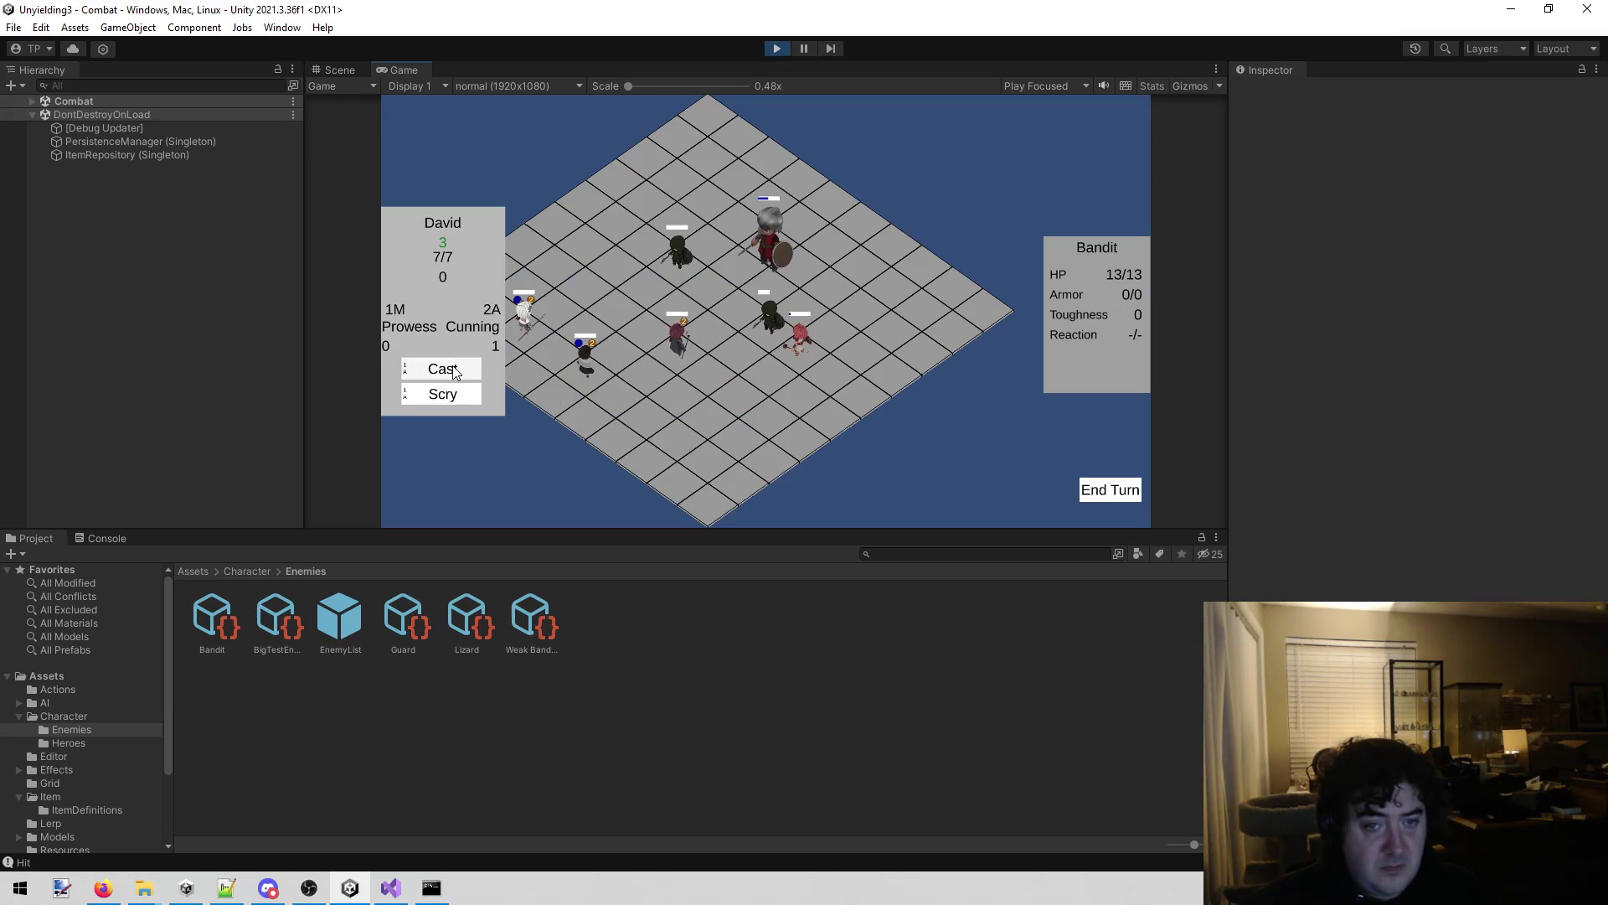
click(444, 392)
click(776, 264)
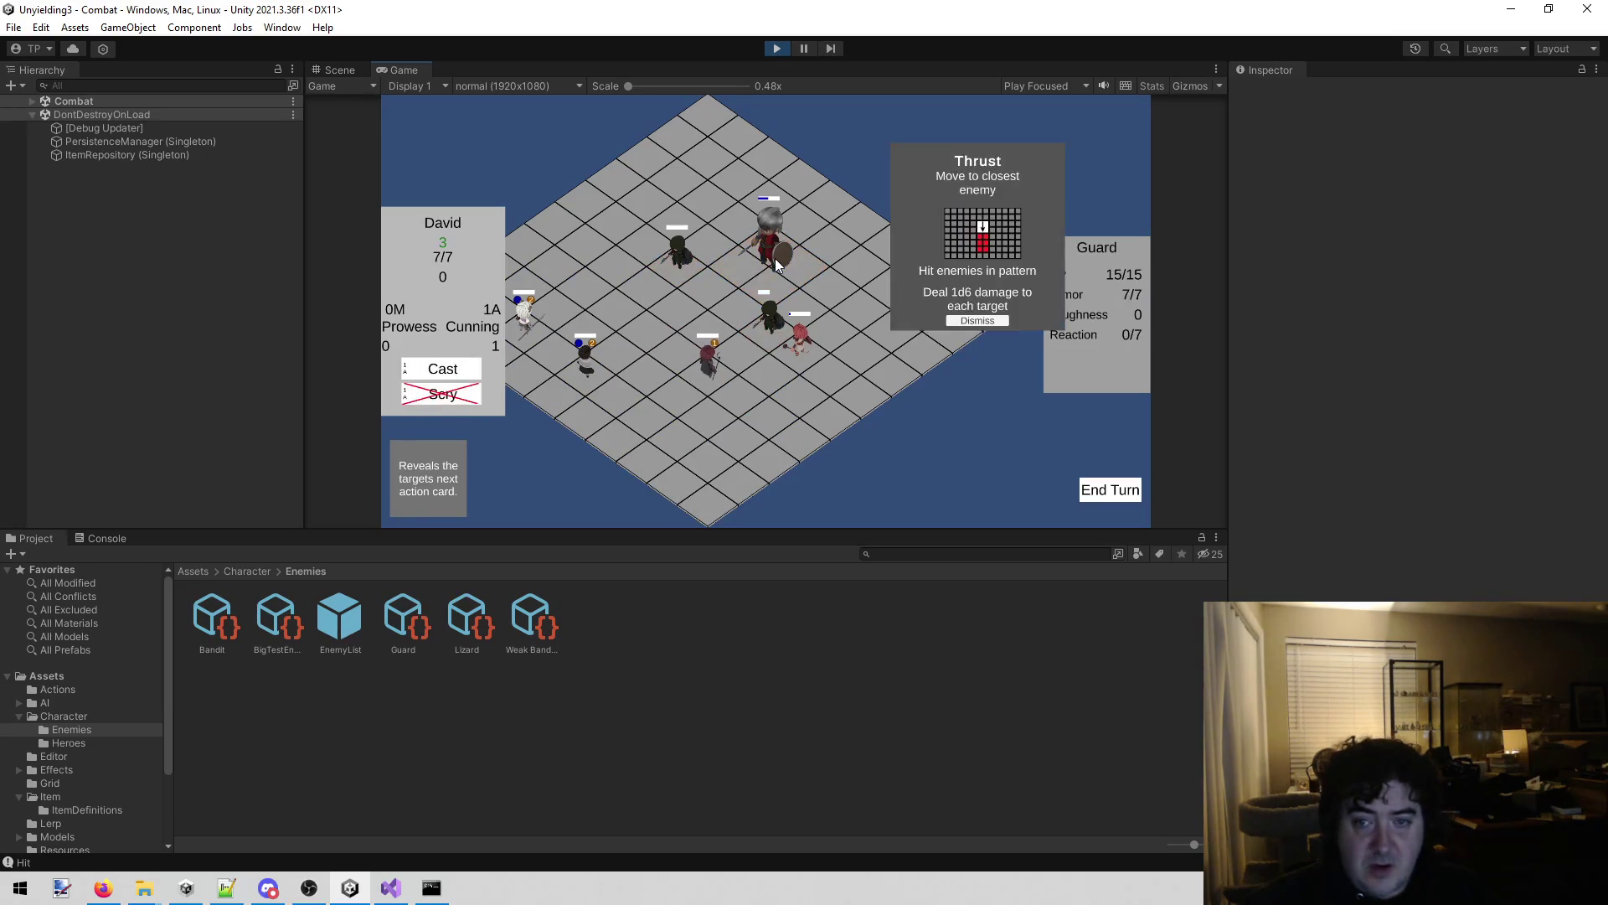
click(726, 335)
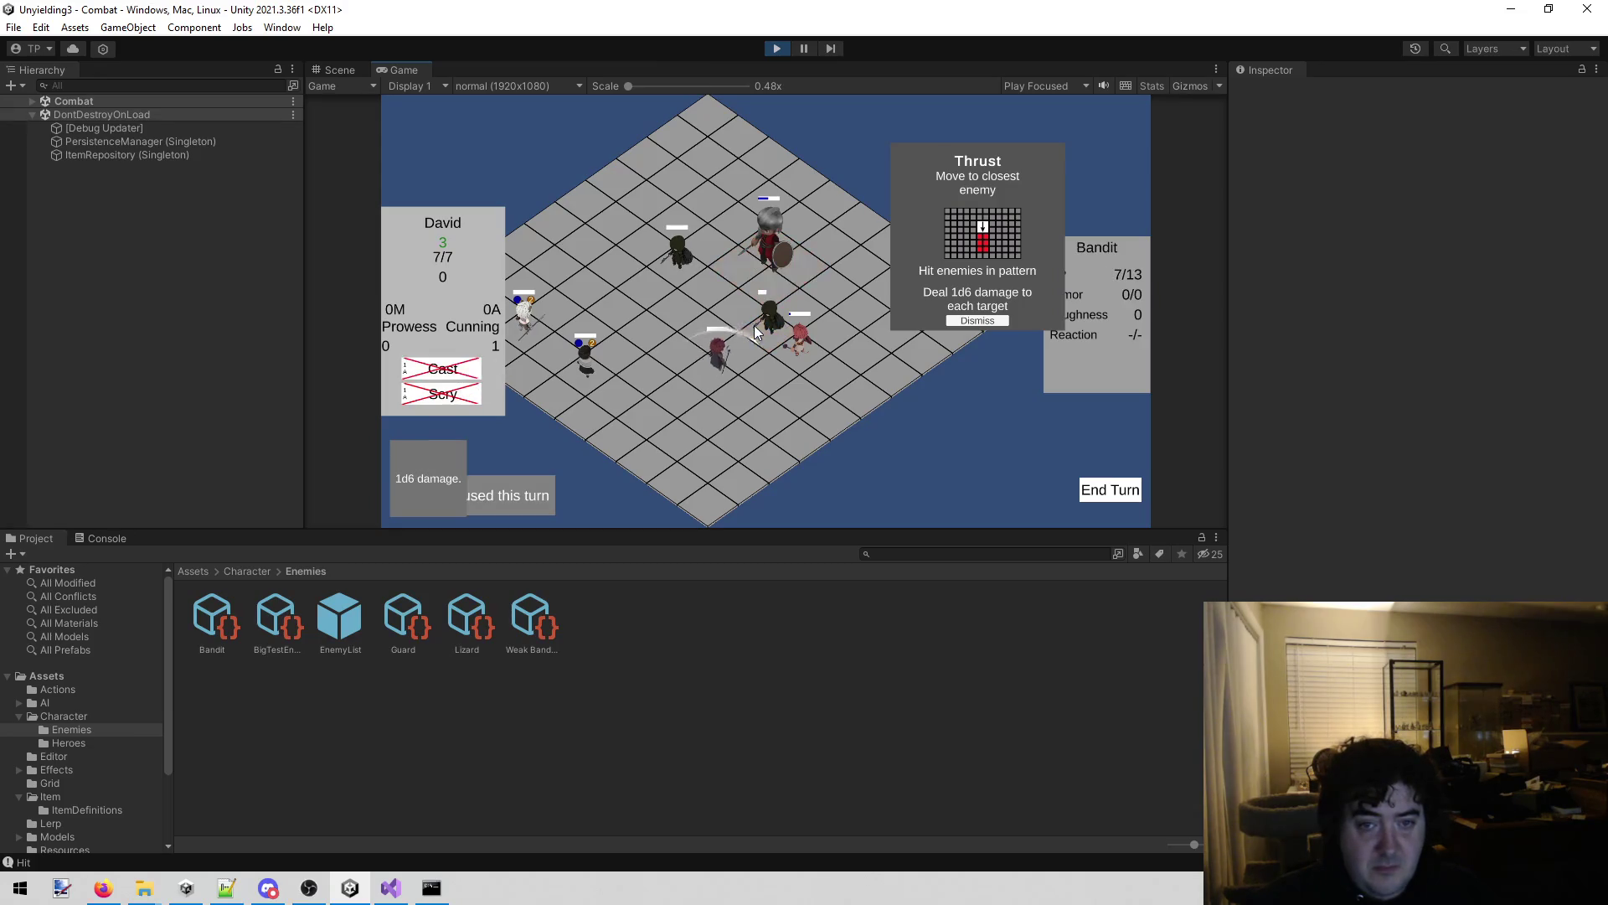
Move the Stab hero up-right toward the enemies and Stab the target enemy.
click(543, 326)
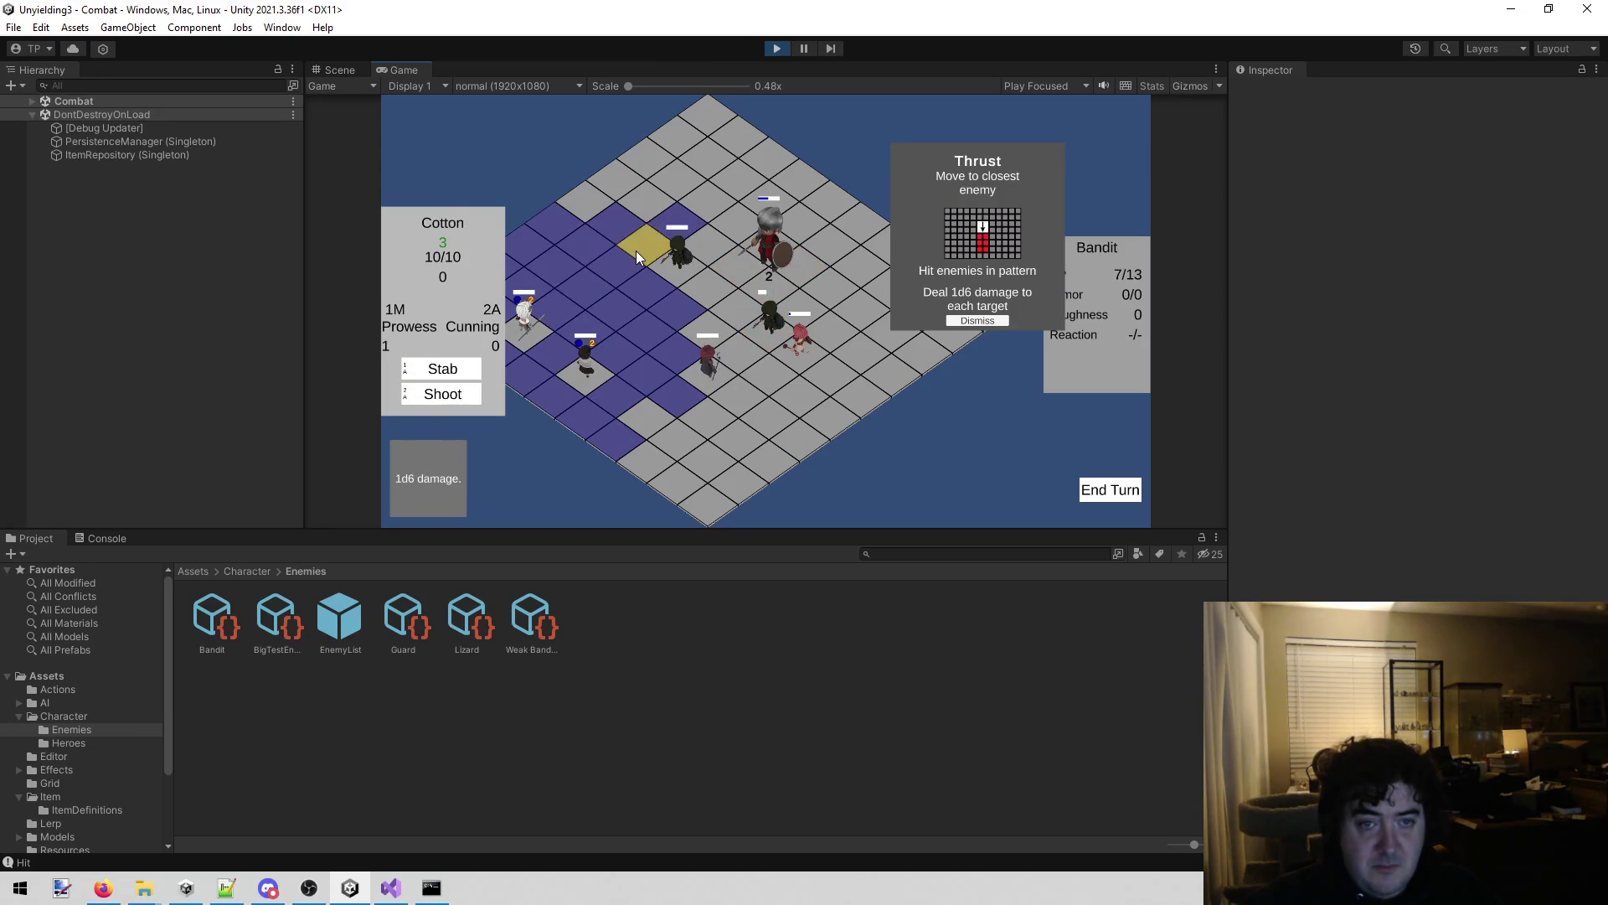
click(637, 251)
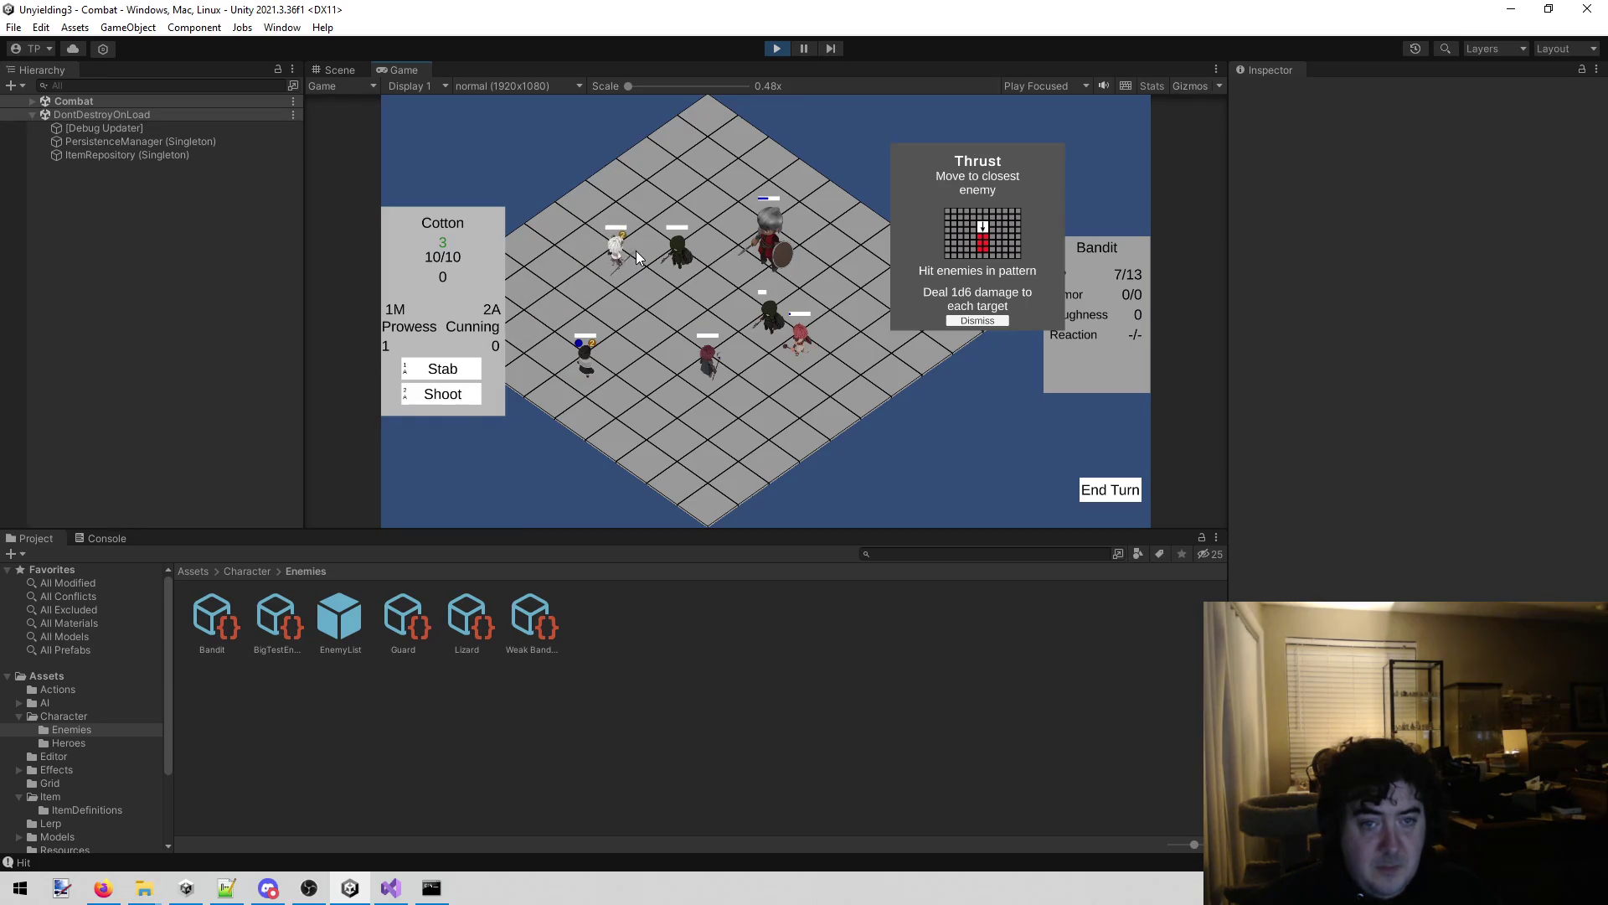
key(1)
click(685, 269)
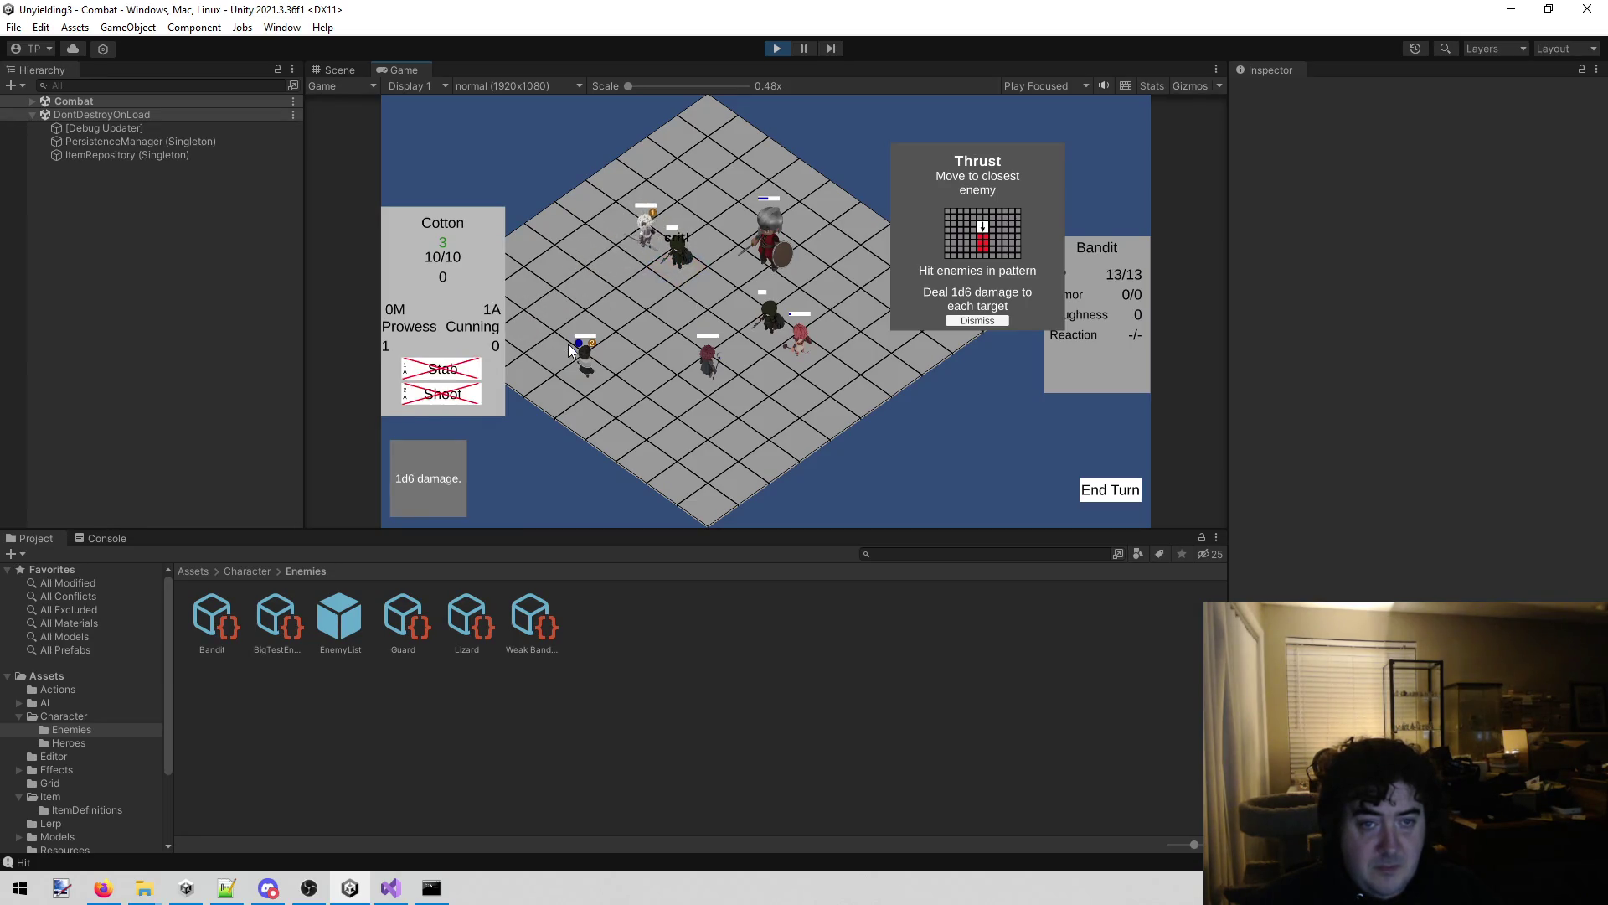
Move Dane up and Bonk the Bandit down to 7/13 HP, then end the heroes' turn.
click(584, 368)
click(657, 298)
key(1)
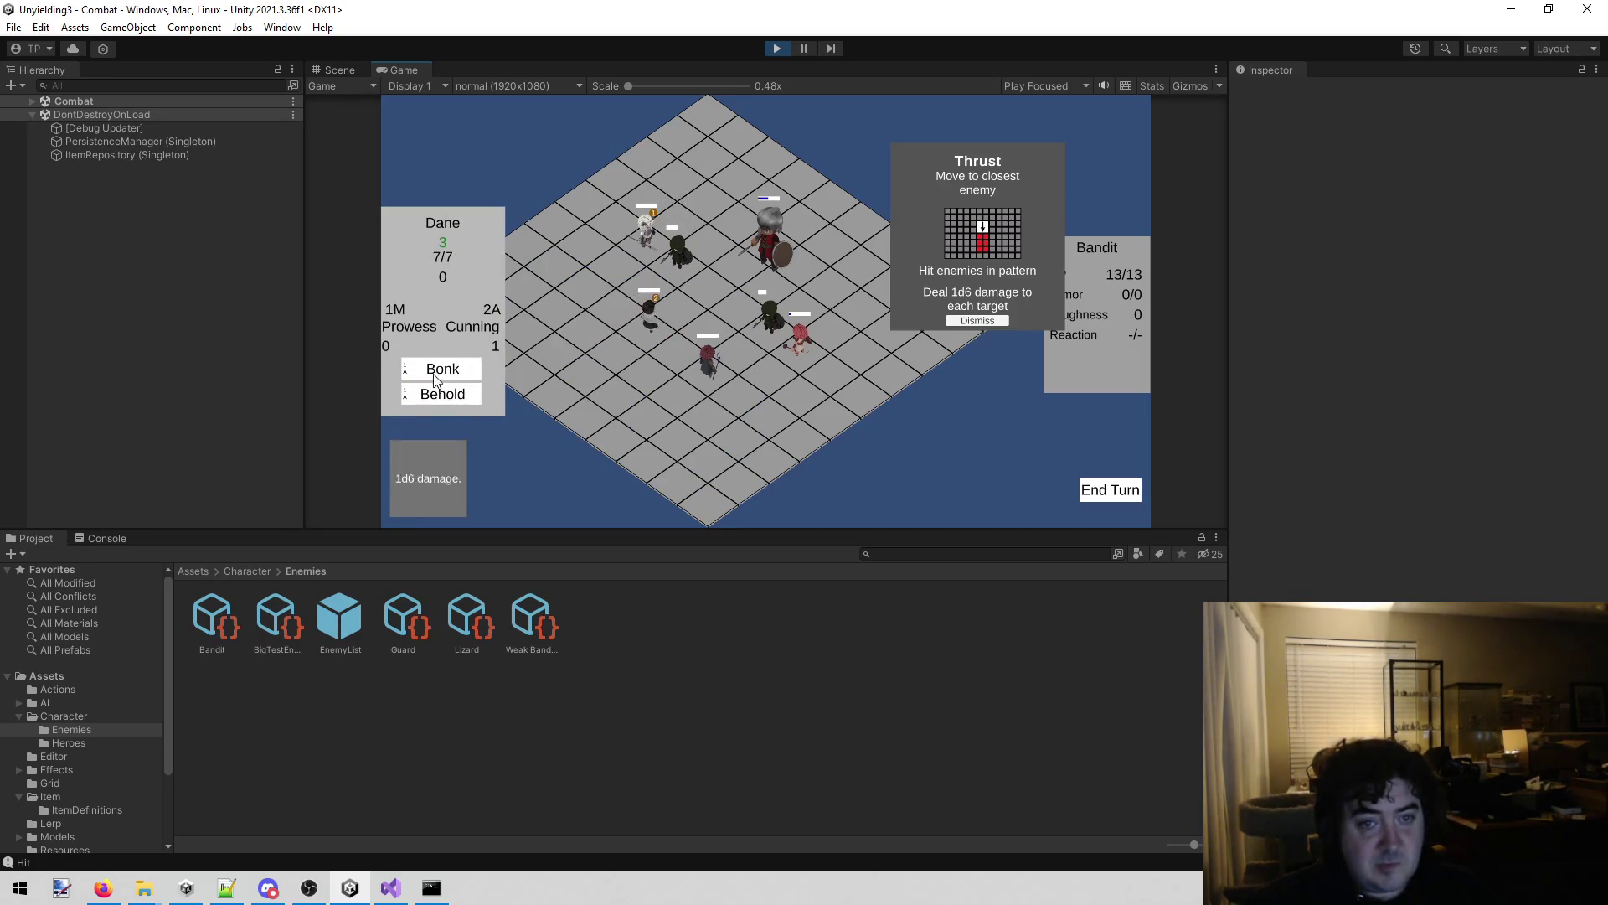
click(678, 270)
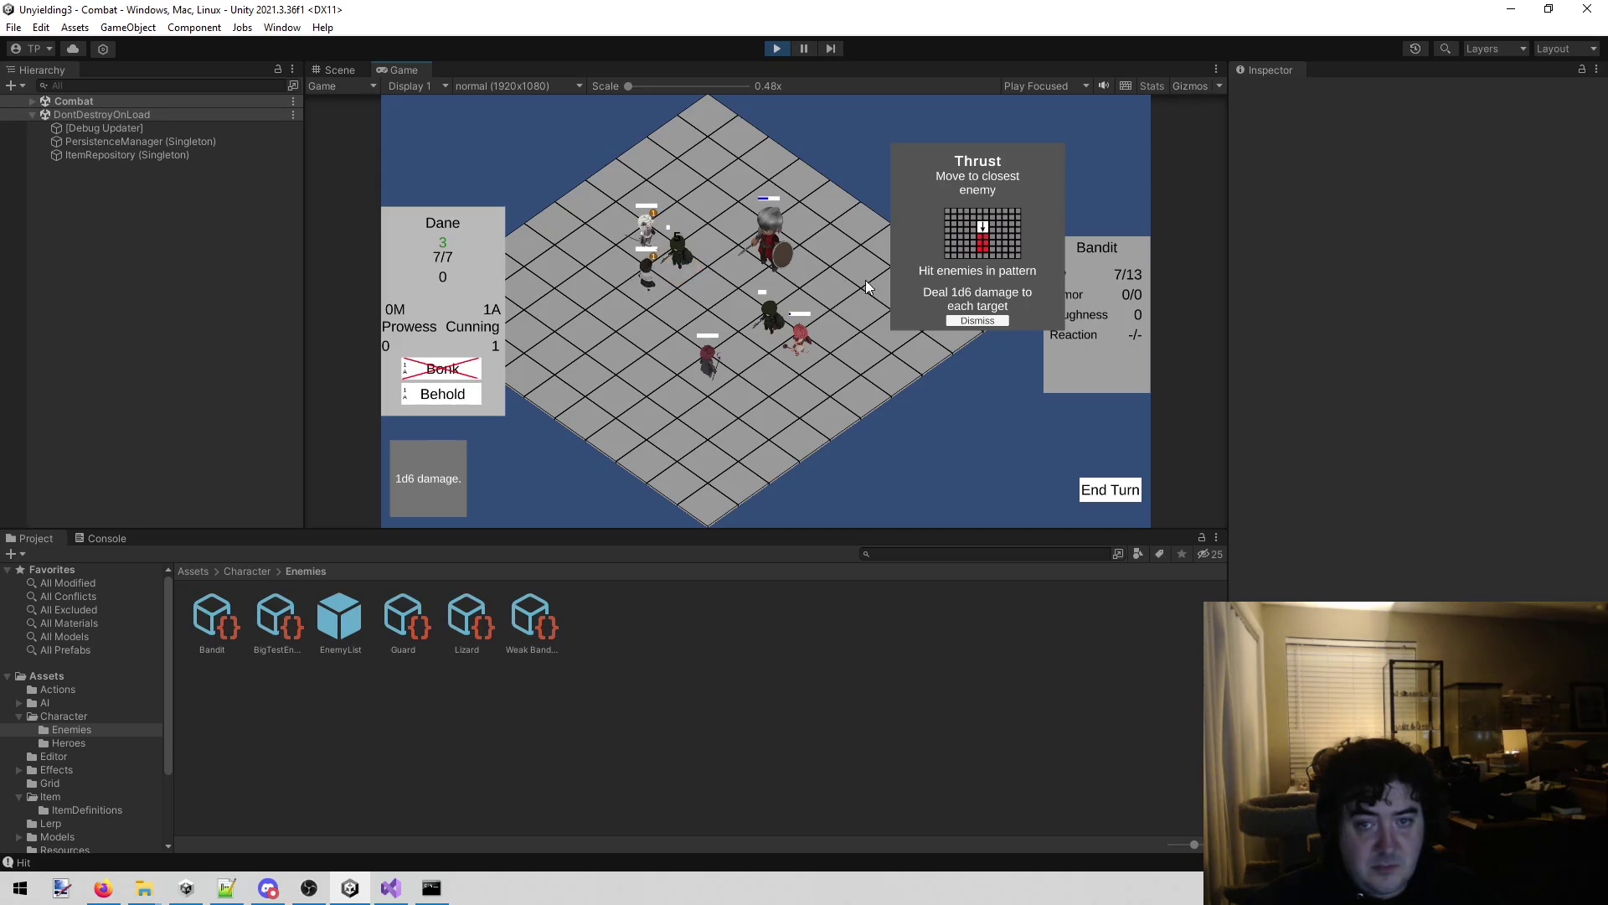
click(971, 320)
click(1133, 495)
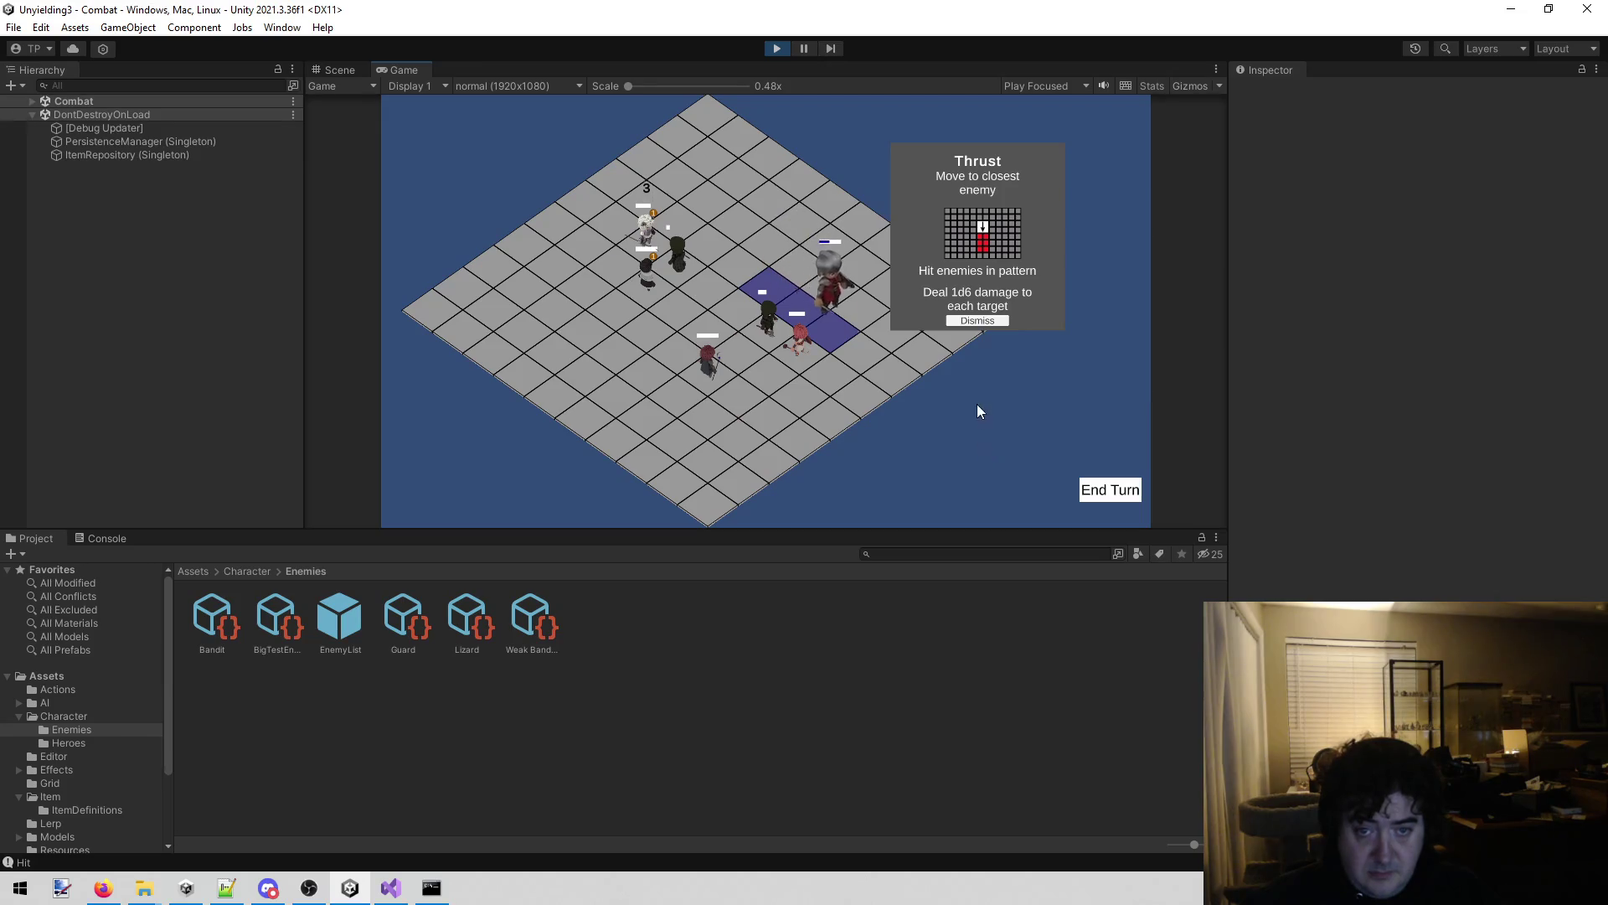
Dismiss the Thrust popup, check the Bandit's HP, and try then cancel Lenette's Full swing.
click(977, 320)
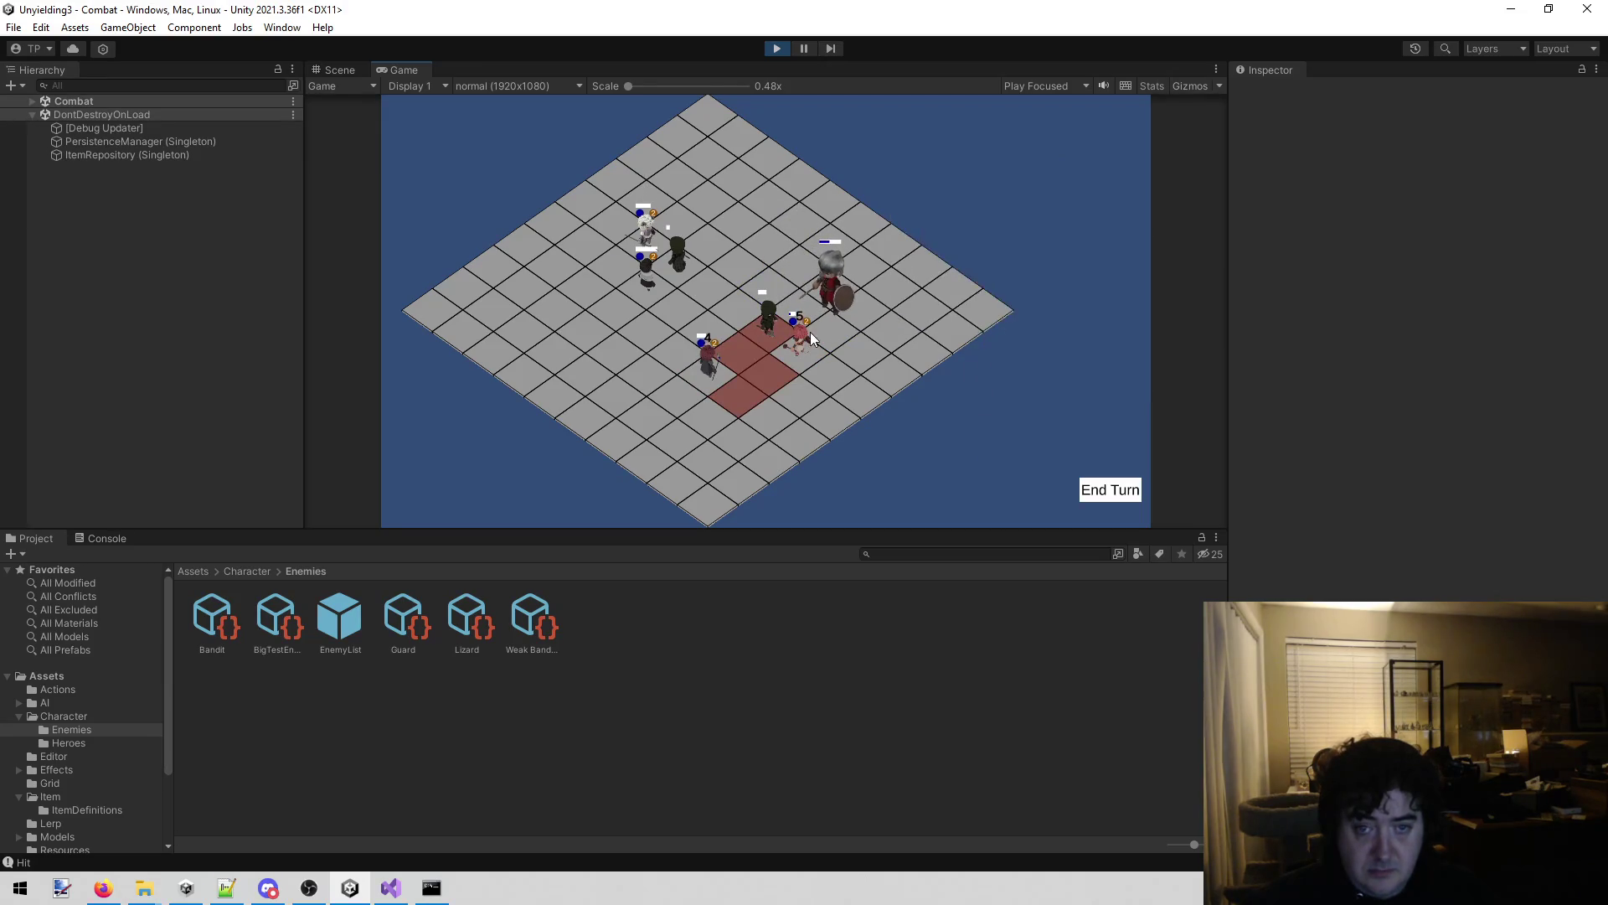
click(803, 345)
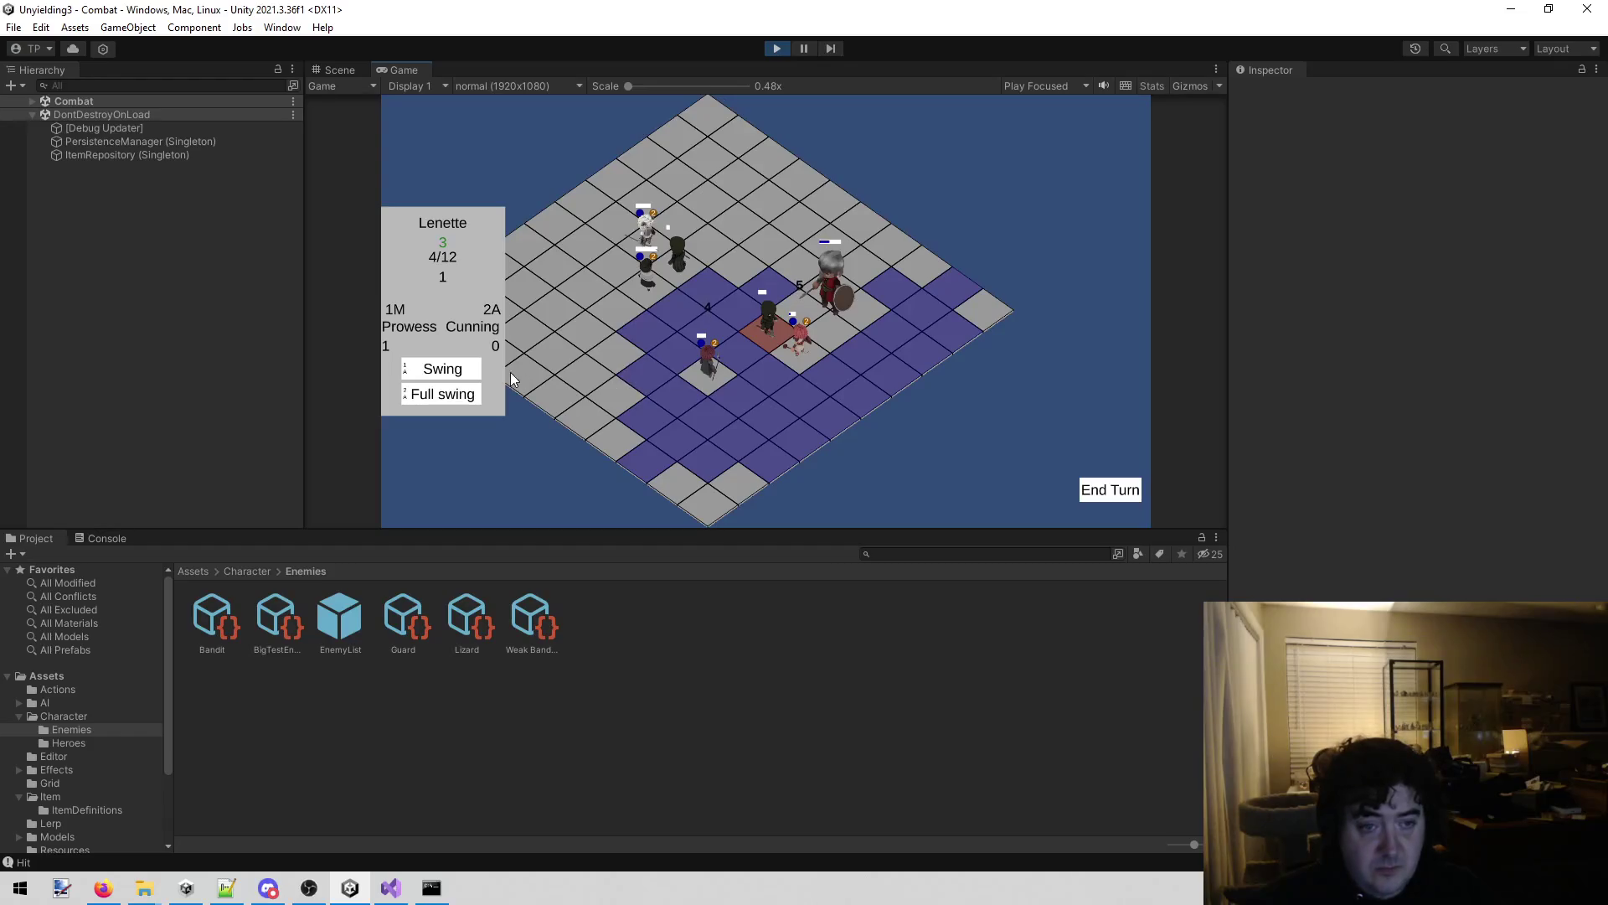
click(748, 343)
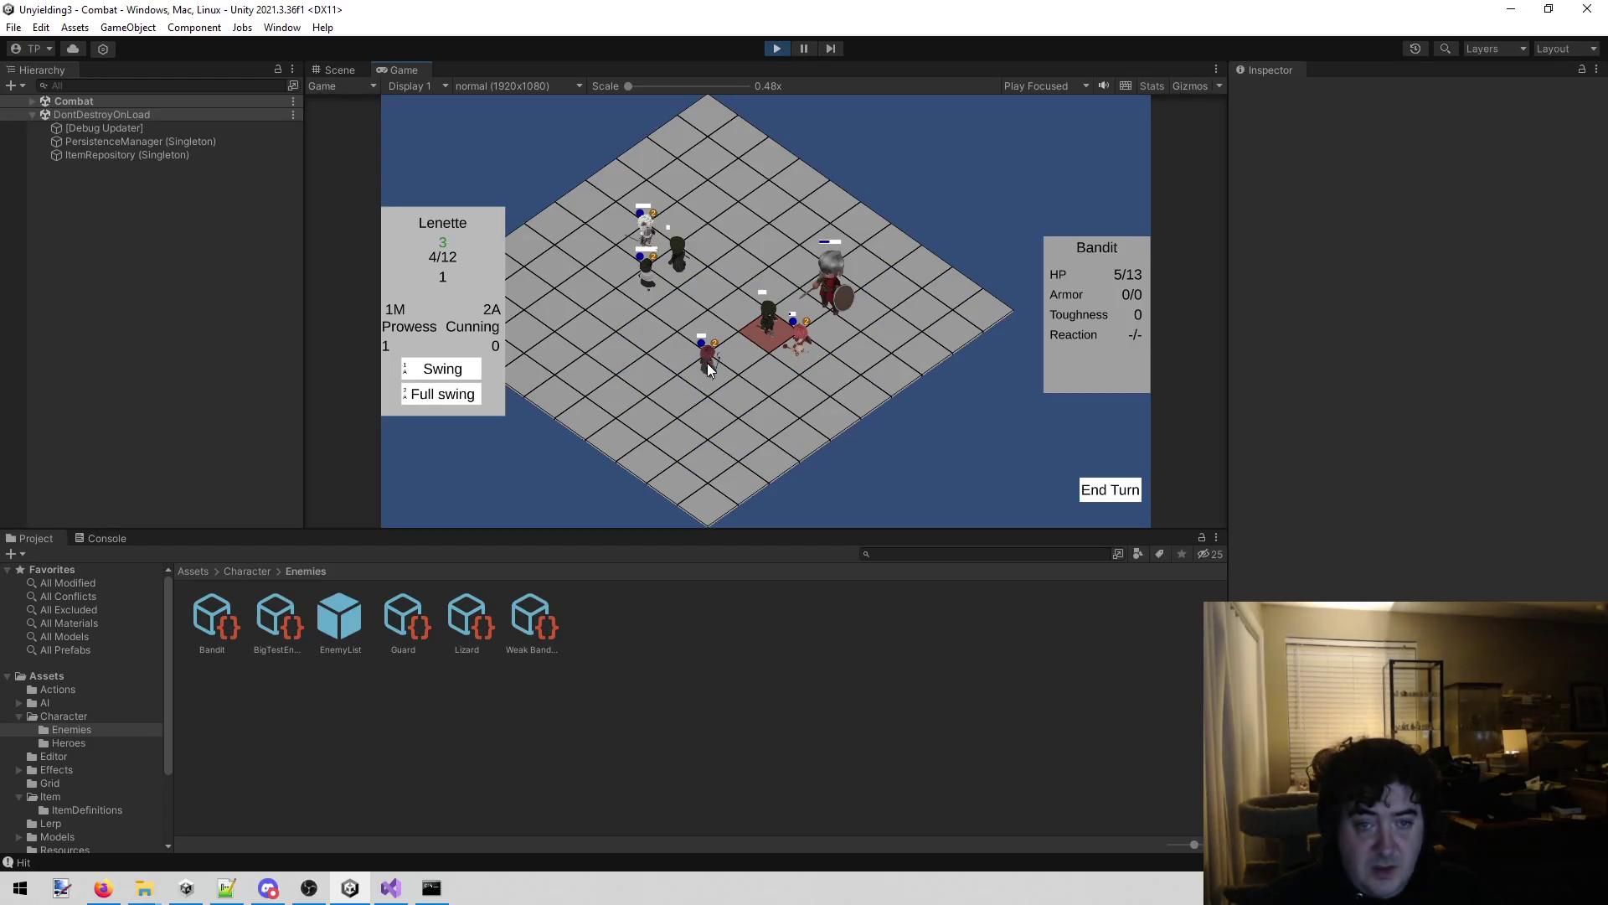
click(708, 362)
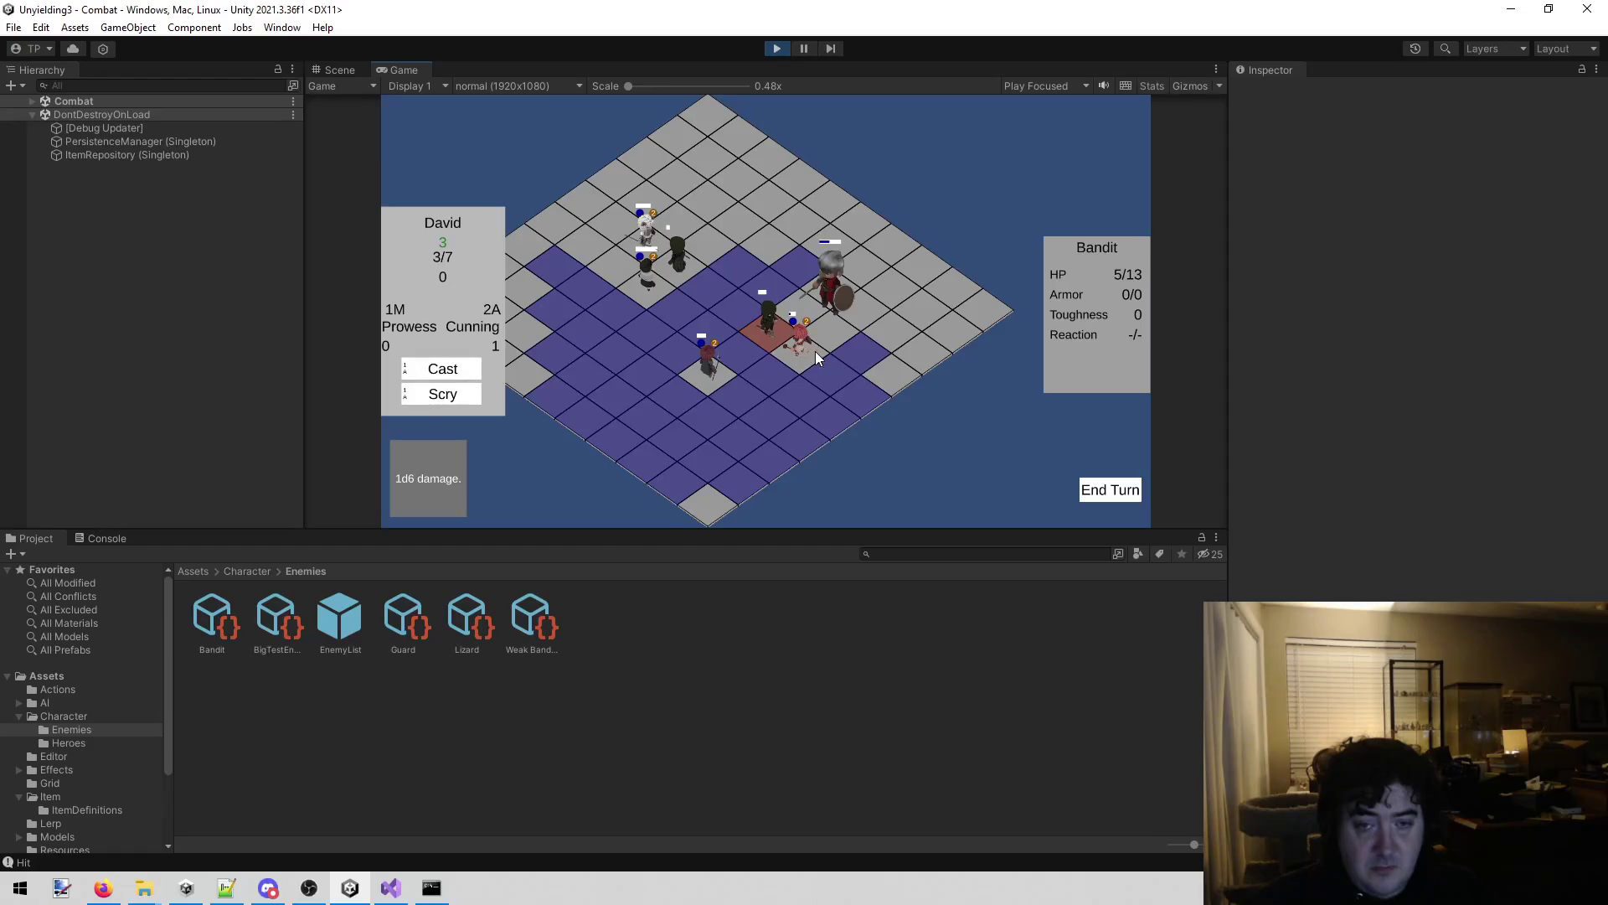
click(791, 348)
click(449, 392)
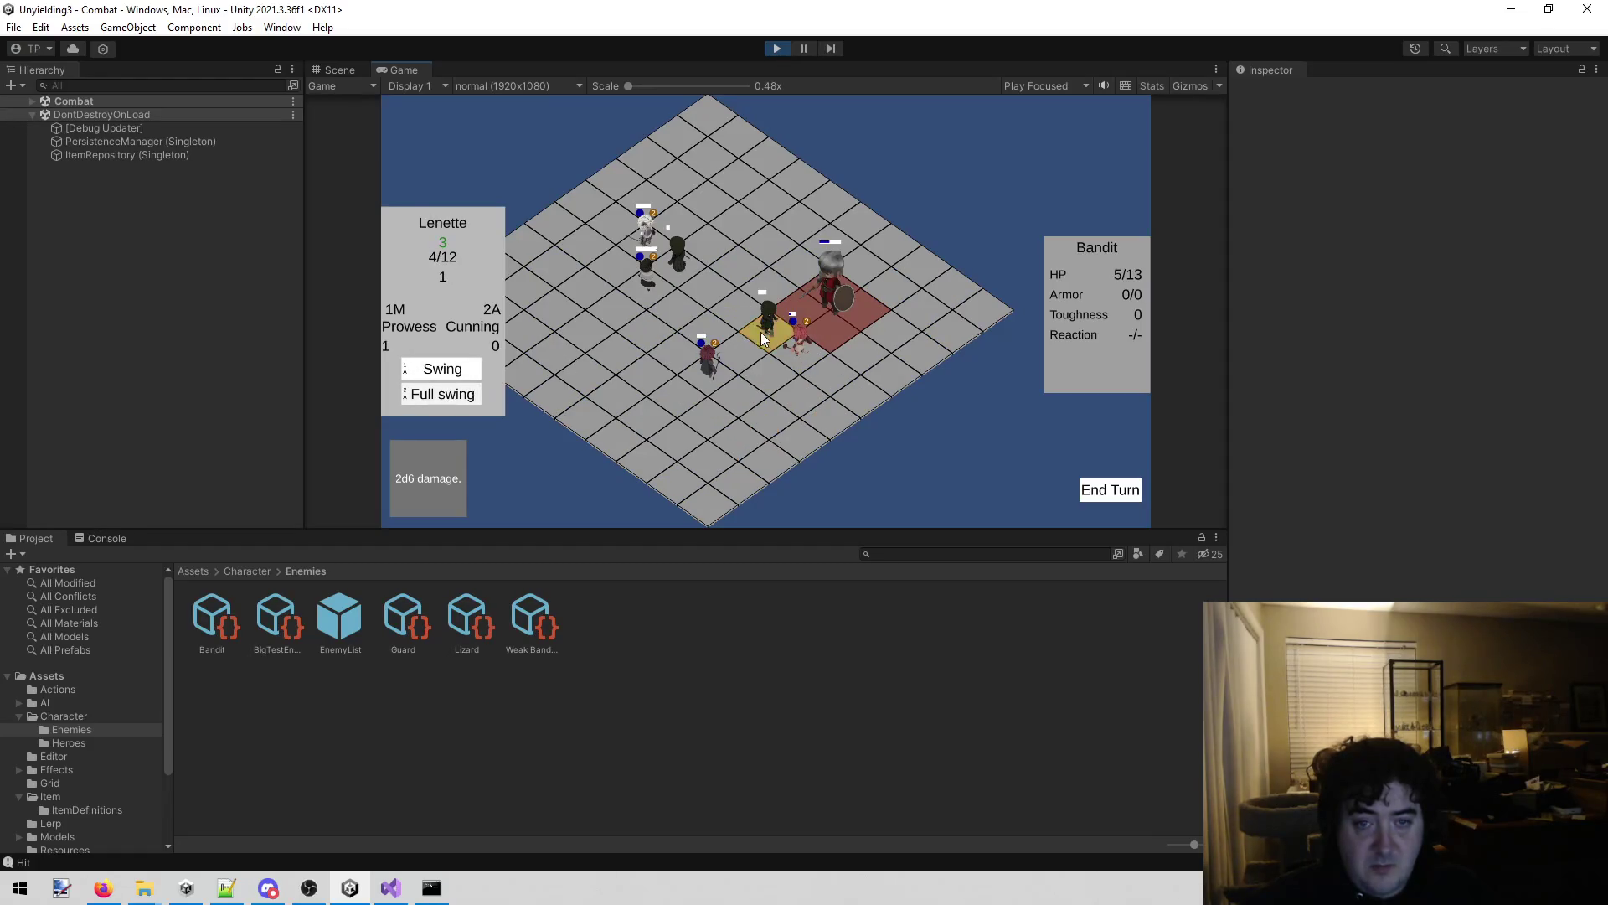
click(764, 339)
Have David Cast at the Bandit and the Stab hero stab the target enemy.
click(712, 368)
click(825, 289)
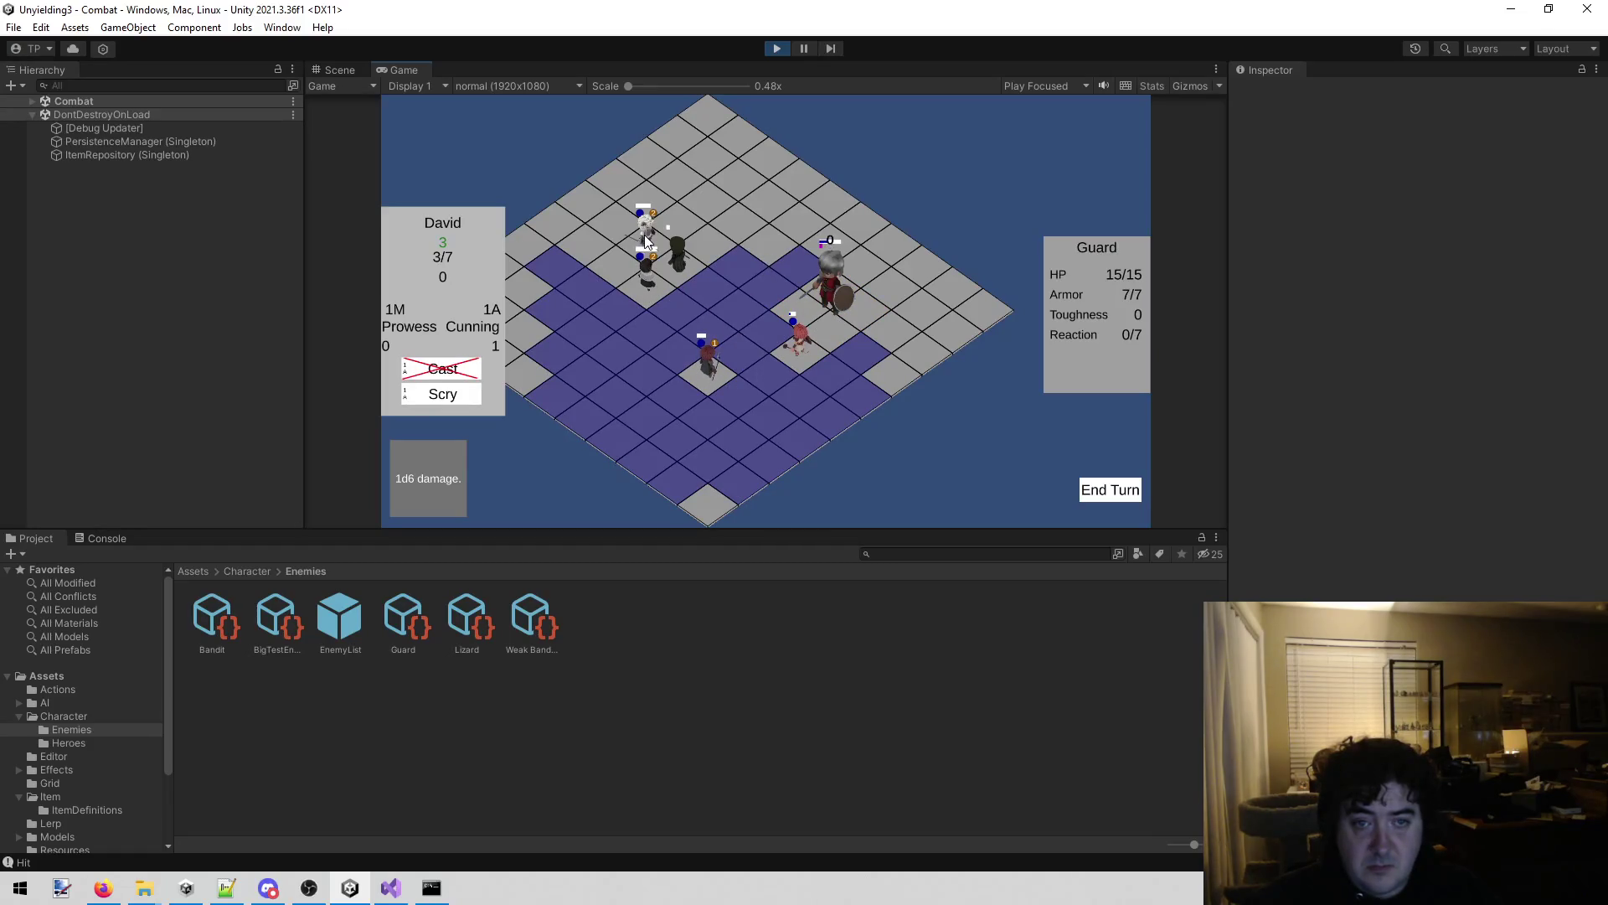
click(676, 252)
click(442, 369)
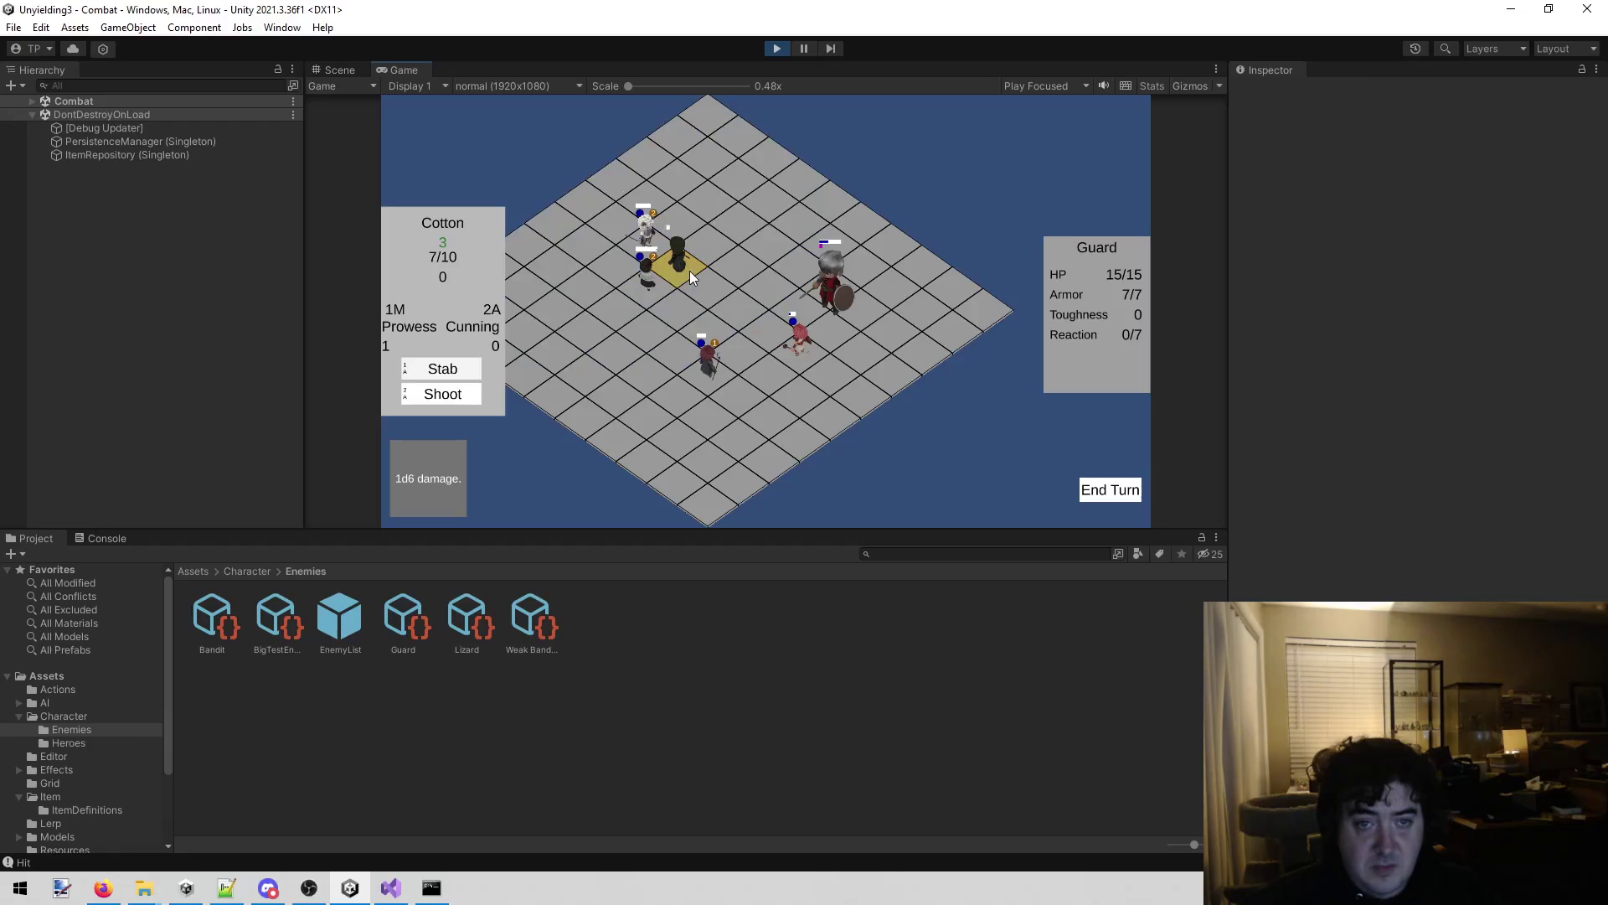
click(689, 277)
Bonk the Bandit down to 2/13 HP, end the turn, dismiss the Stagger and Whirl popups.
click(653, 274)
click(796, 248)
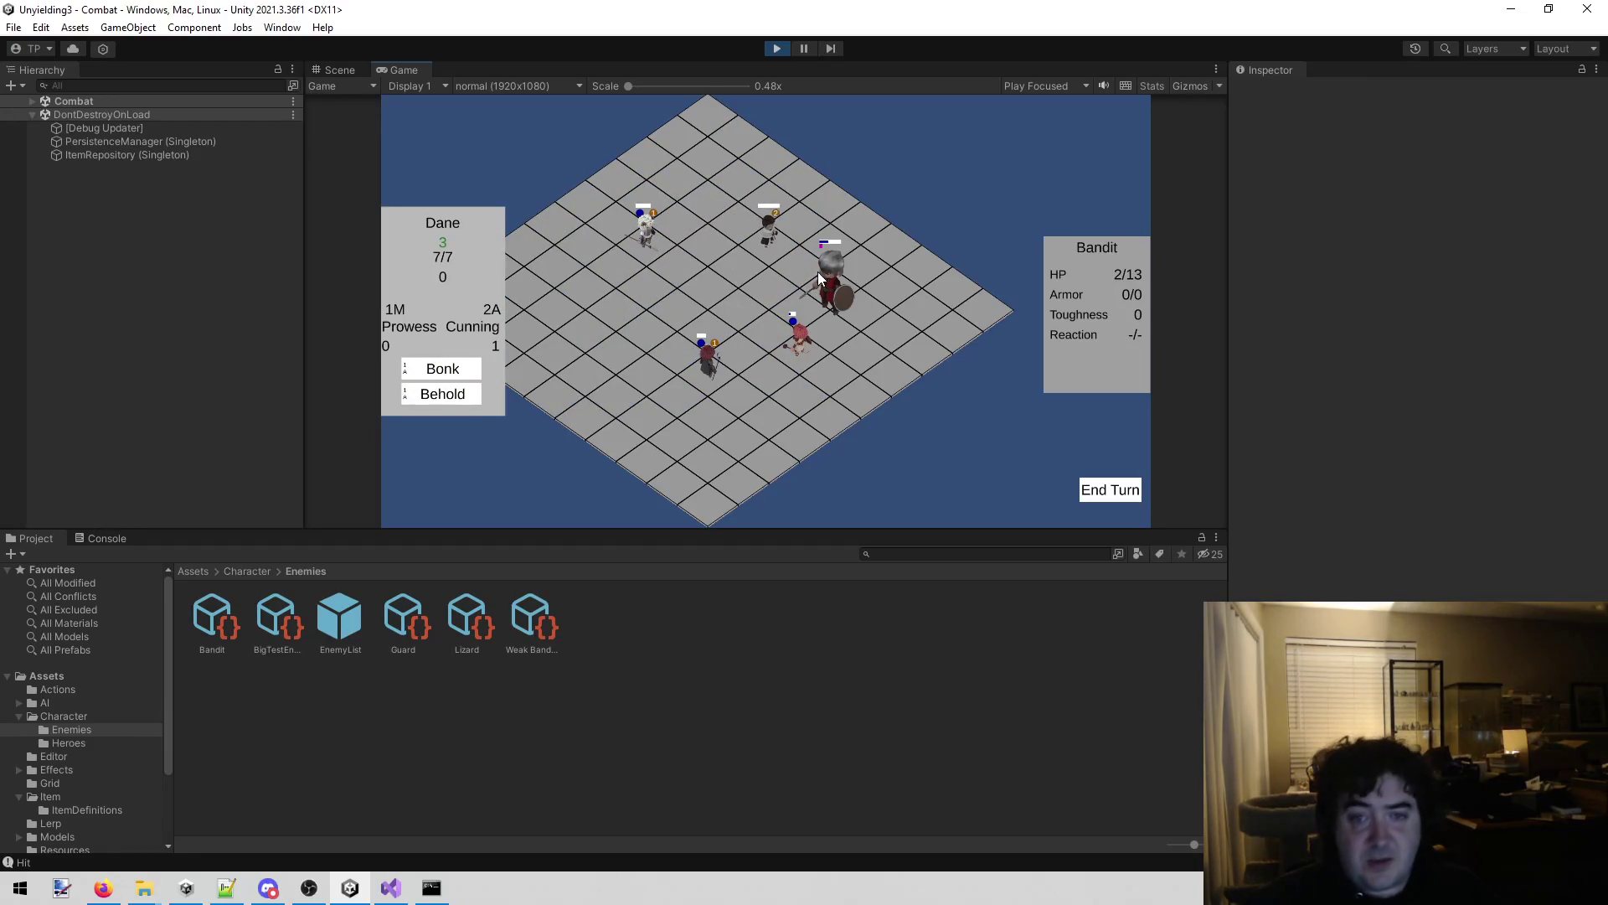
click(453, 371)
click(831, 297)
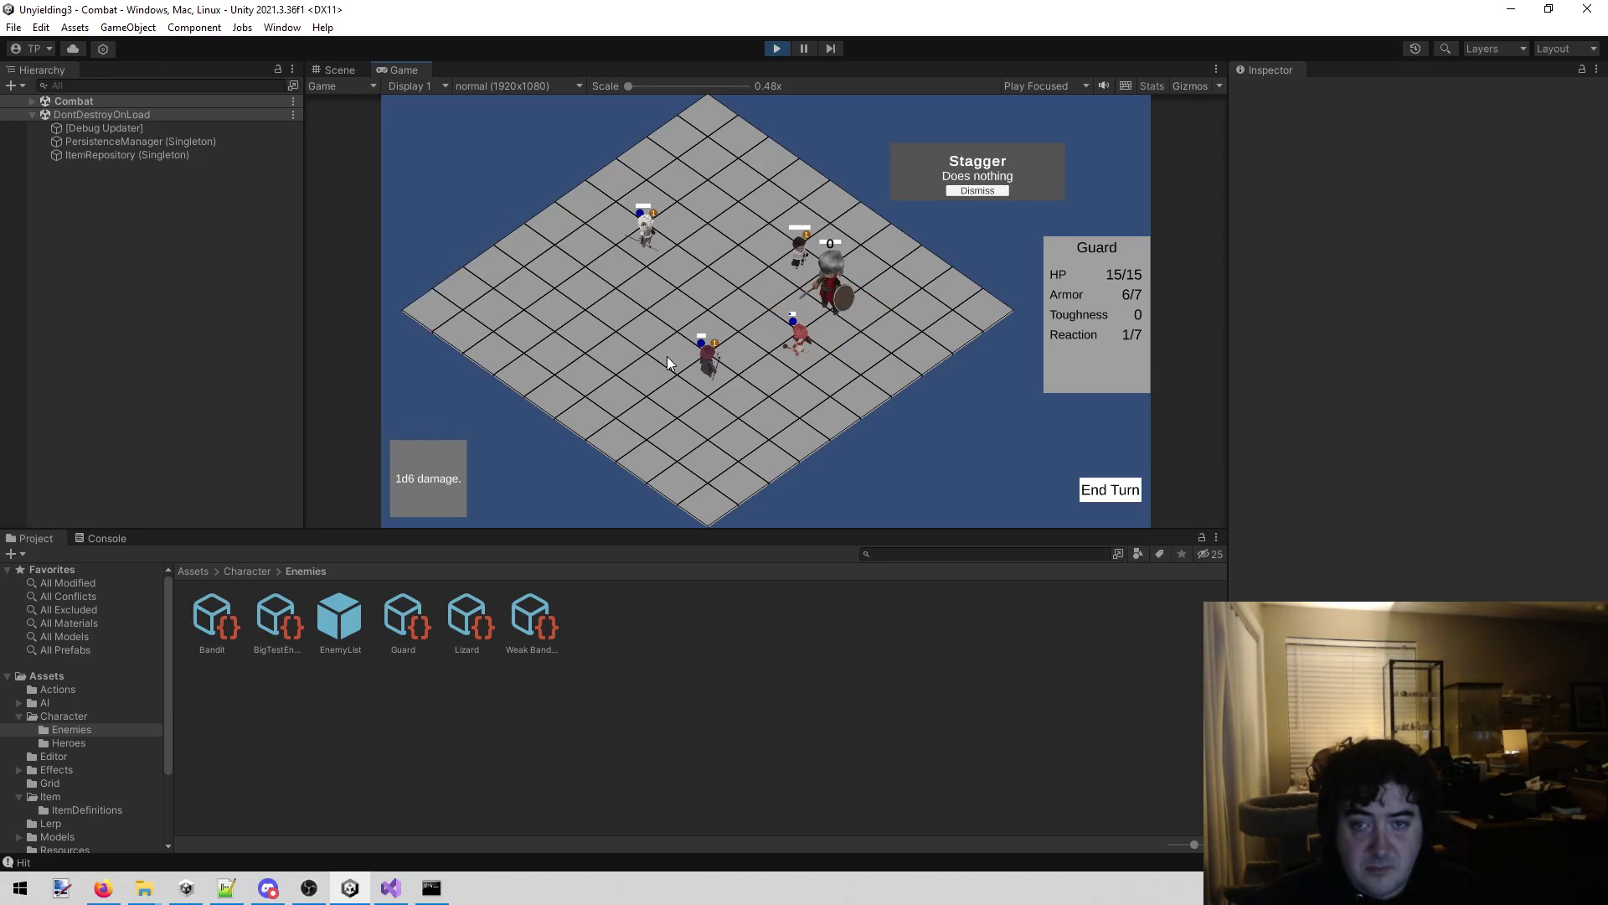
click(985, 190)
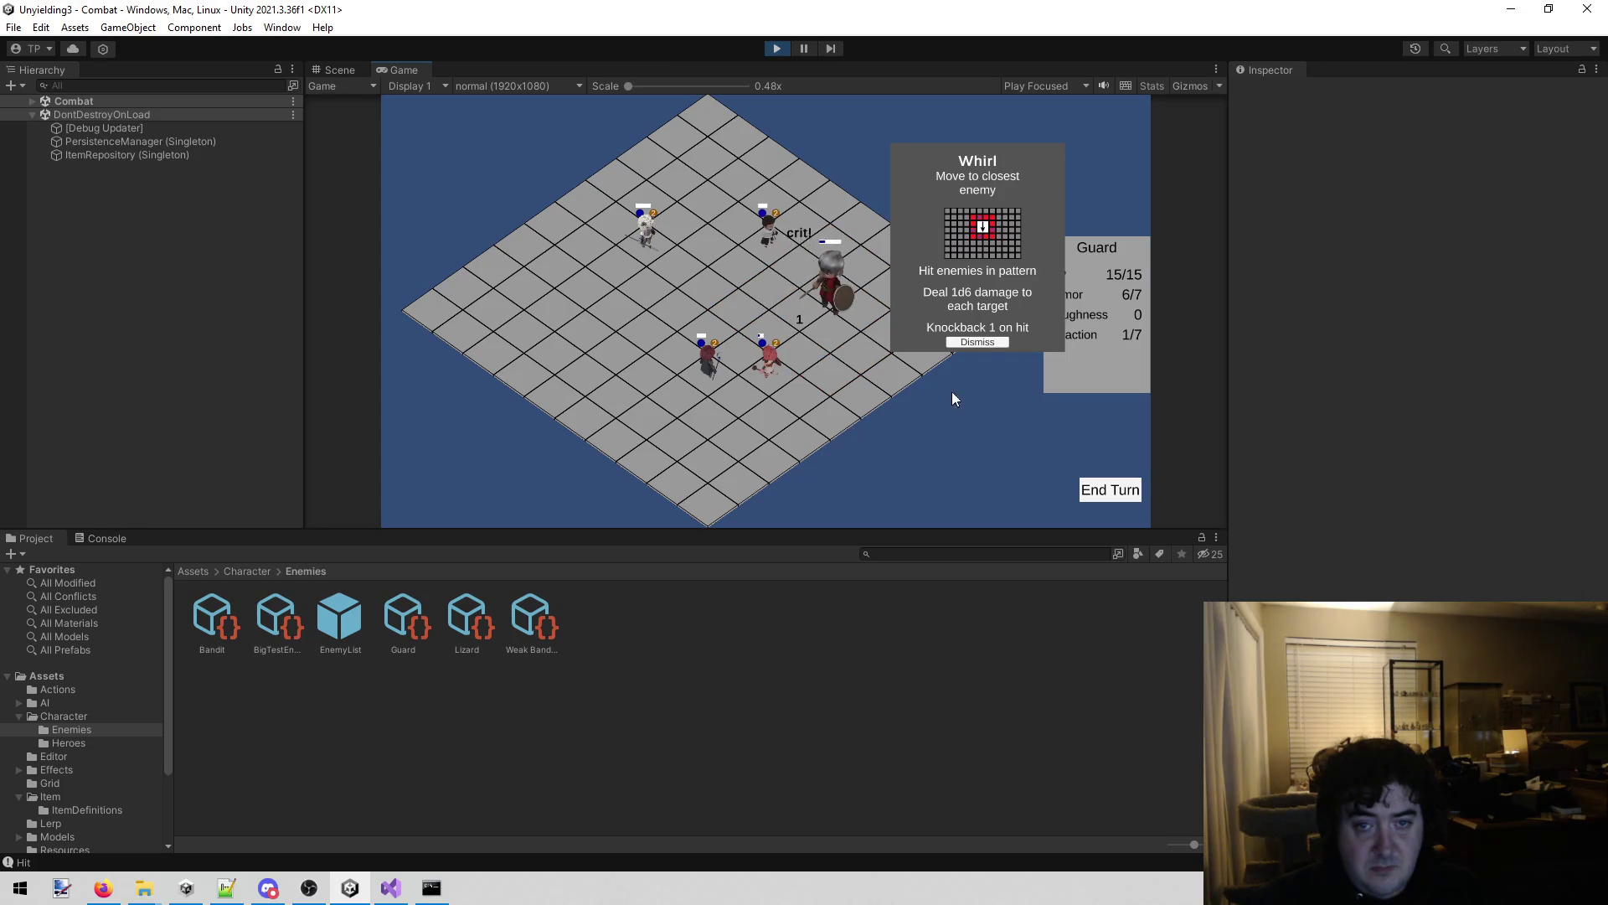
click(987, 342)
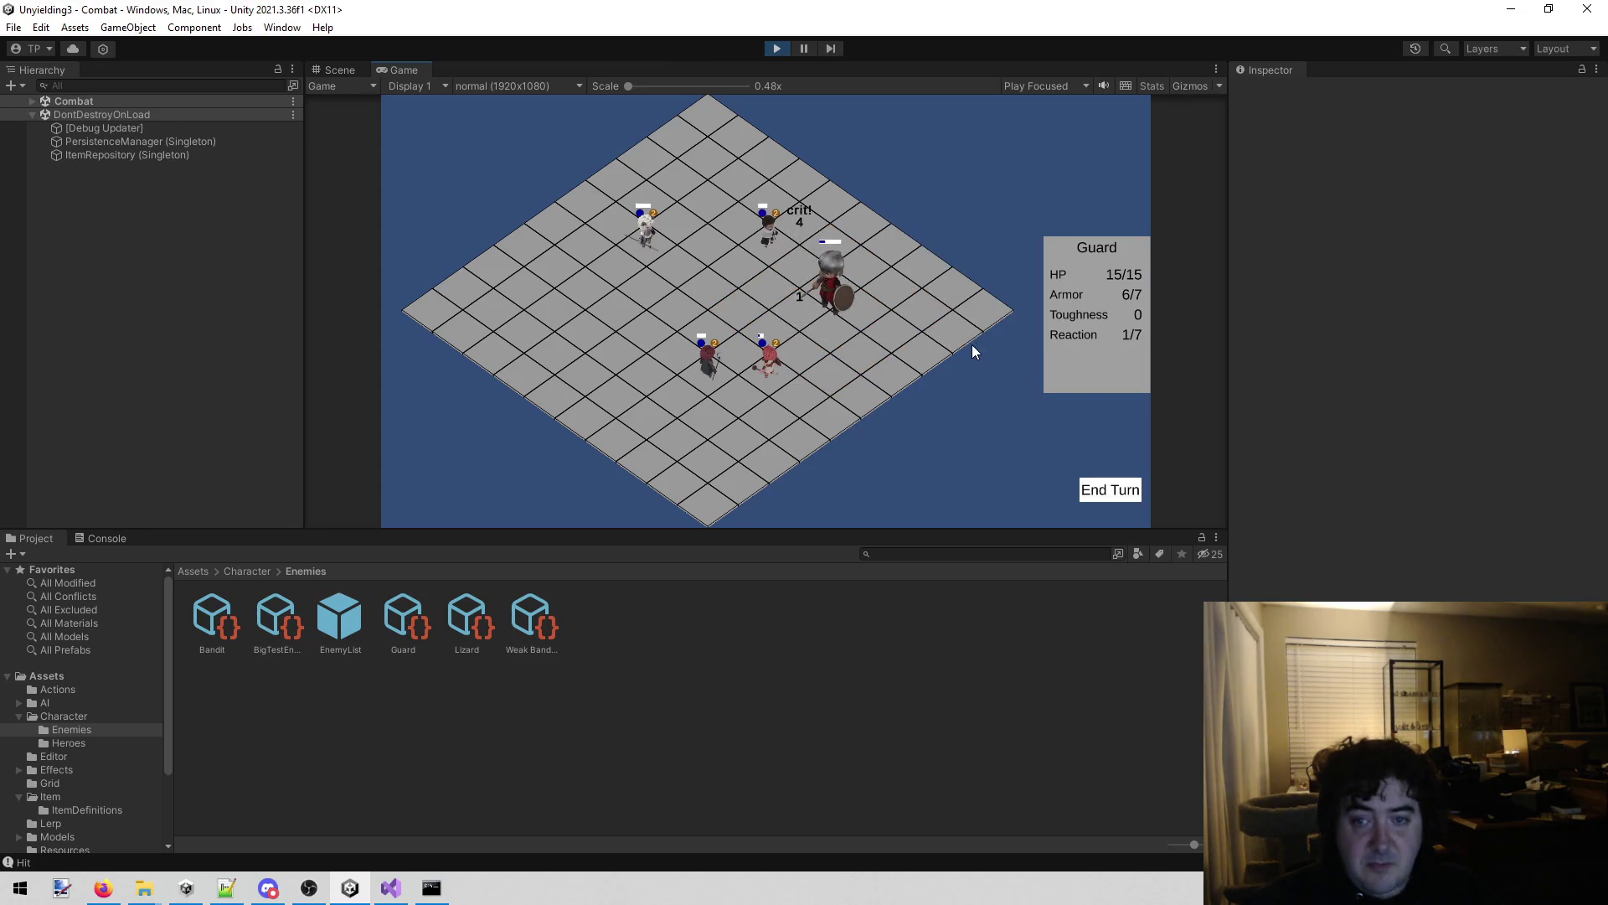
click(760, 363)
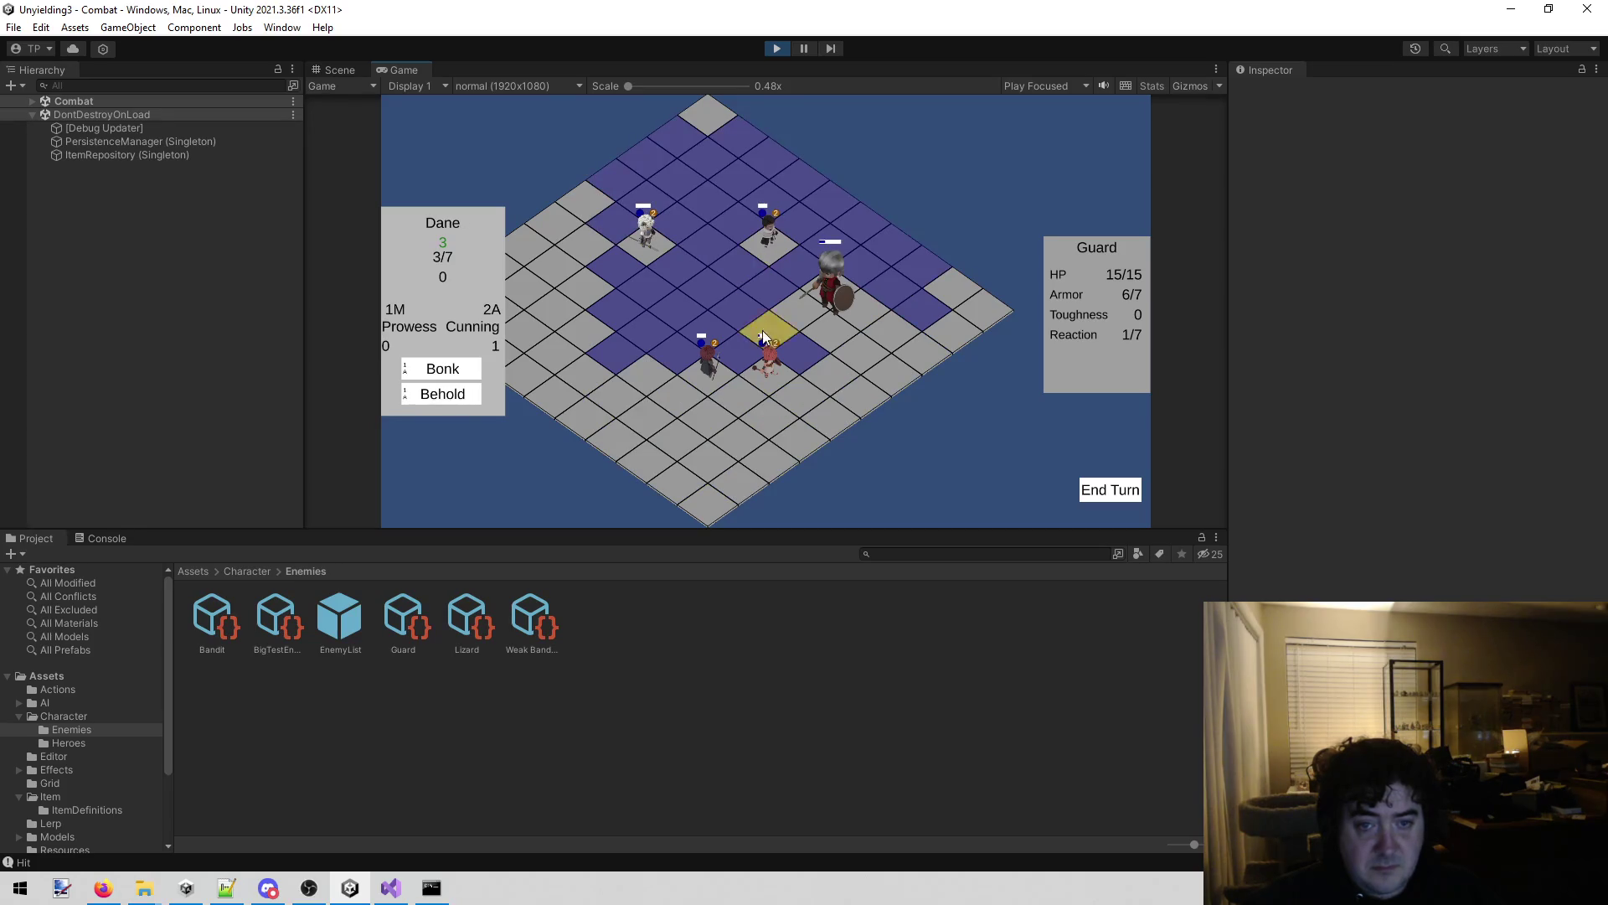
Move Lenette next to the Guard and hit it with Full swing.
click(843, 313)
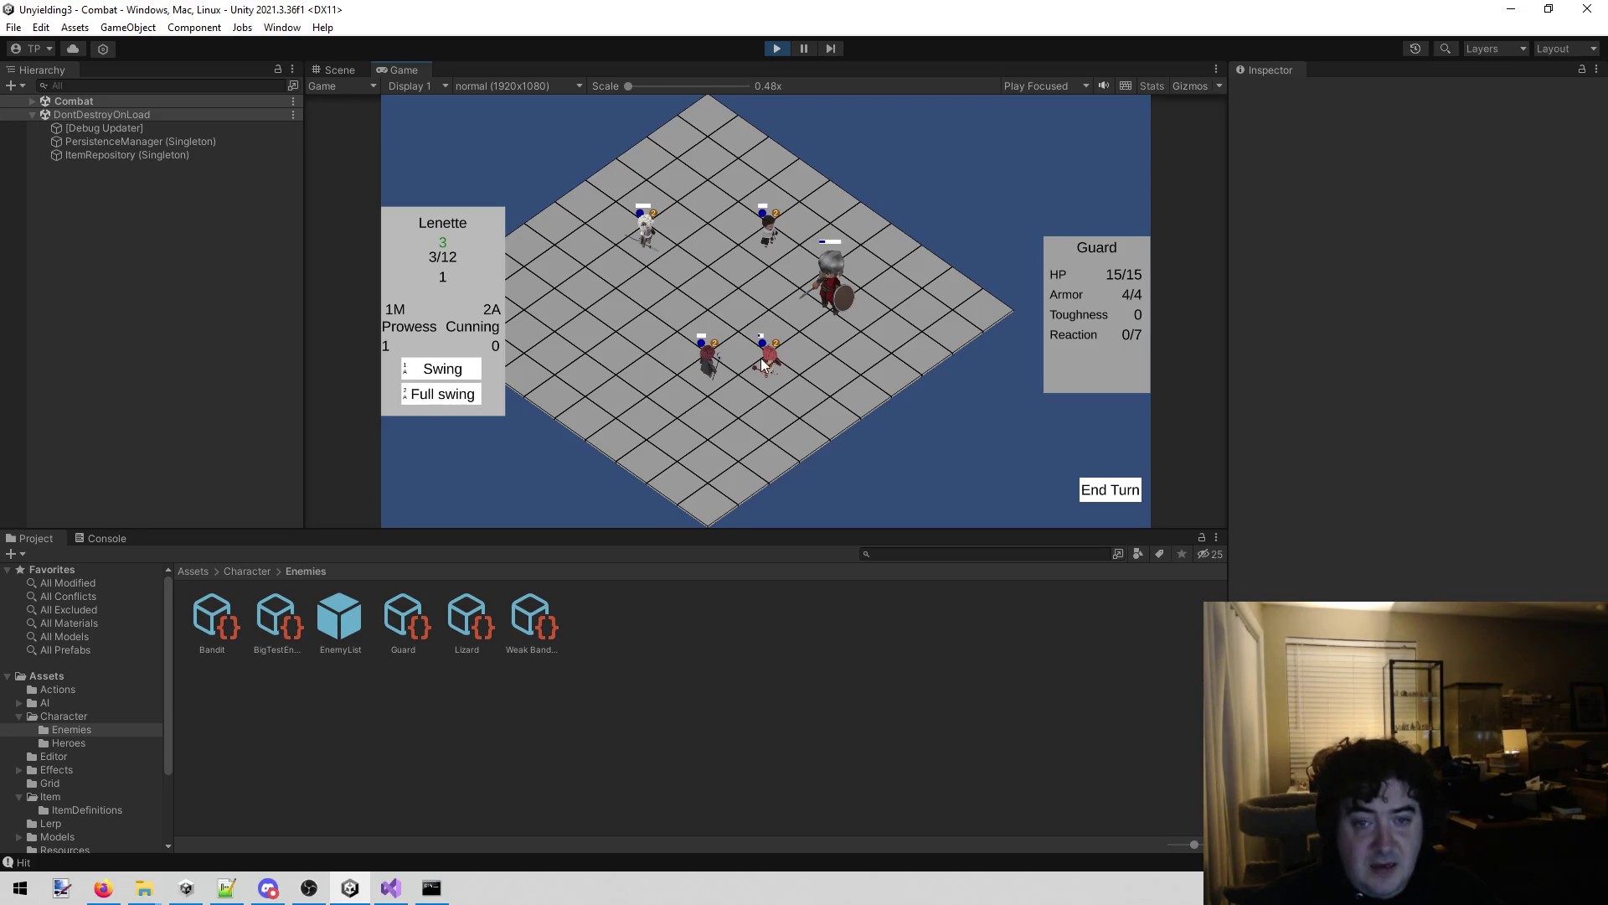
key(2)
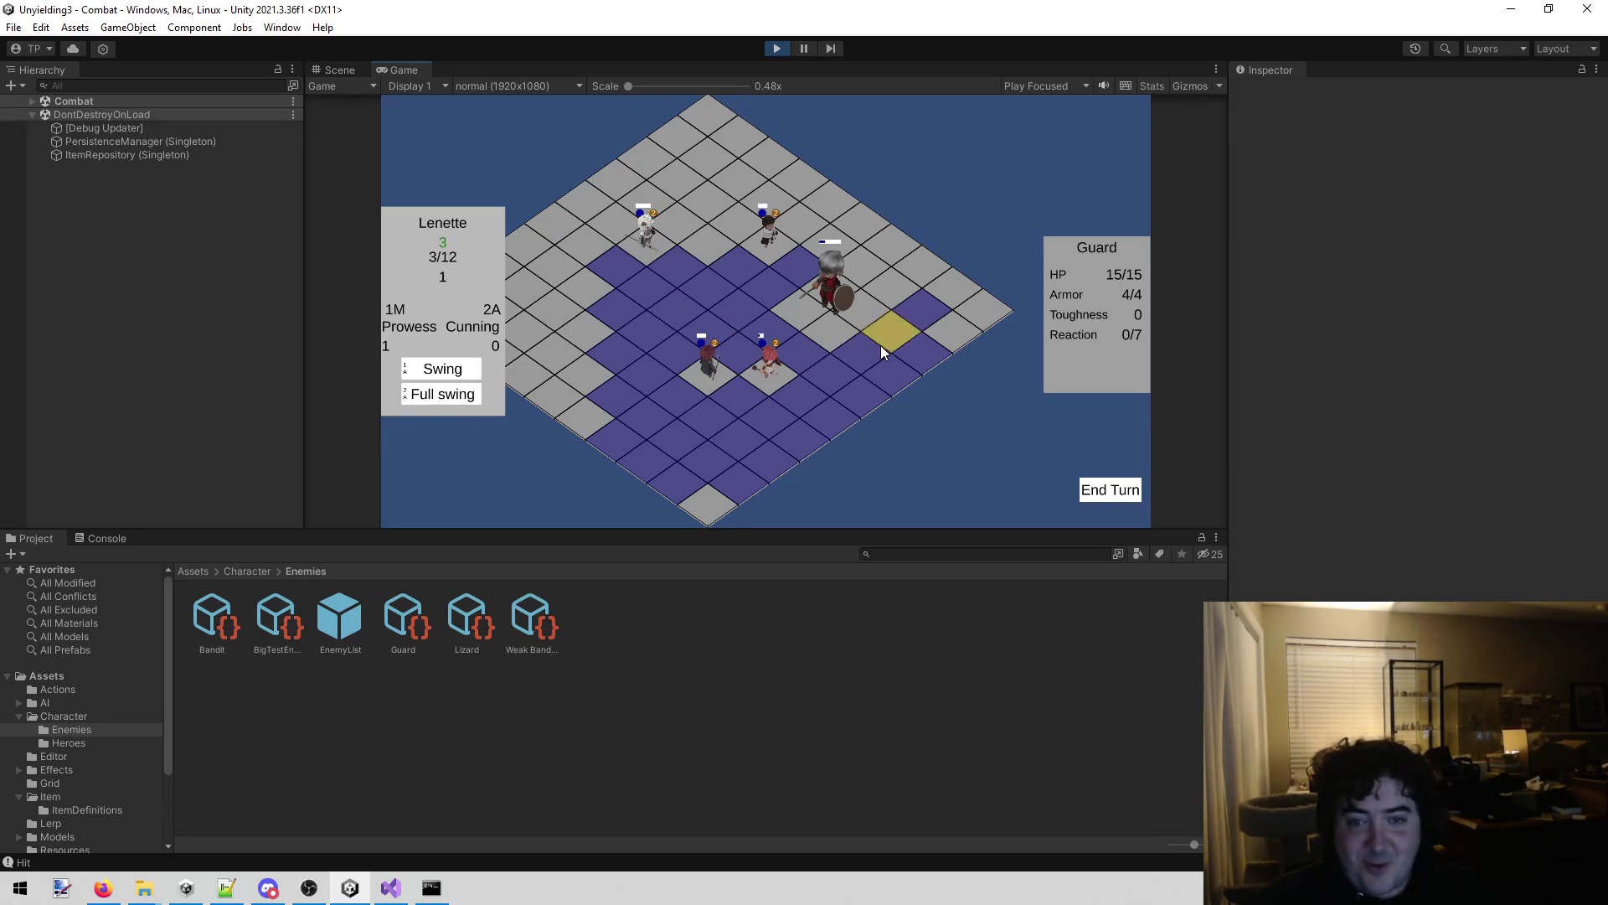
click(847, 348)
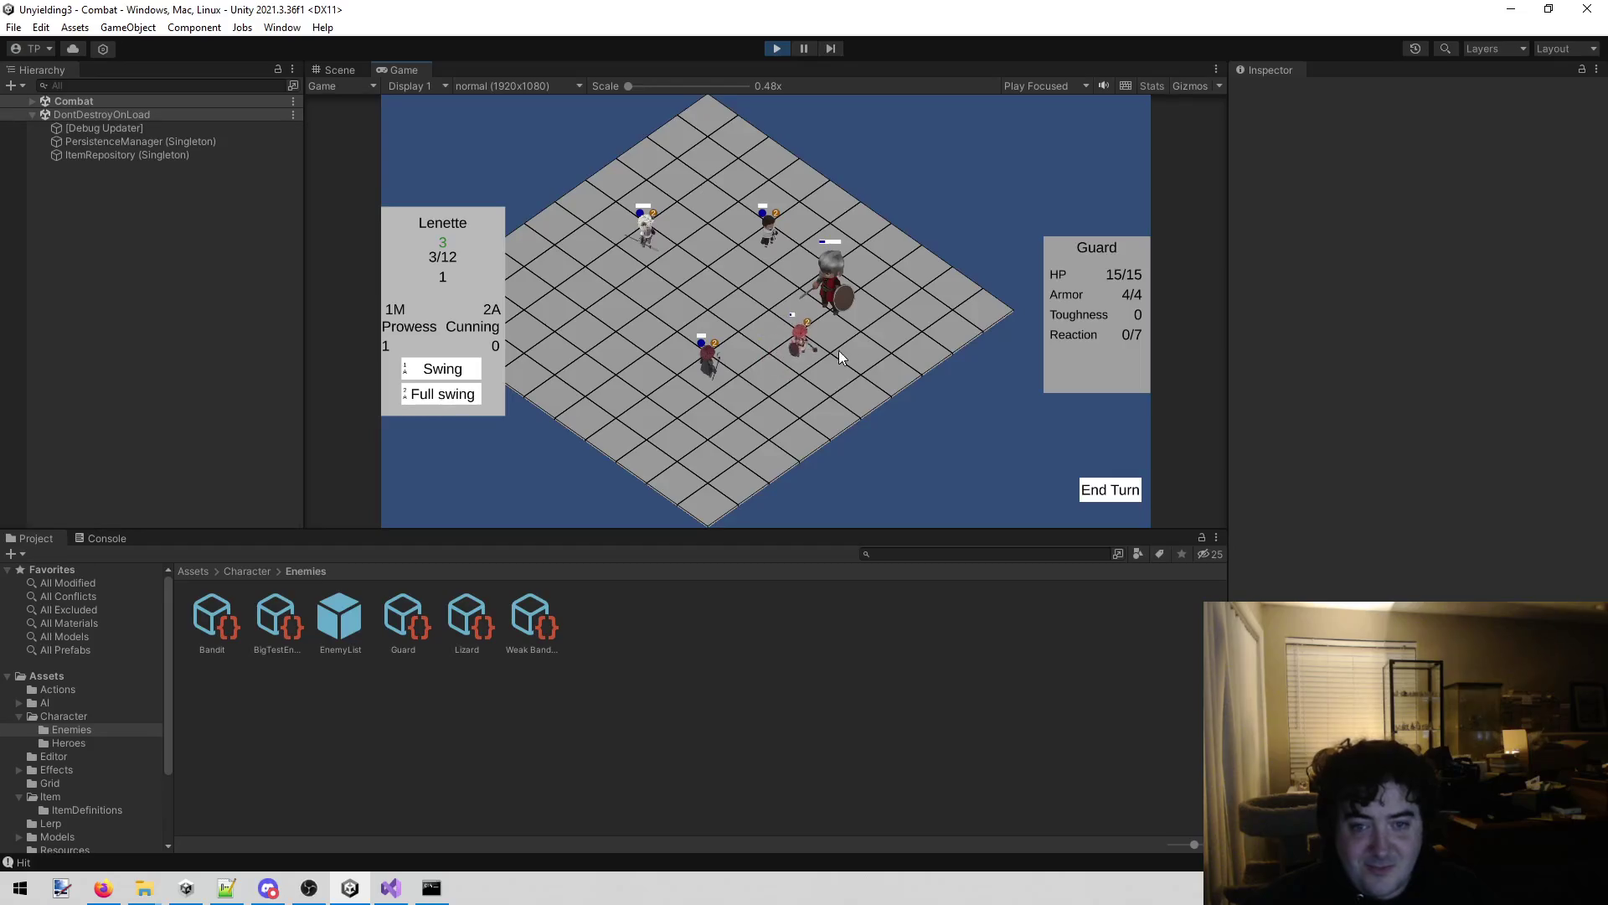
click(461, 397)
click(833, 338)
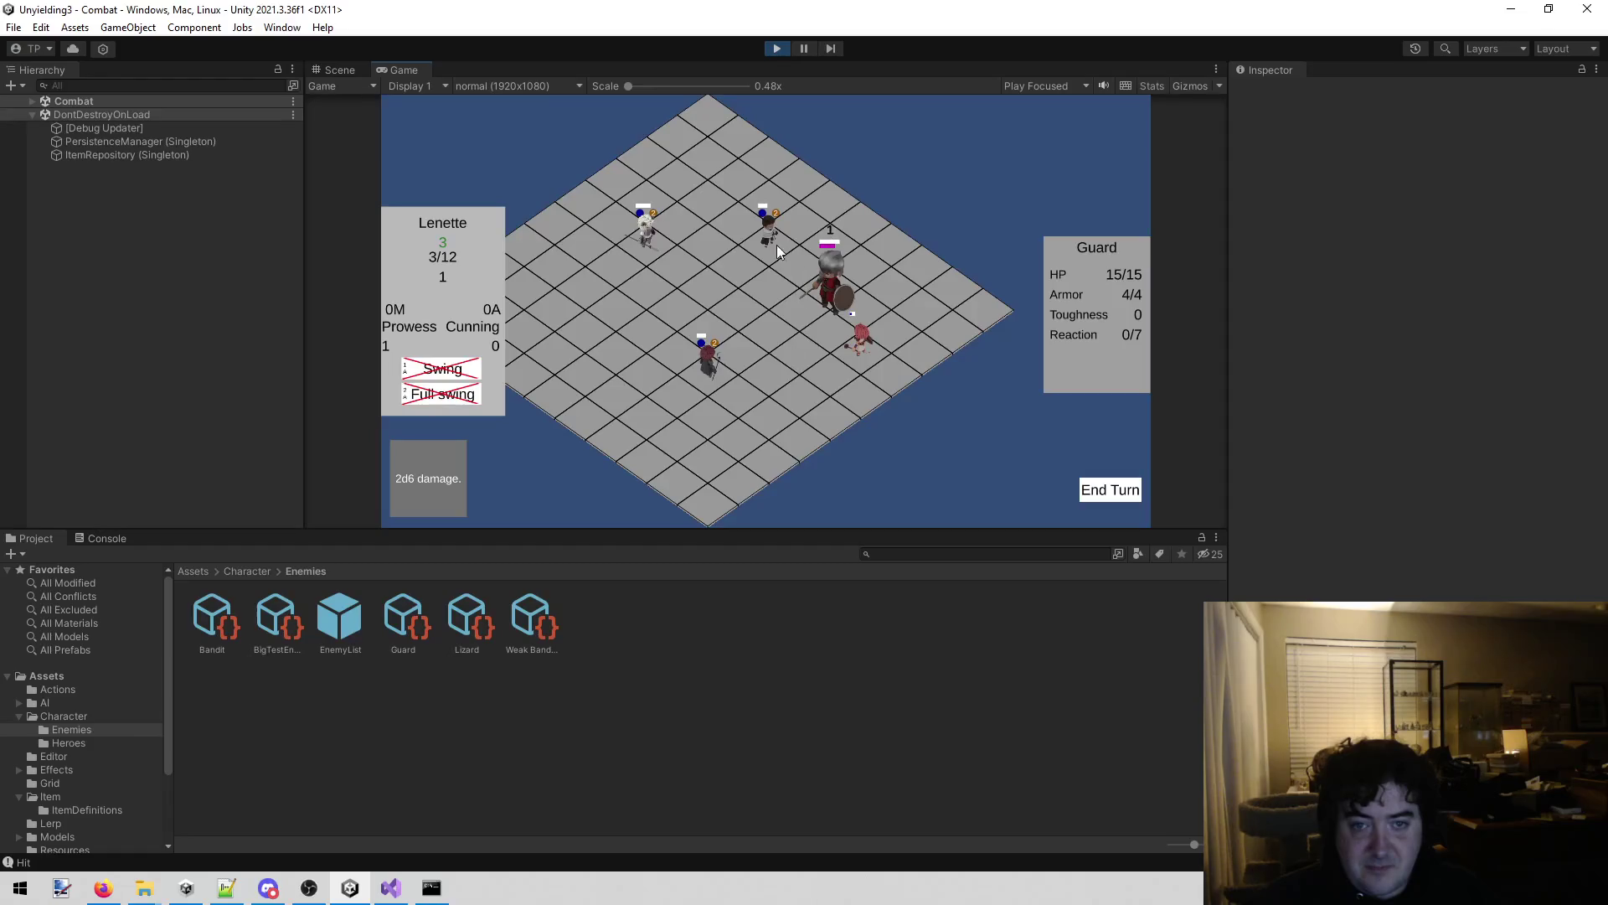
Bonk and Stab the Guard to finish it off, then continue from the Victory panel.
click(802, 265)
click(461, 369)
click(823, 312)
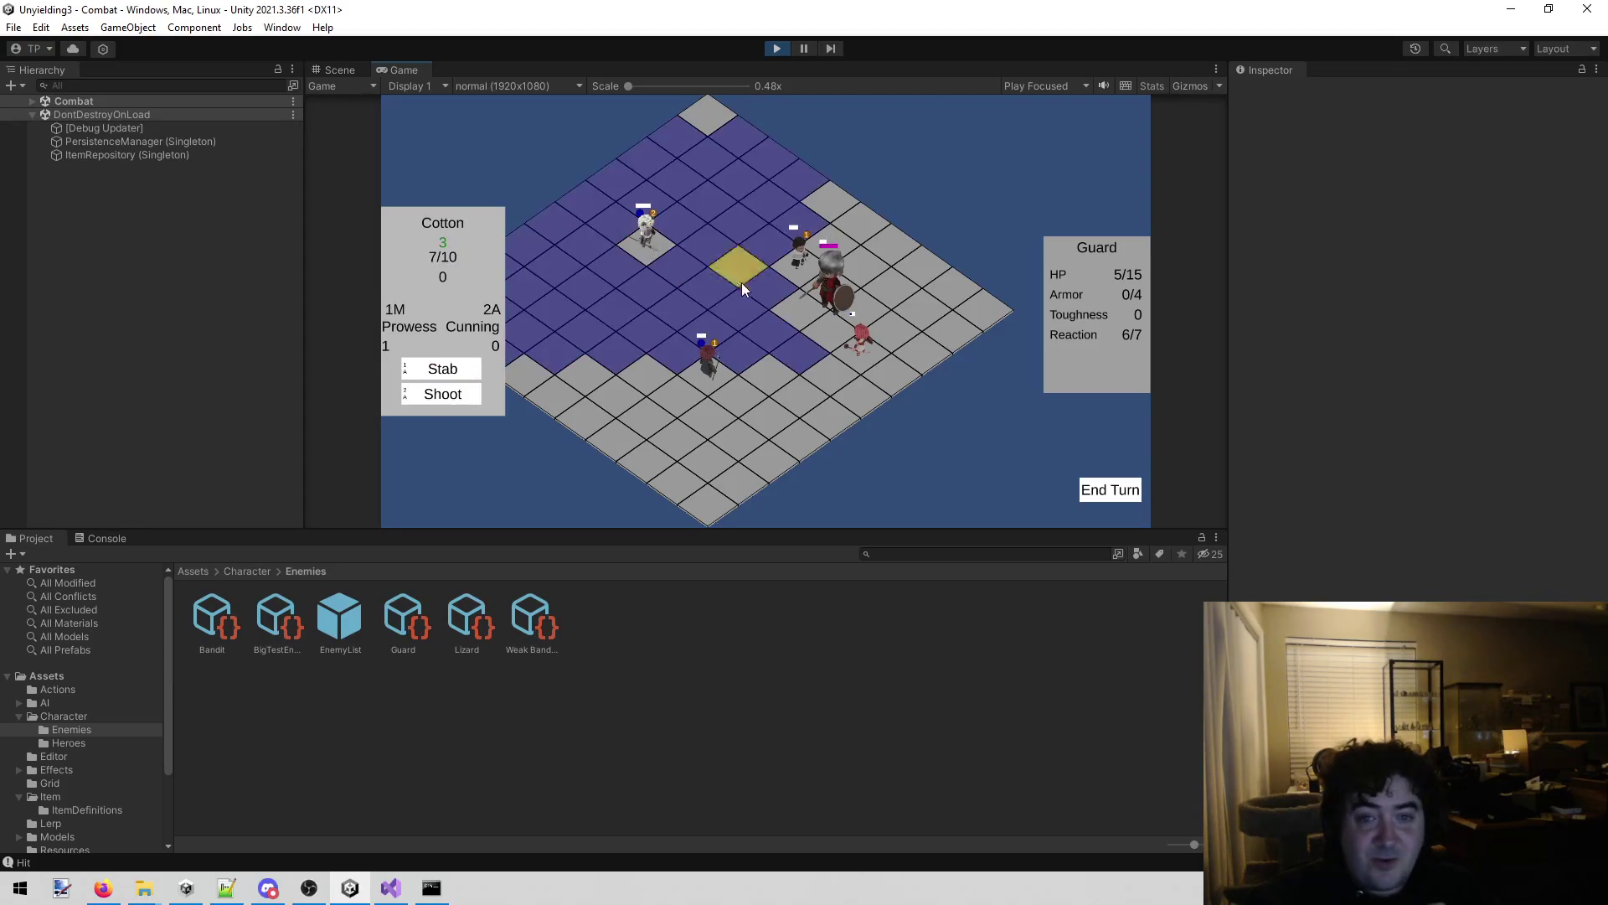
click(783, 292)
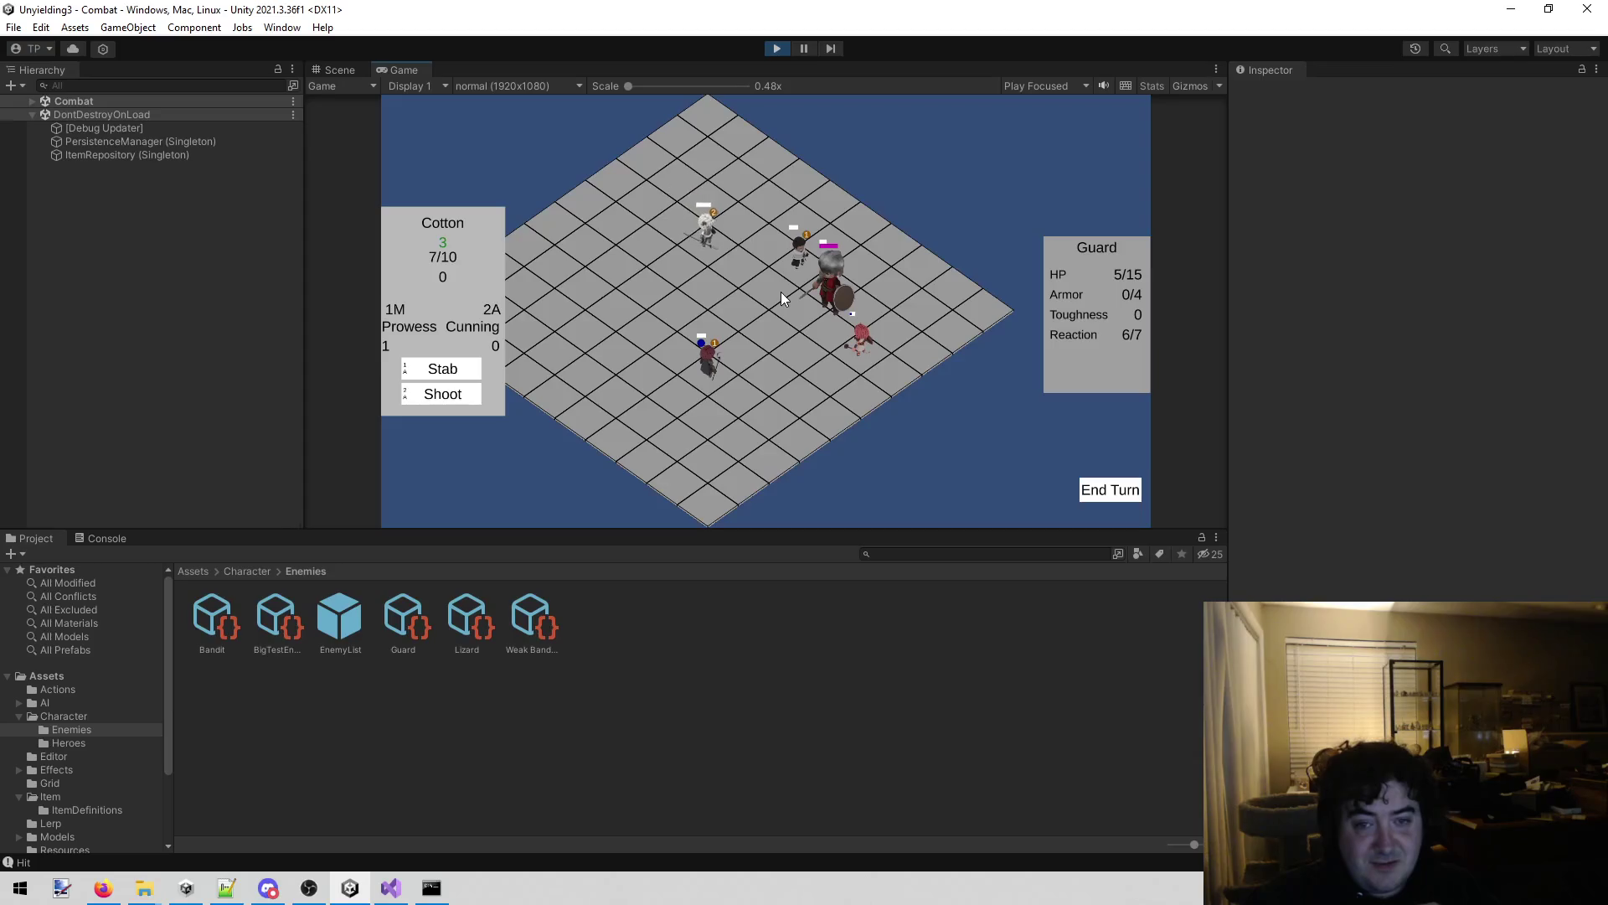
click(444, 370)
click(820, 310)
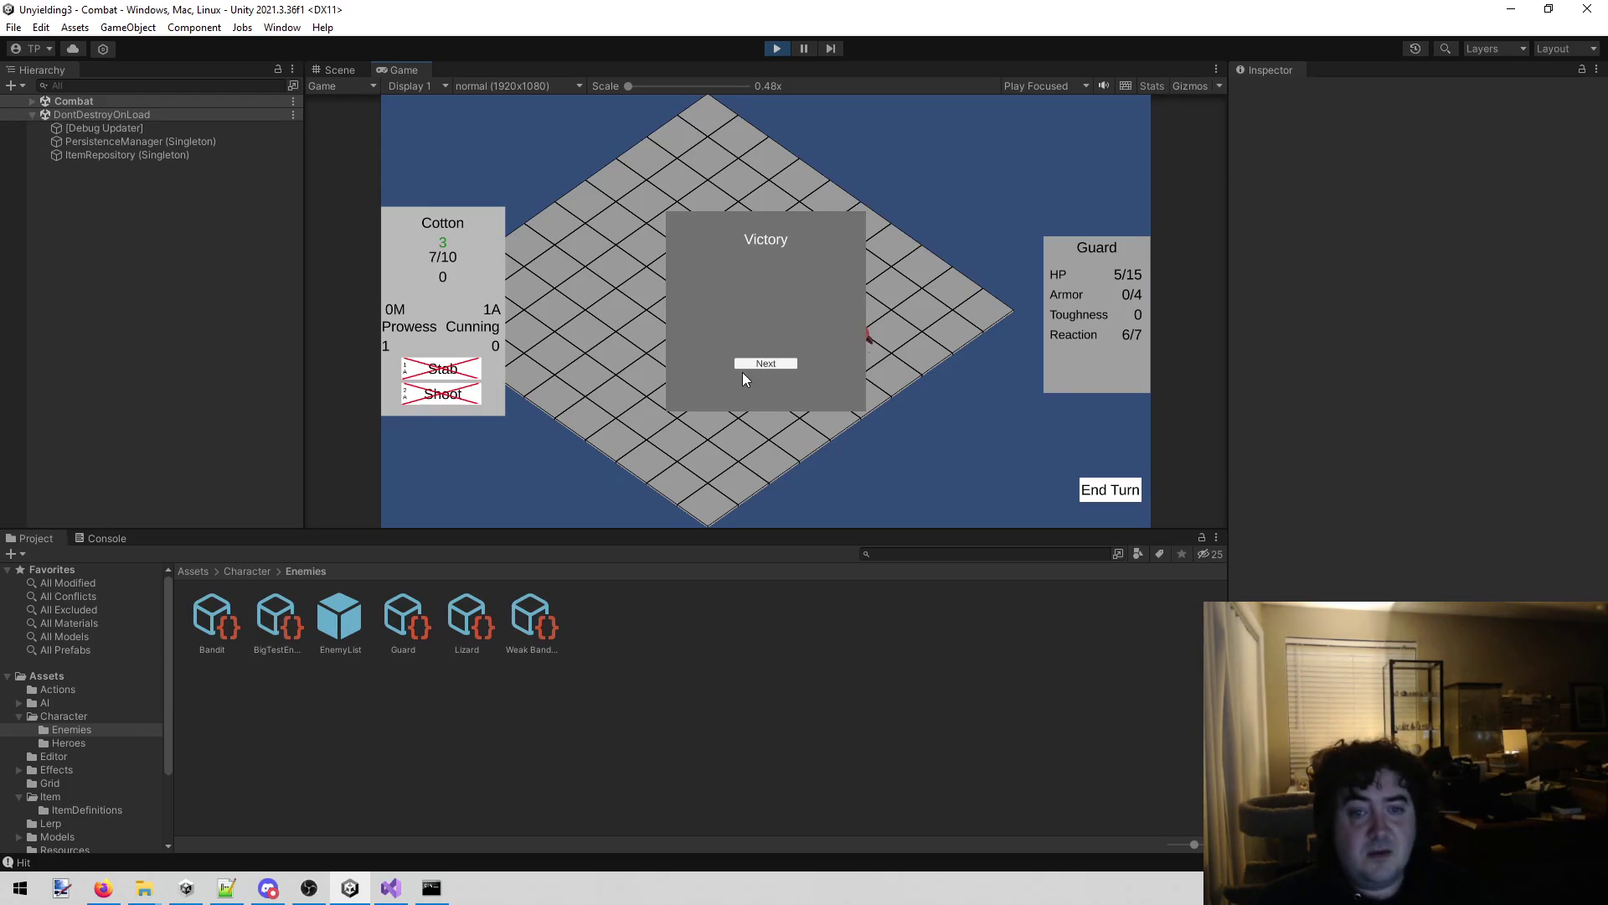
click(766, 364)
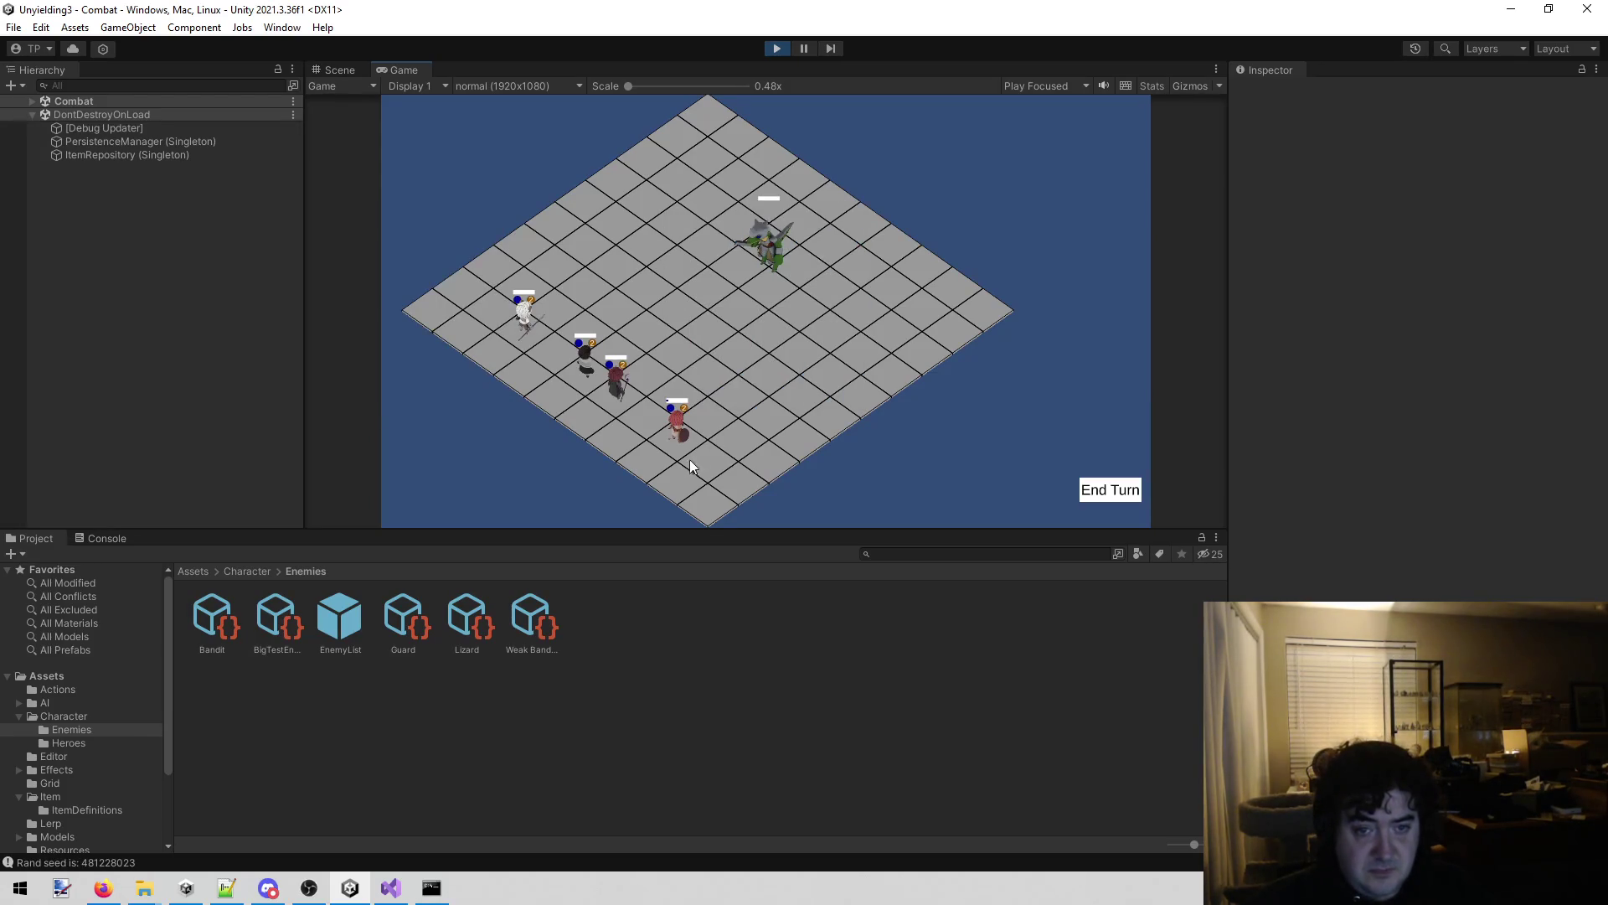
click(668, 431)
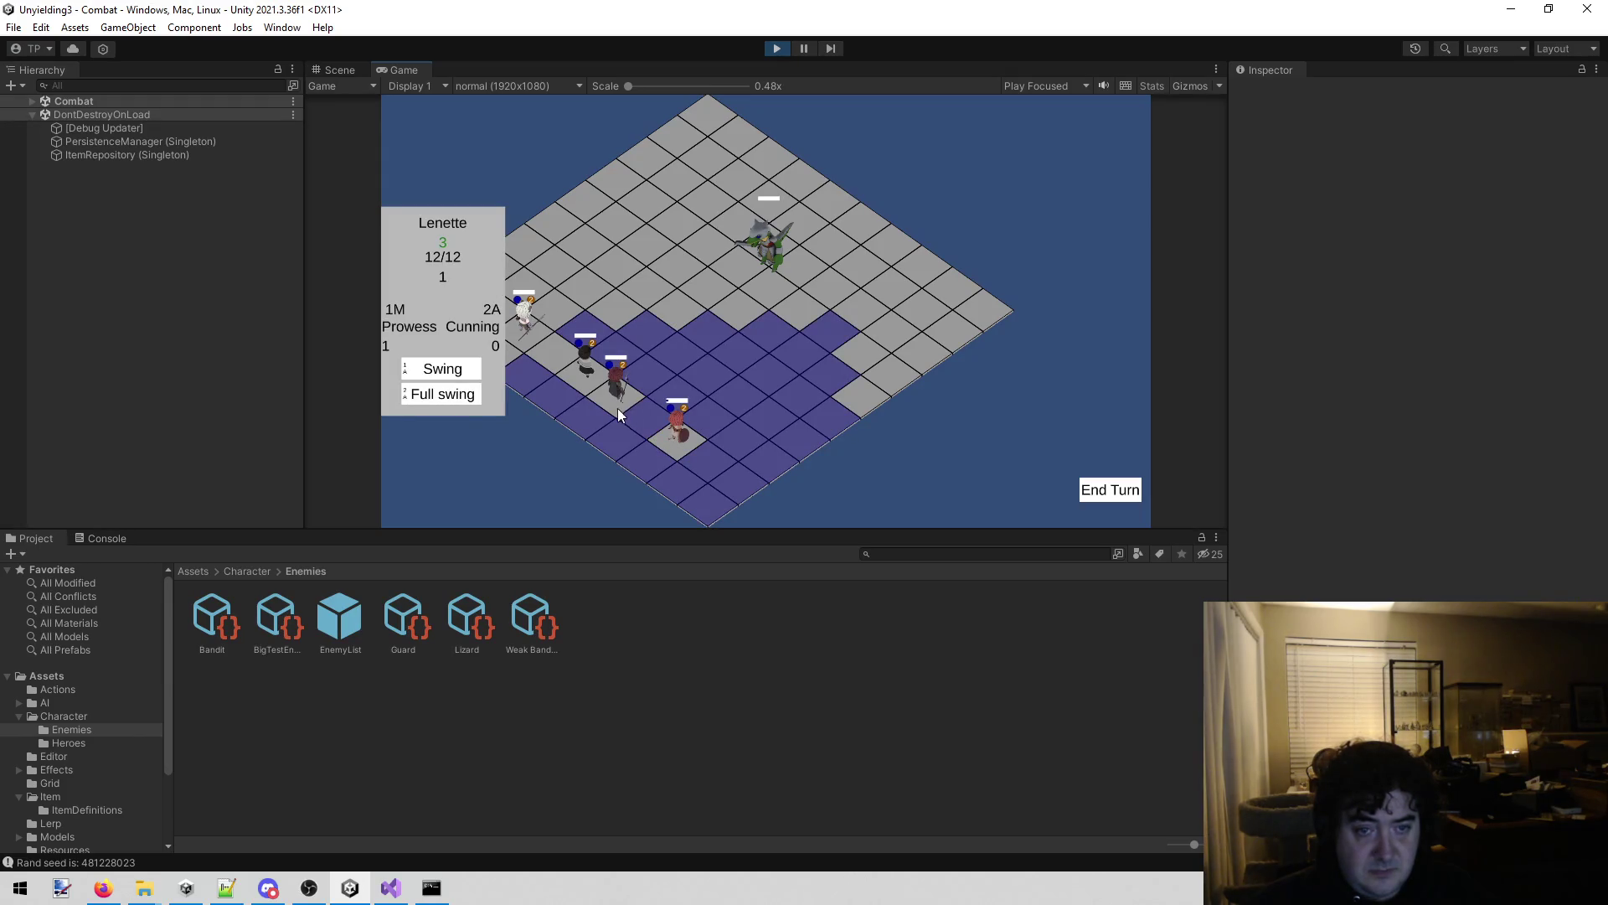
click(573, 374)
click(528, 325)
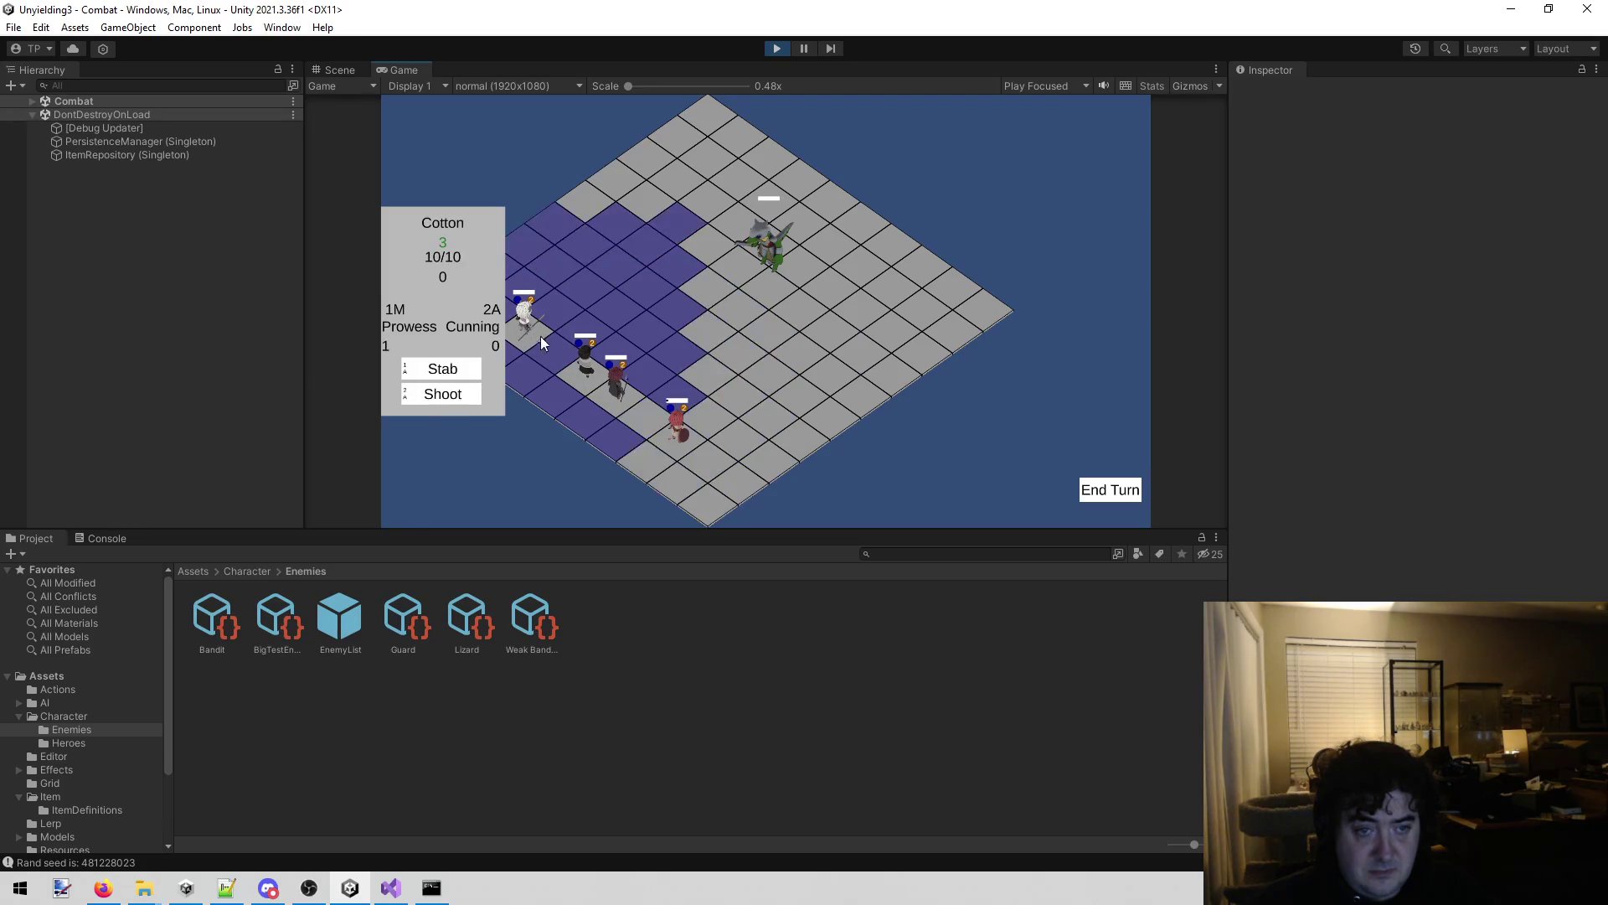
click(585, 374)
click(667, 436)
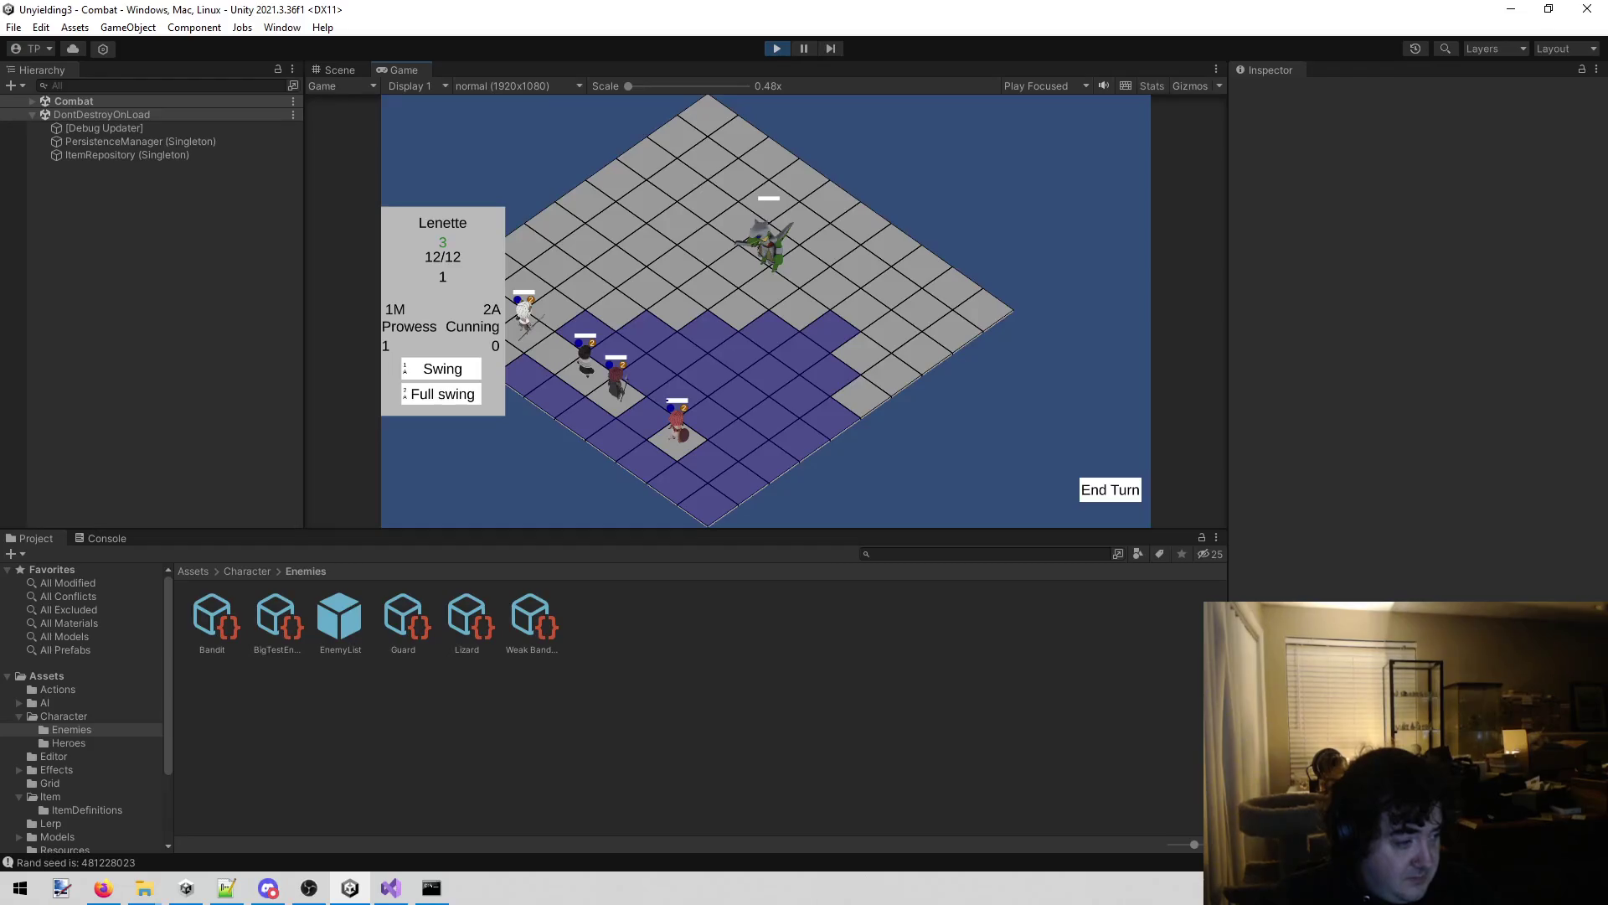
key(alt+Tab)
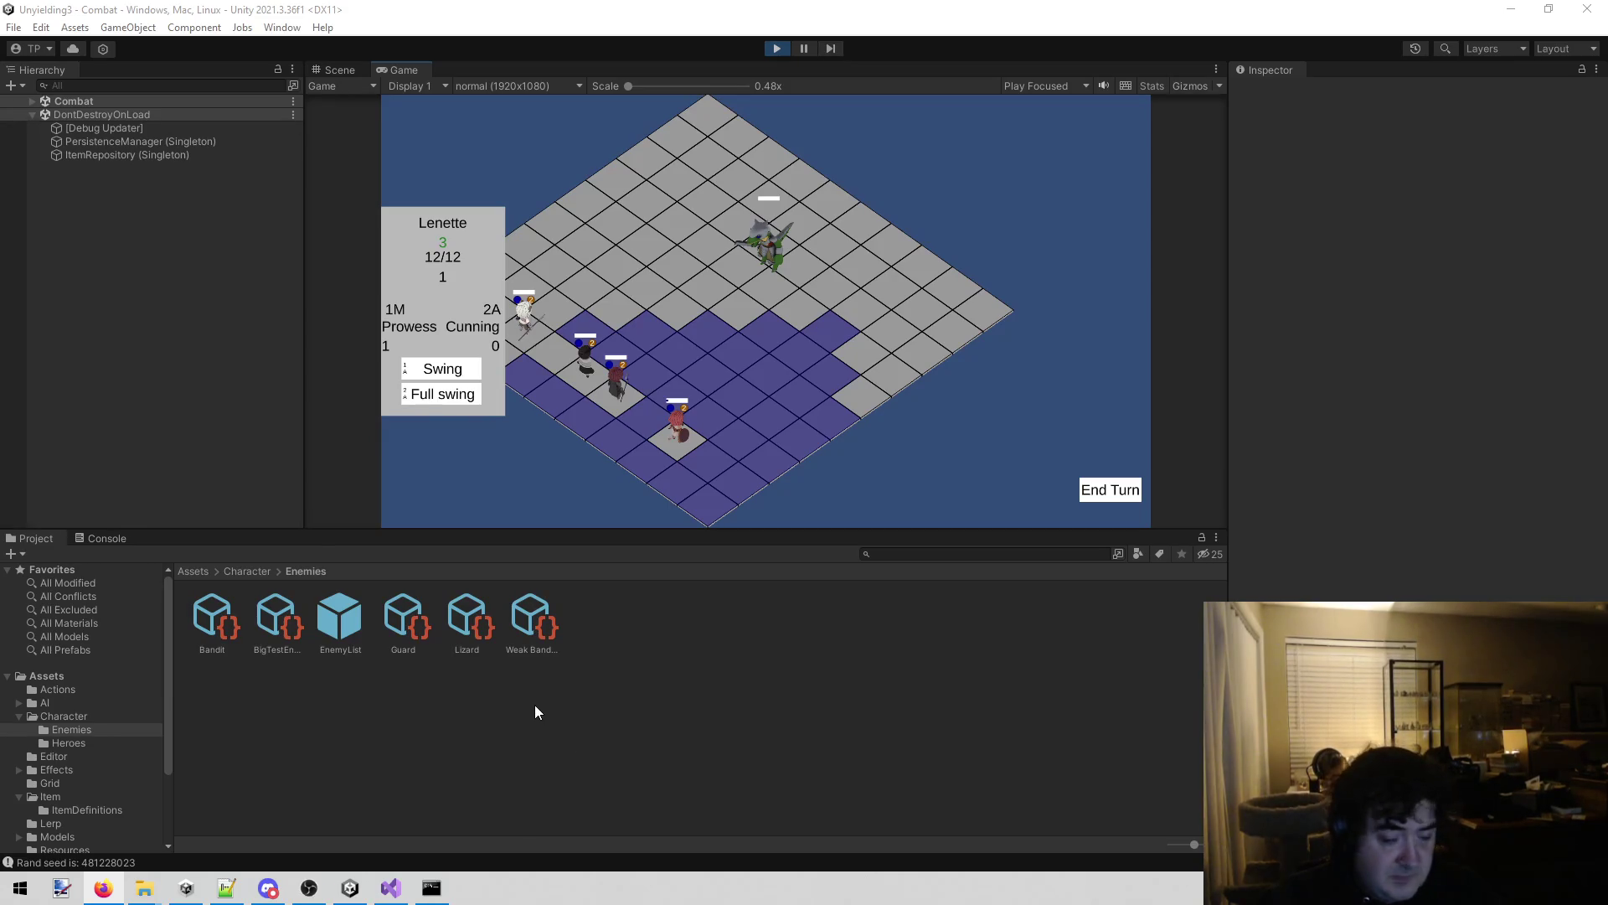
mouse_move(401, 891)
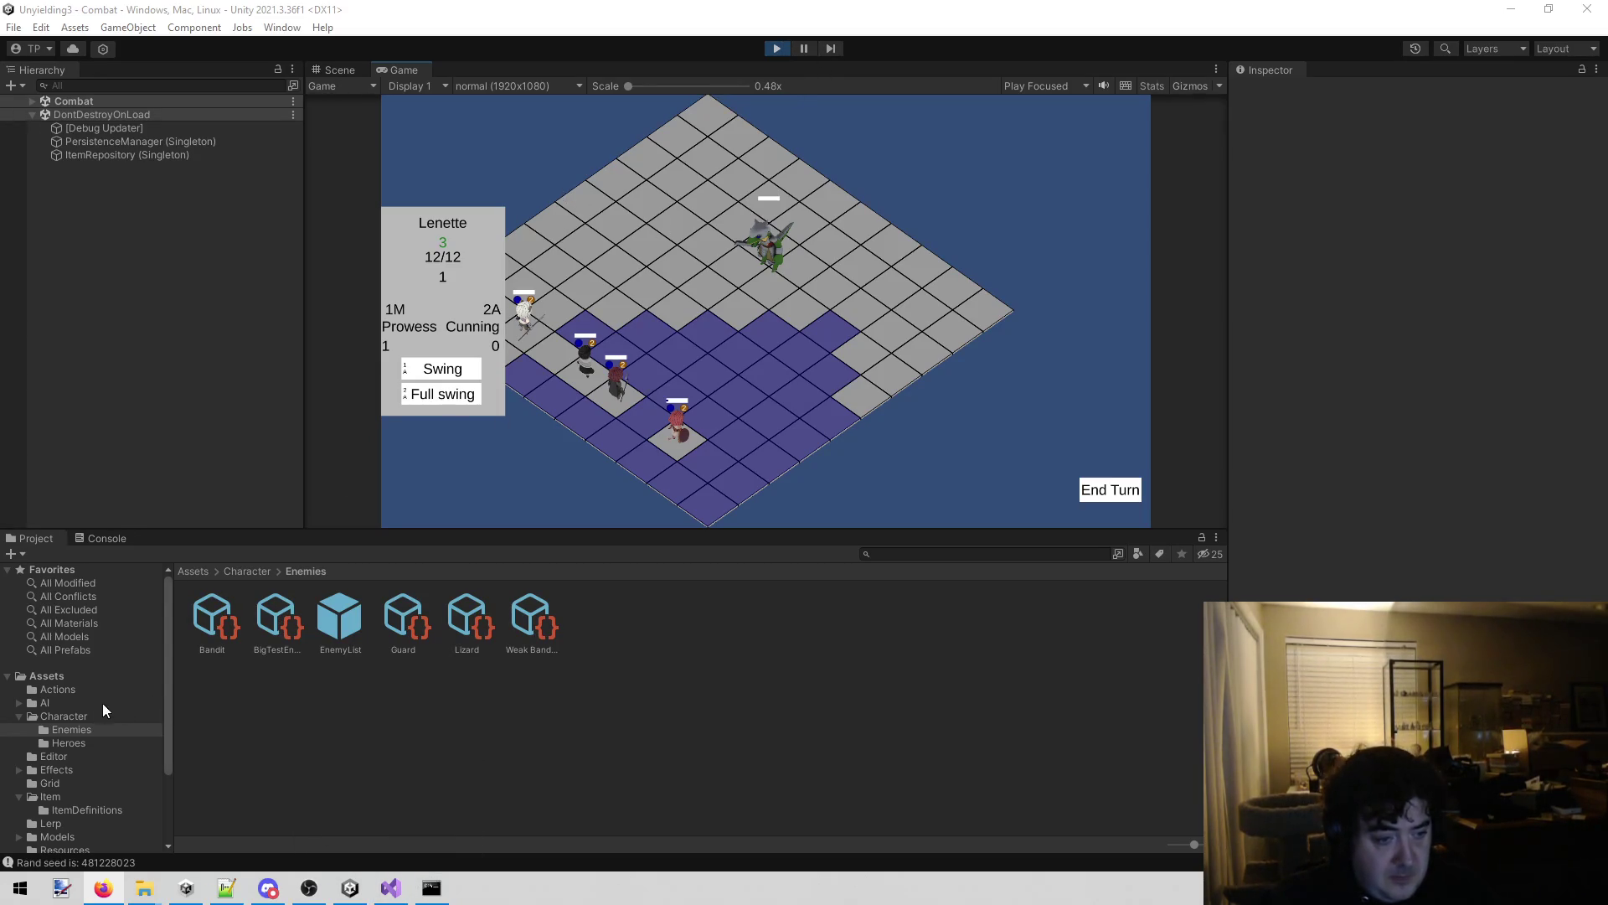
click(85, 736)
View the Lenette asset's stats from the Heroes folder, then deselect it.
click(410, 607)
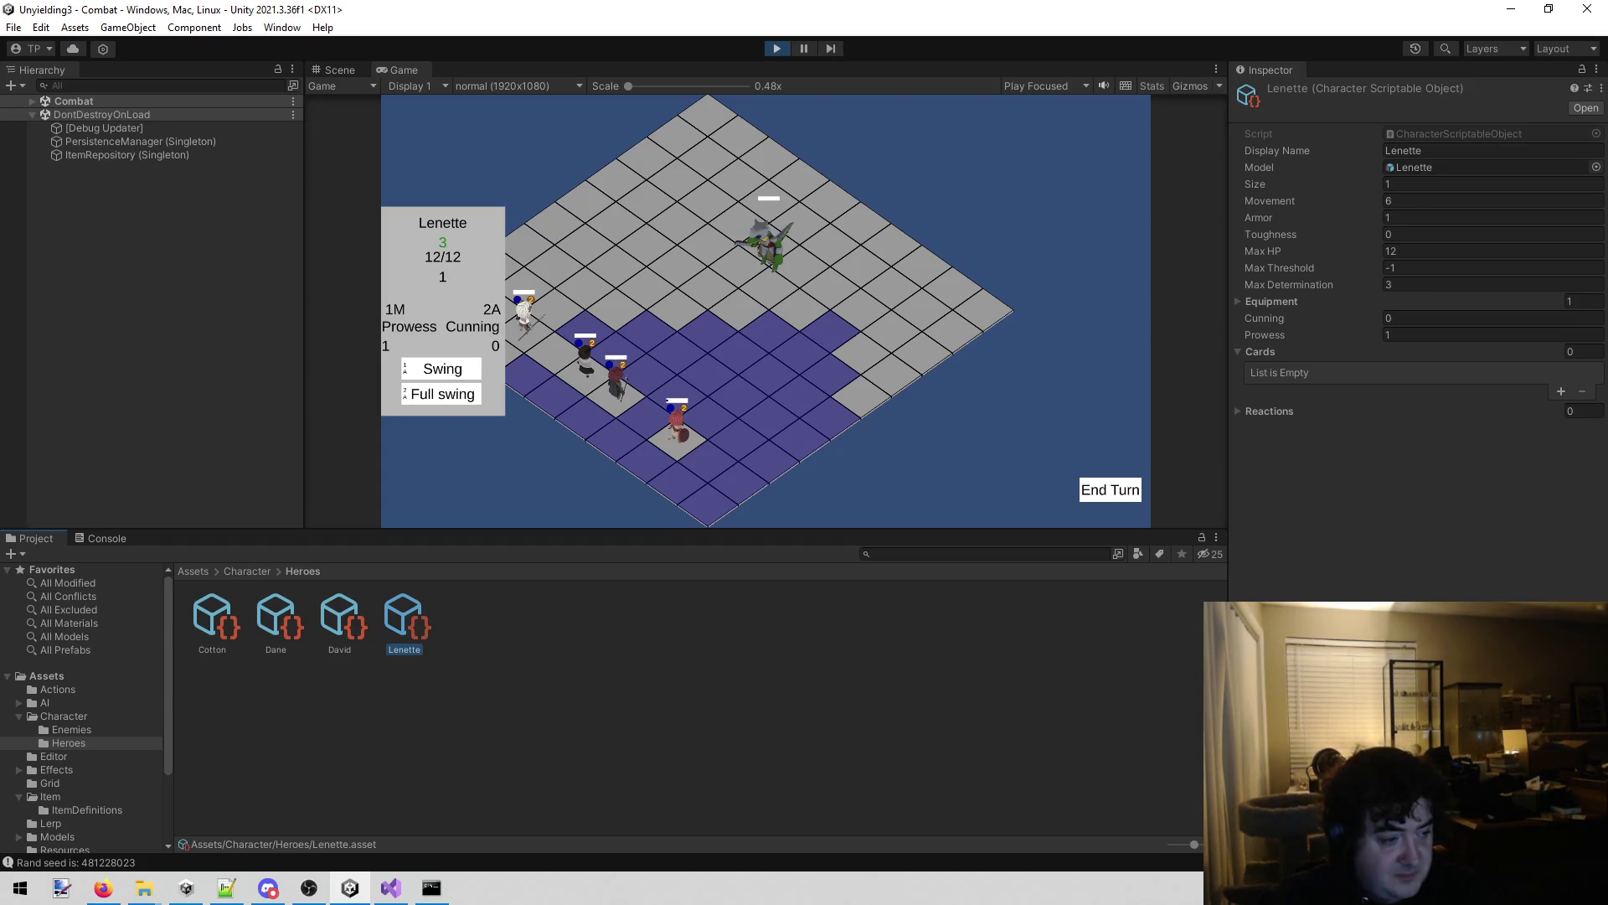
click(364, 747)
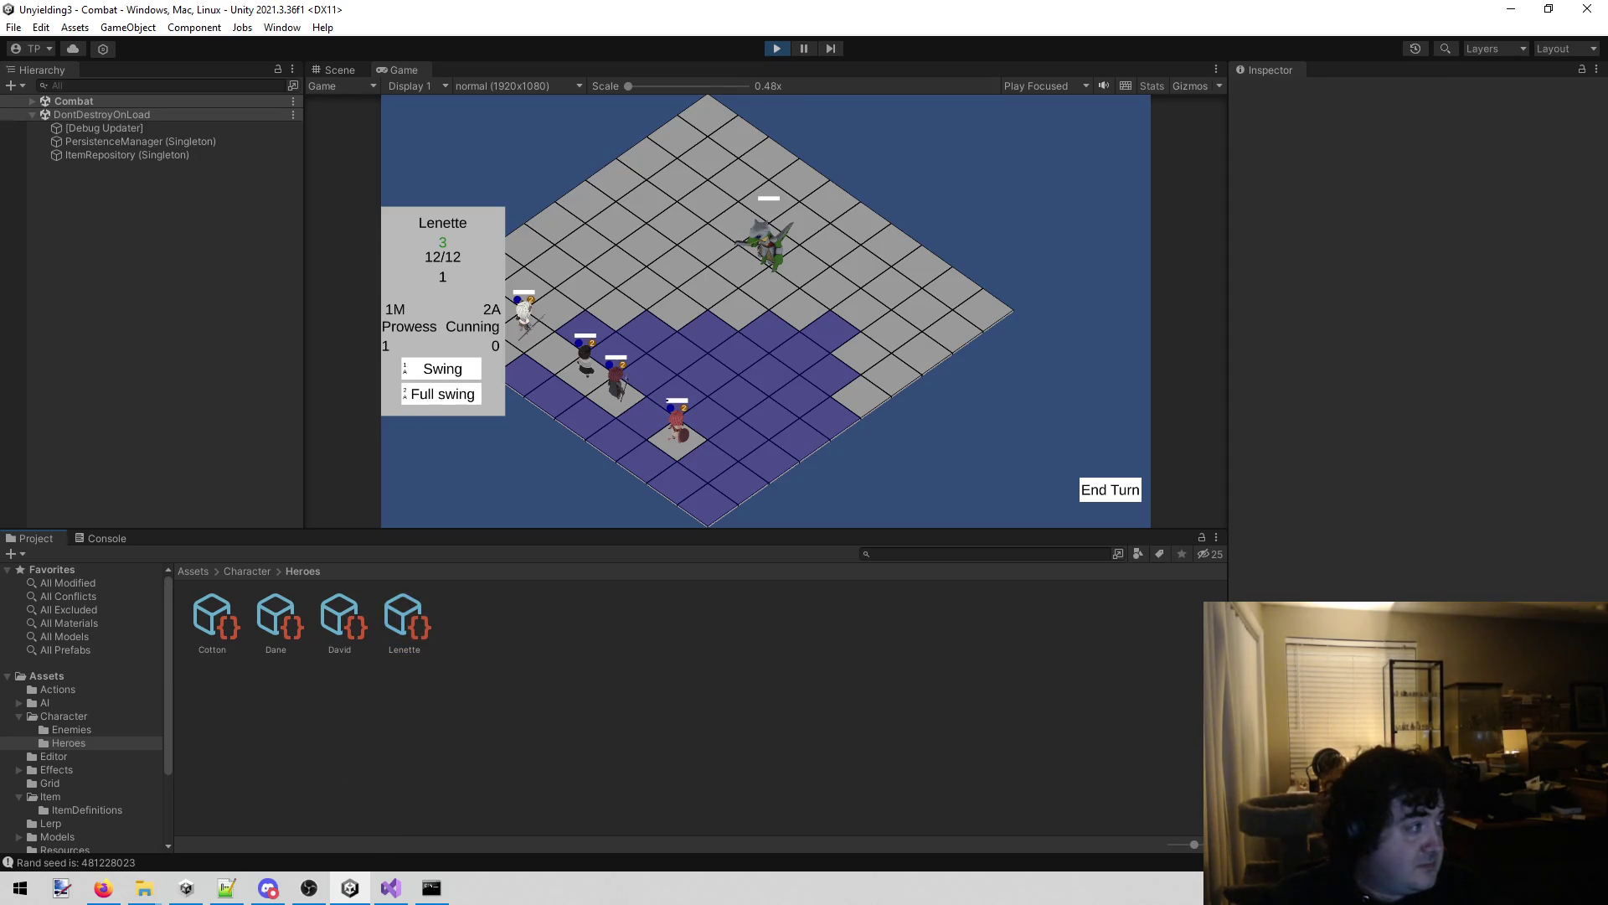
key(alt+Tab)
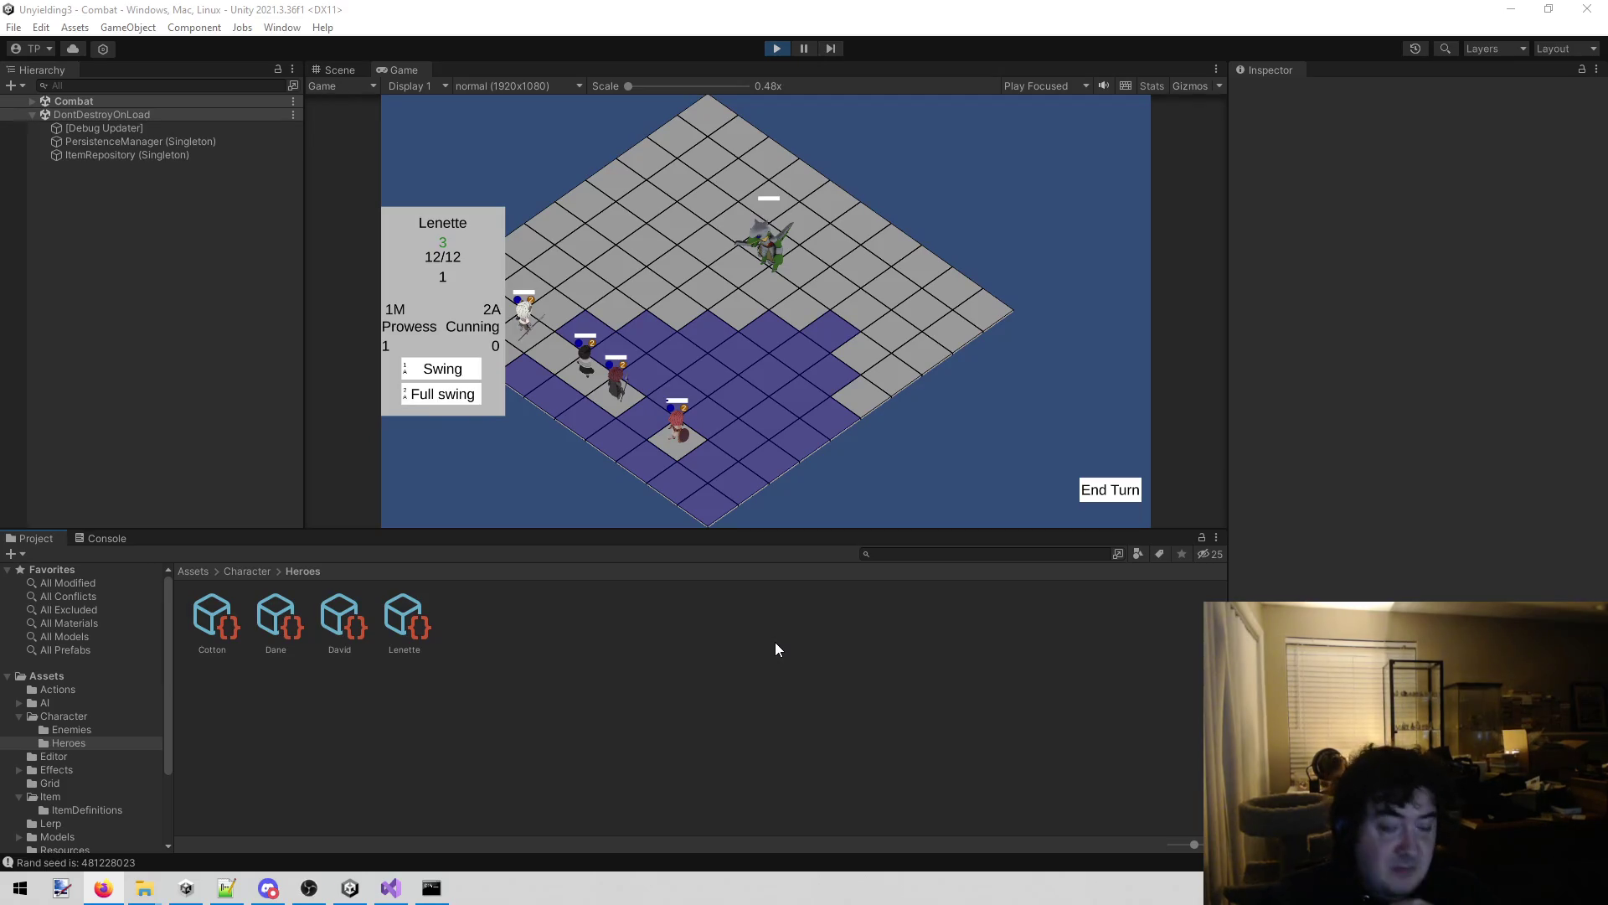
click(883, 374)
click(679, 431)
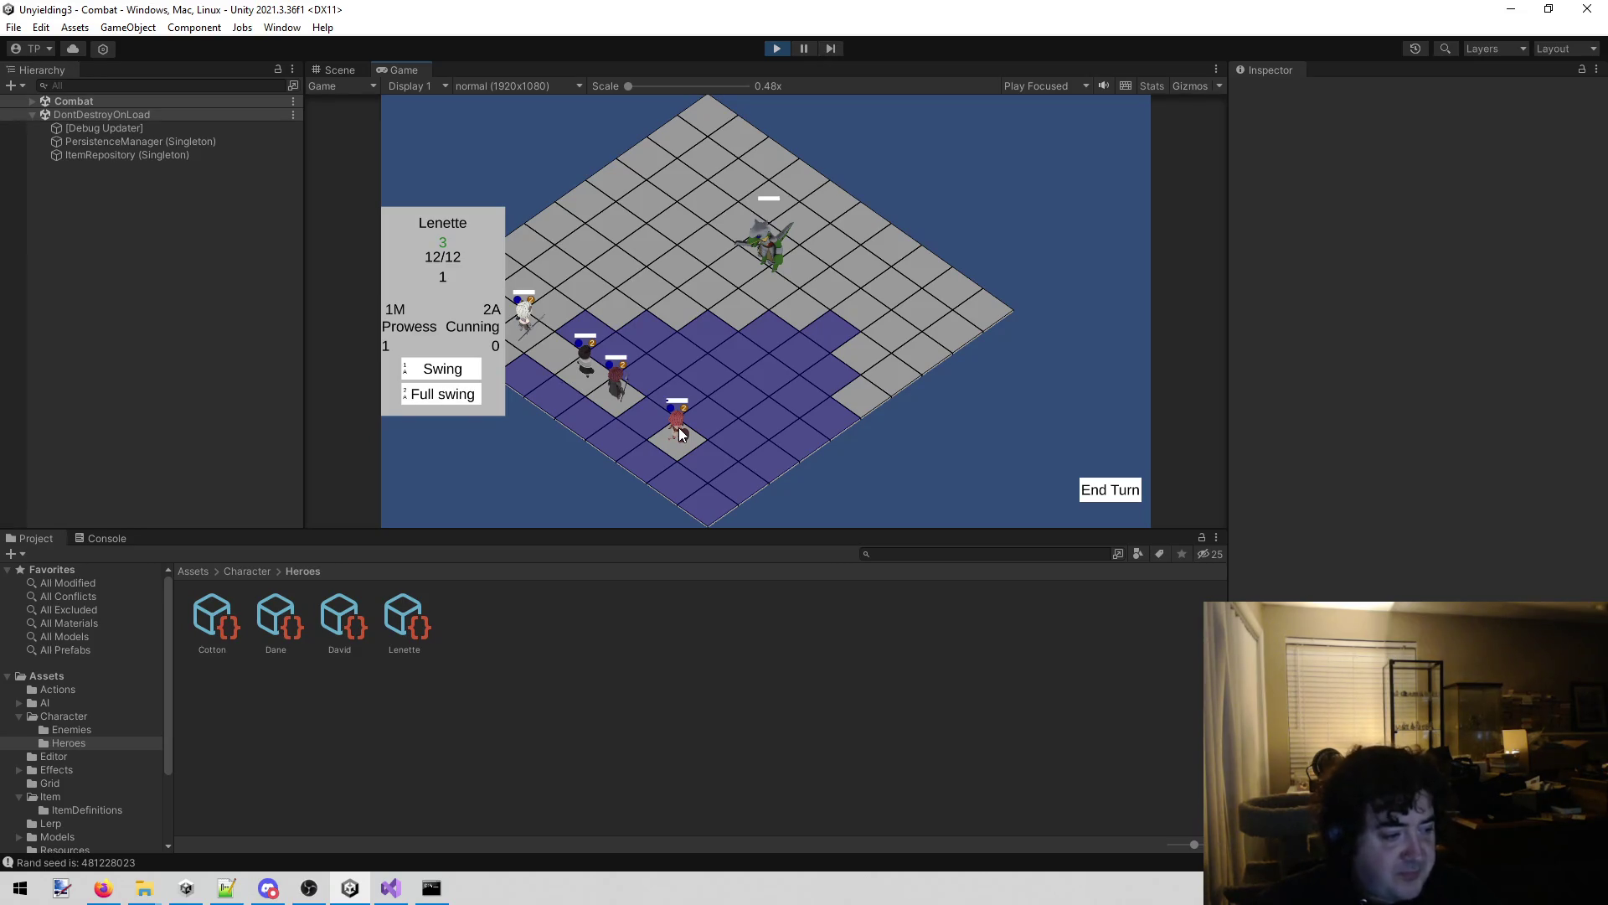
Refocus the game, select David and Scry the Lizard's next action card.
key(1)
key(alt+Tab)
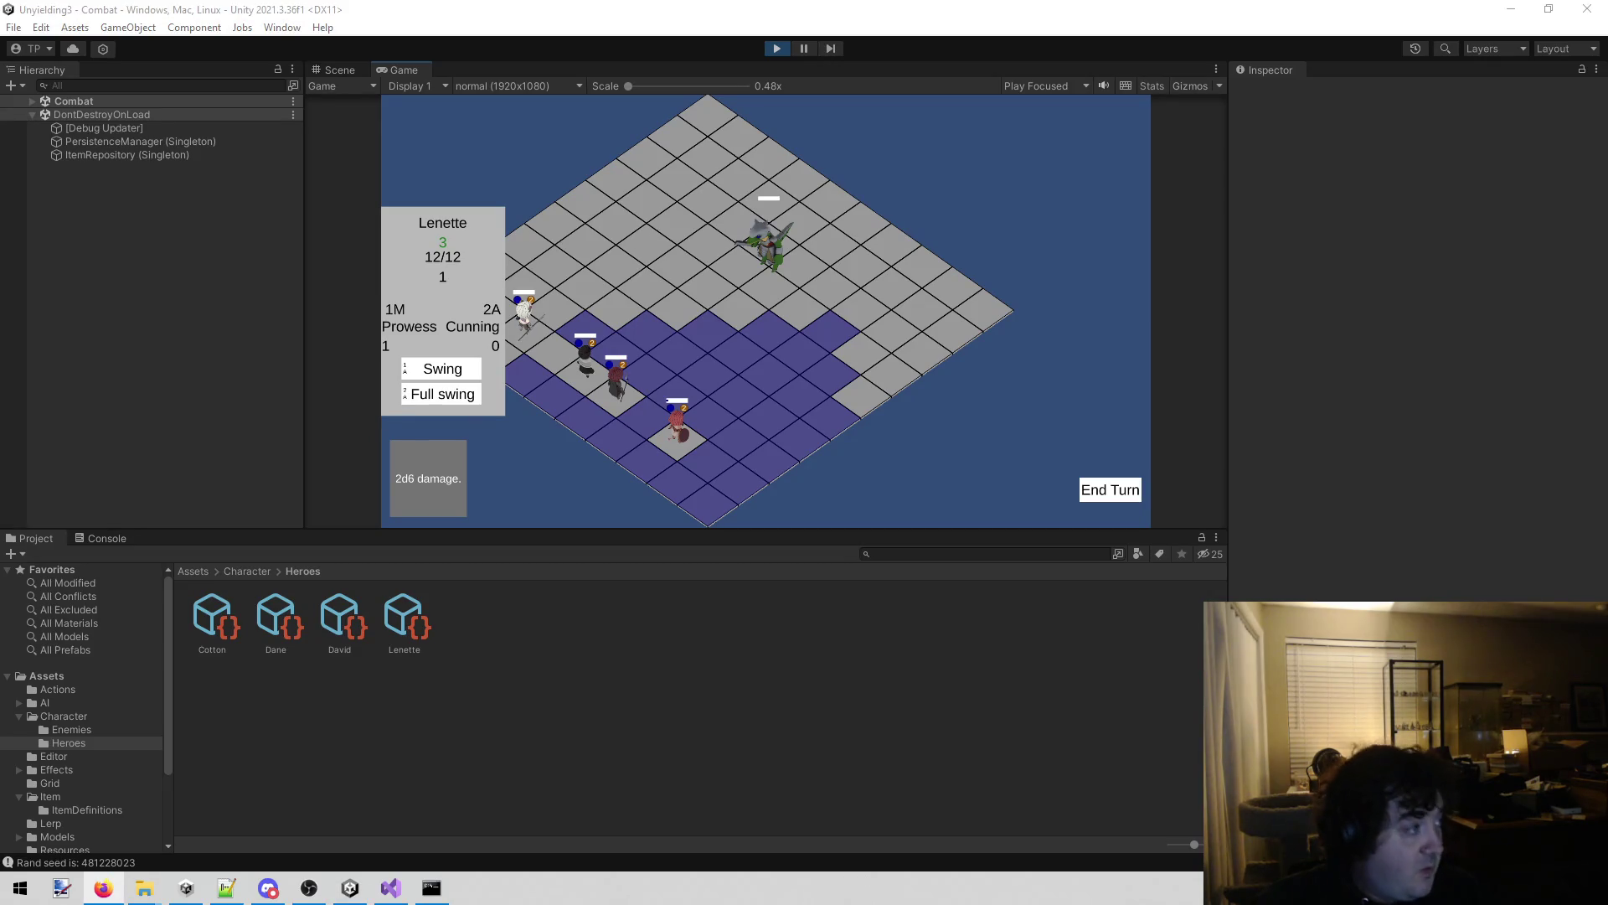
click(675, 734)
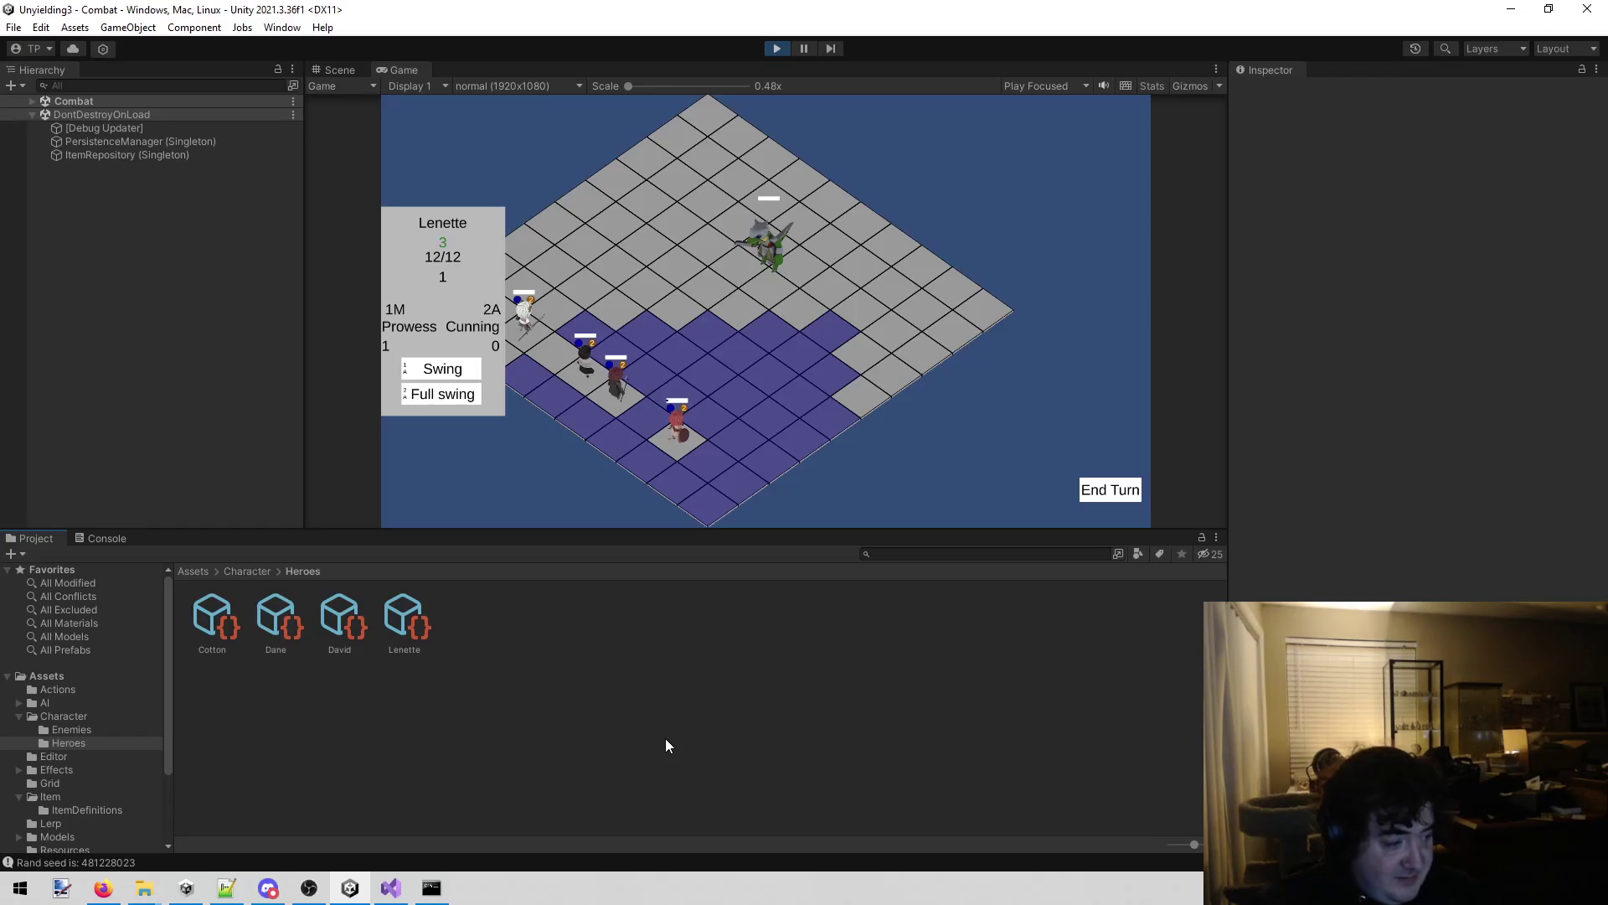
click(923, 451)
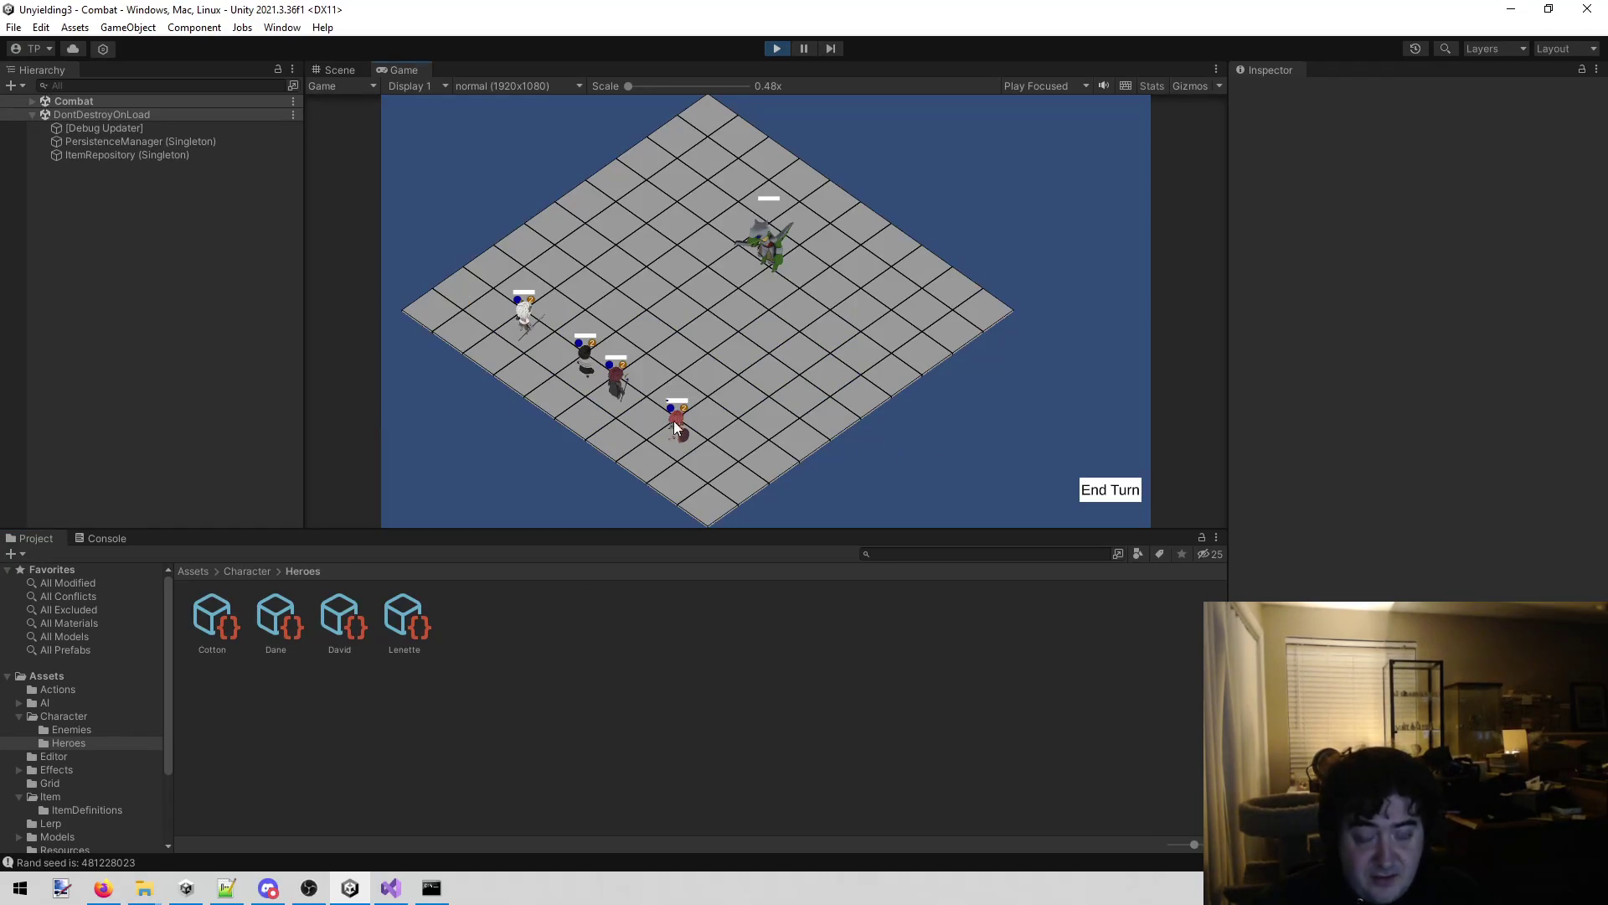
click(616, 401)
click(473, 394)
click(784, 273)
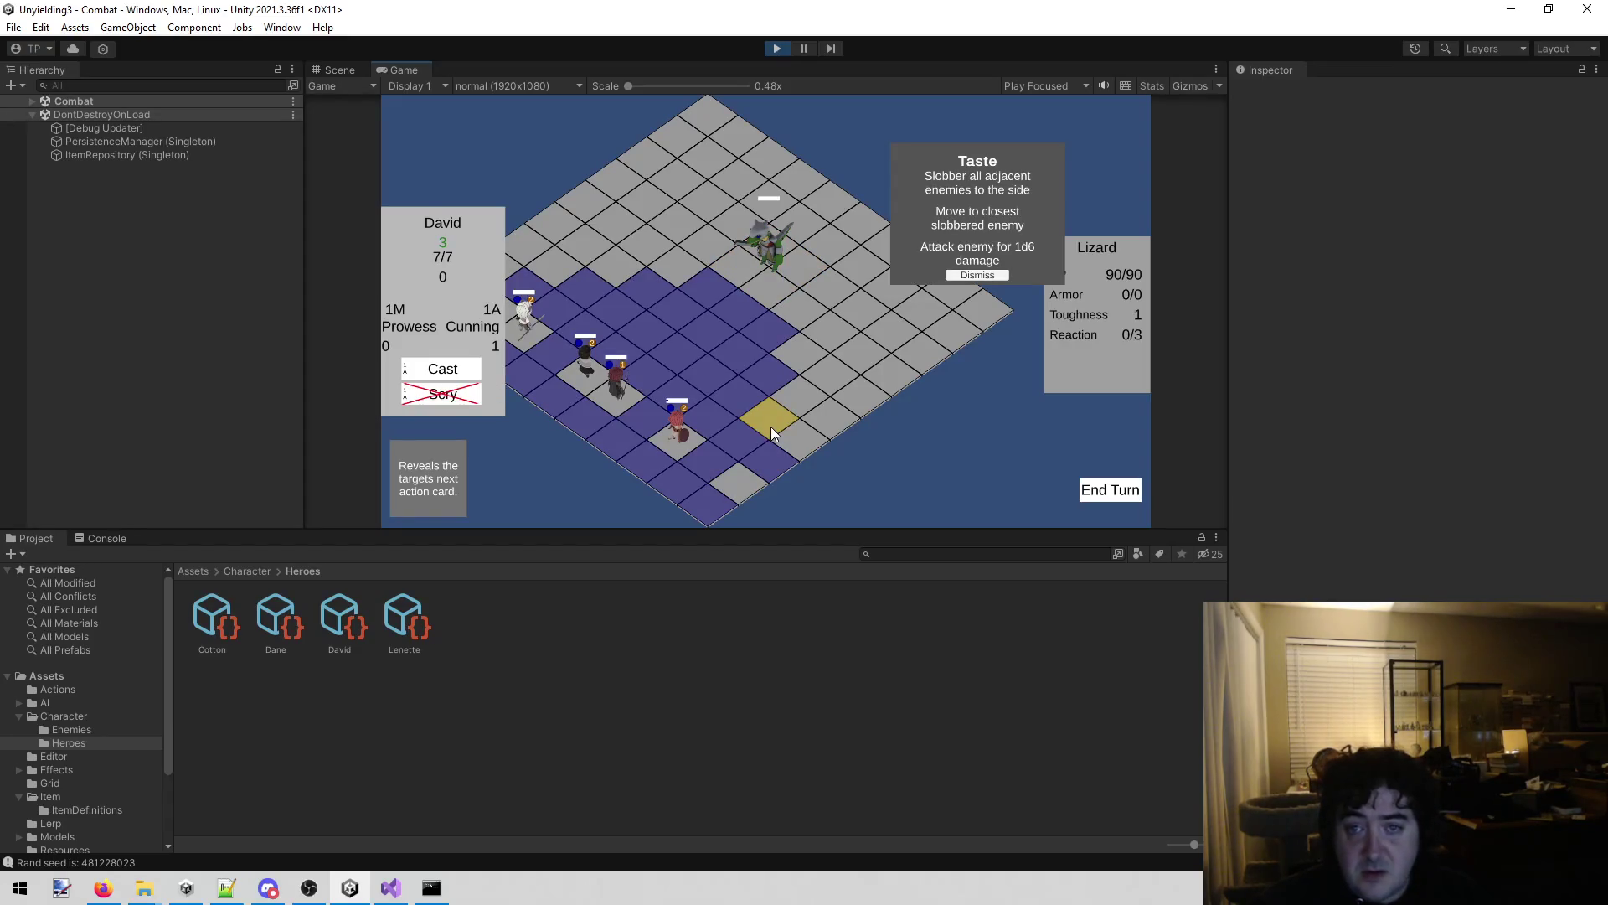
Move David next to the Lizard and hit it with his Cast spell.
click(682, 441)
click(619, 384)
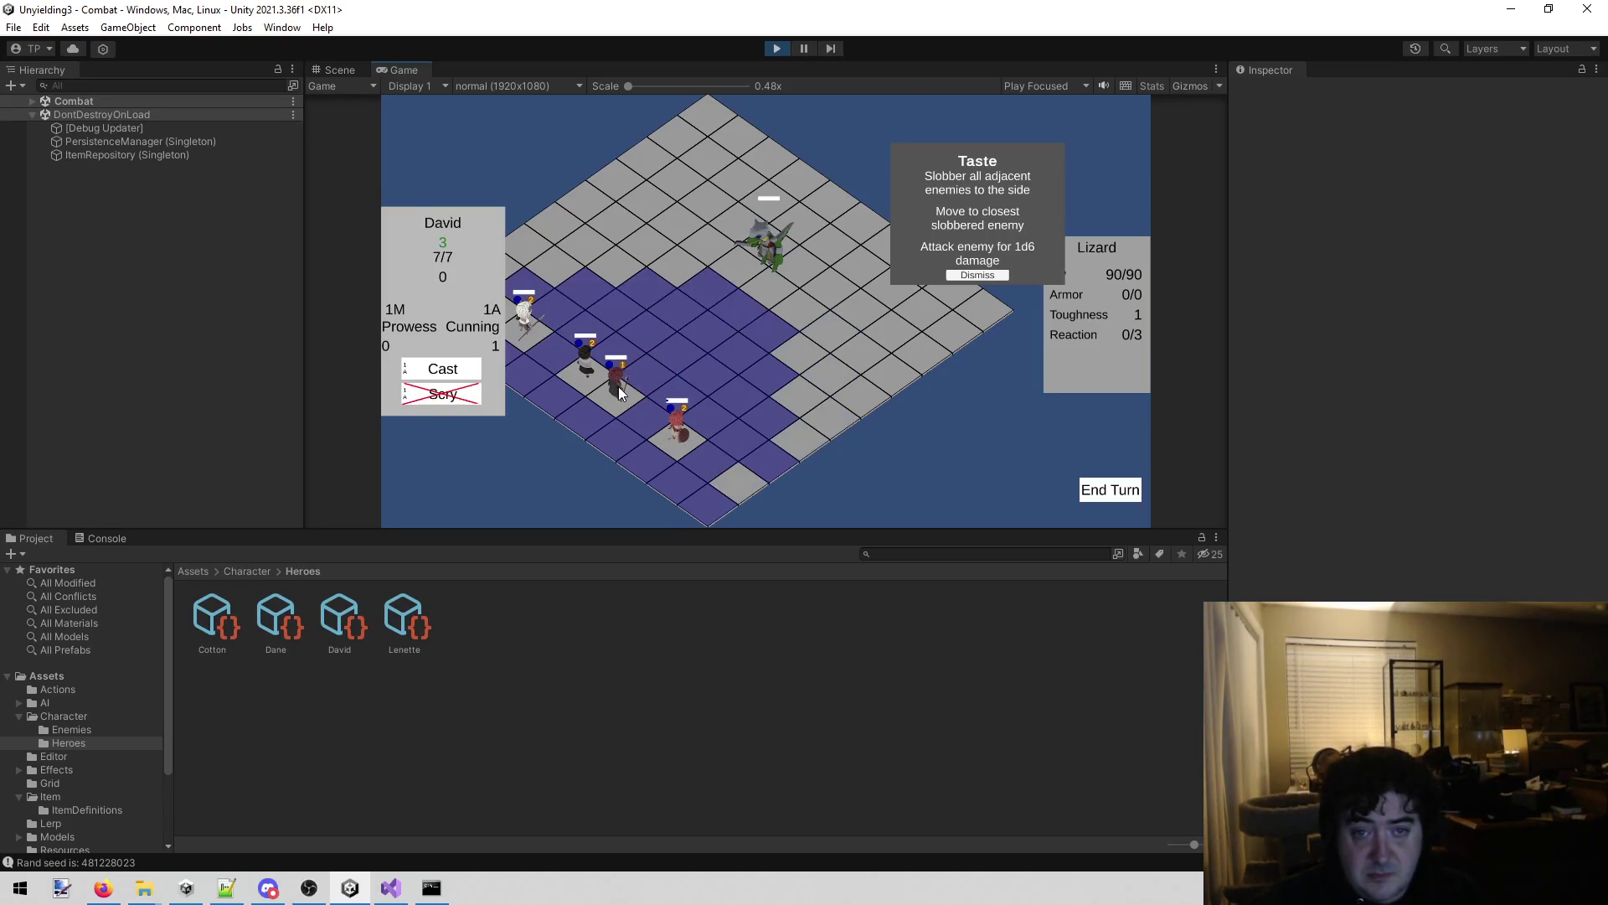
click(686, 345)
click(401, 374)
click(769, 251)
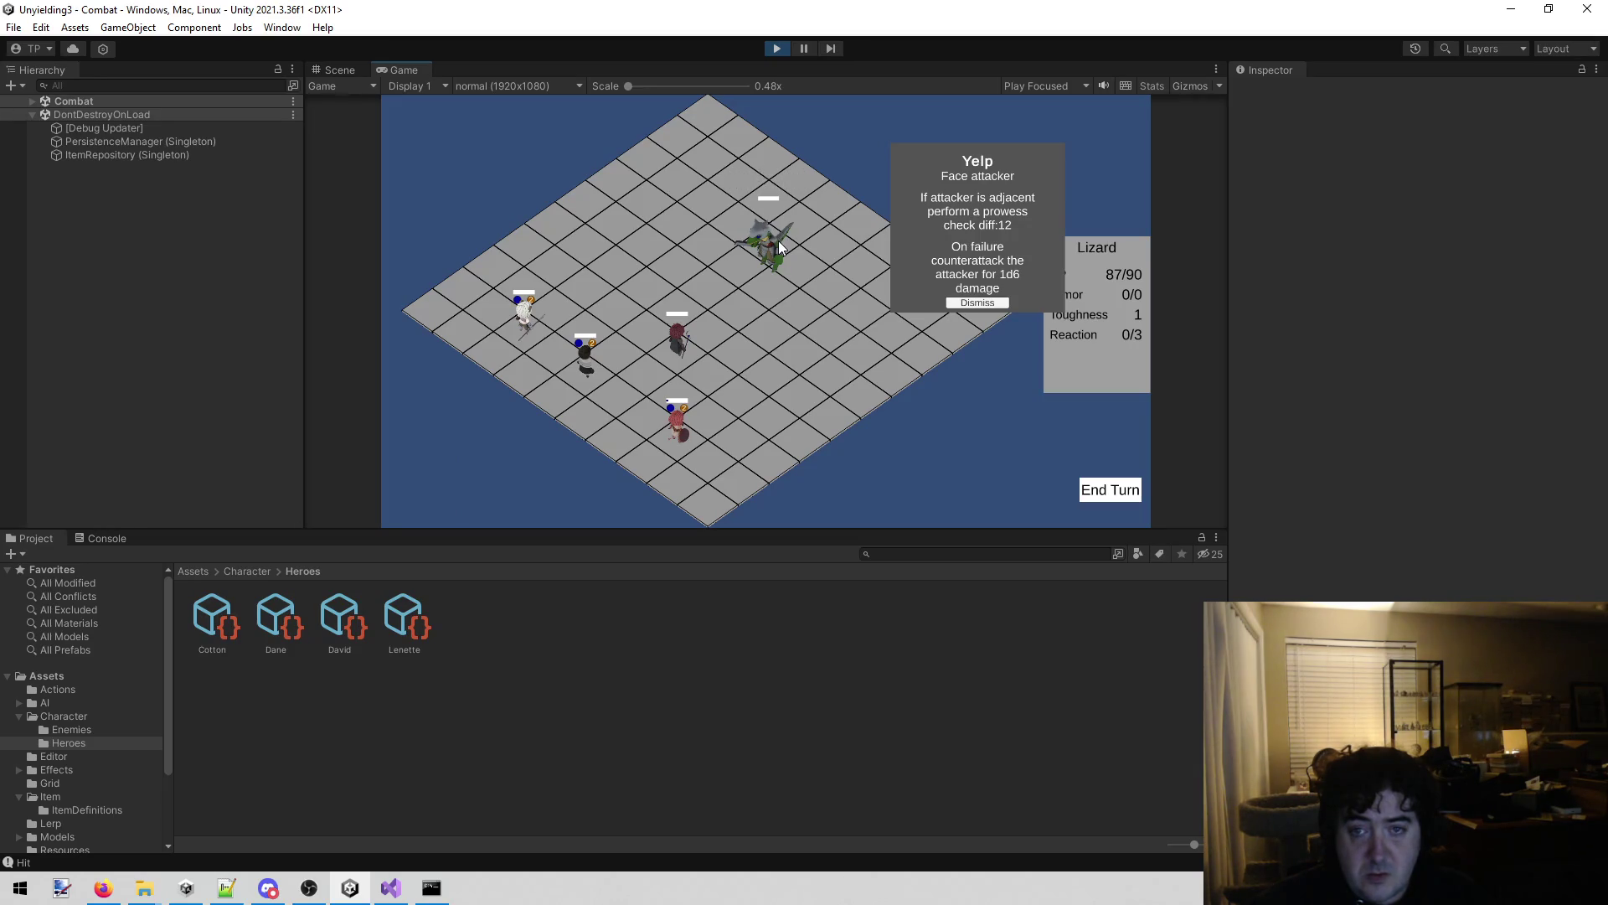
Move Dane beside the Lizard and Bonk it to 86/90 HP, dismissing the Yelp and Taste cards.
click(586, 373)
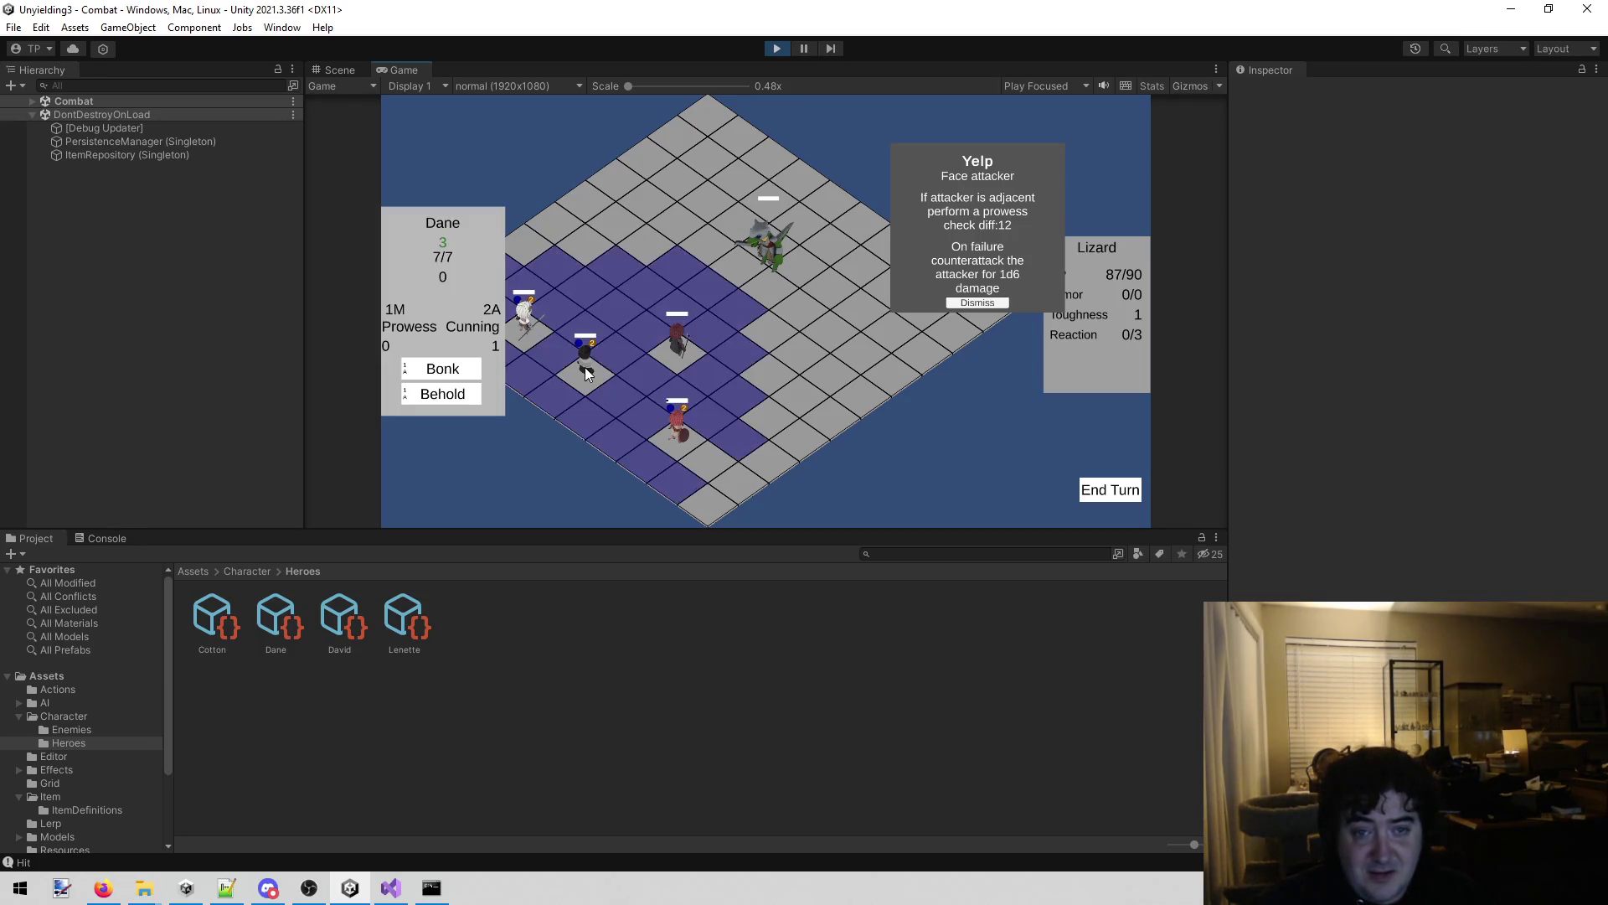
click(725, 295)
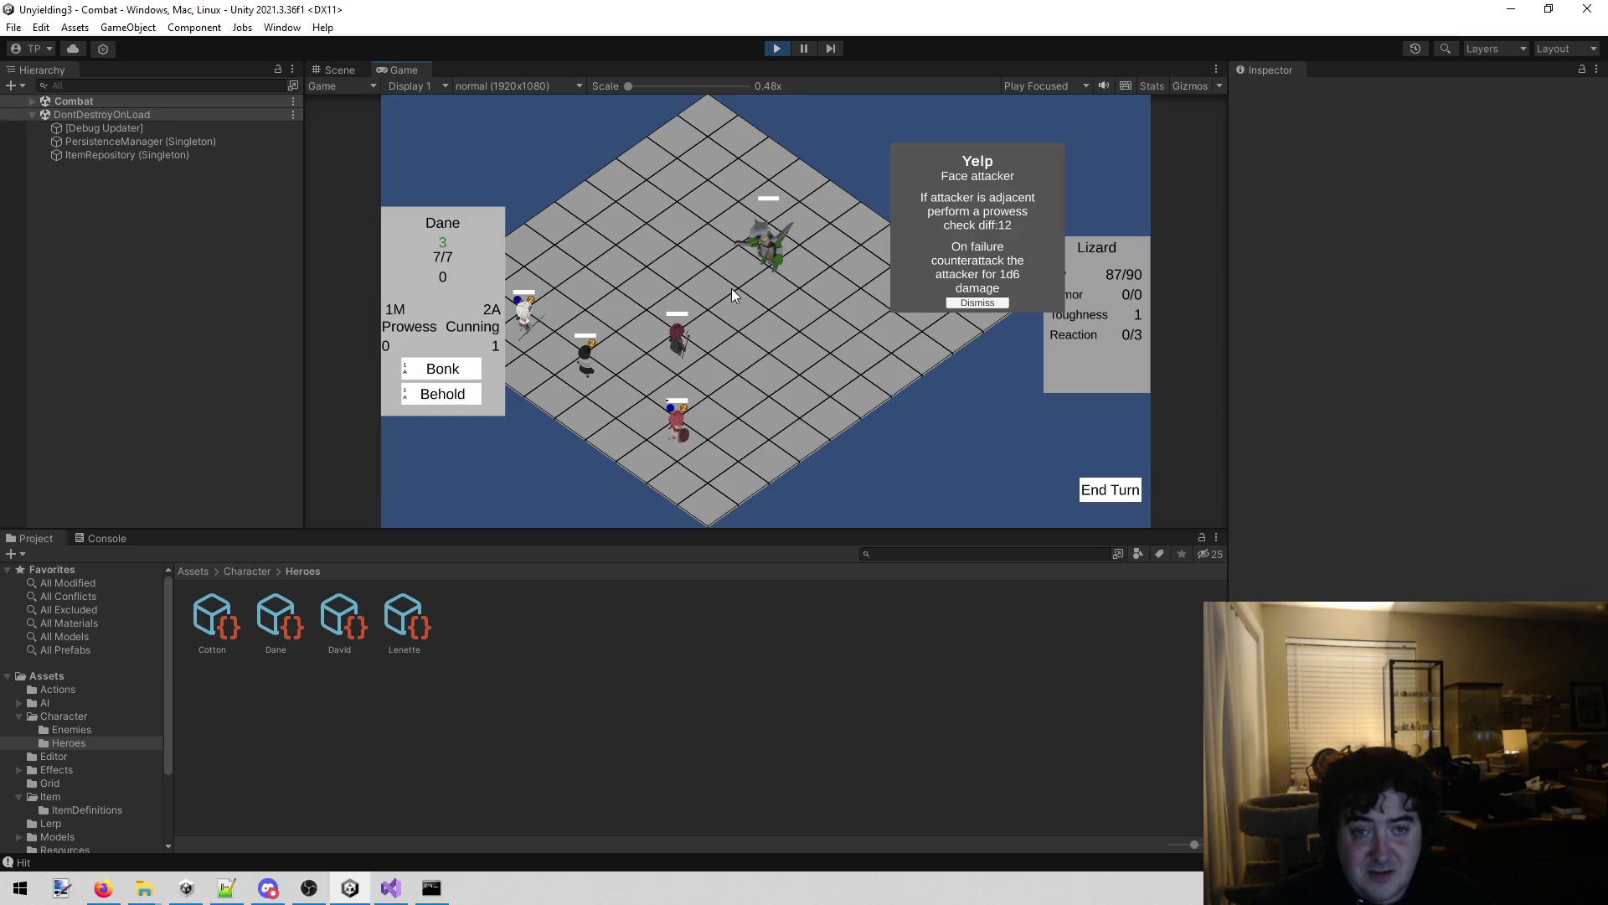
click(959, 301)
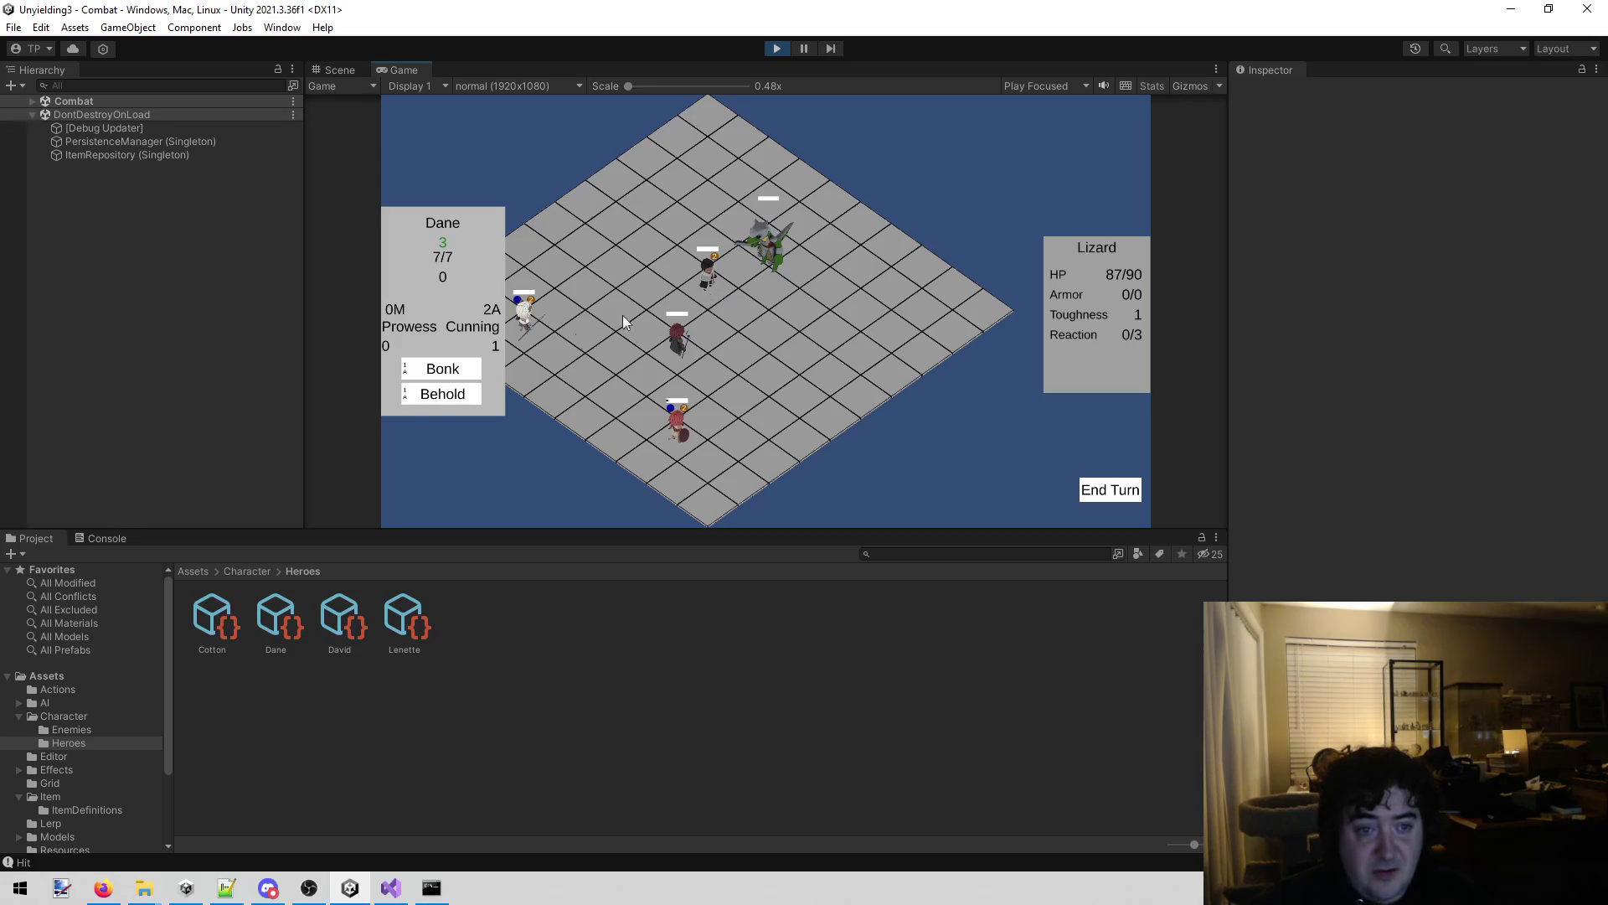
key(1)
click(766, 272)
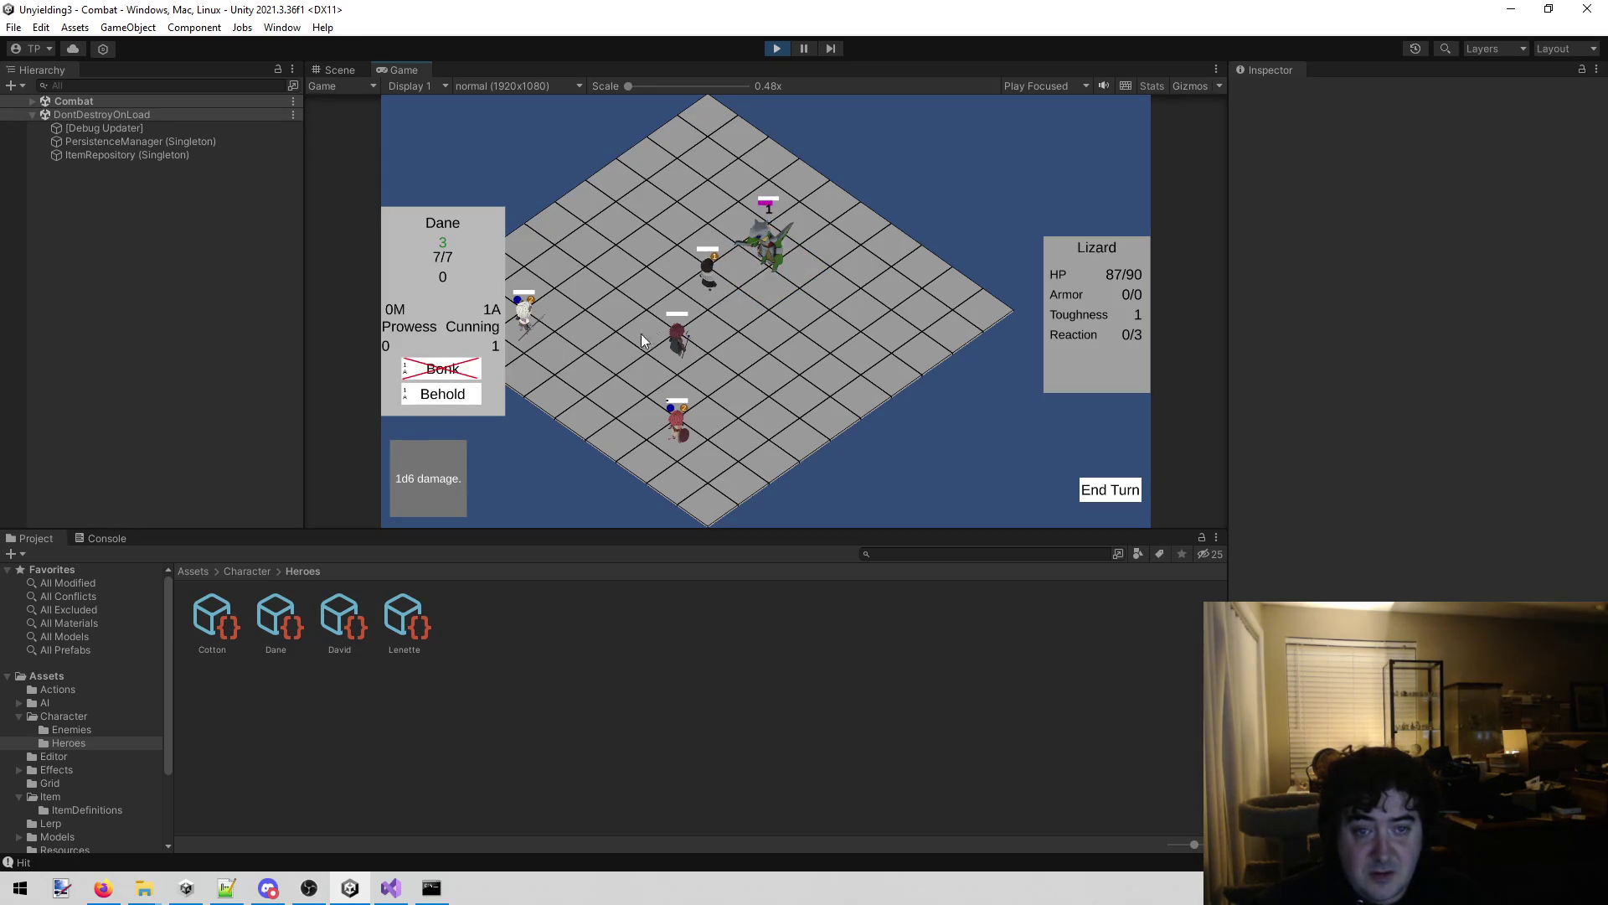
click(466, 395)
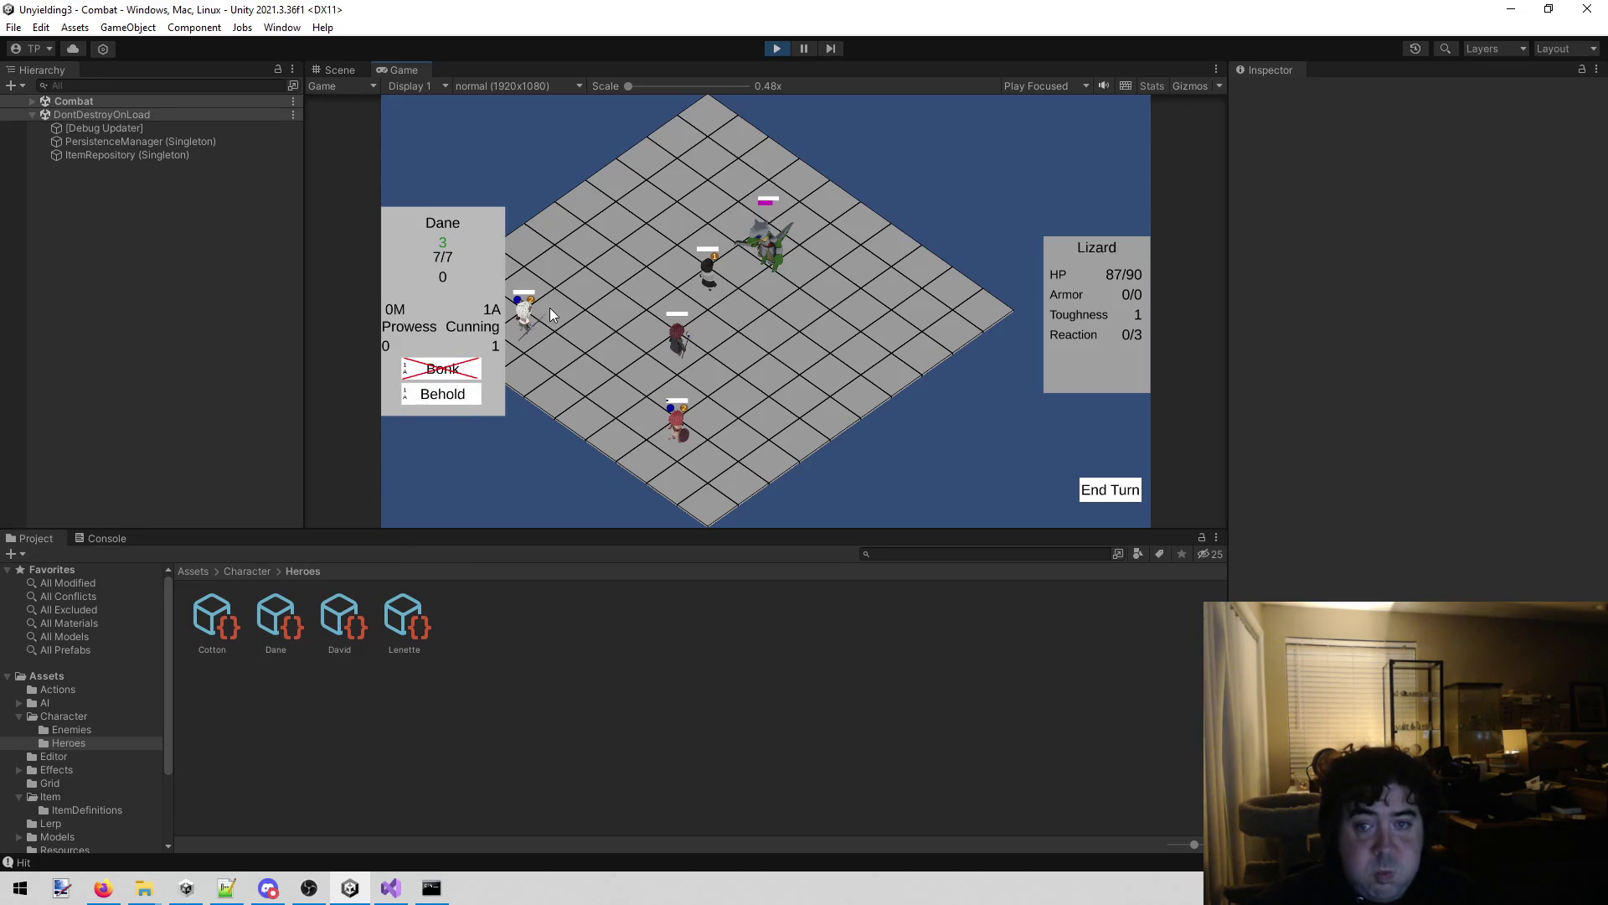
click(784, 265)
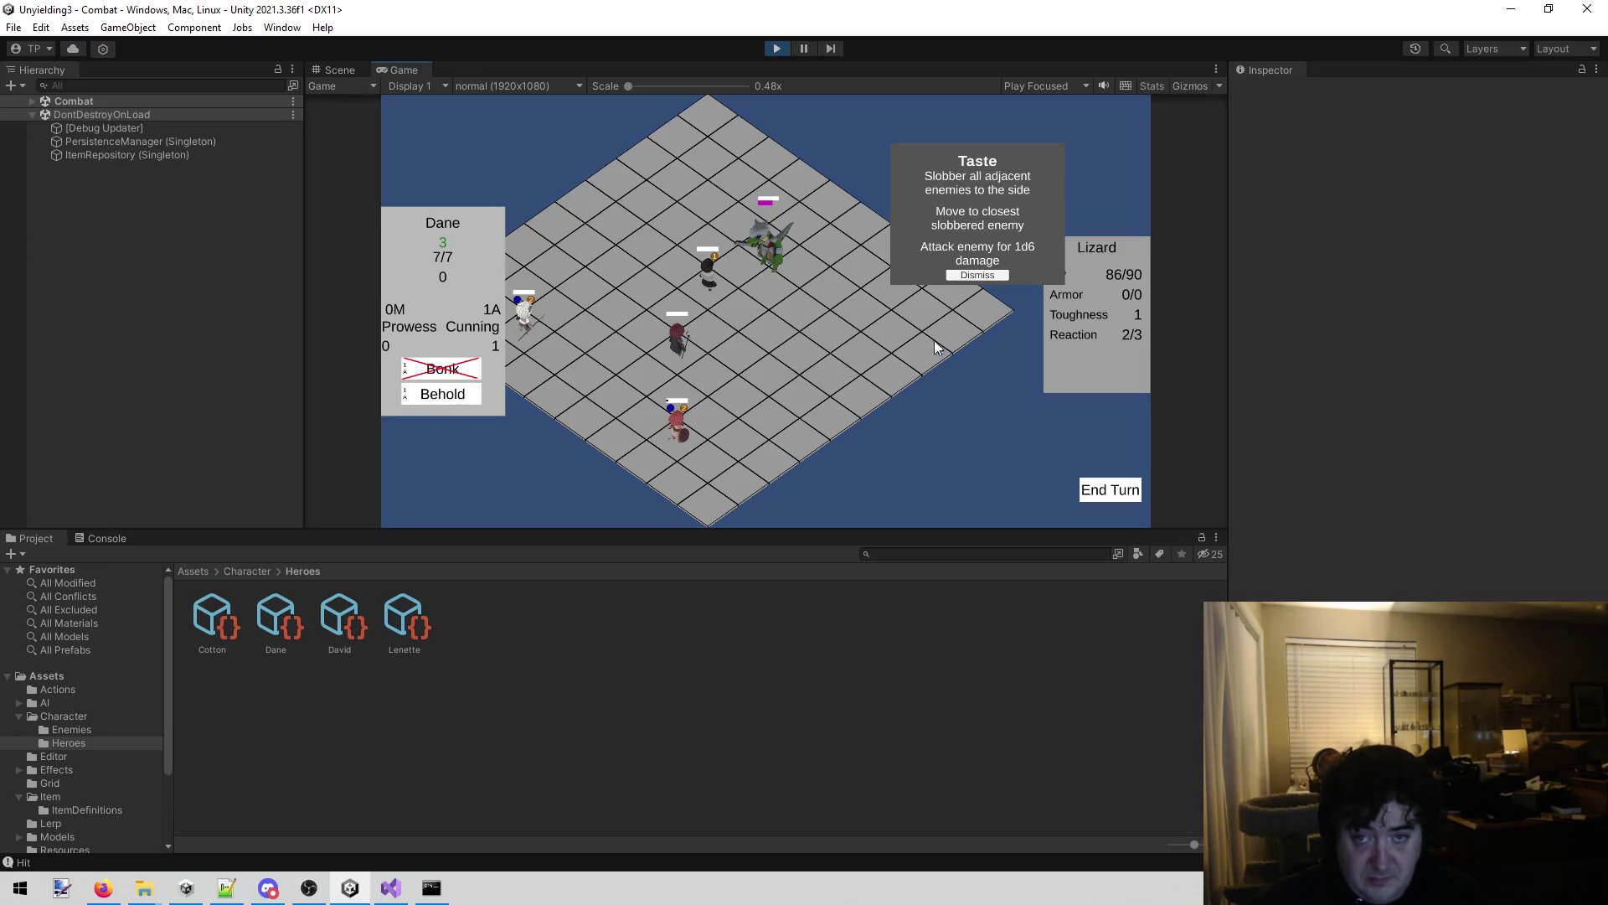
click(989, 468)
click(788, 277)
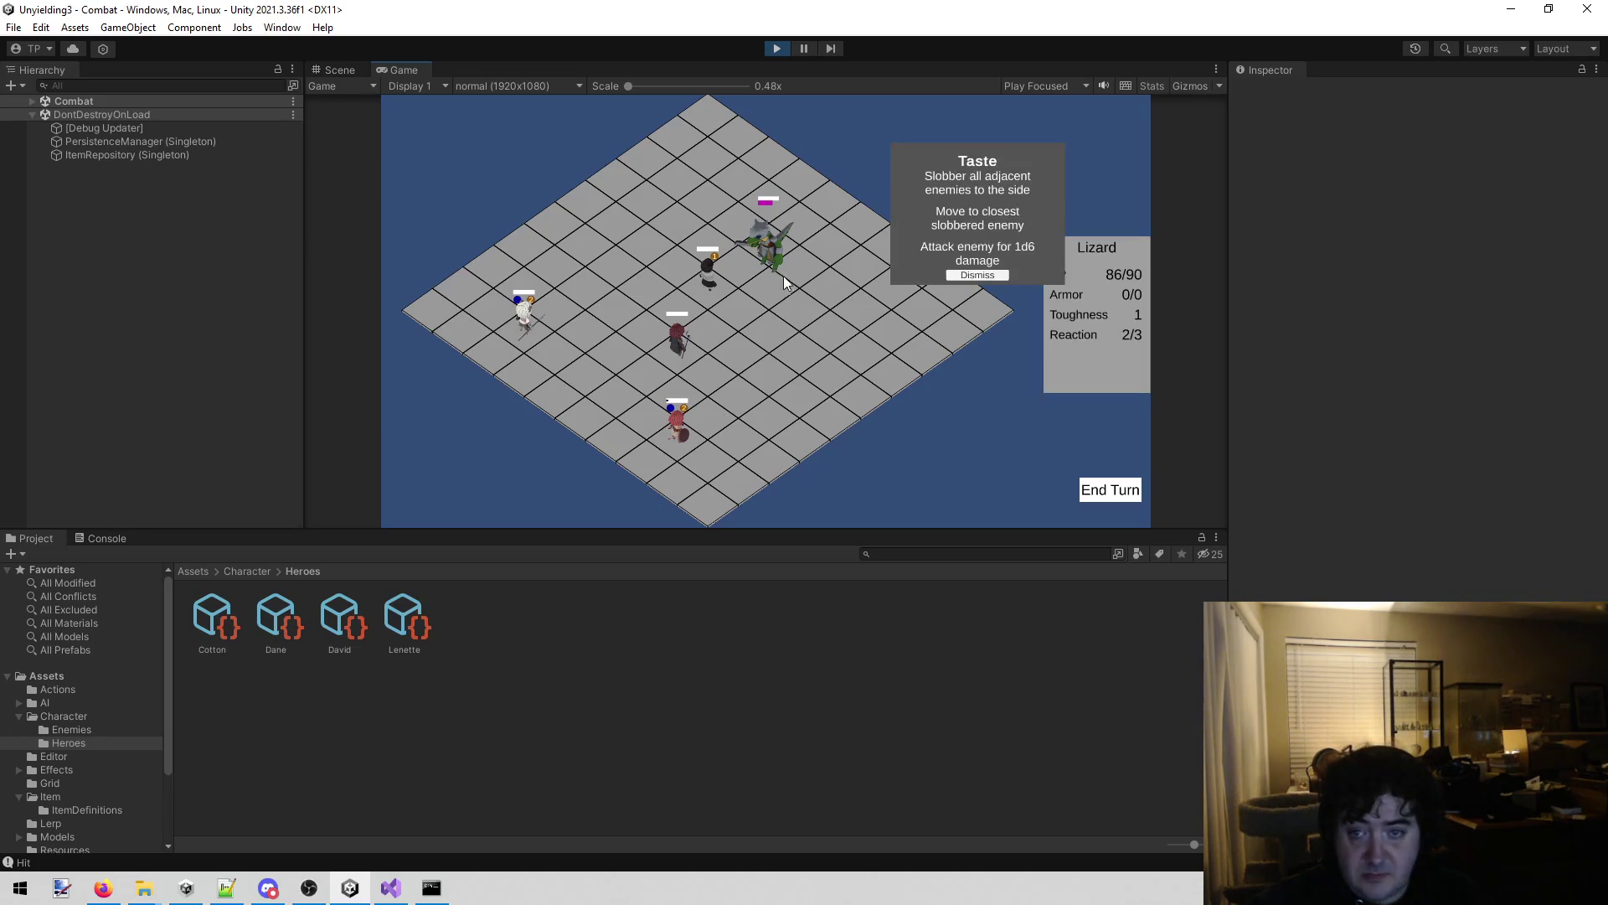
click(517, 321)
Reposition Cotton and Lenette, end the turn, and dismiss the Lizard's Taste card.
click(531, 319)
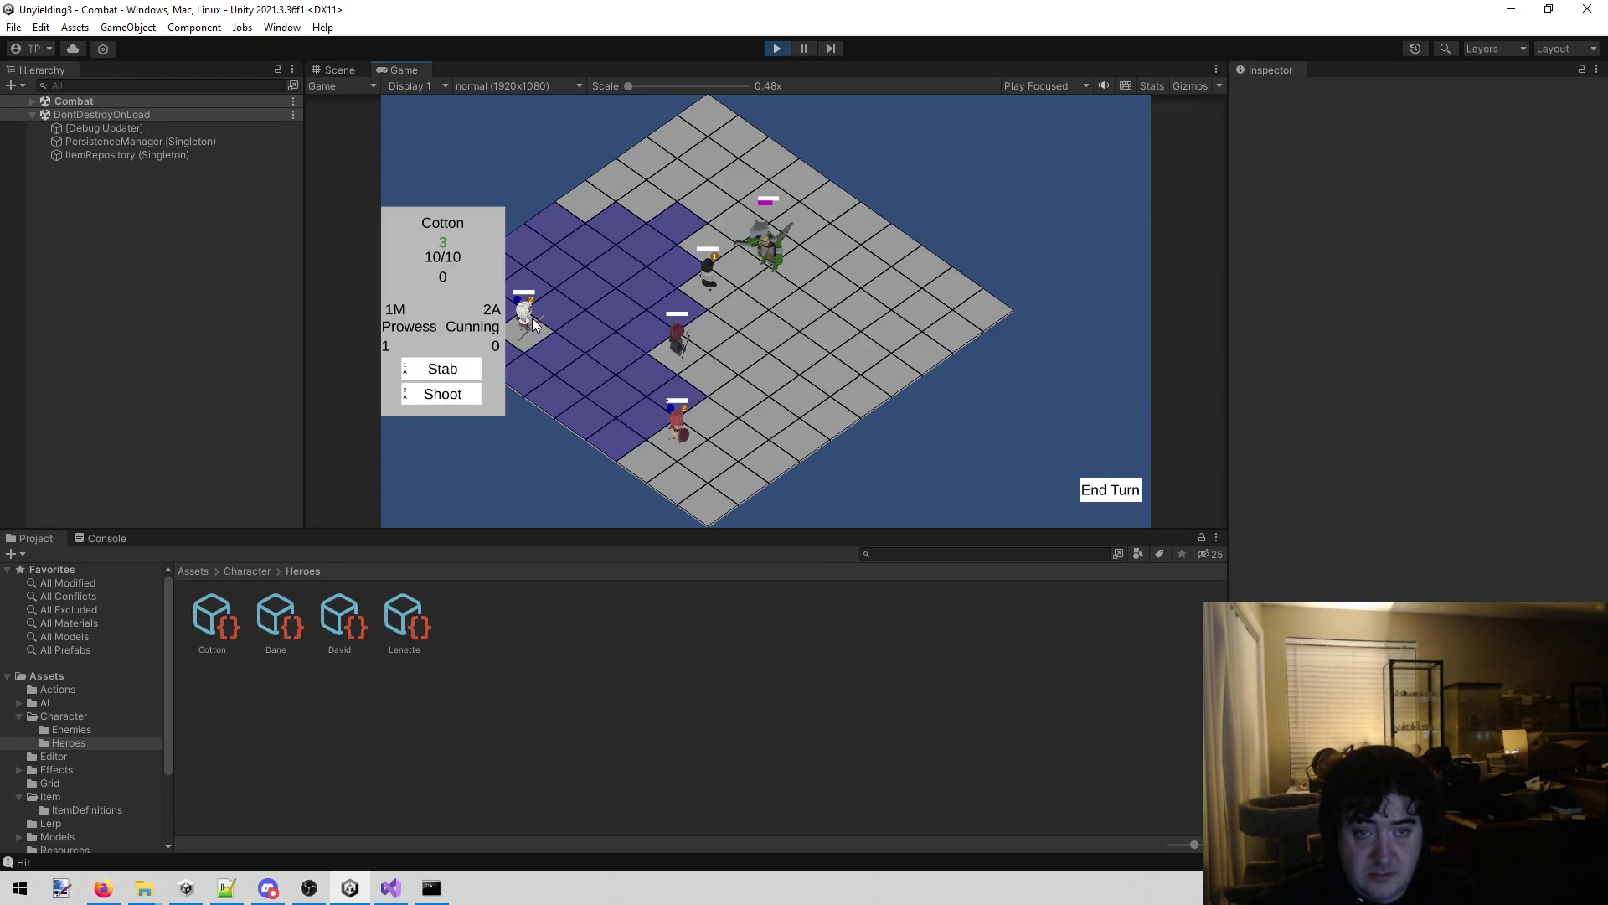
click(637, 300)
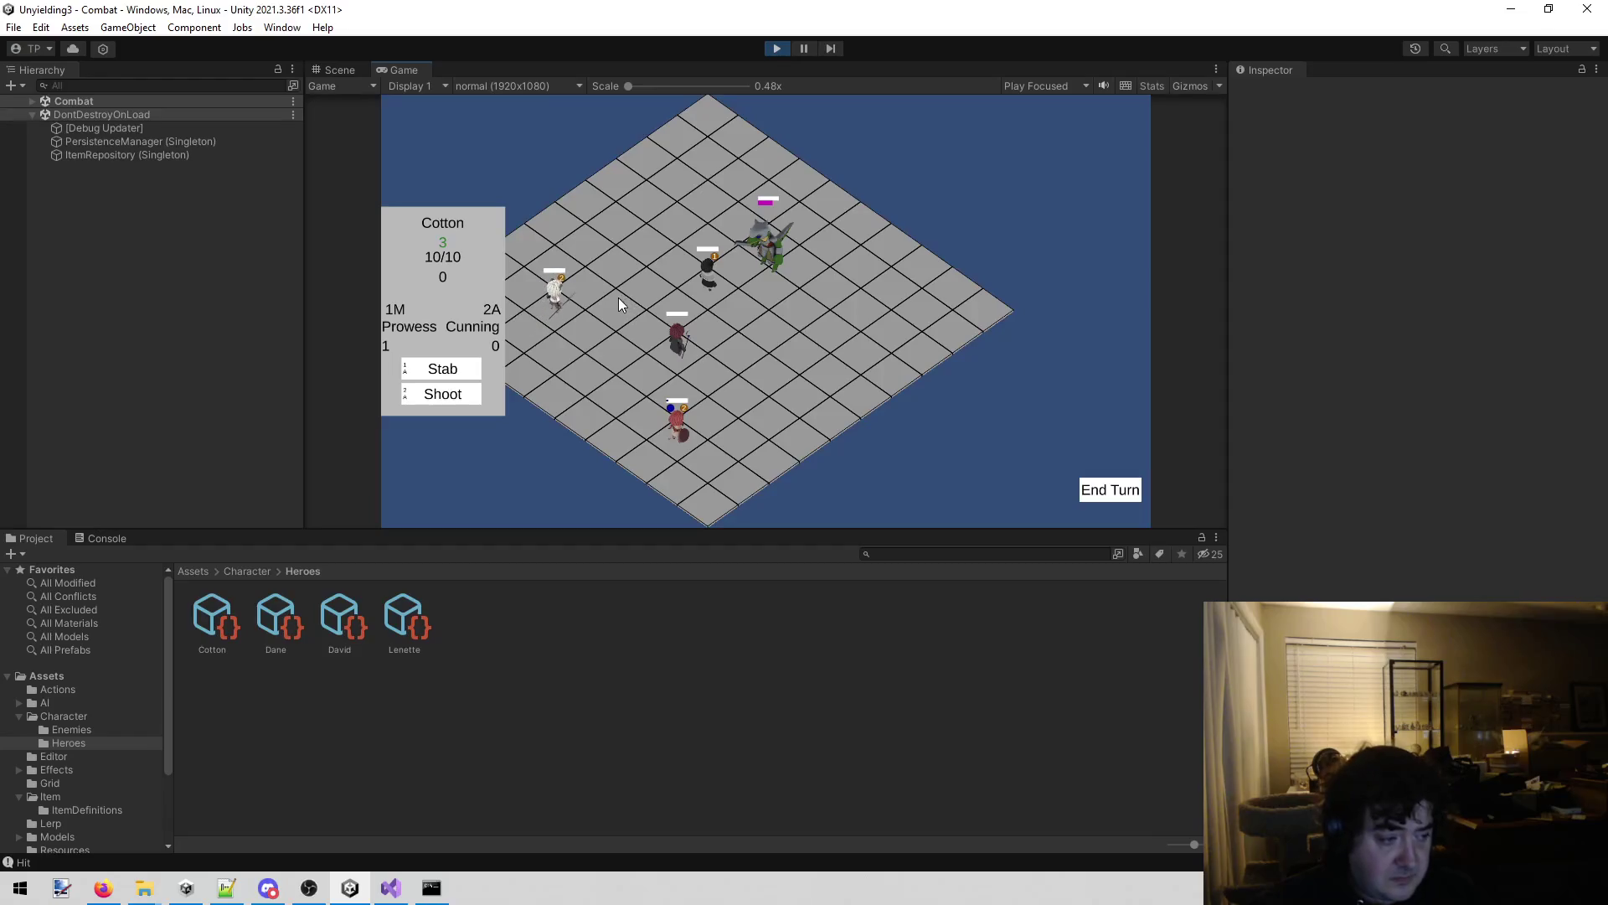
click(681, 434)
click(829, 335)
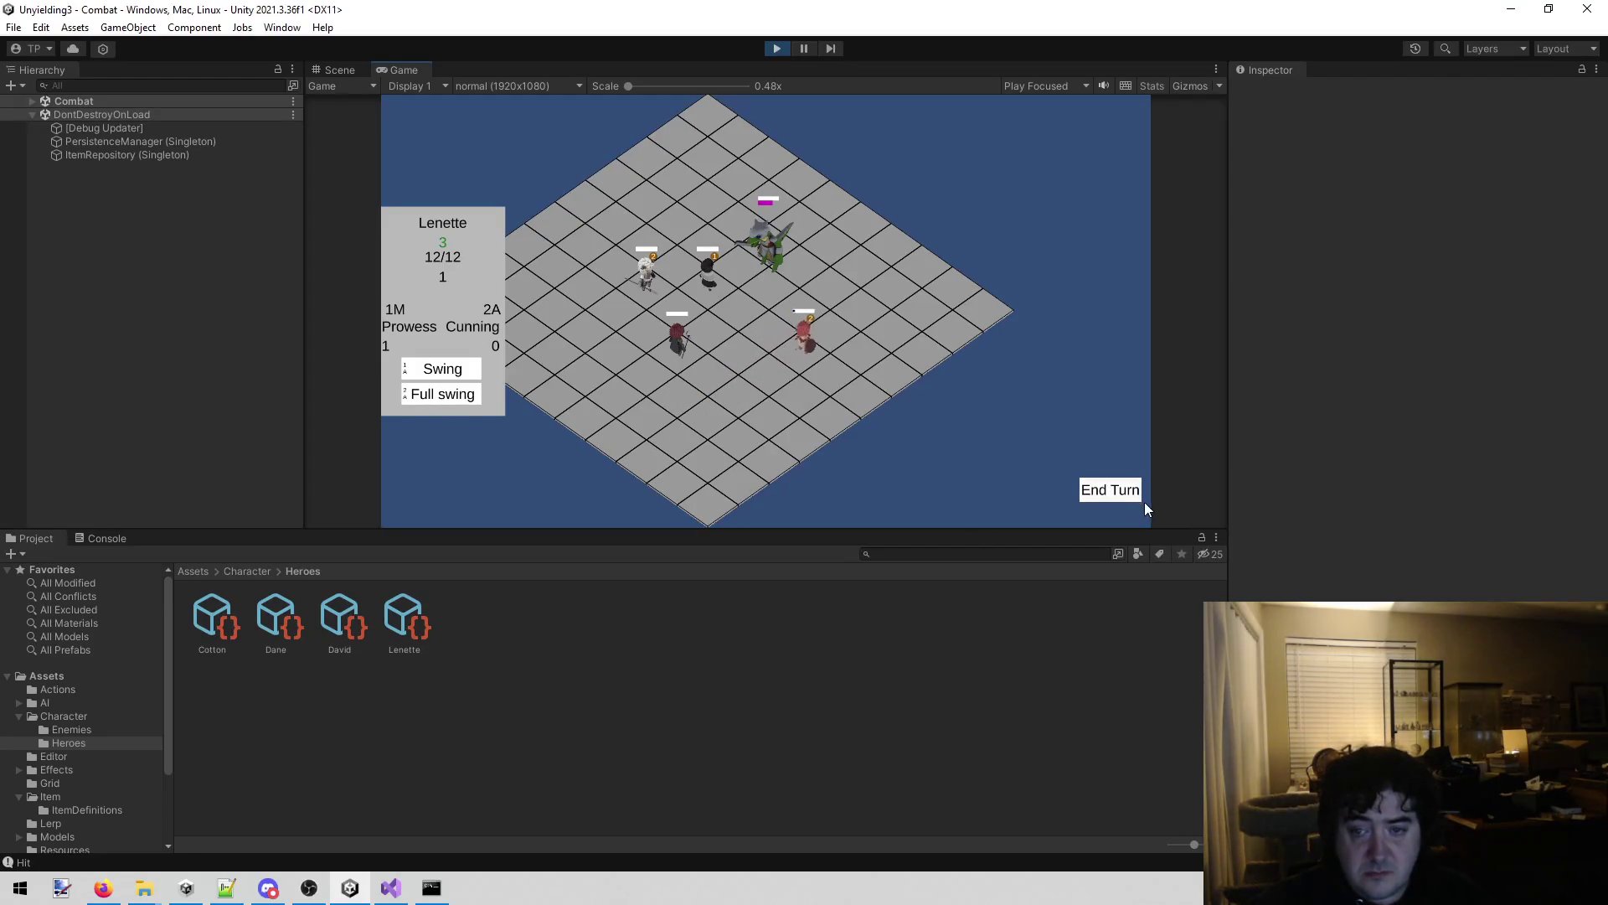
click(1103, 494)
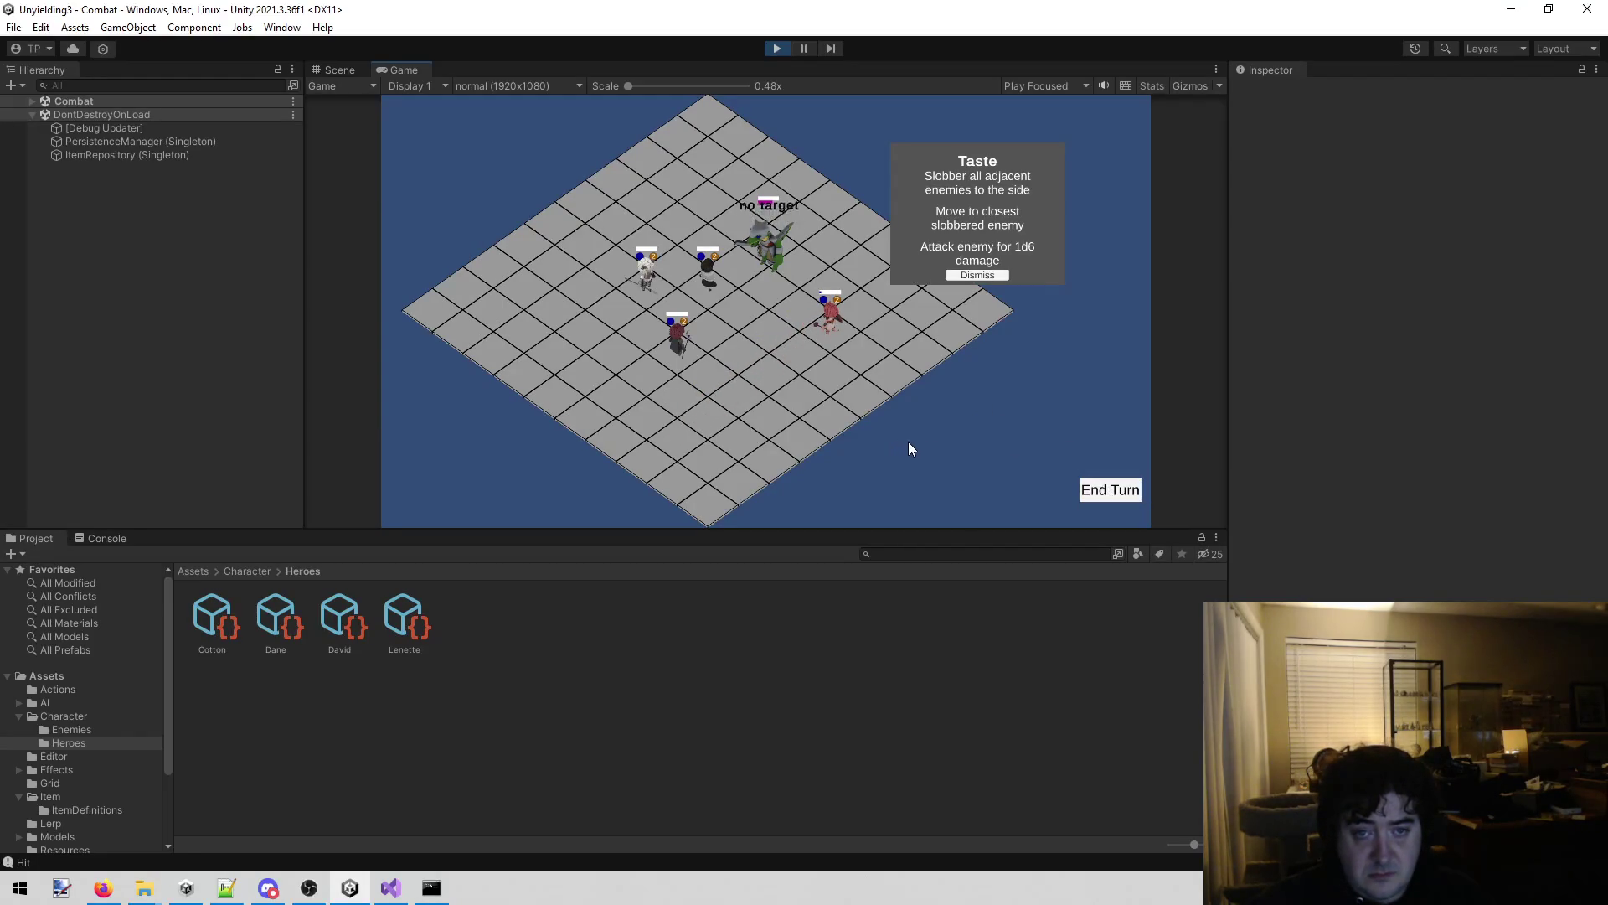
click(977, 274)
Have David Scry the Lizard and dismiss its Howl and Growl card.
click(672, 339)
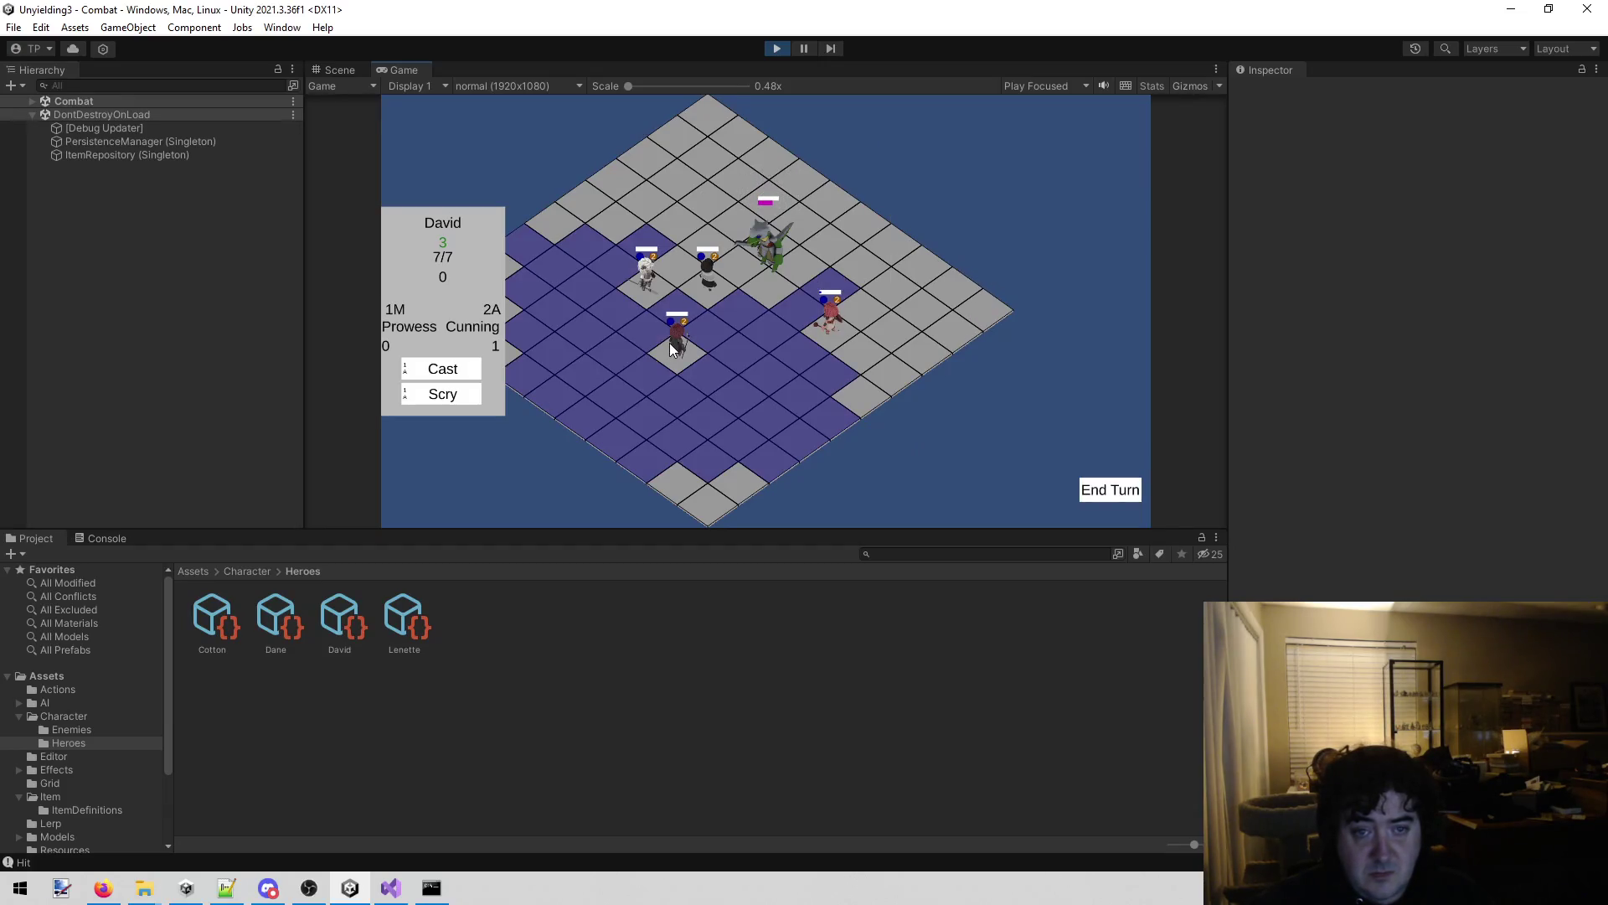
click(450, 395)
click(752, 273)
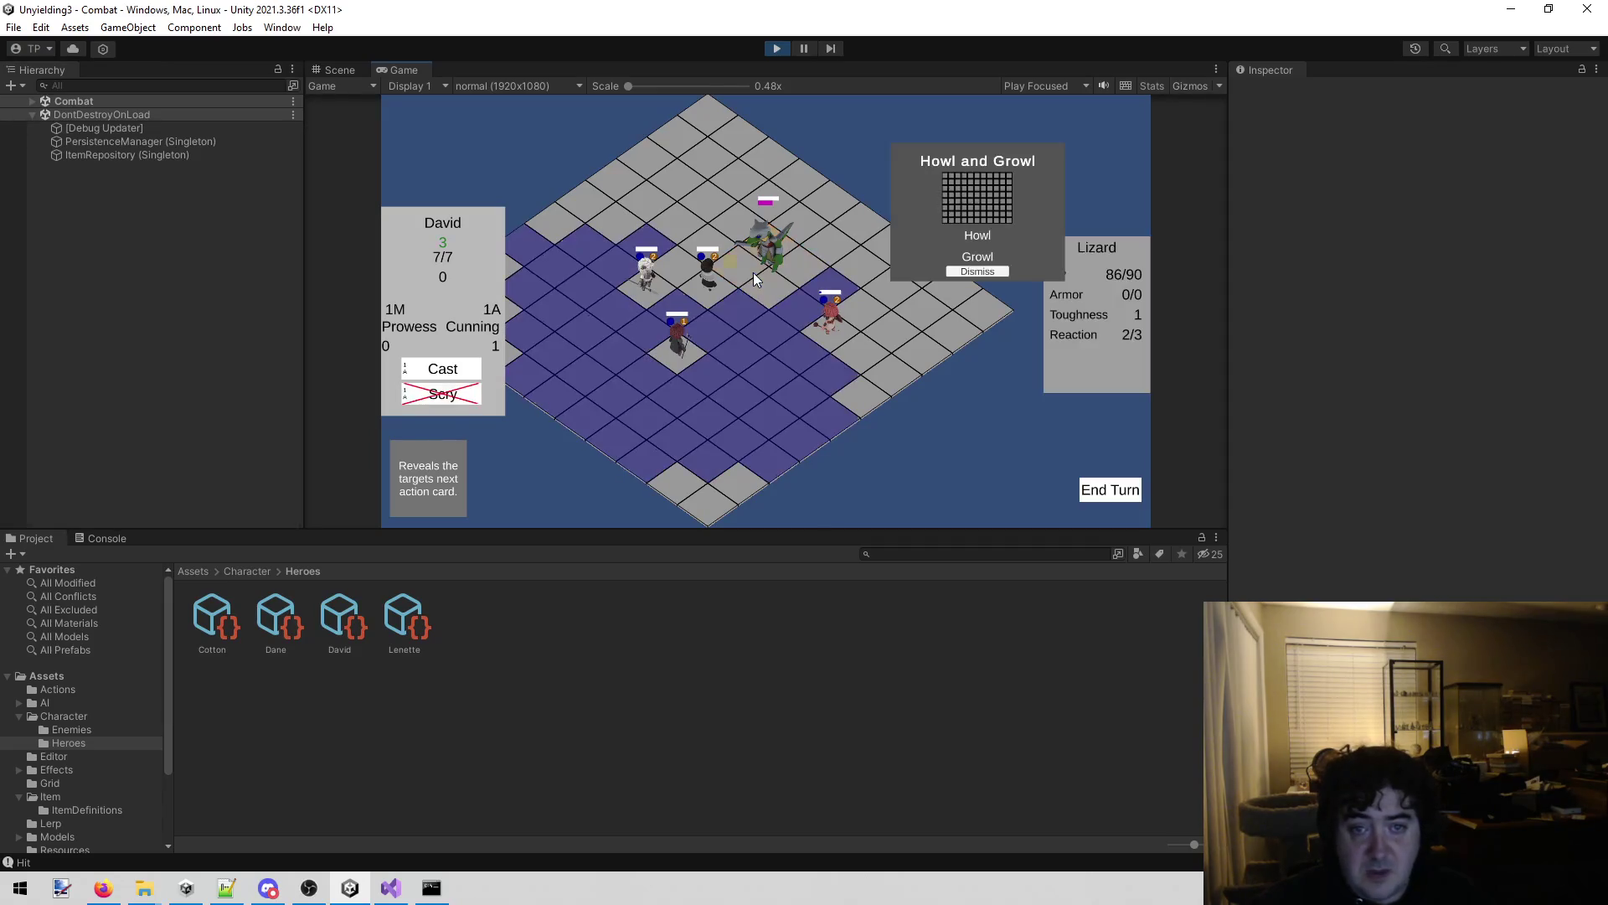
click(977, 272)
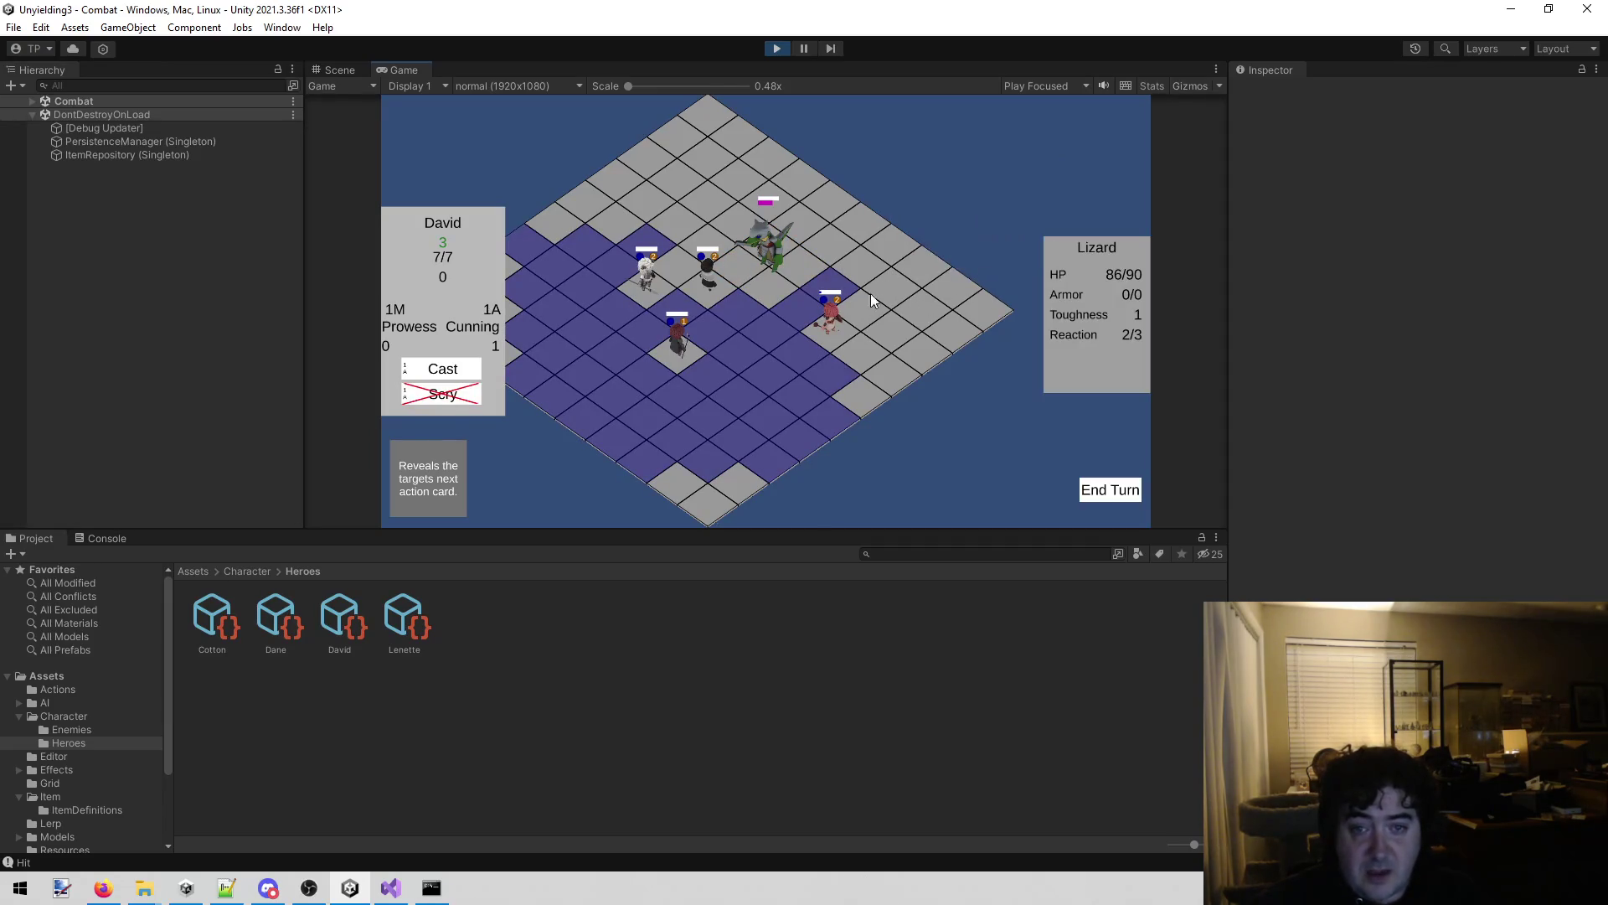
Move Lenette beside the Lizard and Full swing it, triggering Retreat and a console error.
click(832, 306)
click(833, 295)
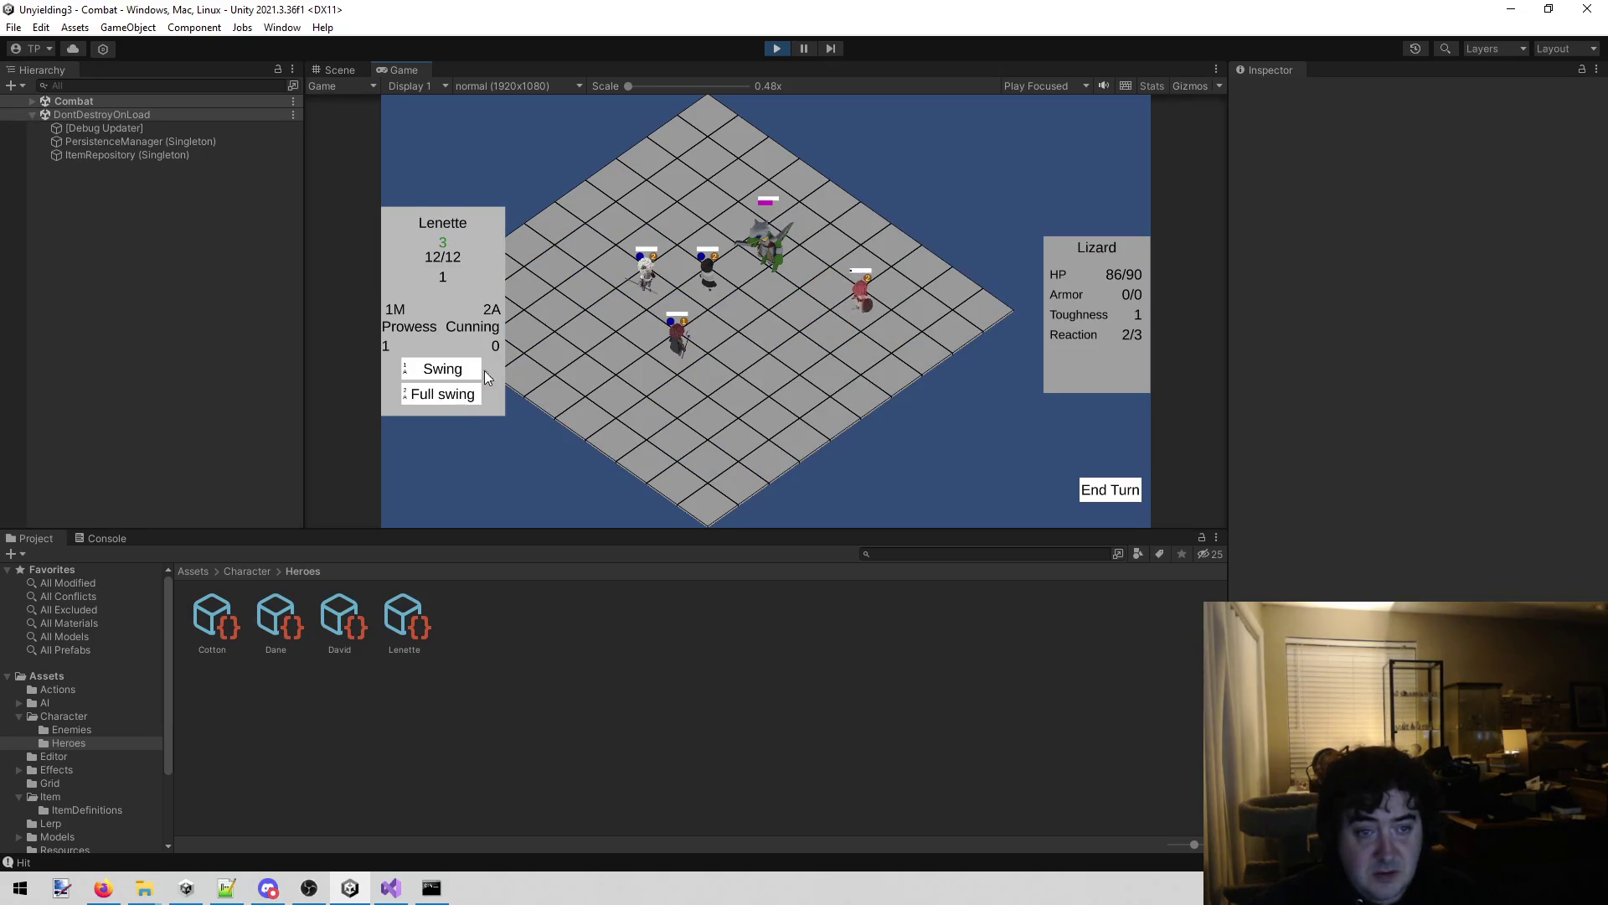
click(442, 393)
click(742, 265)
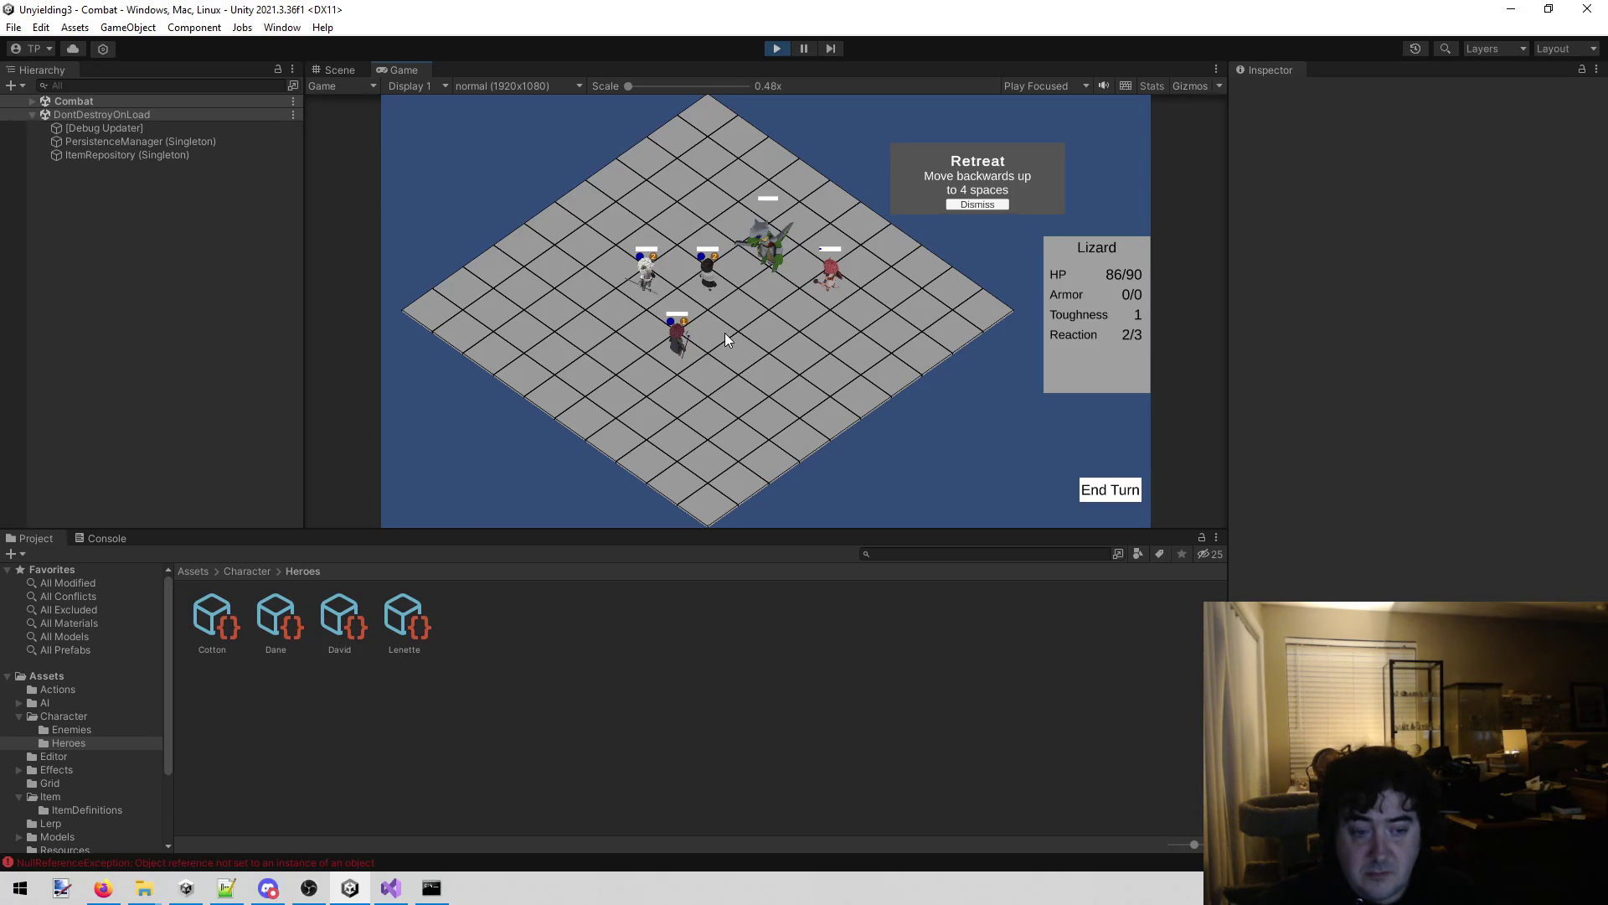
click(122, 539)
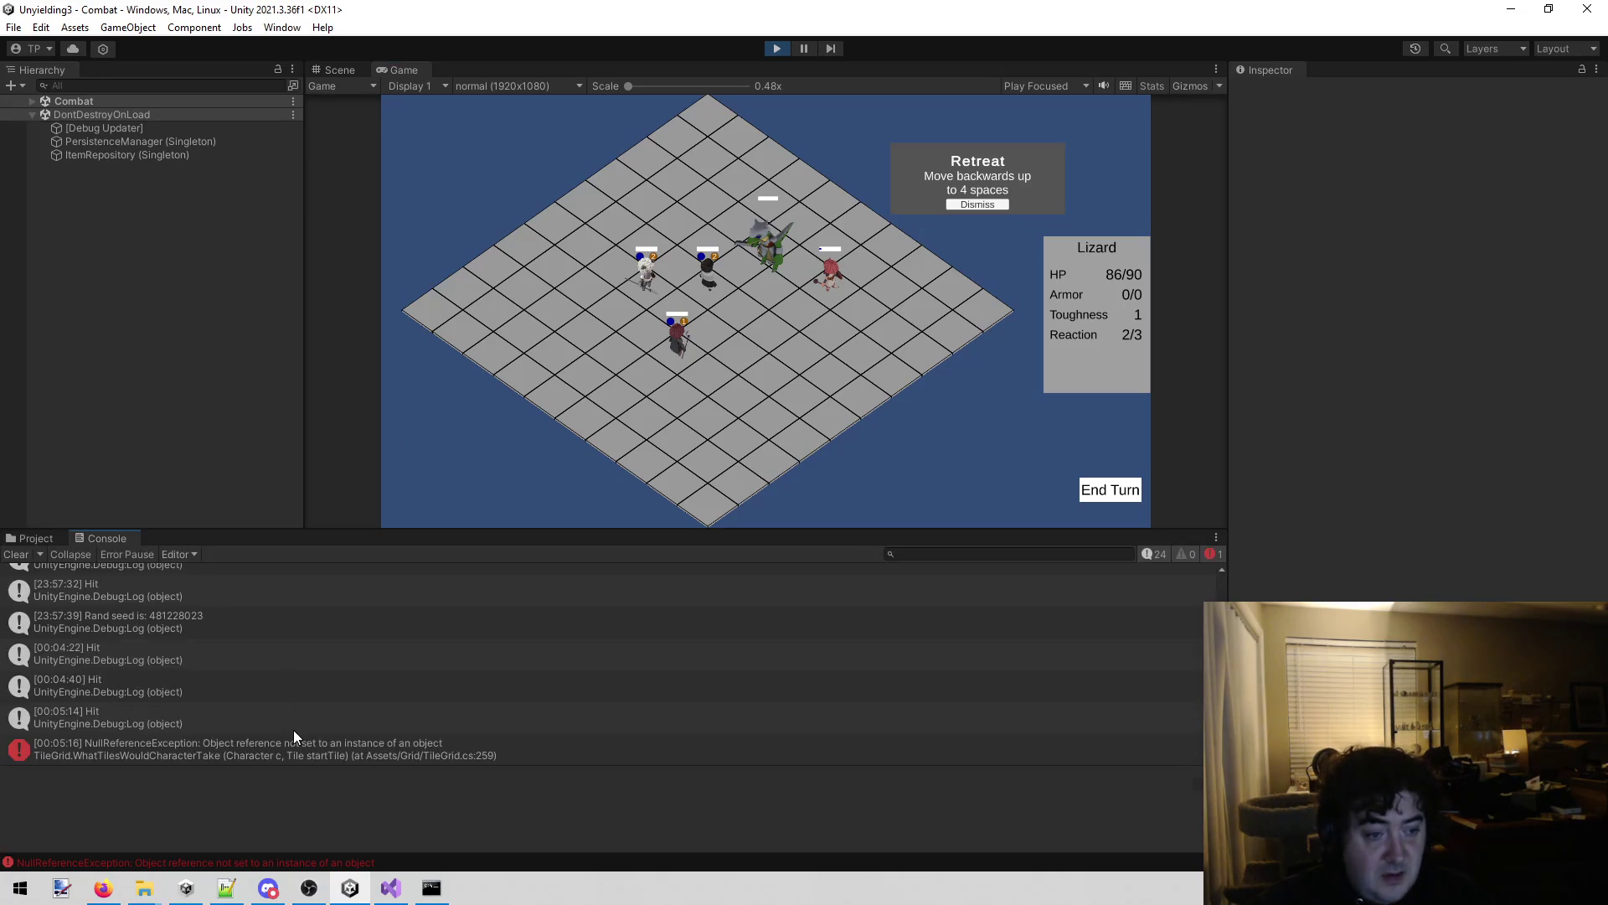
Expand the NullReferenceException stack trace and jump to TileGrid.cs line 259.
click(275, 749)
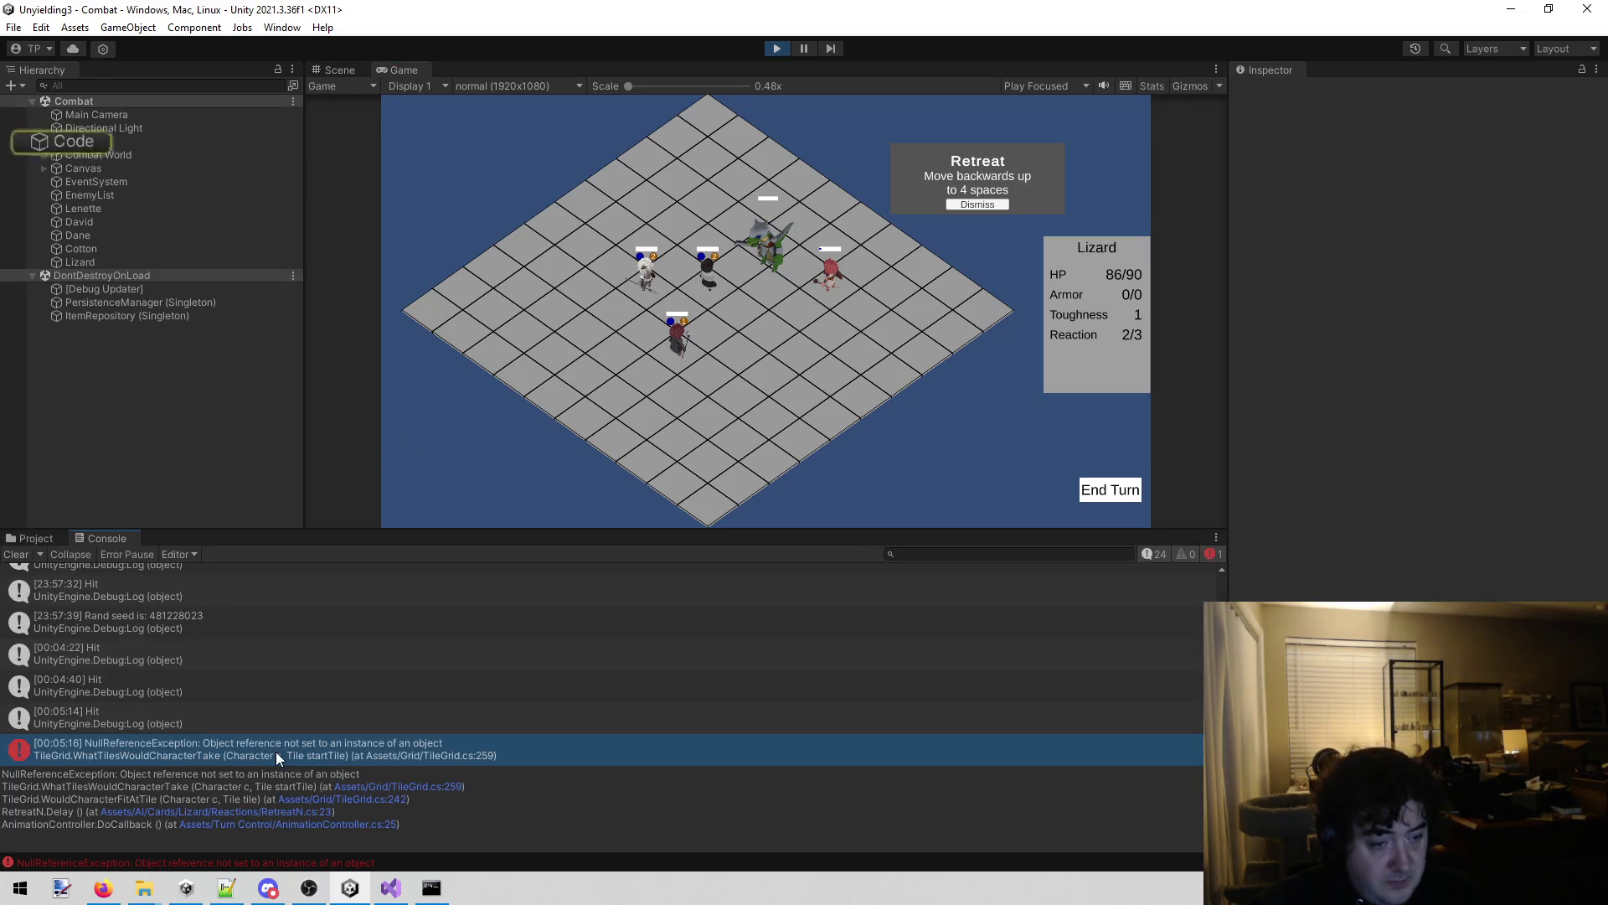
click(436, 785)
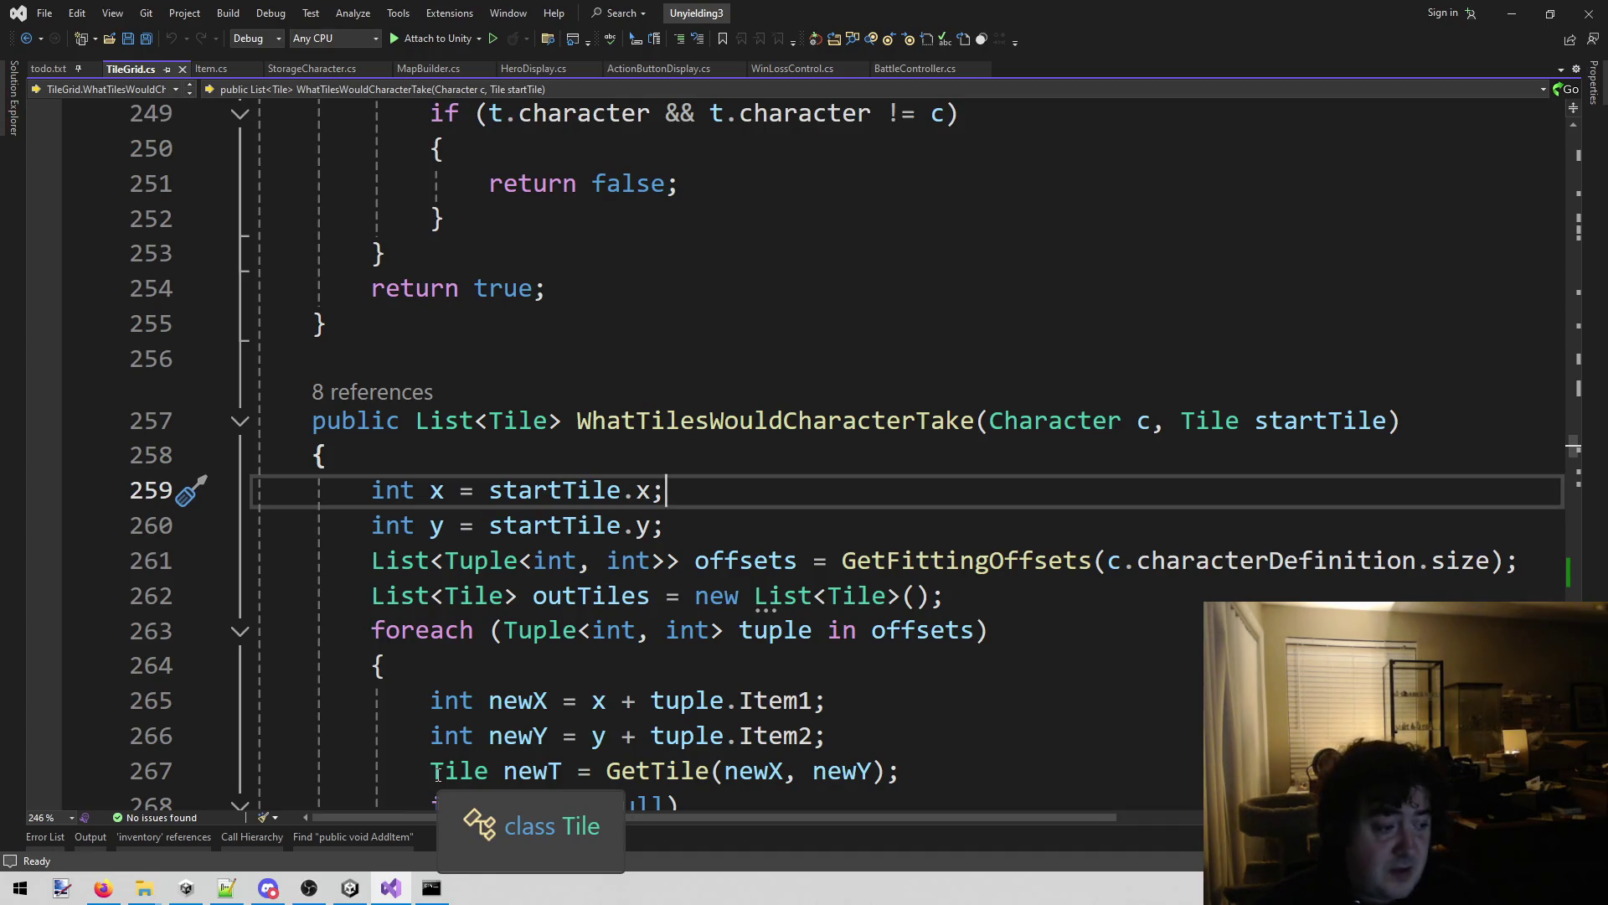
Follow the stack trace through TileGrid.cs:242 to RetreatN.cs:23 and scroll through the Delay method.
click(350, 890)
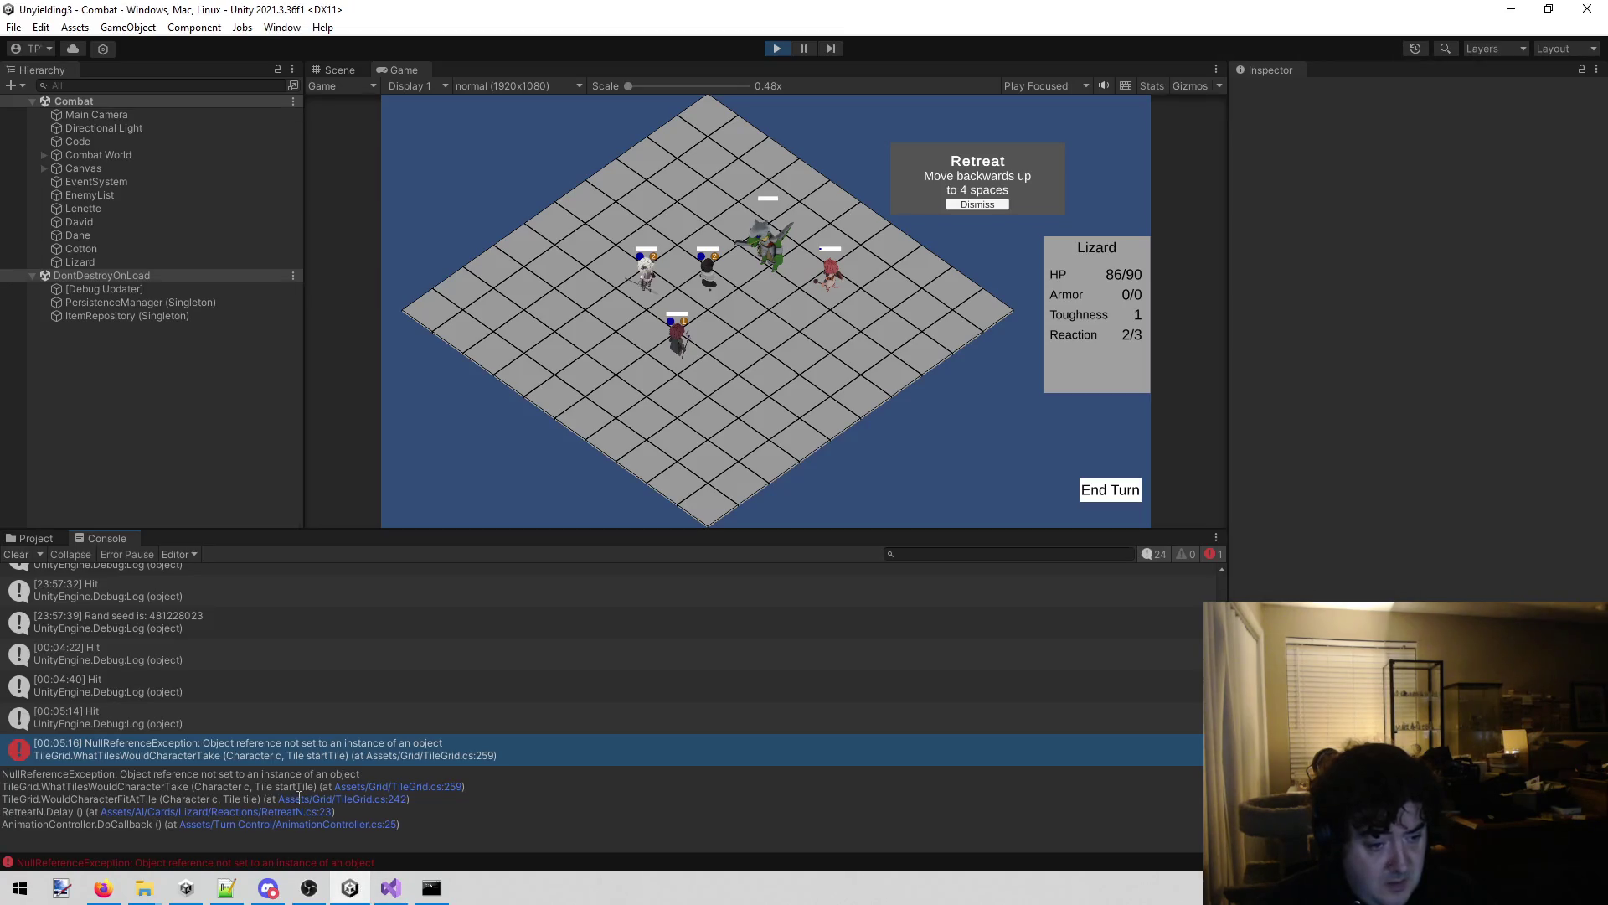
click(386, 798)
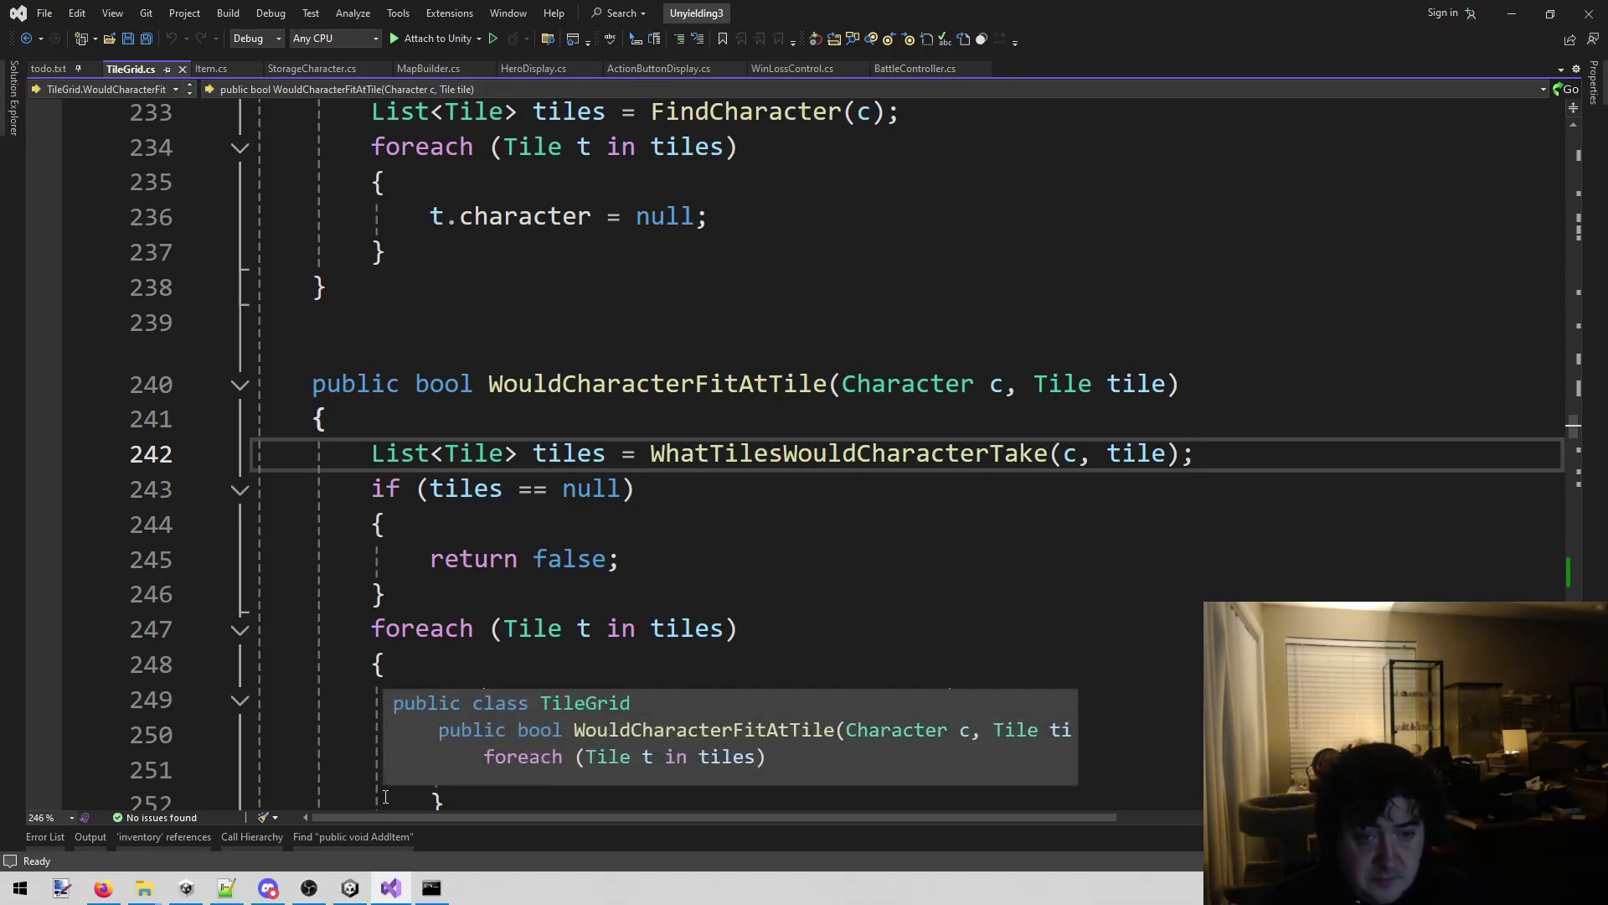
click(350, 888)
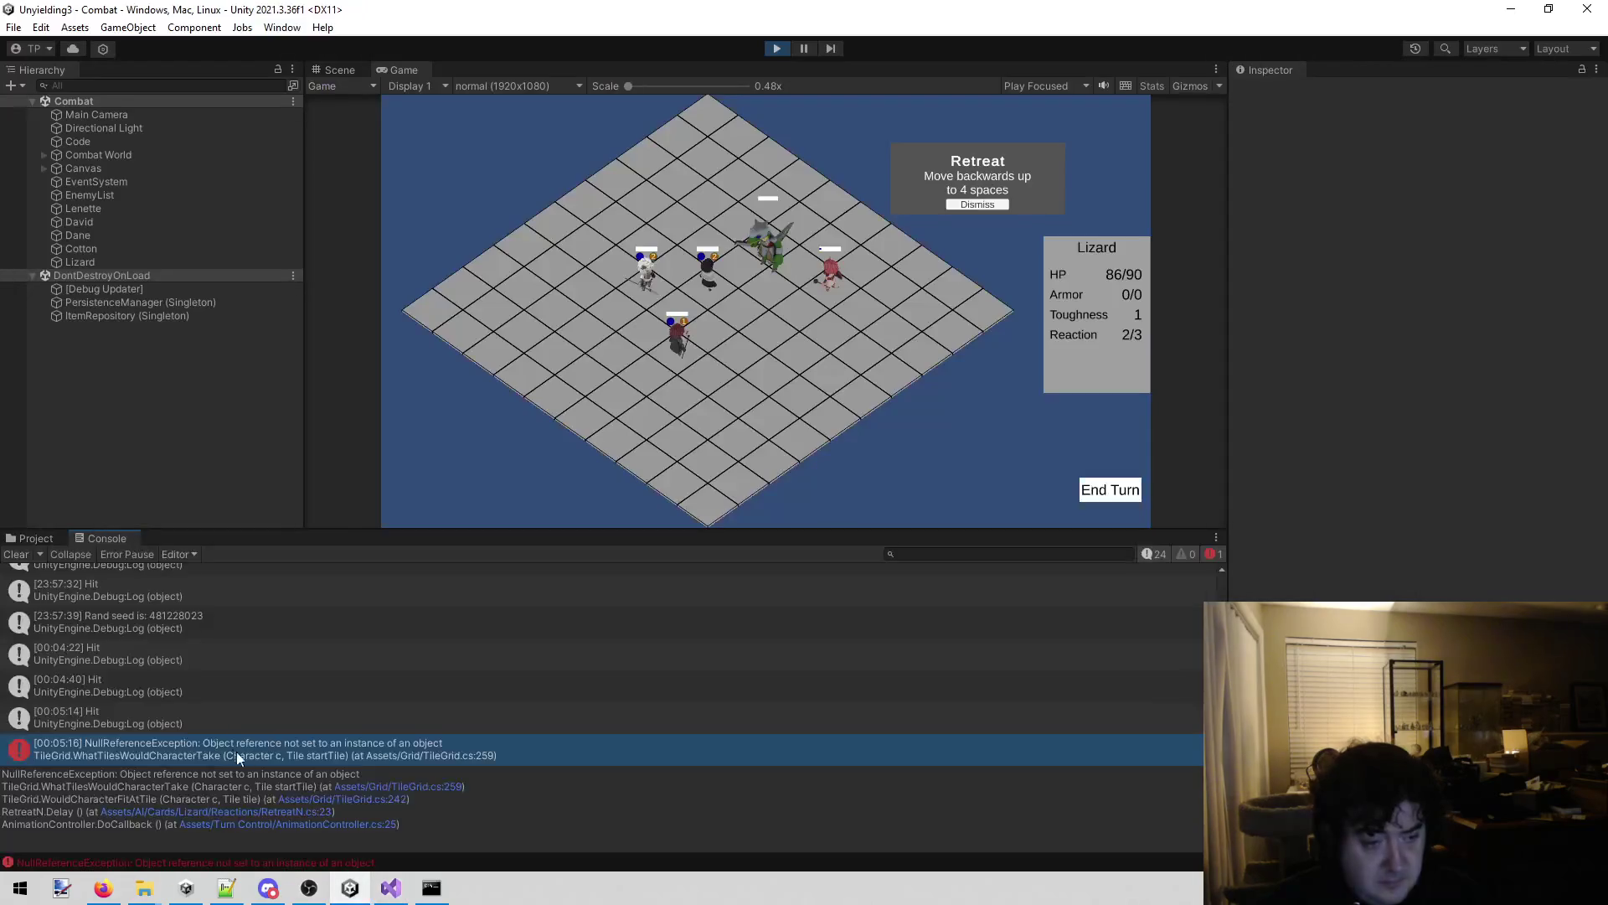
click(309, 811)
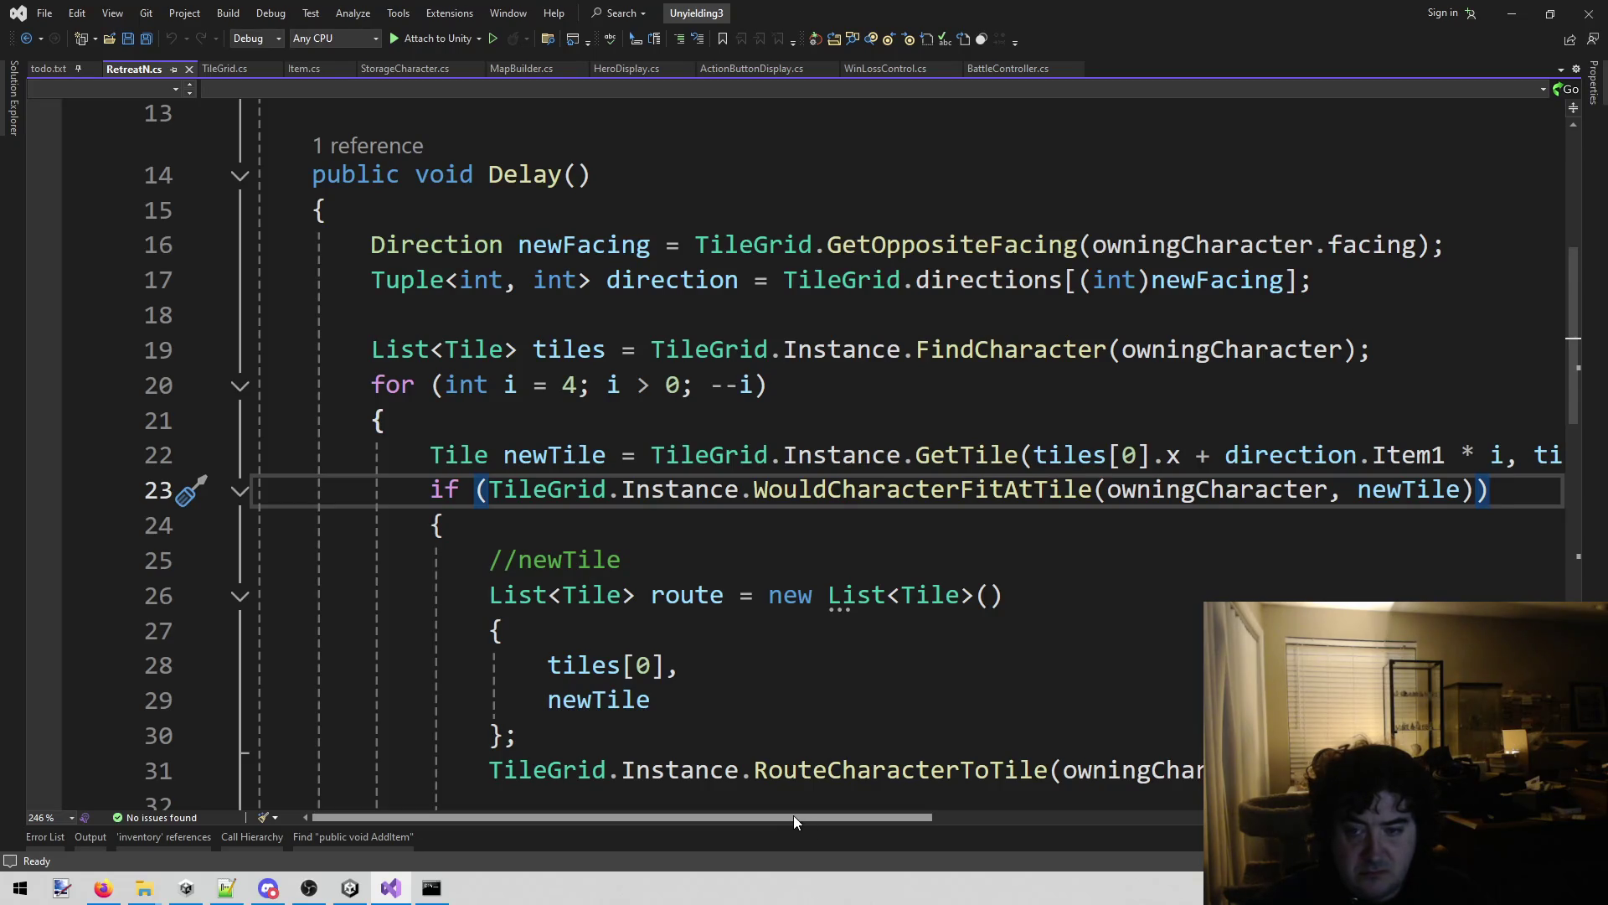
mouse_move(791, 813)
mouse_down()
mouse_move(1190, 833)
mouse_move(806, 862)
mouse_up()
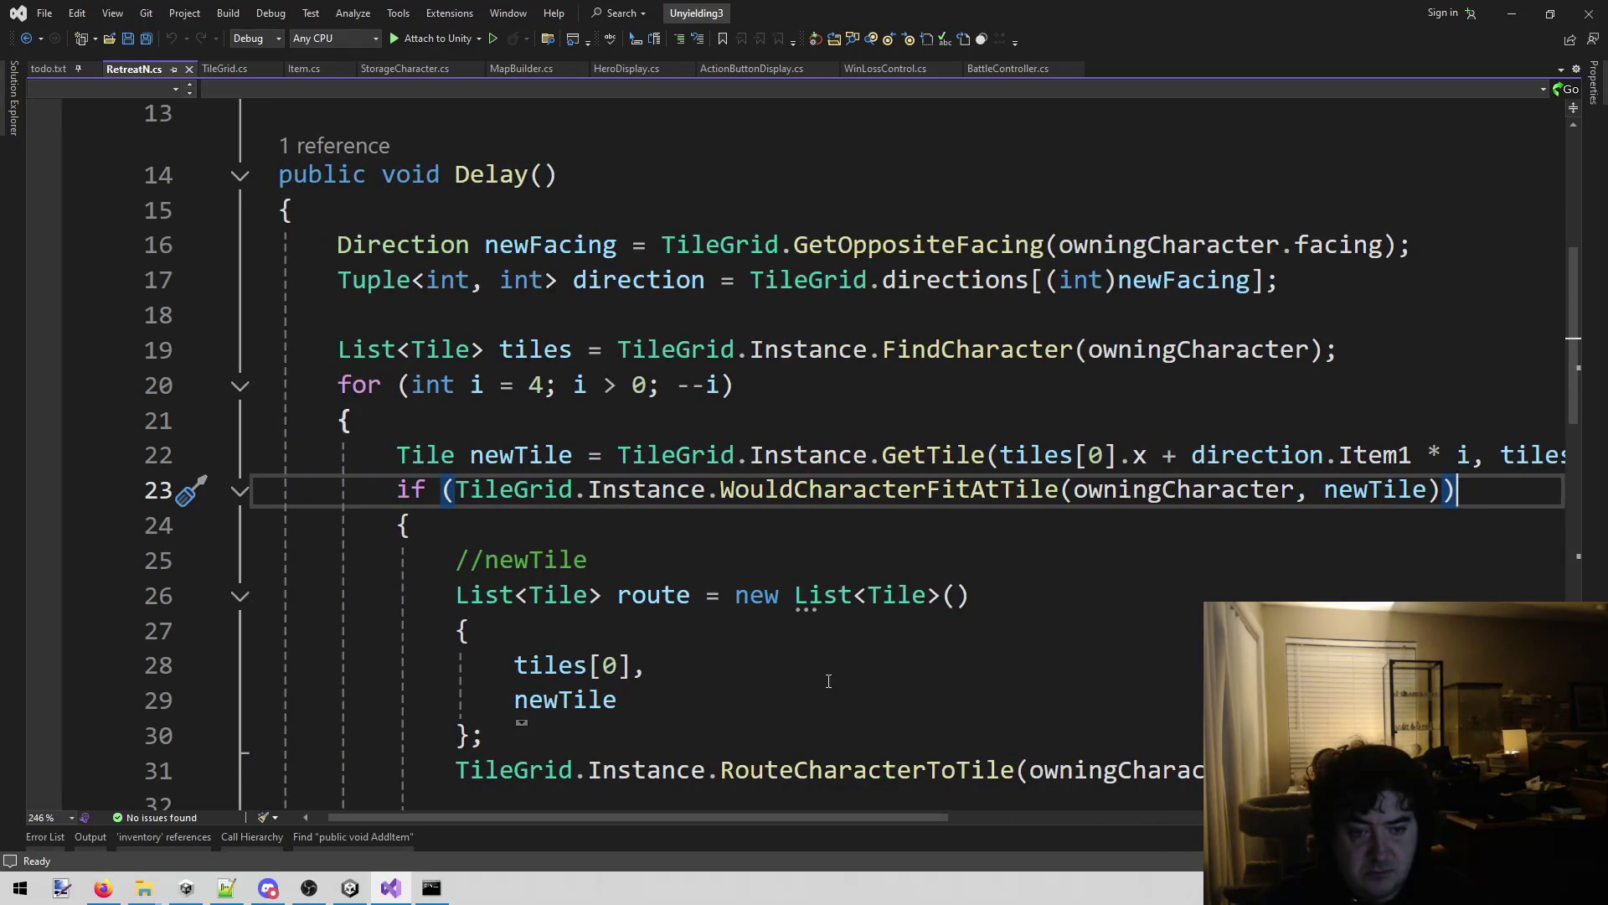
scroll(825, 688, down, 1)
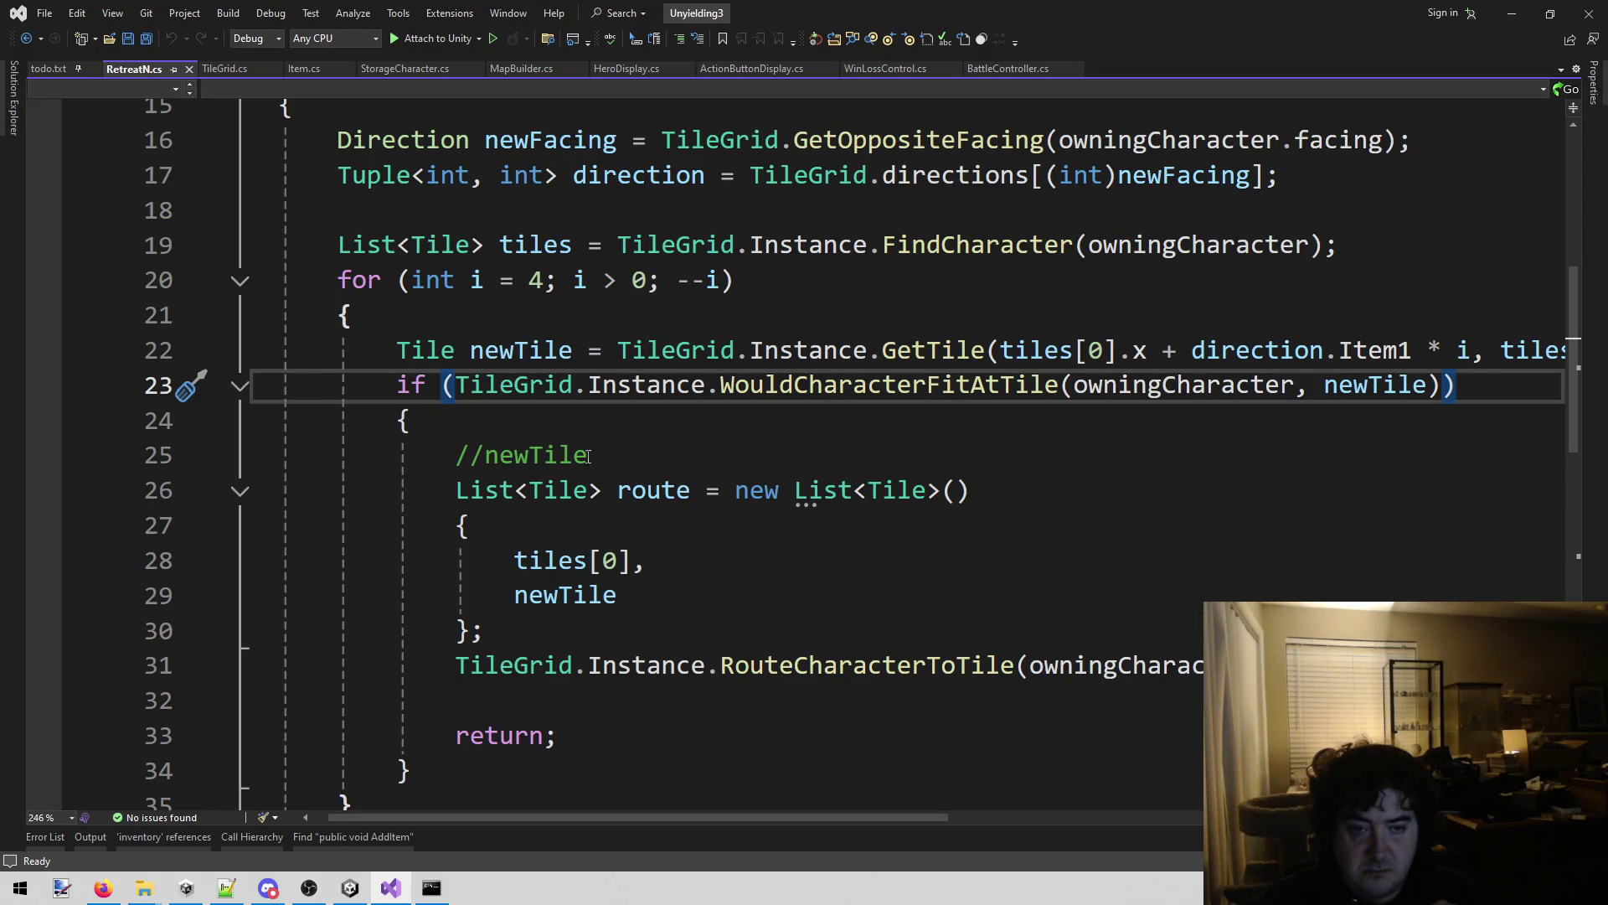
Insert 'if (newTile == null) { continue; }' above the line 23 fit check and save RetreatN.cs.
click(400, 386)
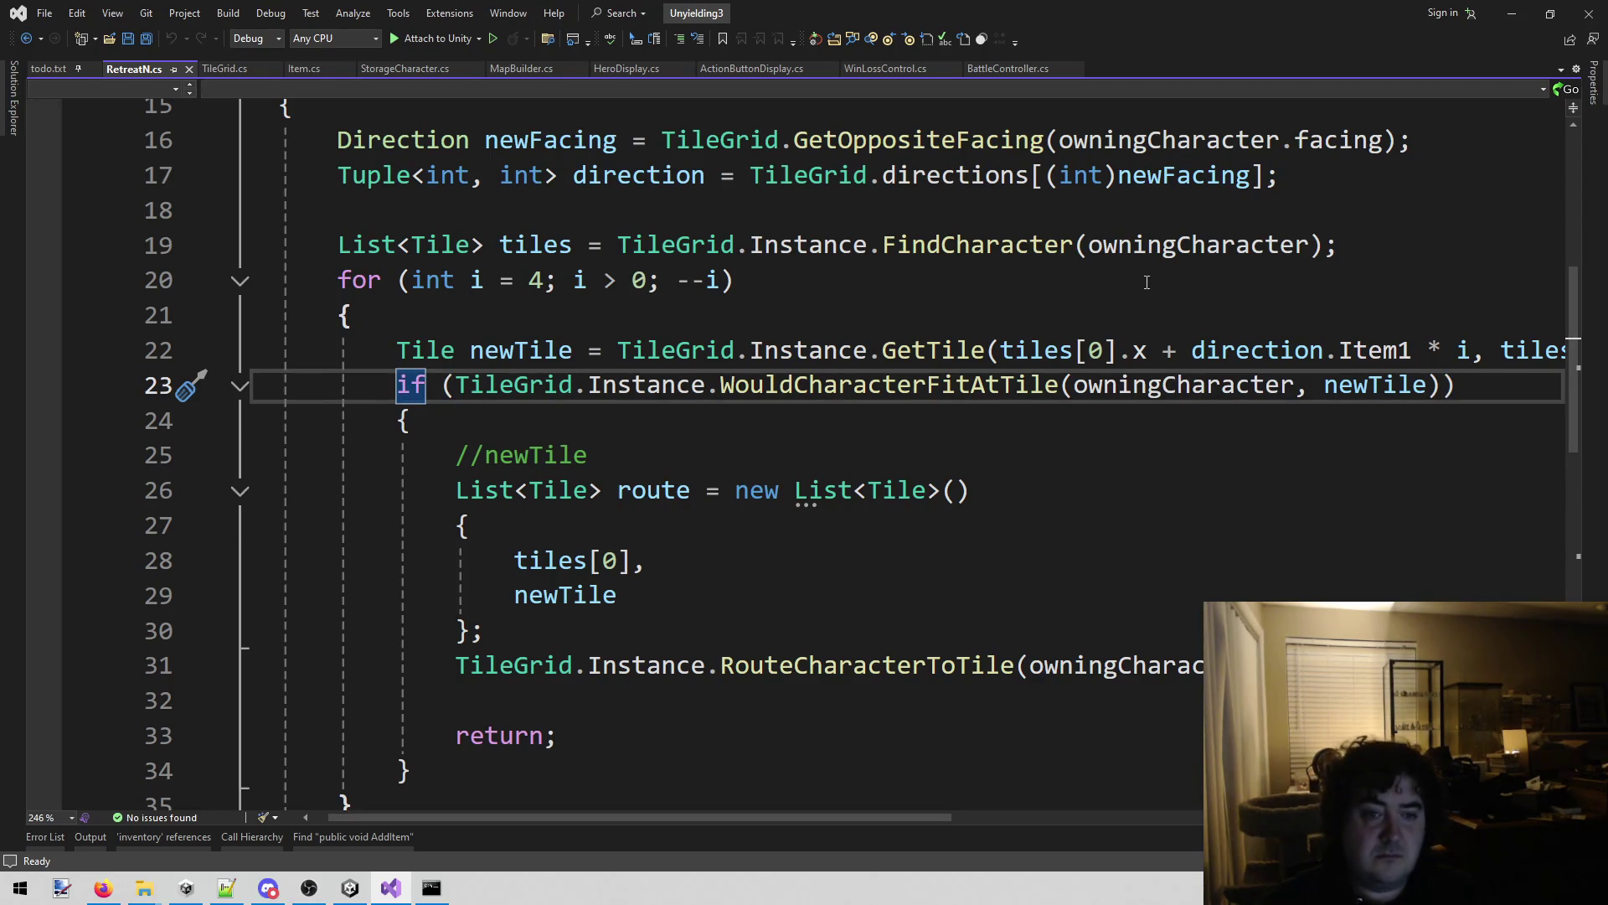
key(Return)
key(Up)
text(if (new)
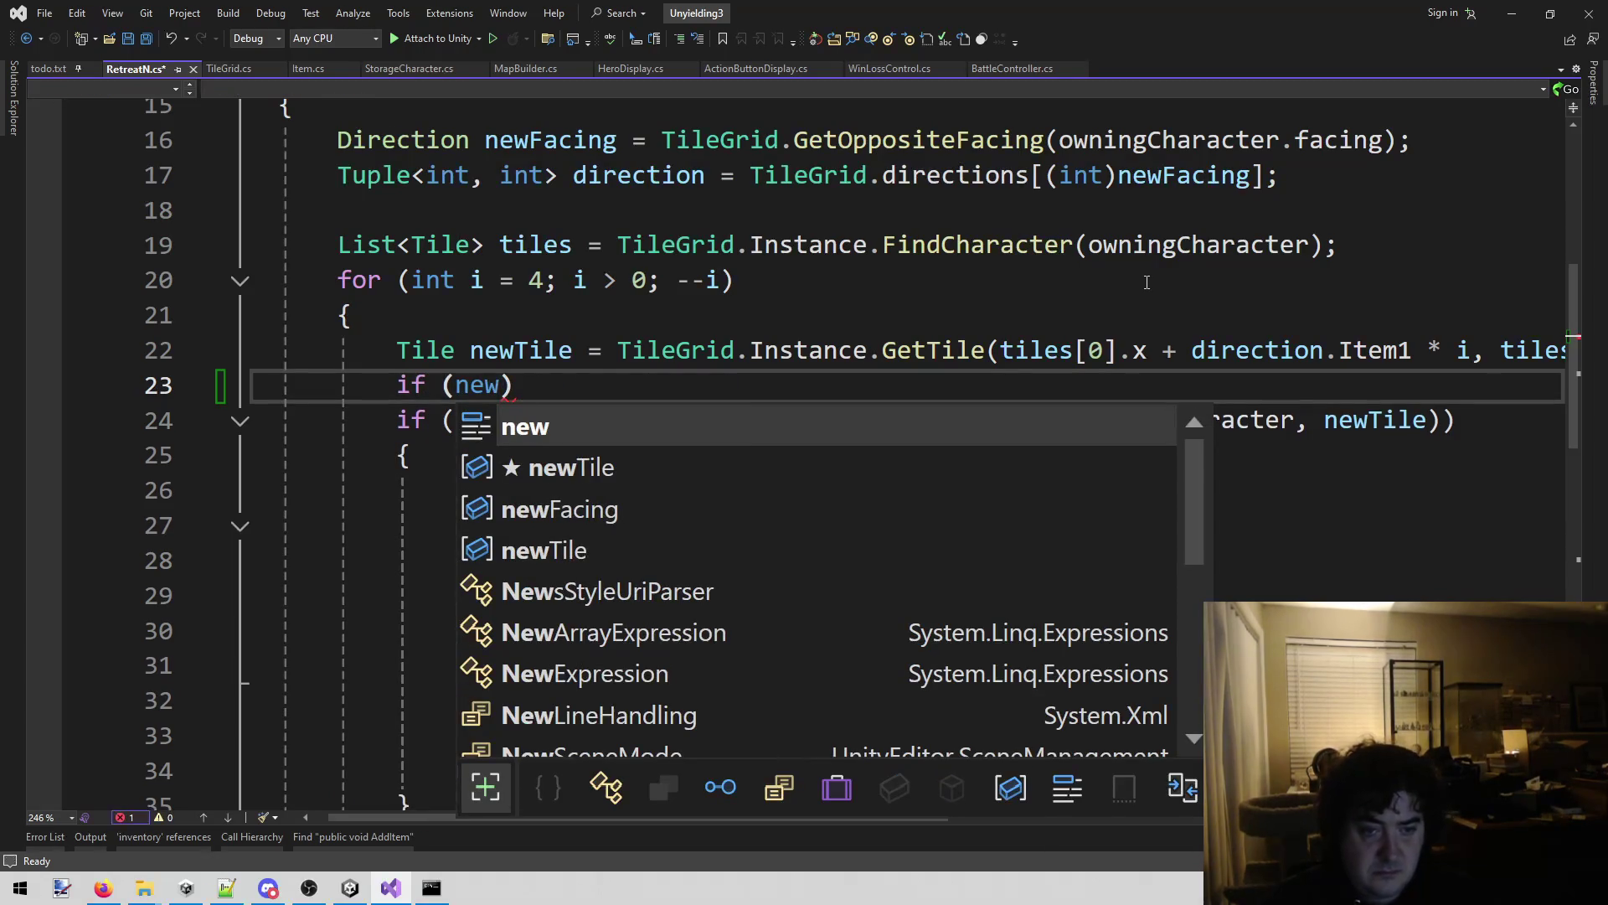
text(T)
key(Tab)
text(== mn)
key(BackSpace)
key(BackSpace)
text(null)
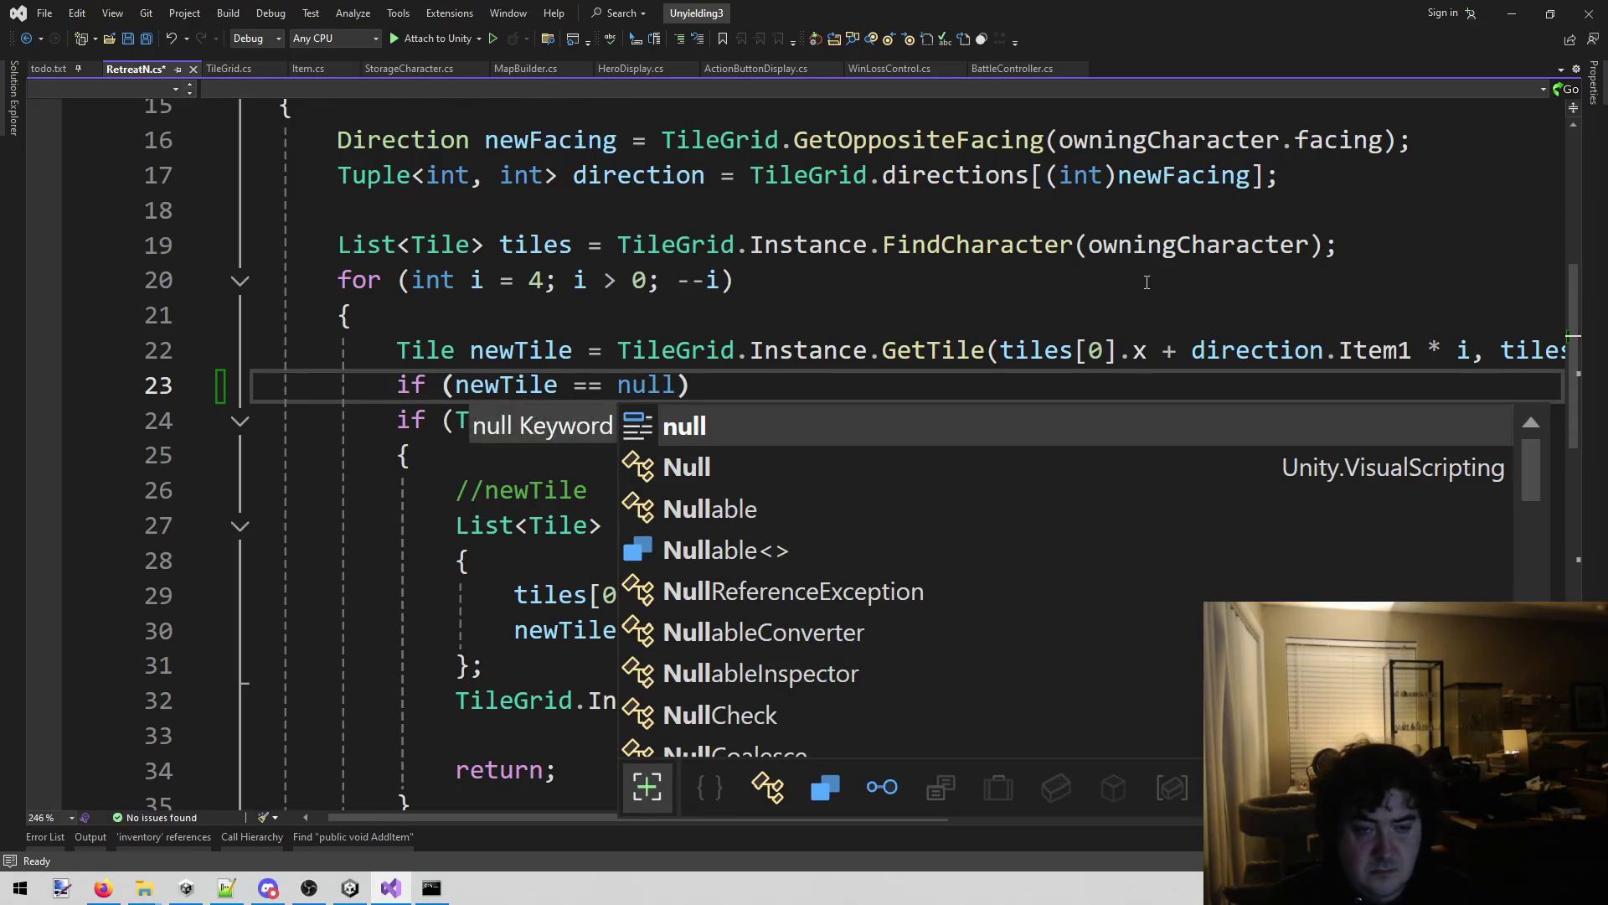
key(Return)
text({)
key(Return)
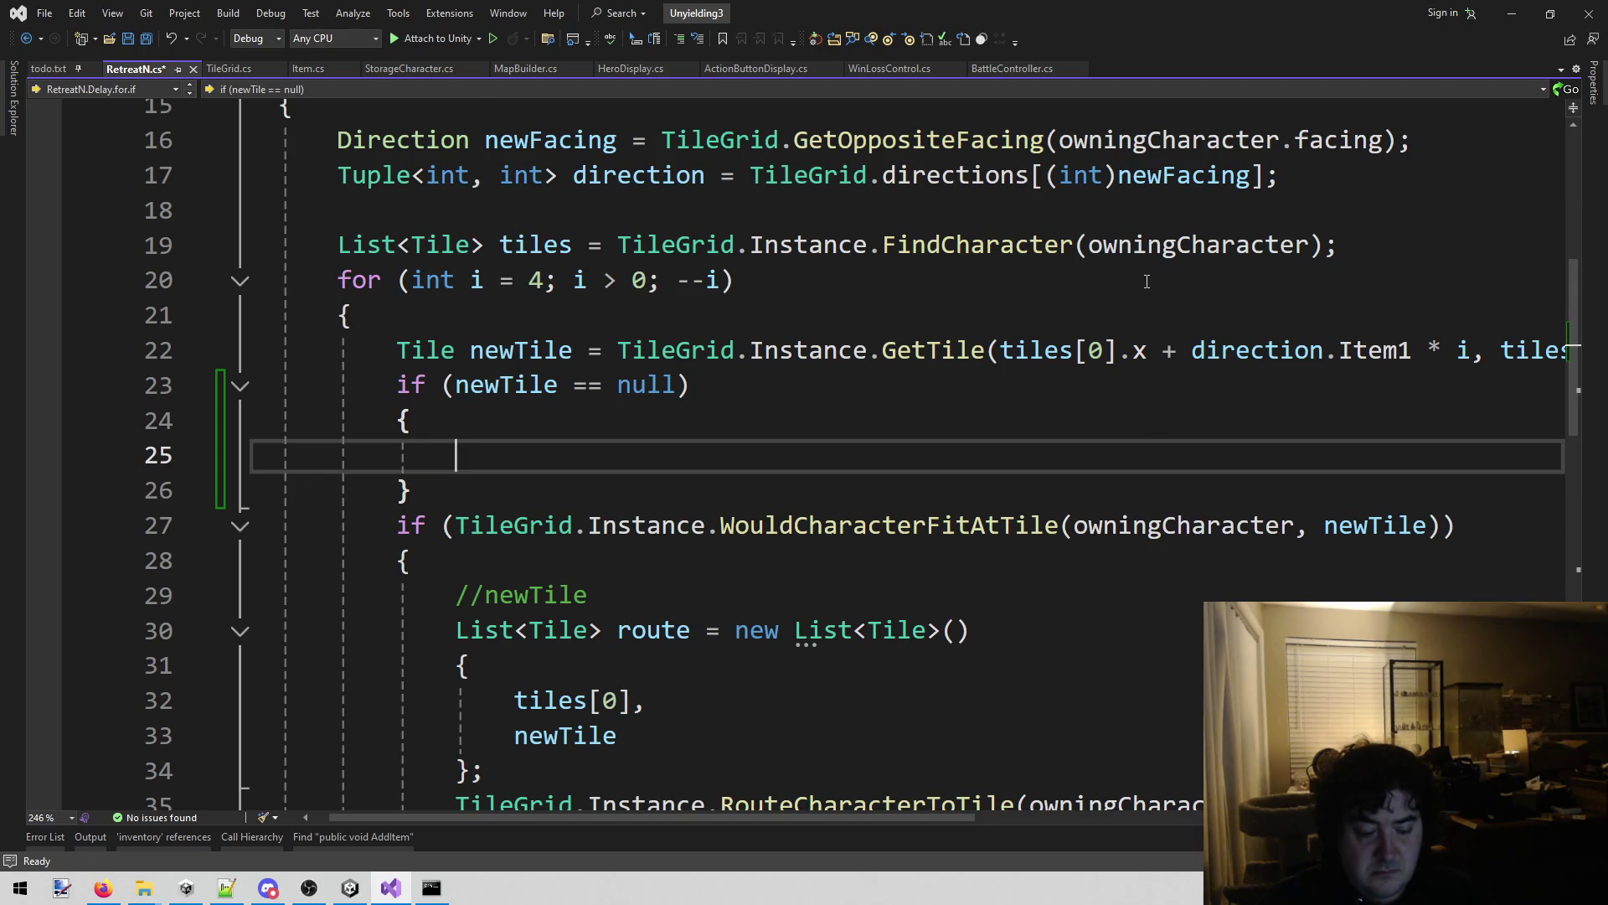
text(continue;)
key(ctrl+s)
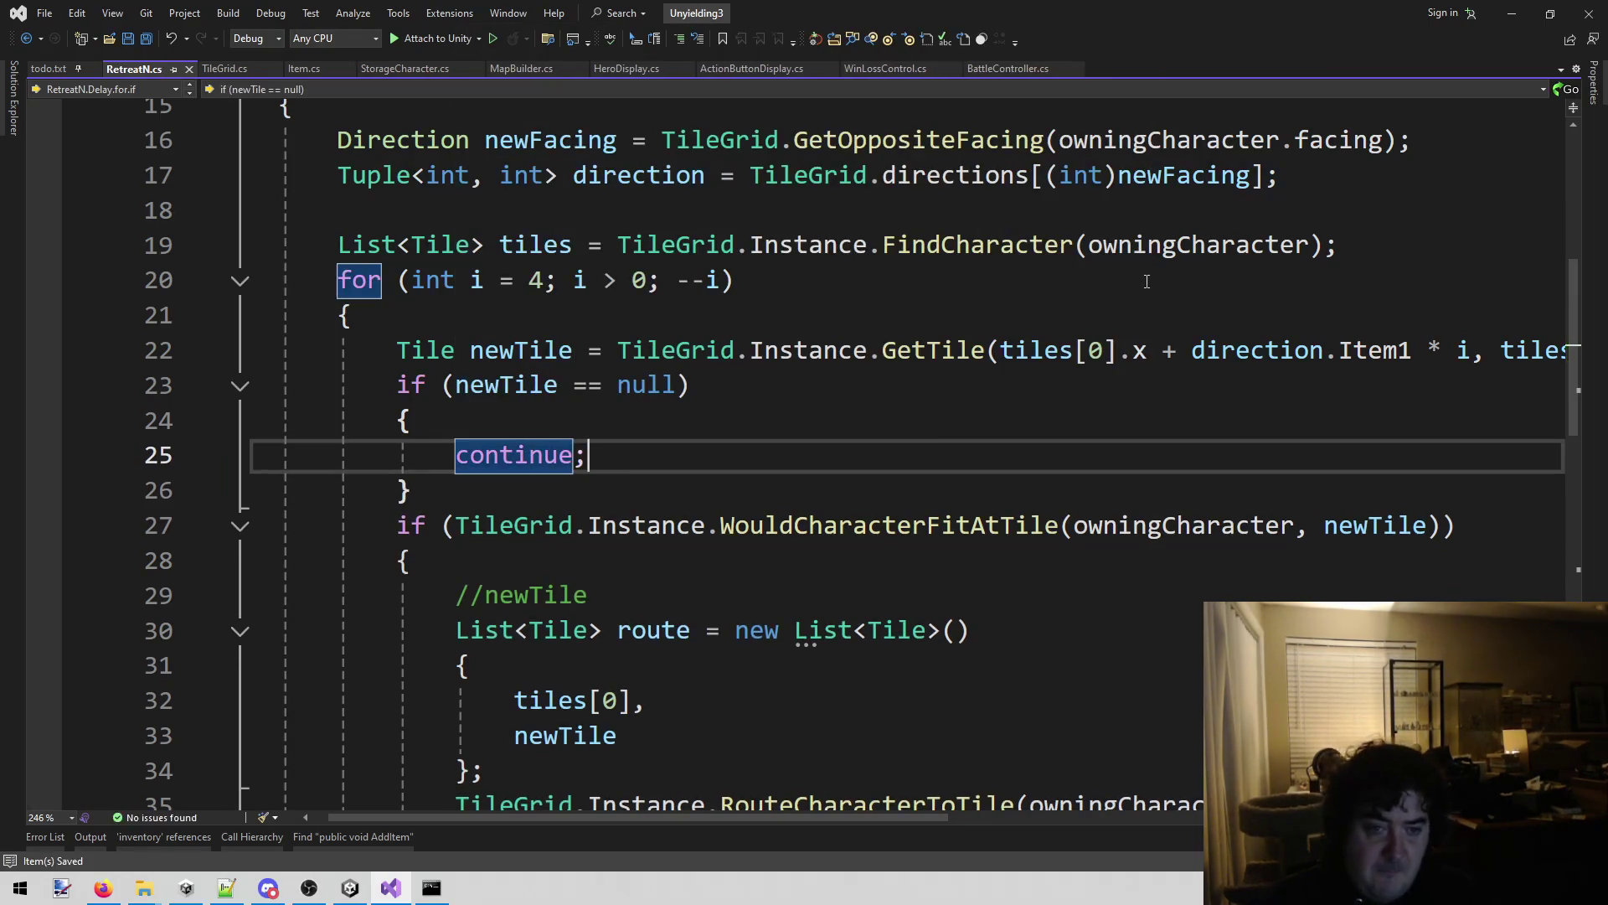
click(687, 385)
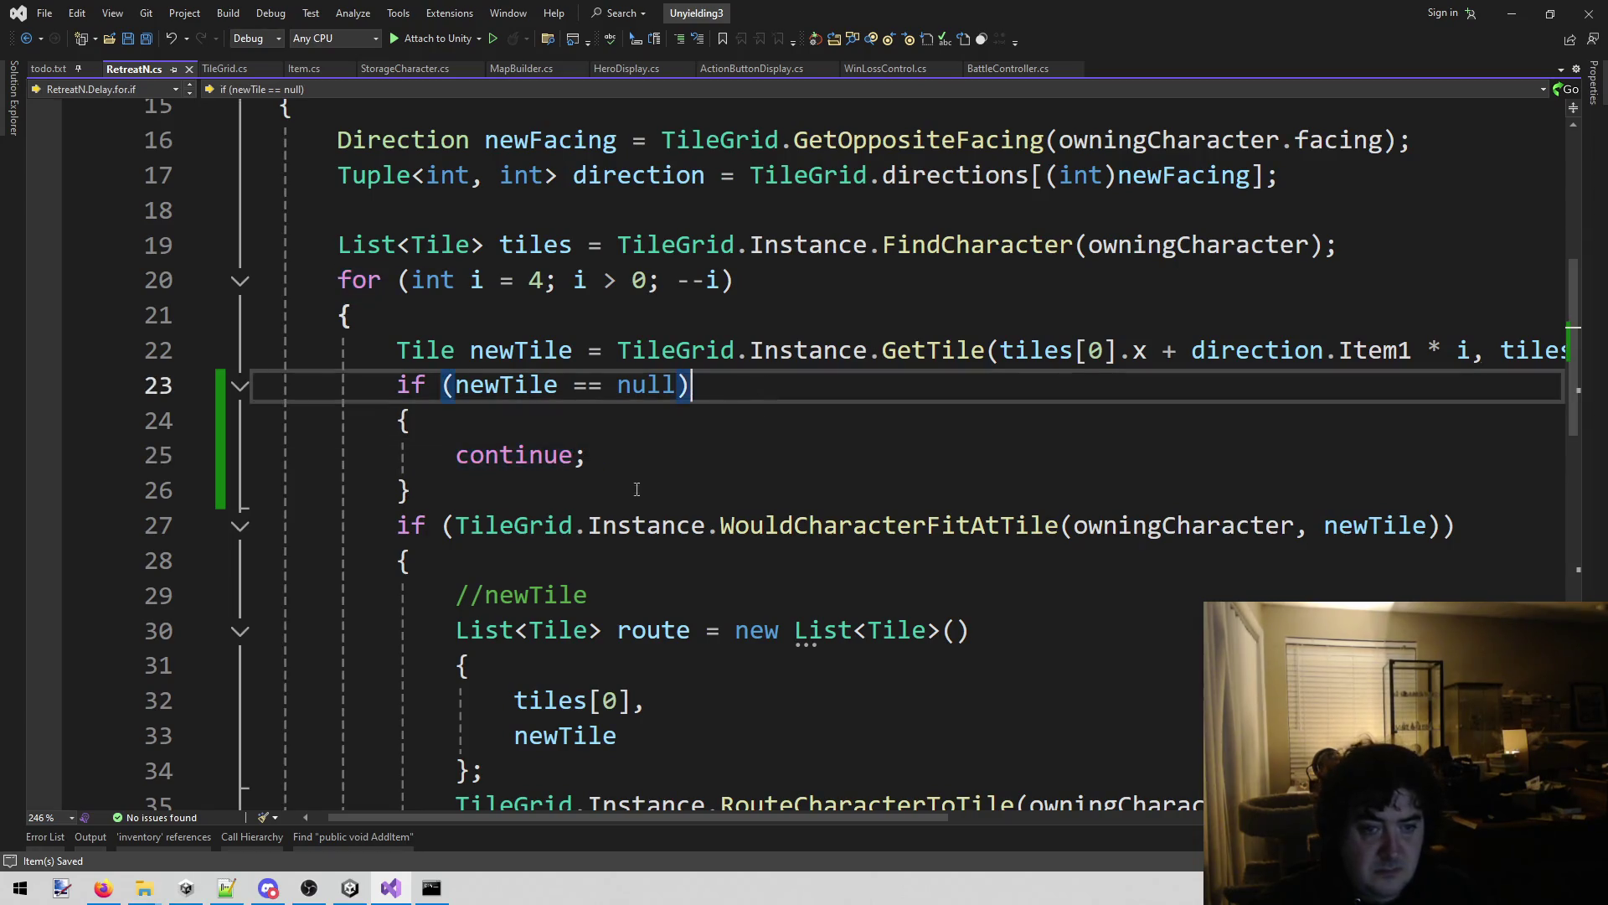
Stop the Unity playtest so the scripts recompile, then return to Visual Studio.
click(350, 888)
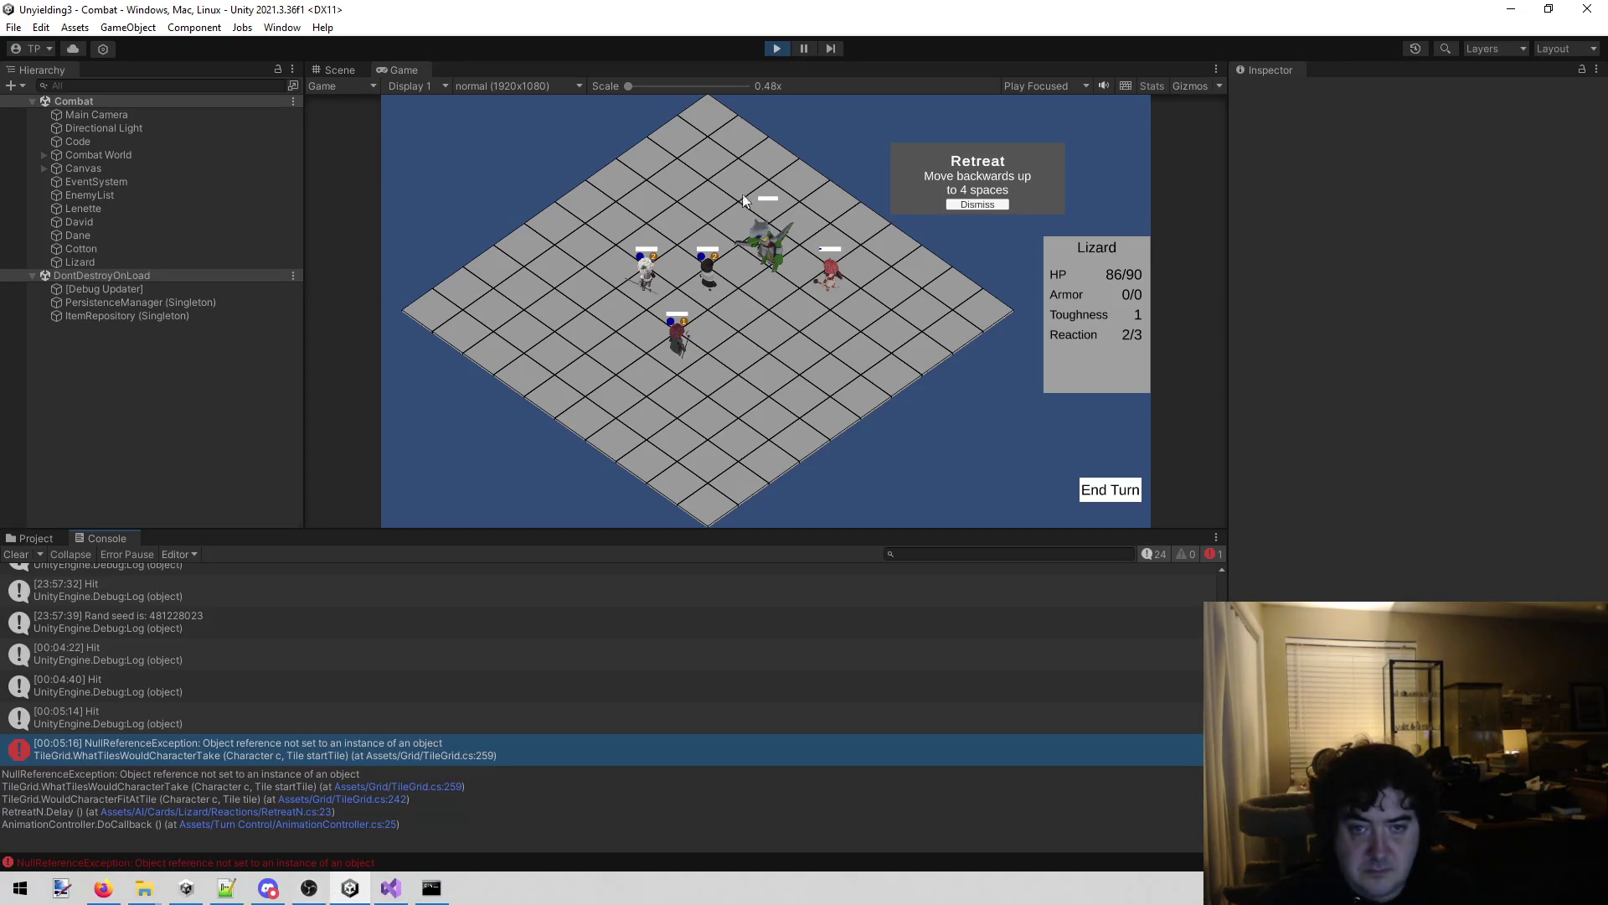
click(785, 44)
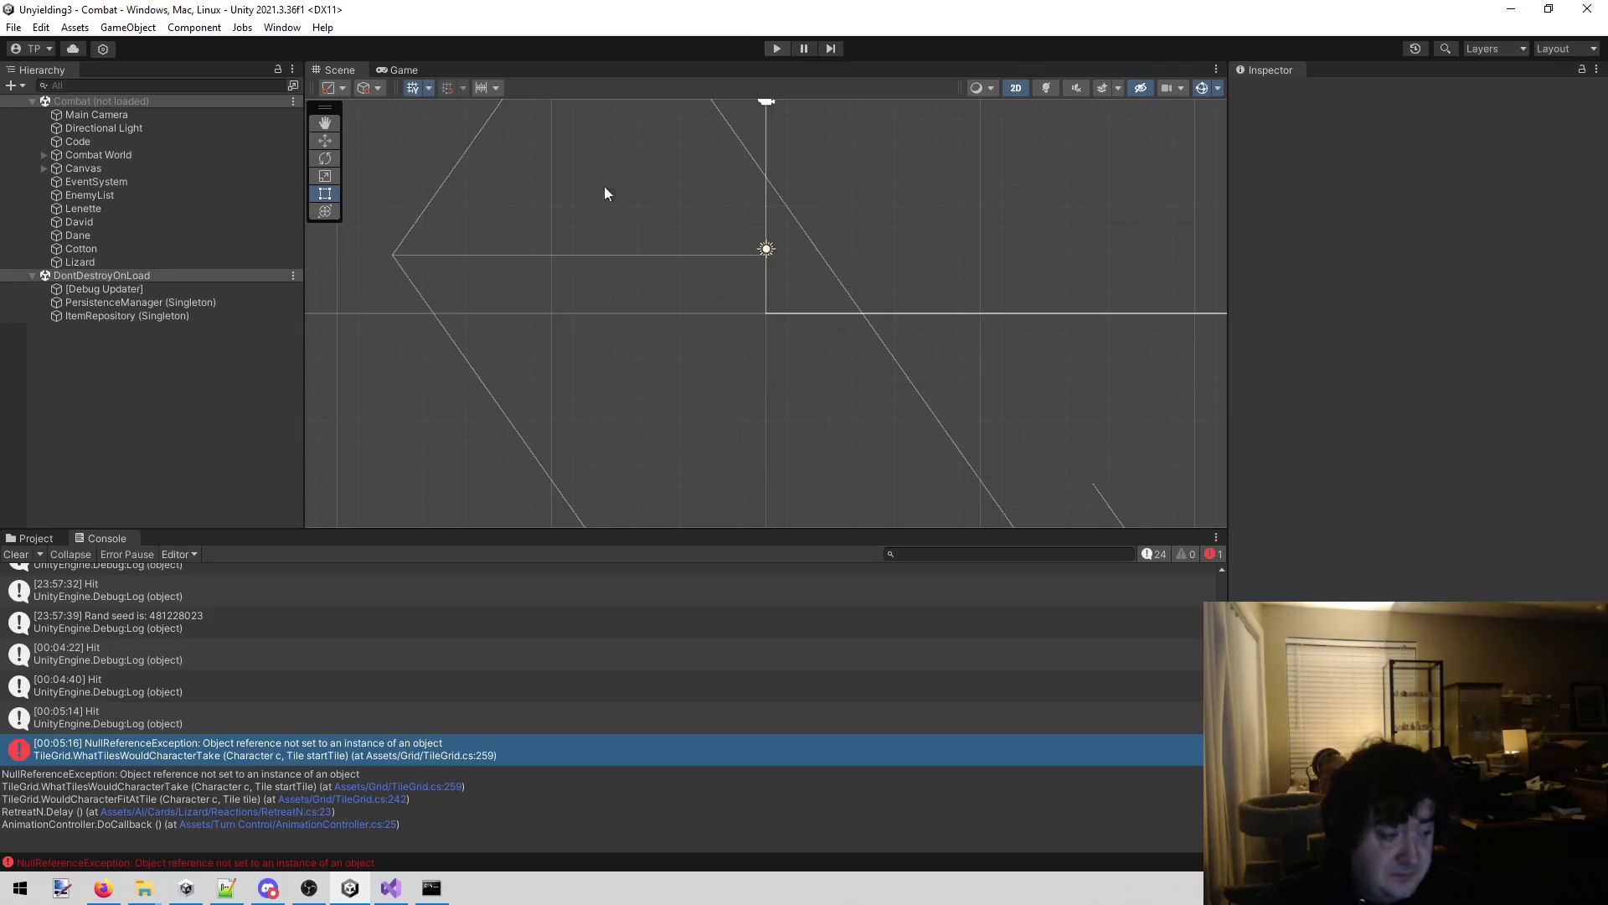
click(392, 890)
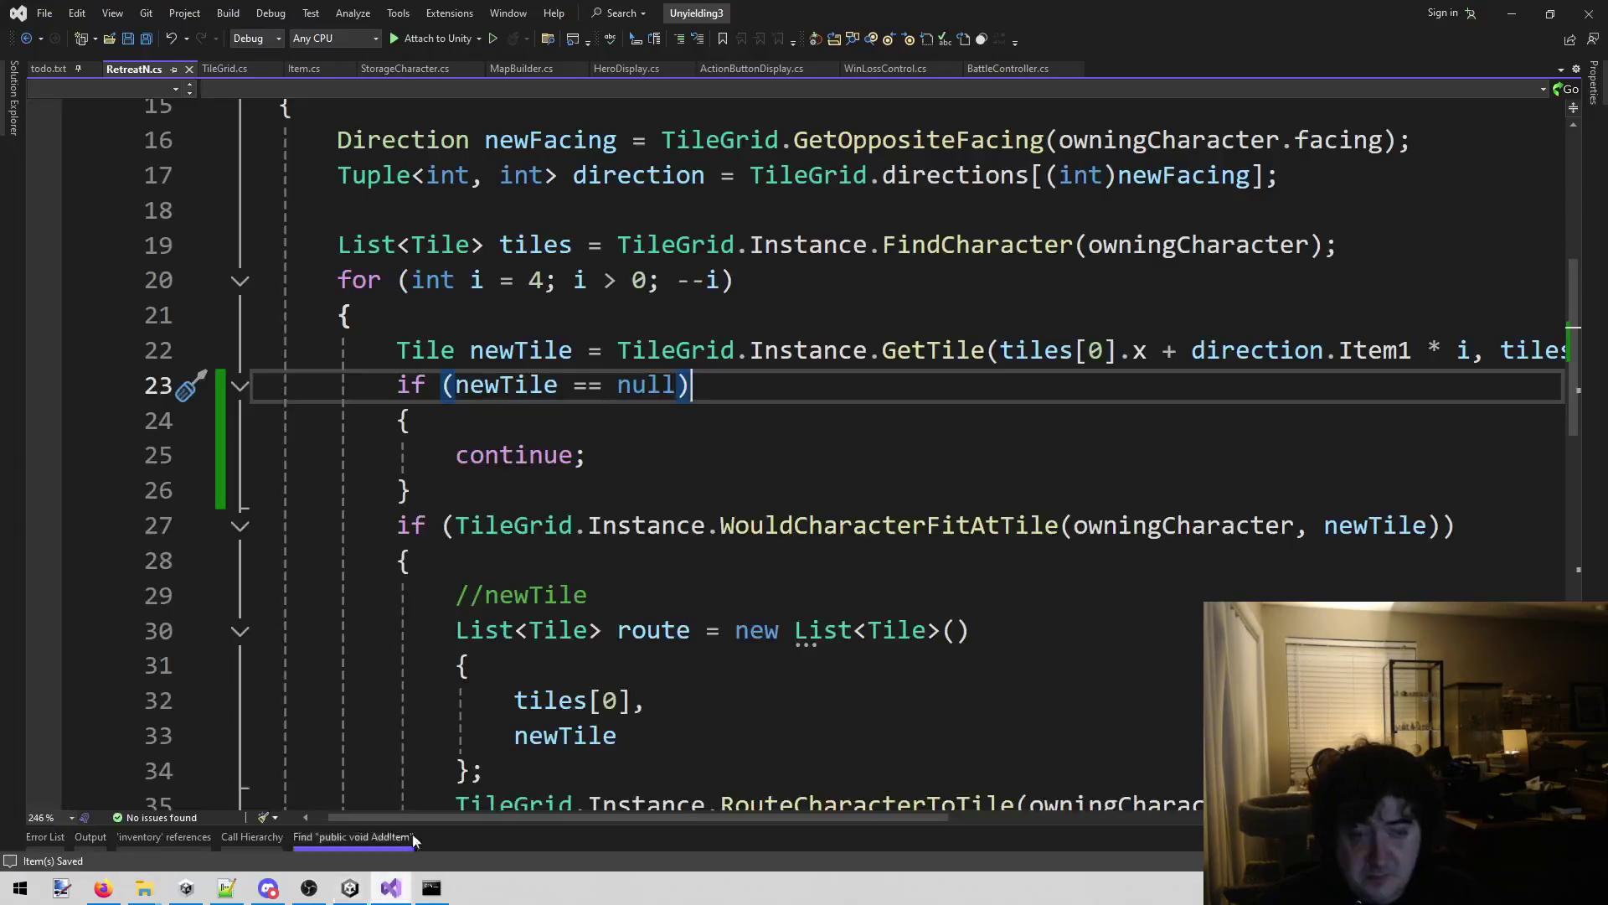
Open MapBuilder.cs and locate the BigTestEnemy entry on line 137.
click(505, 69)
scroll(916, 663, up, 7)
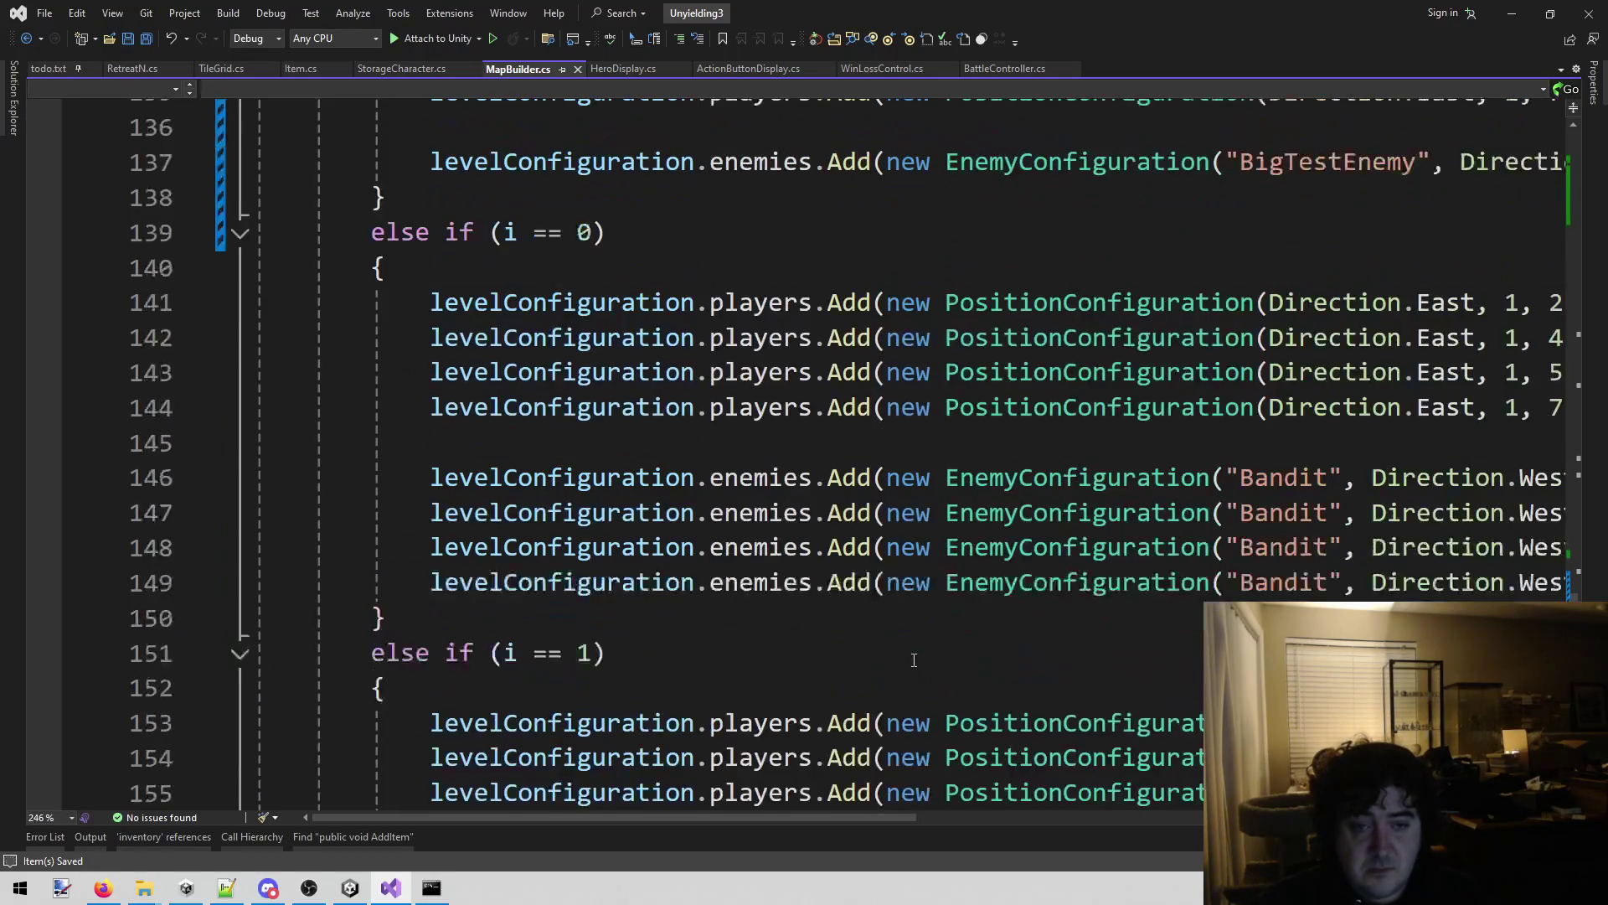
scroll(913, 657, down, 4)
scroll(909, 645, up, 7)
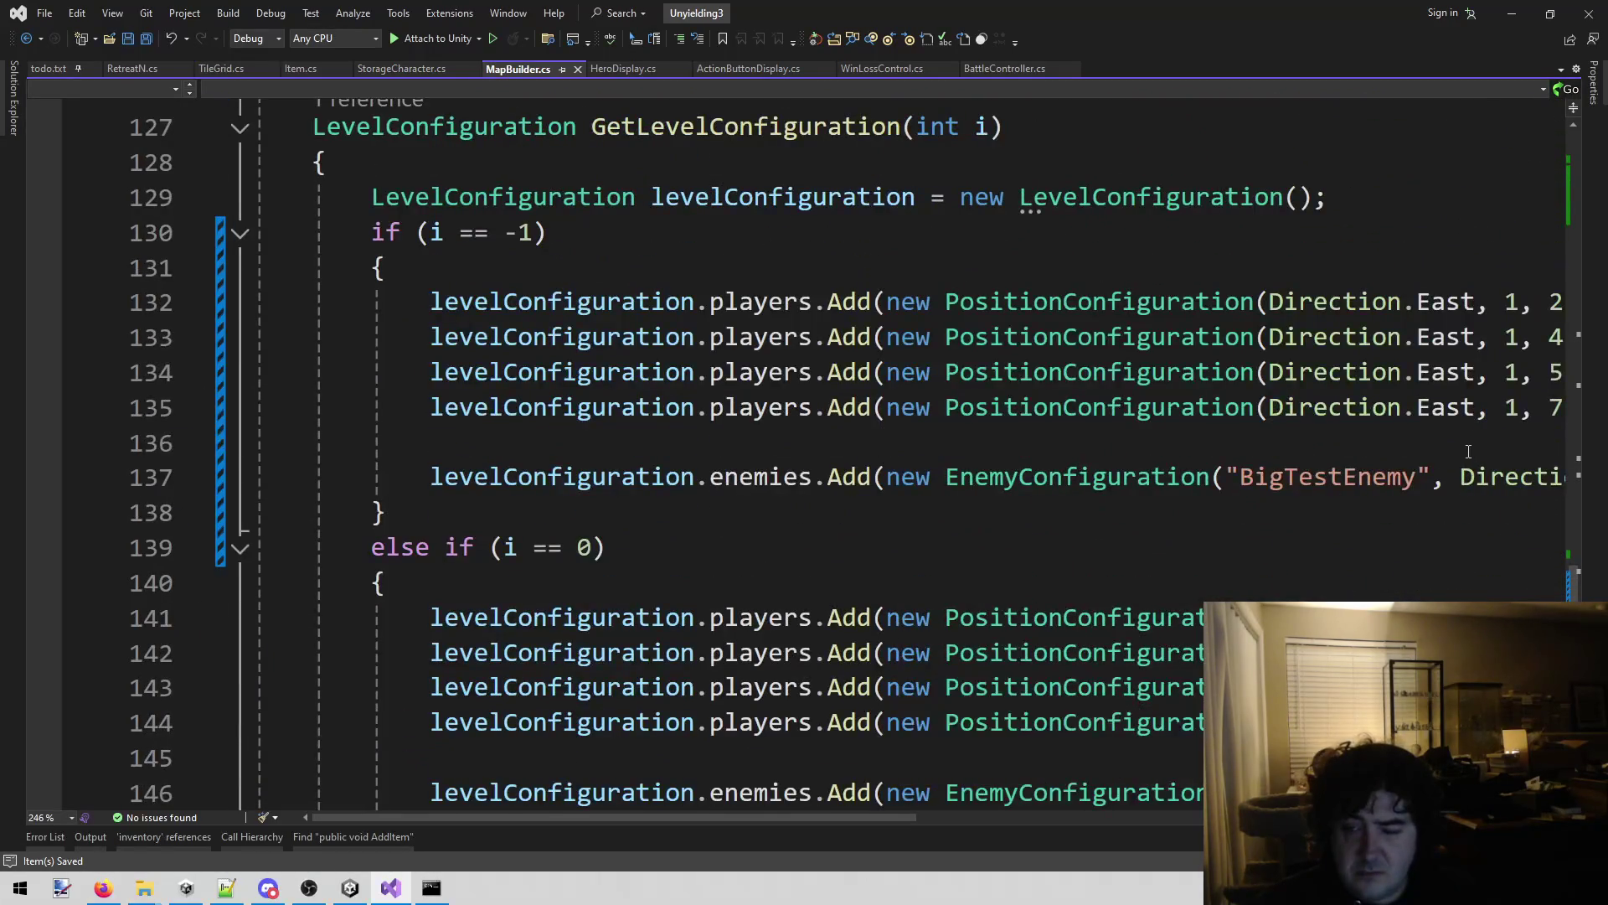
double_click(1375, 462)
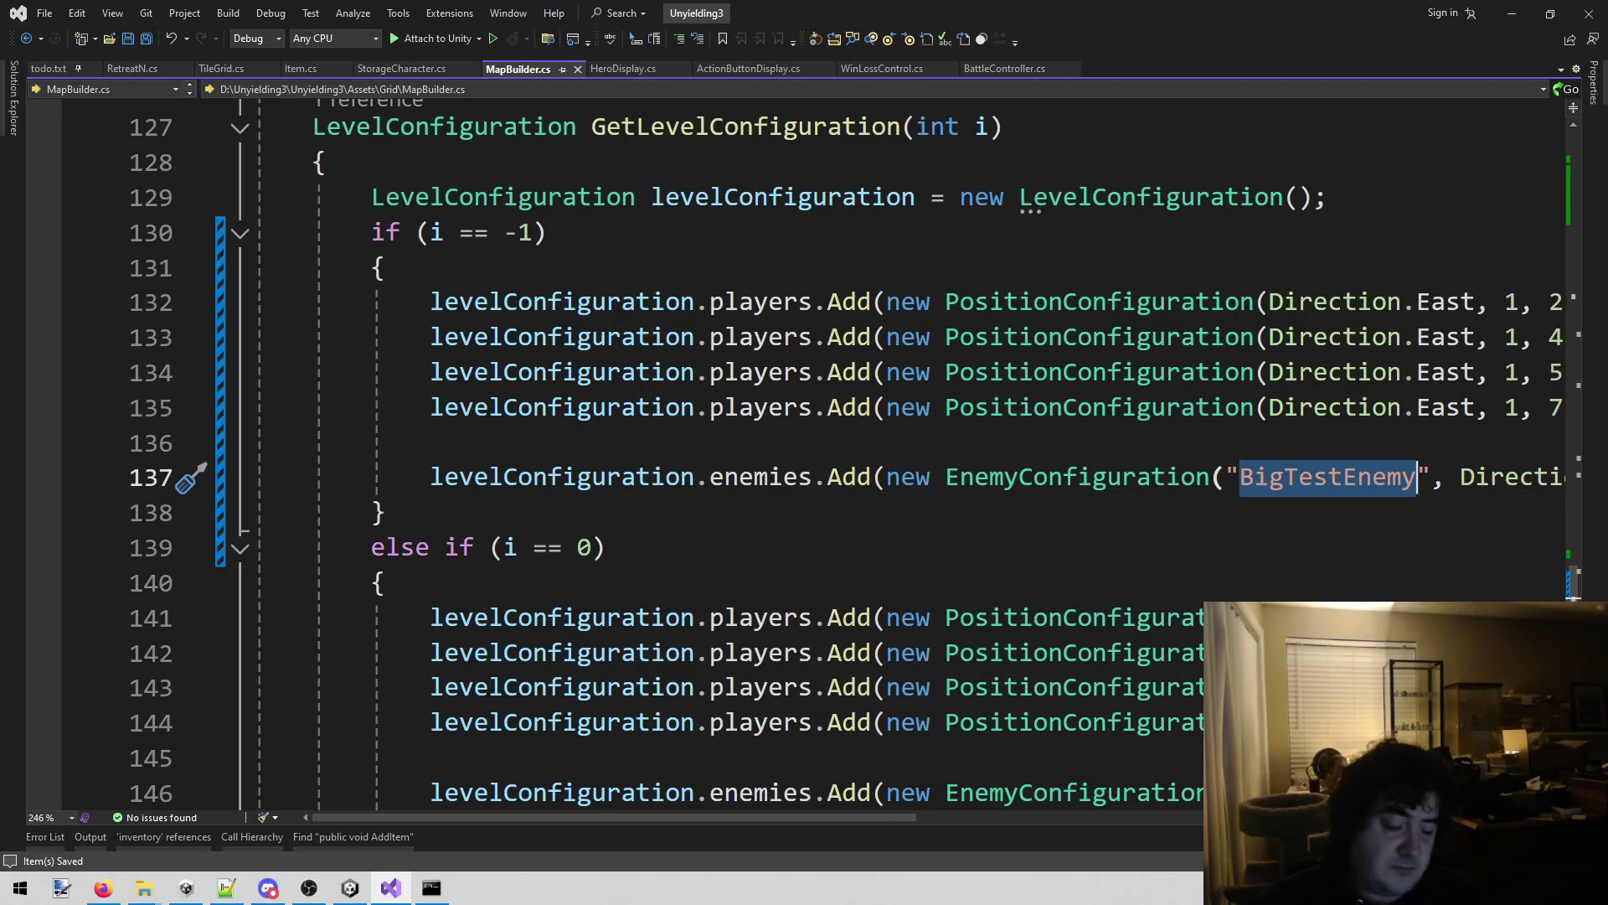
scroll(751, 740, up, 2)
mouse_move(788, 817)
mouse_down()
mouse_move(1198, 828)
mouse_move(726, 854)
mouse_move(947, 899)
mouse_move(921, 900)
mouse_move(955, 838)
mouse_move(985, 825)
mouse_up()
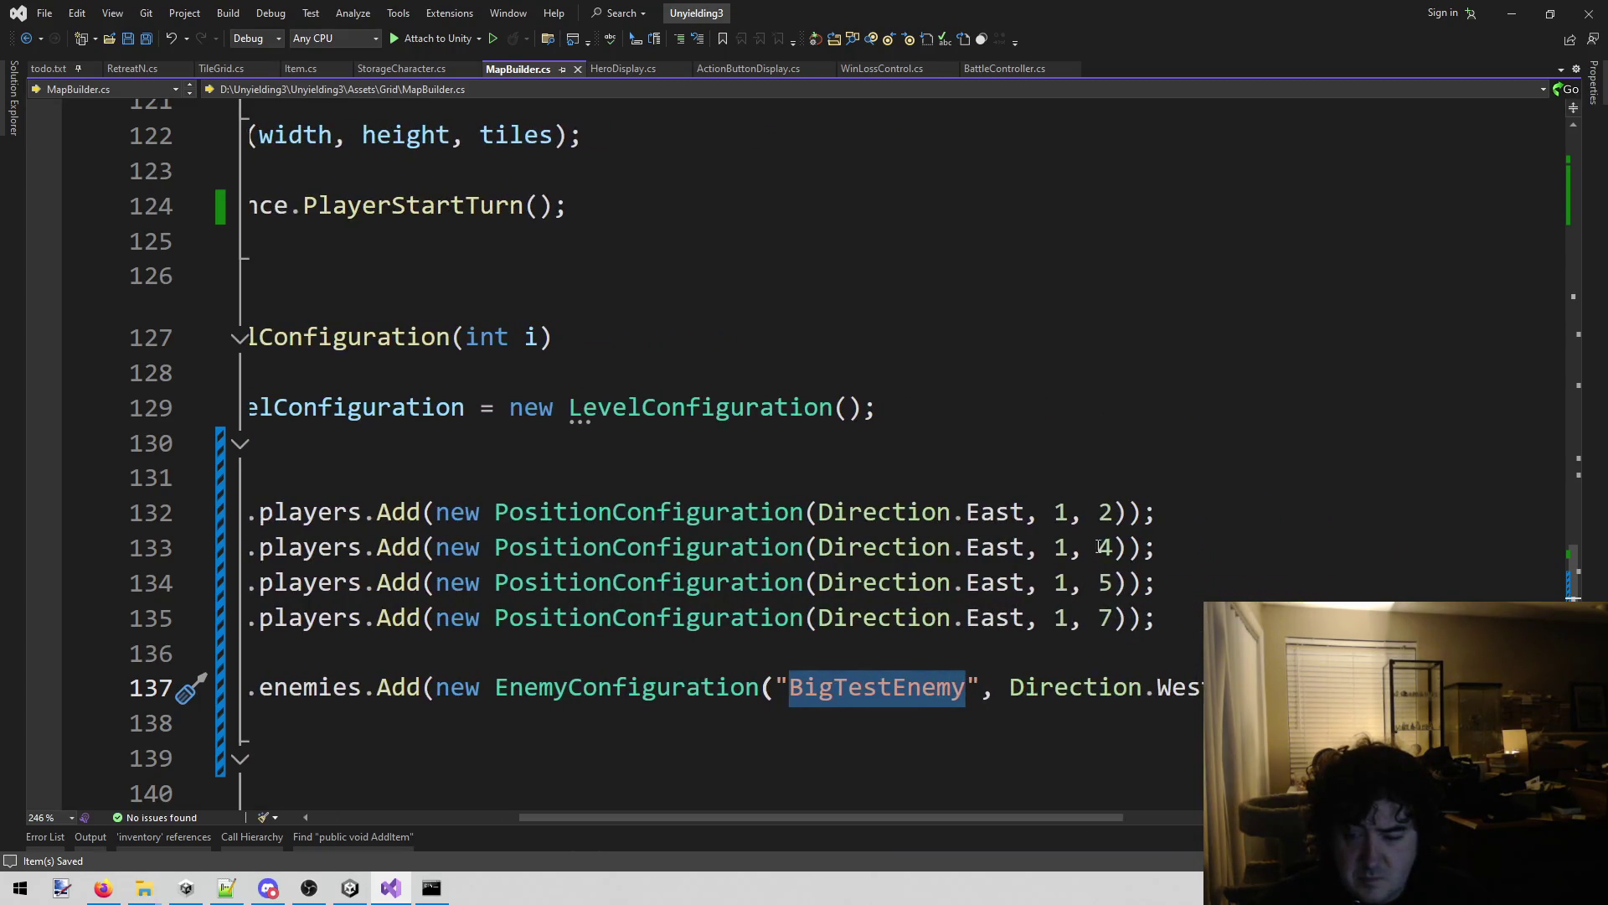
Change the first player position to (Direction.East, 5, 2) and save MapBuilder.cs.
double_click(1061, 512)
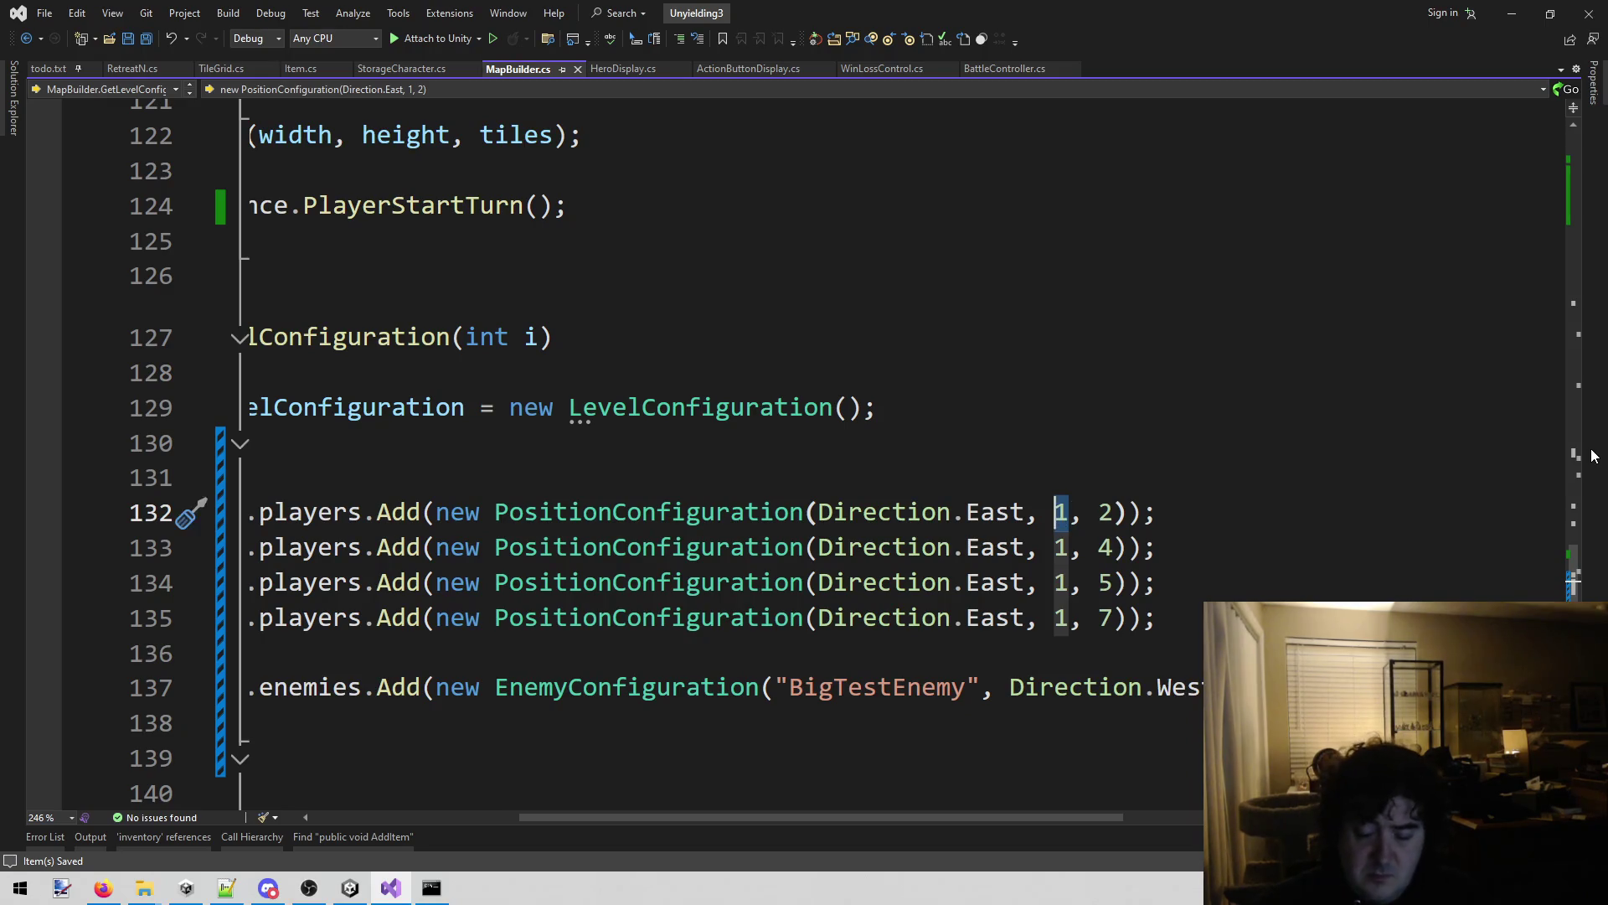
text(5)
key(ctrl+s)
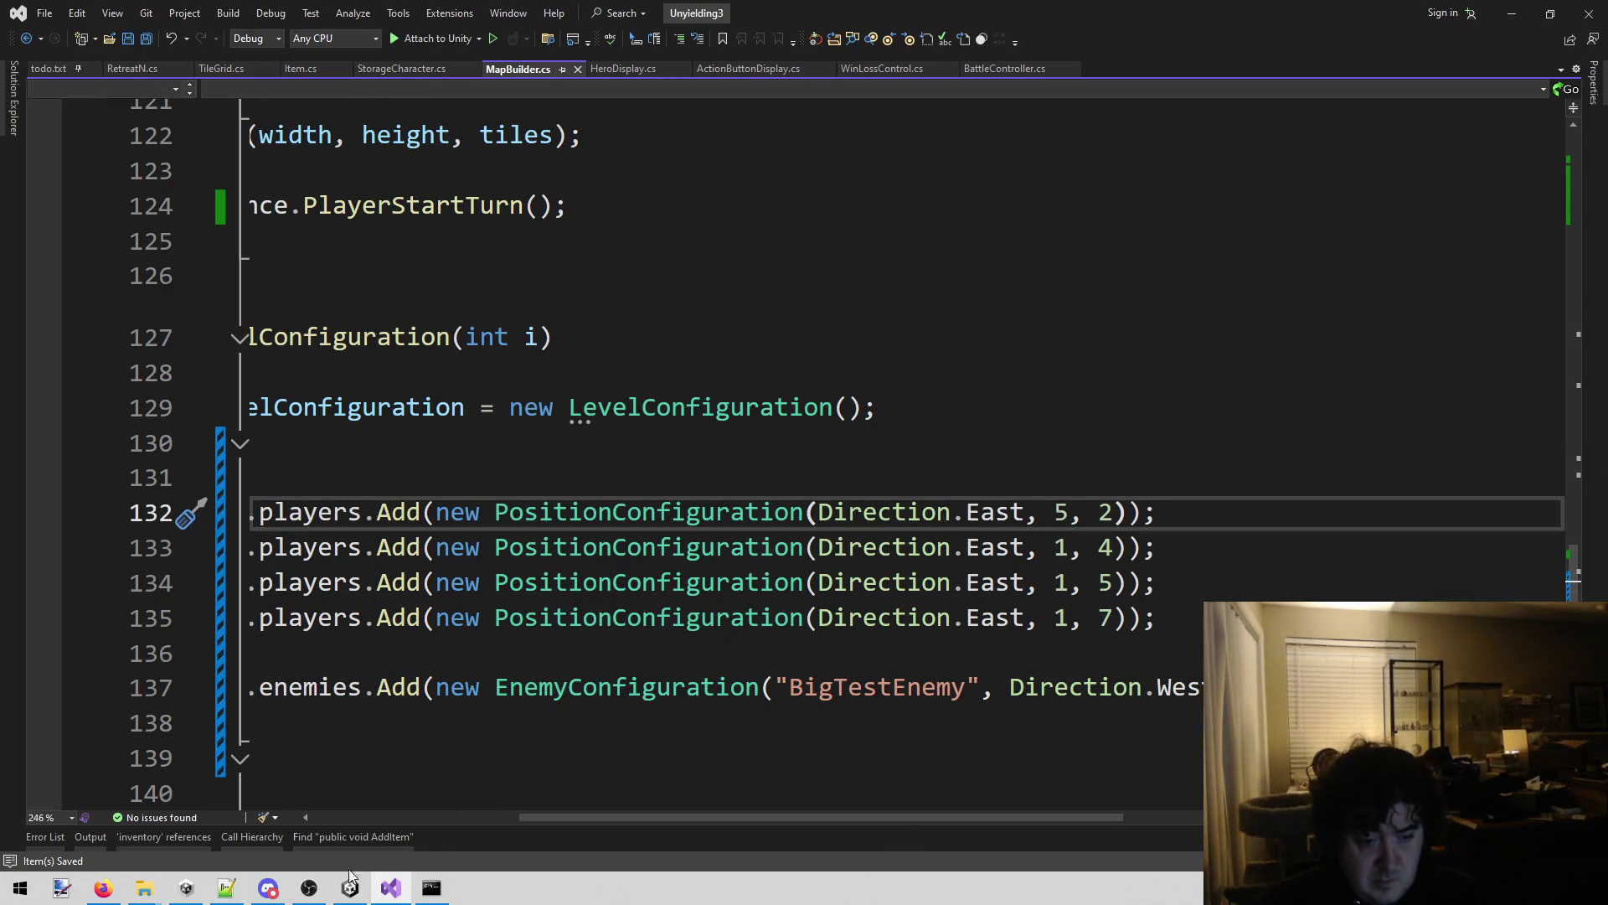
click(345, 896)
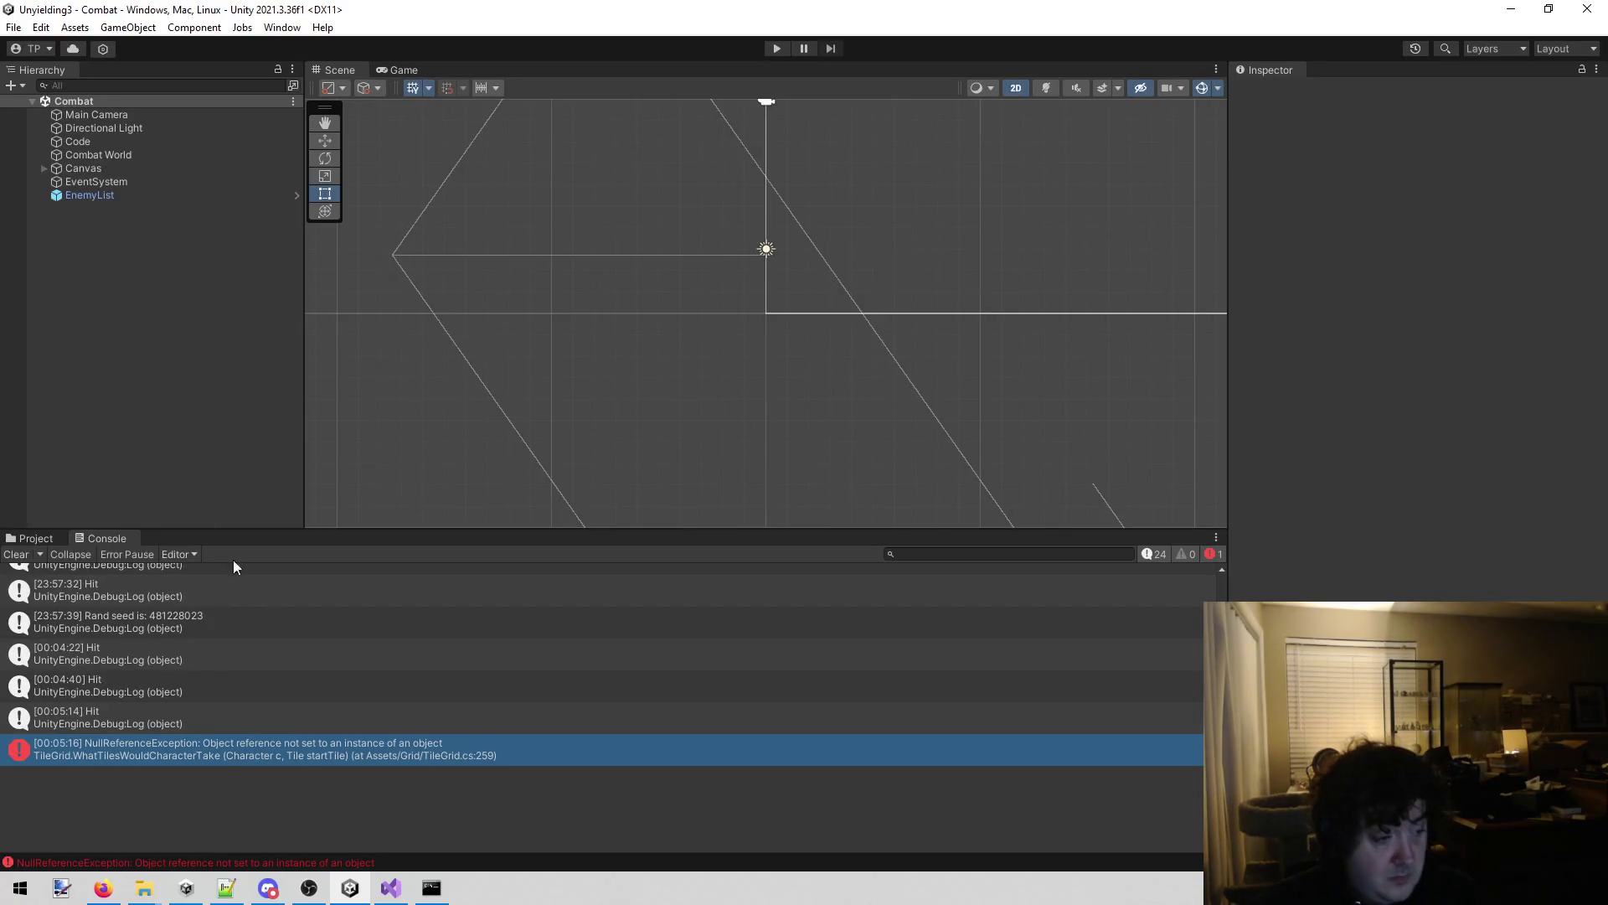
Set the Code object's Map Builder Start Level to -1, clear the Console, and start playtesting.
click(97, 141)
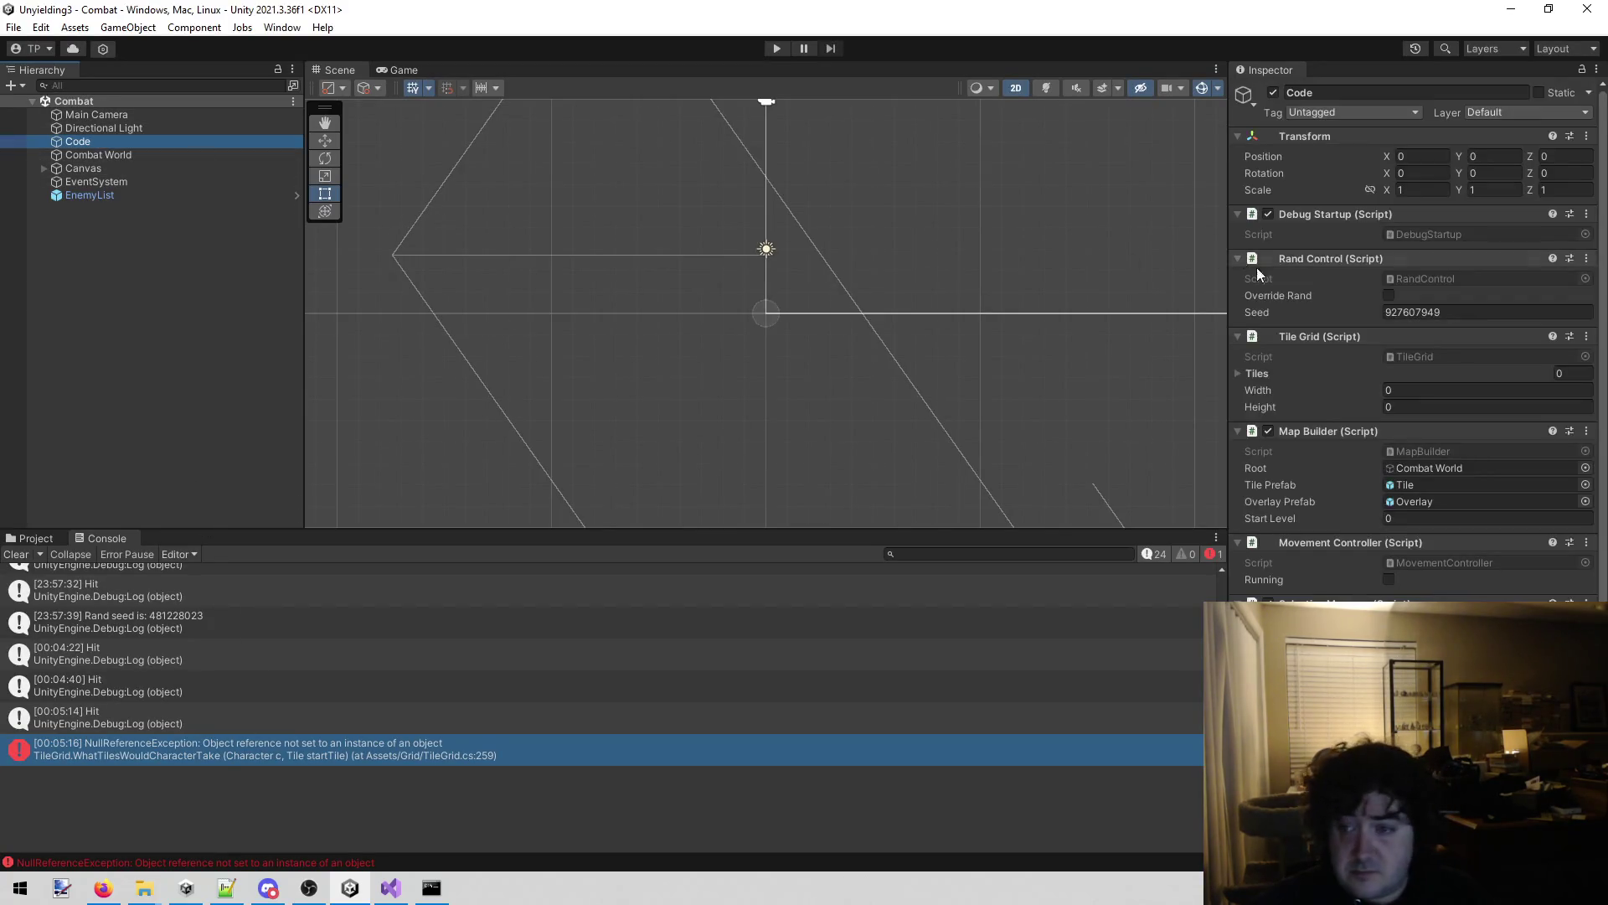
click(1412, 517)
text(-1)
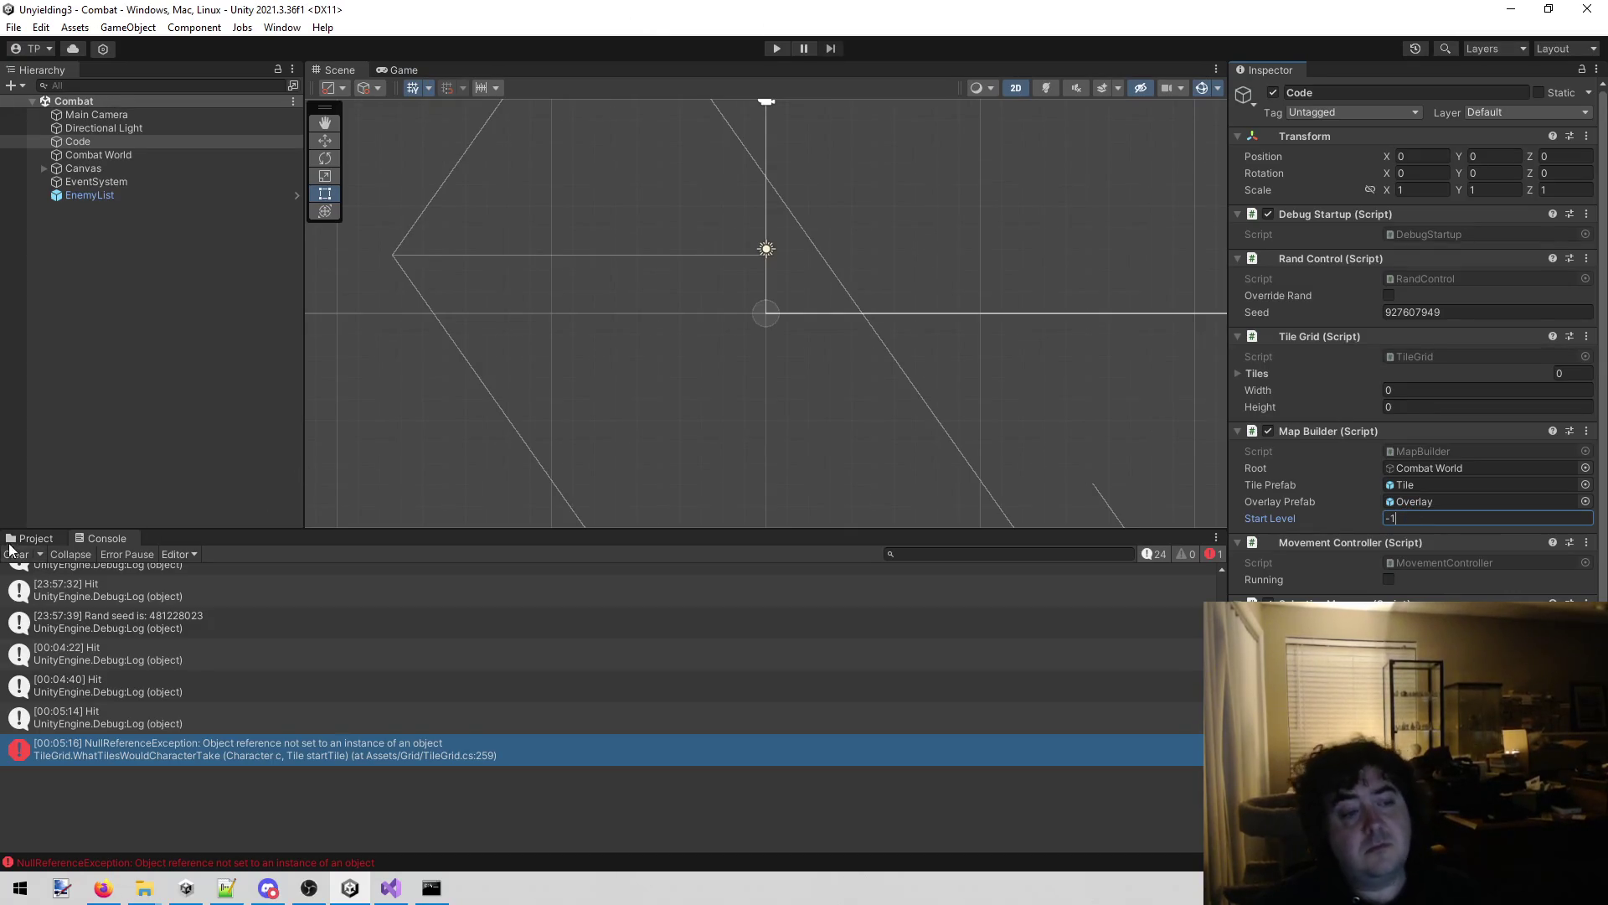
click(17, 554)
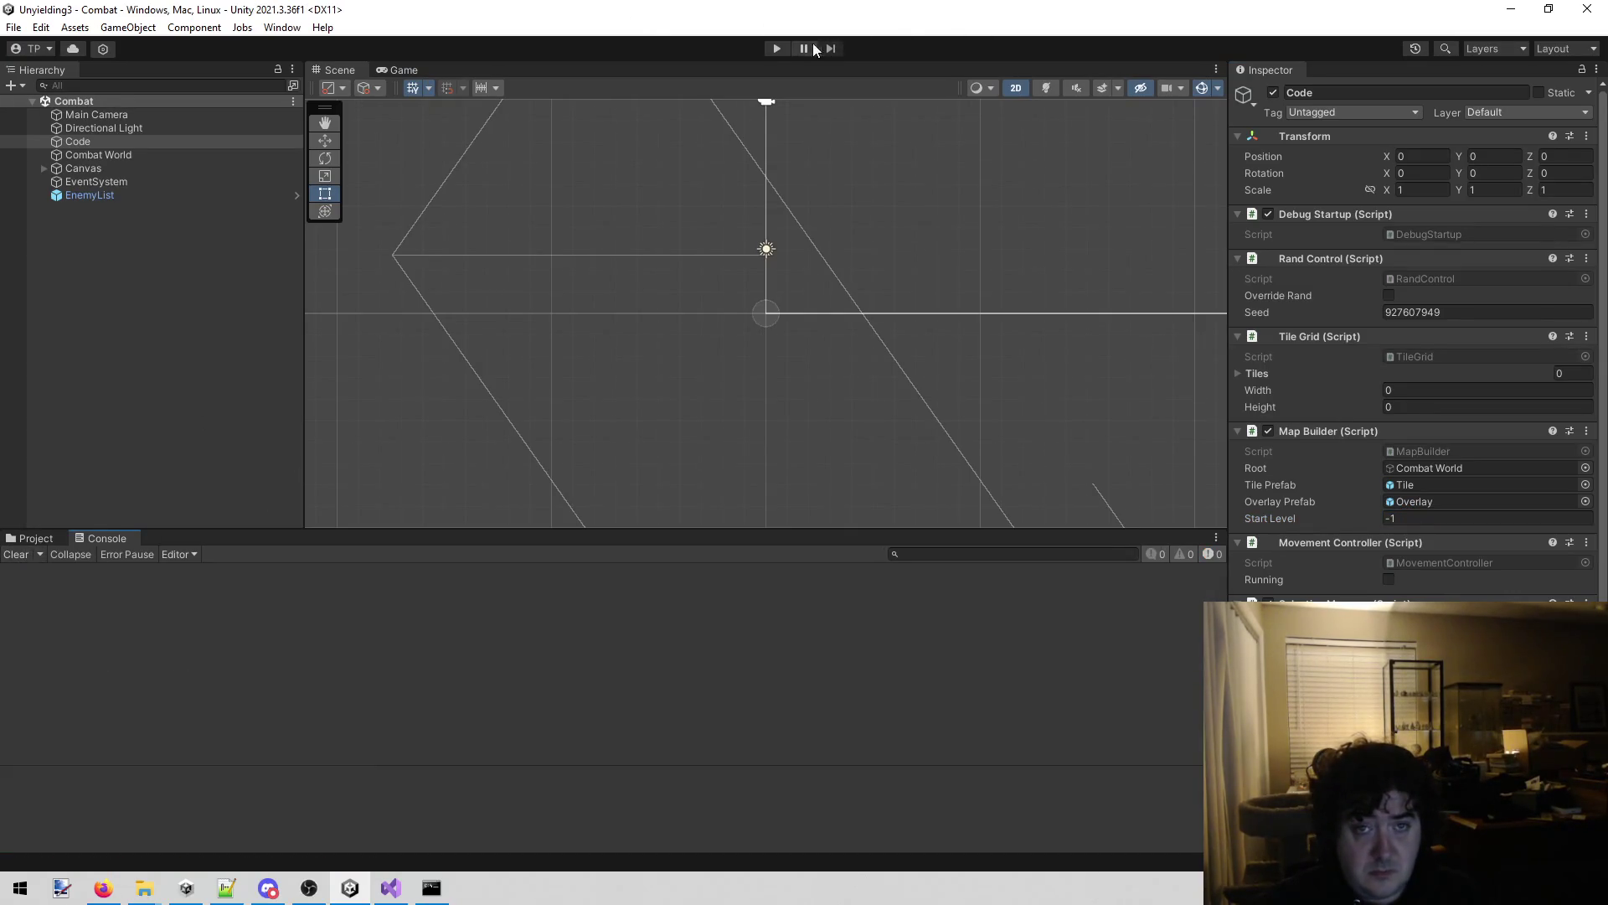
click(771, 48)
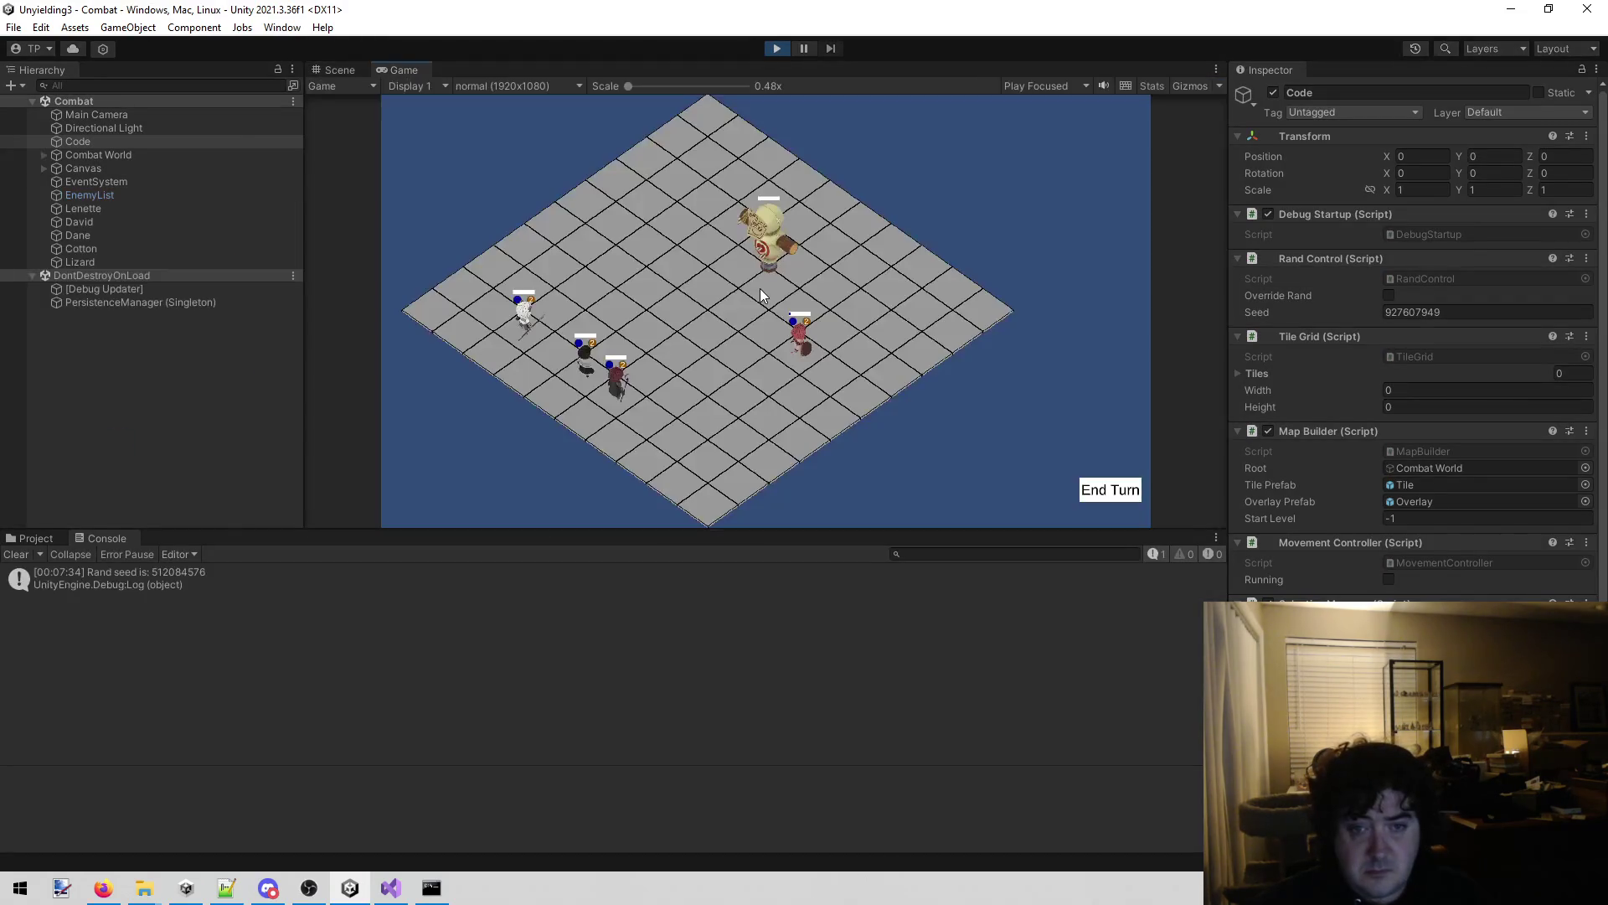
Stop play mode and show Project assets with the Character and Item folders collapsed.
click(777, 49)
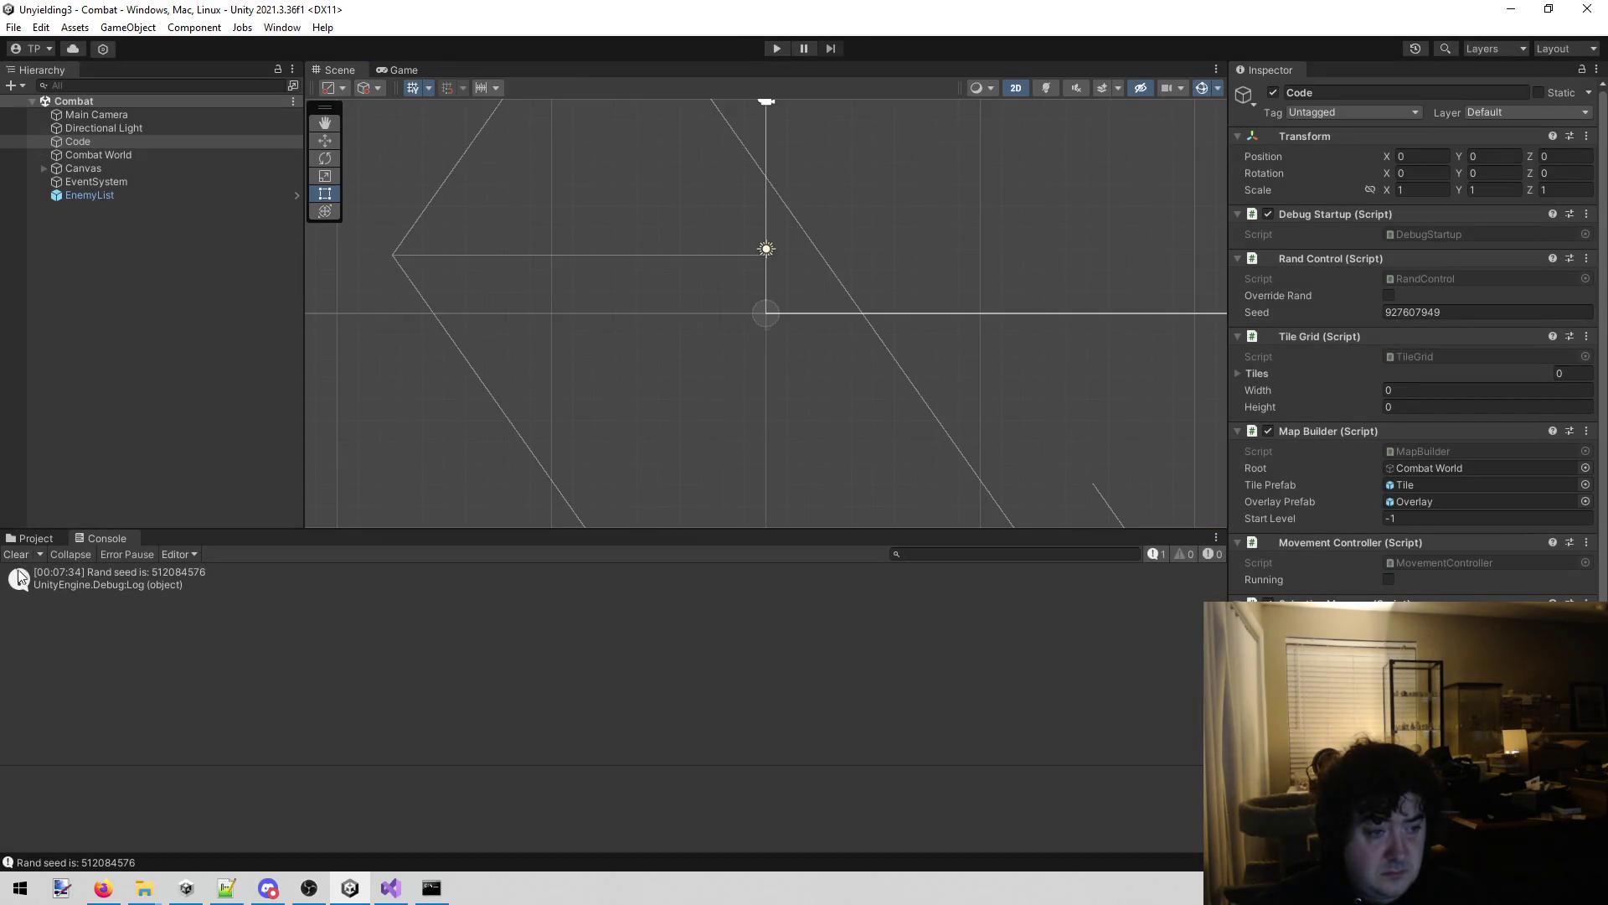
click(30, 538)
click(18, 716)
click(18, 770)
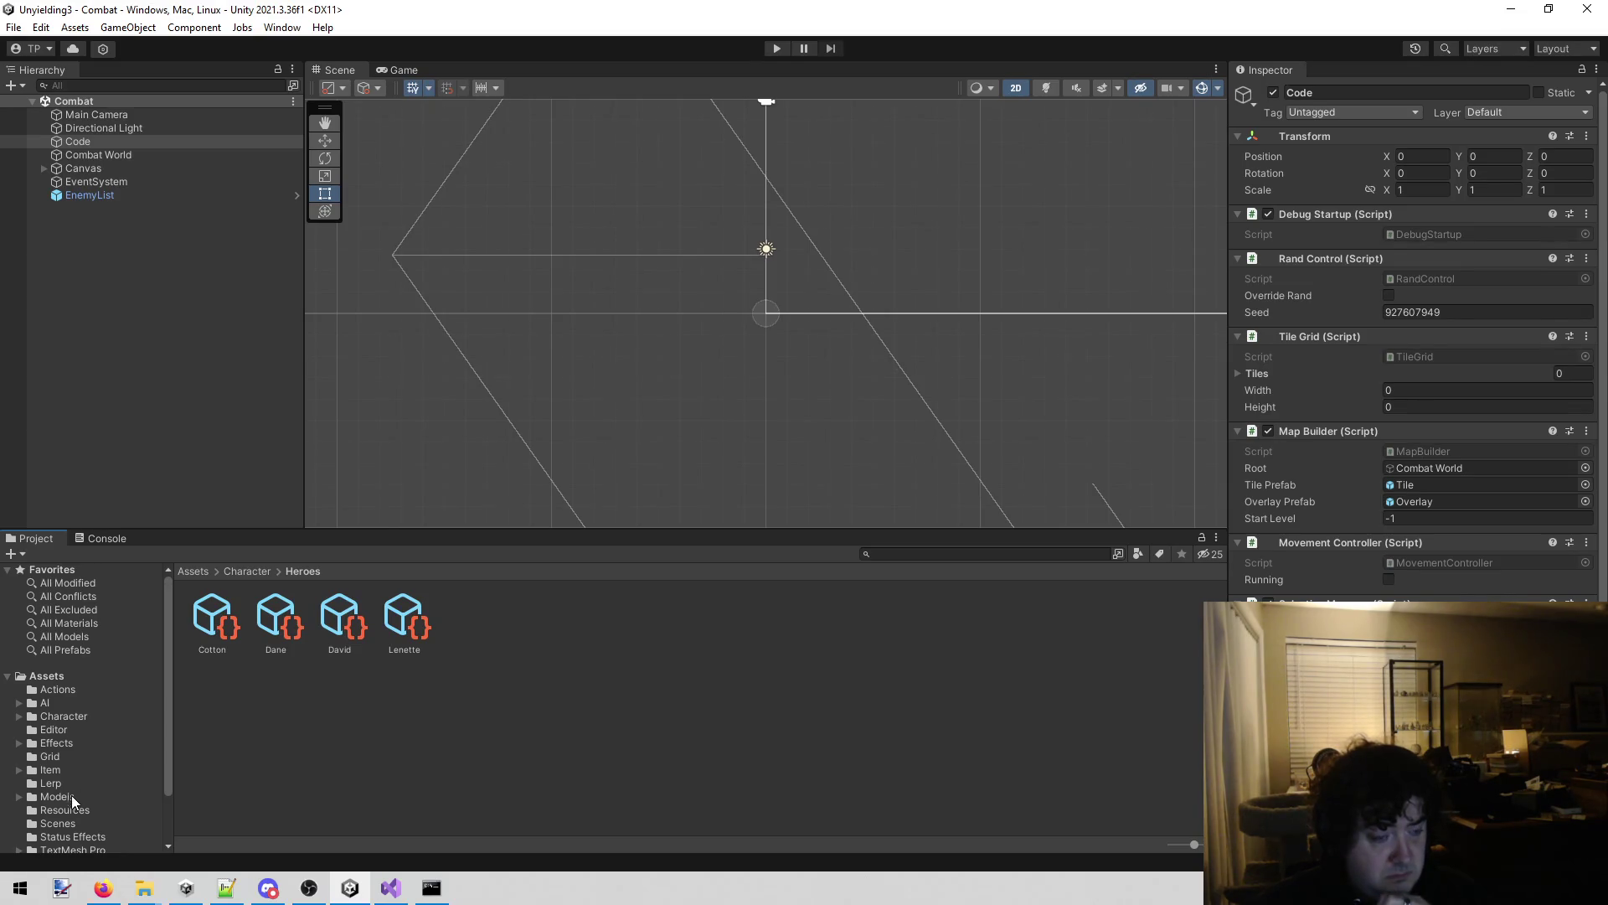
Set BigTestEnemy's Reactions Element 0 to Retreat in Character/Enemies, then start a playtest.
click(97, 718)
double_click(210, 625)
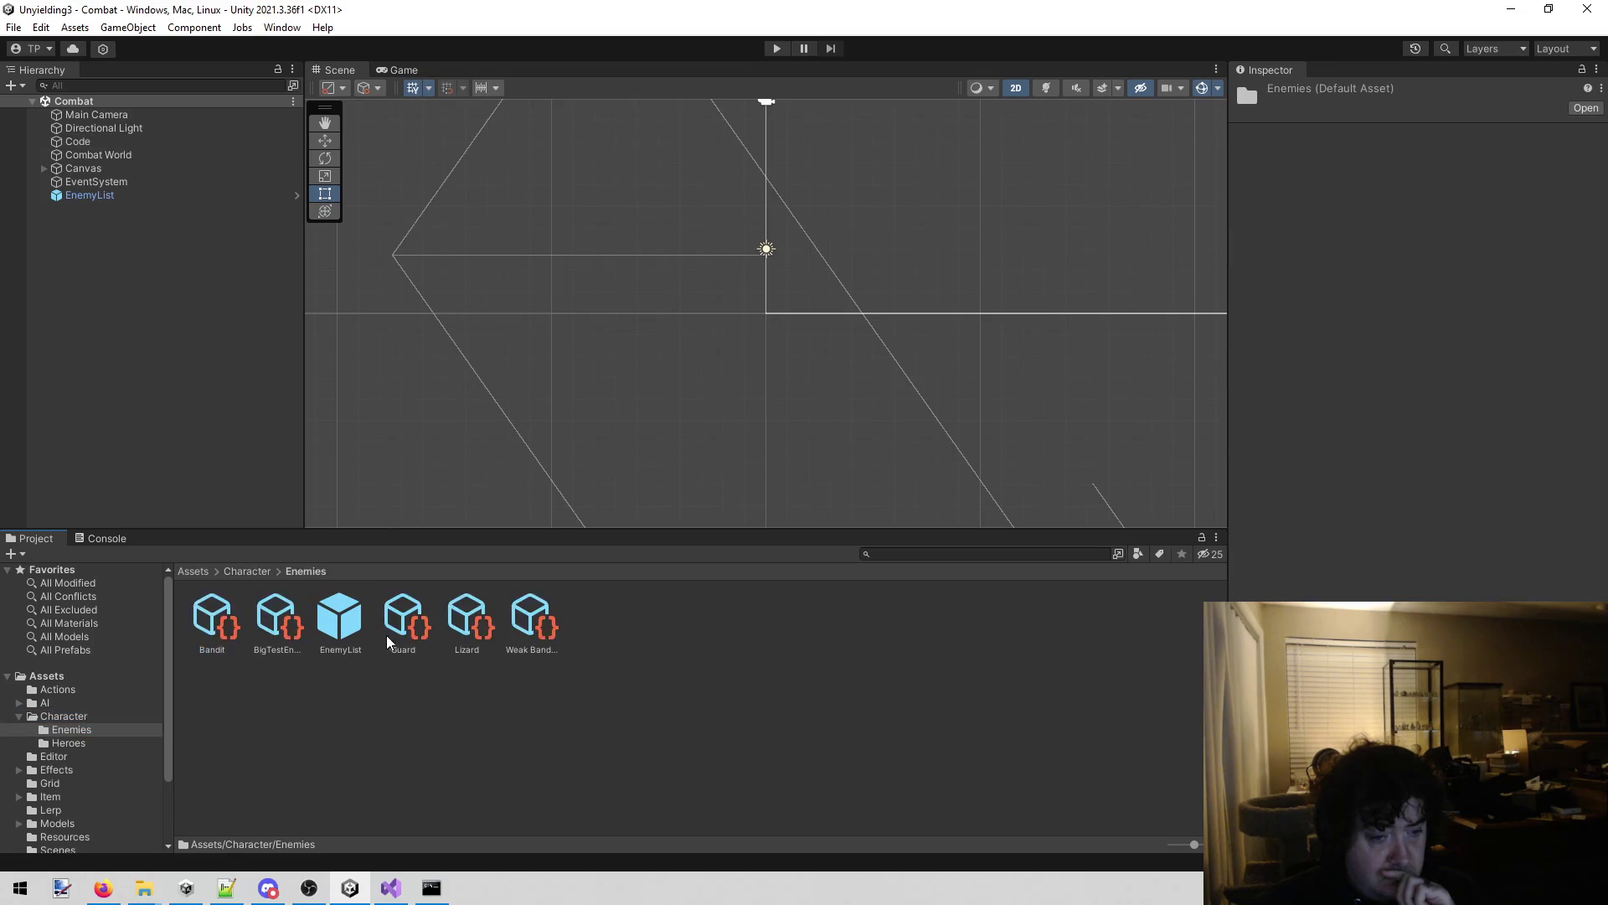
click(276, 620)
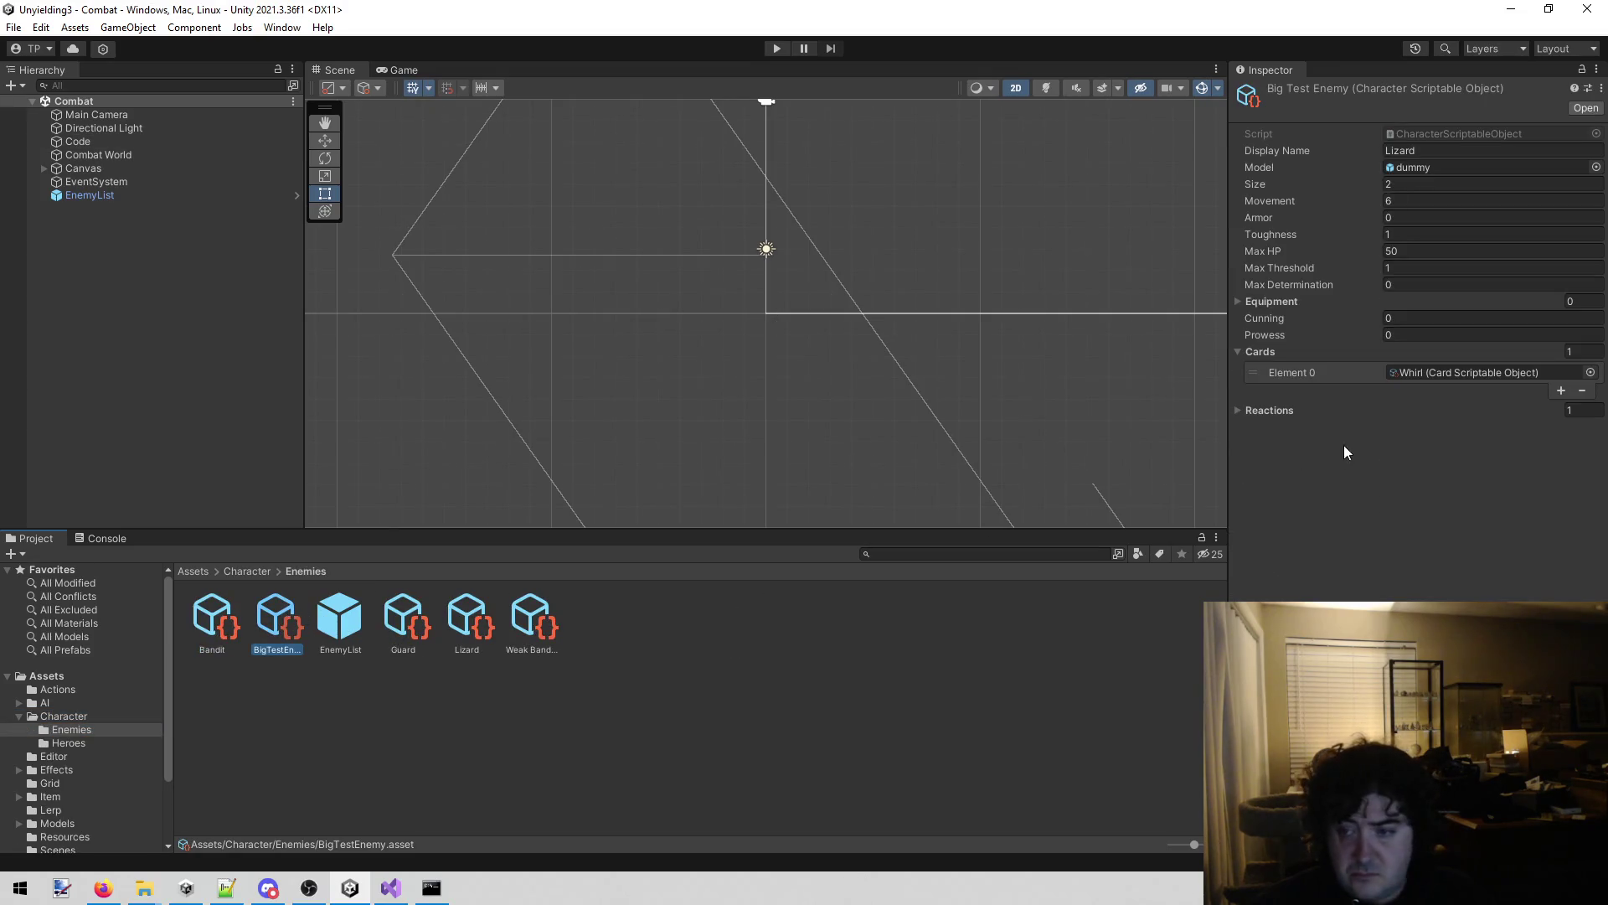
click(1239, 410)
click(1590, 431)
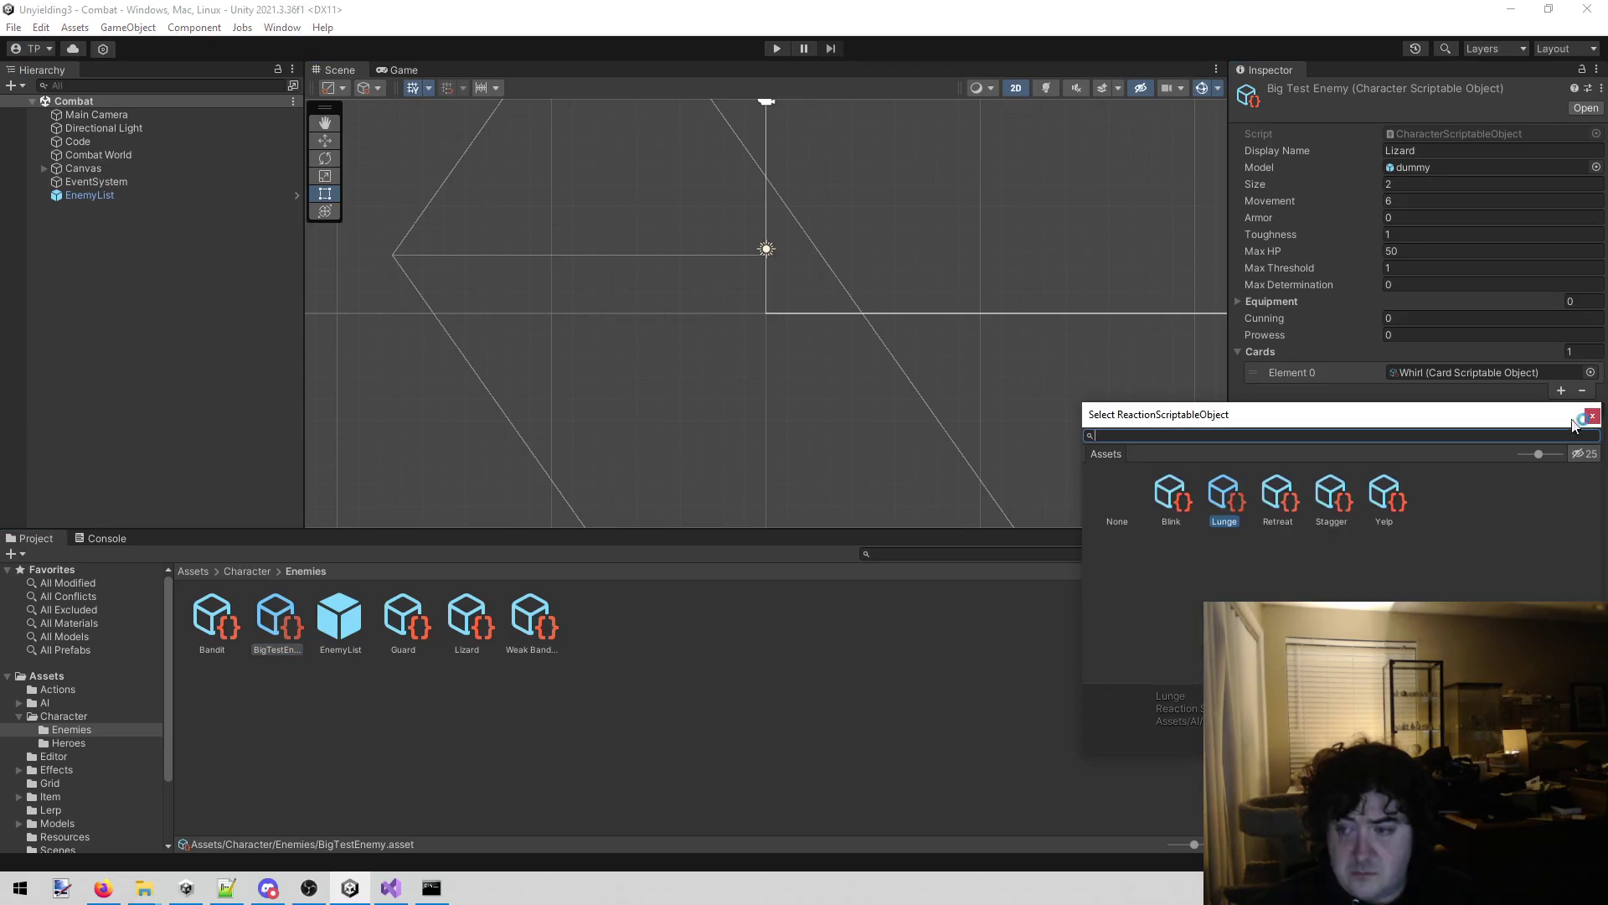
text(retreat)
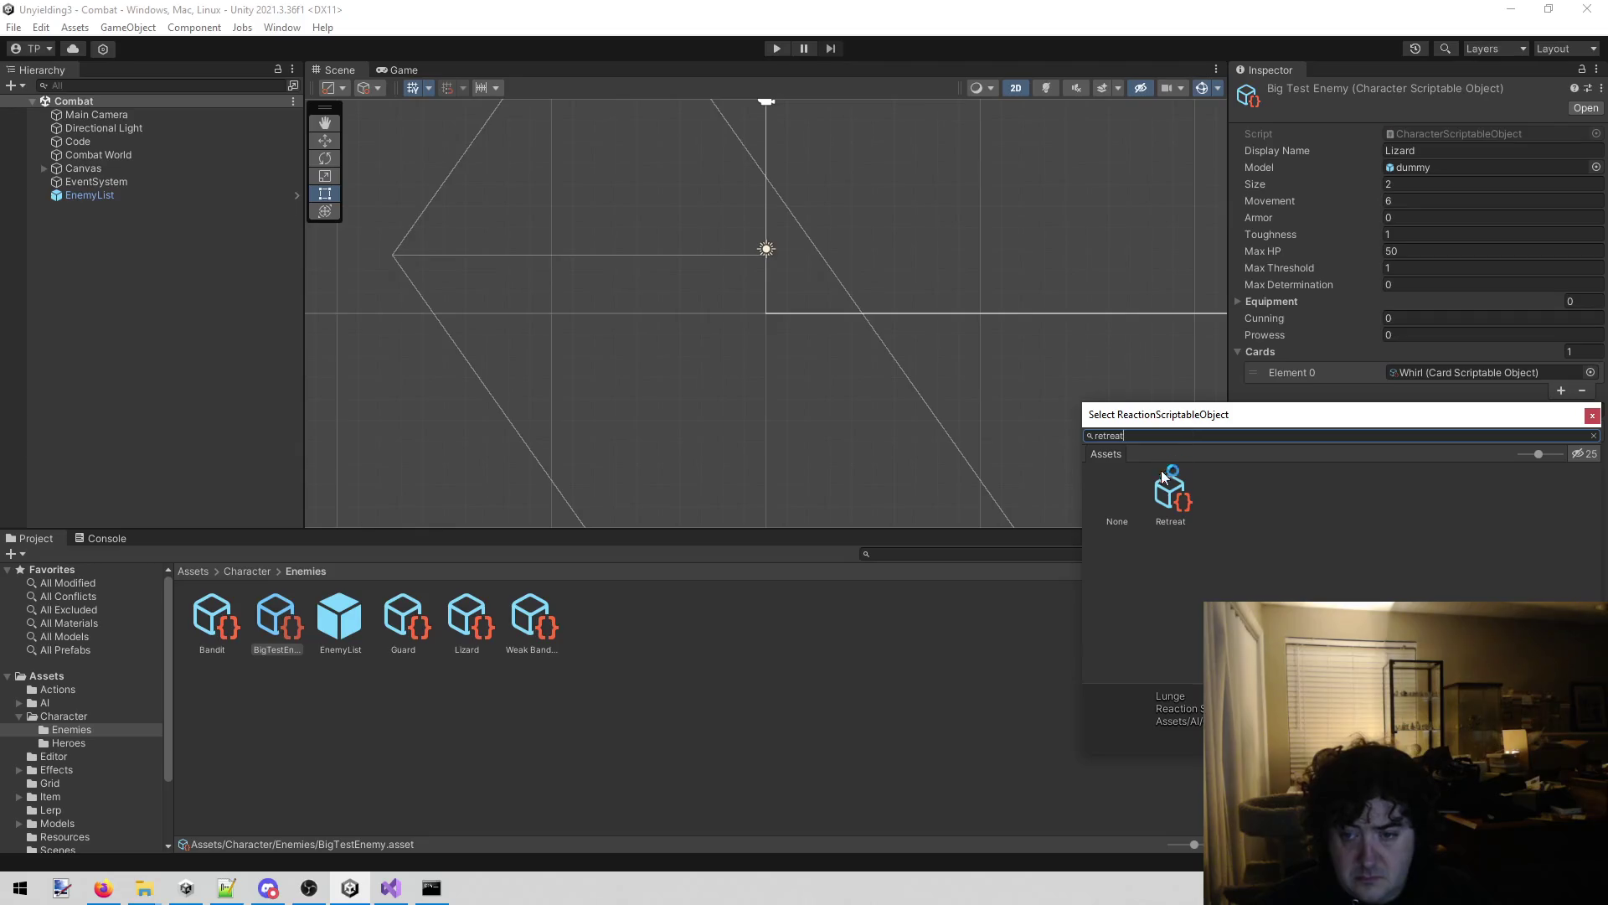
double_click(1171, 493)
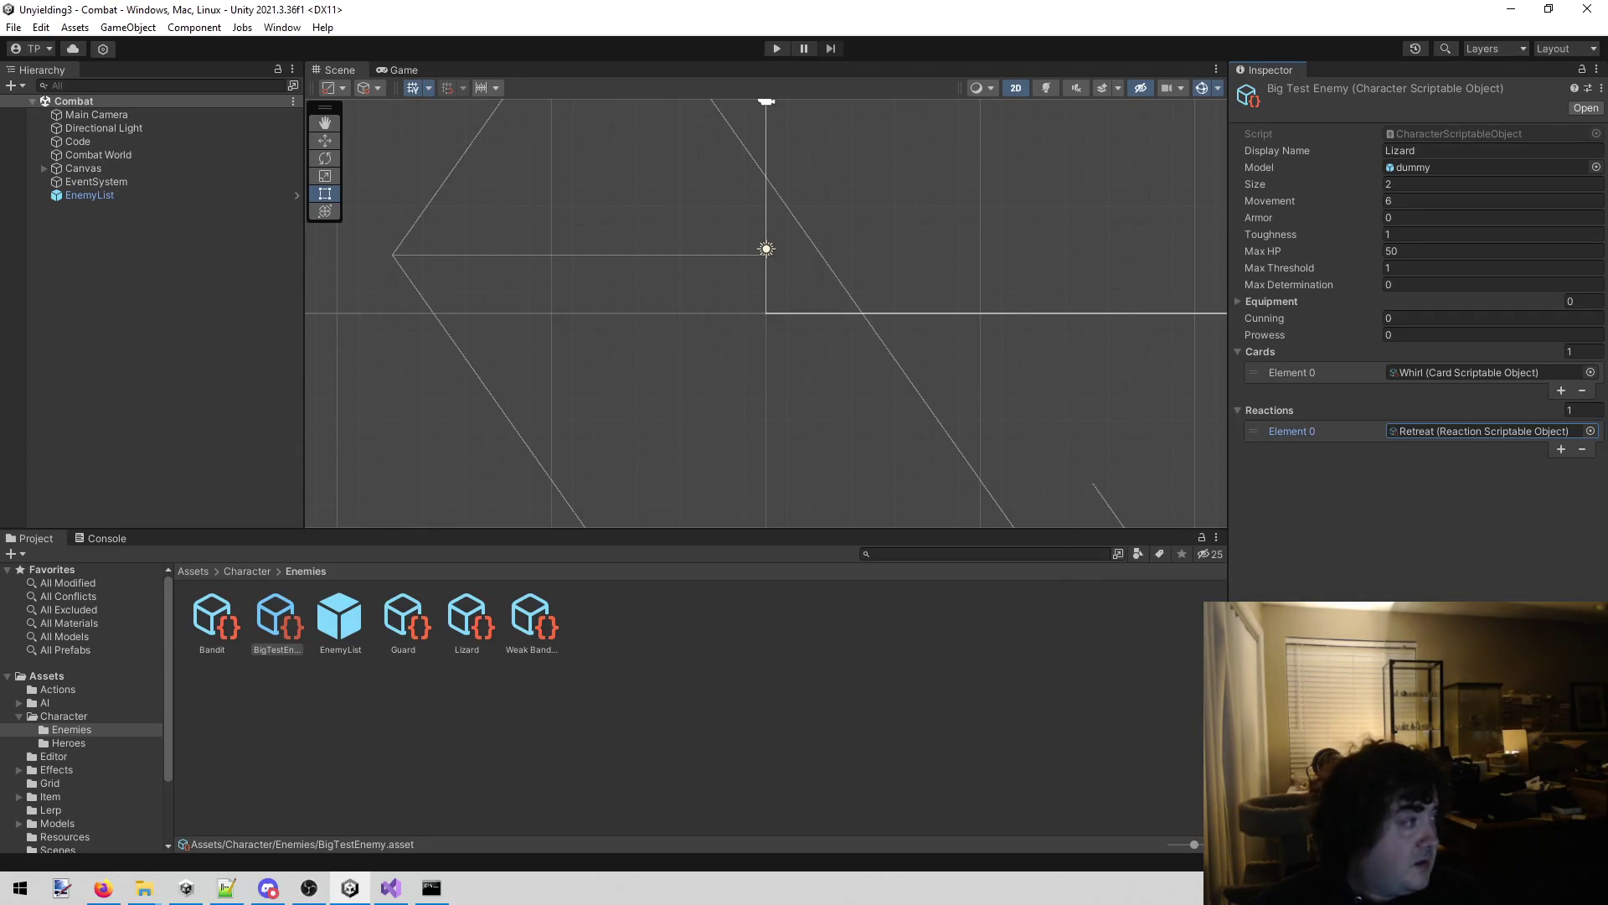
click(103, 887)
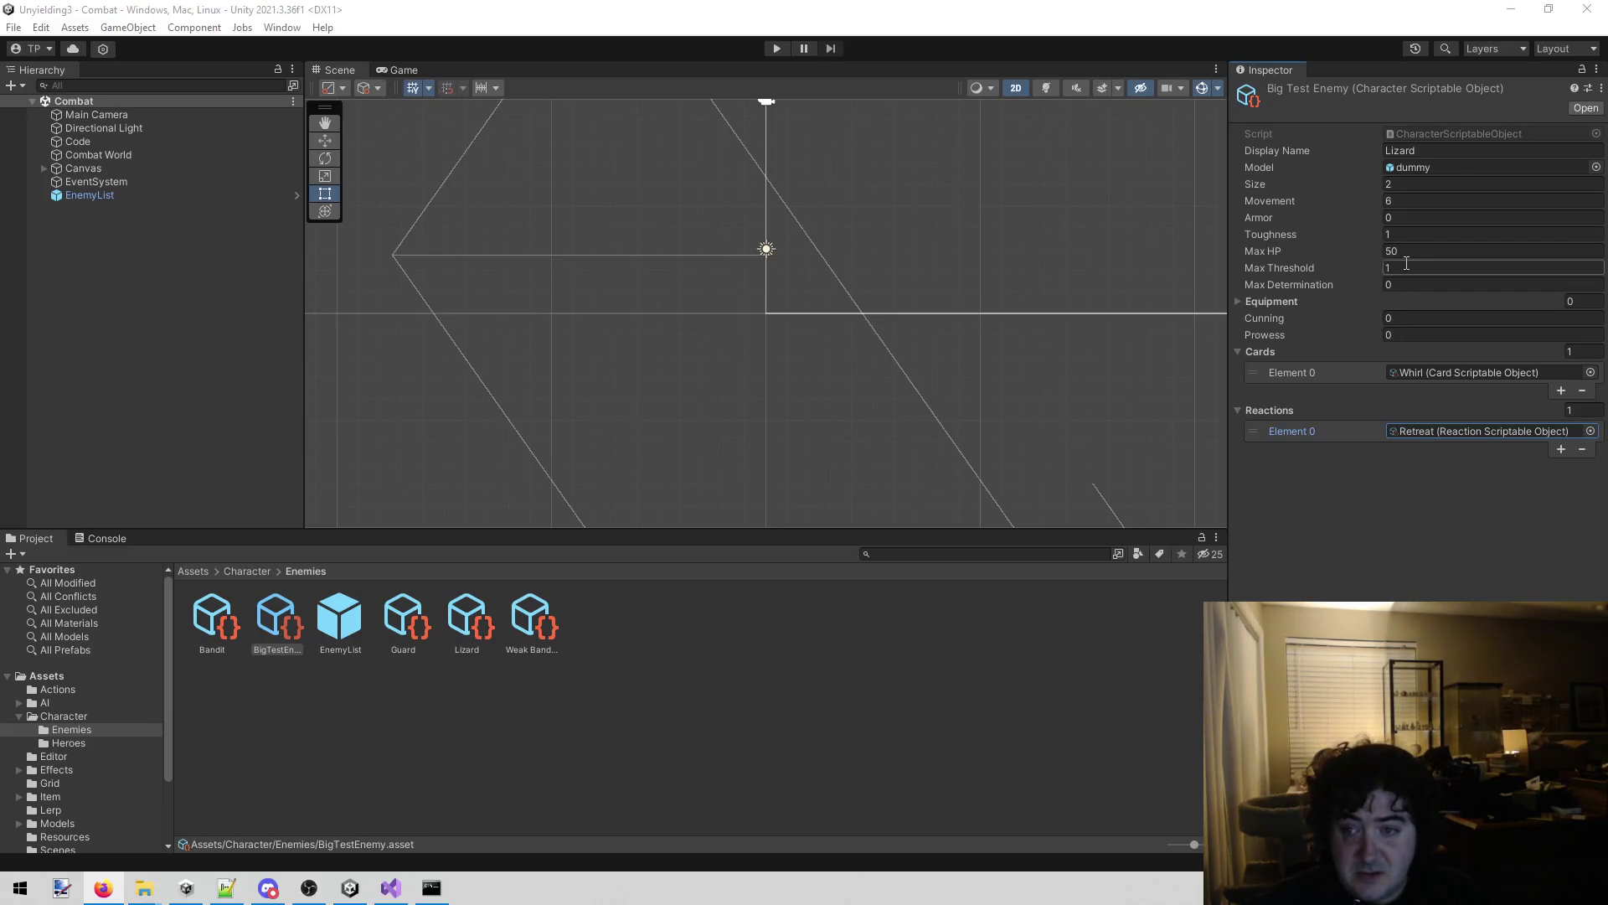
click(777, 50)
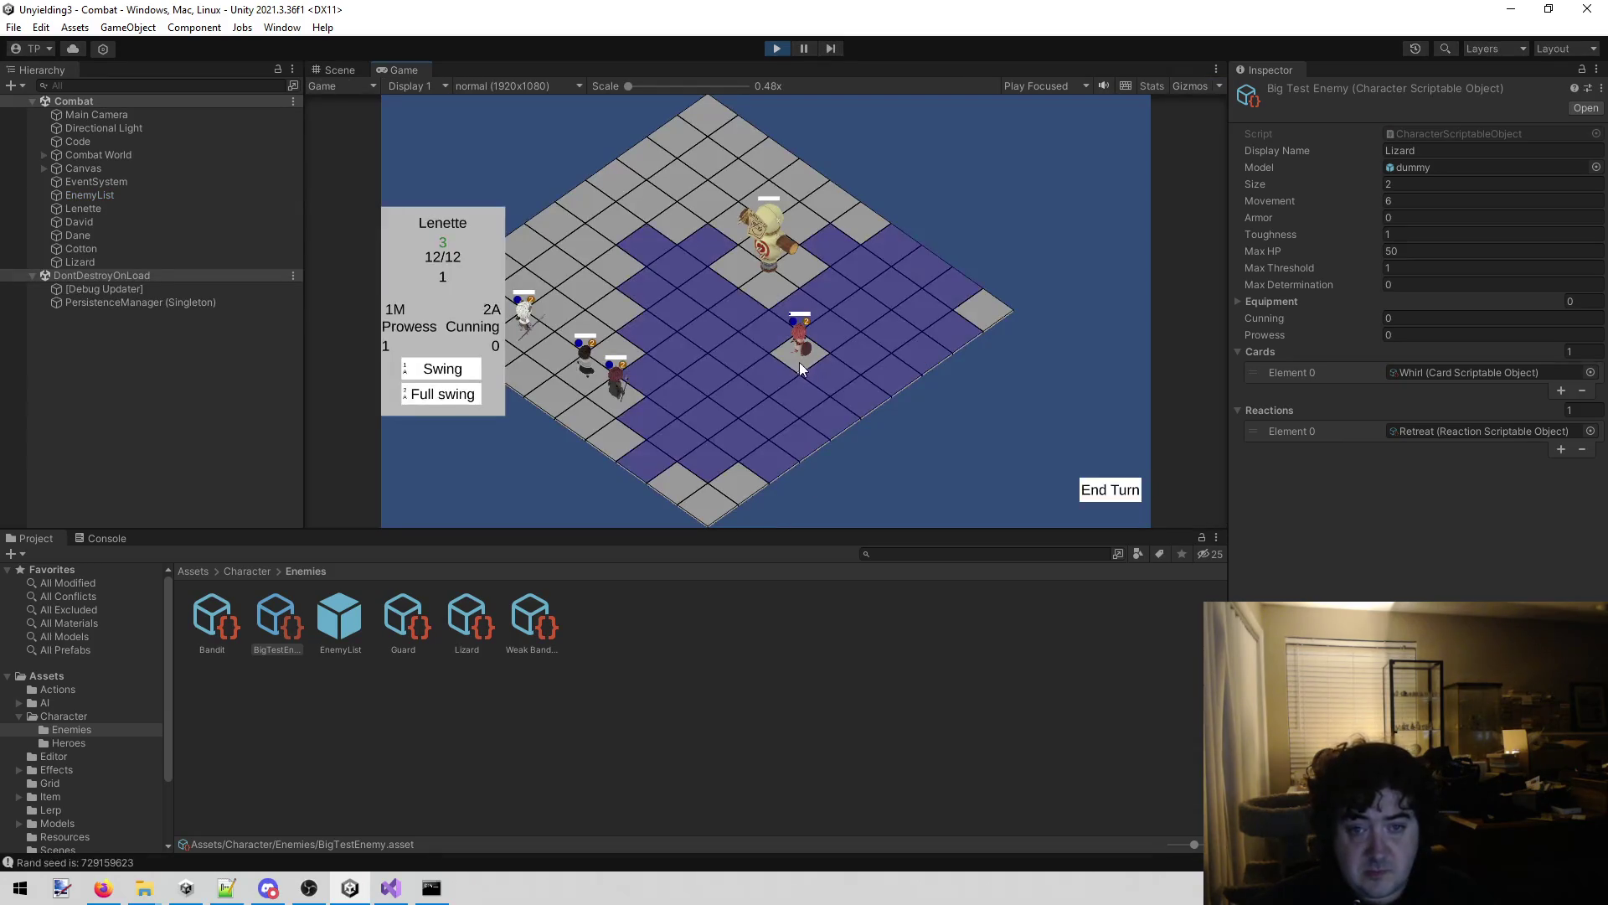
click(741, 316)
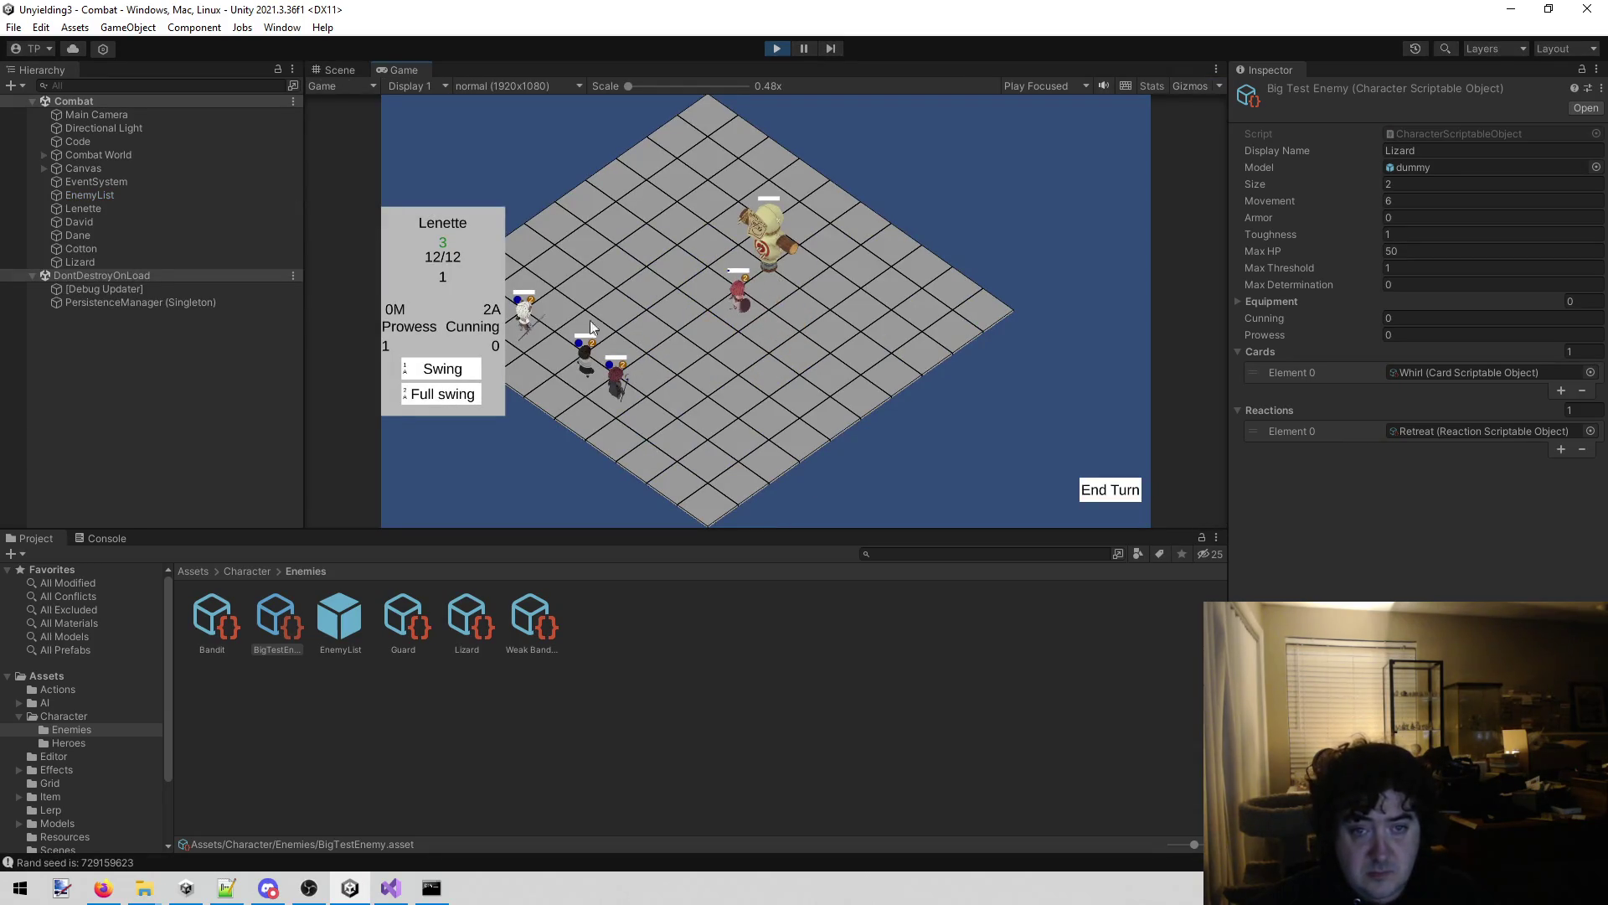
click(442, 393)
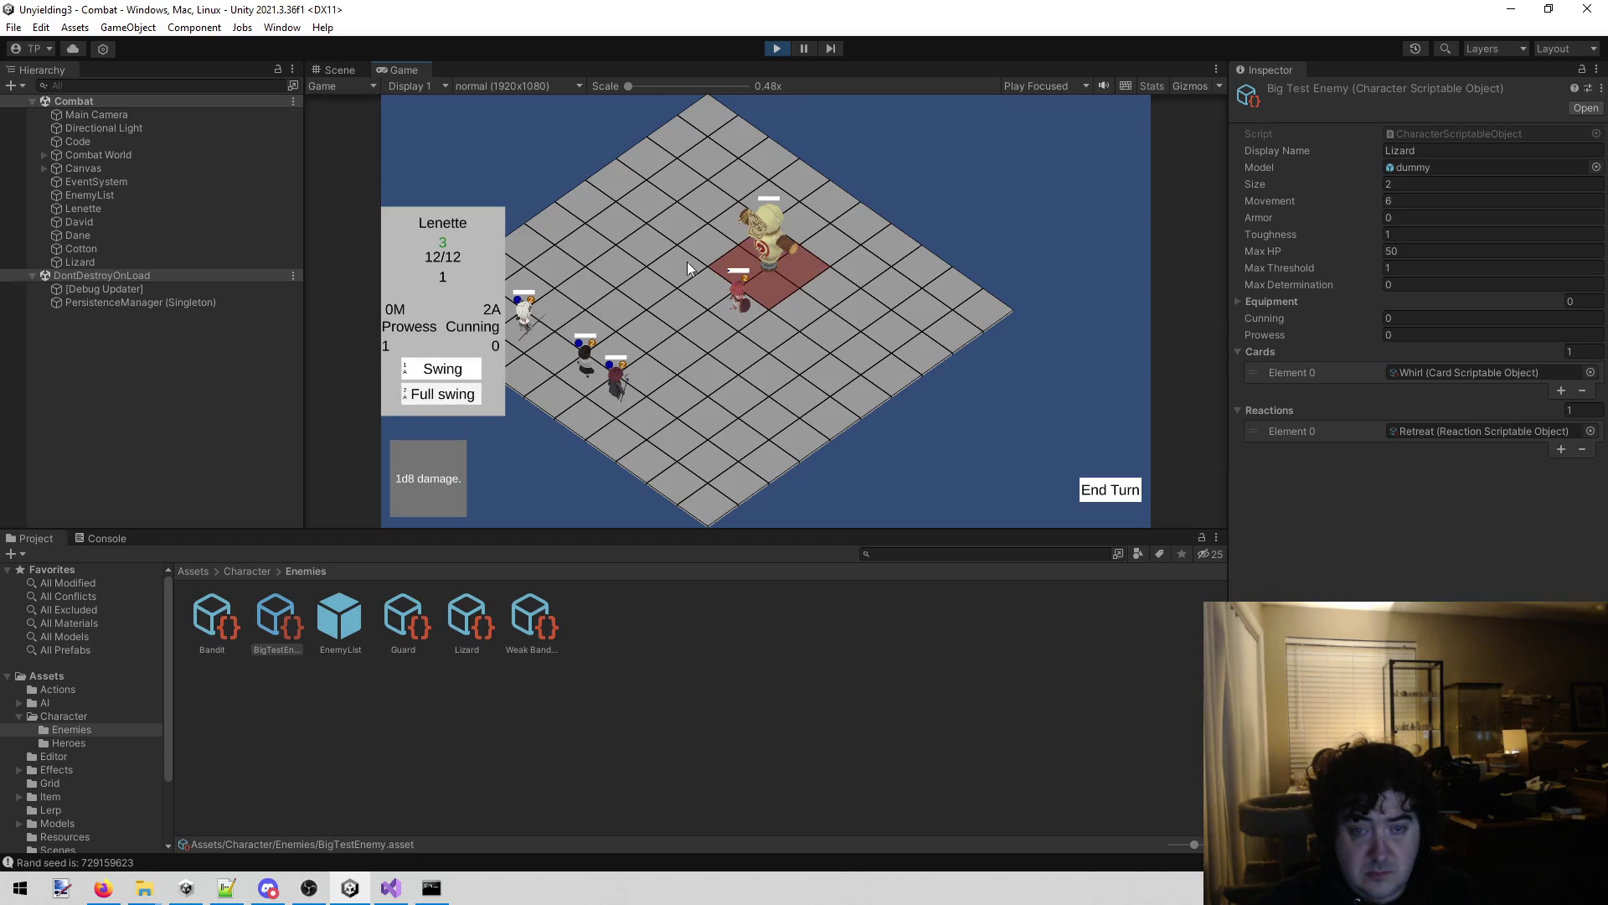
click(774, 263)
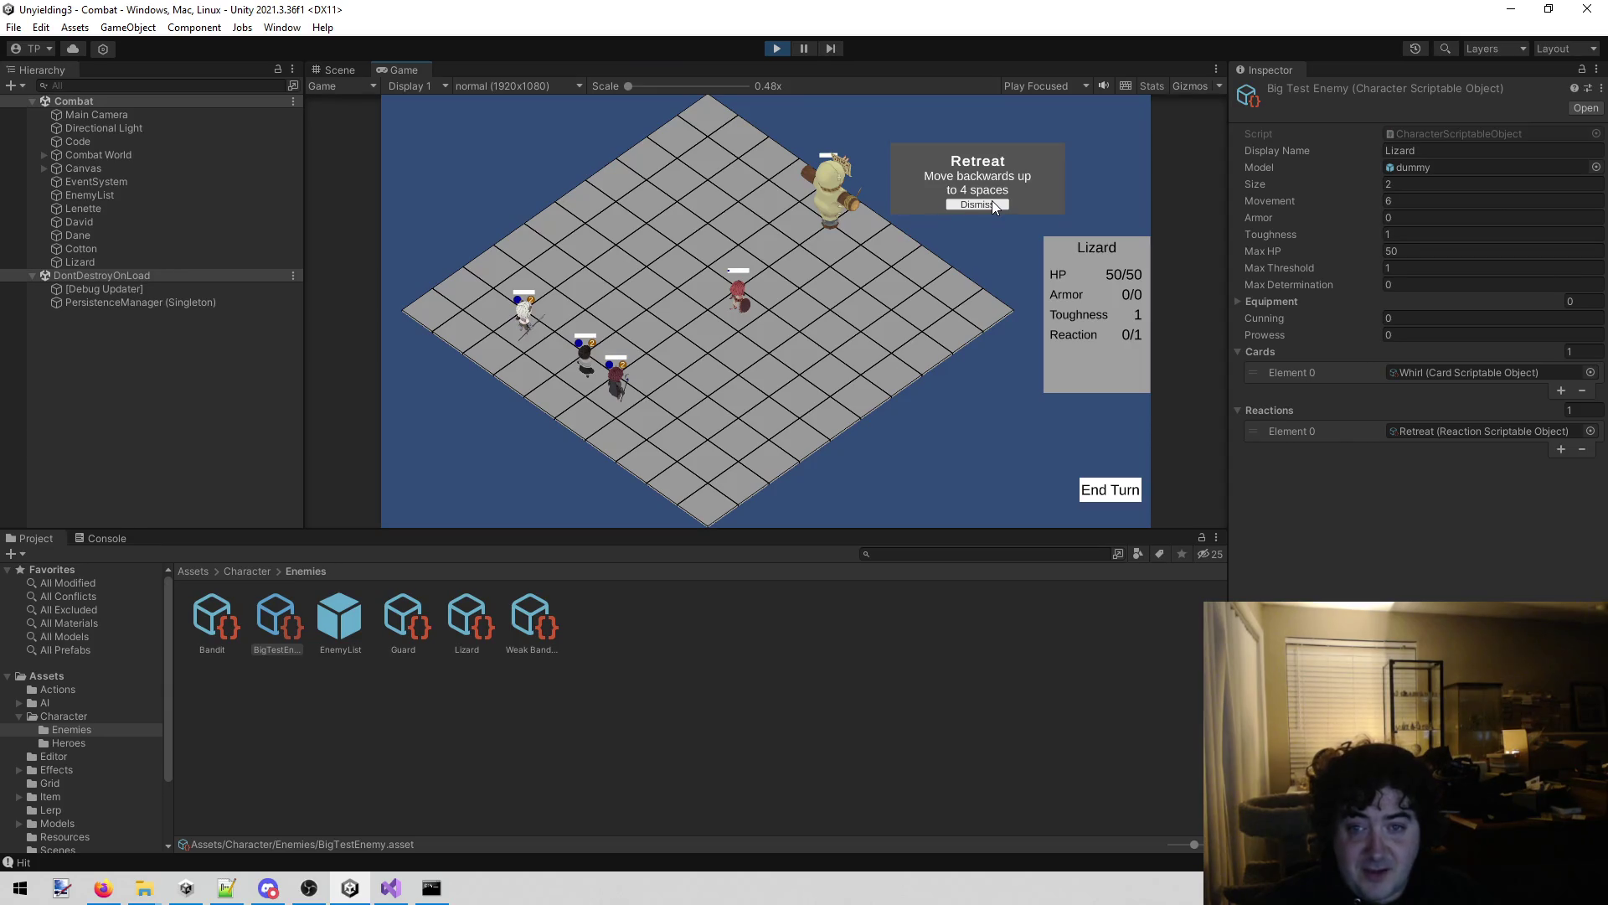
click(993, 206)
click(776, 47)
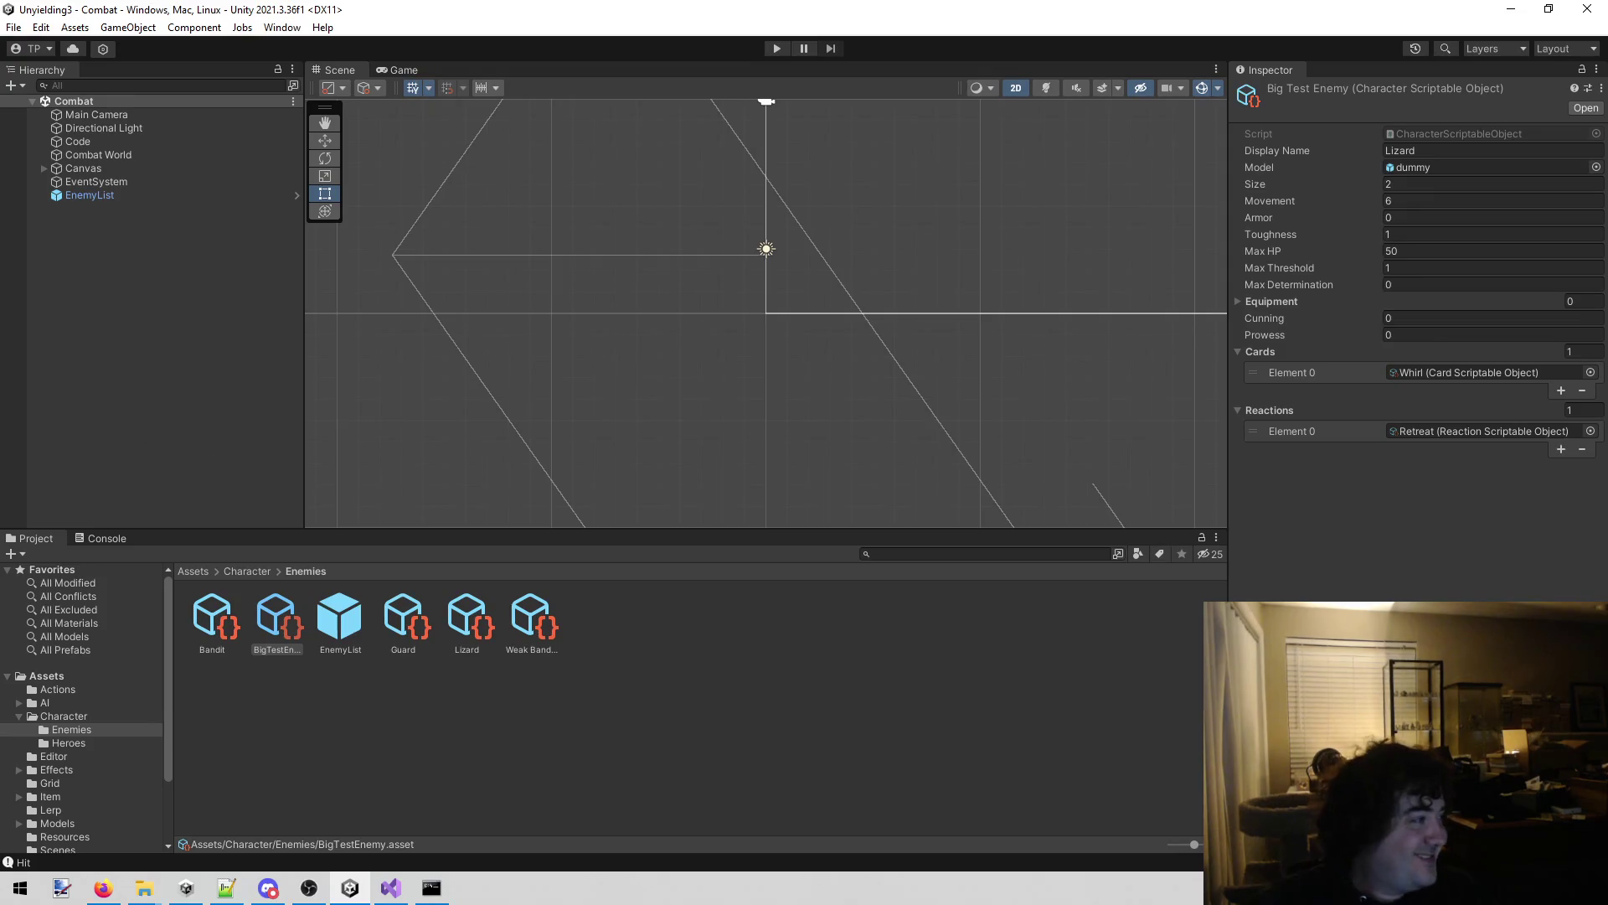
key(alt+Tab)
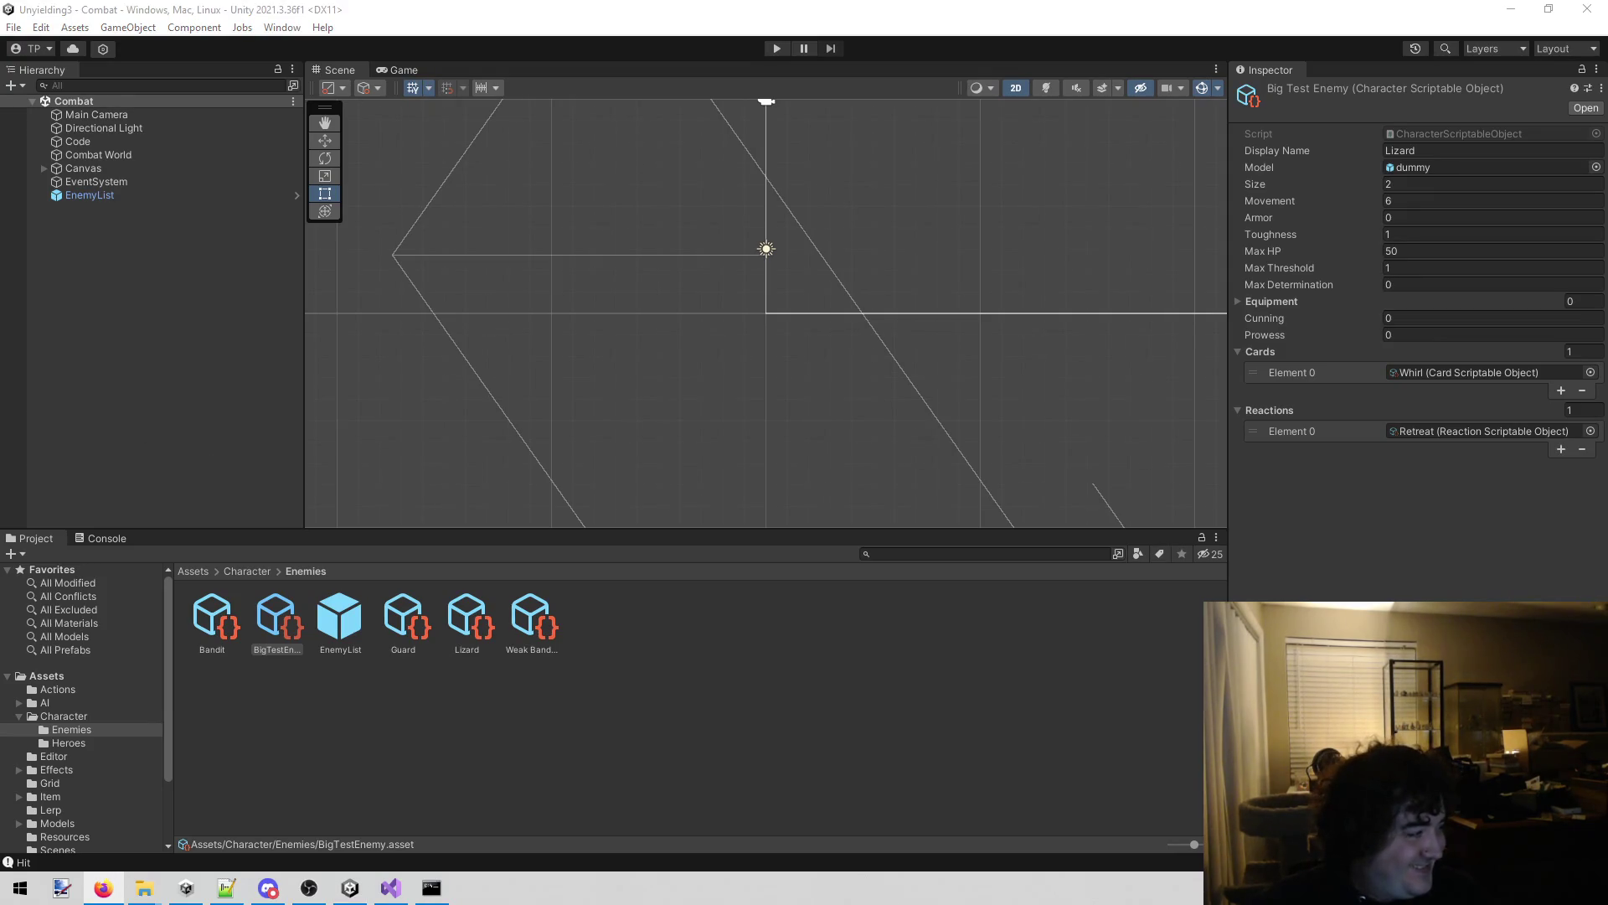
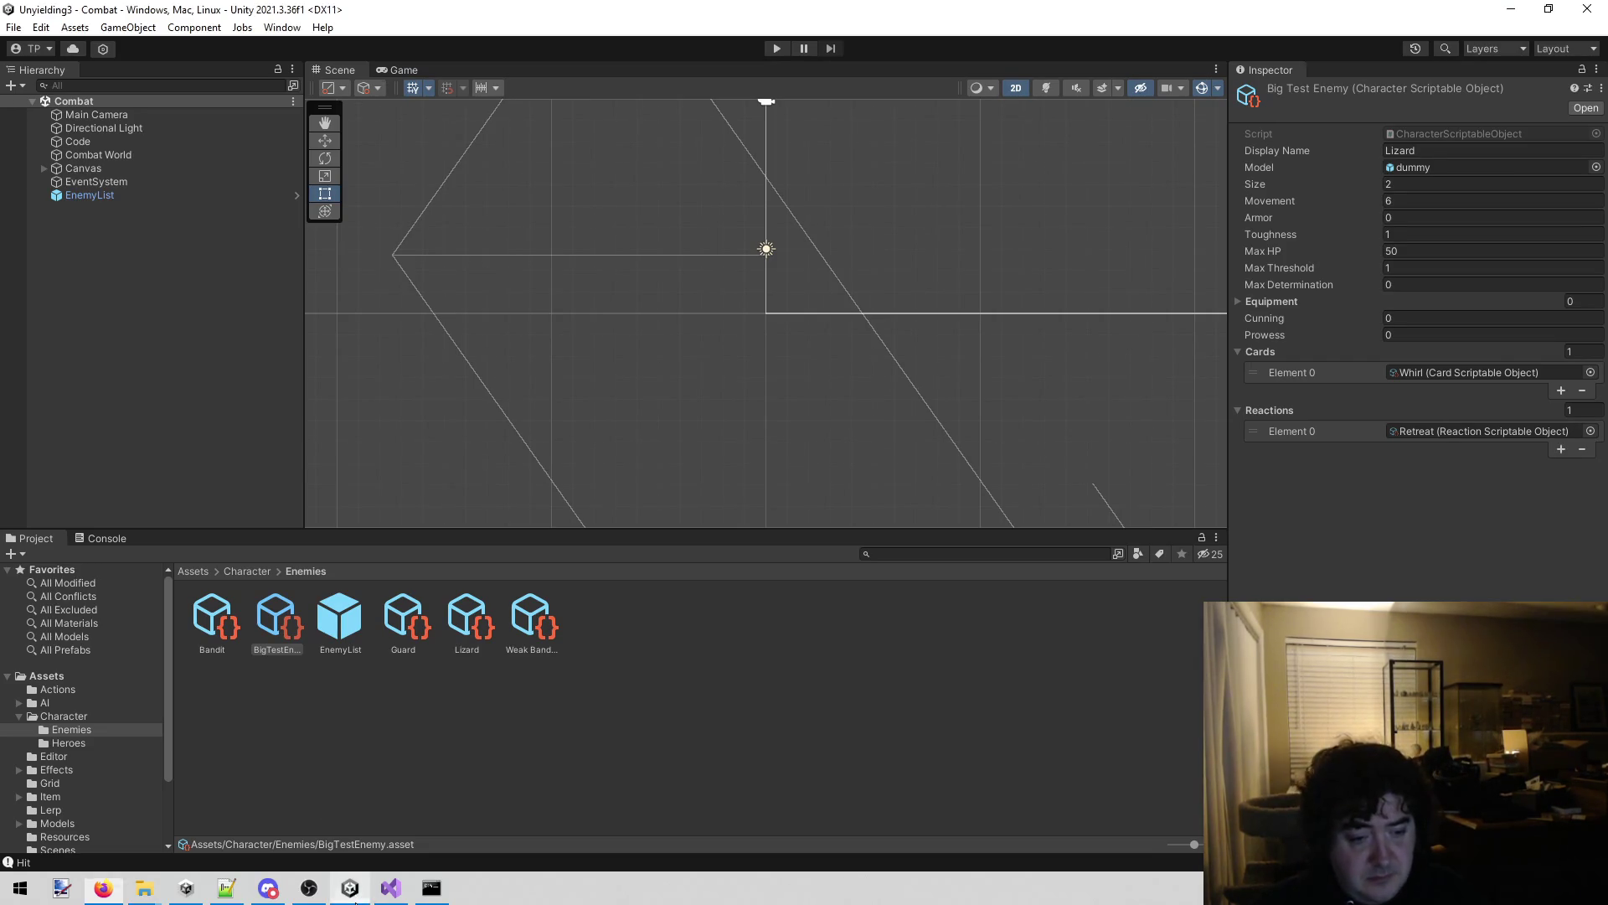
Bring Visual Studio forward and show the todo.txt notes with the bug list and Design section.
click(397, 890)
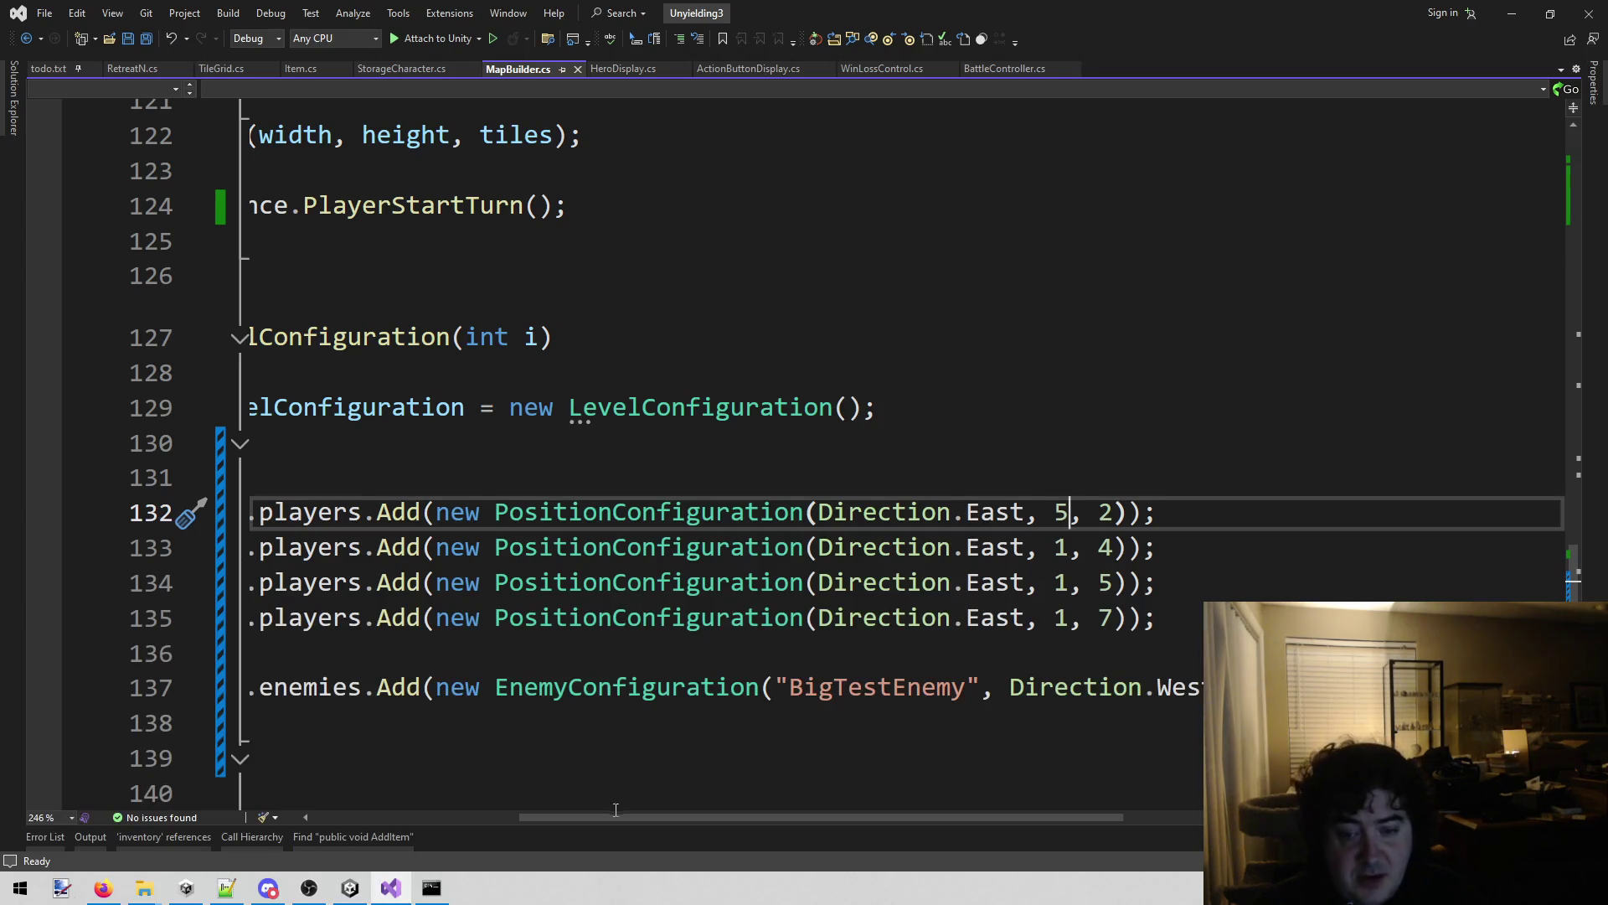
drag(635, 820, 284, 229)
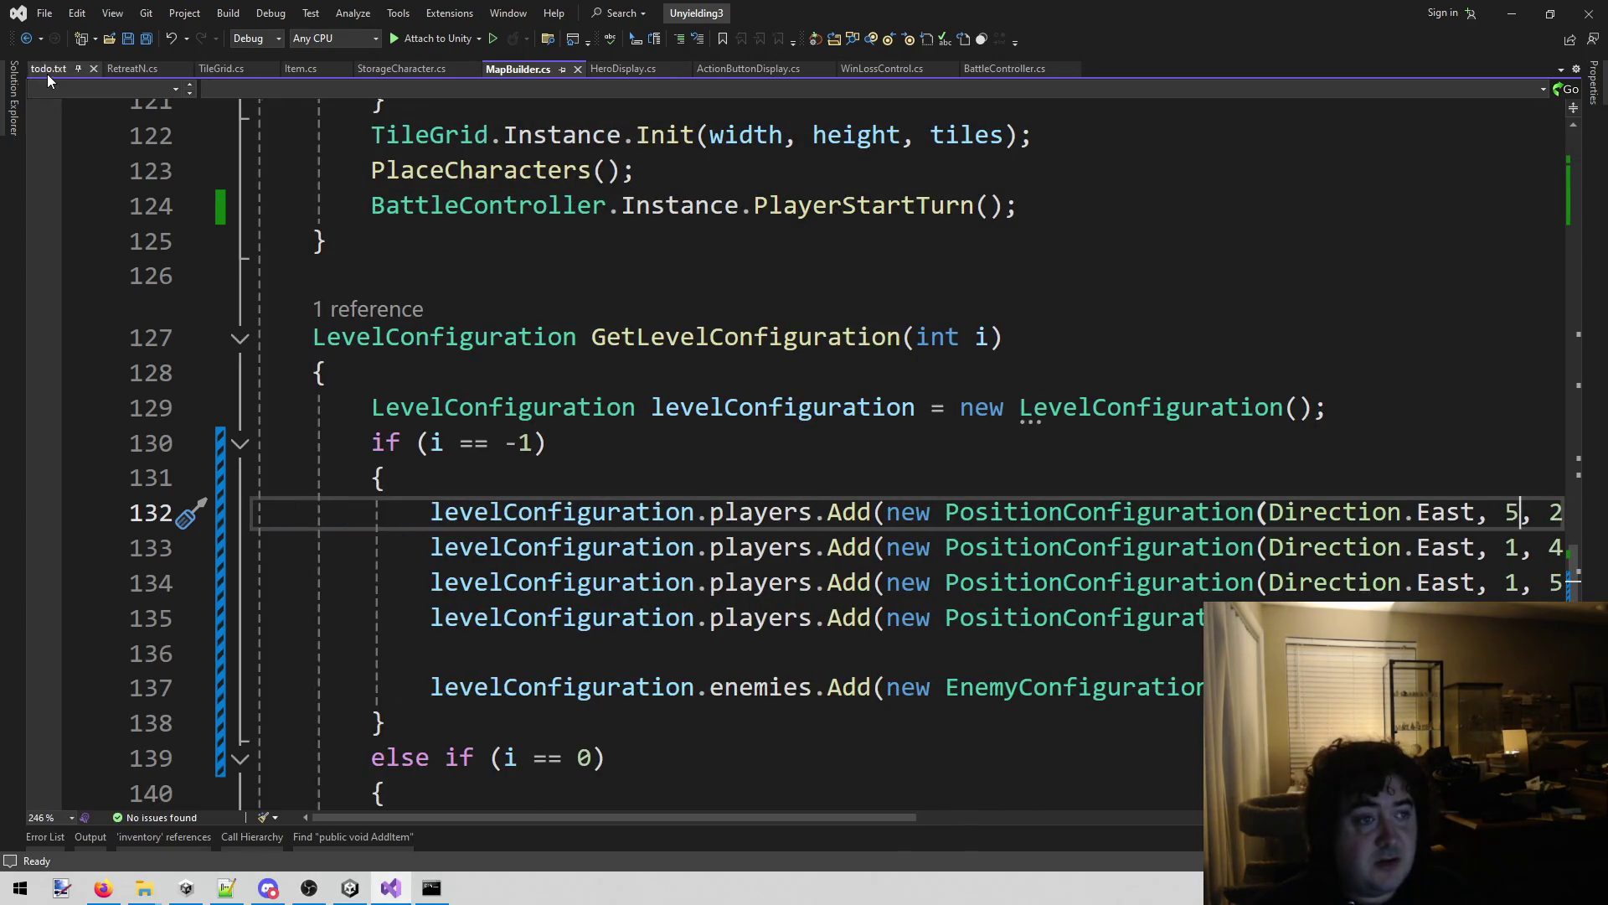
click(47, 71)
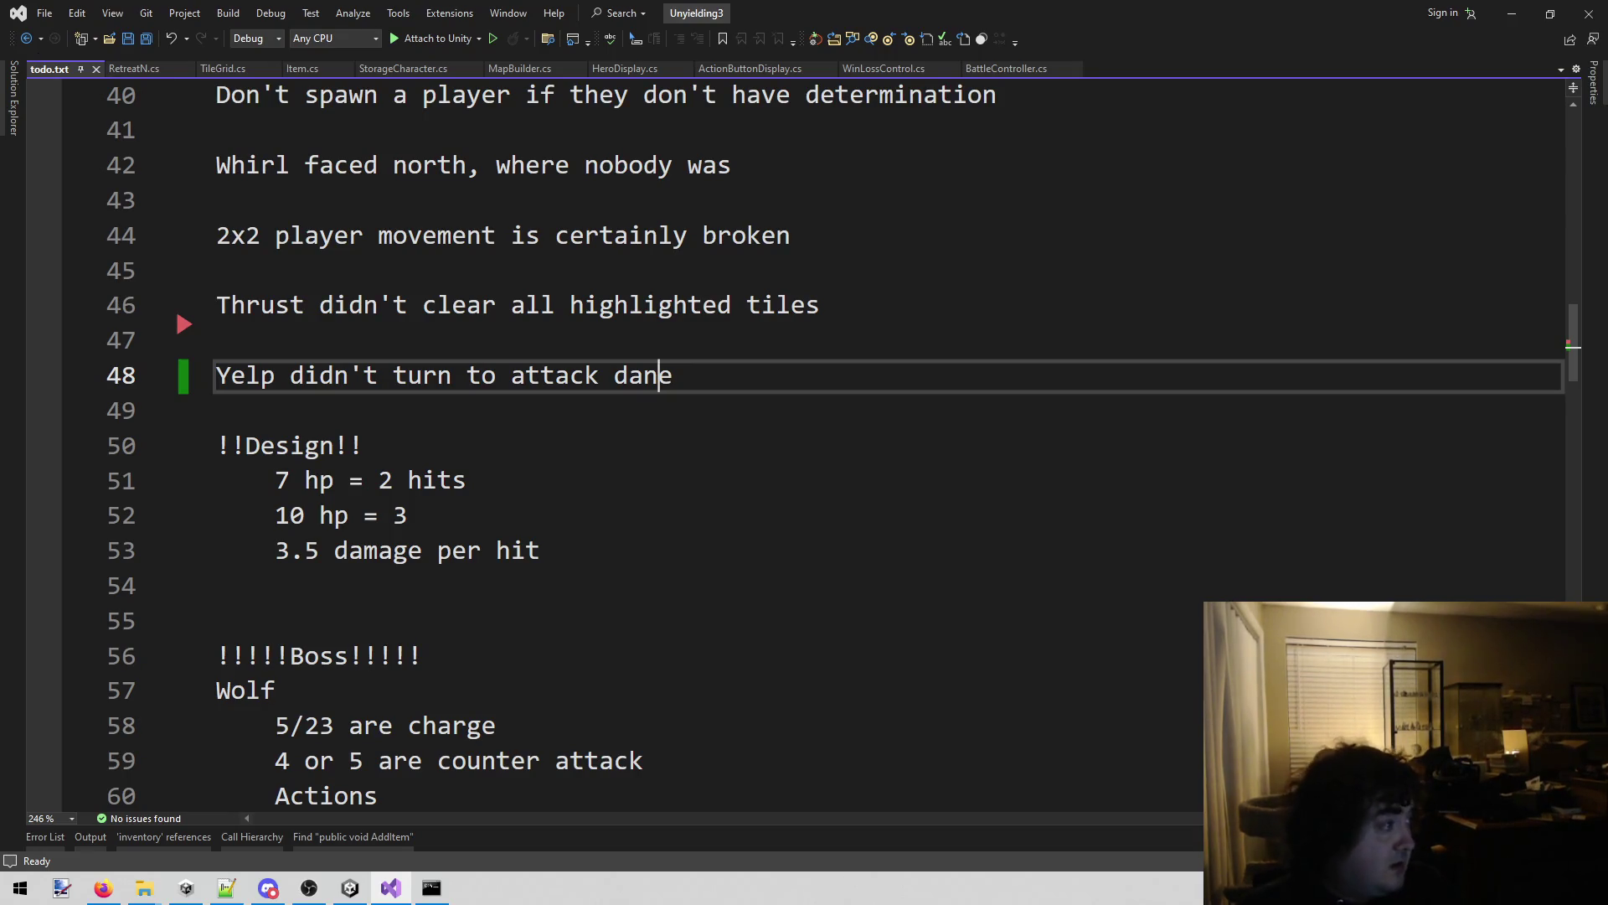
key(alt+Tab)
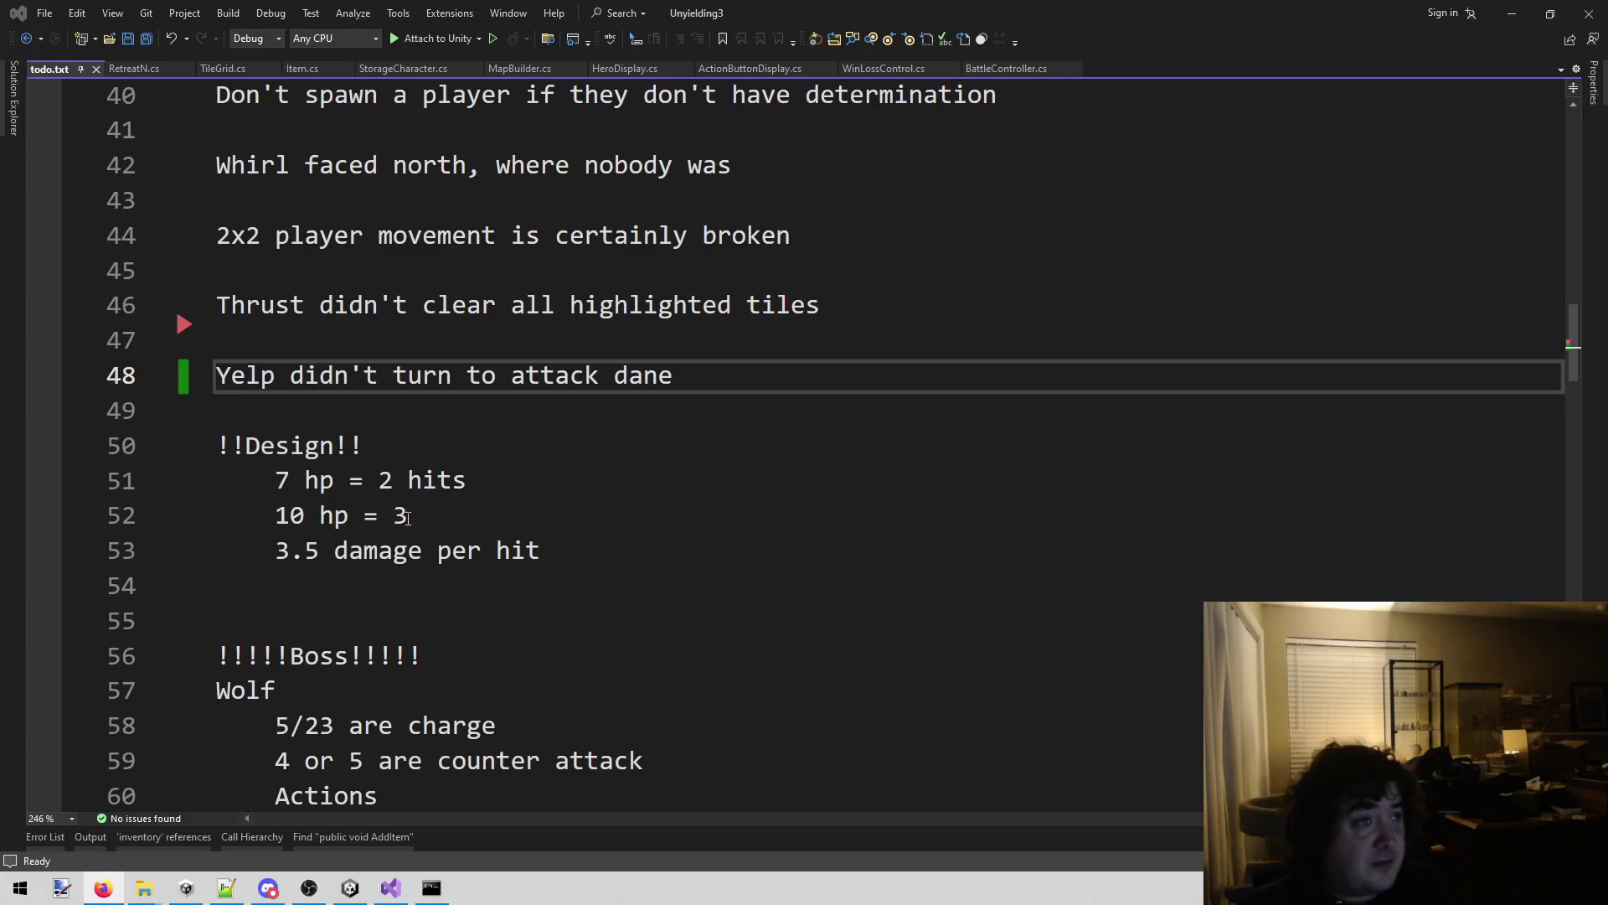
Close Visual Studio from the todo.txt notes with Alt+F4.
click(540, 449)
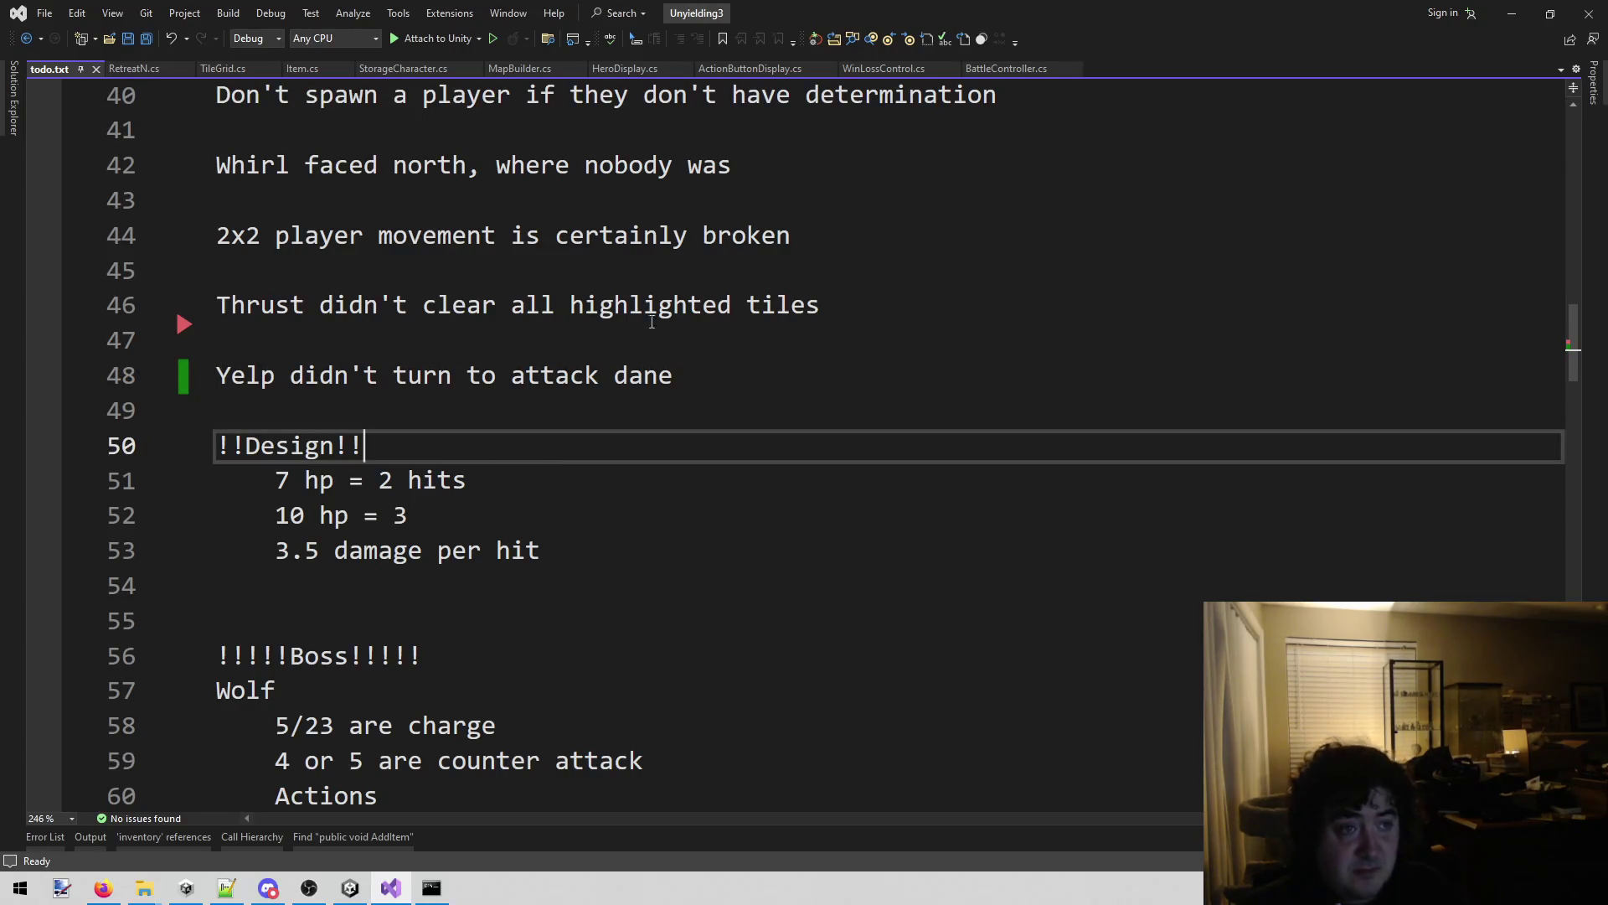
key(alt+F4)
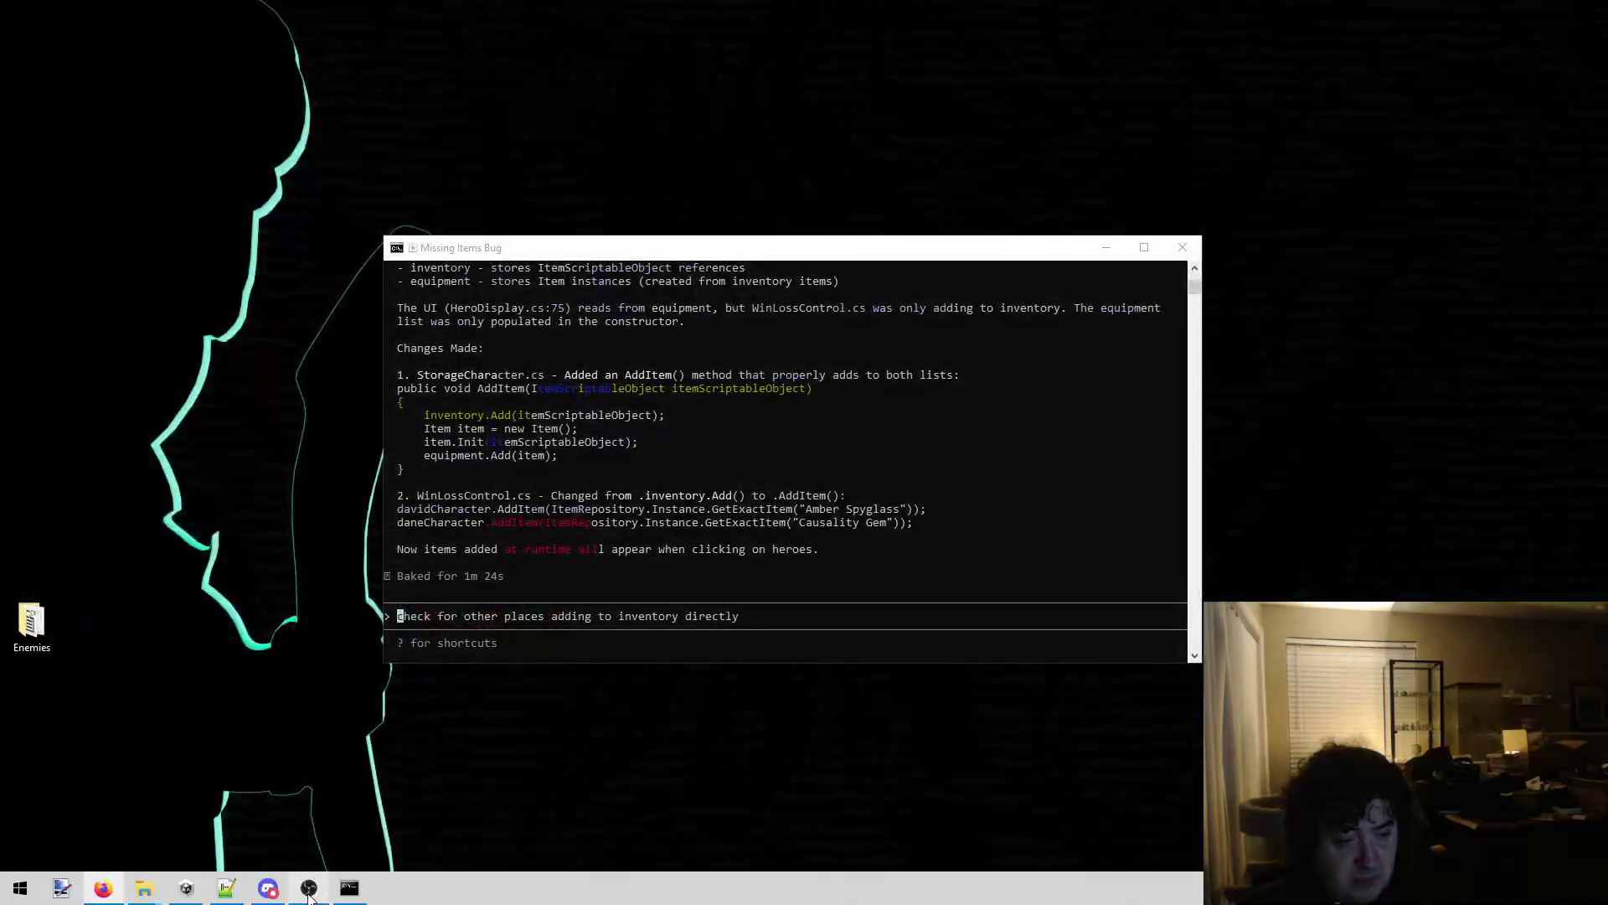
Close the Missing Items Bug terminal window.
click(1176, 247)
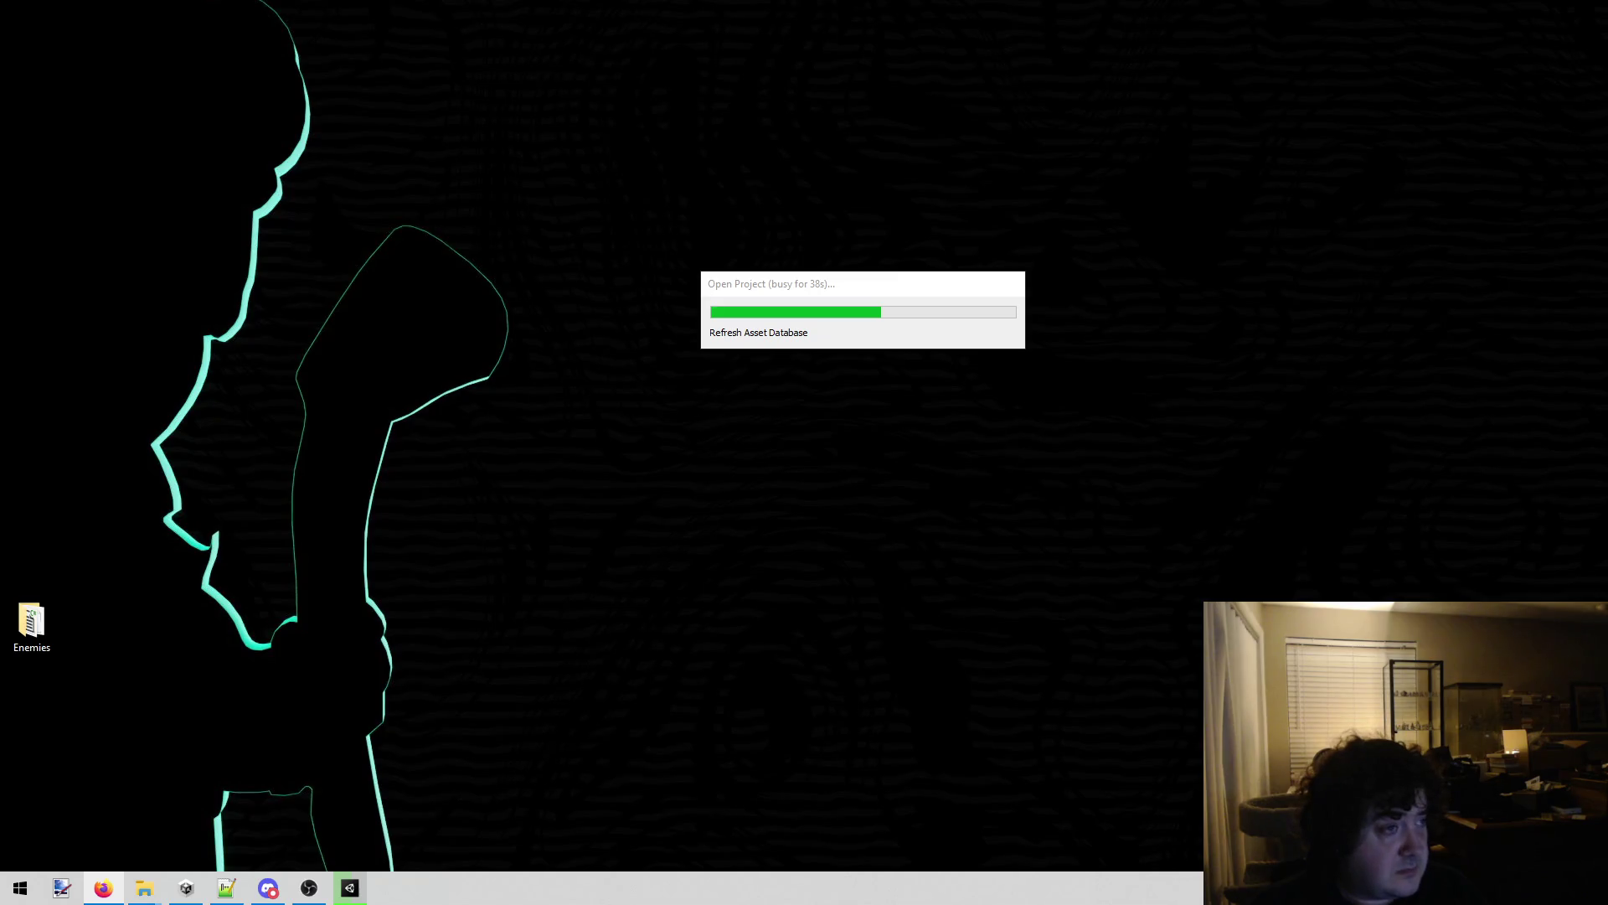
Switch from the Unity loading dialog to the Unyielding work Trello board.
key(alt+Tab)
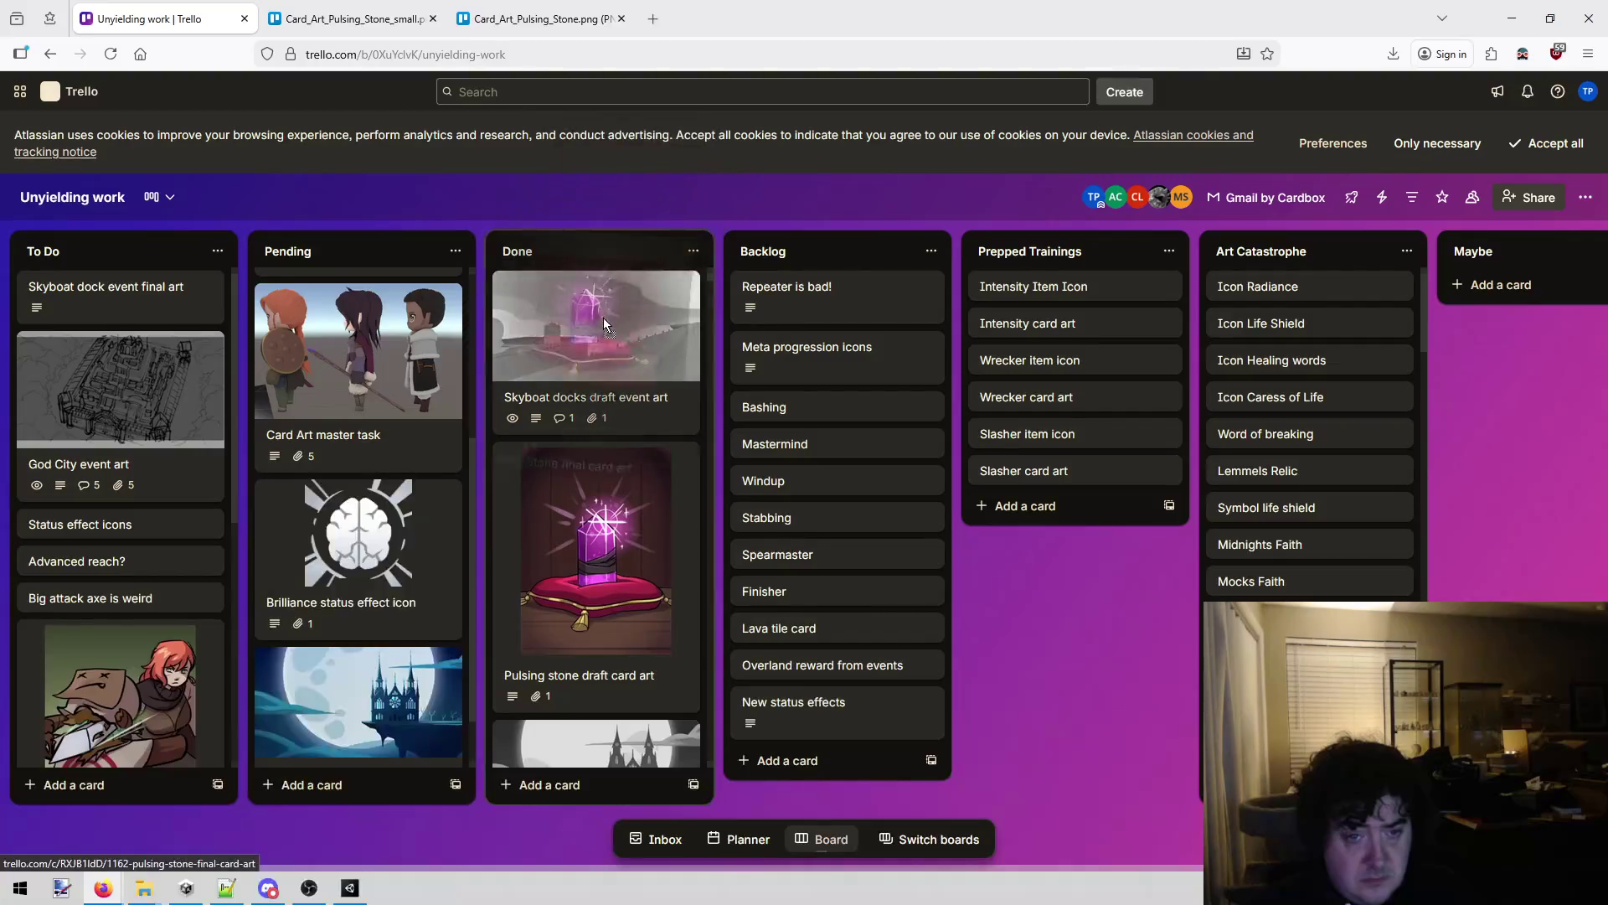
Open brilliance.png from the Brilliance status effect icon card in a new tab, then move the card to Done.
click(390, 529)
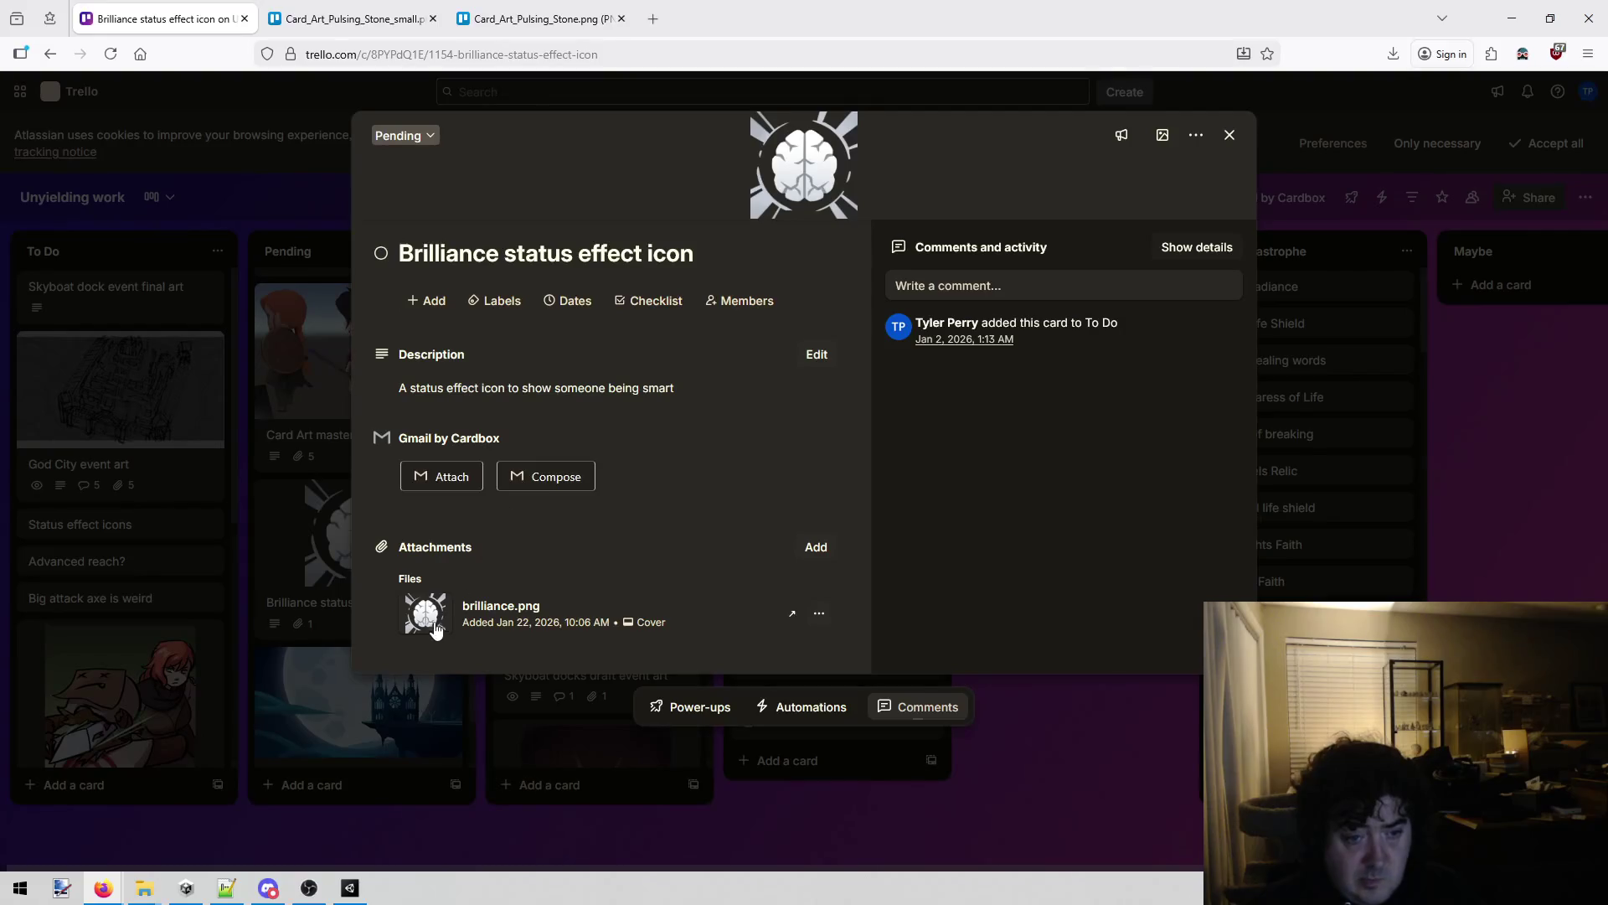
click(426, 613)
right_click(805, 433)
click(846, 438)
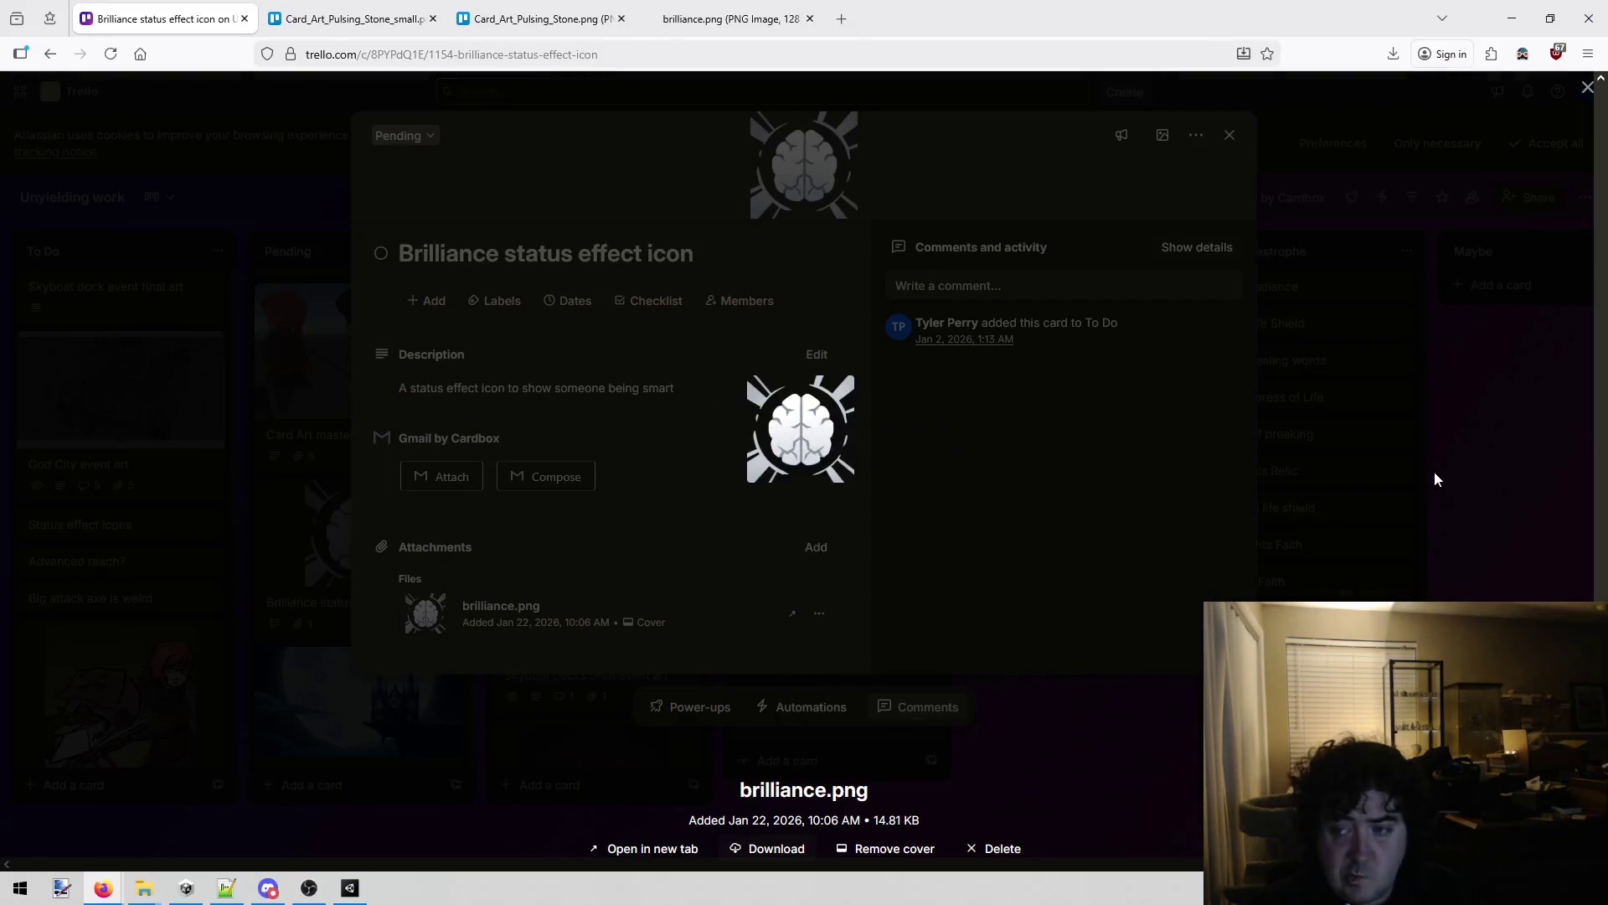
click(1434, 474)
click(1374, 563)
drag(332, 605, 599, 289)
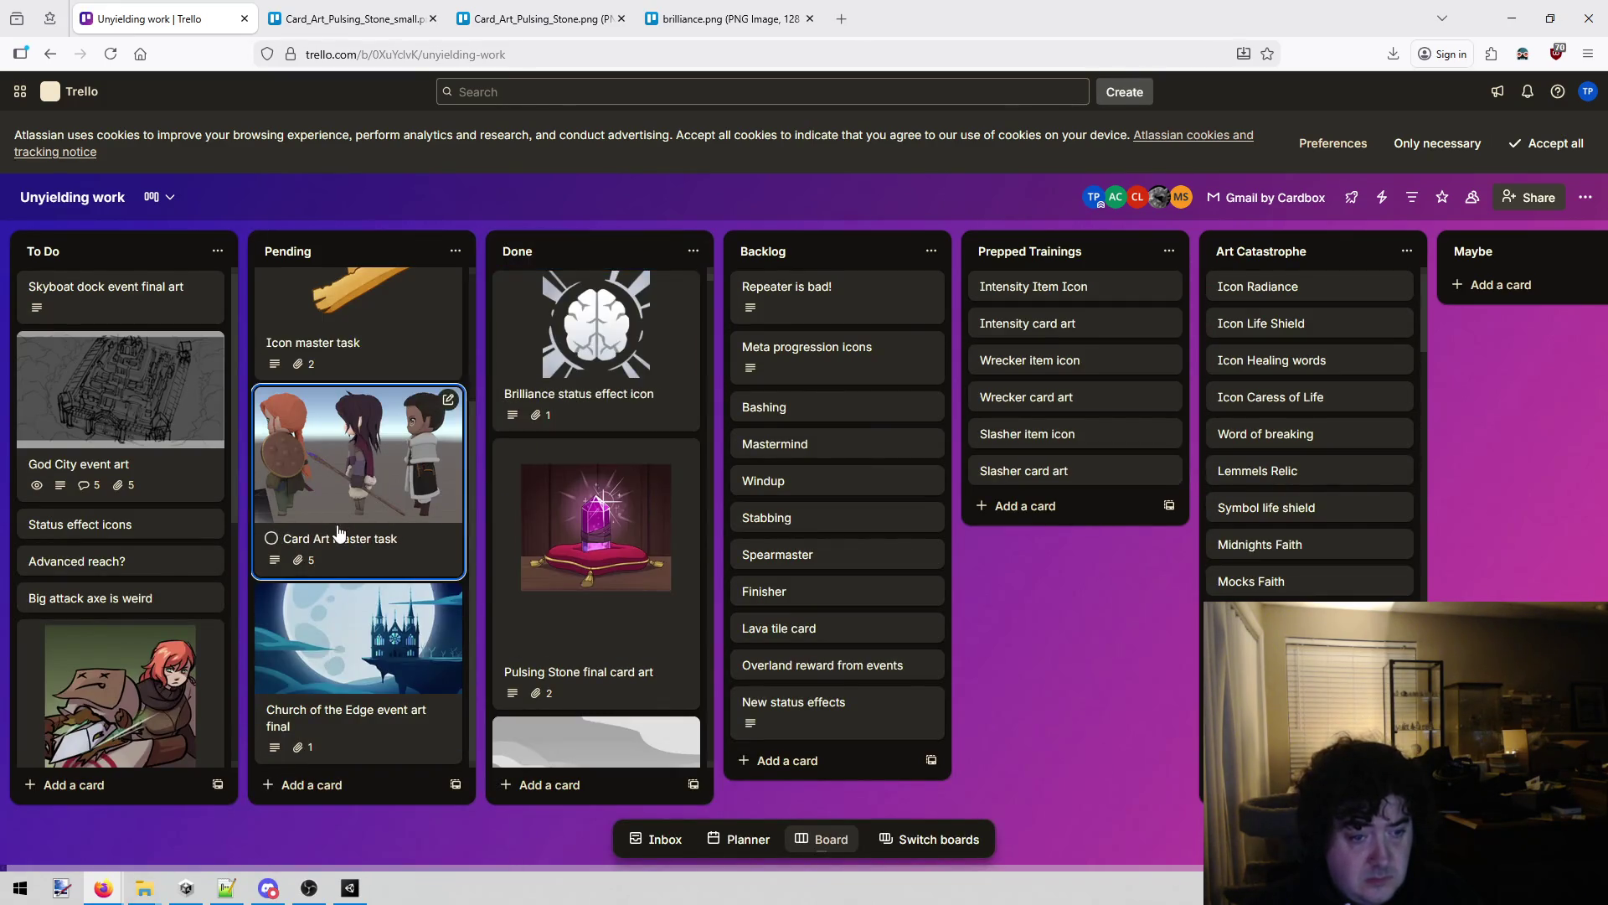
Open the Church of the Edge event art in a new tab, move its card to Done, and view it.
click(348, 625)
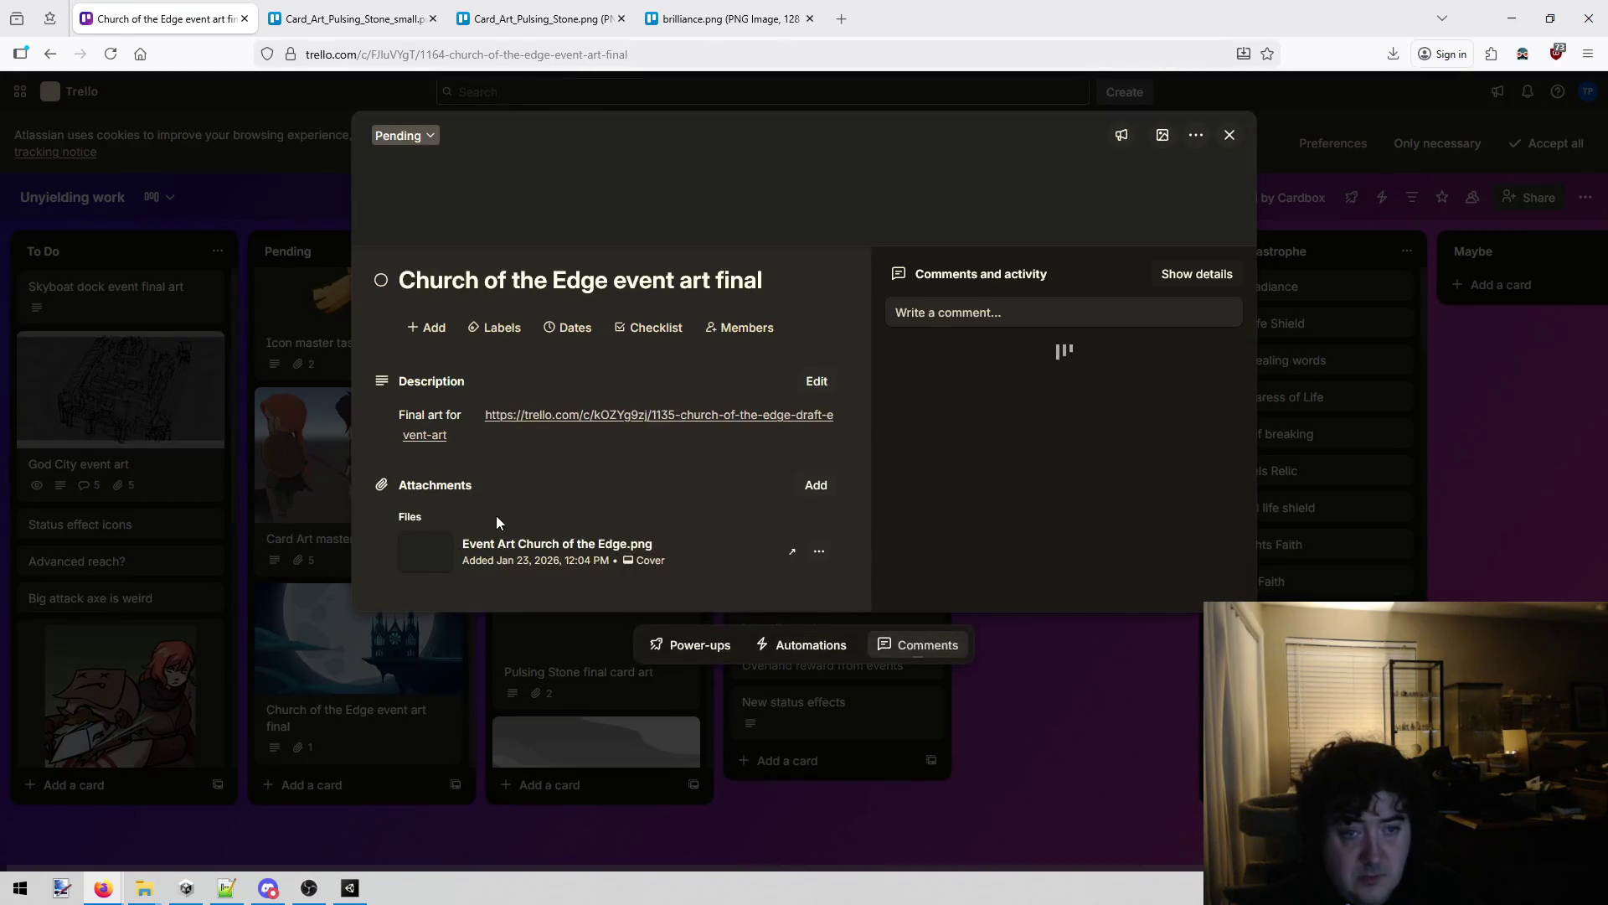
click(557, 634)
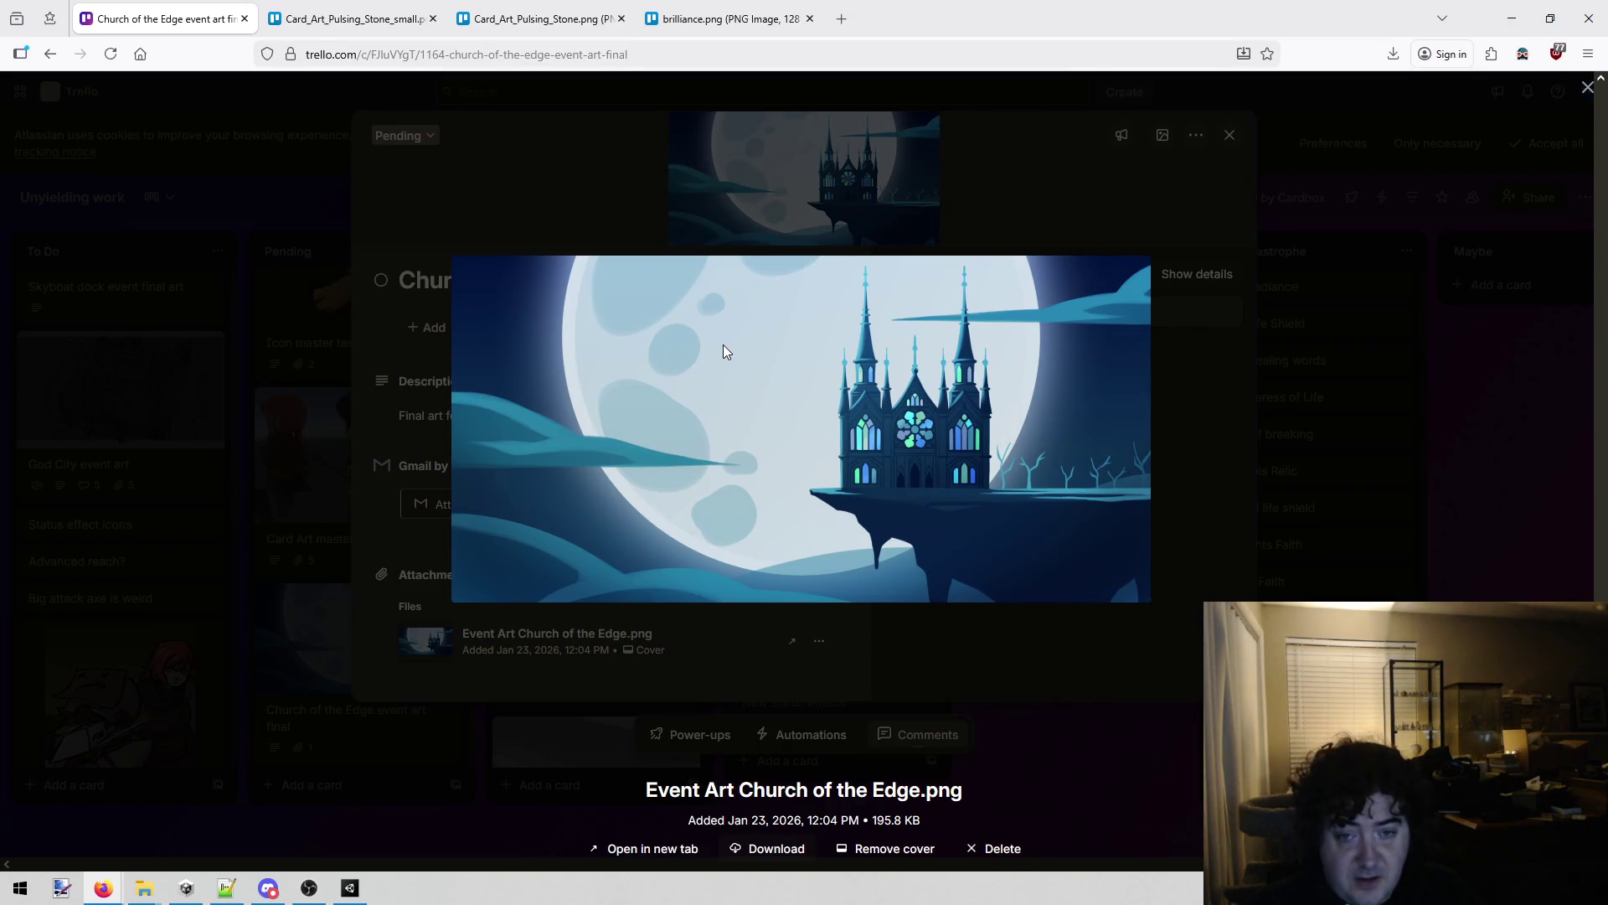
right_click(726, 352)
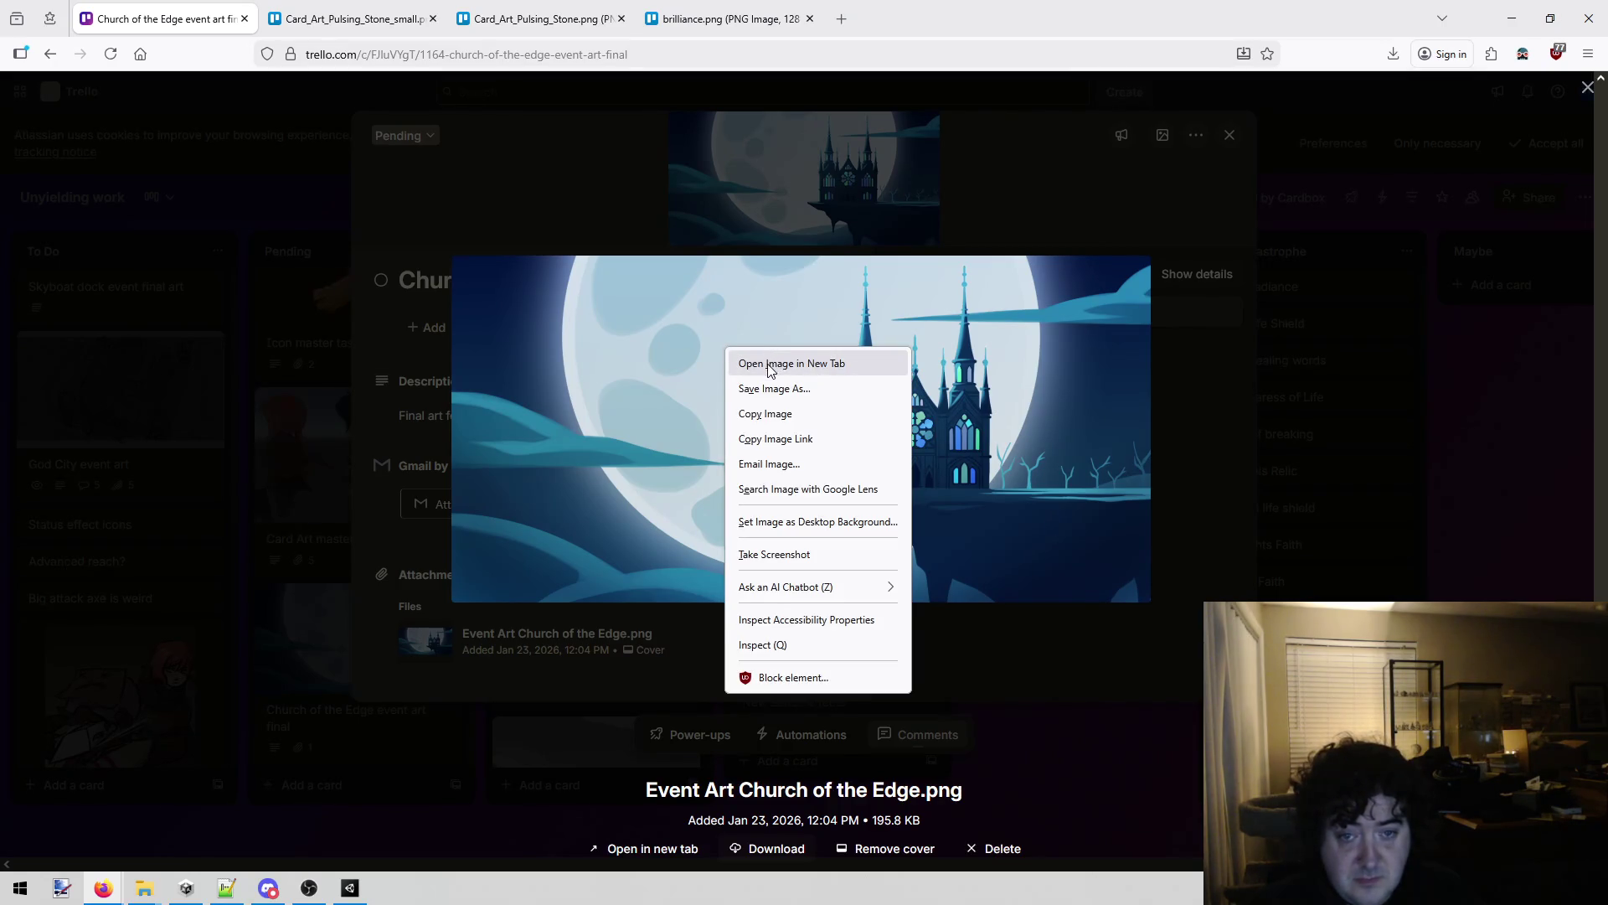
click(769, 363)
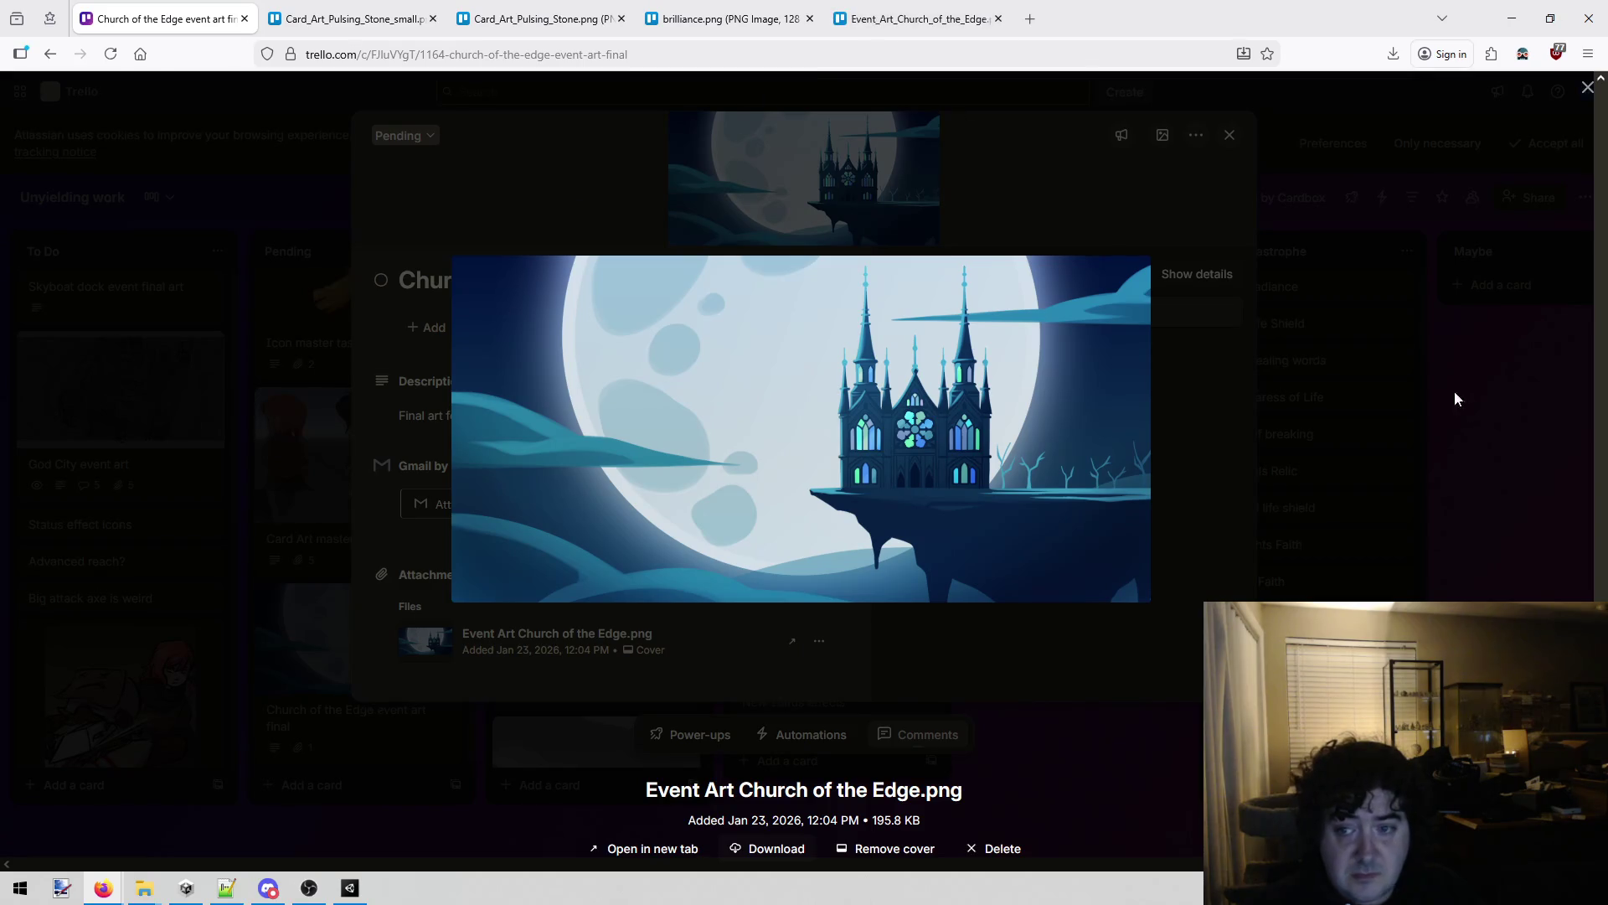
click(1521, 429)
click(1519, 428)
mouse_move(356, 629)
mouse_down()
mouse_move(609, 277)
mouse_move(594, 254)
mouse_up()
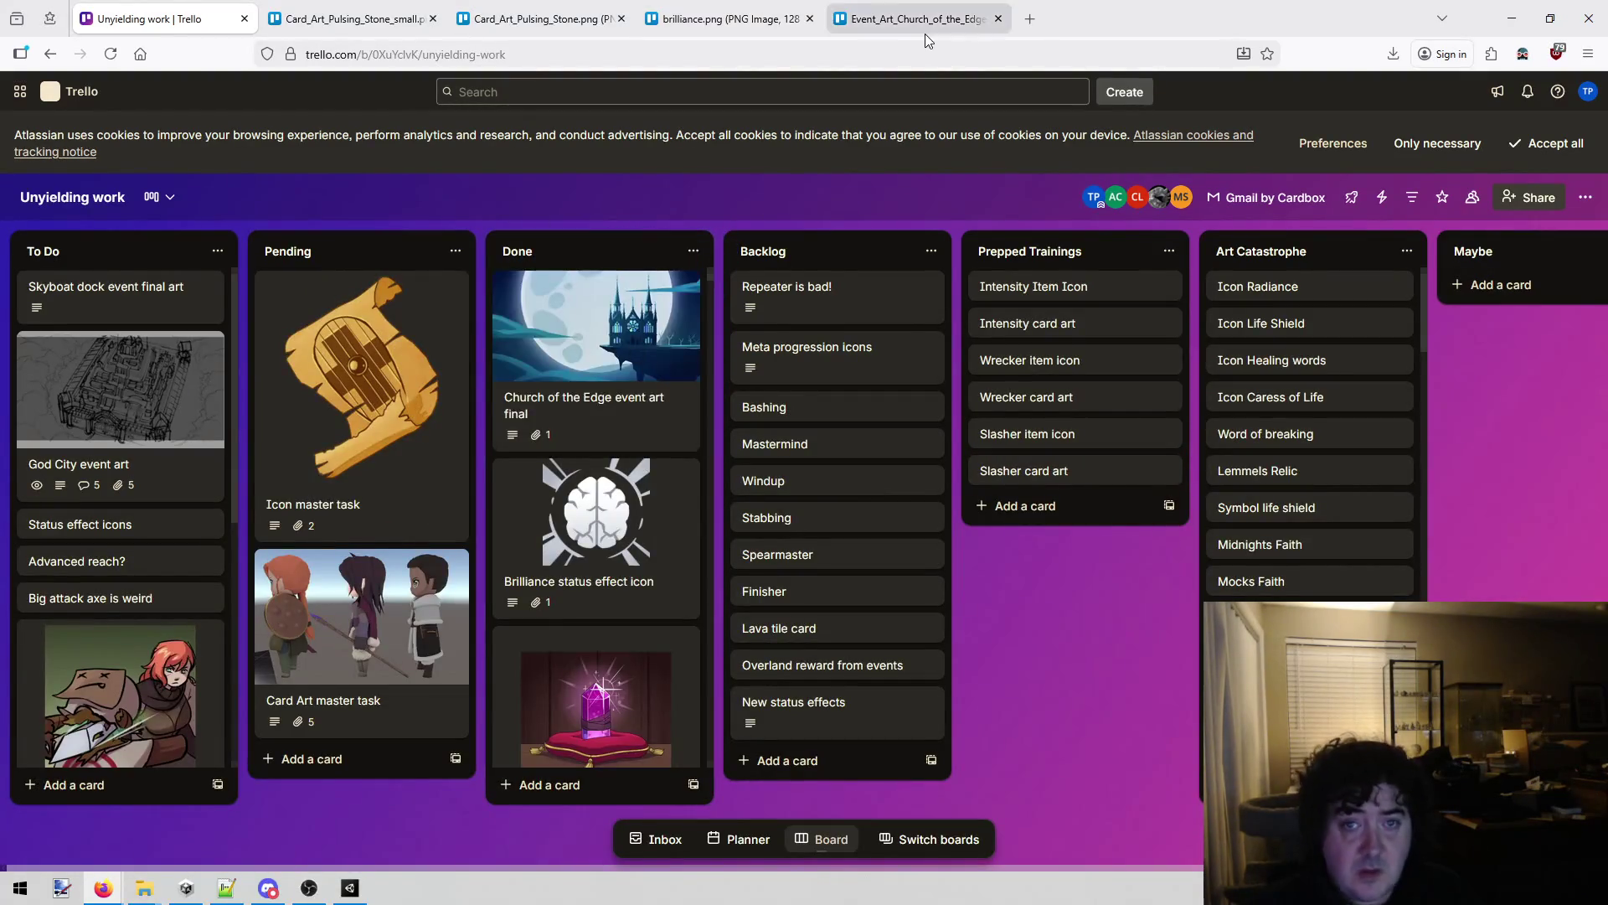
click(912, 20)
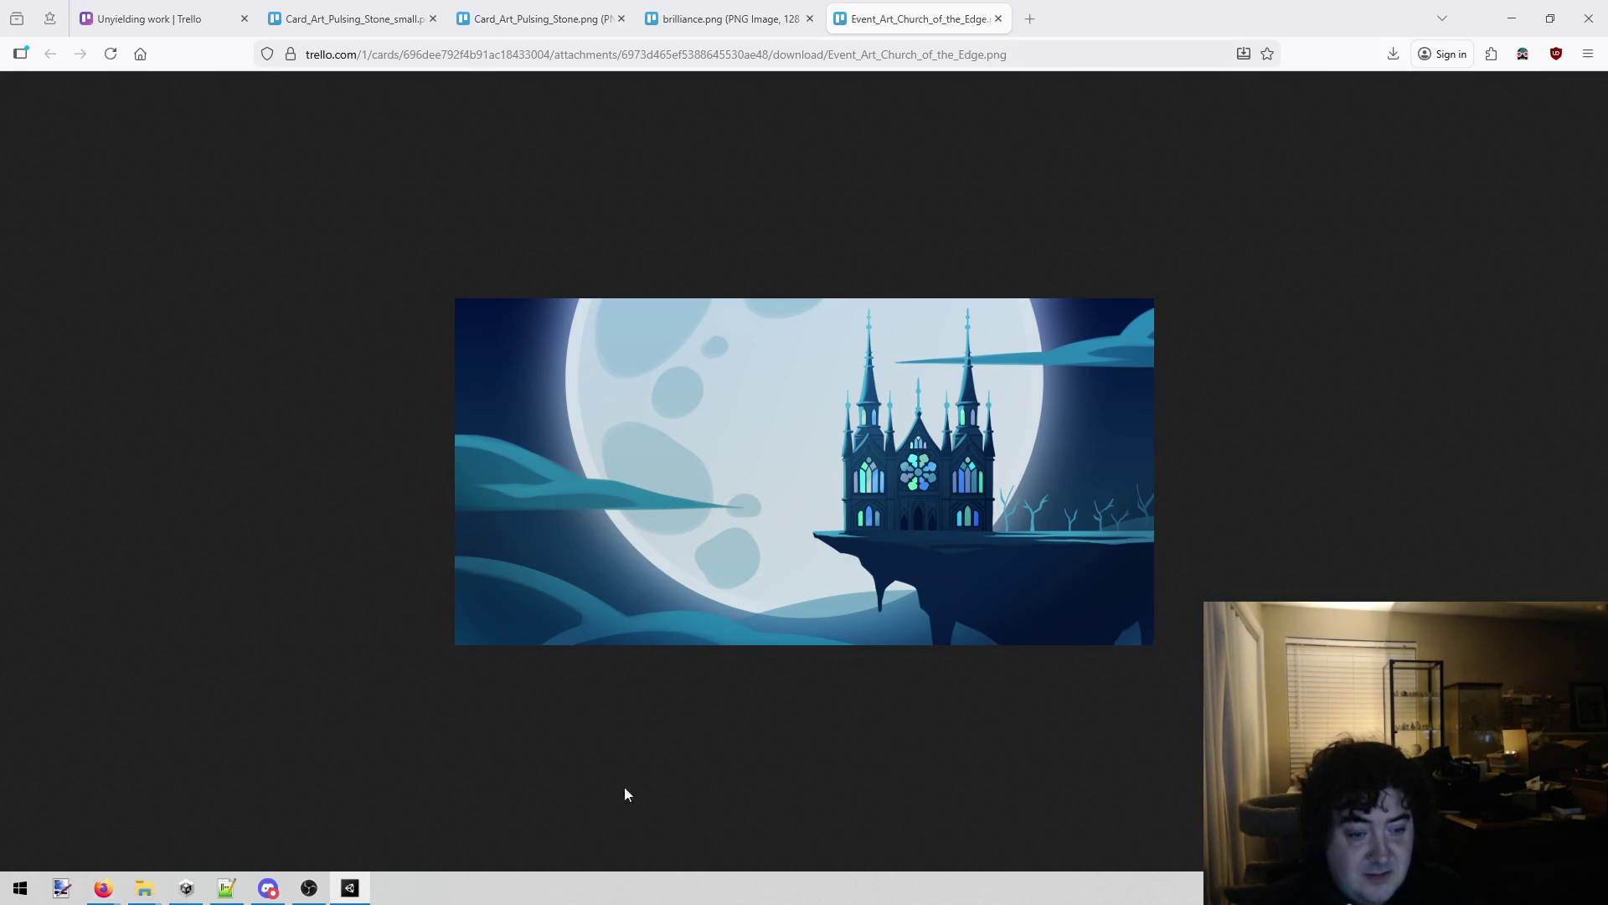
click(350, 887)
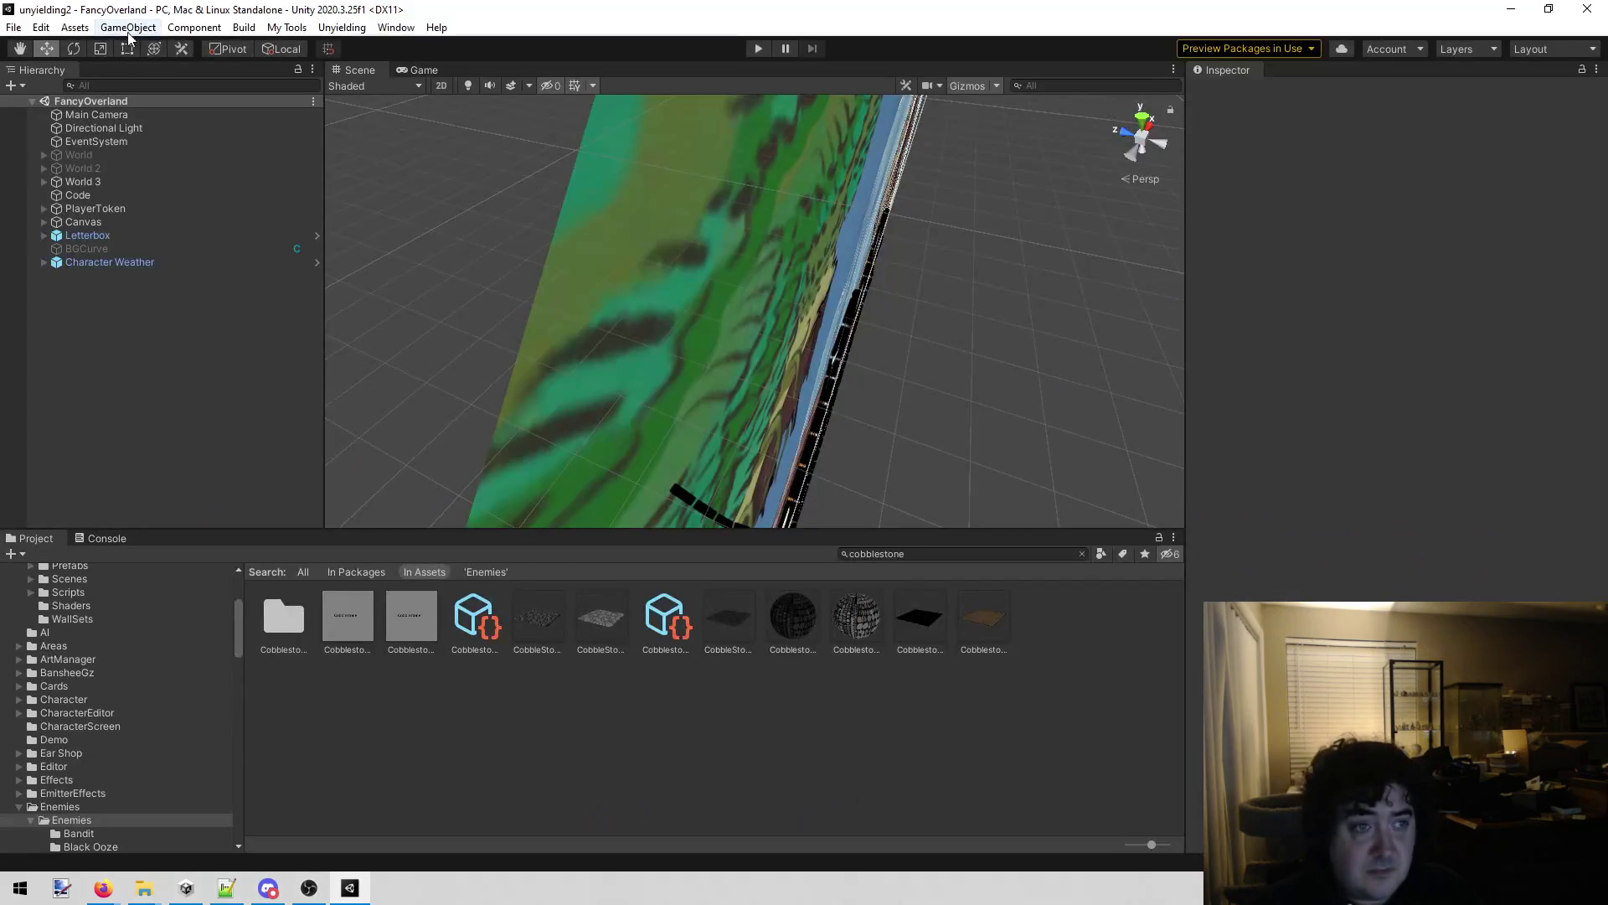
Launch the Unity project's code in Visual Studio via Assets > Open C# Project.
click(75, 27)
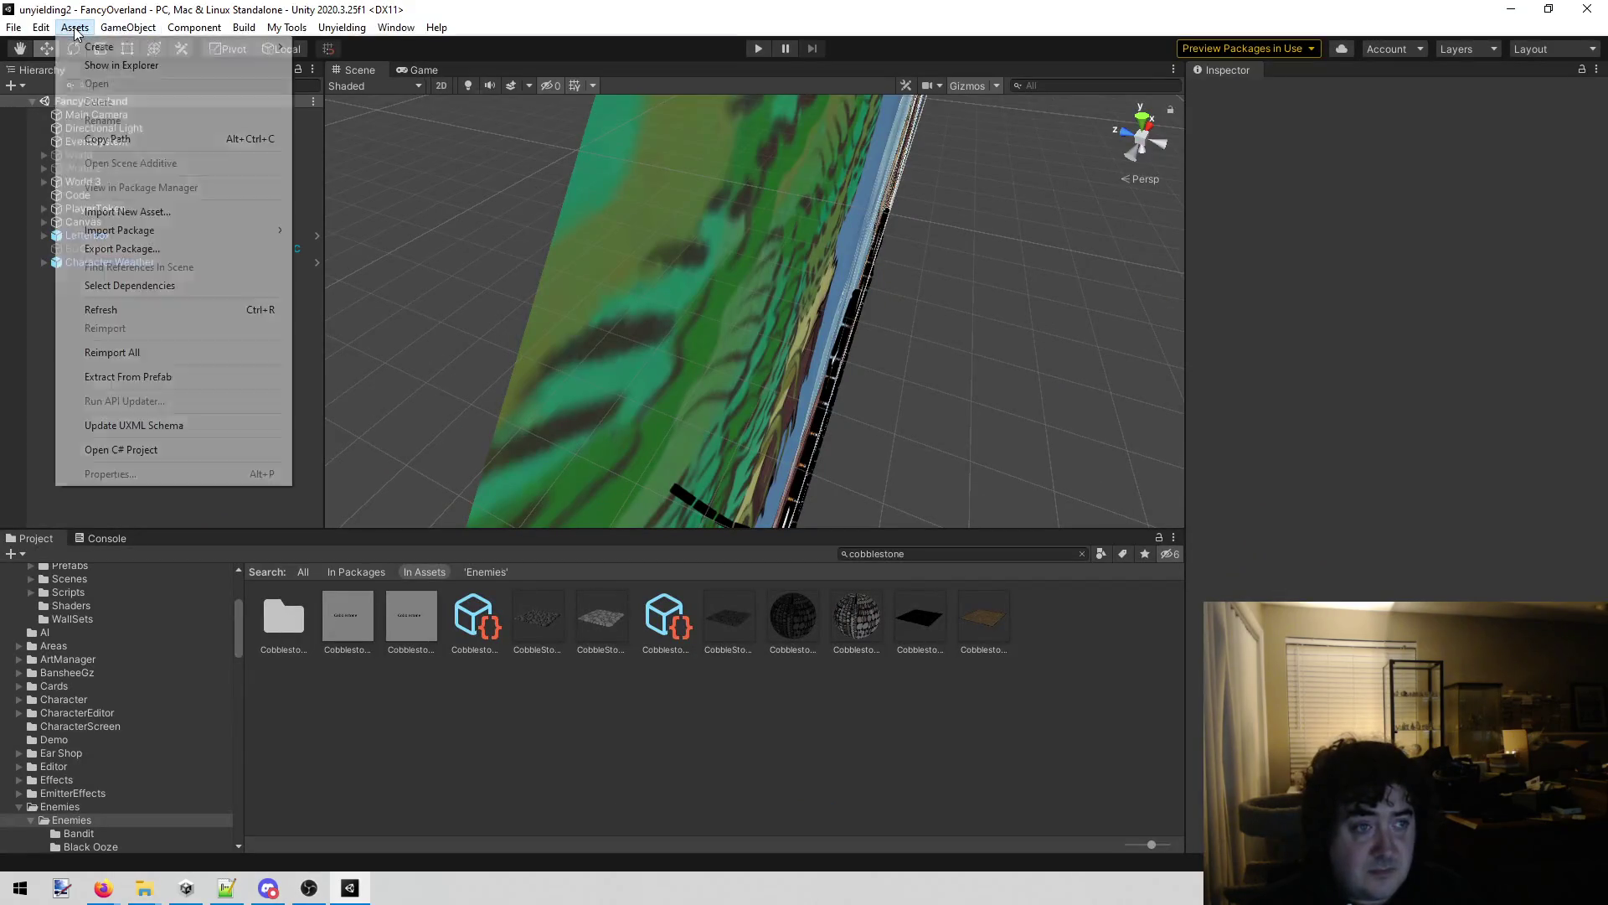
click(144, 451)
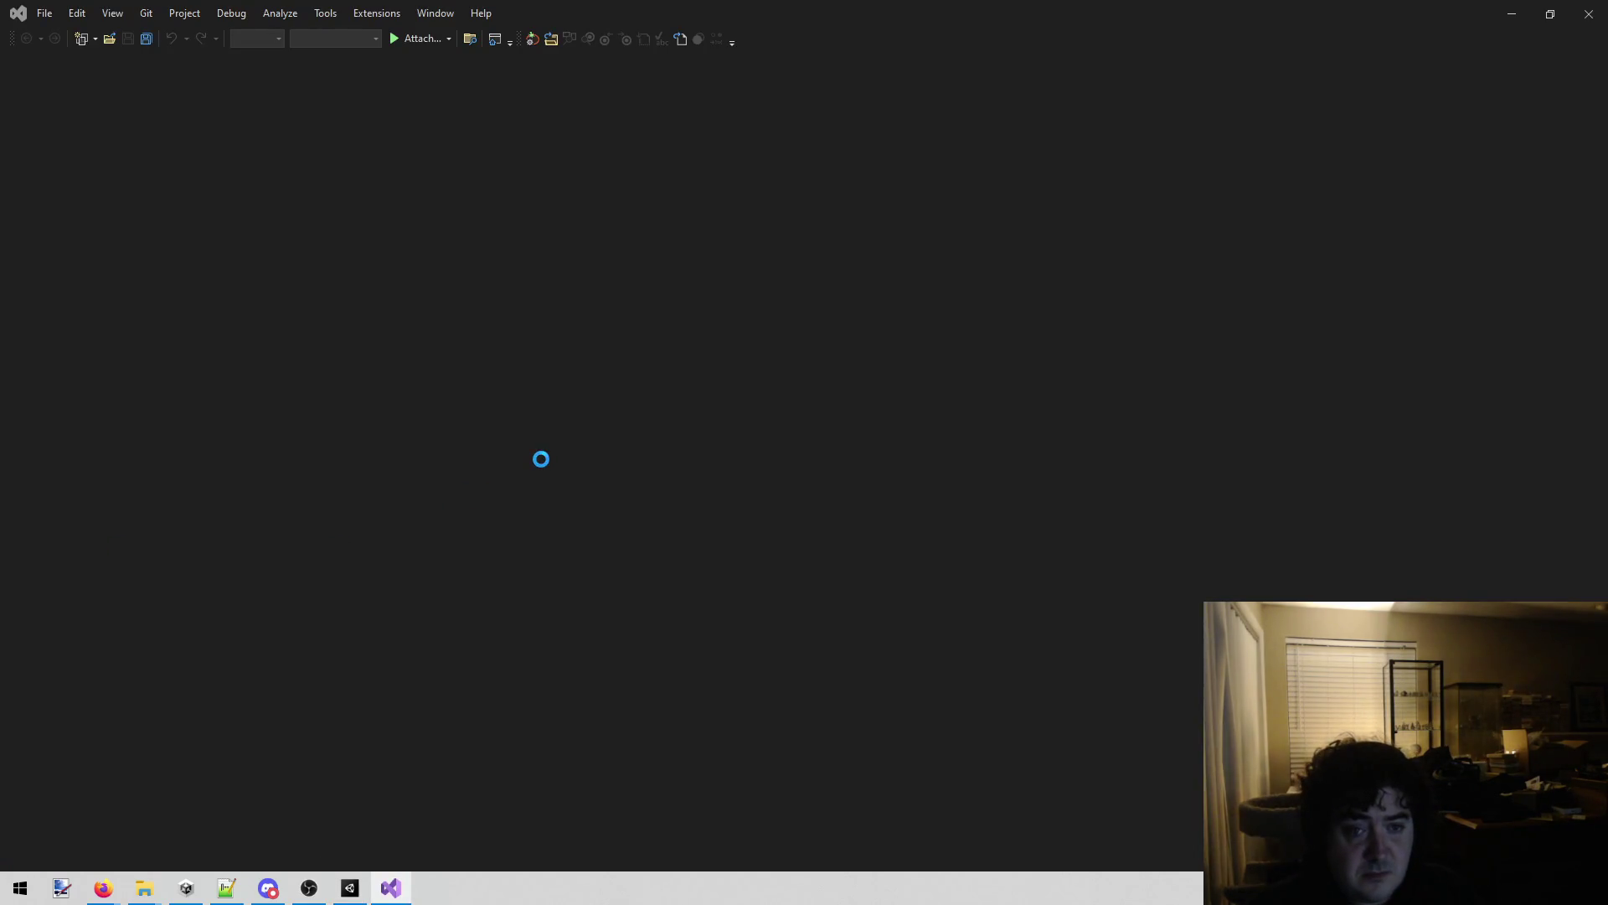
Run a solution-wide Ctrl+Shift+F search for 'moon' and check the results panel.
click(625, 379)
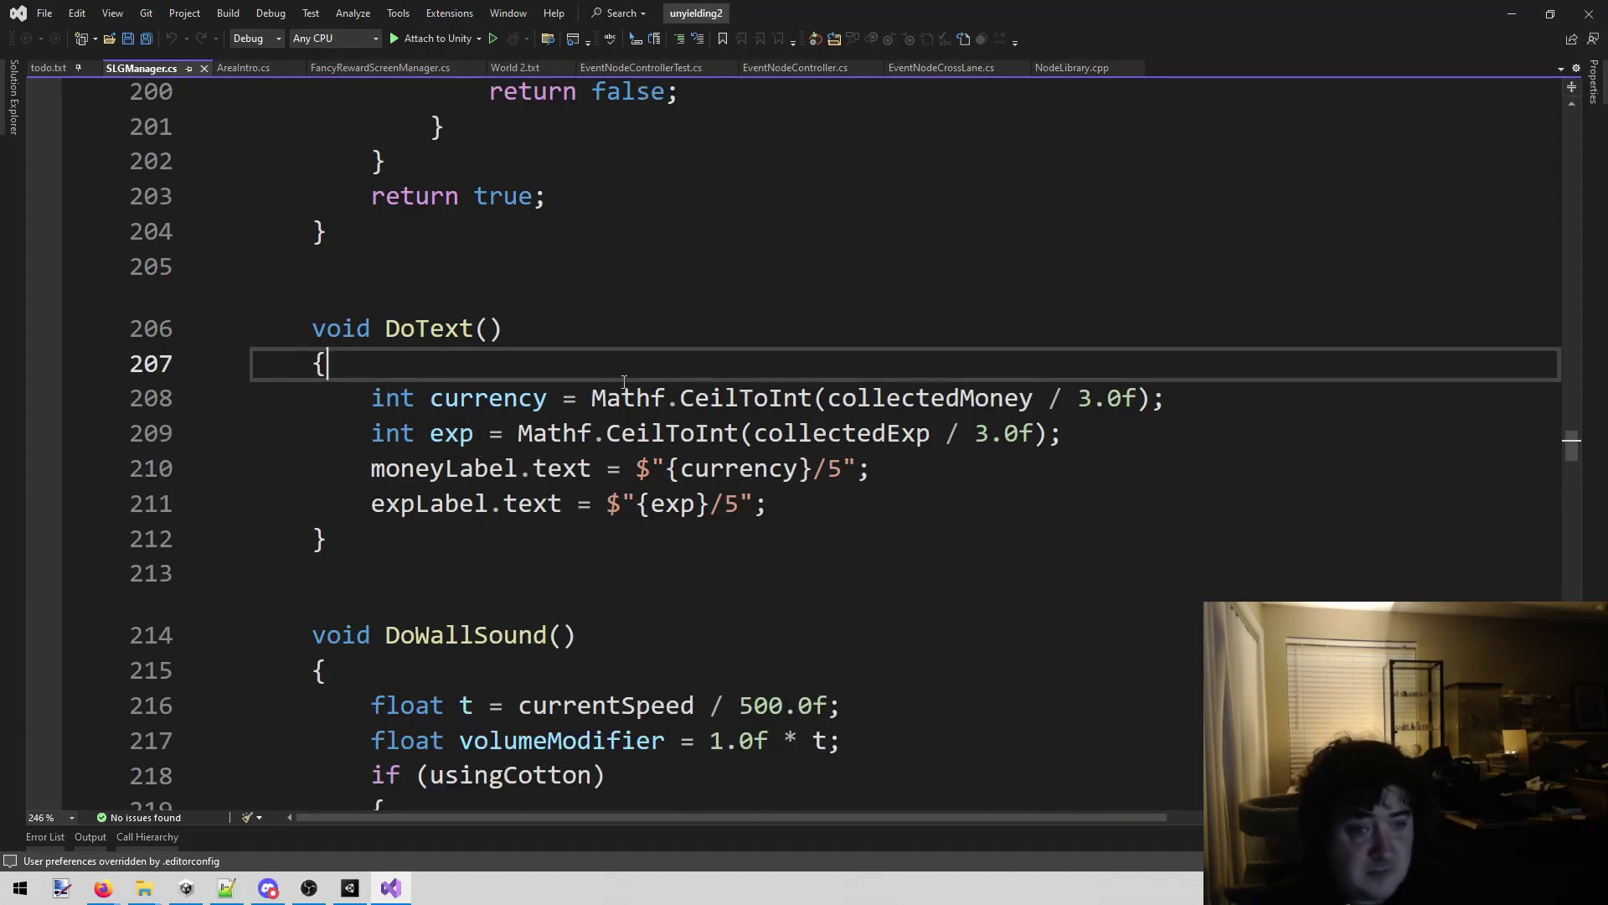
key(ctrl+shift+f)
text(moo)
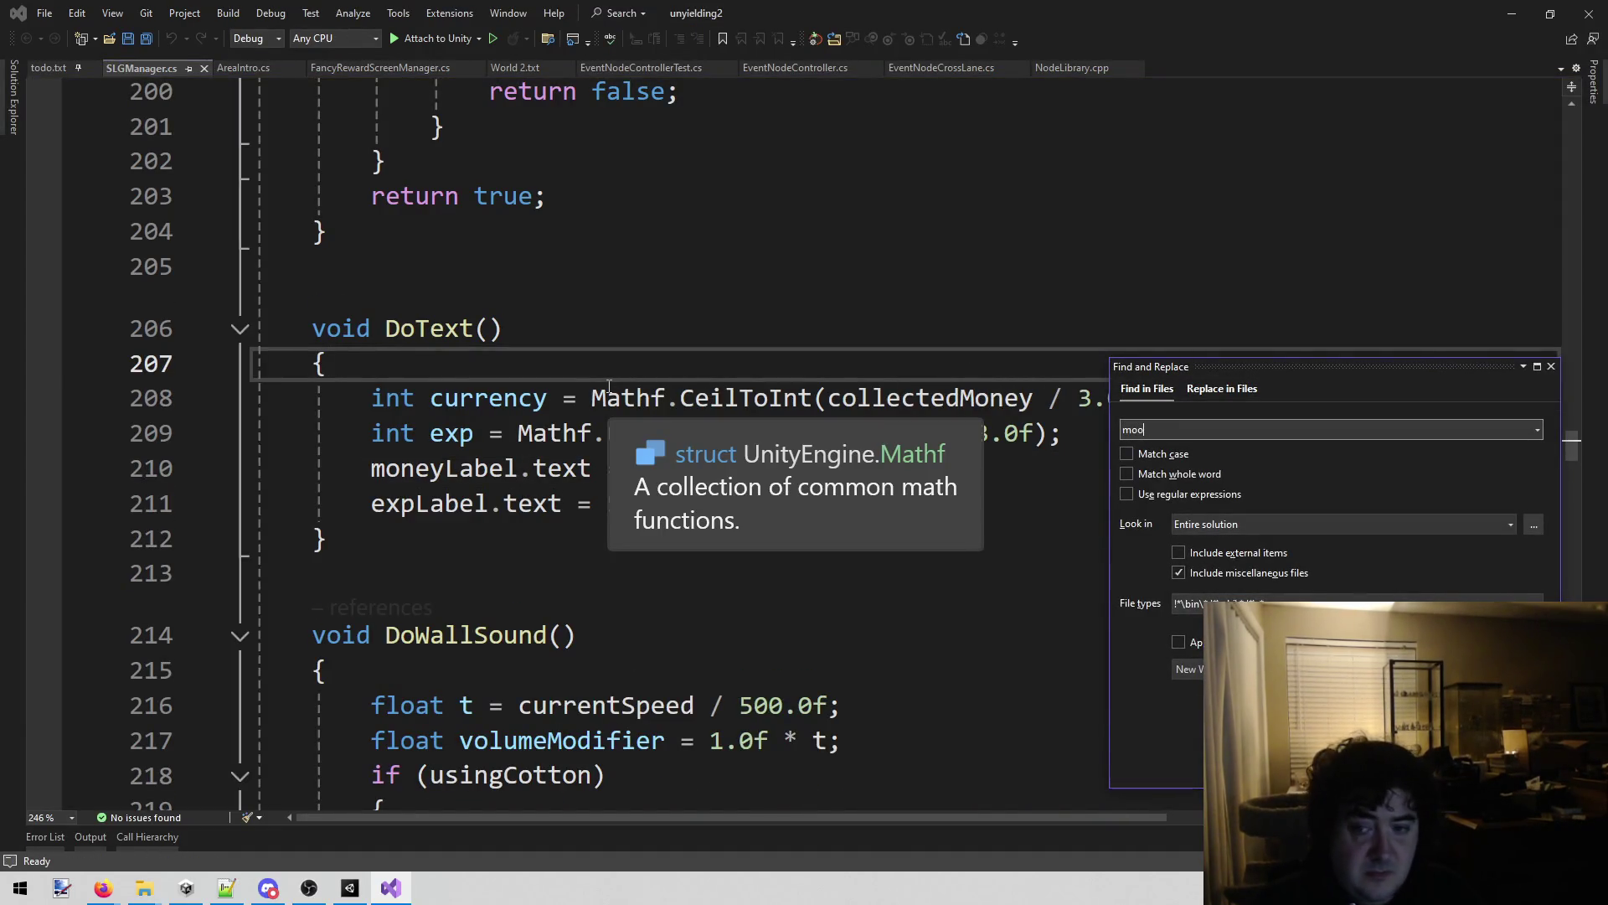
text(n)
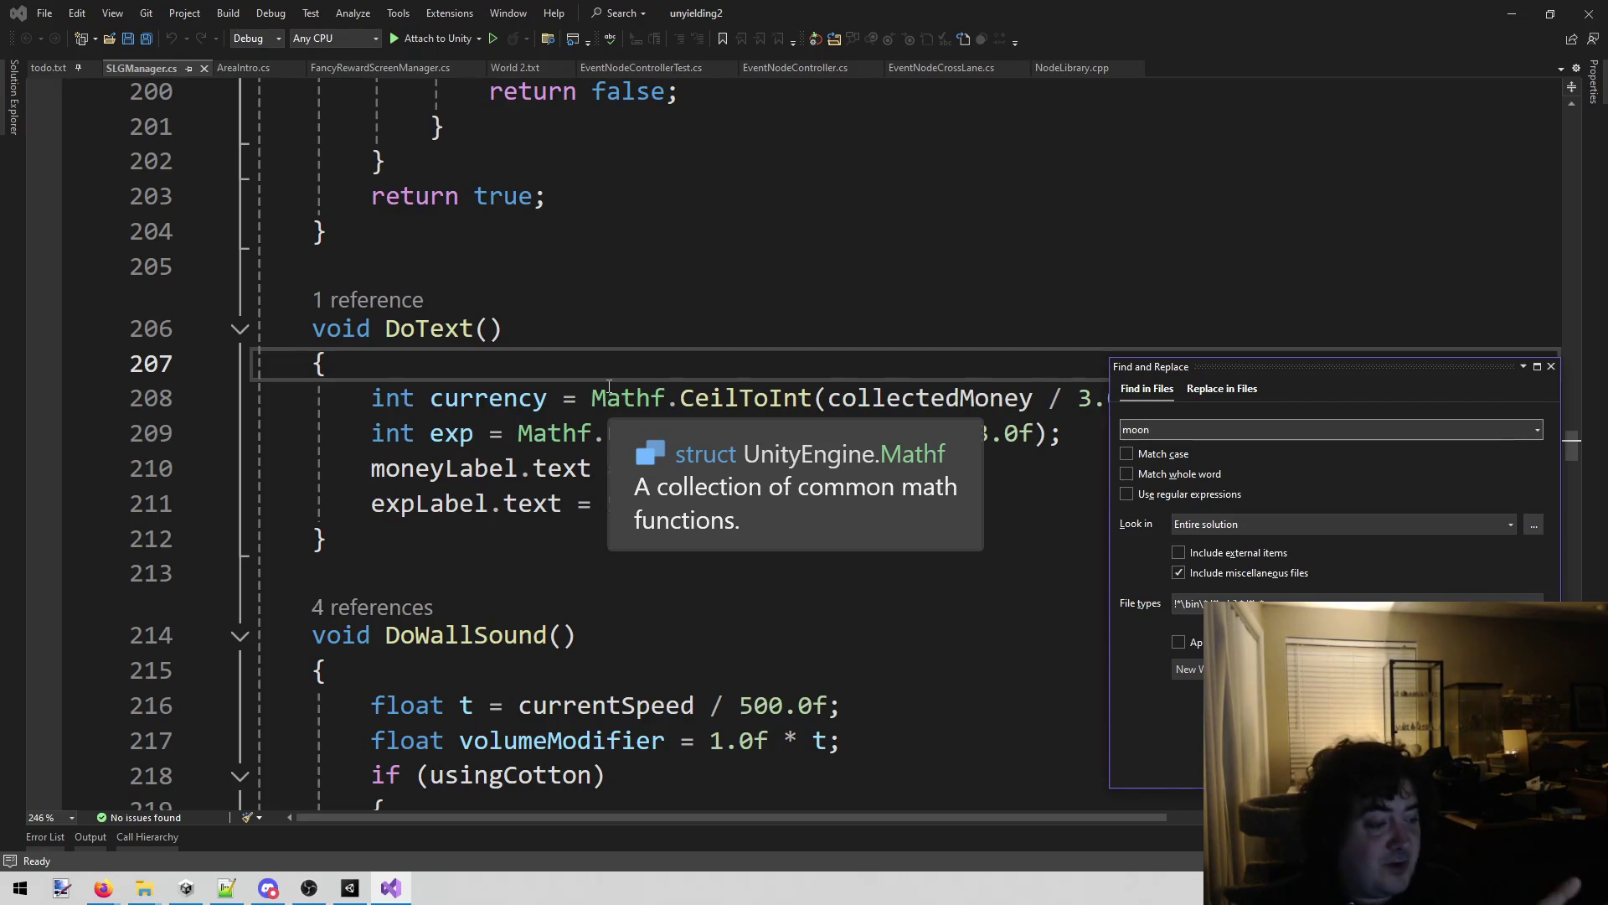
key(Return)
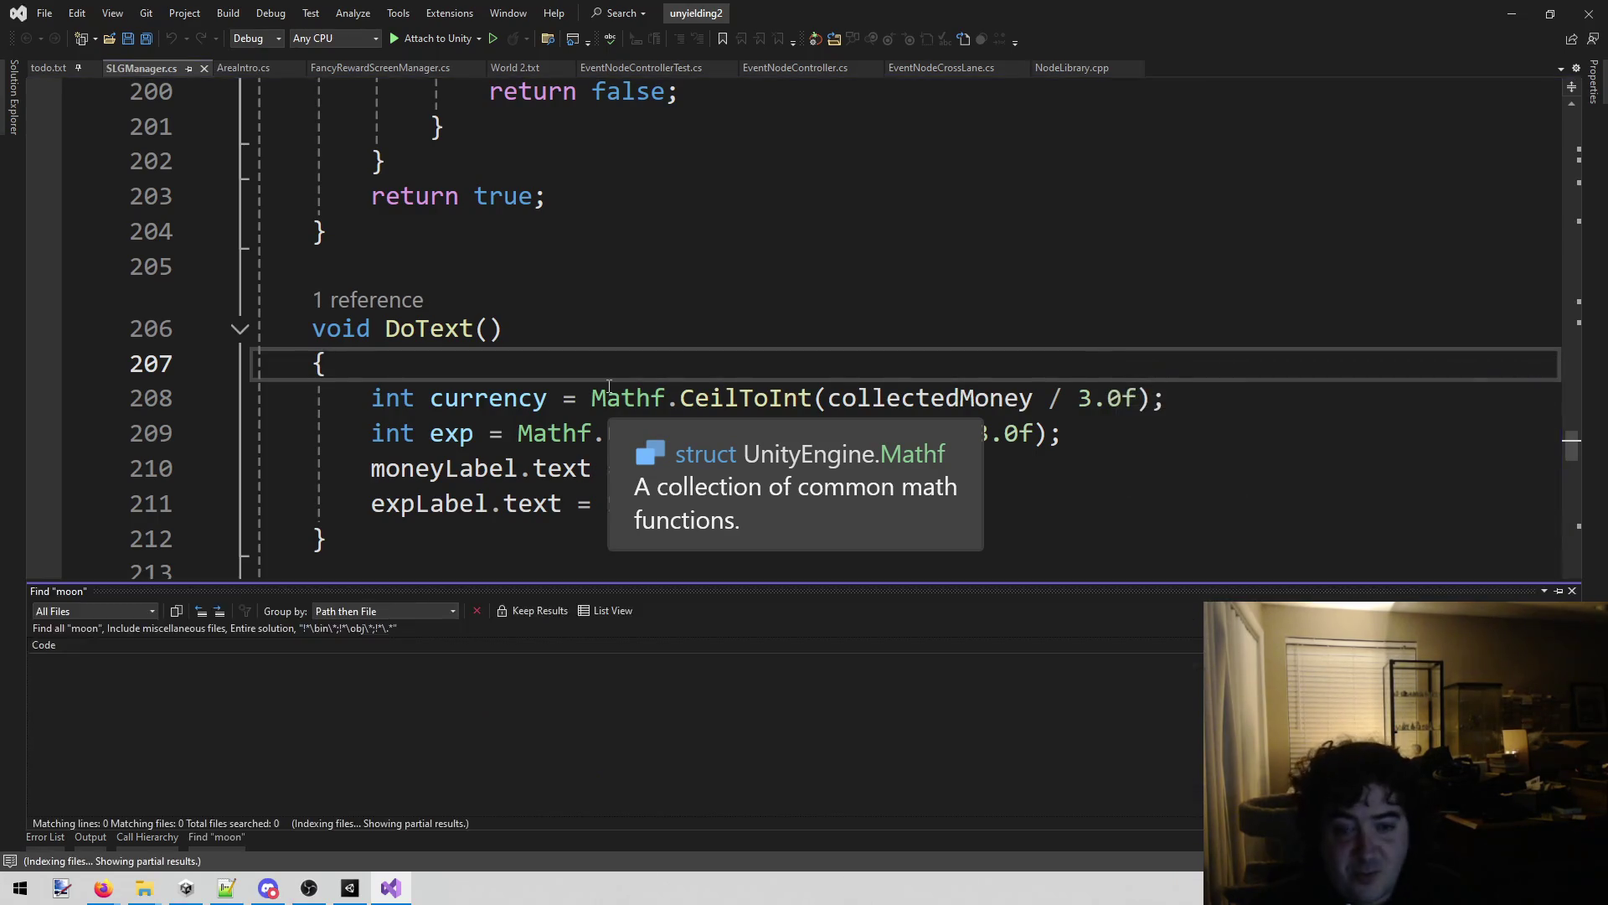
click(899, 240)
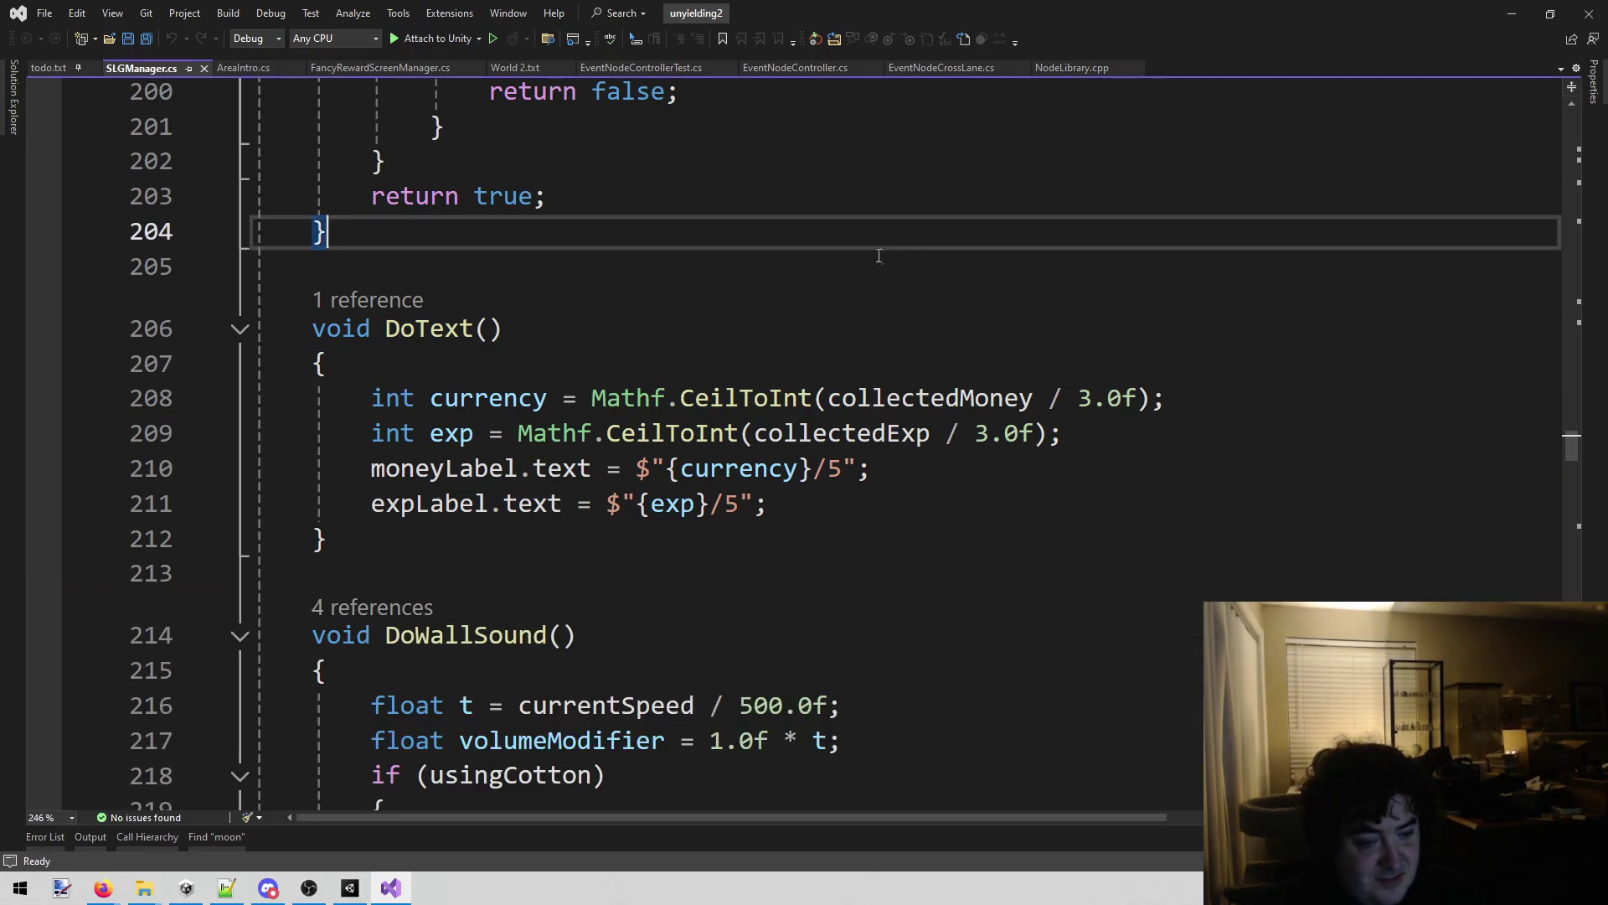
click(207, 838)
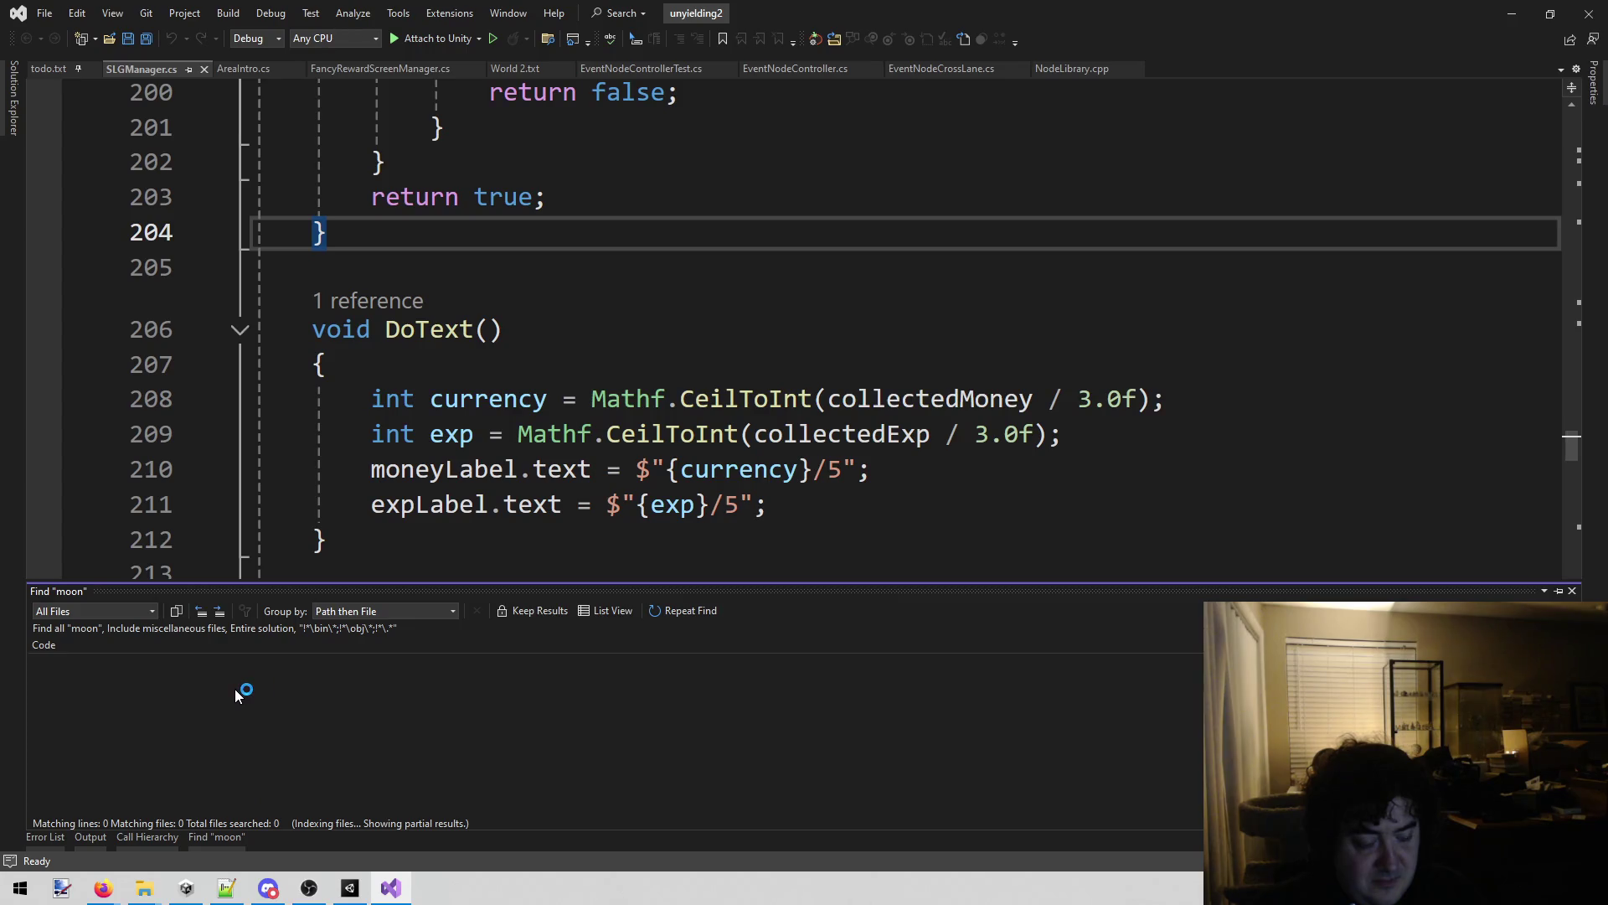
click(693, 262)
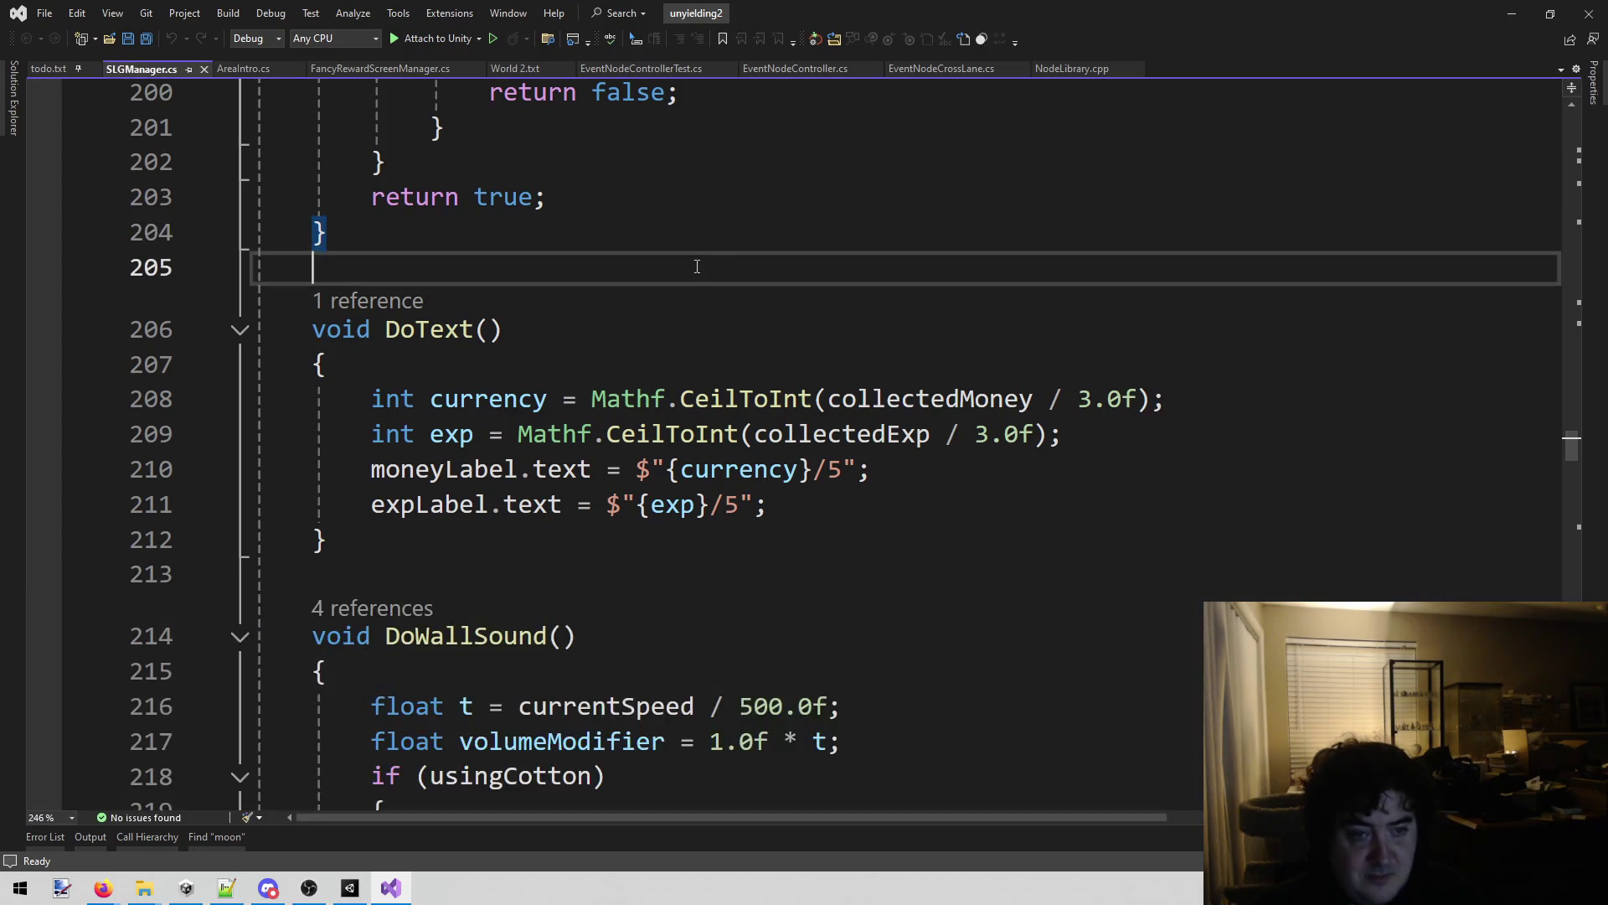
Reopen Find in Files and Find All 'moon' in the entire solution, scrolling the 25 matches.
key(ctrl+shift+f)
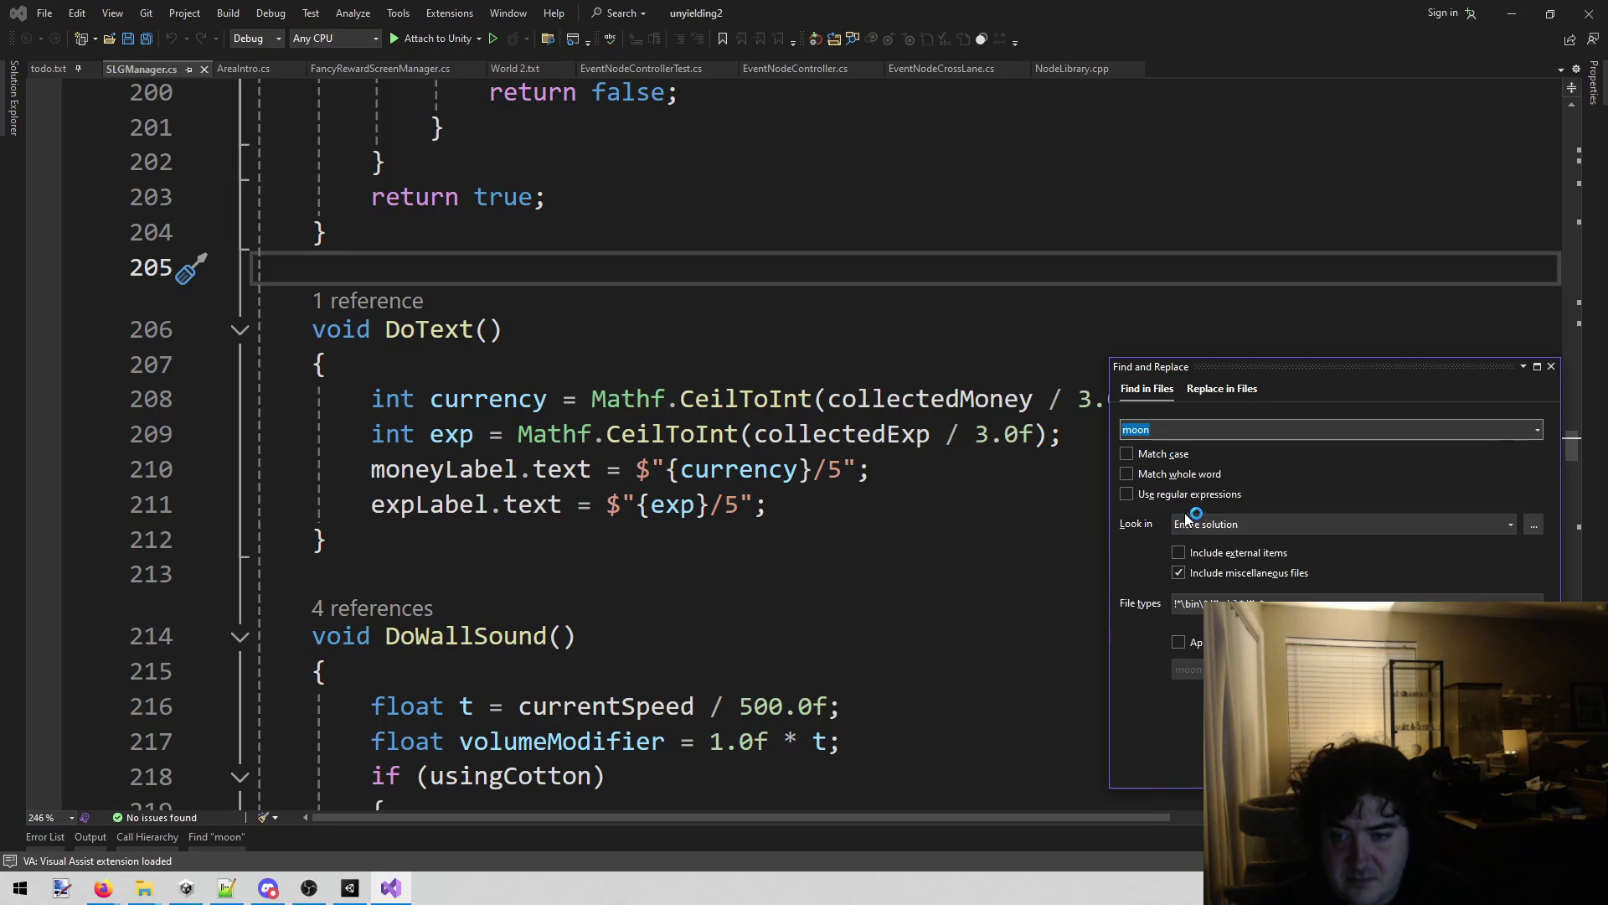
drag(1308, 368, 999, 314)
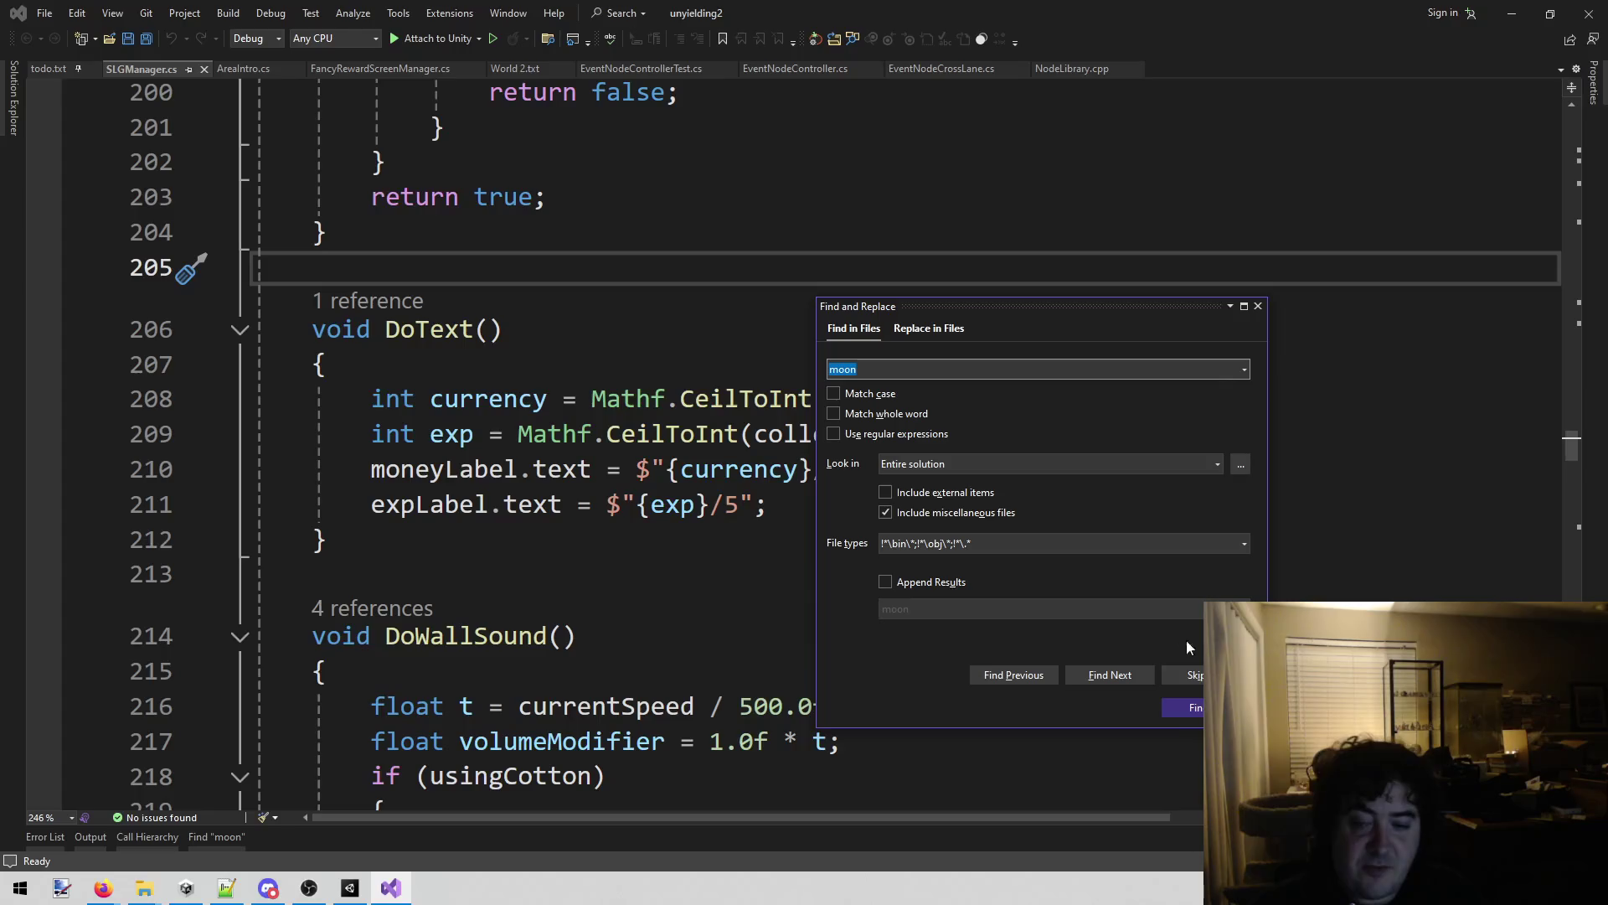
click(1195, 710)
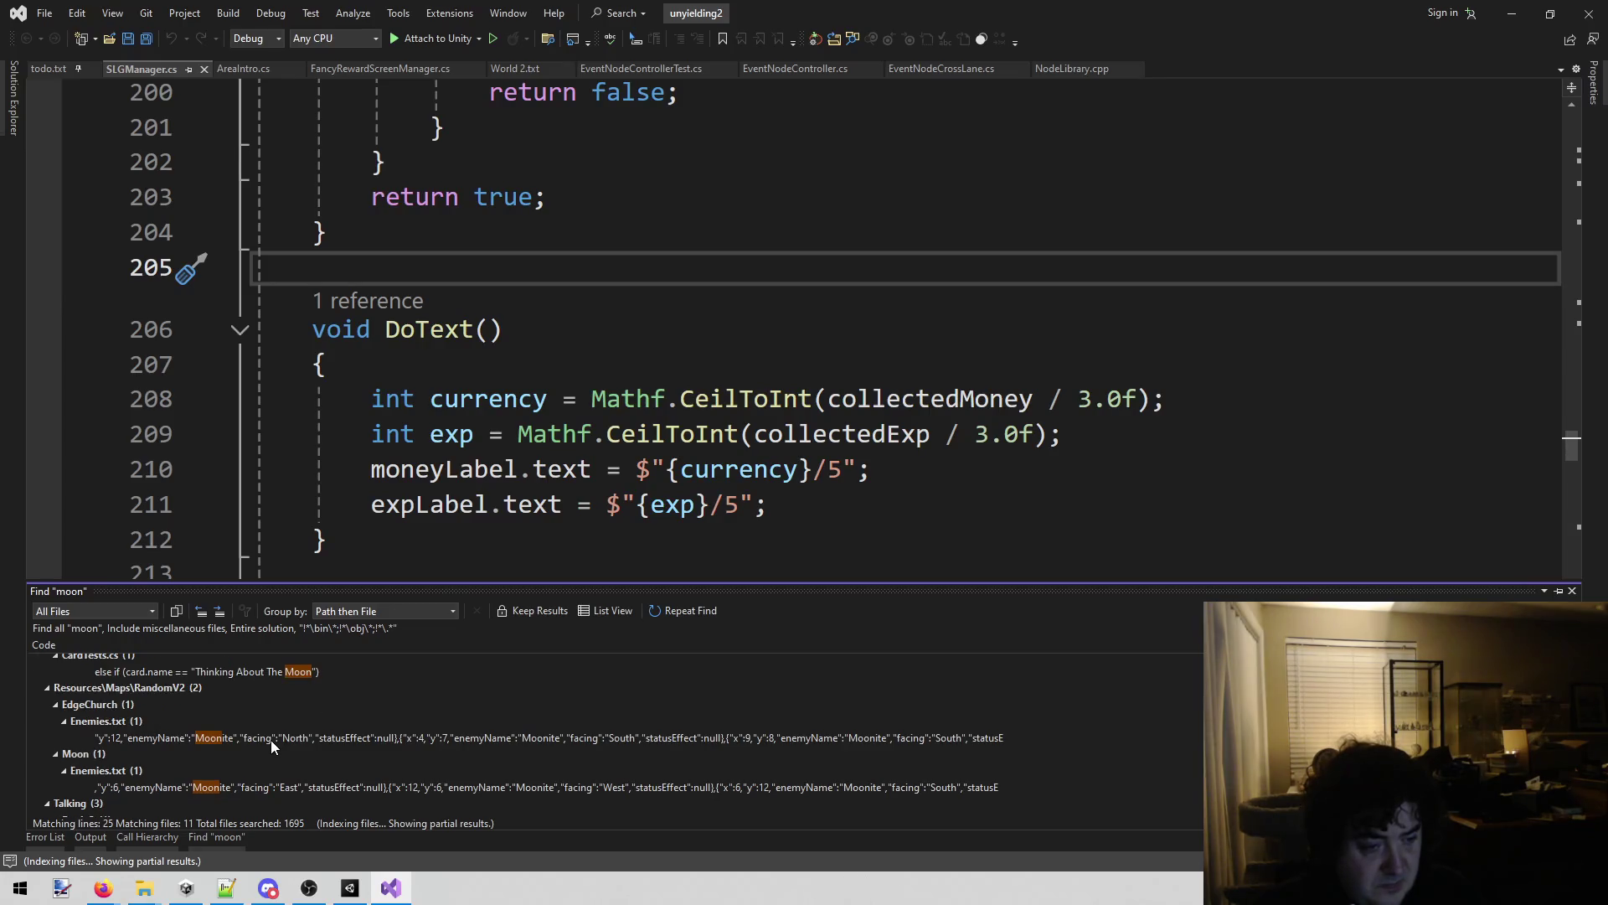
scroll(270, 741, down, 2)
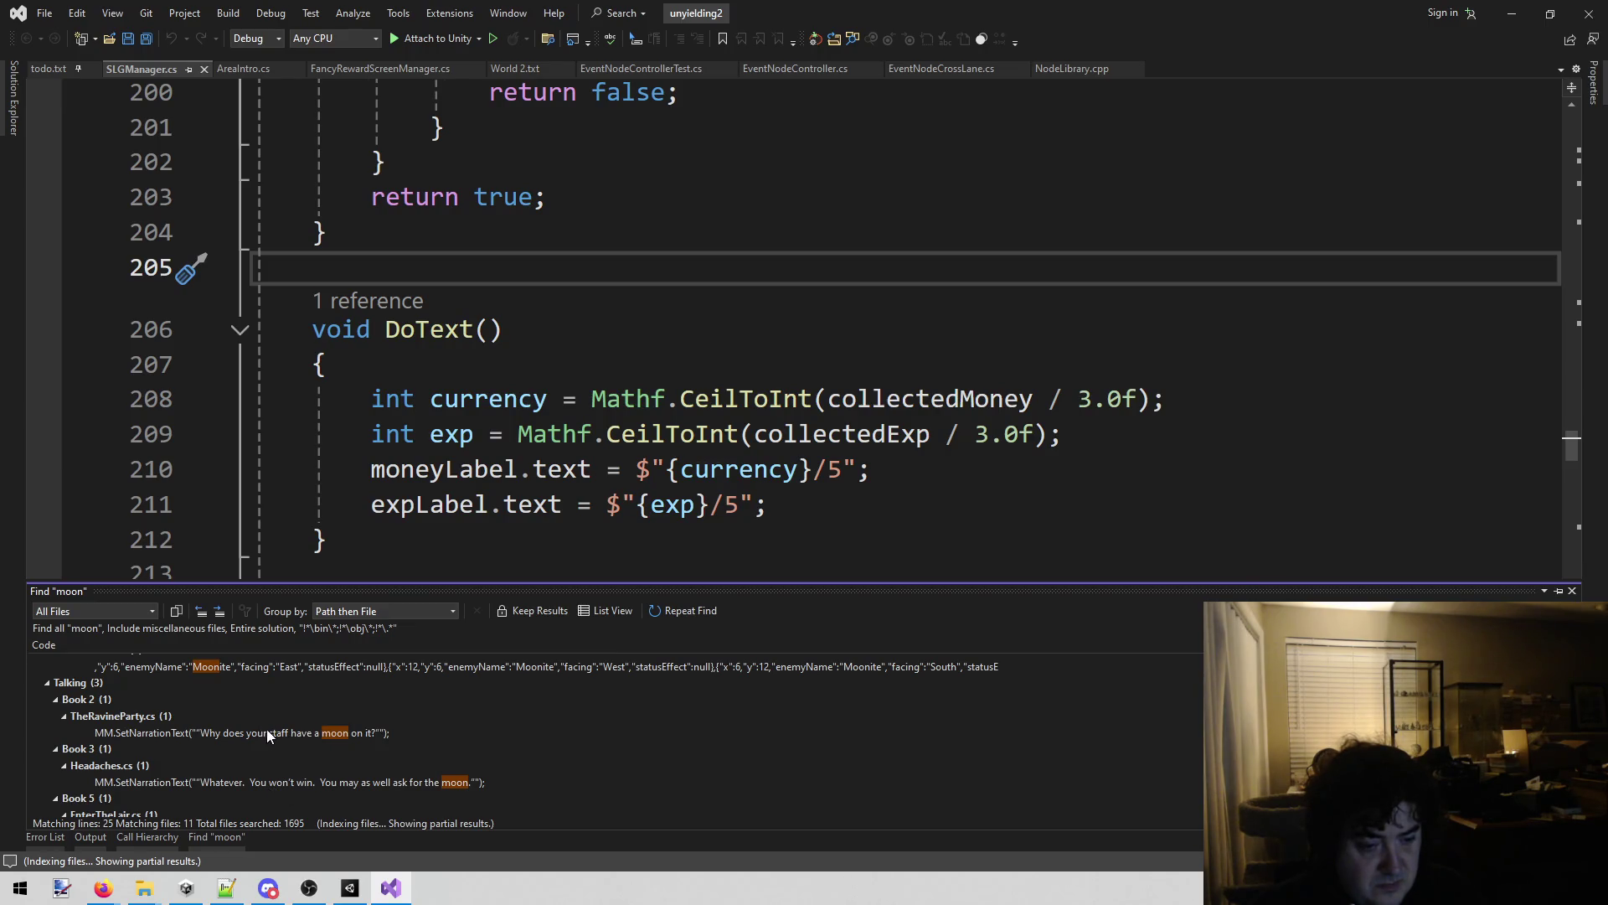
scroll(268, 734, down, 1)
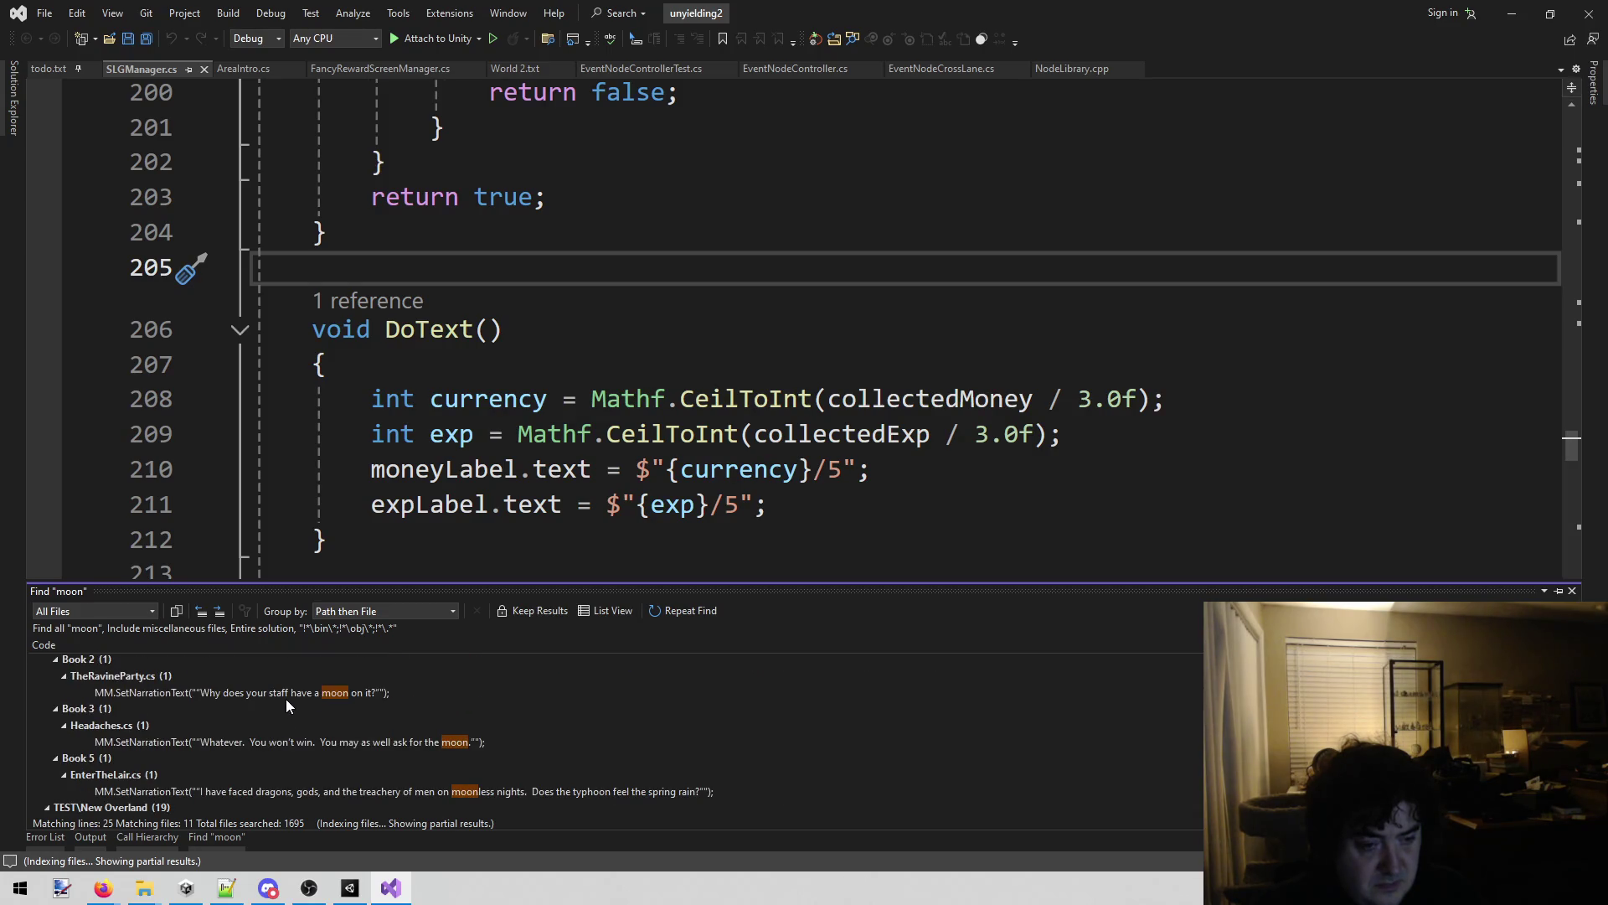
Open TheRavineParty.cs at line 610's staff-moon dialogue and scroll through the surrounding code.
double_click(285, 698)
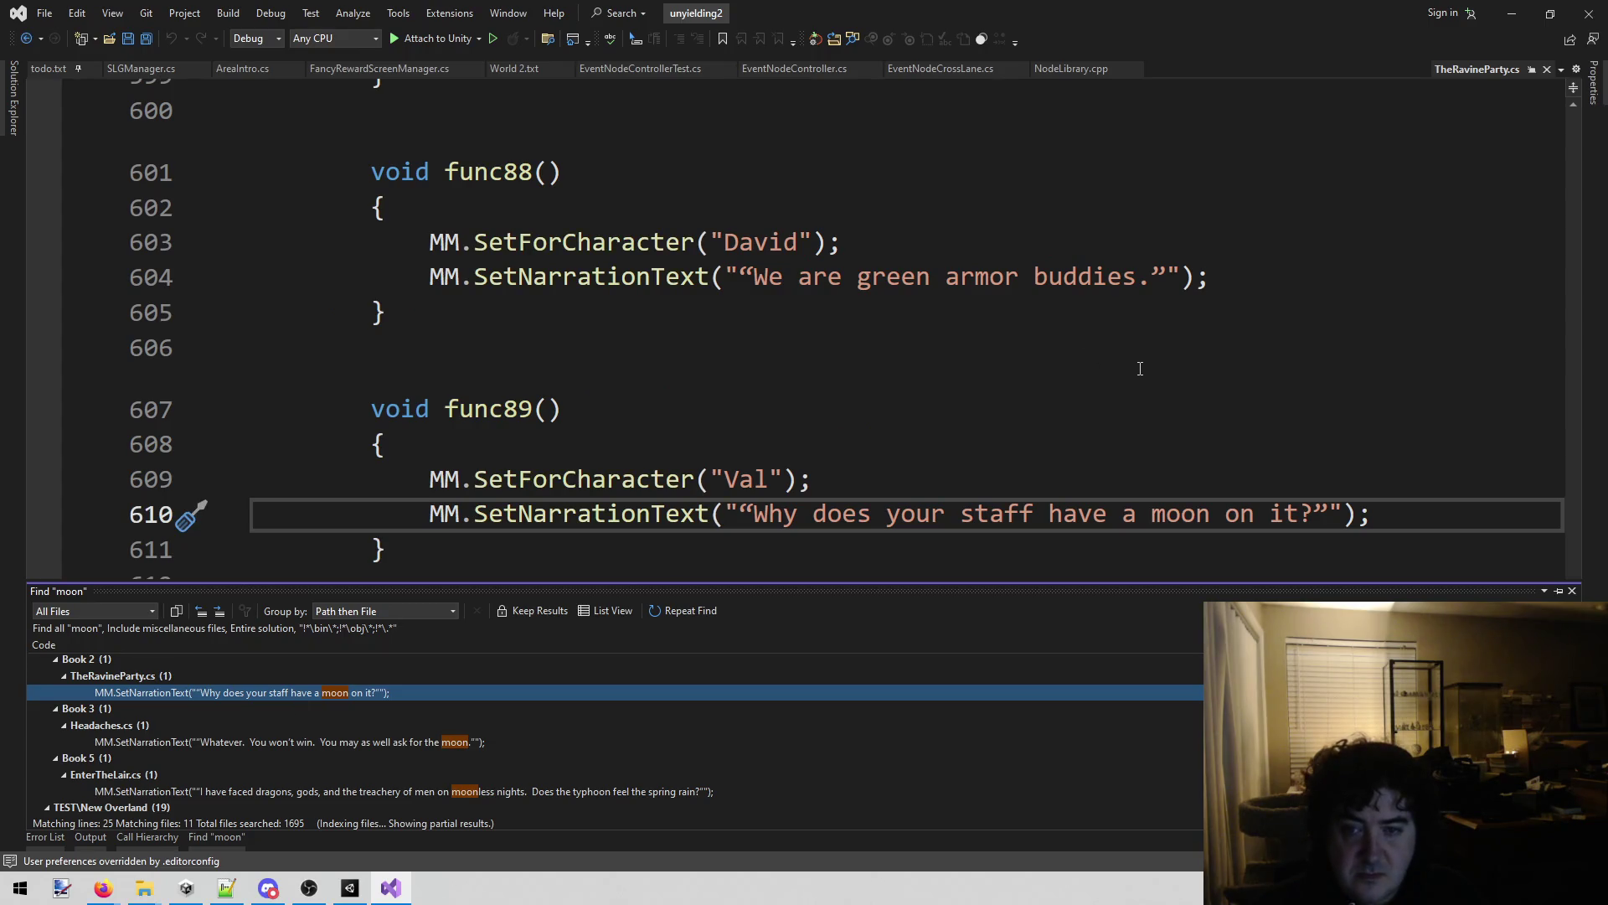
scroll(1122, 381, down, 3)
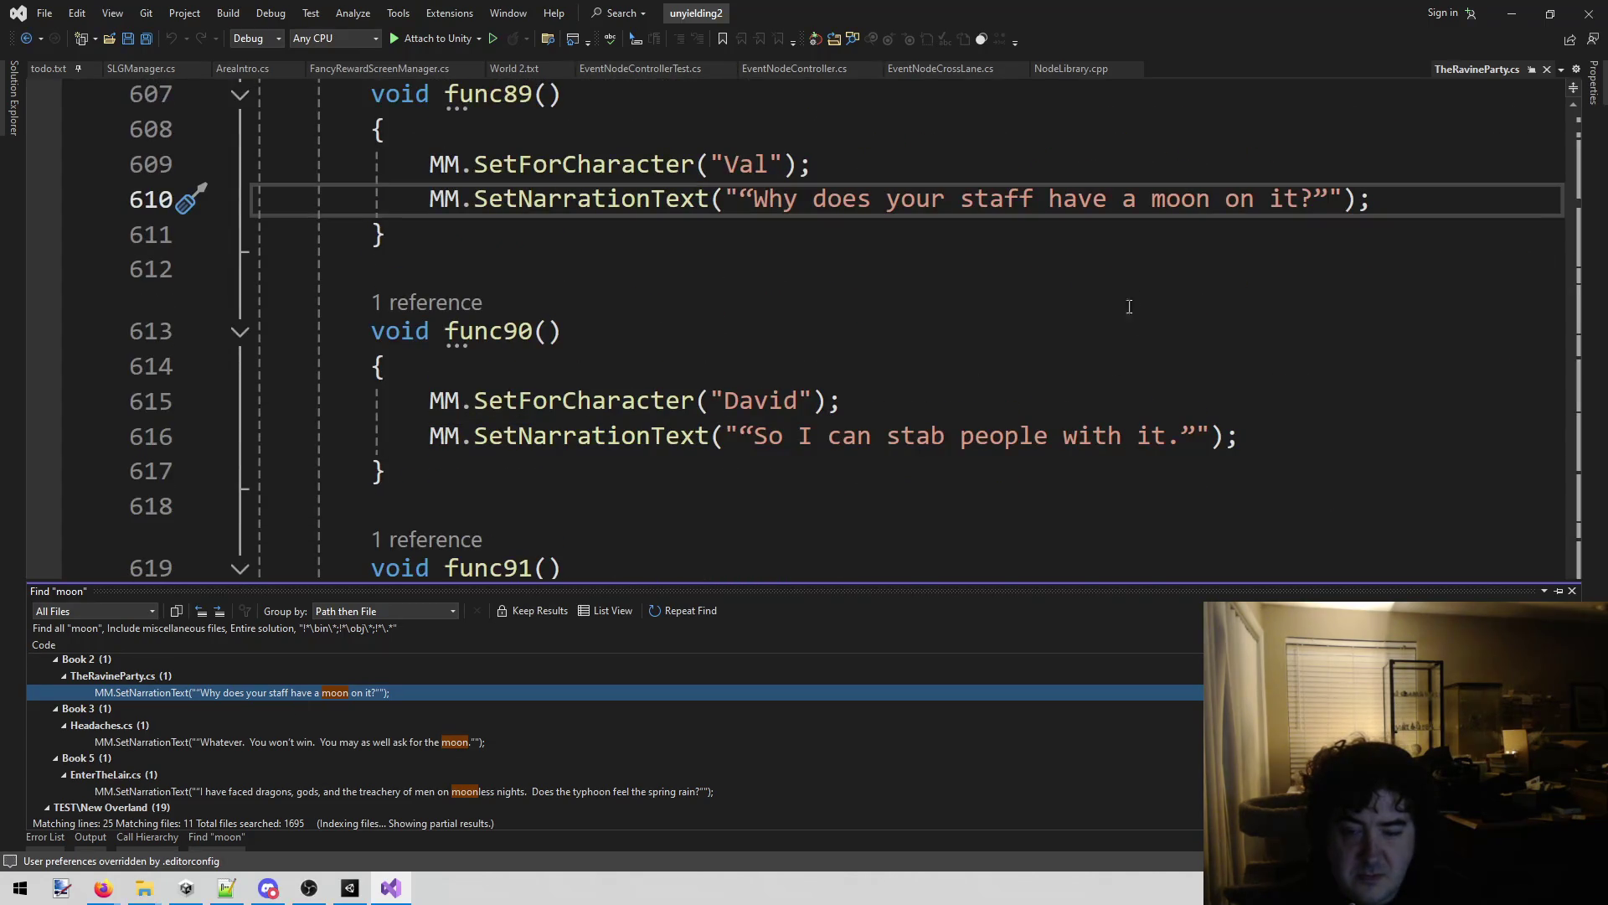
scroll(1142, 278, down, 6)
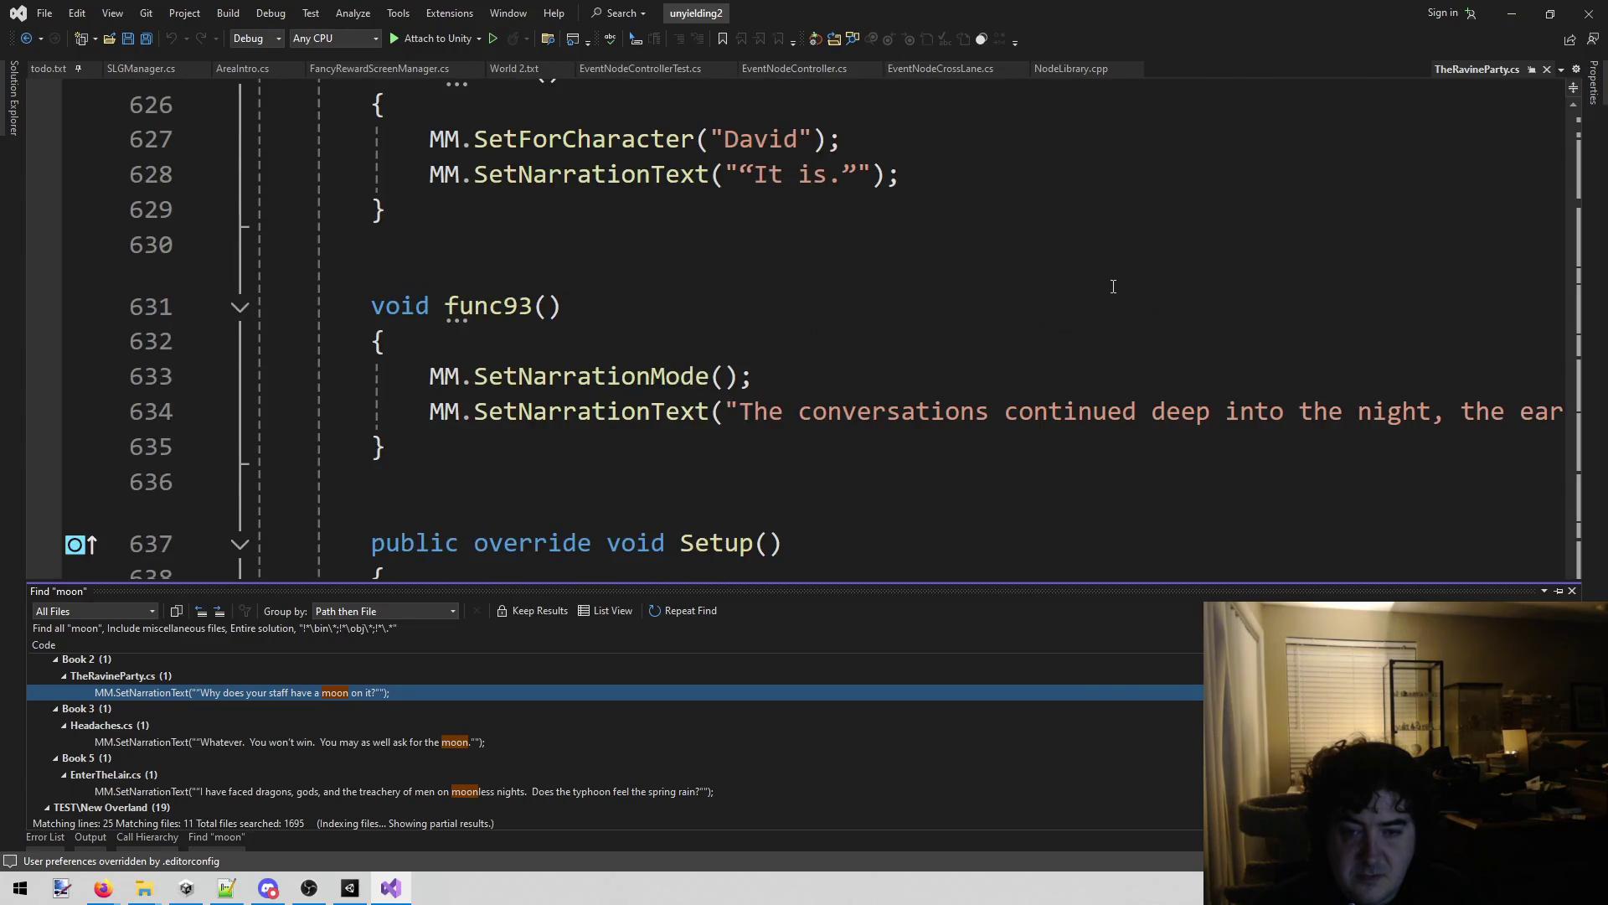
scroll(333, 766, down, 2)
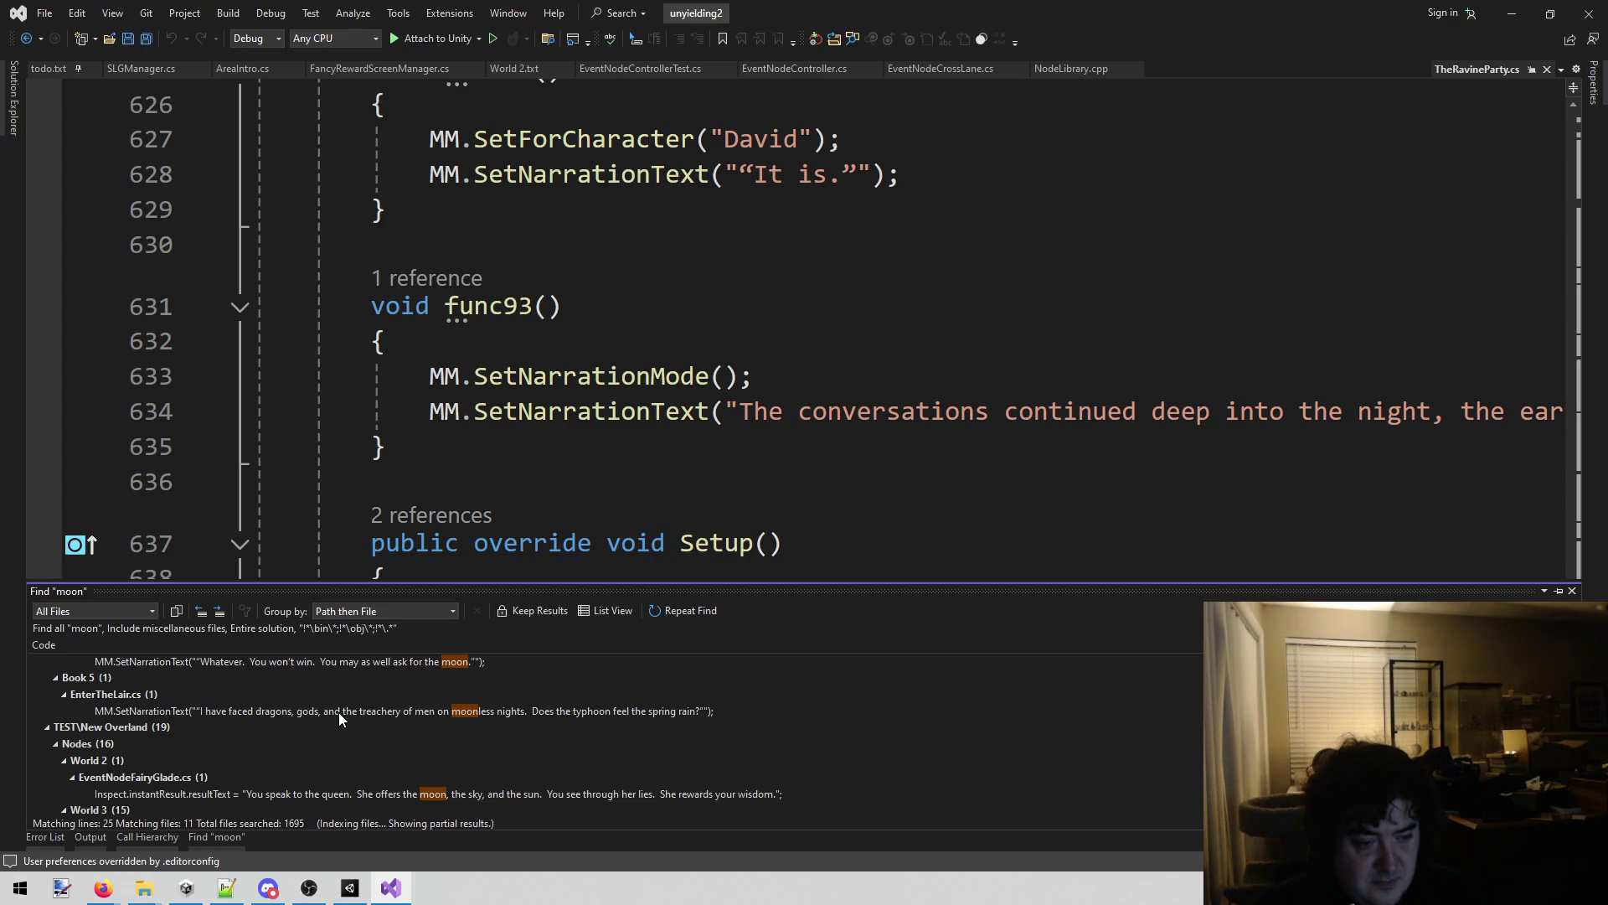
scroll(310, 711, up, 2)
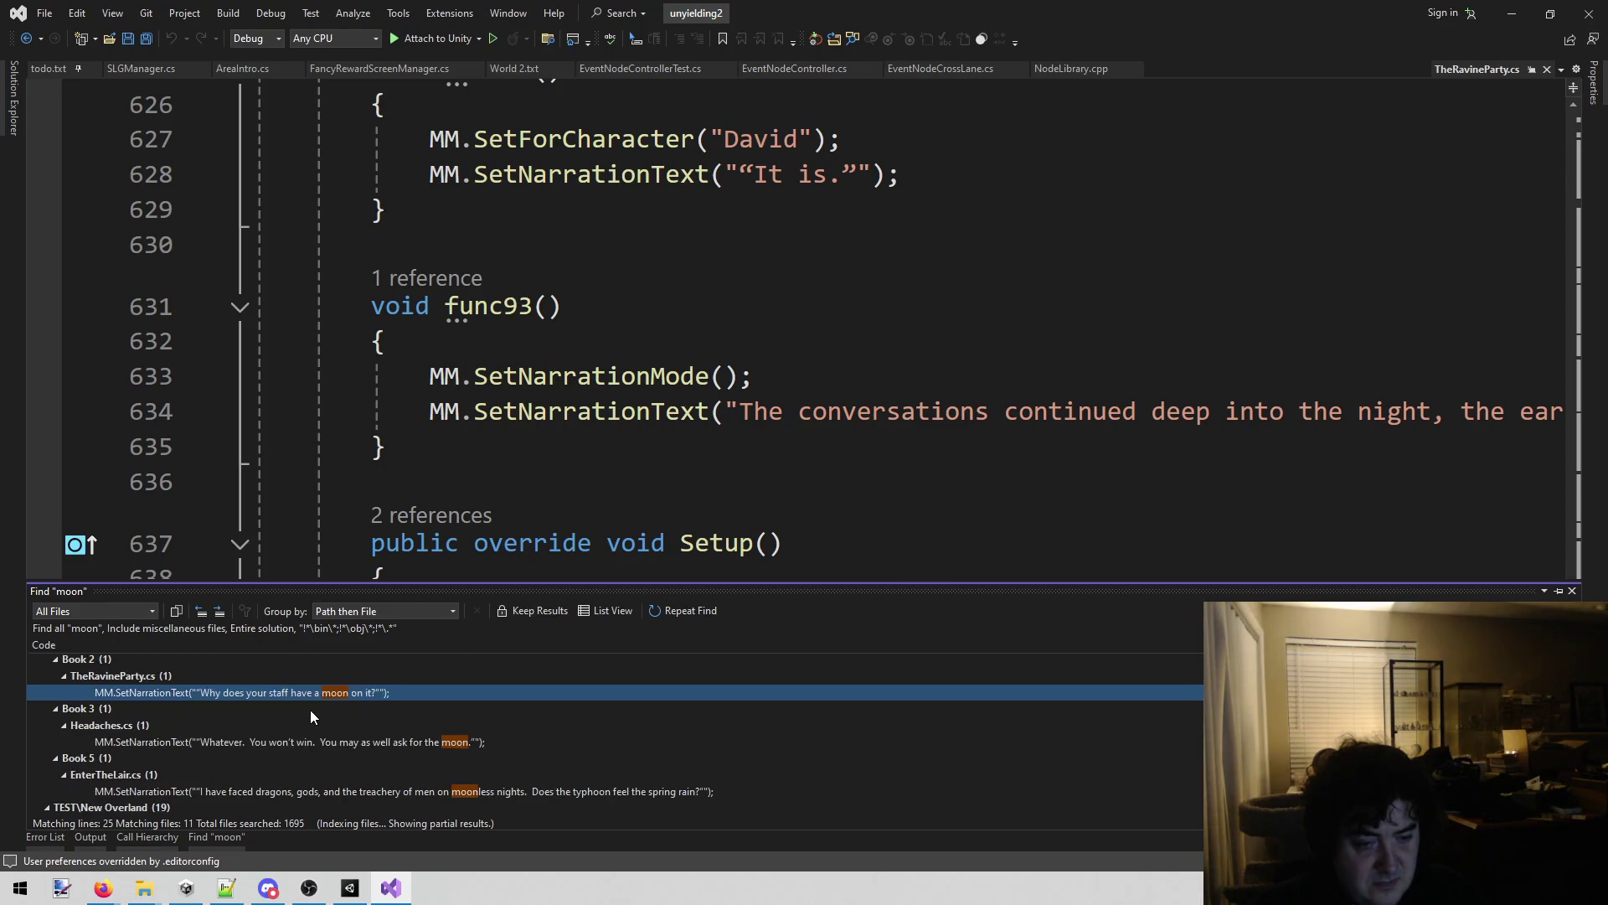
double_click(321, 743)
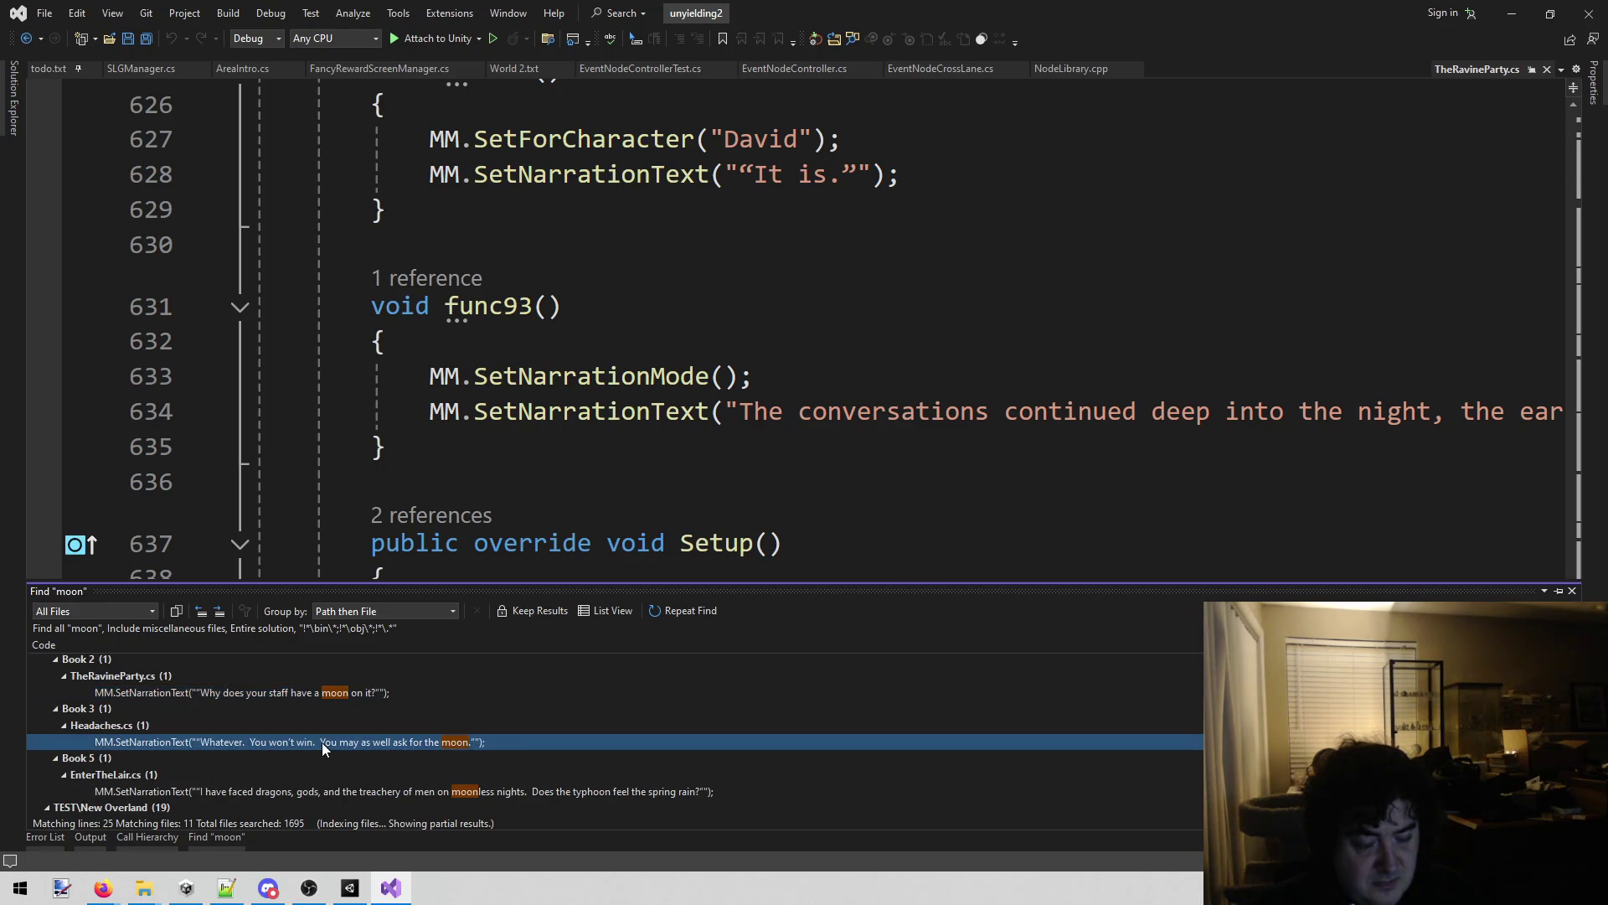
Read the func60–func70 conversation in Headaches.cs around Sara's 'You may as well ask for the moon' line.
click(956, 445)
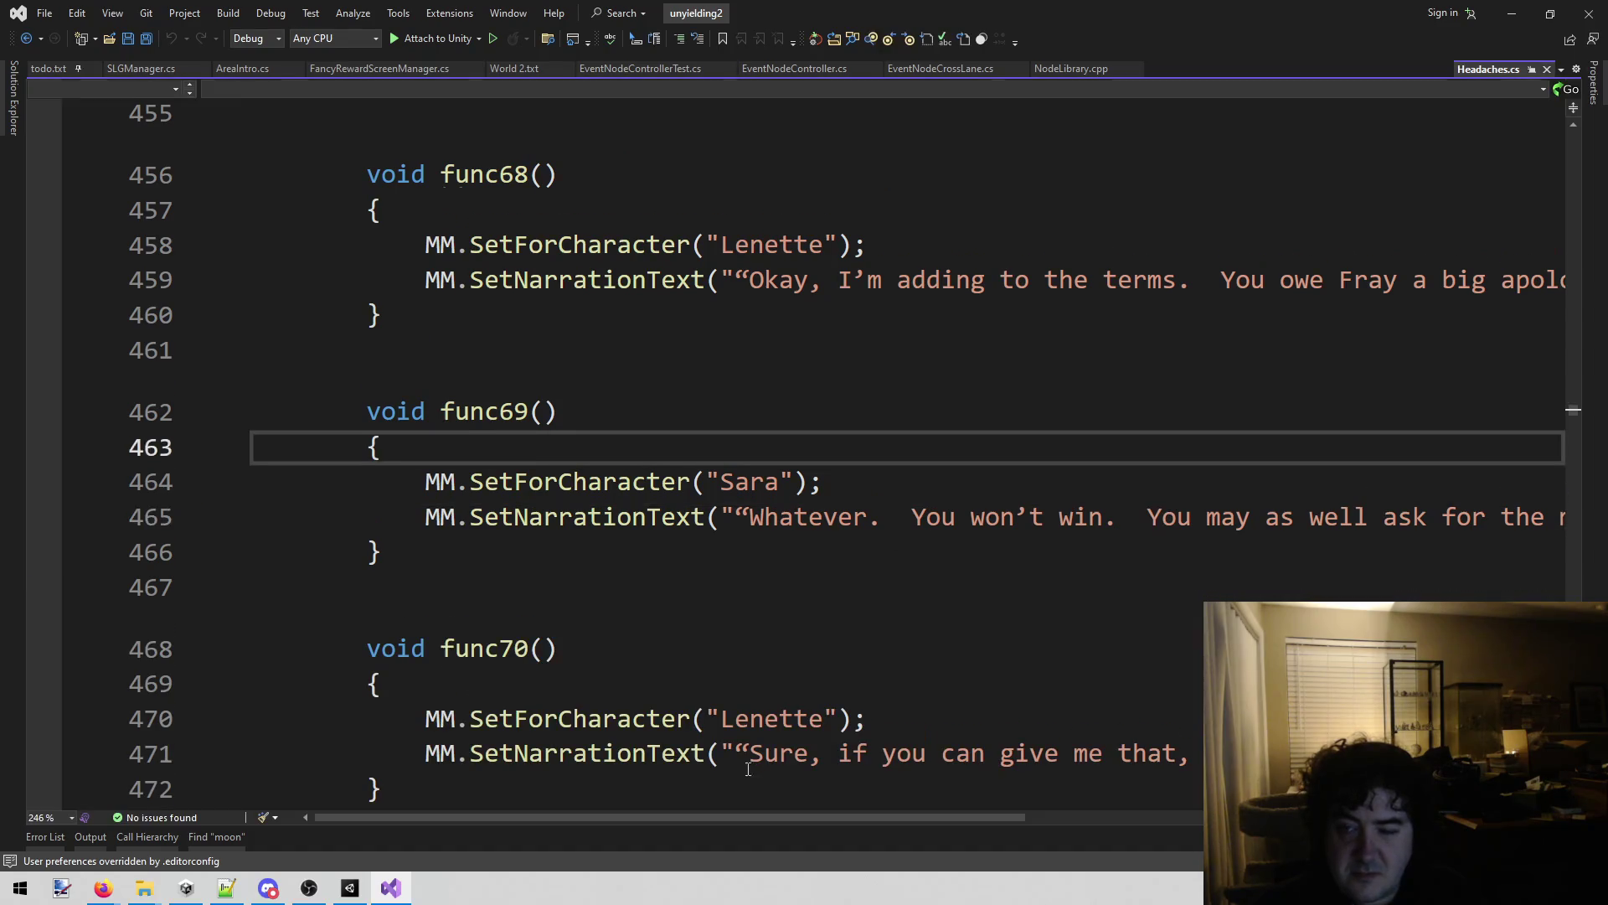
mouse_move(712, 817)
mouse_down()
mouse_move(933, 817)
mouse_move(688, 817)
mouse_up()
scroll(1170, 683, up, 4)
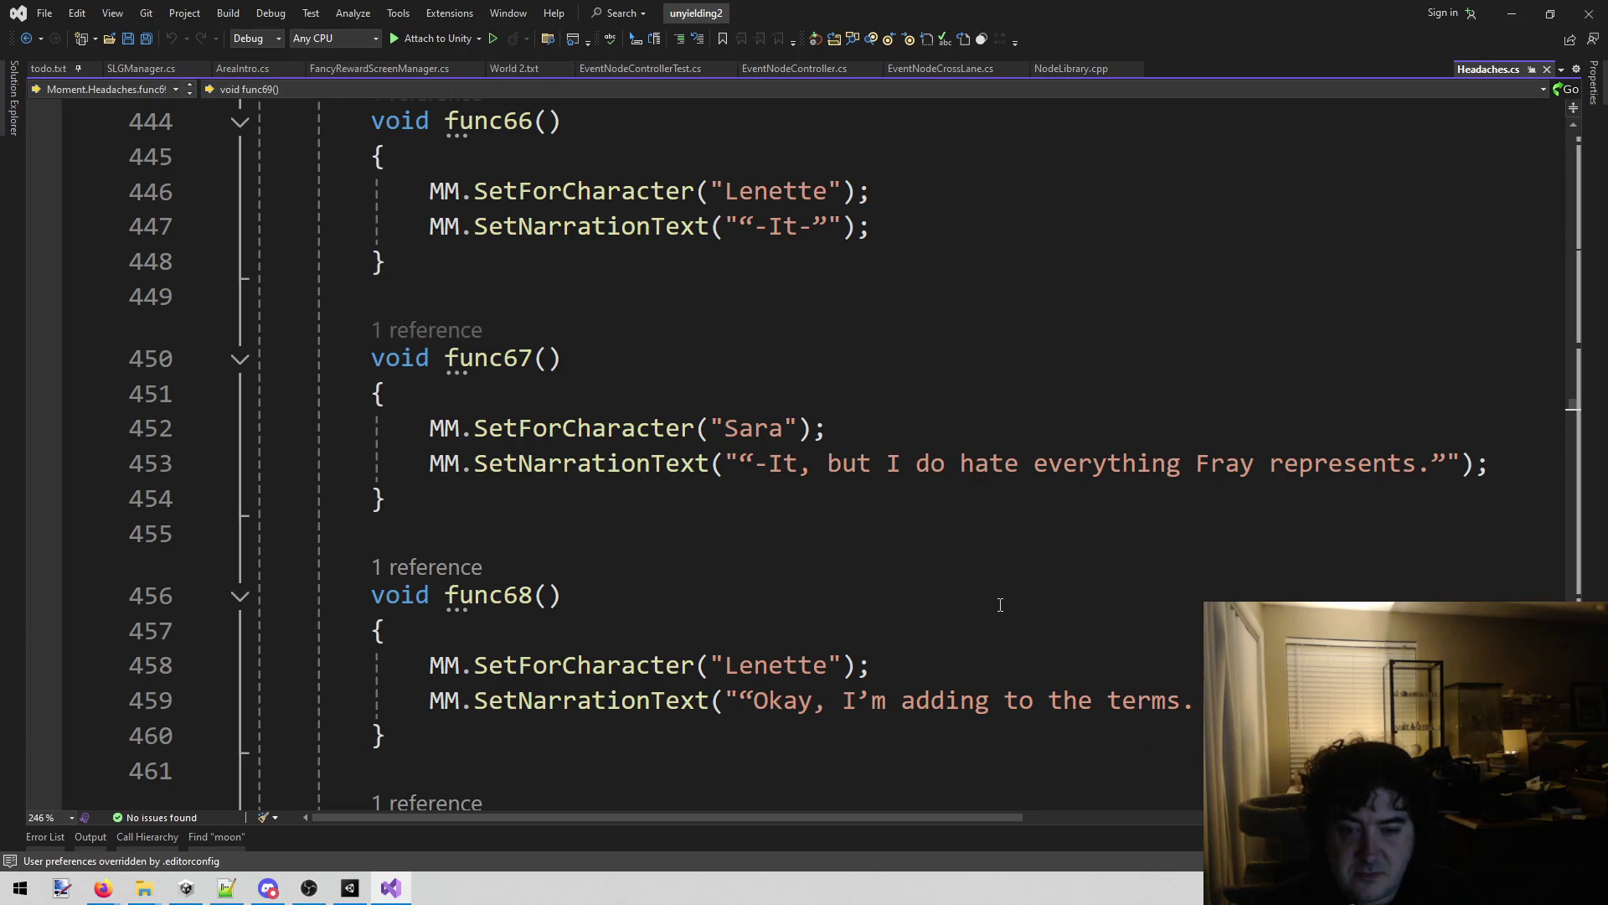
scroll(1000, 605, up, 7)
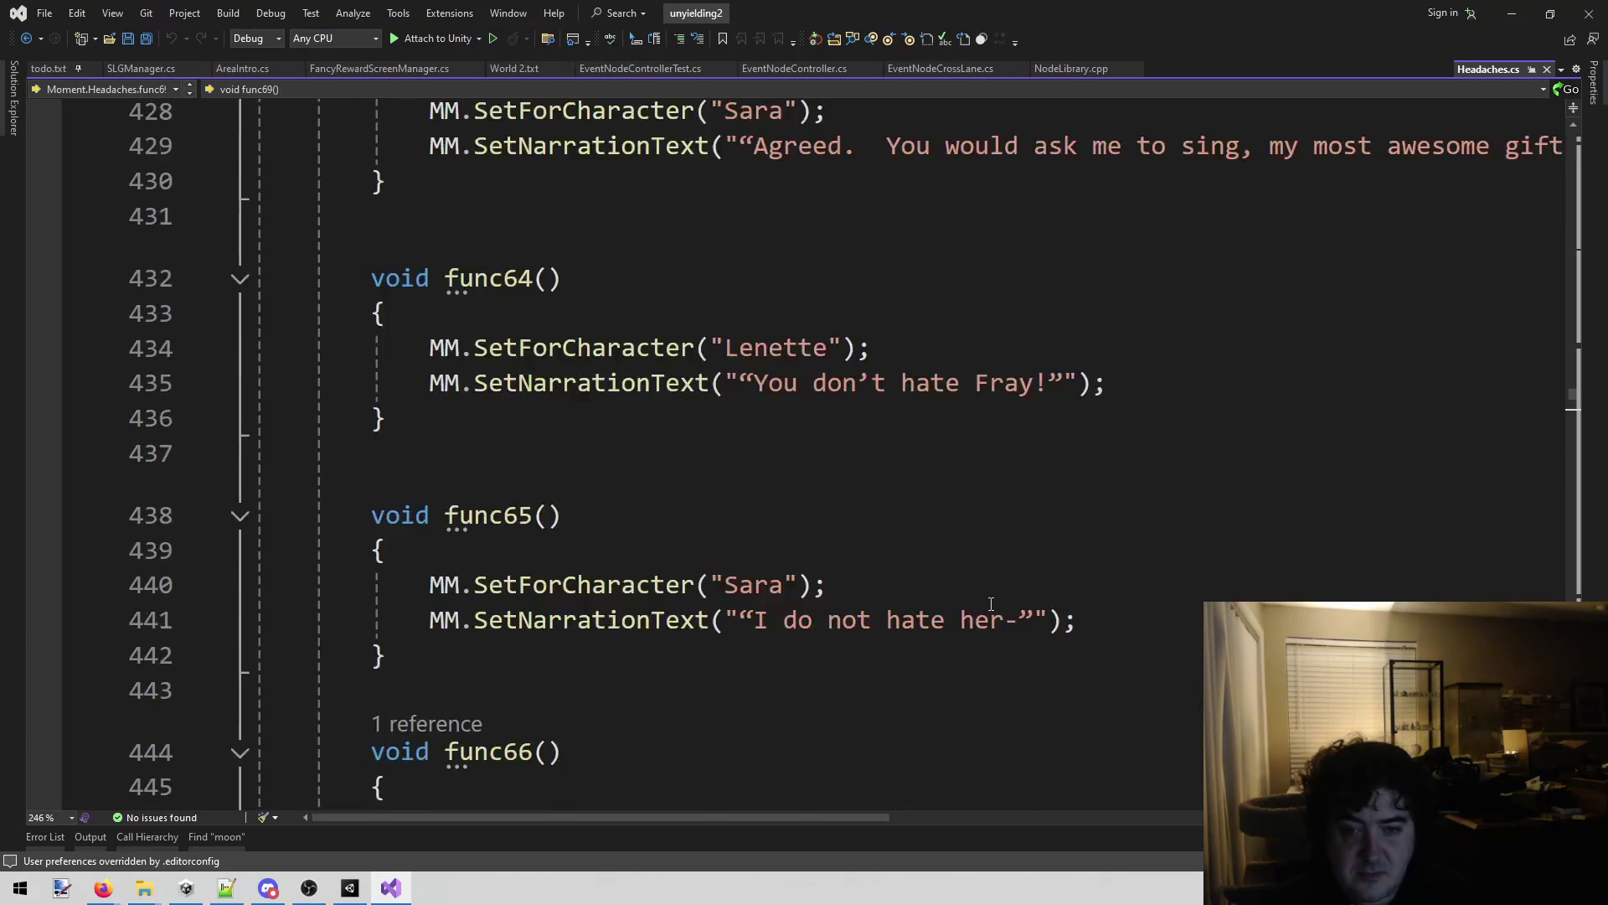
mouse_move(585, 821)
mouse_down()
mouse_move(1038, 837)
mouse_move(636, 833)
mouse_up()
scroll(872, 639, up, 3)
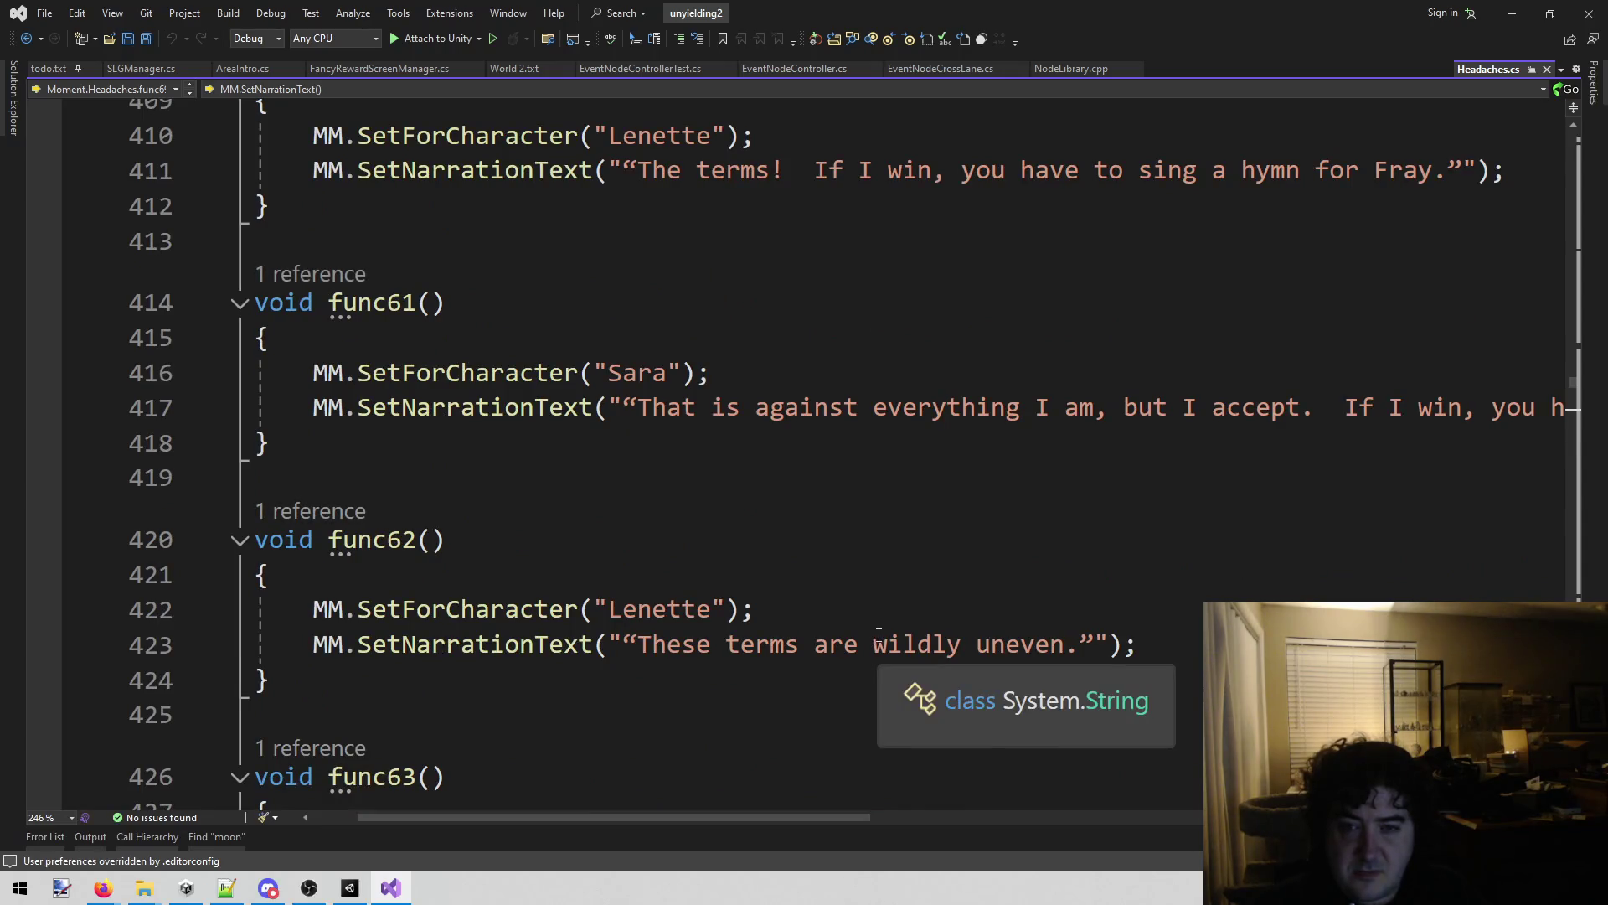
scroll(745, 647, up, 1)
mouse_move(608, 815)
mouse_down()
mouse_move(956, 851)
mouse_move(592, 863)
mouse_up()
scroll(921, 641, down, 4)
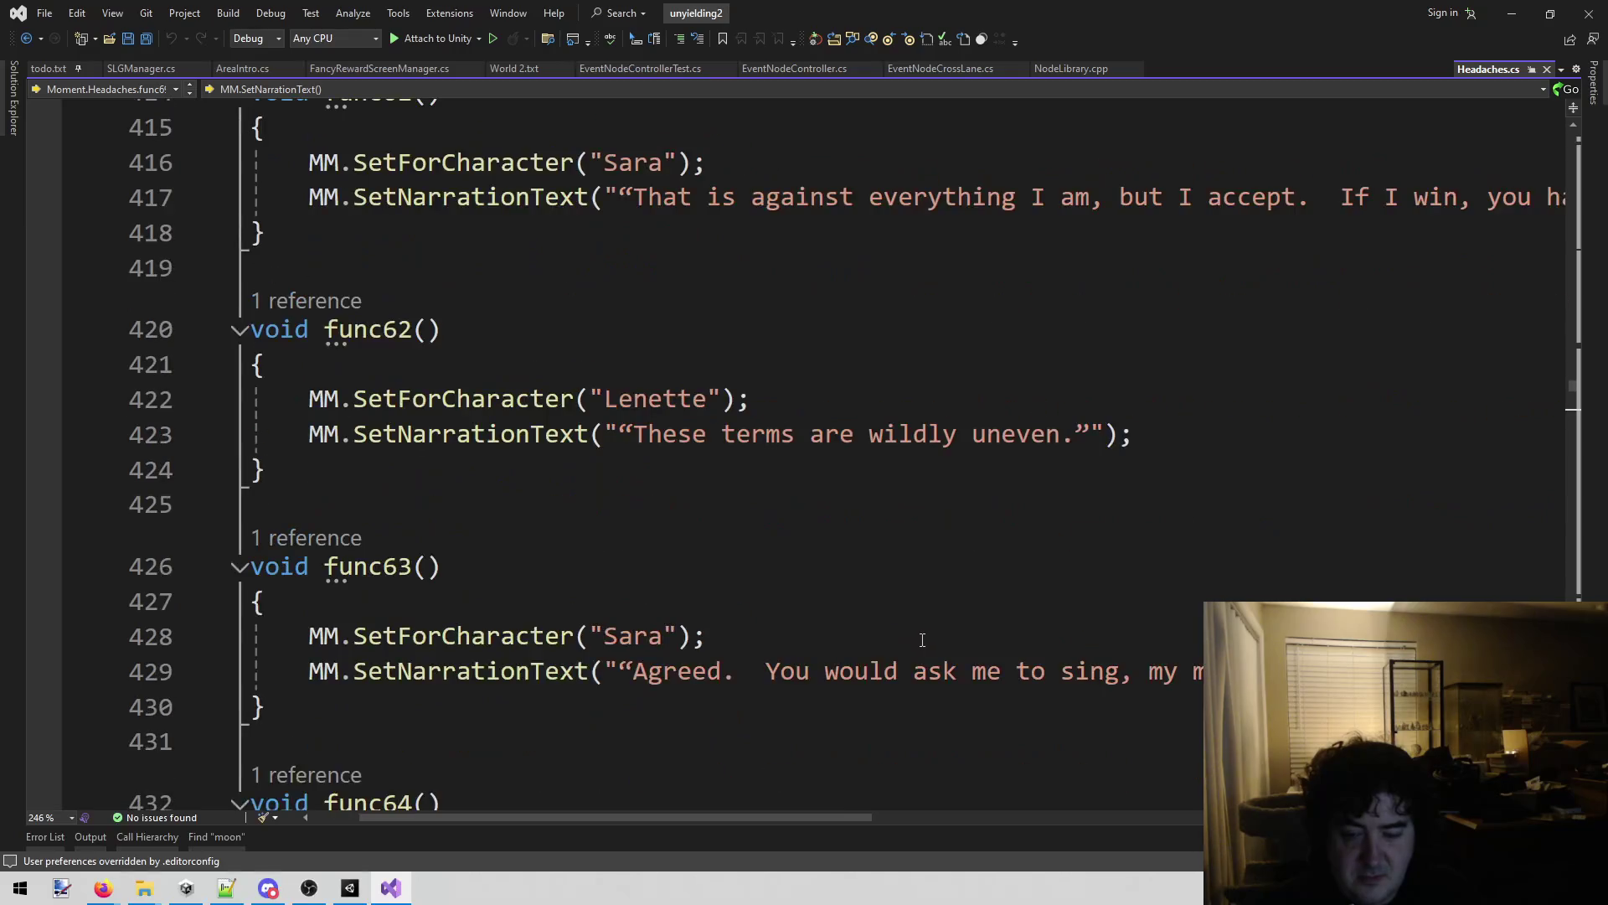
mouse_move(766, 816)
mouse_down()
mouse_move(1033, 846)
mouse_move(760, 857)
mouse_up()
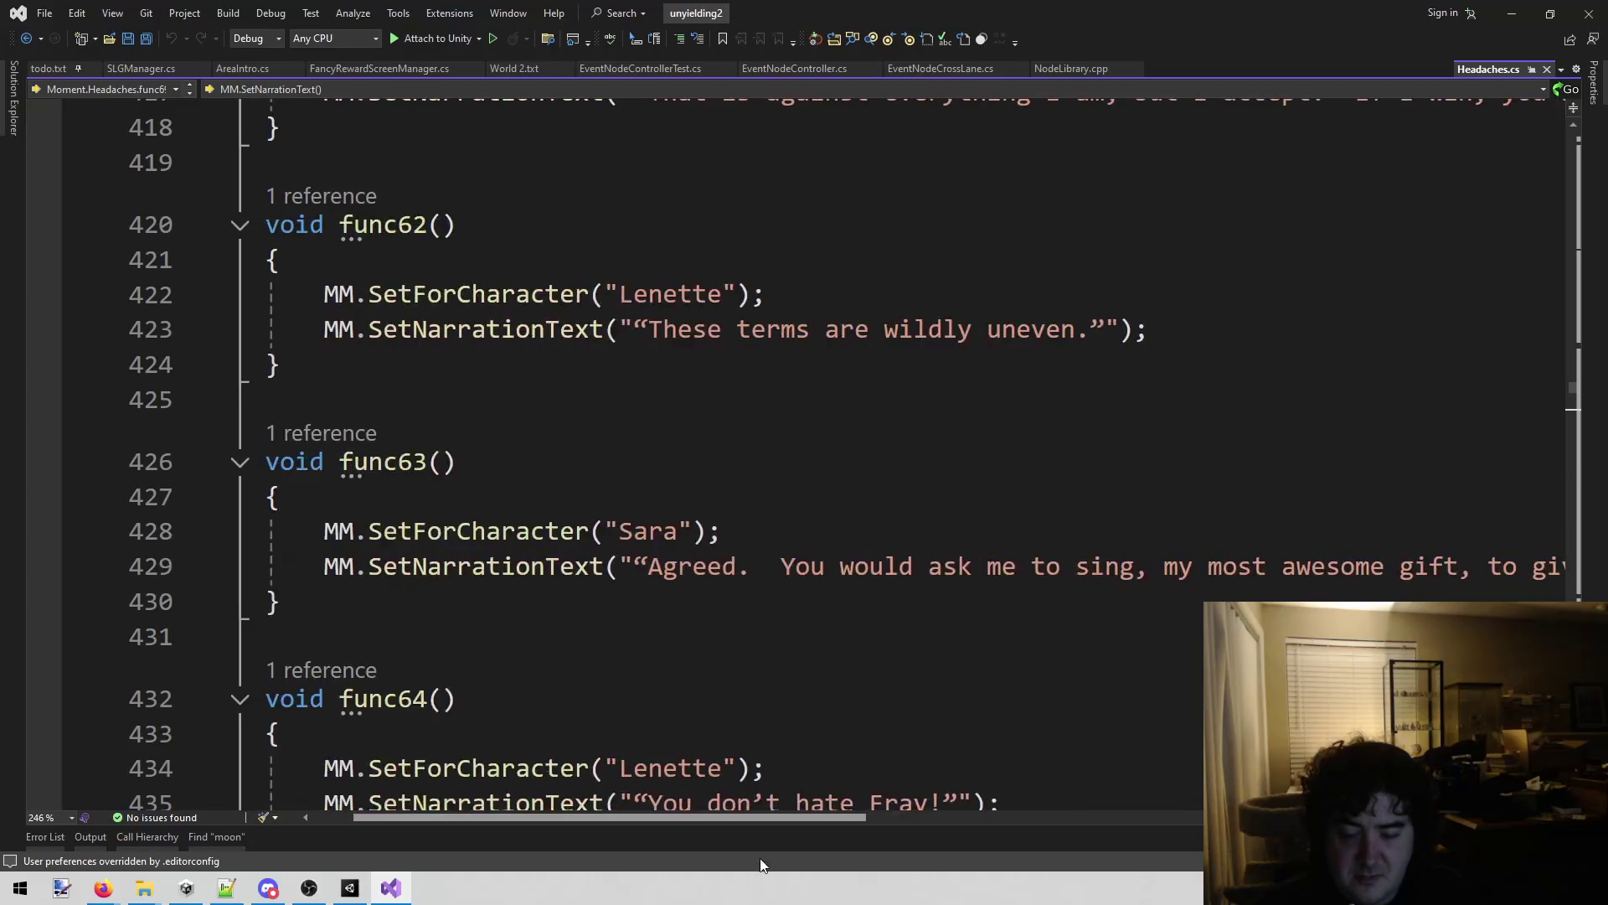
scroll(915, 570, down, 4)
scroll(898, 586, down, 5)
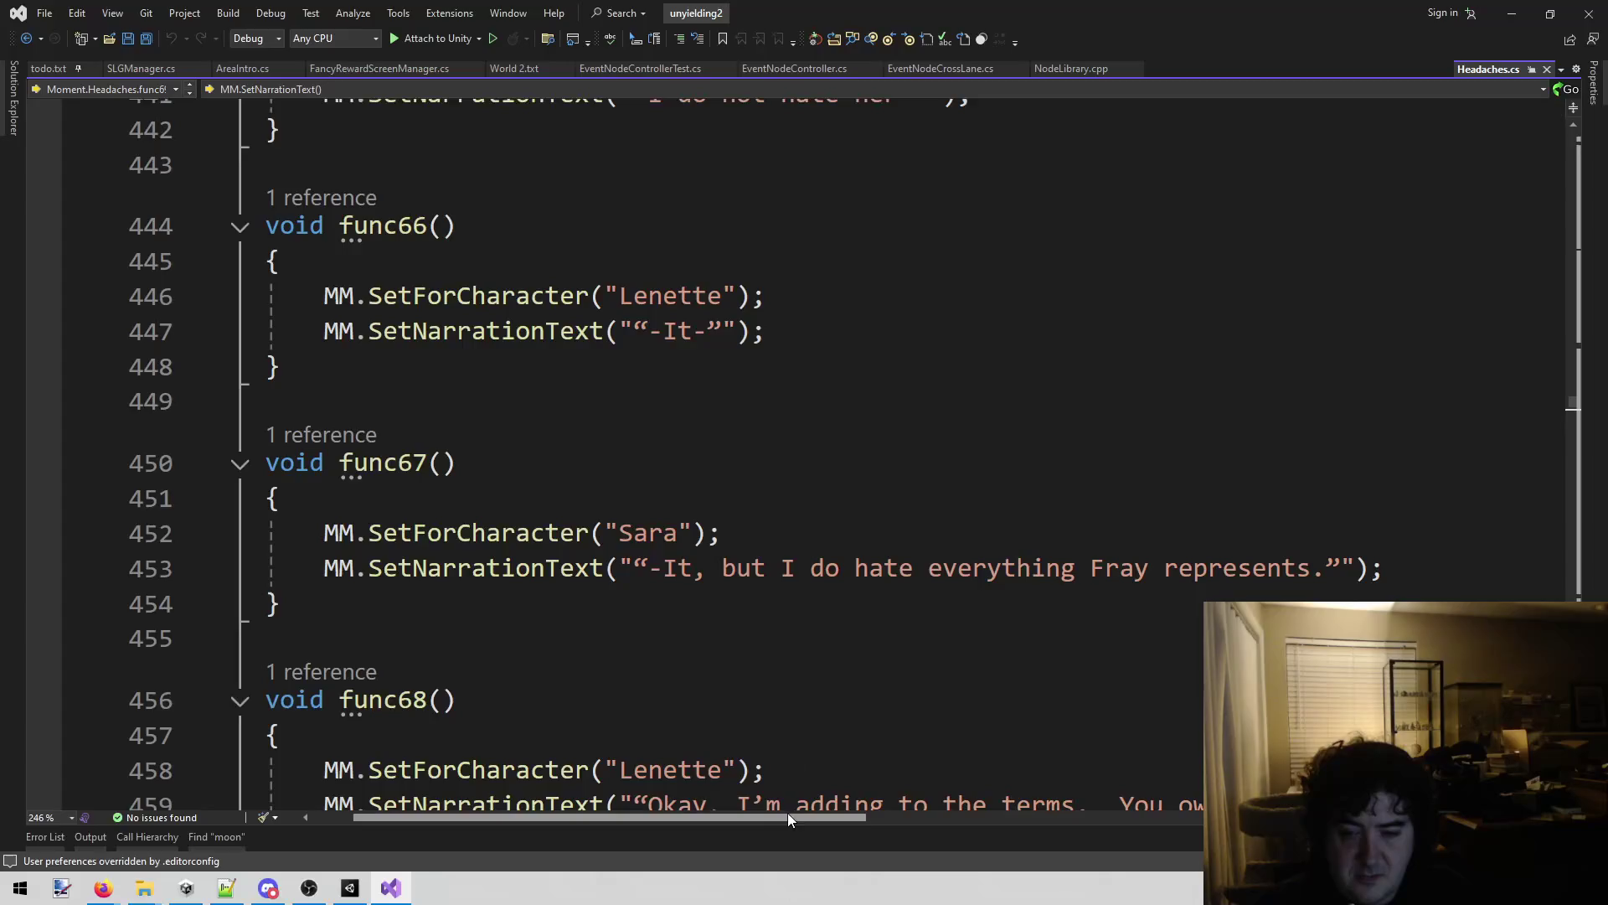
scroll(847, 596, down, 1)
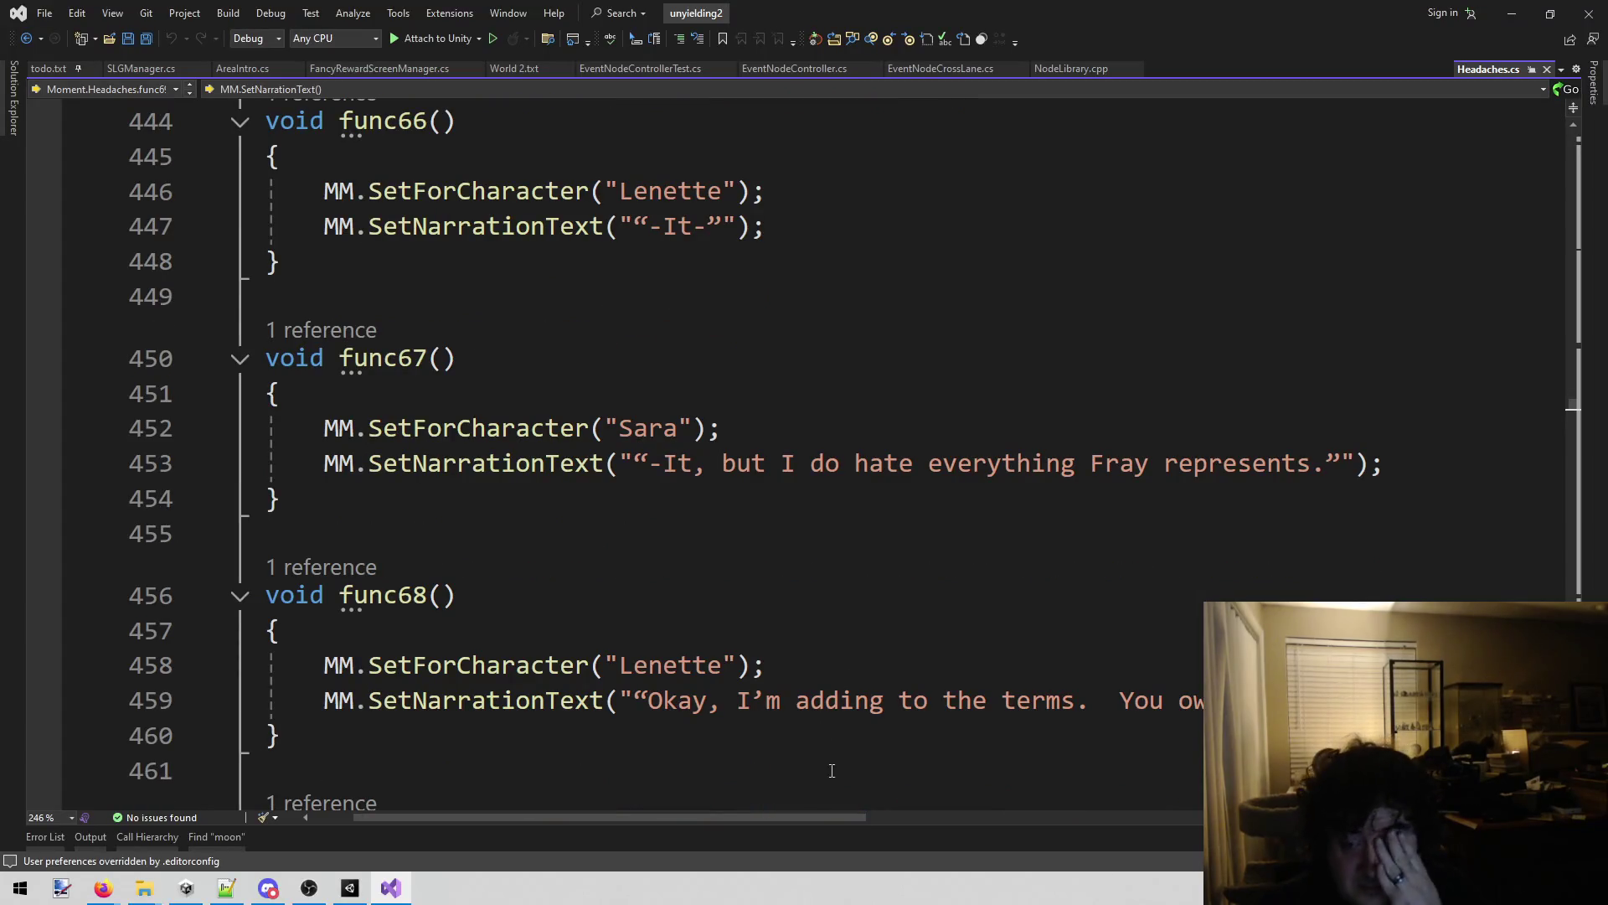
mouse_move(779, 816)
mouse_down()
mouse_move(902, 810)
mouse_move(748, 811)
mouse_up()
scroll(962, 545, down, 4)
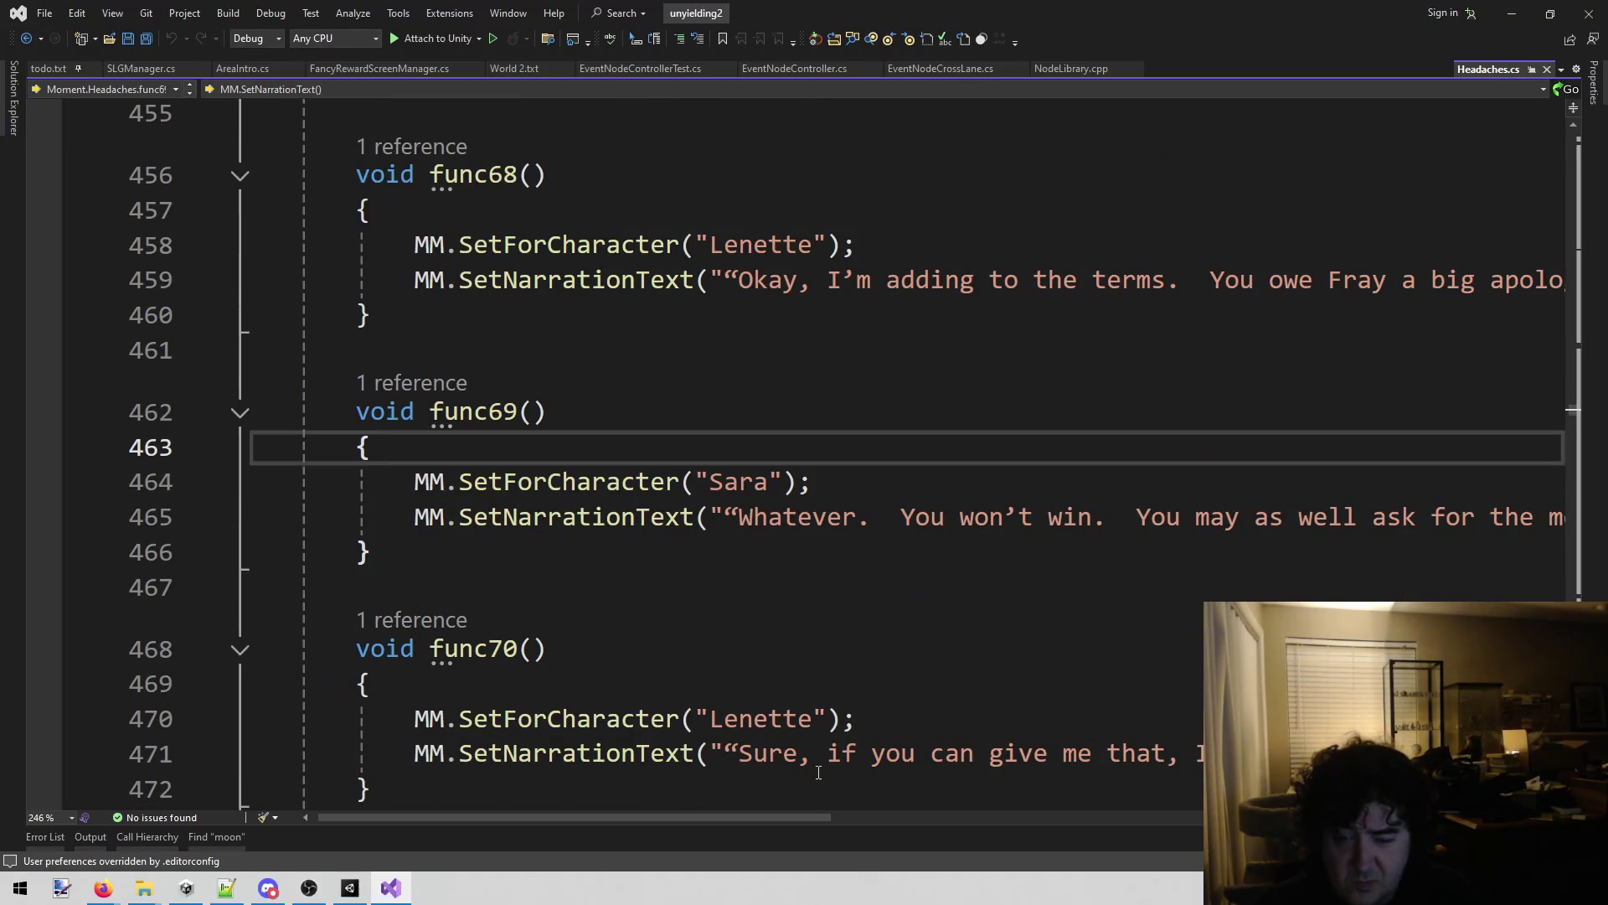
mouse_move(739, 815)
mouse_down()
mouse_move(887, 802)
mouse_move(779, 798)
mouse_move(847, 775)
mouse_move(795, 776)
mouse_up()
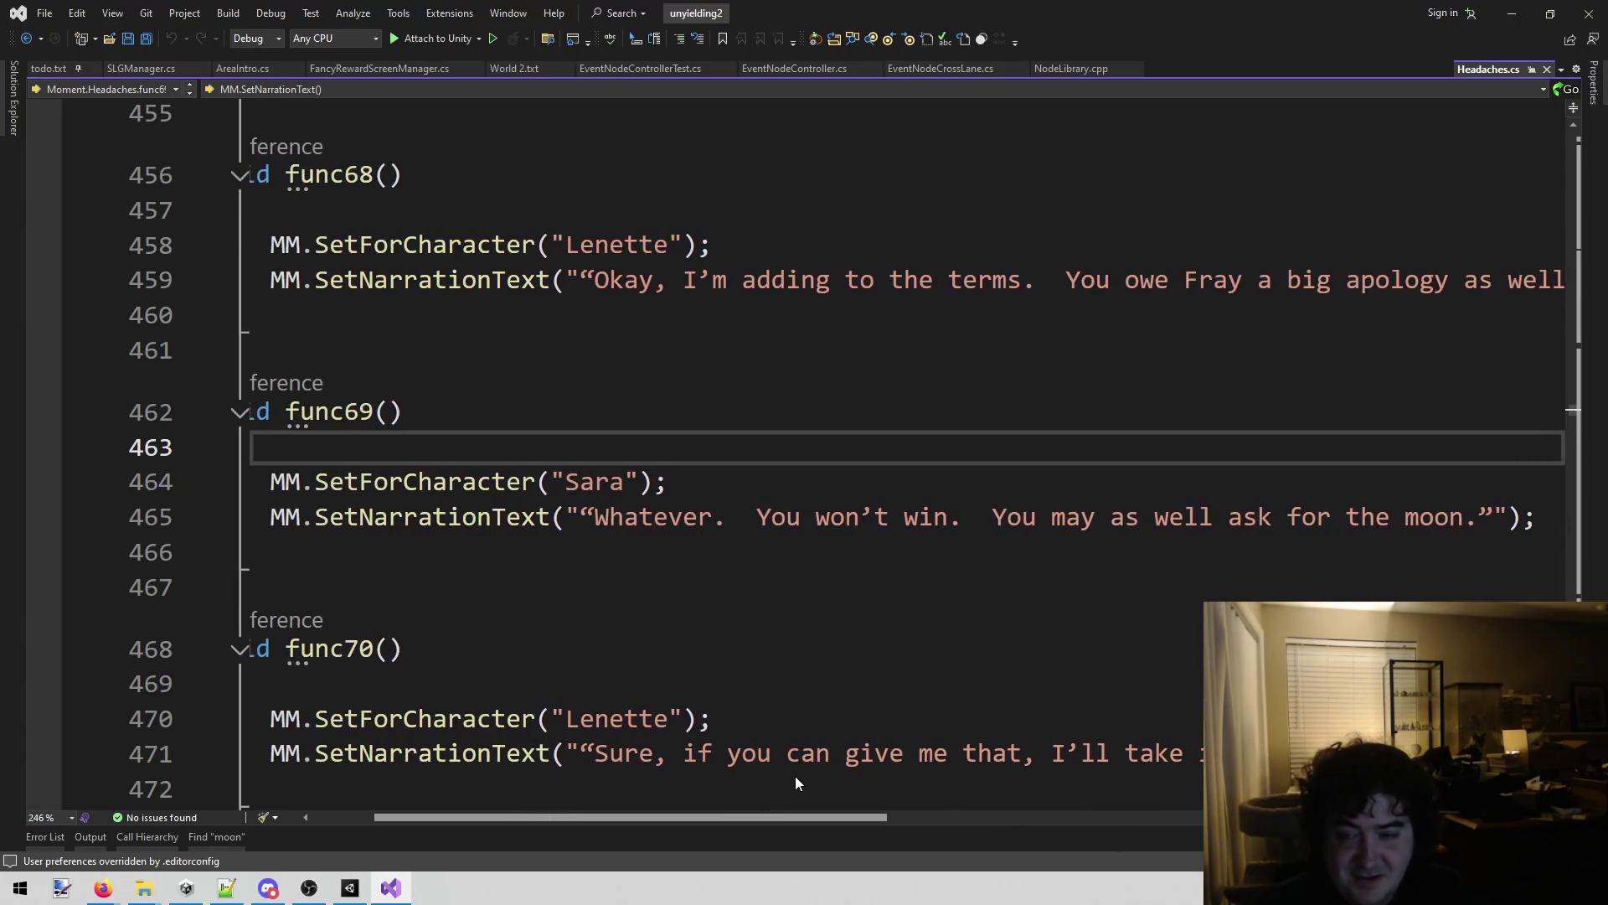
Replace "won’t" with "will not" in the func69 line 465 dialogue.
mouse_move(859, 517)
mouse_down()
mouse_move(790, 524)
mouse_move(952, 523)
mouse_move(252, 548)
mouse_up()
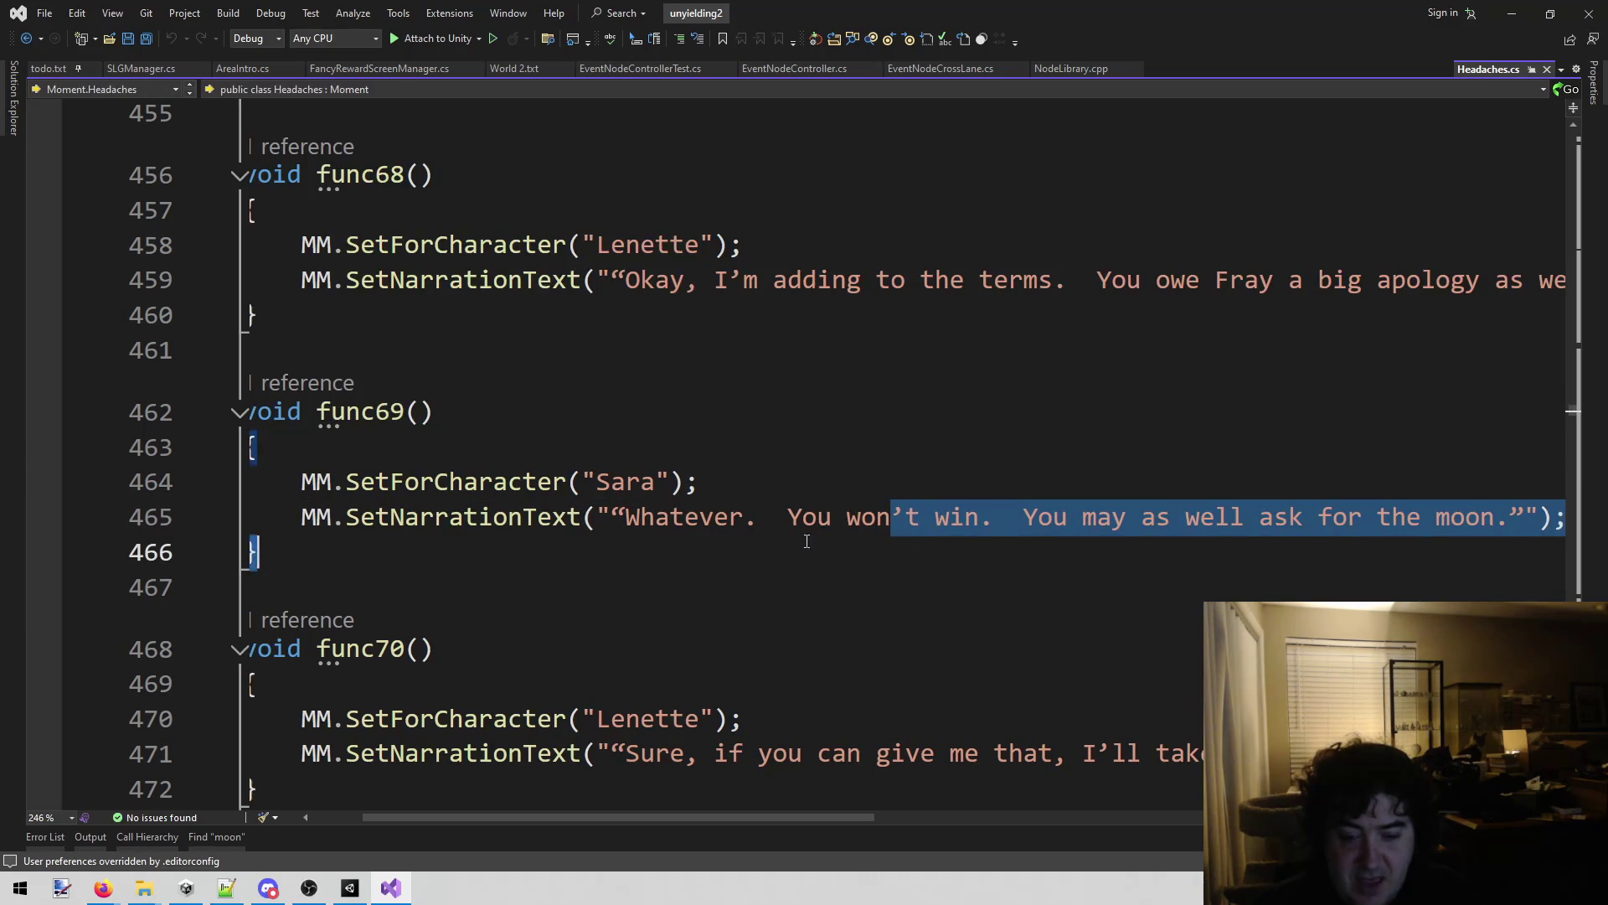
click(873, 529)
drag(873, 529, 867, 529)
scroll(867, 529, up, 2)
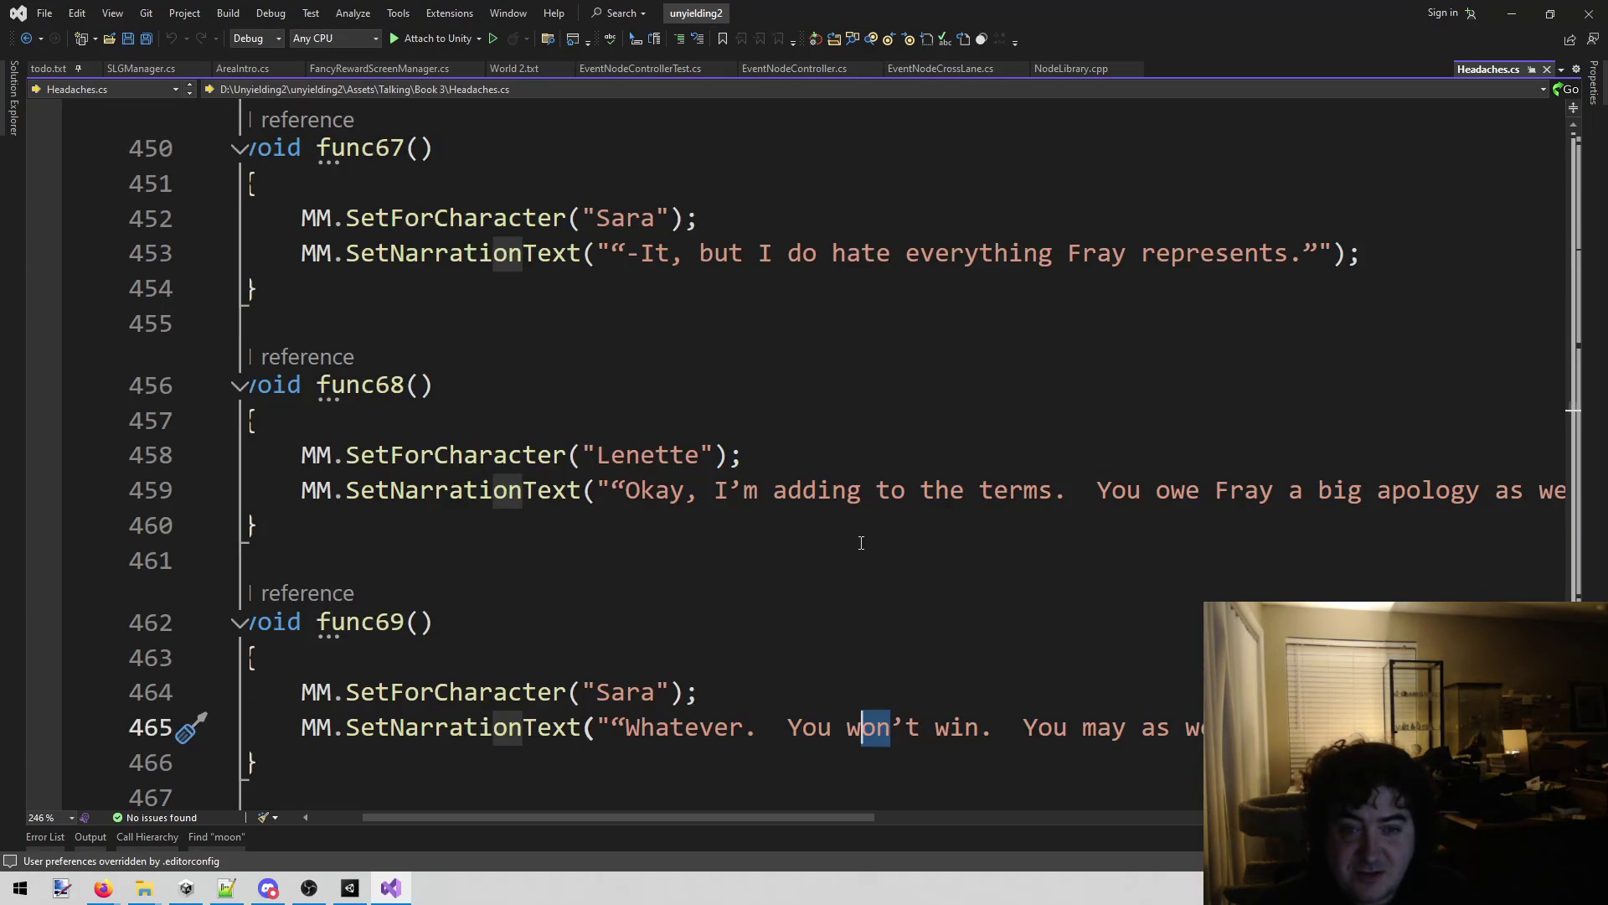
scroll(863, 540, down, 2)
click(889, 520)
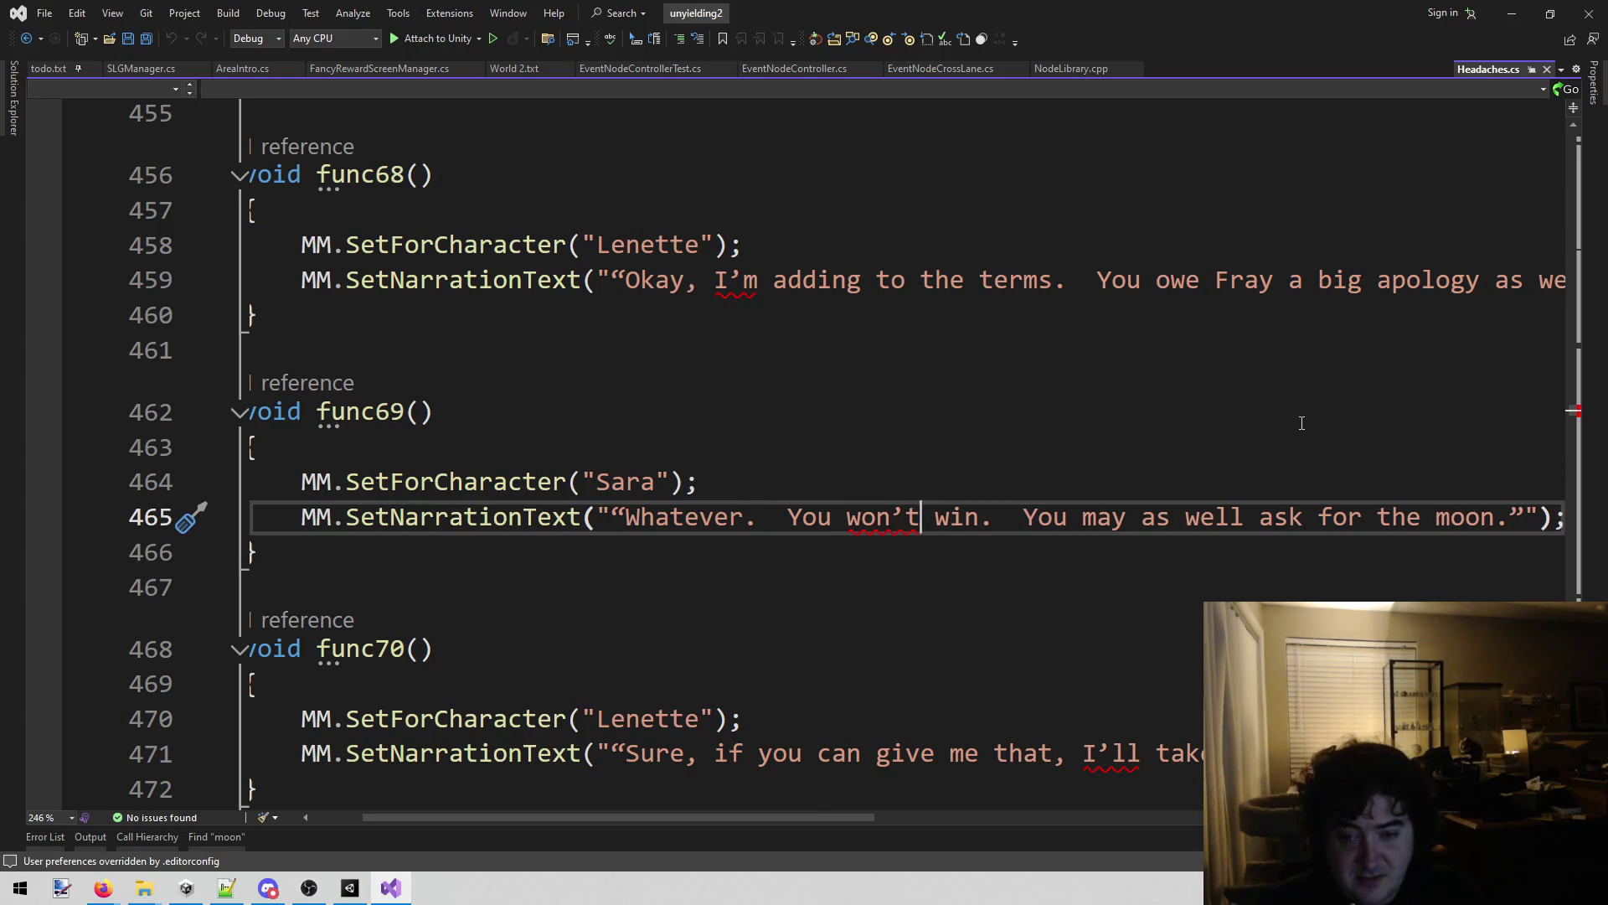
key(ctrl+shift+Left)
text(will not)
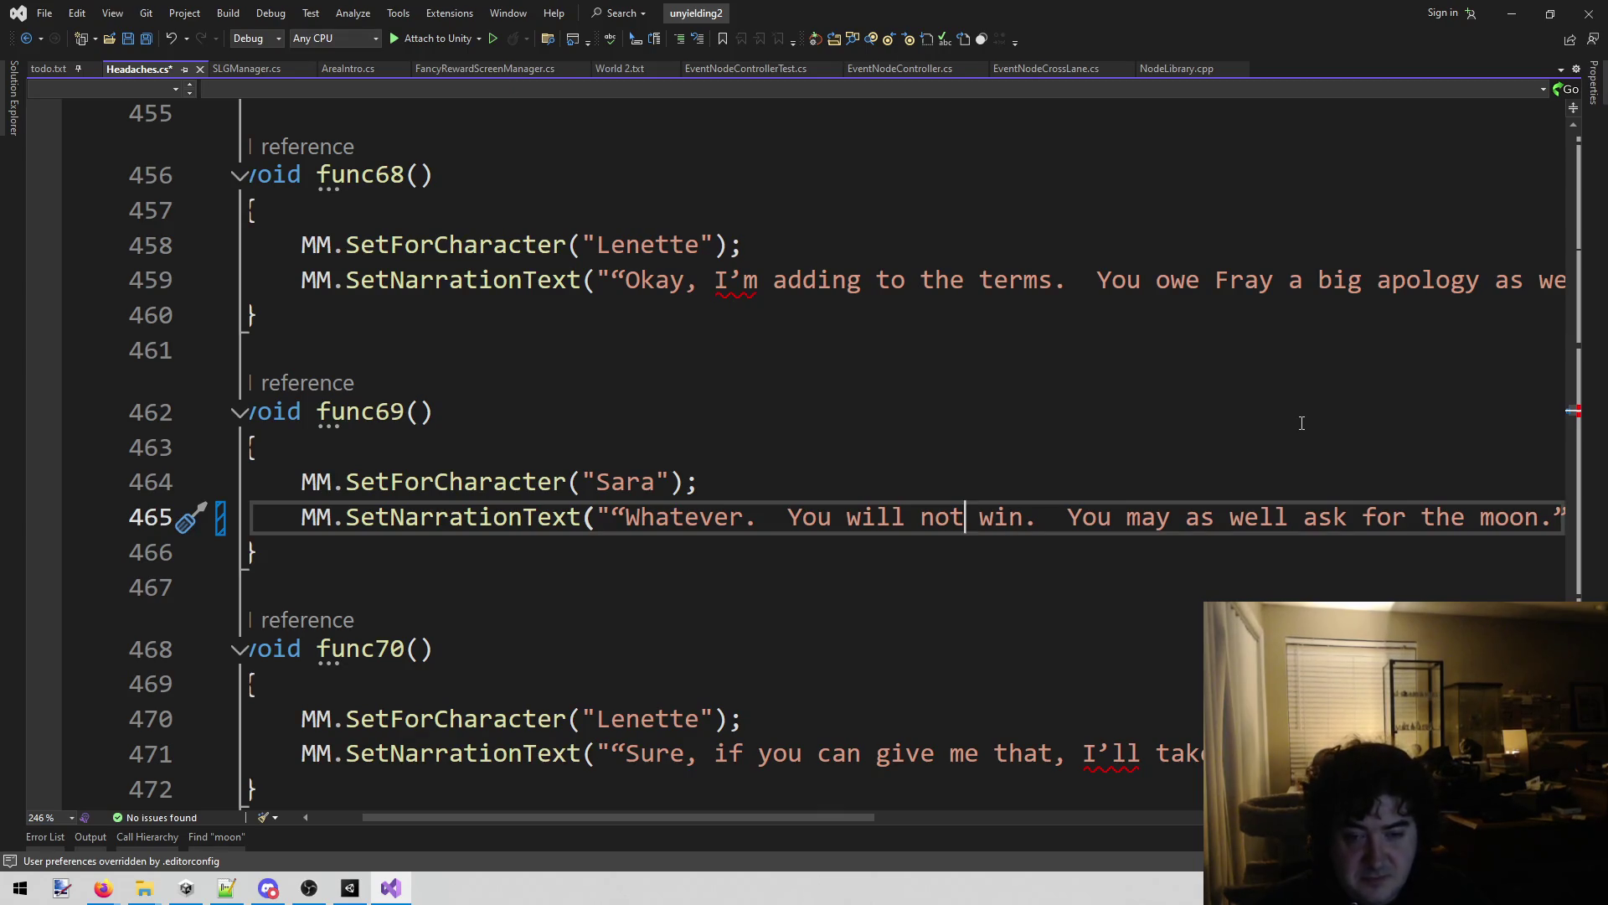
Change the opening "Whatever" to "It matters not" and save Headaches.cs.
key(ctrl+Left)
key(ctrl+Left)
key(ctrl+shift+Left)
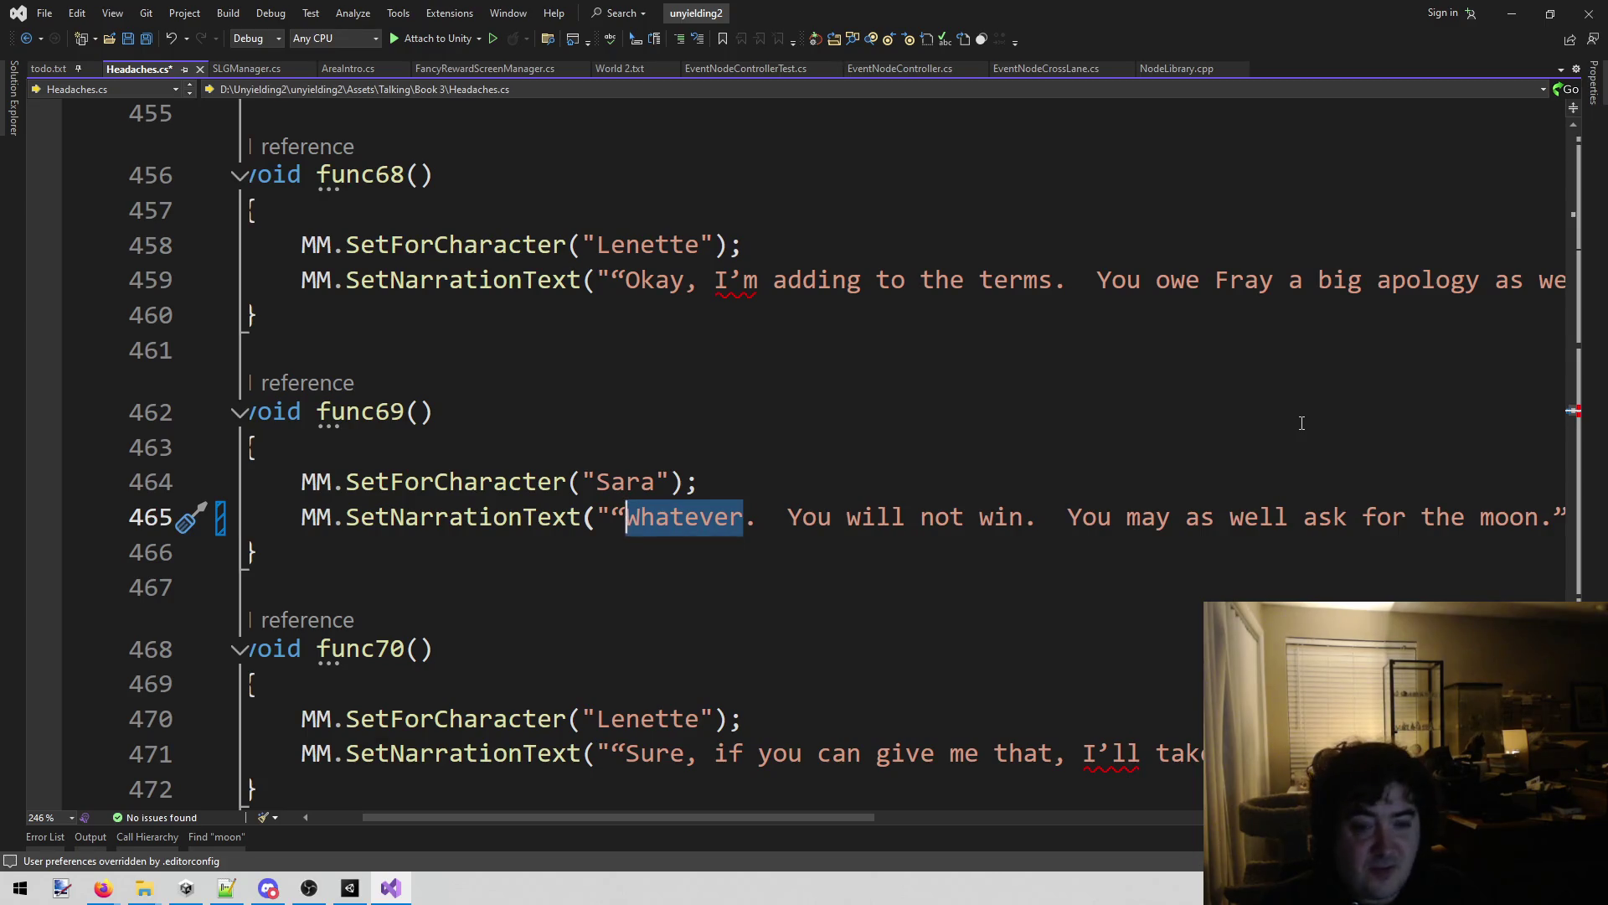
text(It matters not)
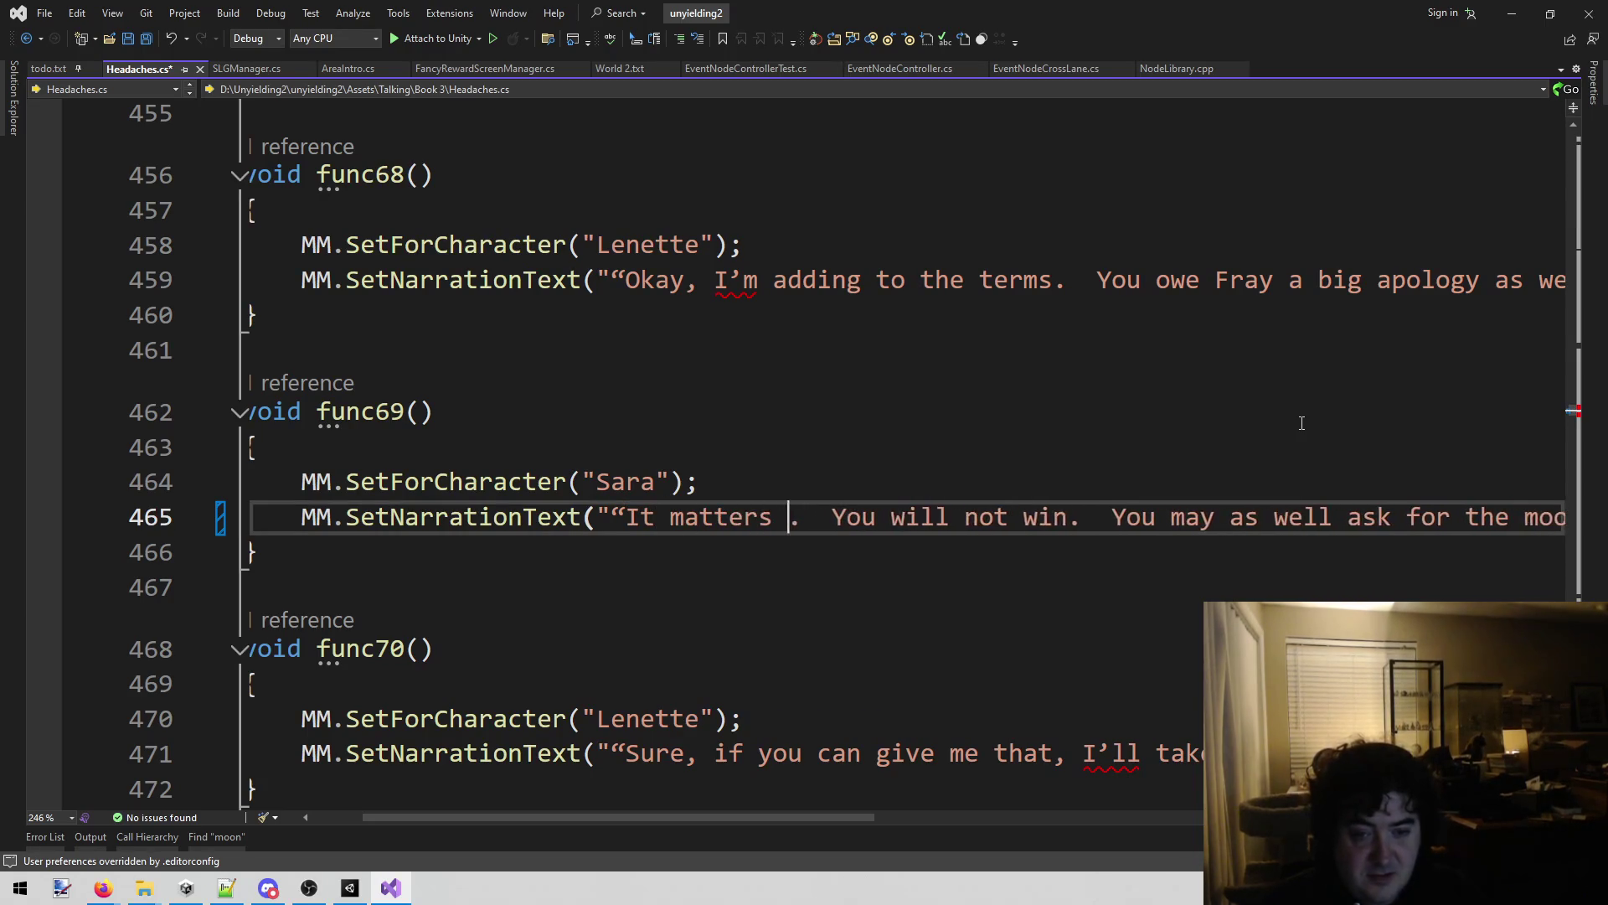
key(BackSpace)
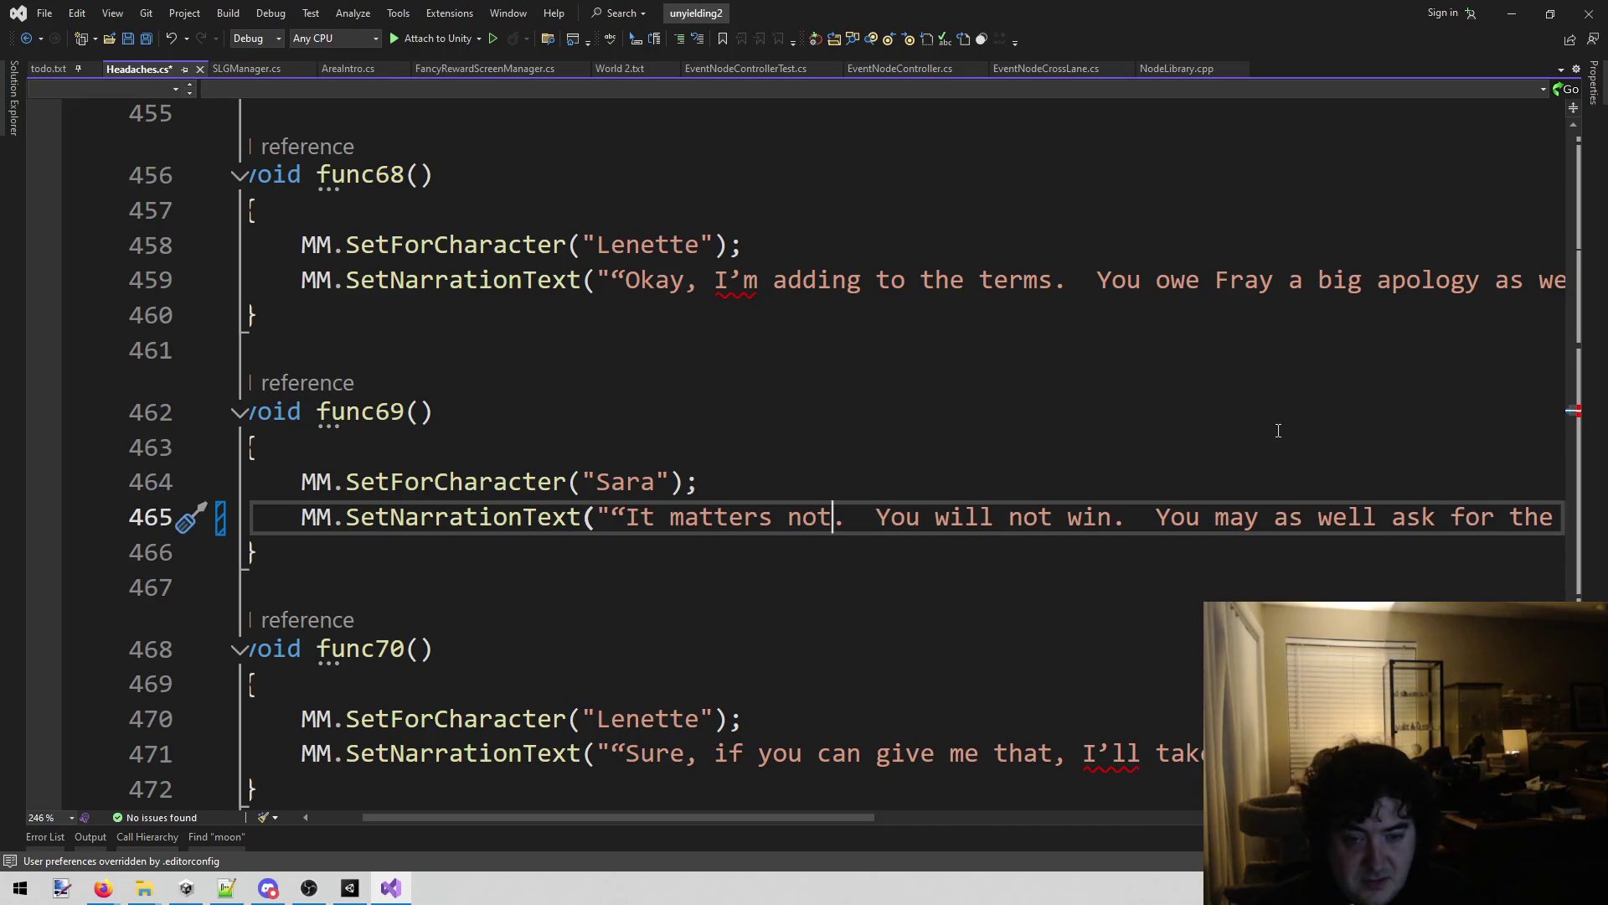
click(1145, 410)
key(ctrl+s)
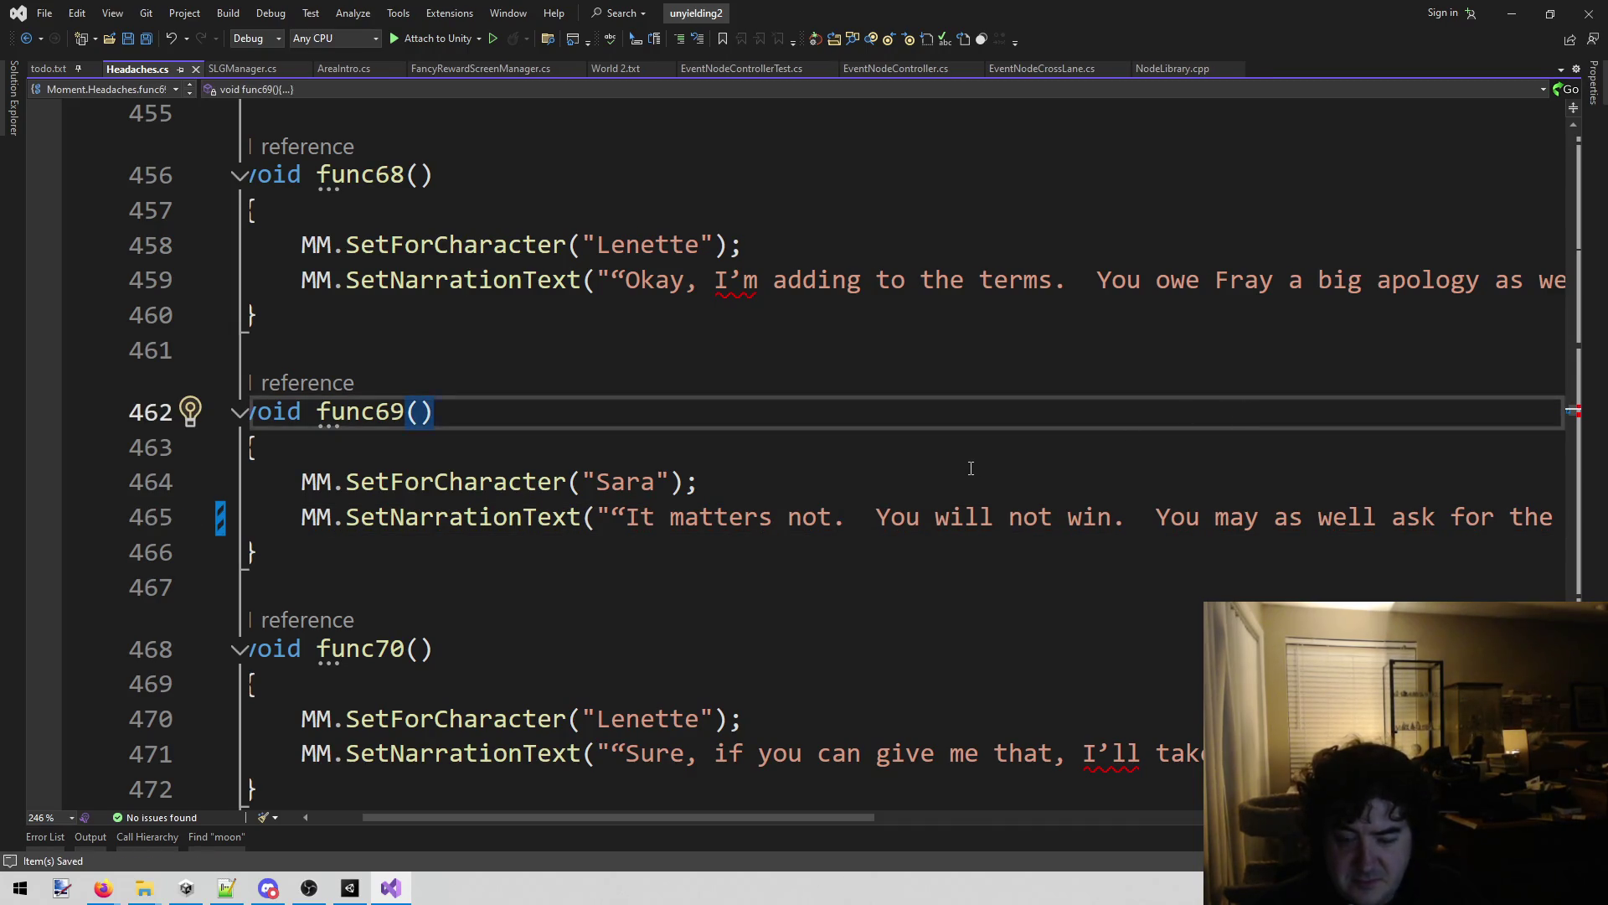
scroll(963, 465, down, 3)
mouse_move(735, 817)
mouse_down()
mouse_move(1003, 813)
mouse_move(671, 843)
mouse_up()
scroll(850, 524, down, 5)
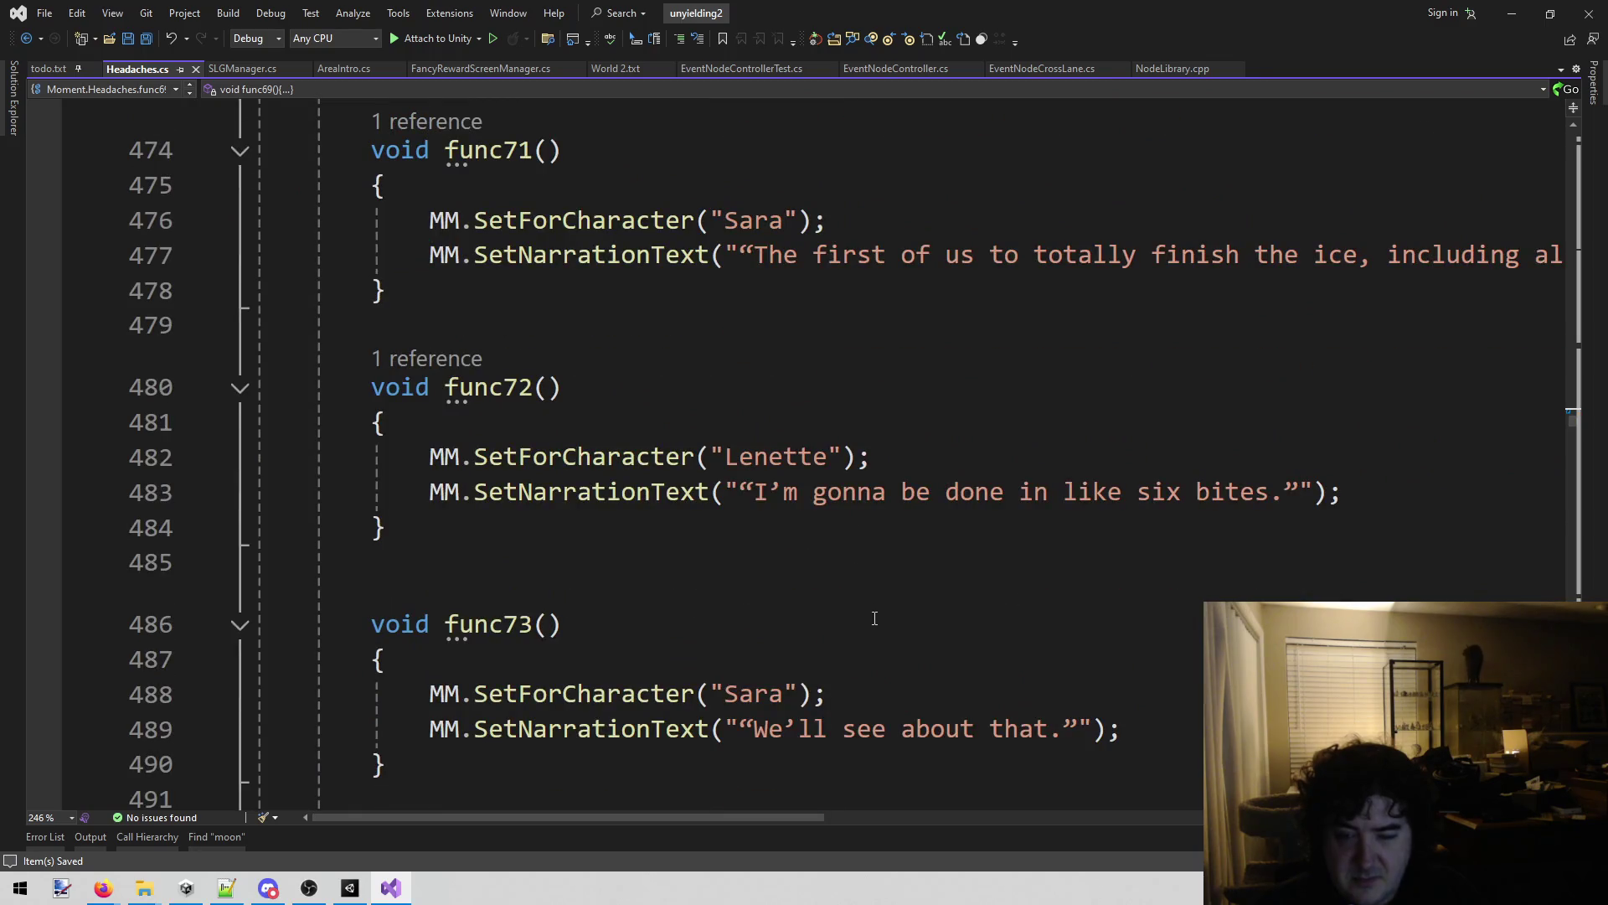
scroll(874, 619, down, 2)
click(790, 520)
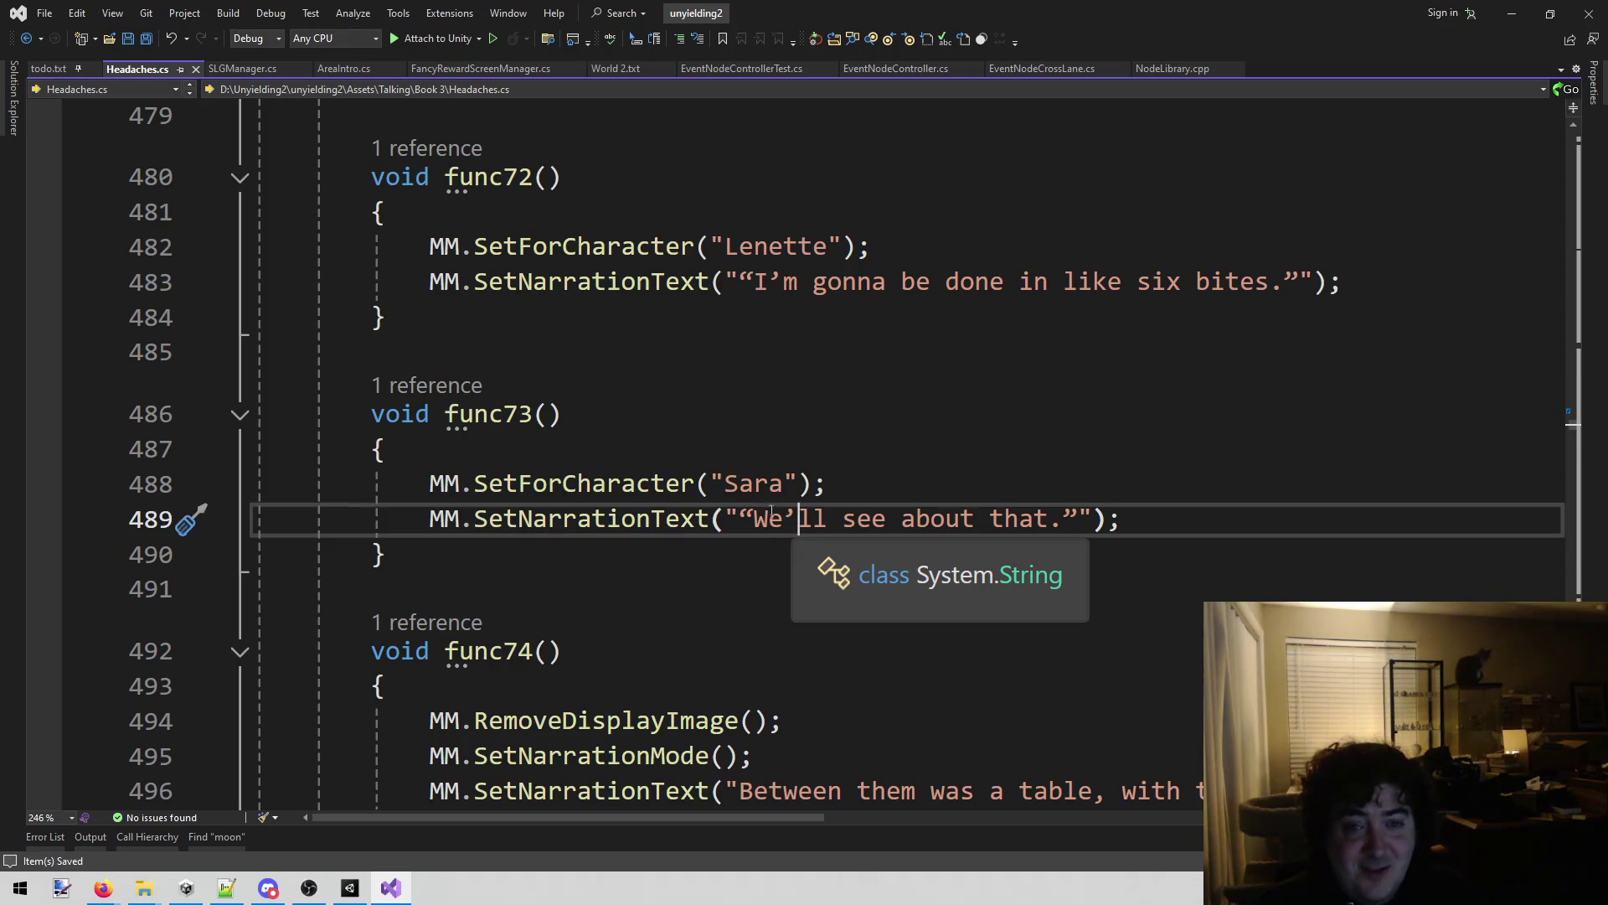
scroll(793, 546, down, 3)
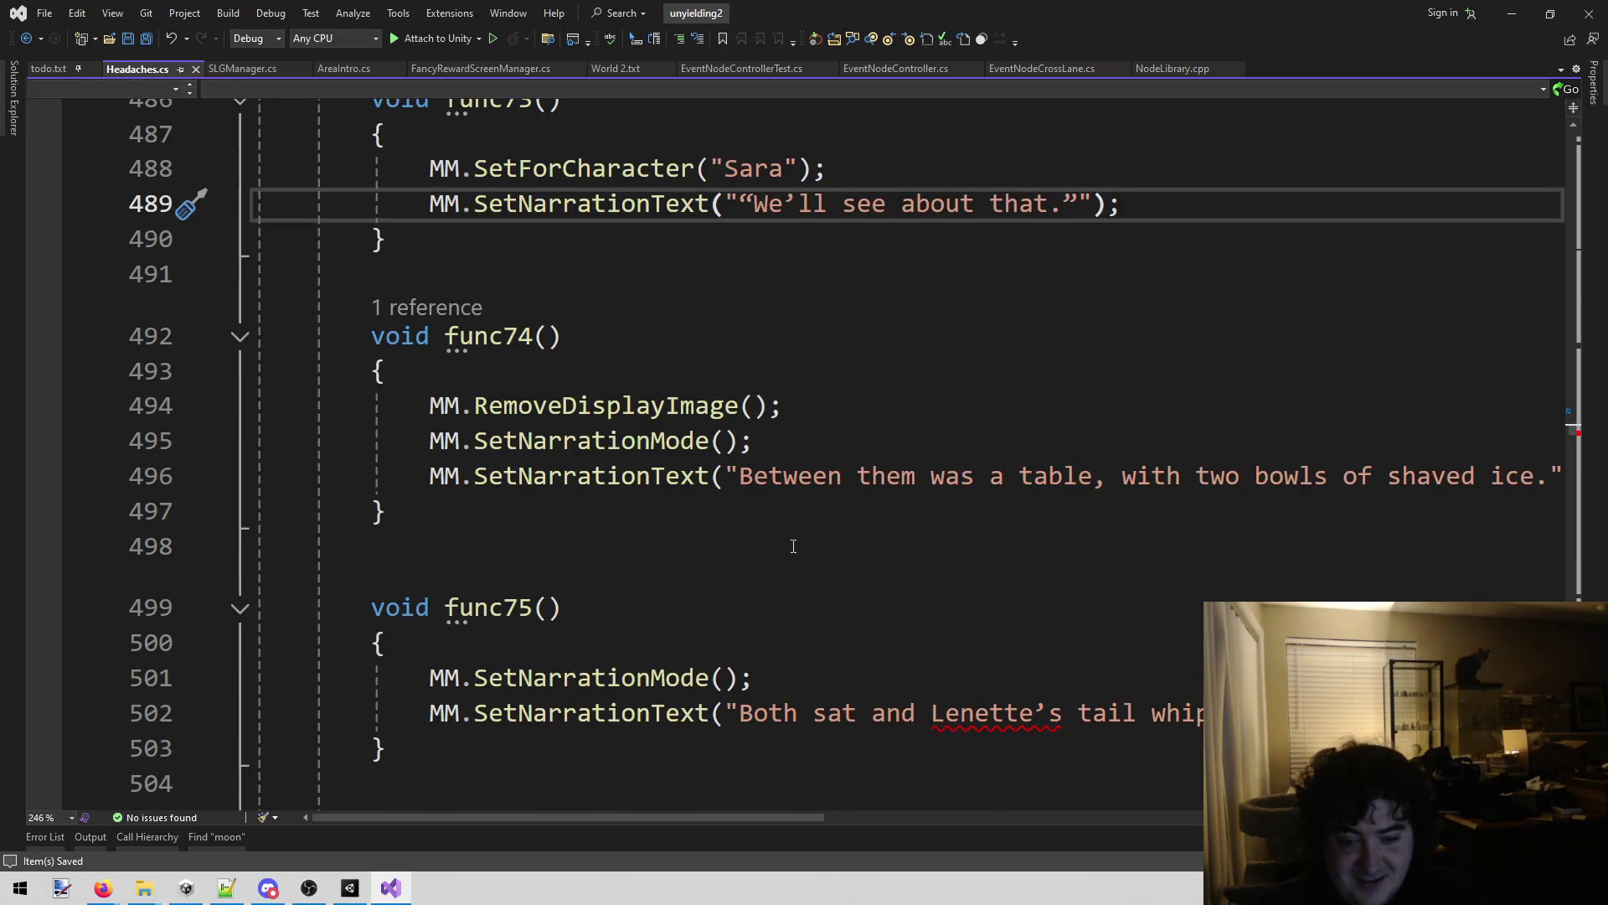
scroll(793, 546, up, 3)
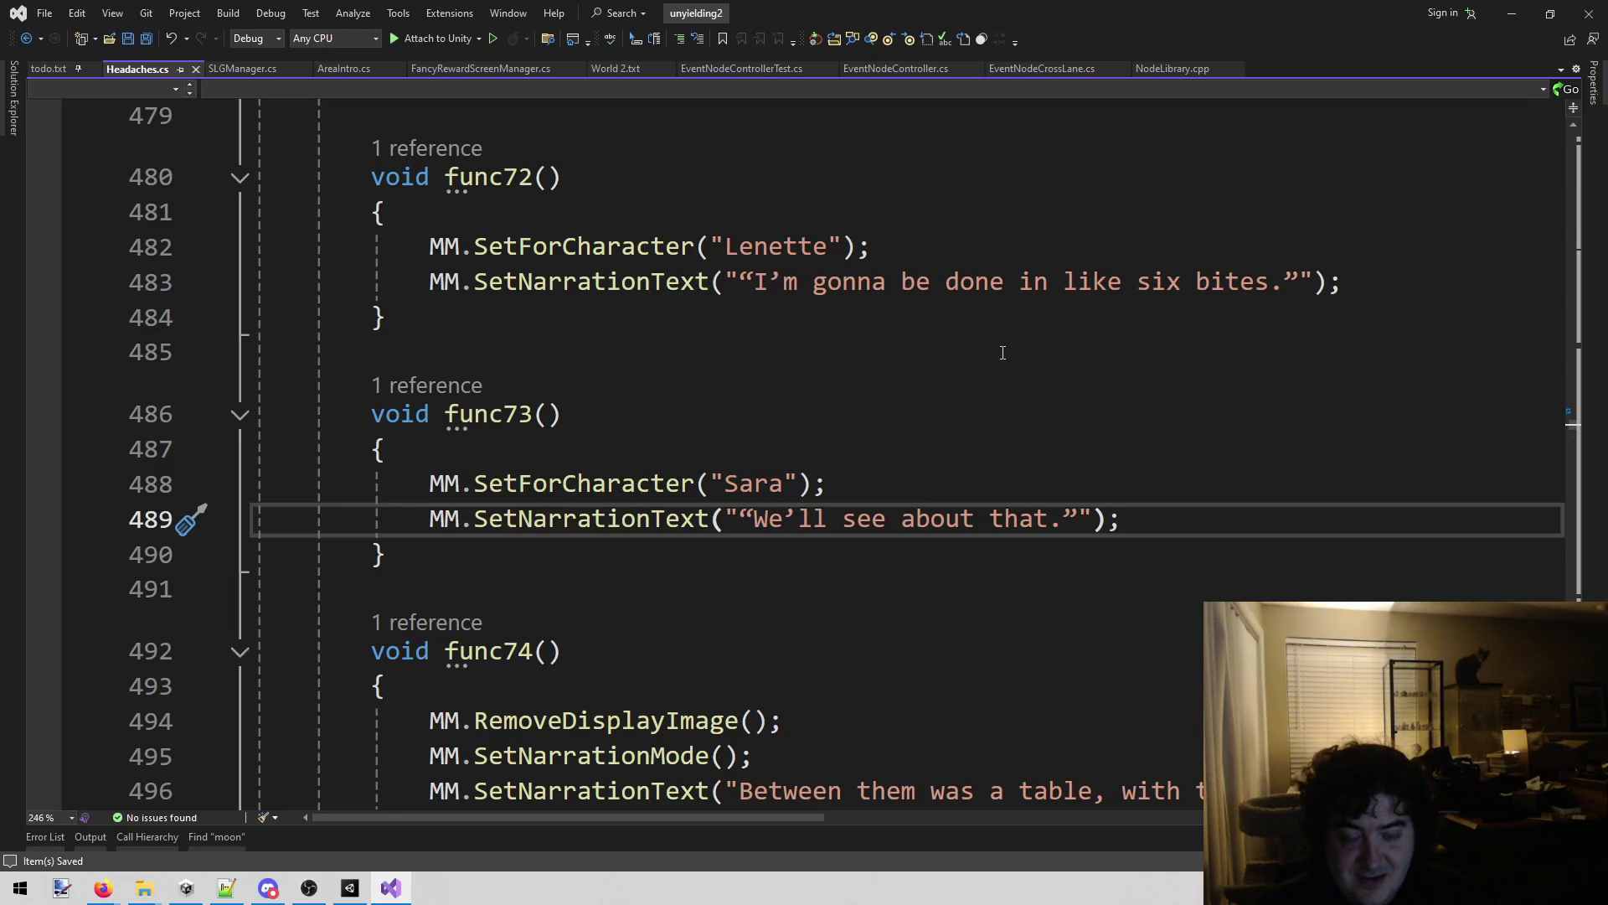
Change the func73 line 489 dialogue from "We'll see about that" to "That remains to be seen.".
key(shift+Left)
key(shift+Left)
key(shift+Left)
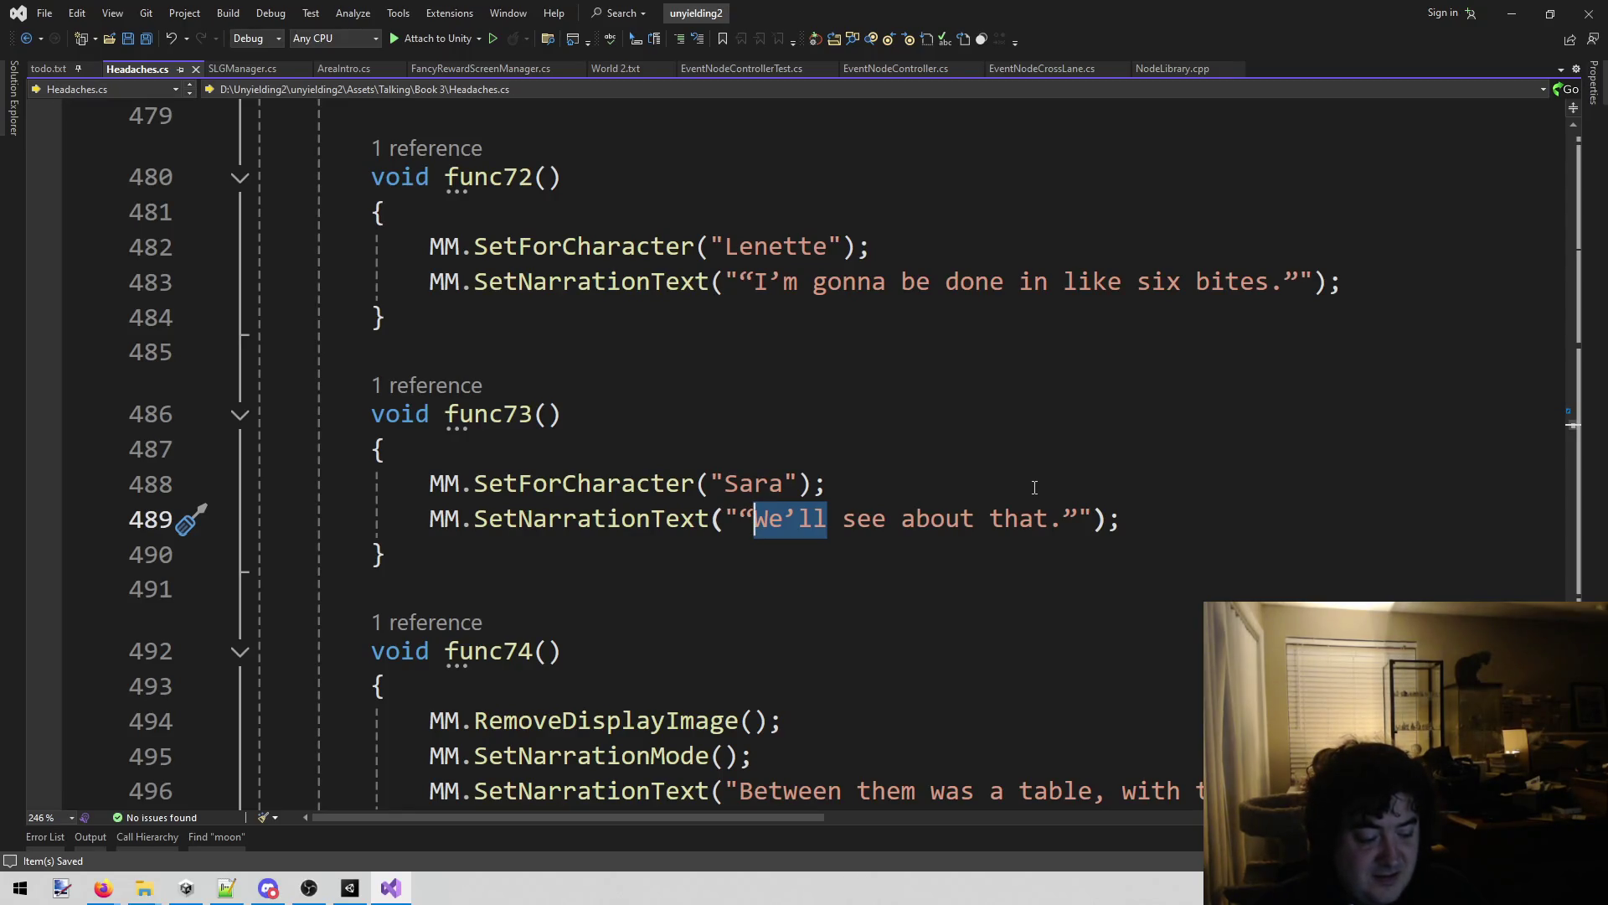
text(That remains to be seen)
key(ctrl+shift+Right)
key(ctrl+shift+Right)
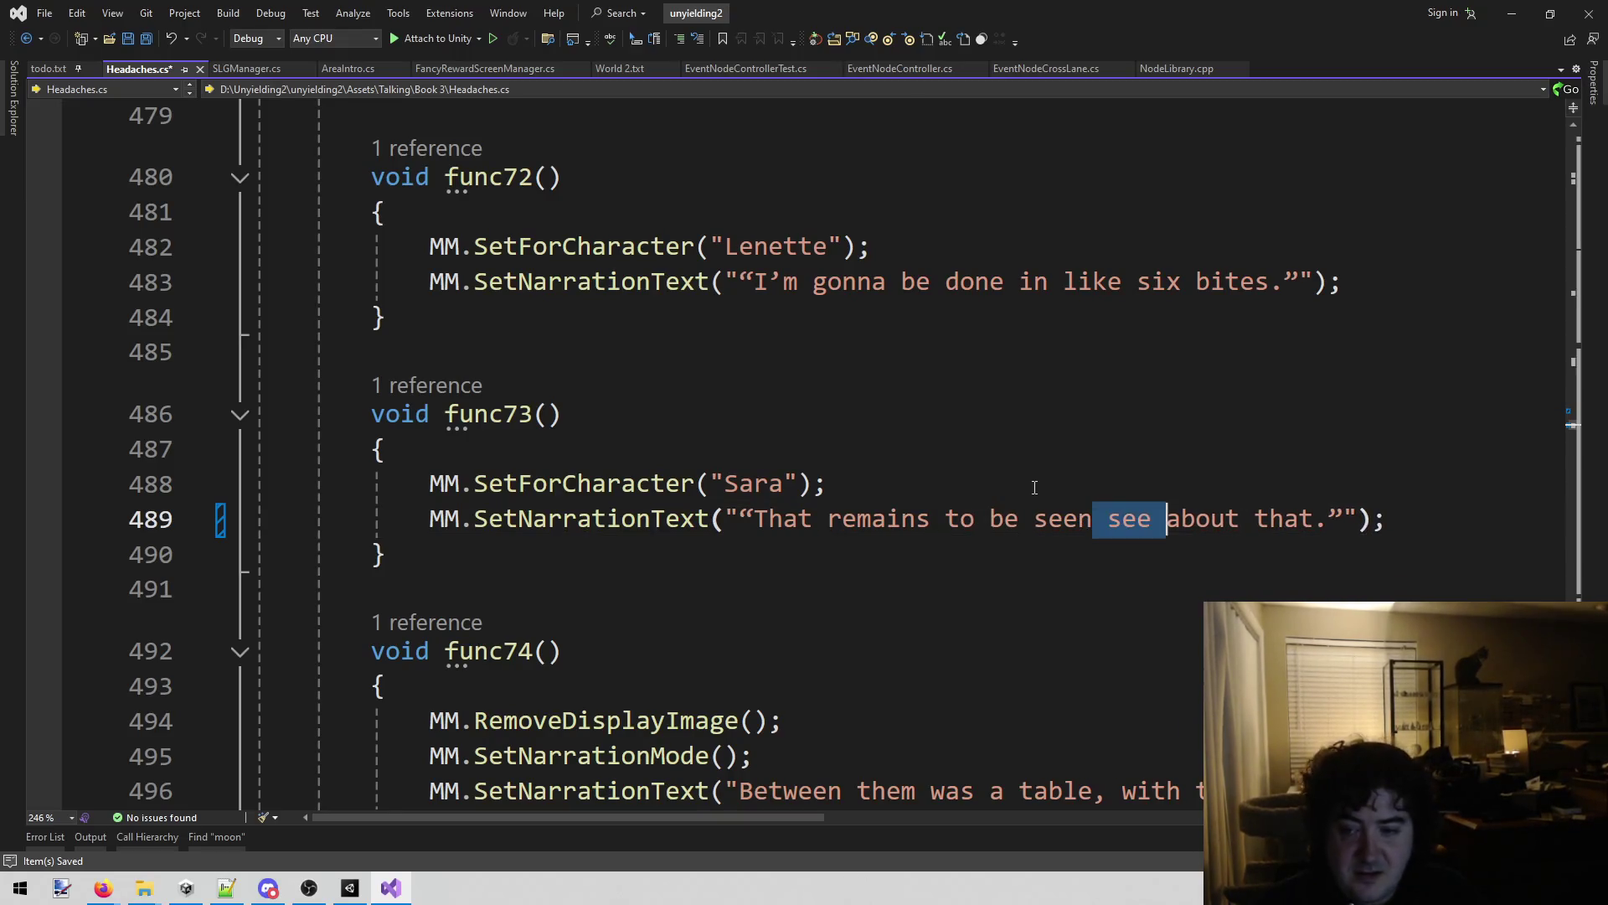
key(ctrl+shift+Right)
key(ctrl+shift+Right)
key(ctrl+shift+Right)
key(shift+Left)
key(shift+Left)
key(shift+Left)
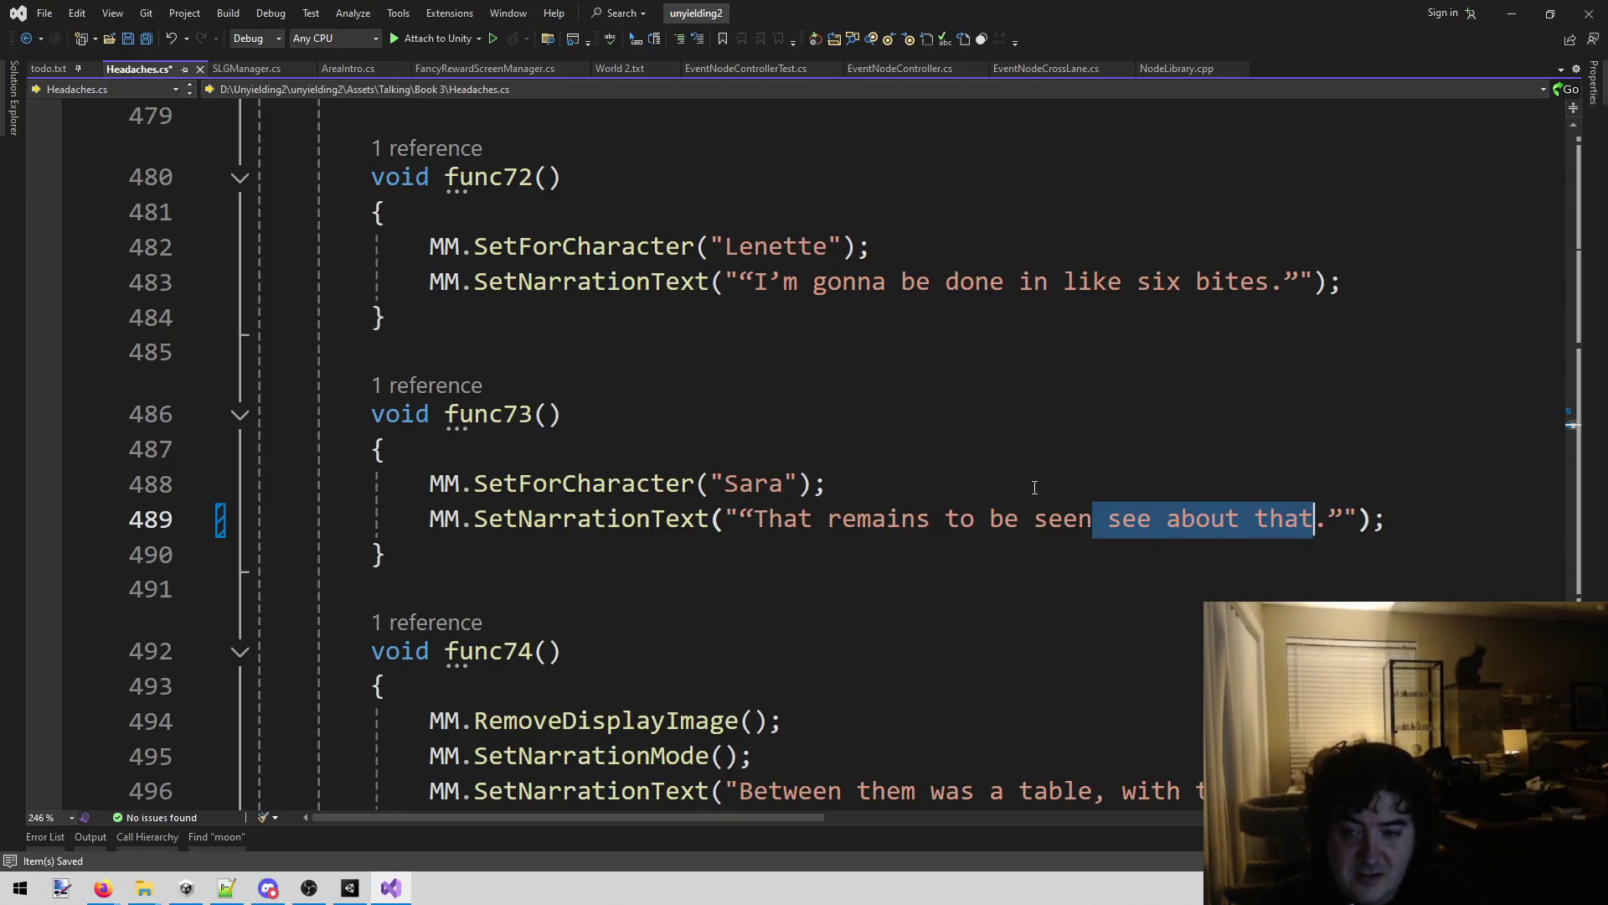
key(BackSpace)
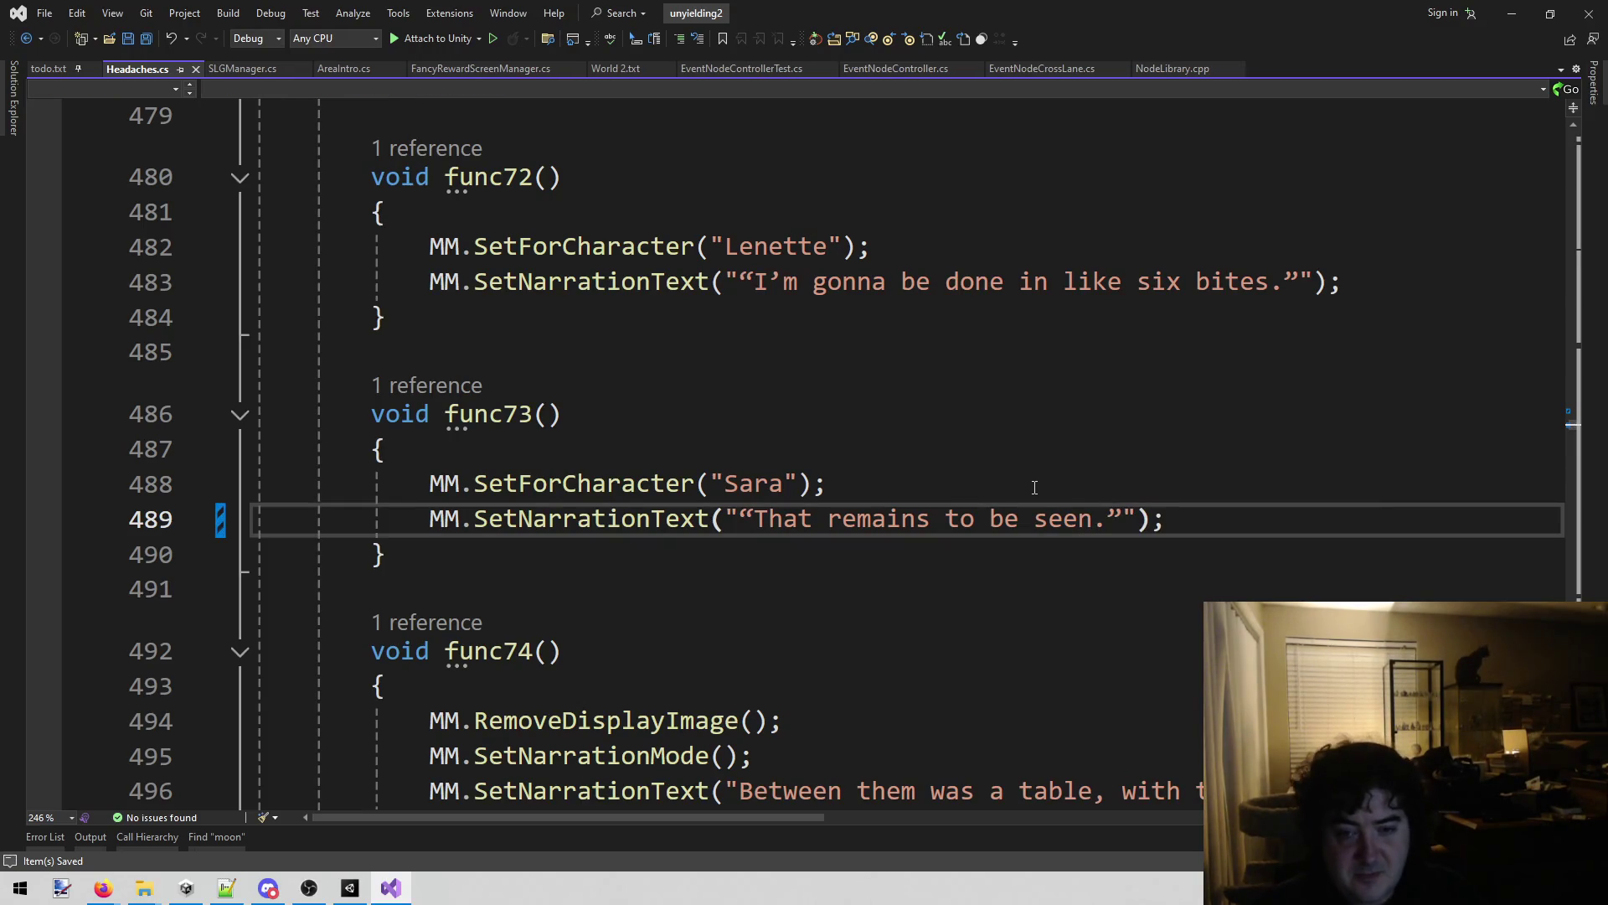
scroll(1052, 494, down, 3)
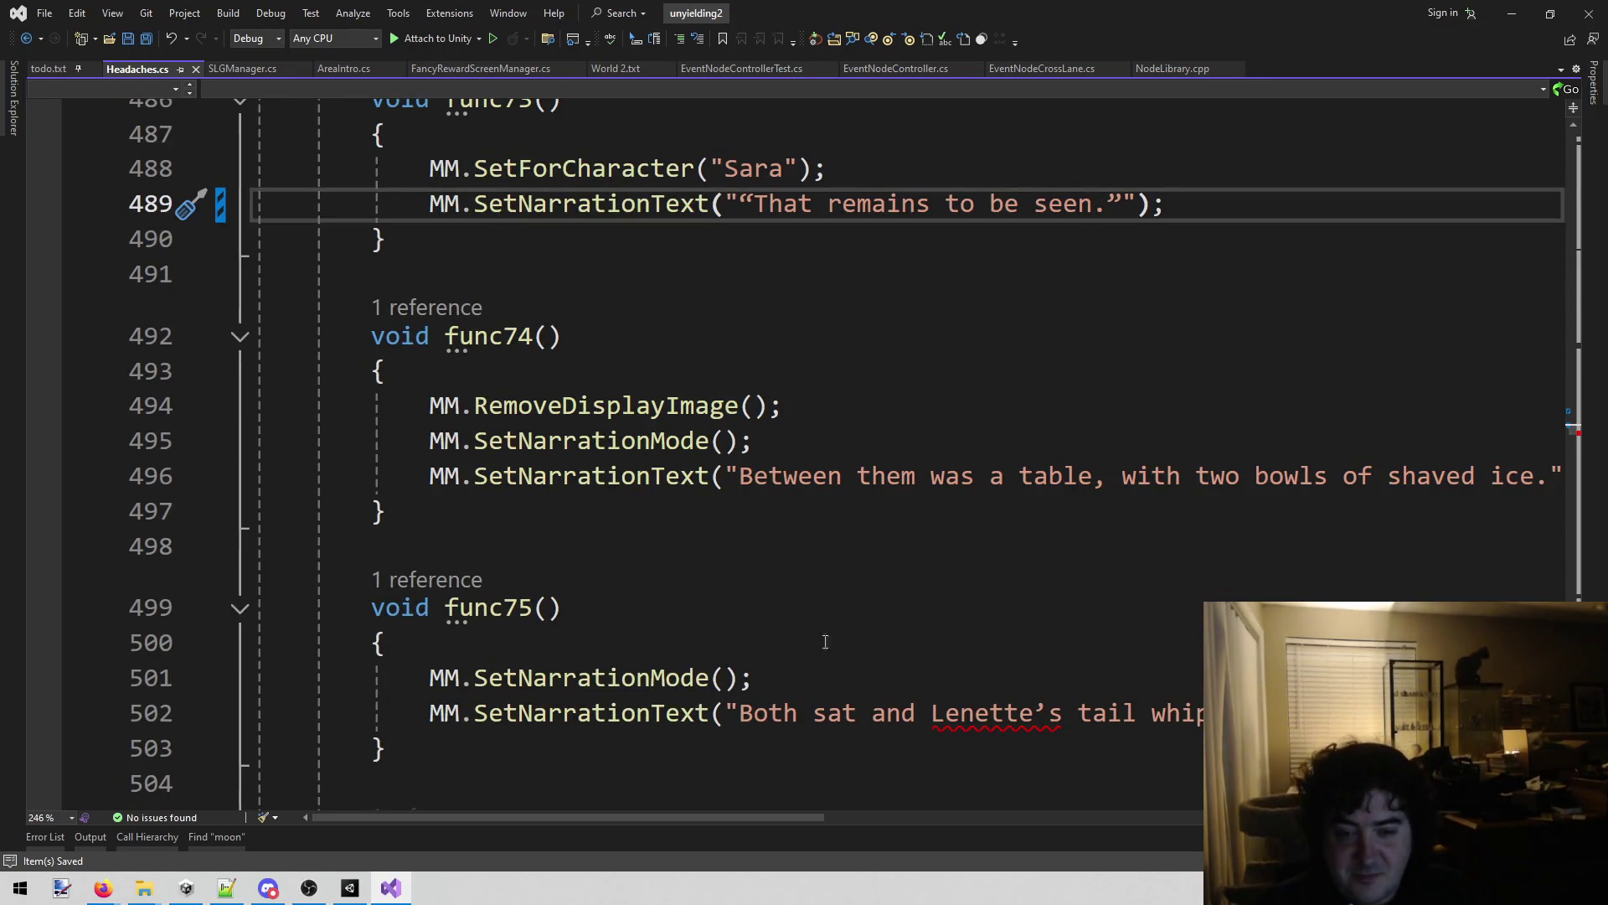
Read through the dialogue functions in Headaches.cs, selecting lines along the way.
drag(685, 815, 695, 813)
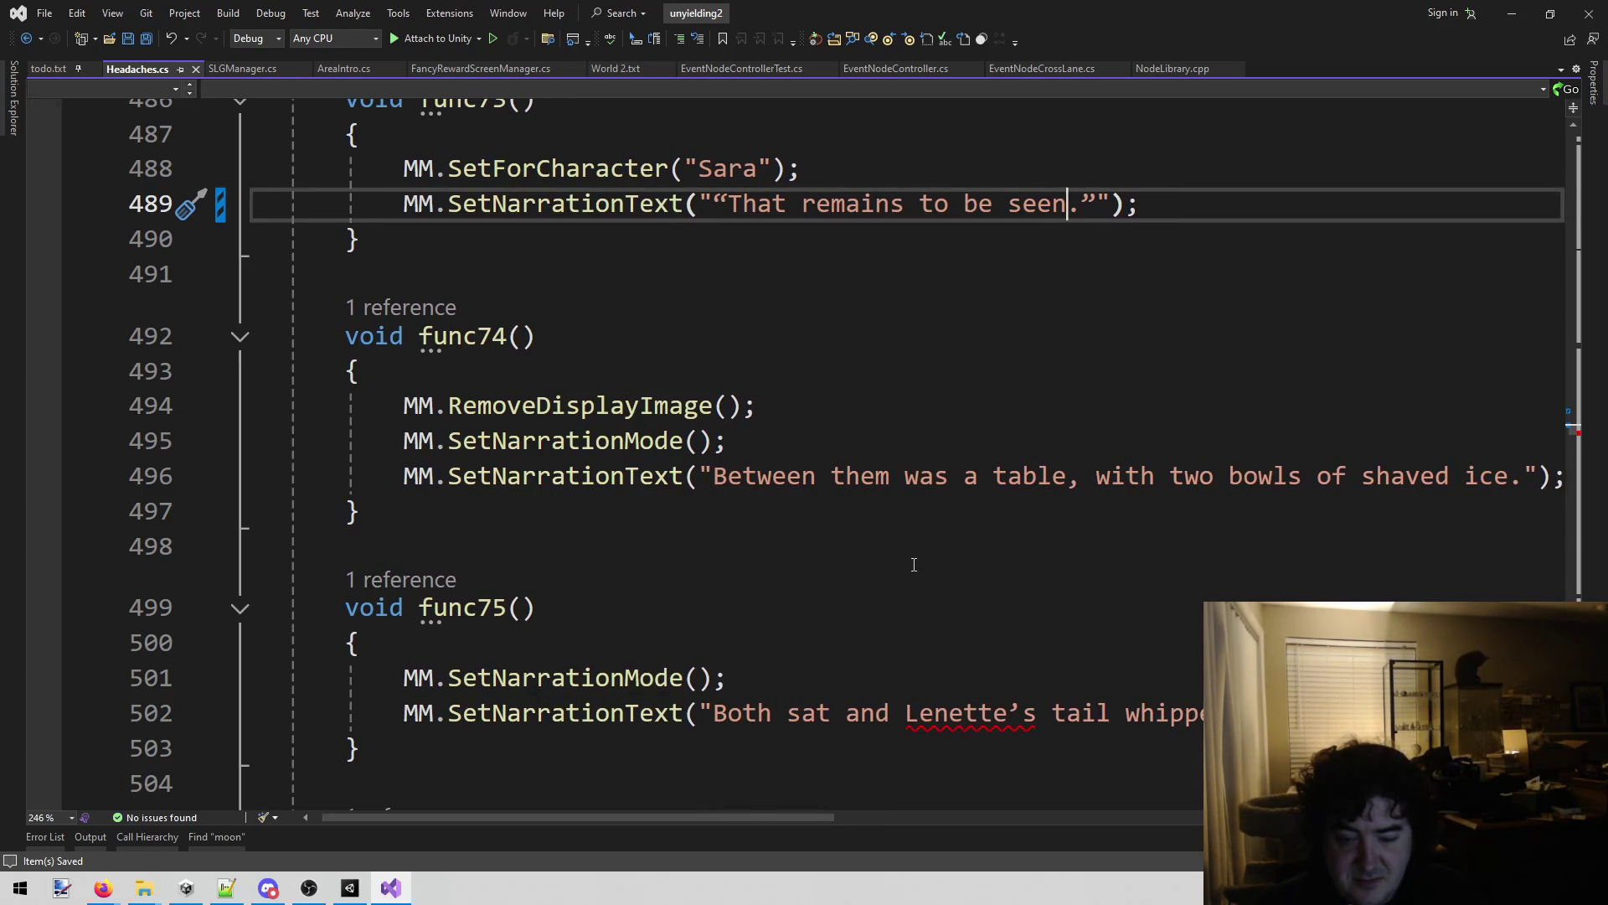
scroll(916, 562, down, 4)
scroll(916, 561, down, 2)
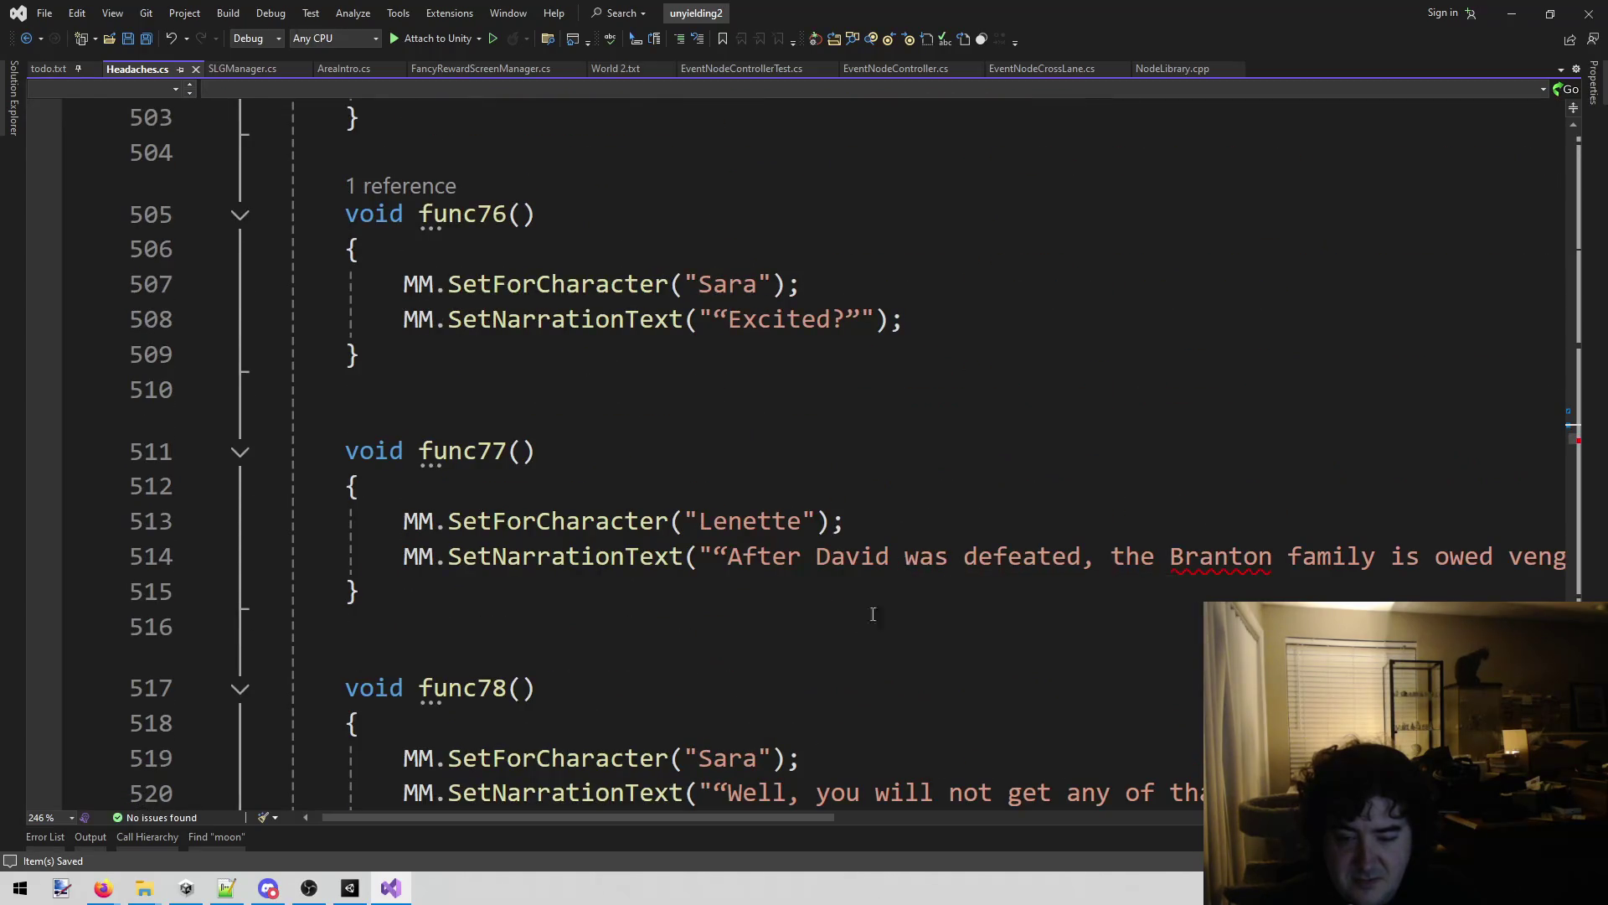
mouse_move(682, 814)
mouse_down()
mouse_move(765, 796)
mouse_move(700, 801)
mouse_up()
scroll(908, 553, down, 2)
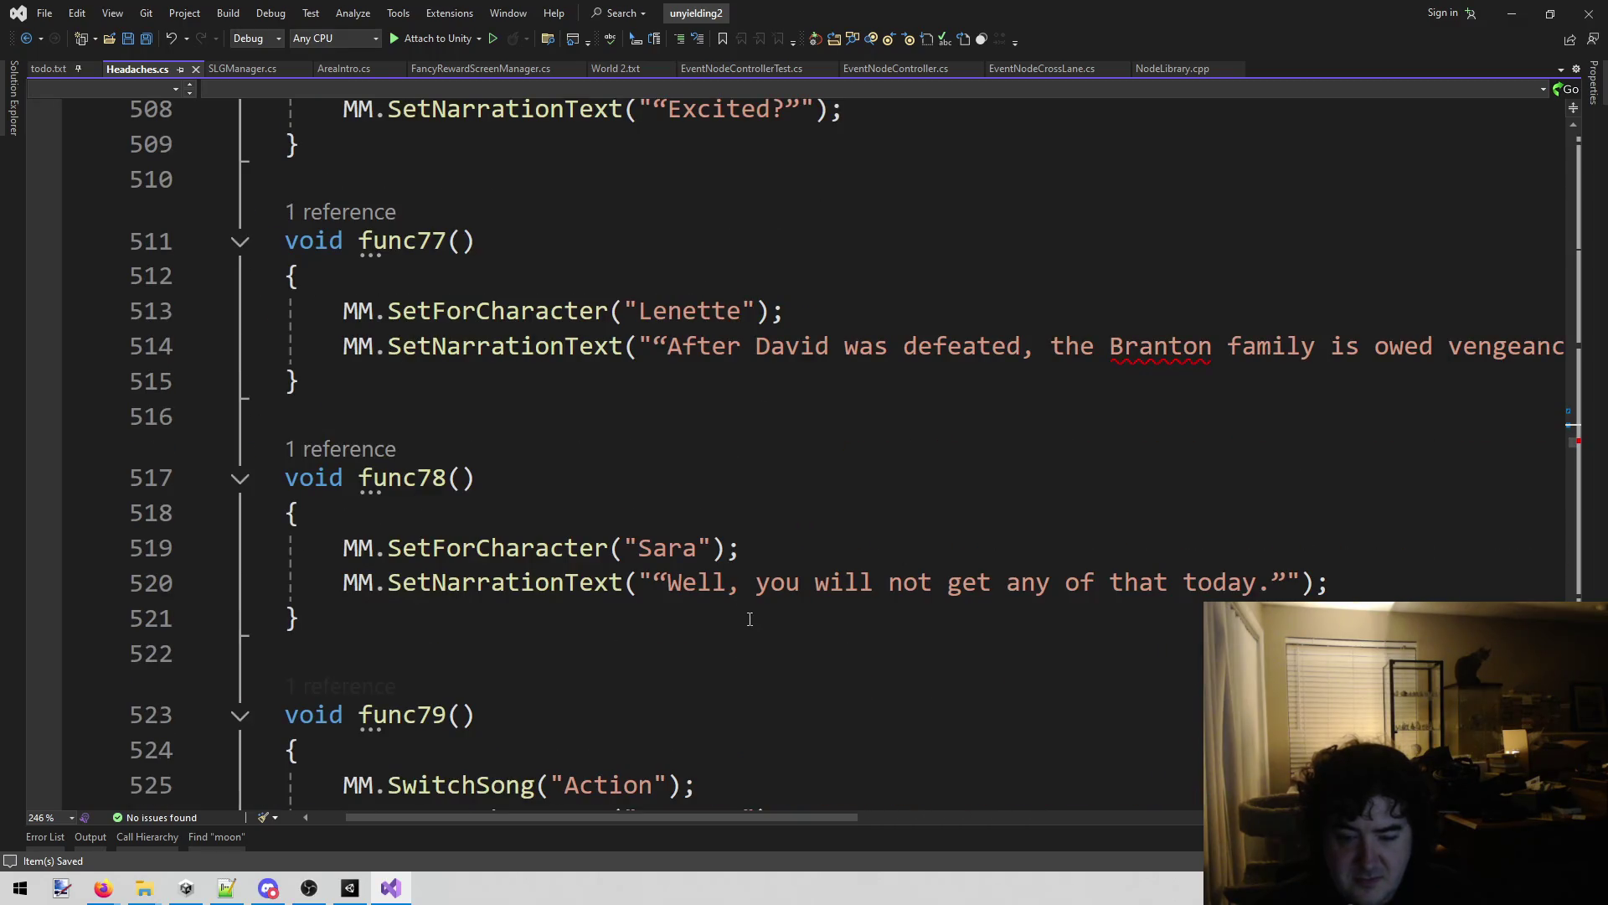
scroll(893, 555, down, 2)
scroll(893, 554, down, 1)
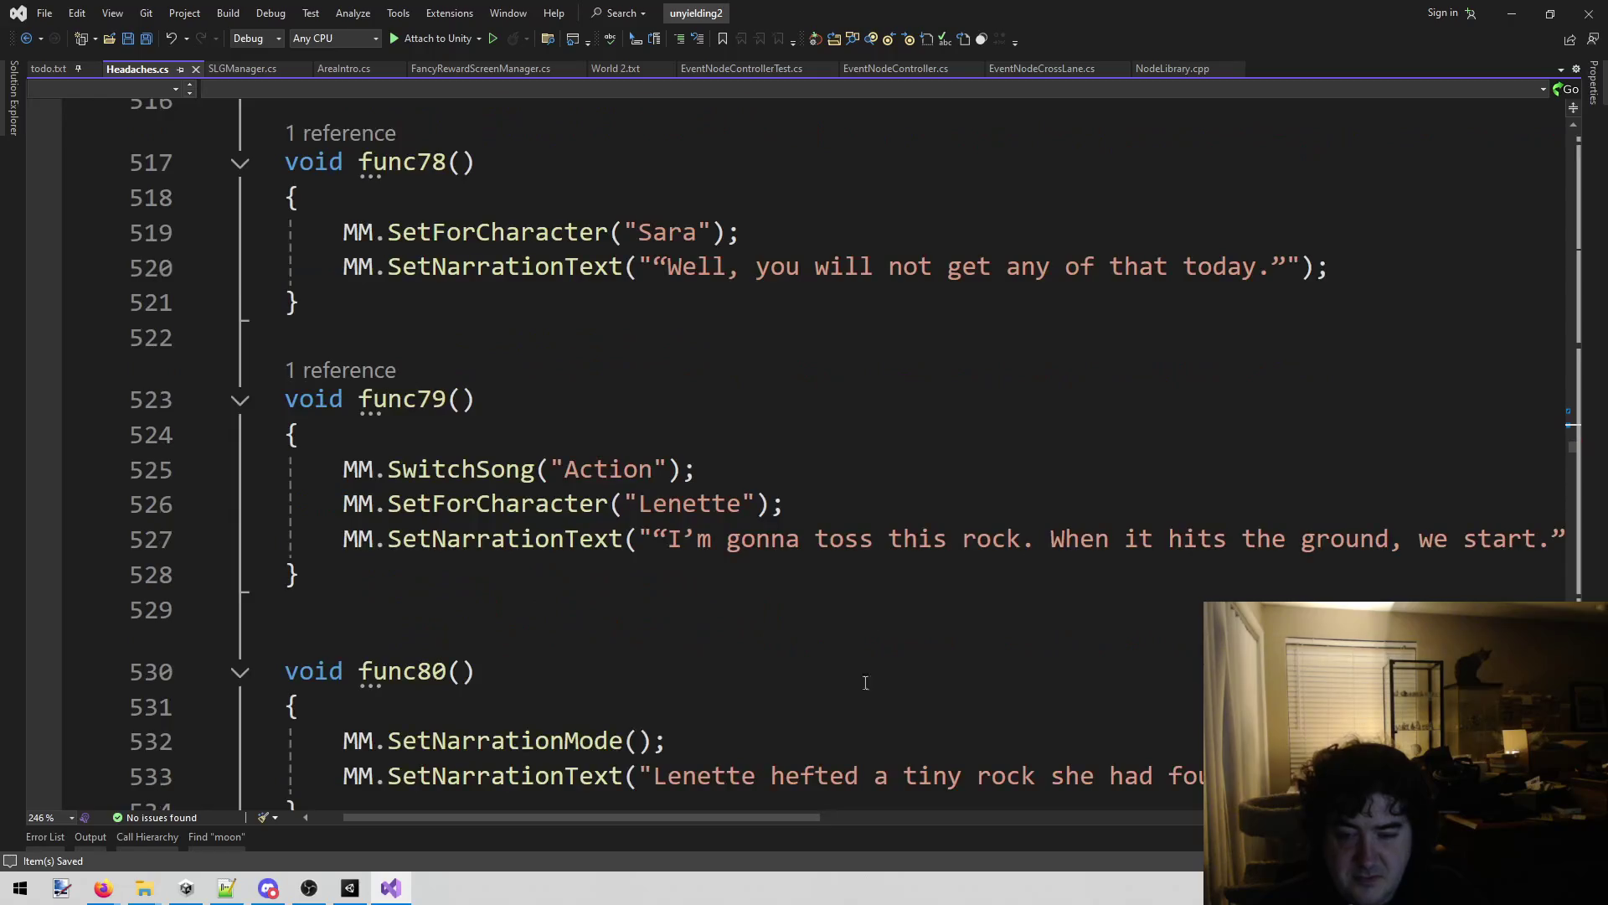
mouse_move(760, 816)
mouse_down()
mouse_move(893, 811)
mouse_move(715, 837)
mouse_move(739, 811)
mouse_move(1257, 807)
mouse_move(796, 857)
mouse_up()
scroll(981, 577, down, 2)
scroll(1010, 569, down, 3)
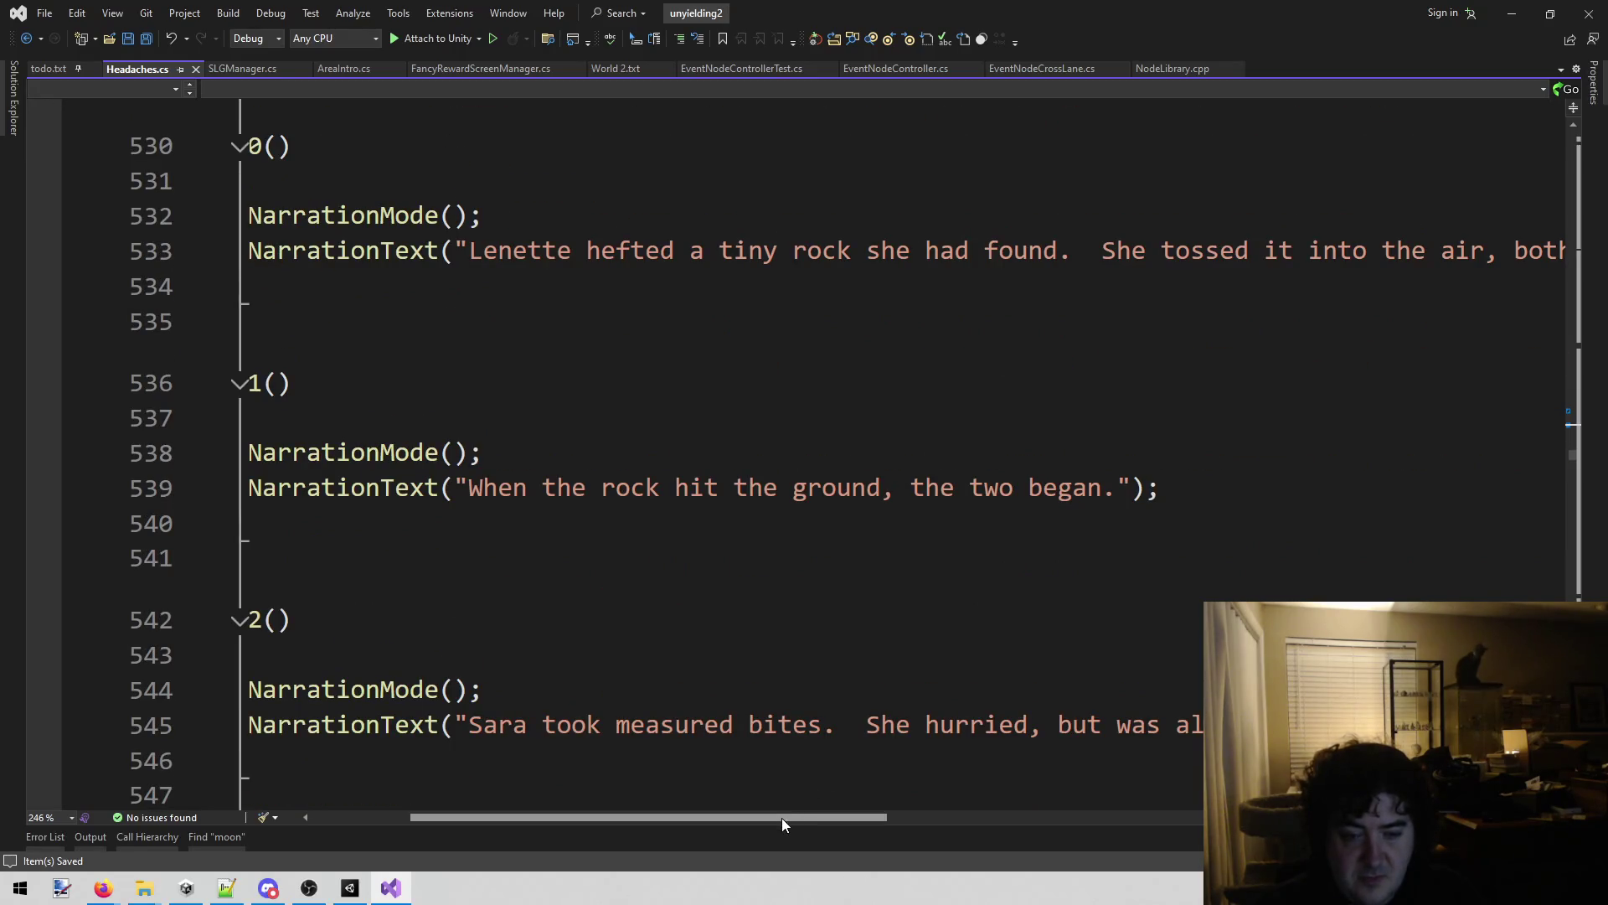
mouse_move(782, 817)
mouse_down()
mouse_move(1087, 838)
mouse_move(725, 825)
mouse_move(886, 811)
mouse_move(1147, 826)
mouse_move(944, 556)
mouse_up()
scroll(785, 821, down, 2)
scroll(945, 551, down, 3)
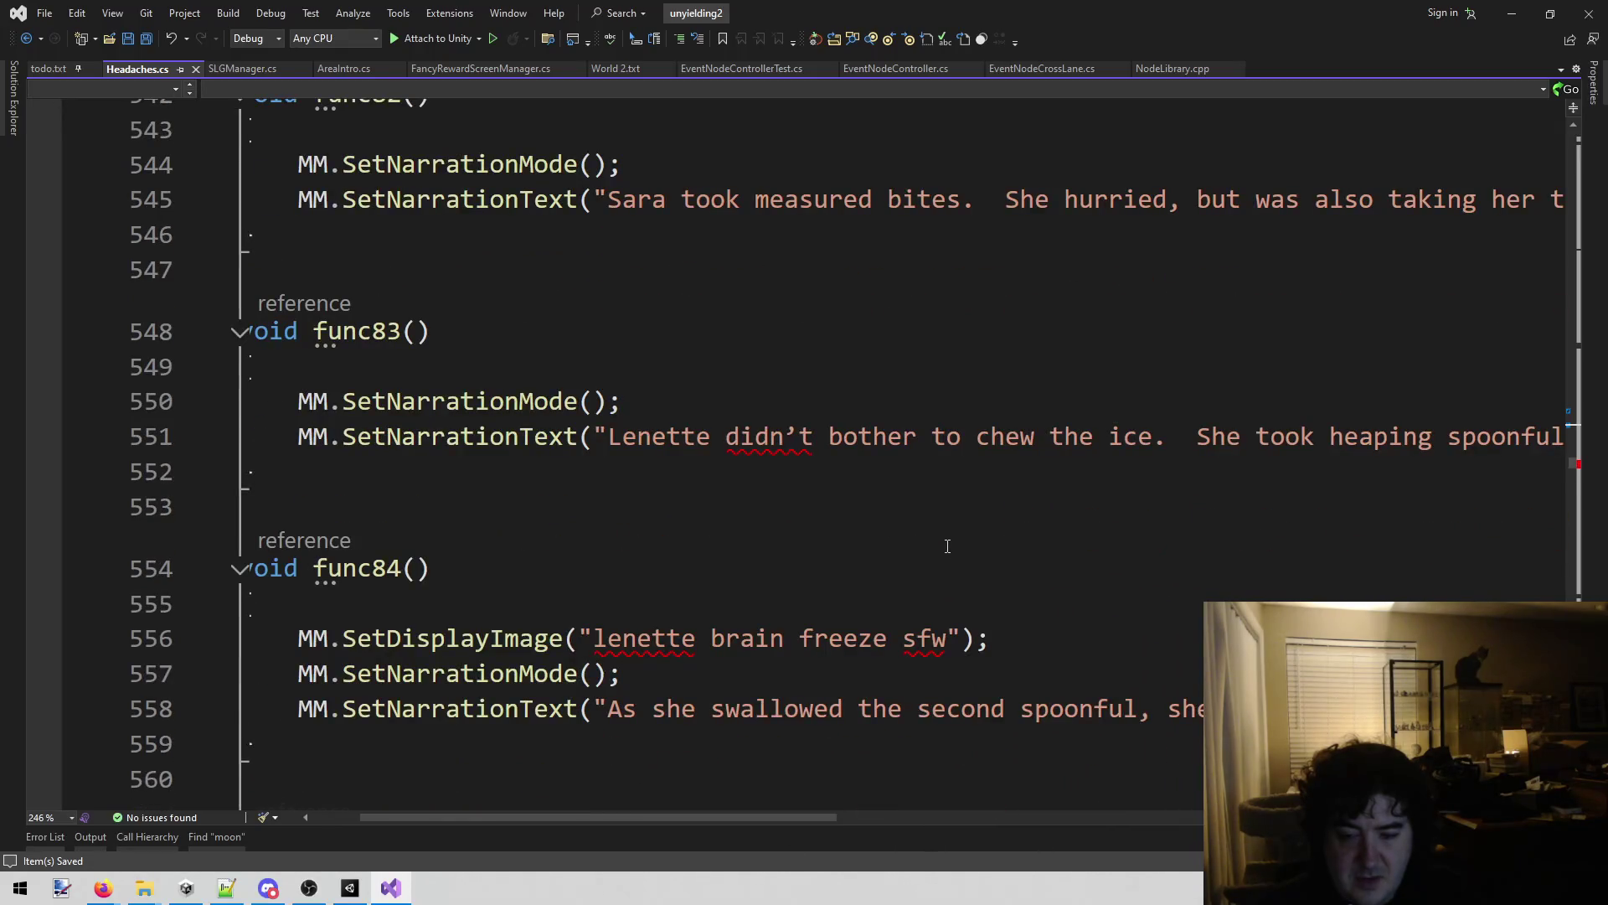
scroll(948, 546, down, 1)
mouse_move(772, 817)
mouse_down()
mouse_move(965, 826)
mouse_move(741, 829)
mouse_up()
scroll(948, 539, down, 4)
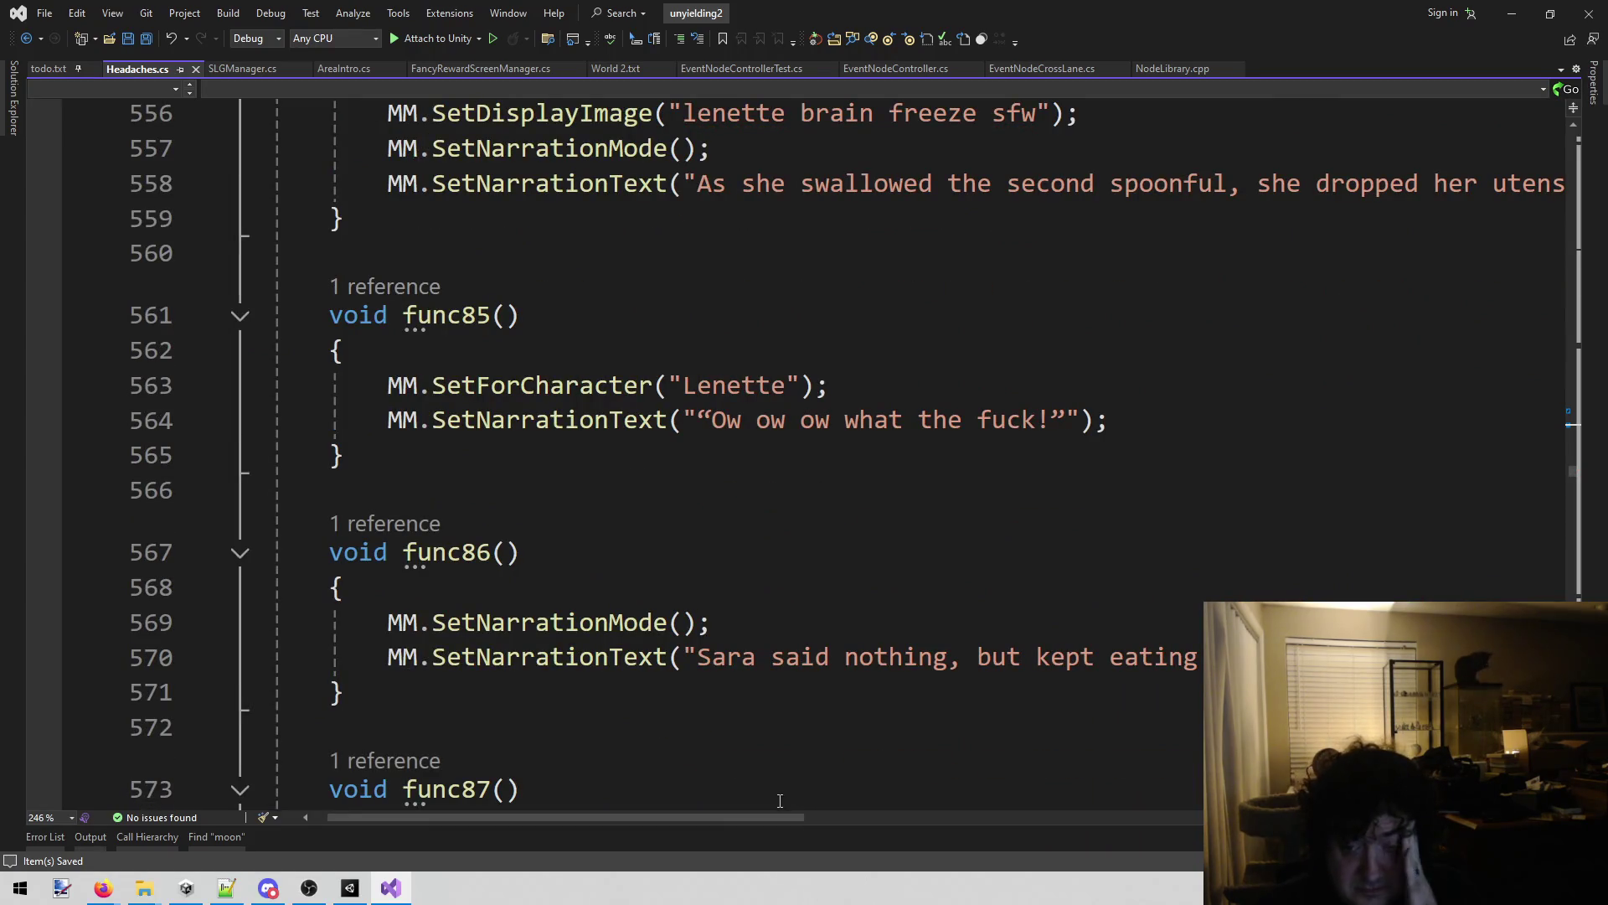
scroll(780, 800, down, 5)
scroll(800, 691, down, 4)
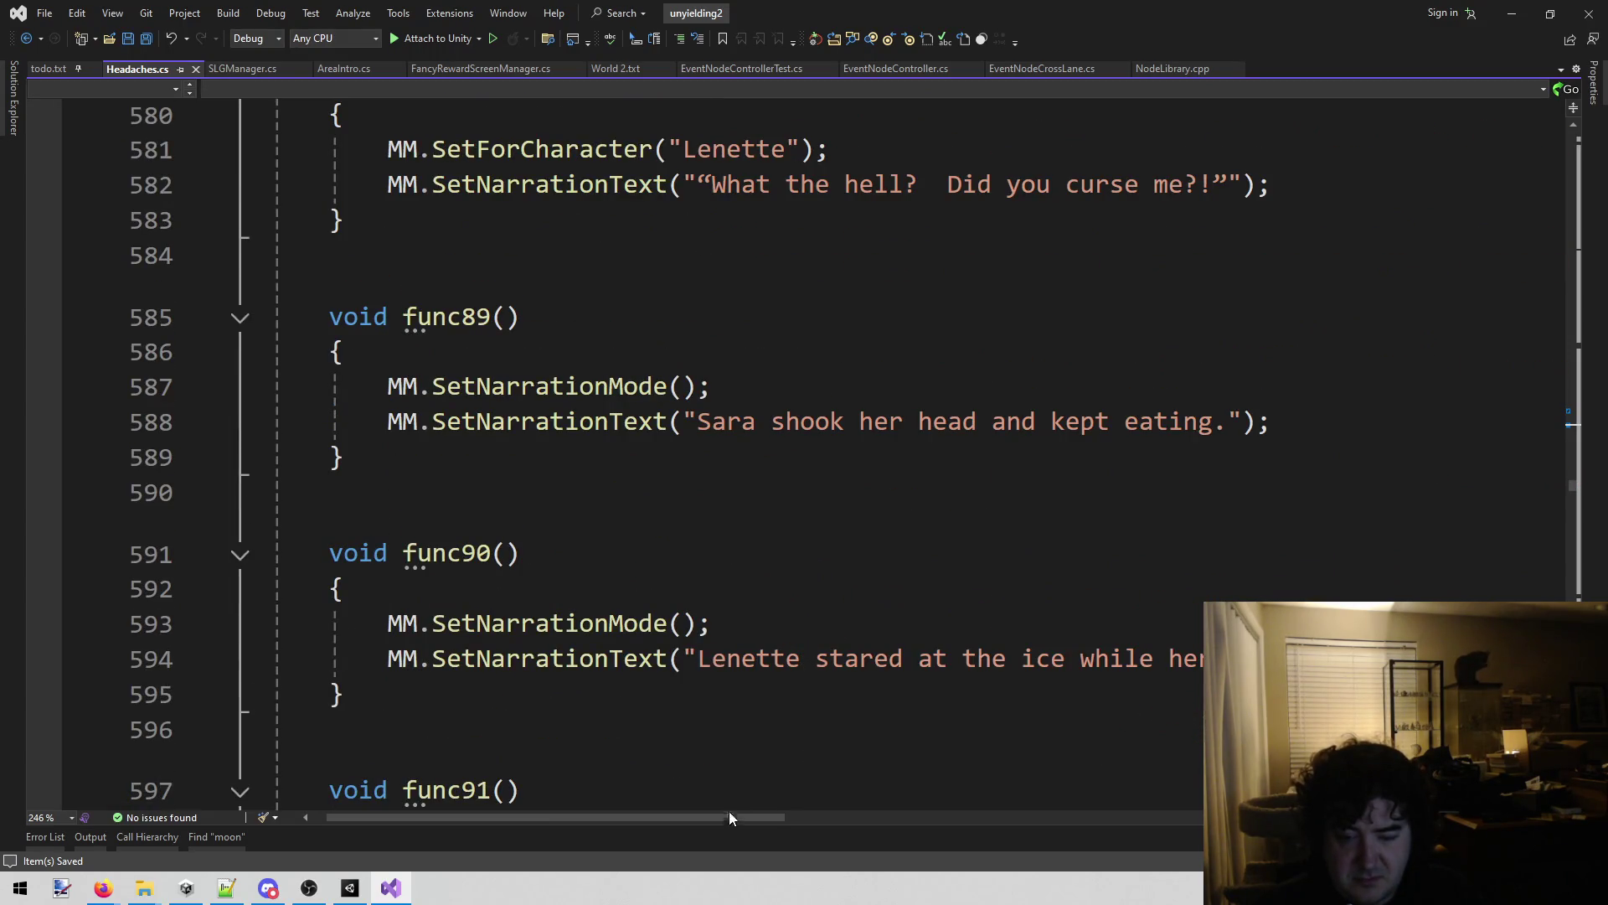
mouse_move(722, 819)
mouse_down()
mouse_move(967, 818)
mouse_move(764, 836)
mouse_move(817, 821)
mouse_move(1012, 832)
mouse_move(969, 556)
mouse_up()
scroll(861, 570, down, 2)
scroll(969, 556, down, 2)
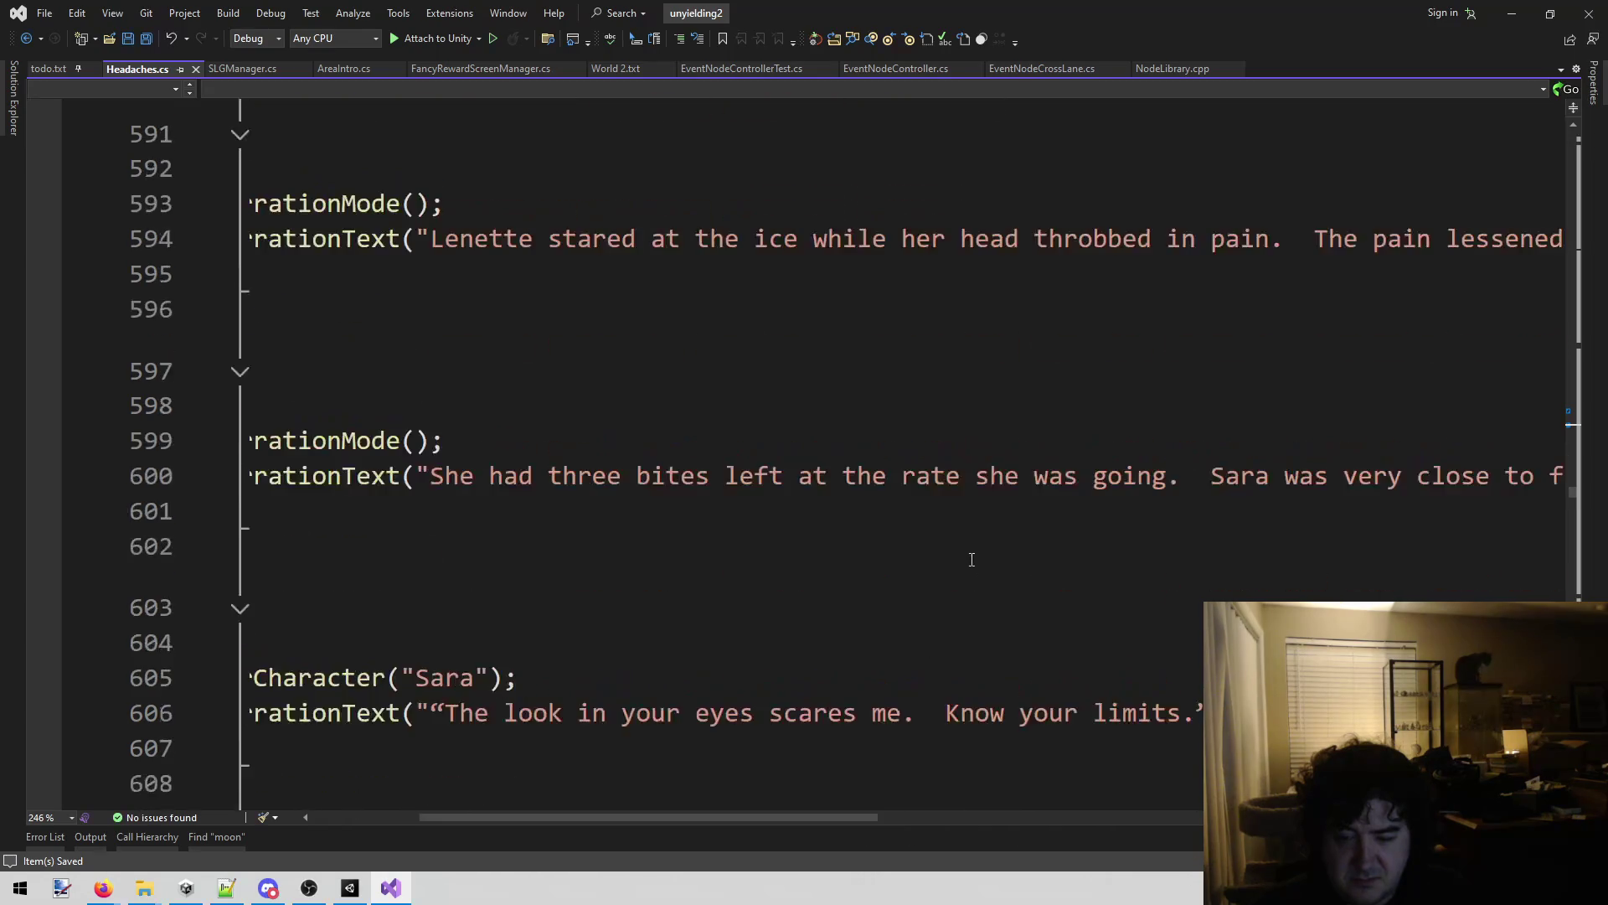
scroll(961, 571, down, 4)
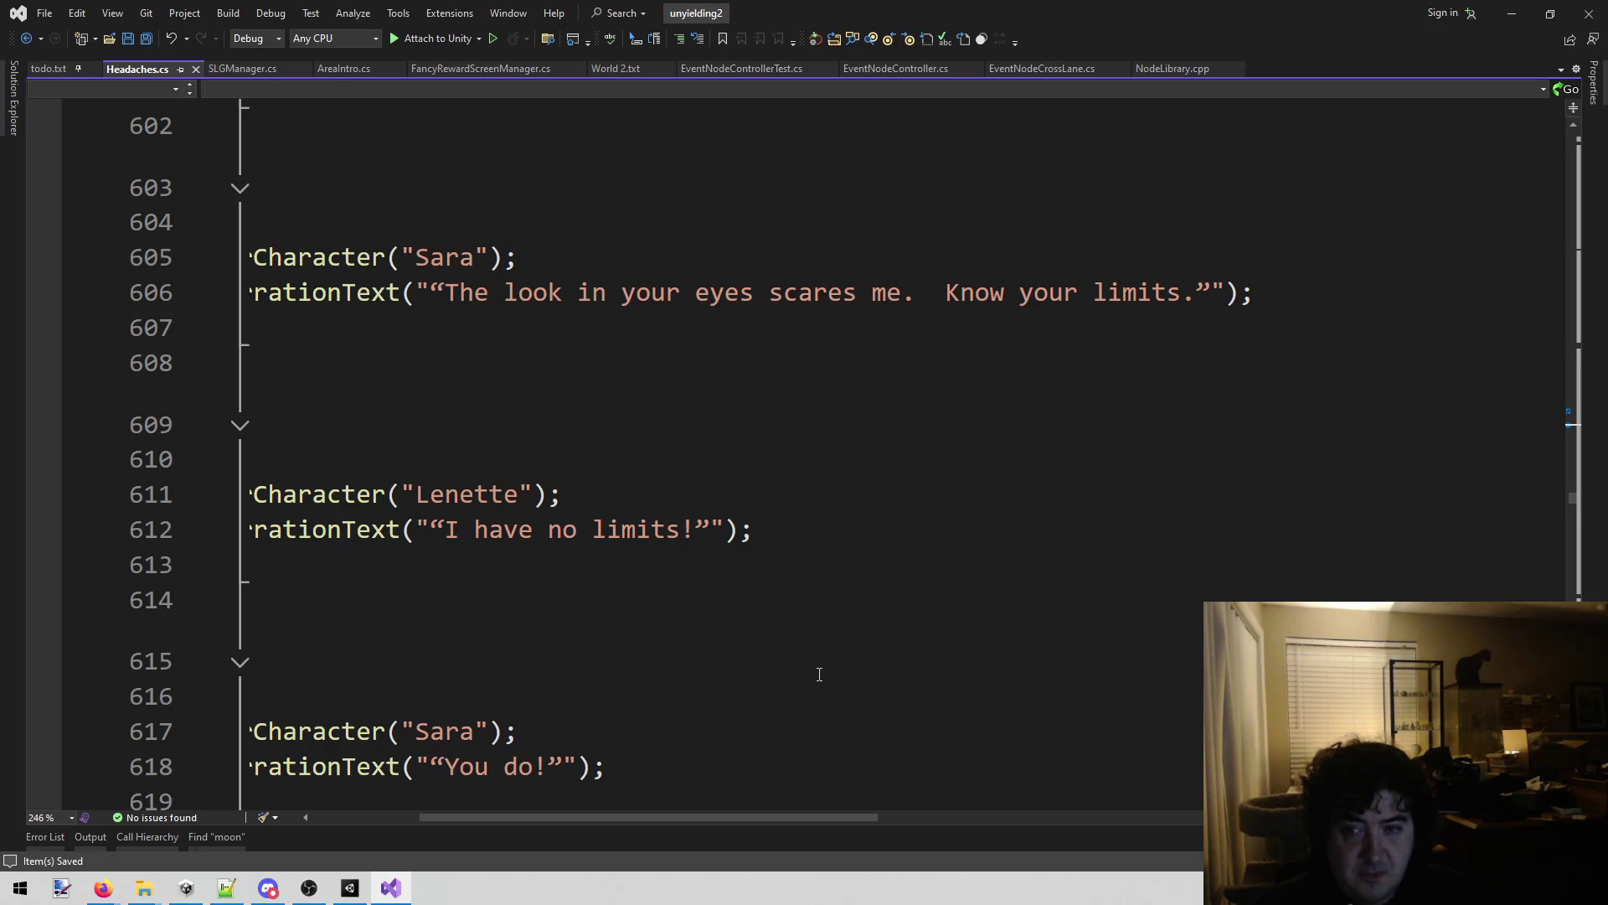
scroll(819, 674, down, 2)
mouse_move(819, 827)
mouse_down()
mouse_move(987, 810)
mouse_move(1244, 825)
mouse_move(754, 828)
mouse_up()
scroll(920, 524, down, 2)
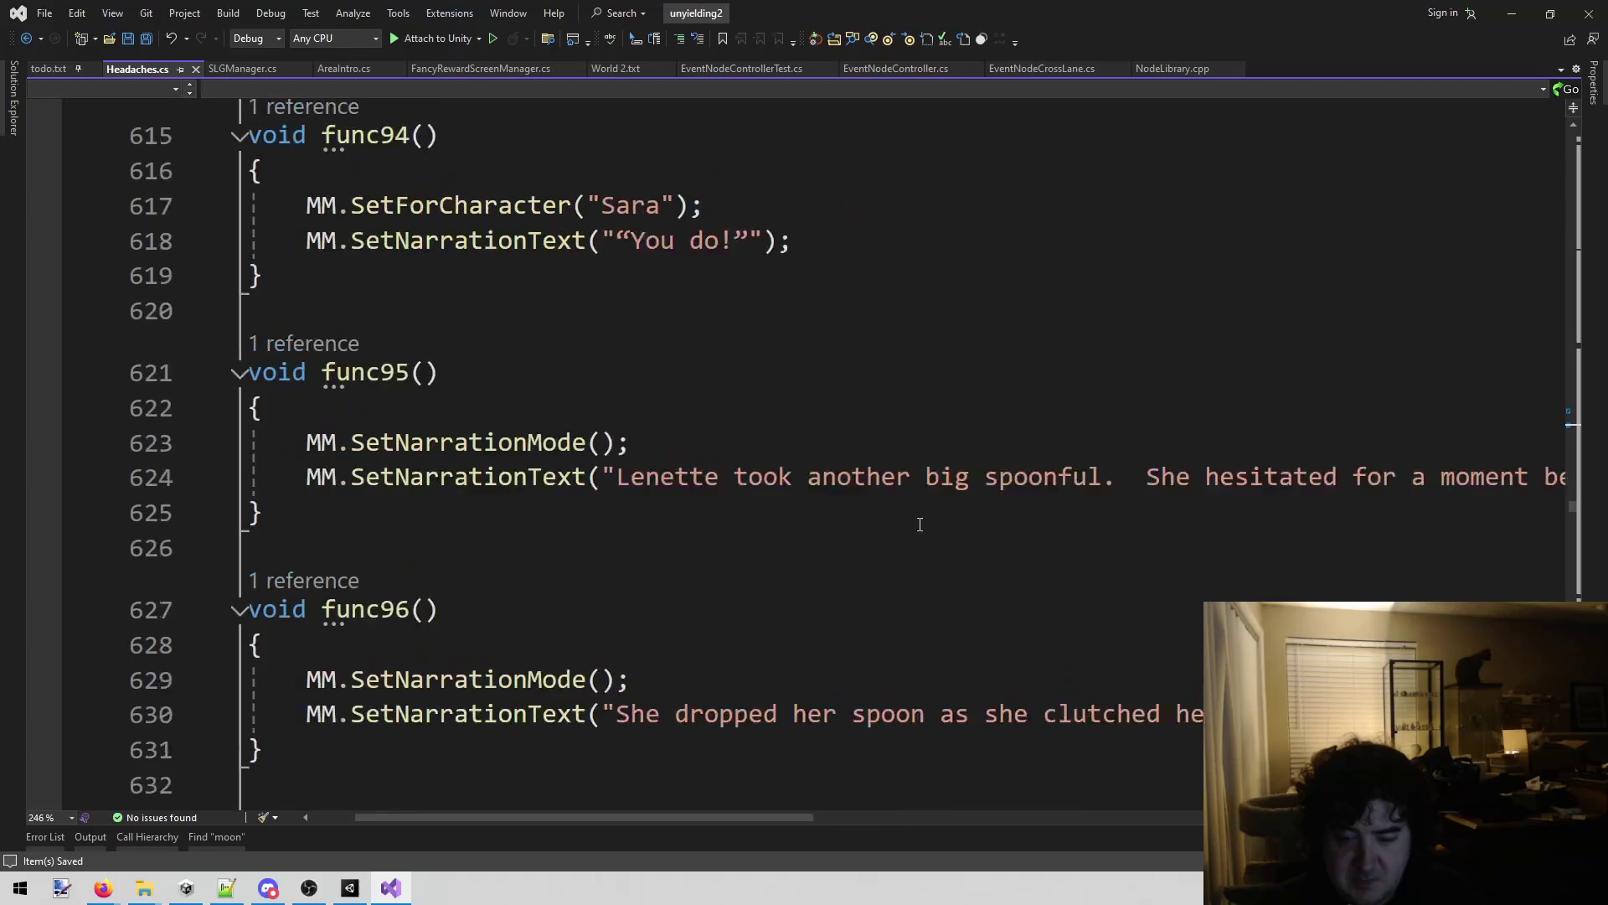
scroll(920, 524, down, 2)
scroll(913, 523, down, 4)
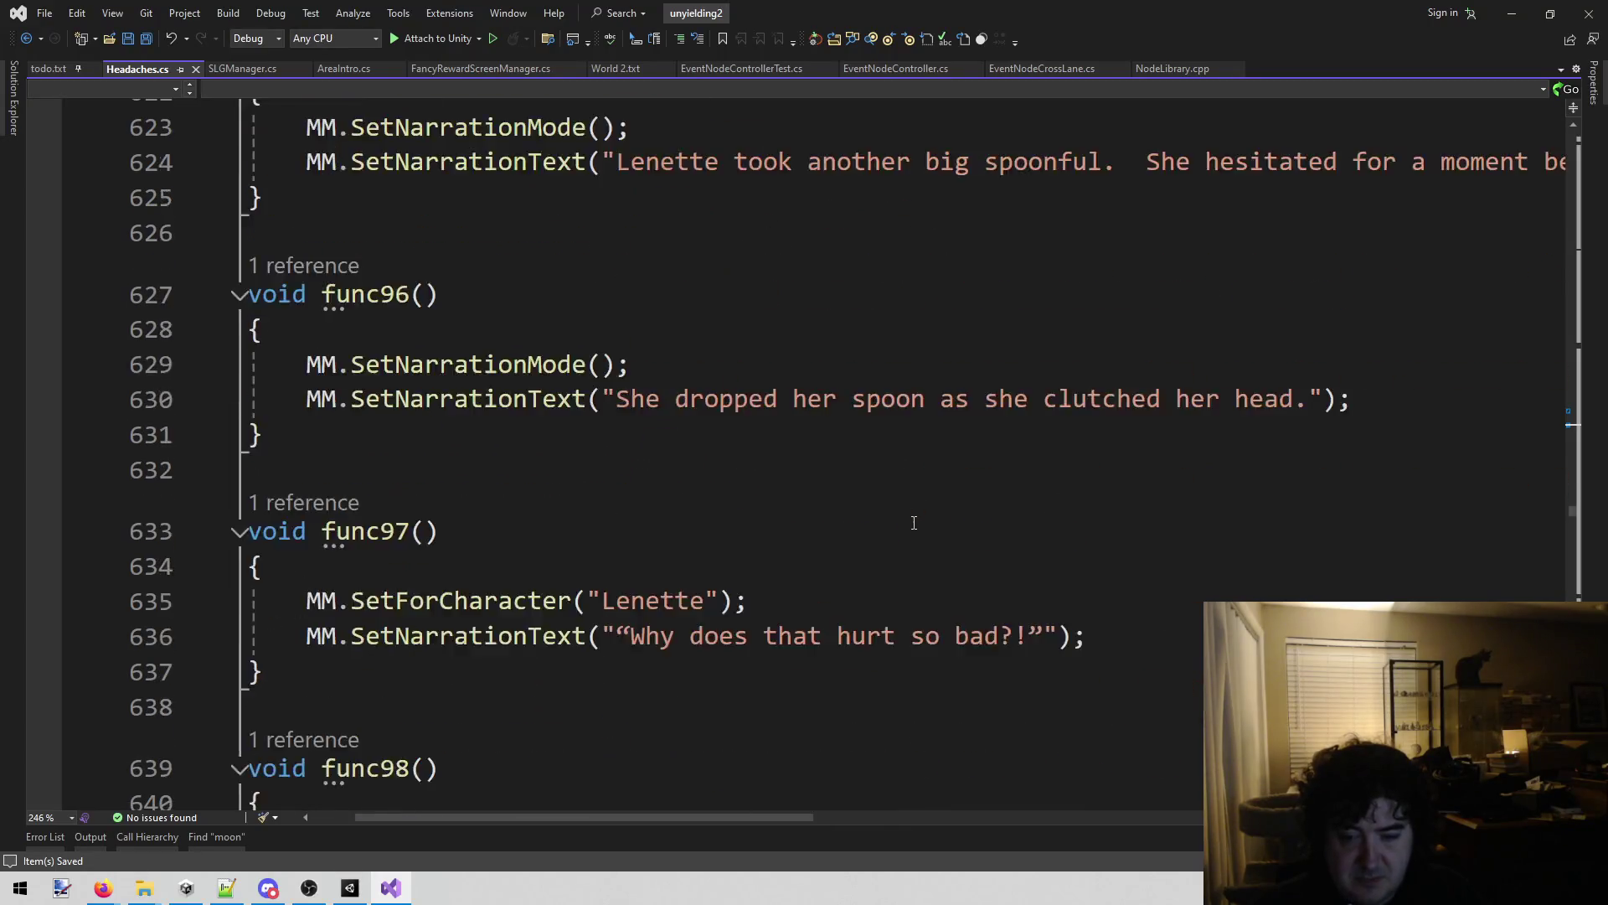
mouse_move(750, 816)
mouse_down()
mouse_move(896, 812)
mouse_move(803, 792)
mouse_move(853, 480)
mouse_up()
scroll(852, 480, down, 6)
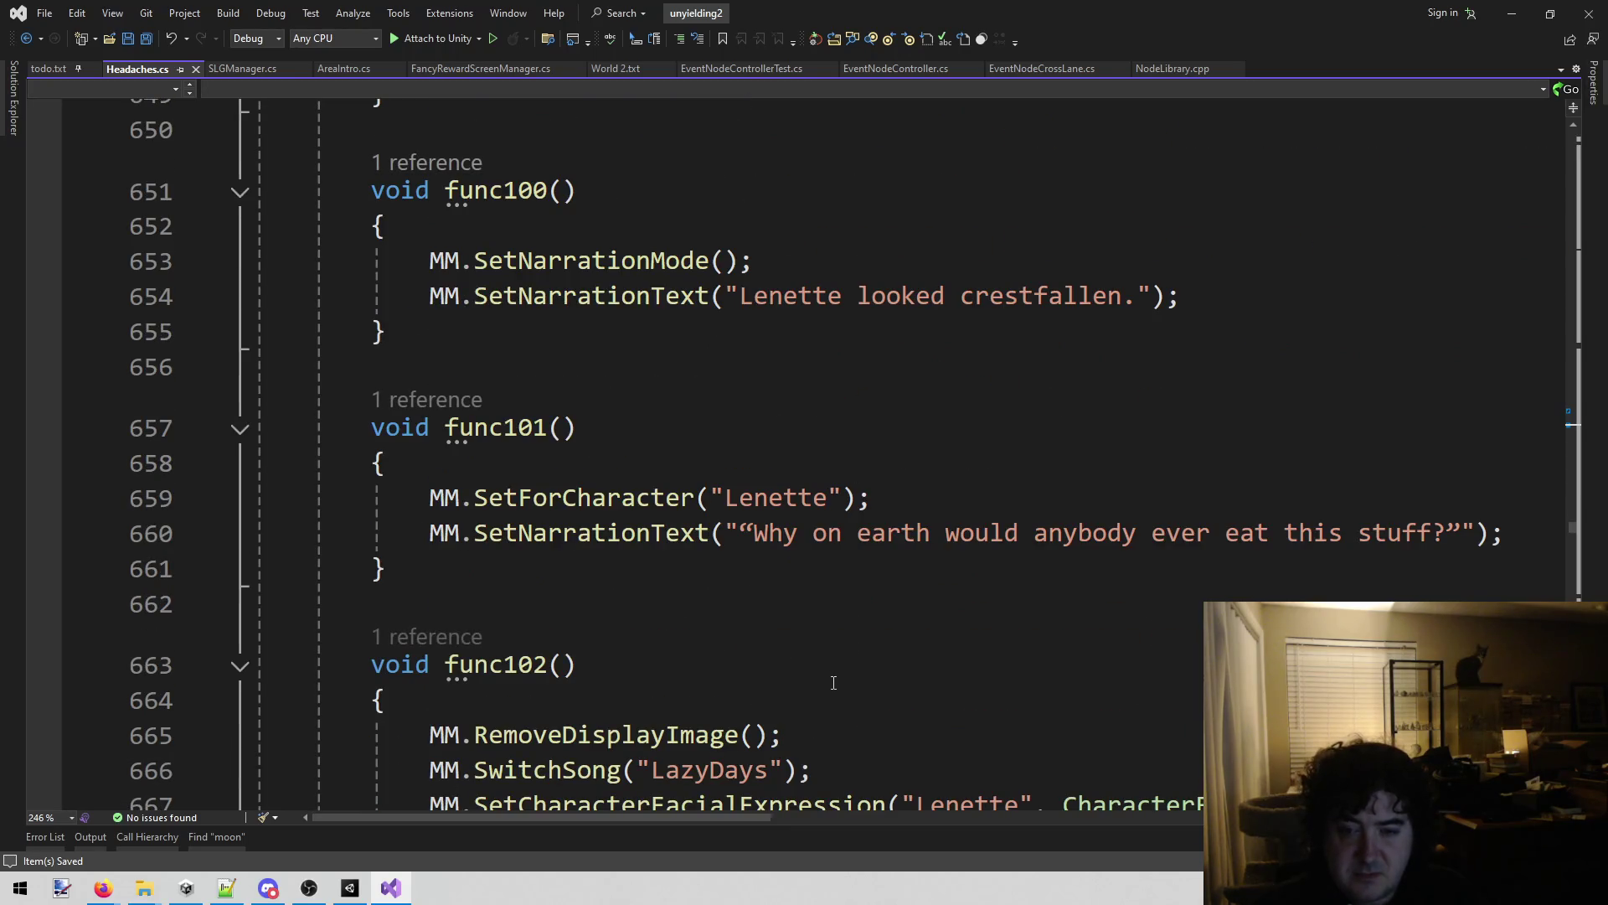
scroll(825, 678, down, 2)
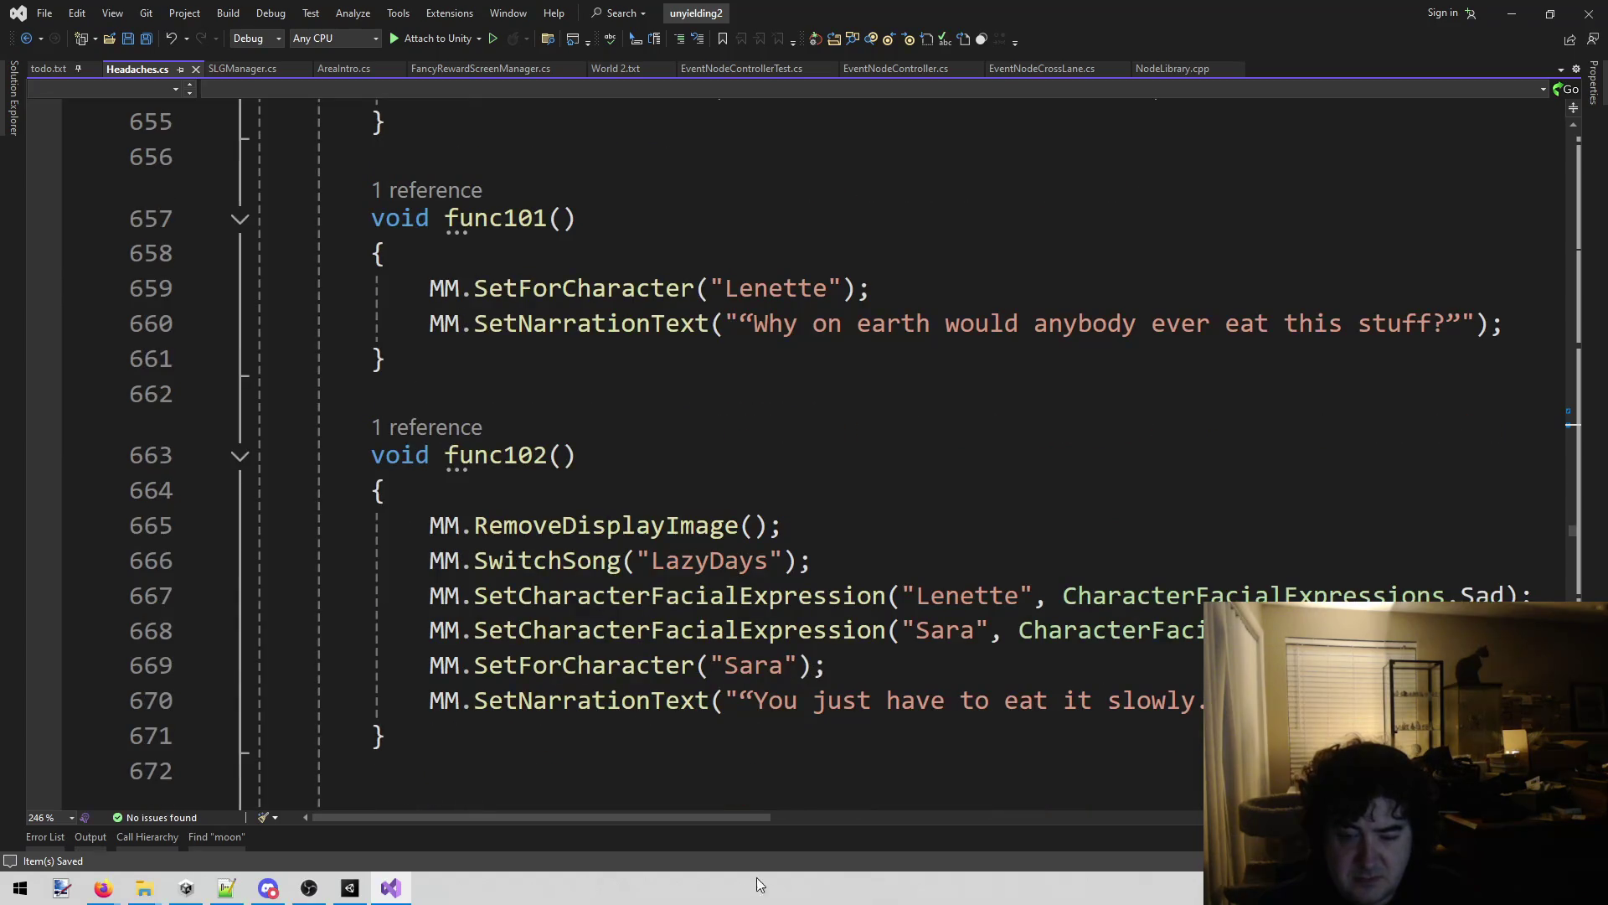
mouse_move(719, 818)
mouse_down()
mouse_move(896, 833)
mouse_move(707, 833)
mouse_up()
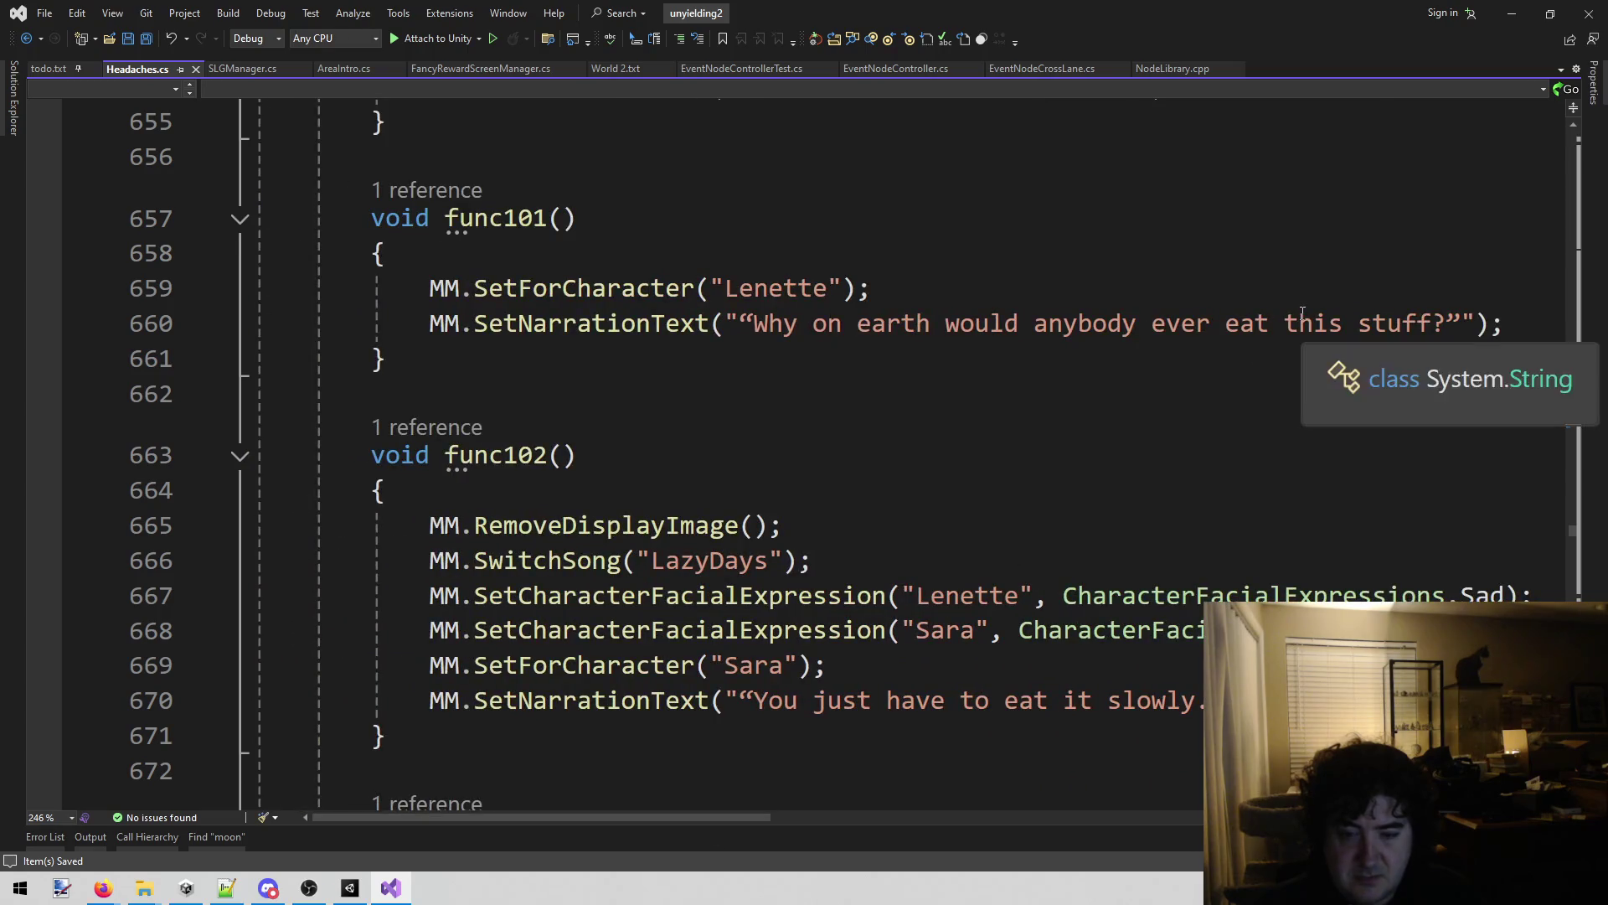
scroll(1302, 313, down, 3)
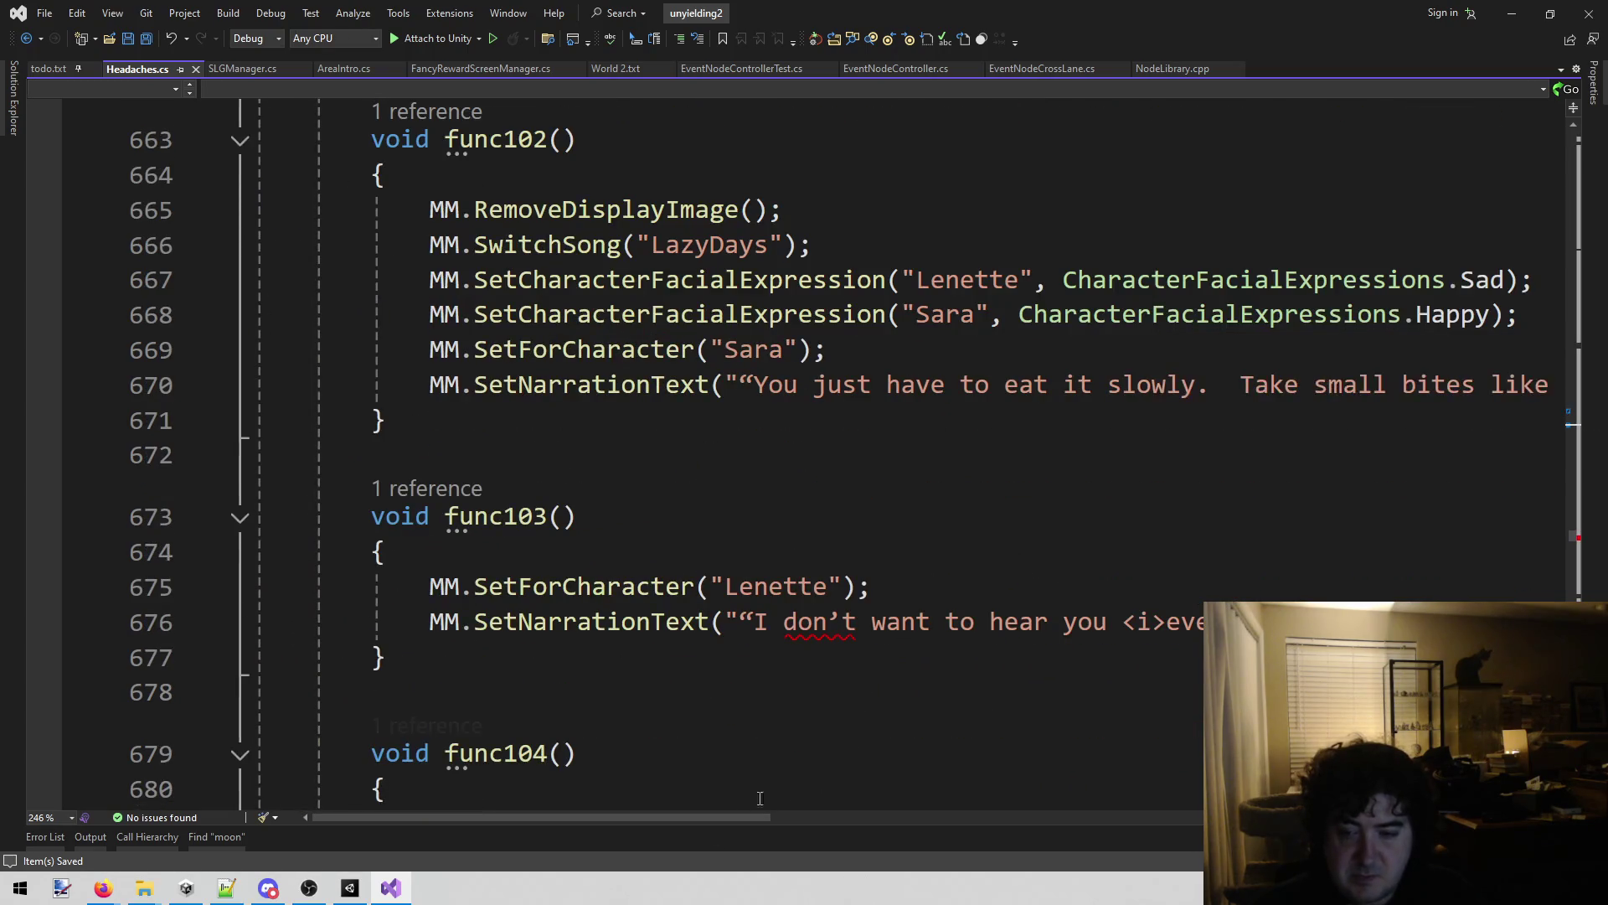
mouse_move(631, 827)
mouse_down()
mouse_move(993, 818)
mouse_move(722, 826)
mouse_up()
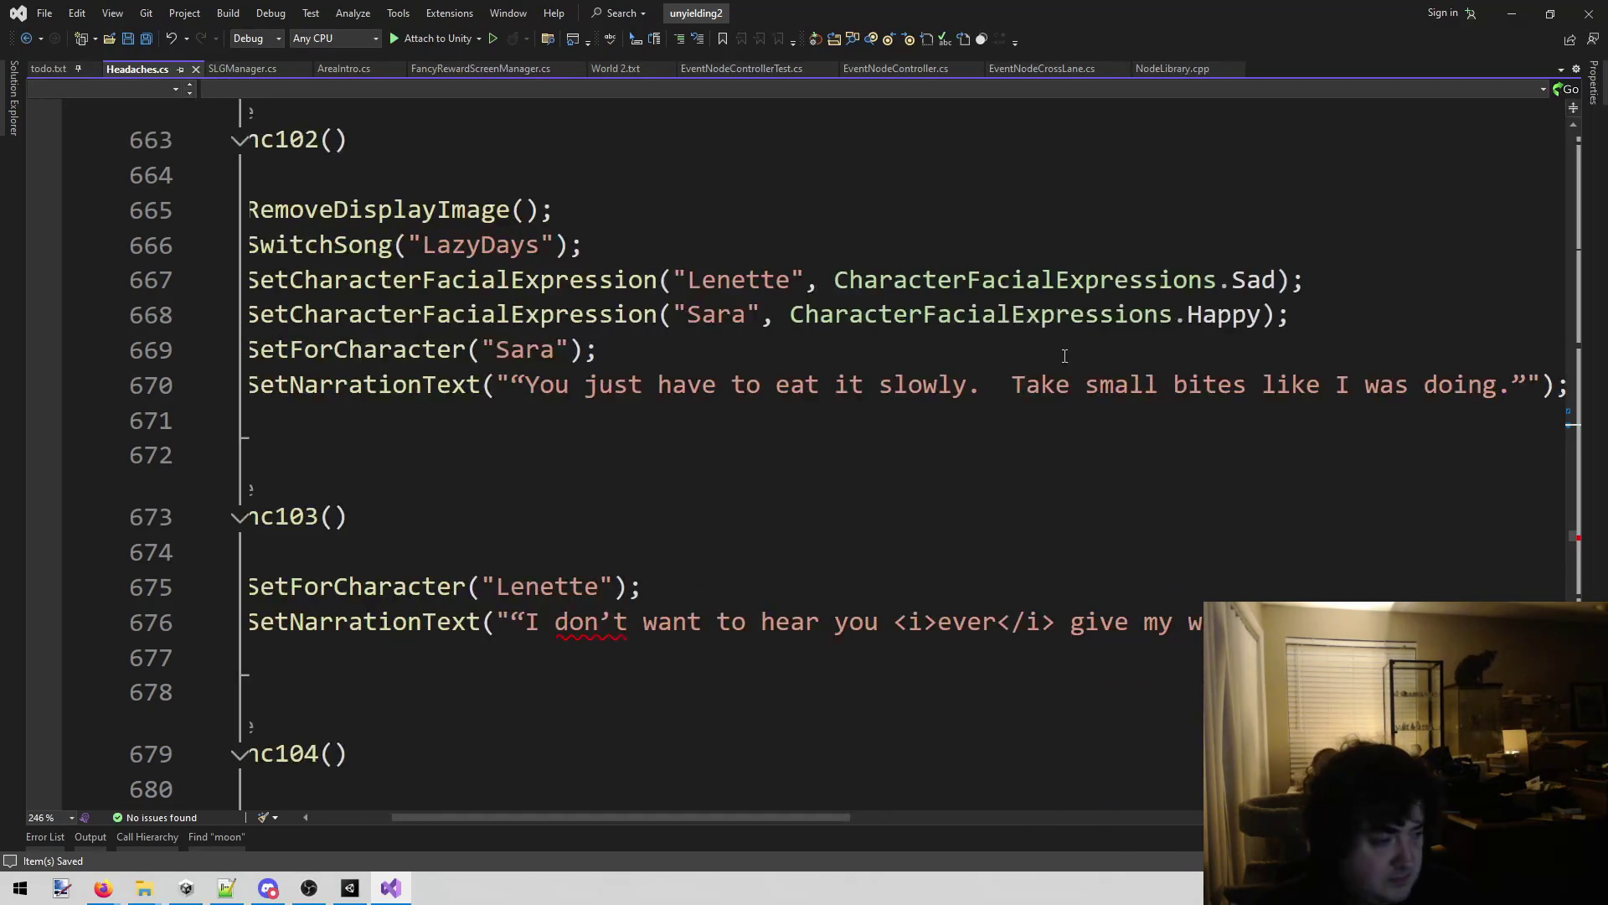
scroll(1064, 356, down, 3)
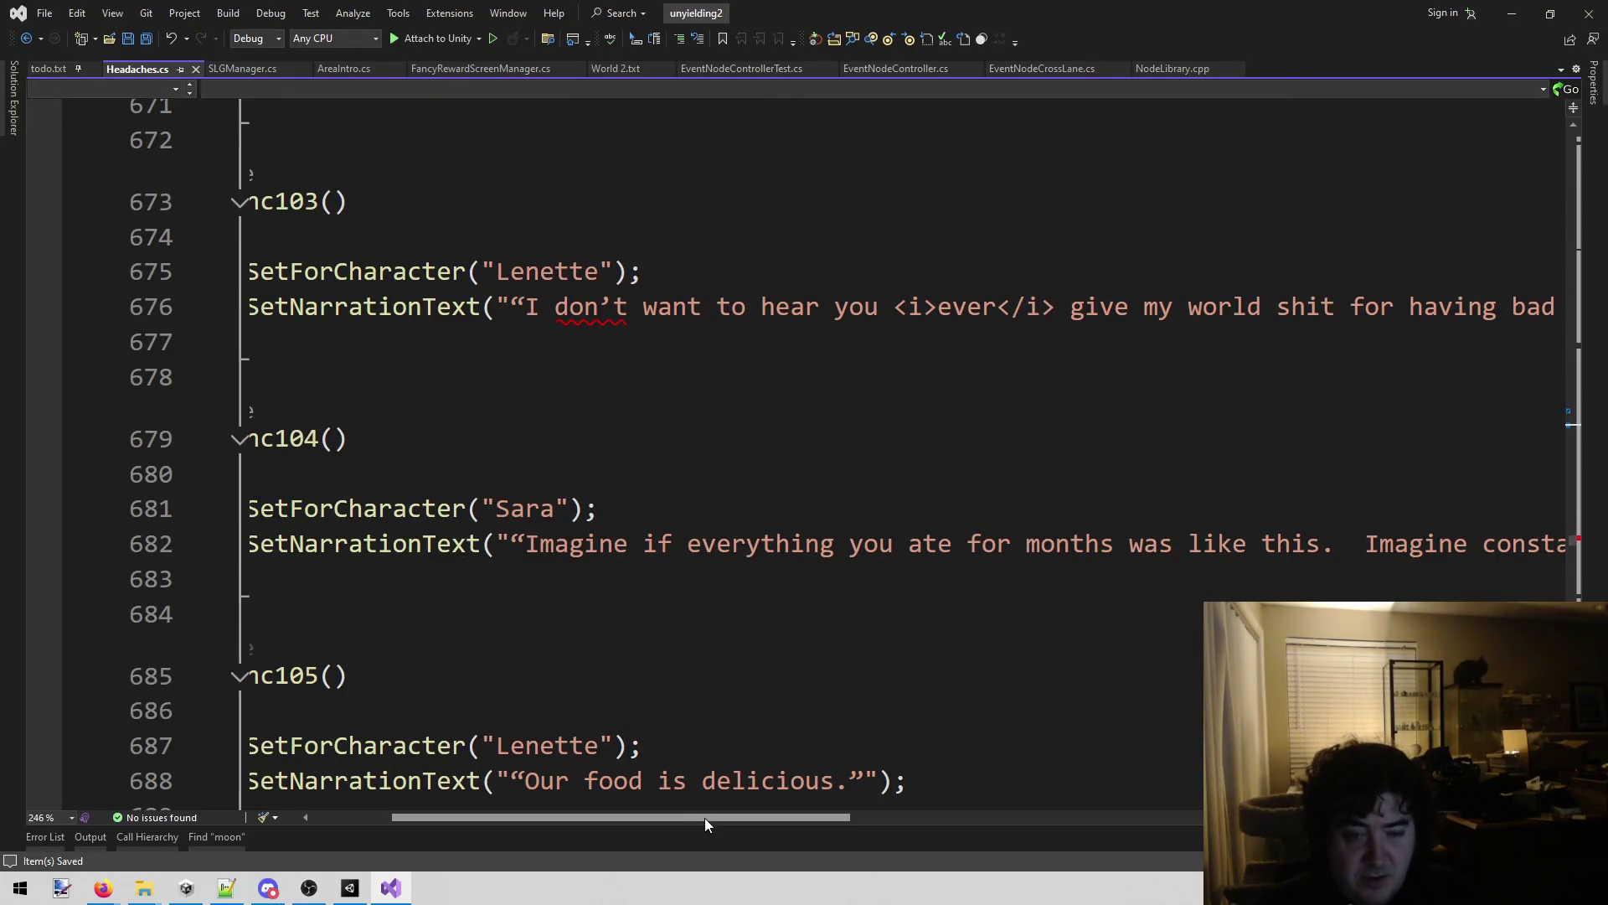
mouse_move(705, 818)
mouse_down()
mouse_move(872, 821)
mouse_move(642, 836)
mouse_up()
scroll(953, 569, down, 5)
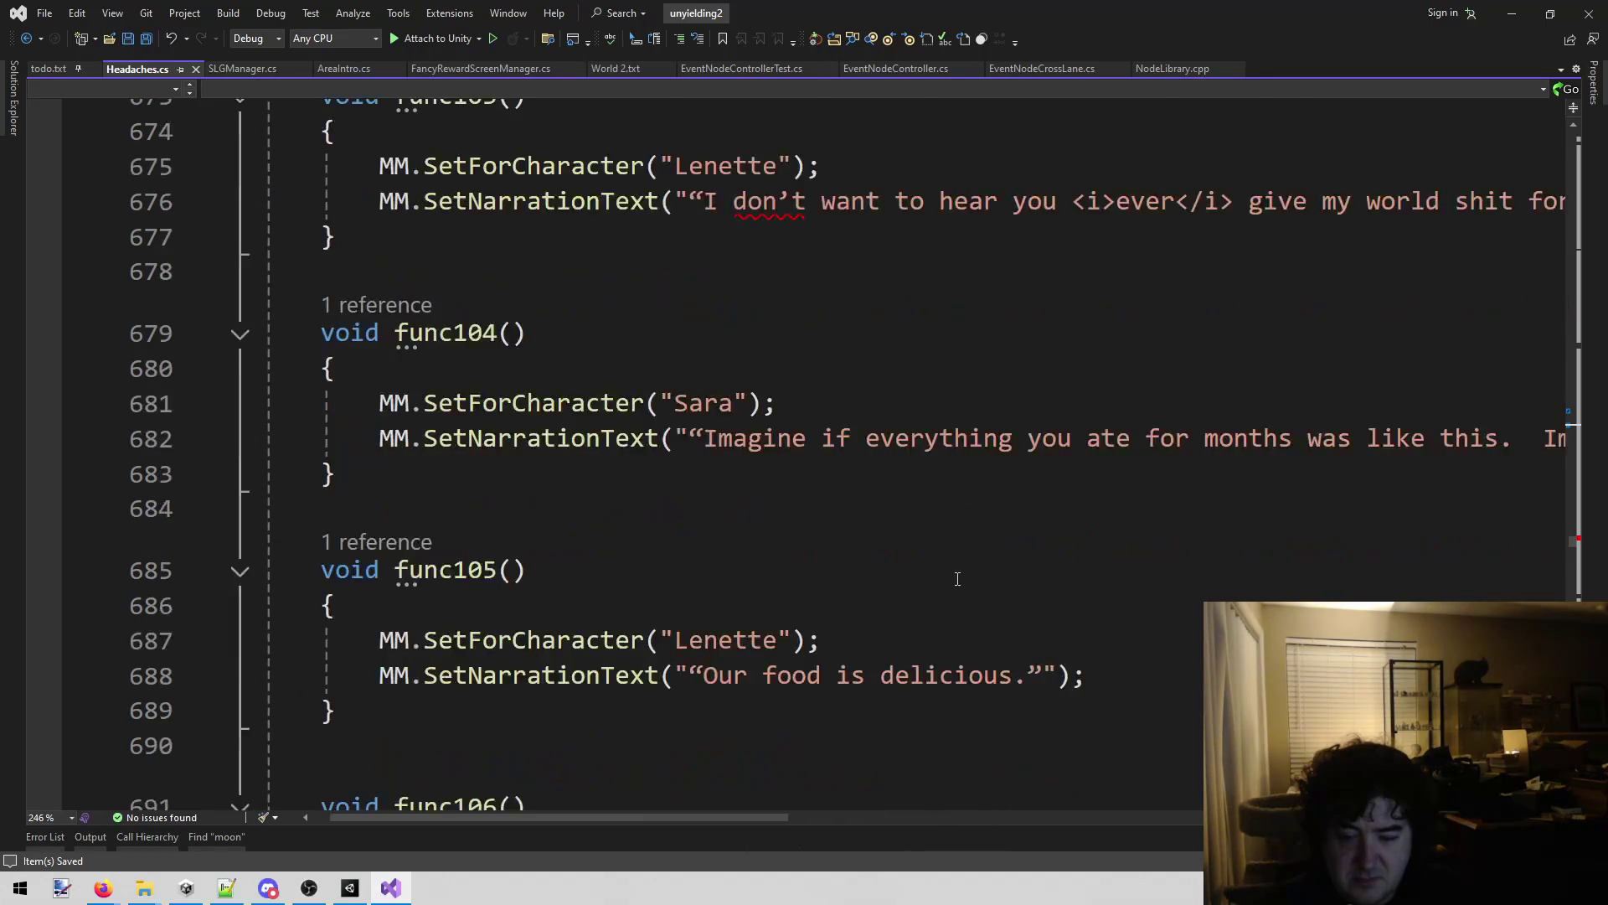
scroll(953, 569, down, 2)
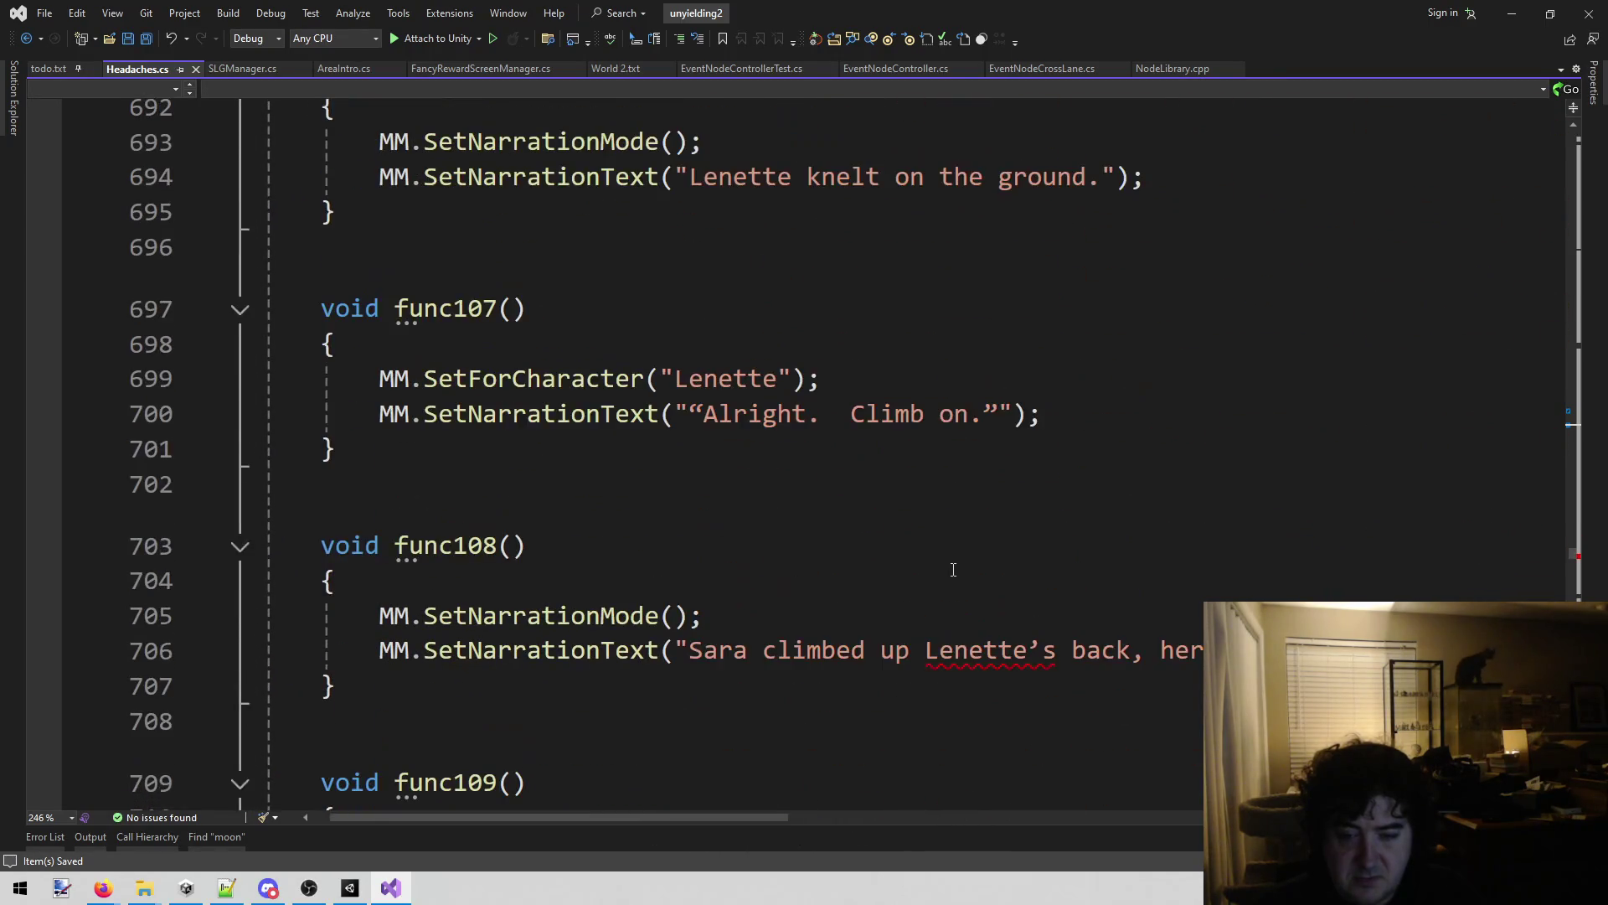
mouse_move(774, 813)
mouse_down()
mouse_move(1275, 829)
mouse_move(741, 816)
mouse_up()
scroll(741, 816, down, 2)
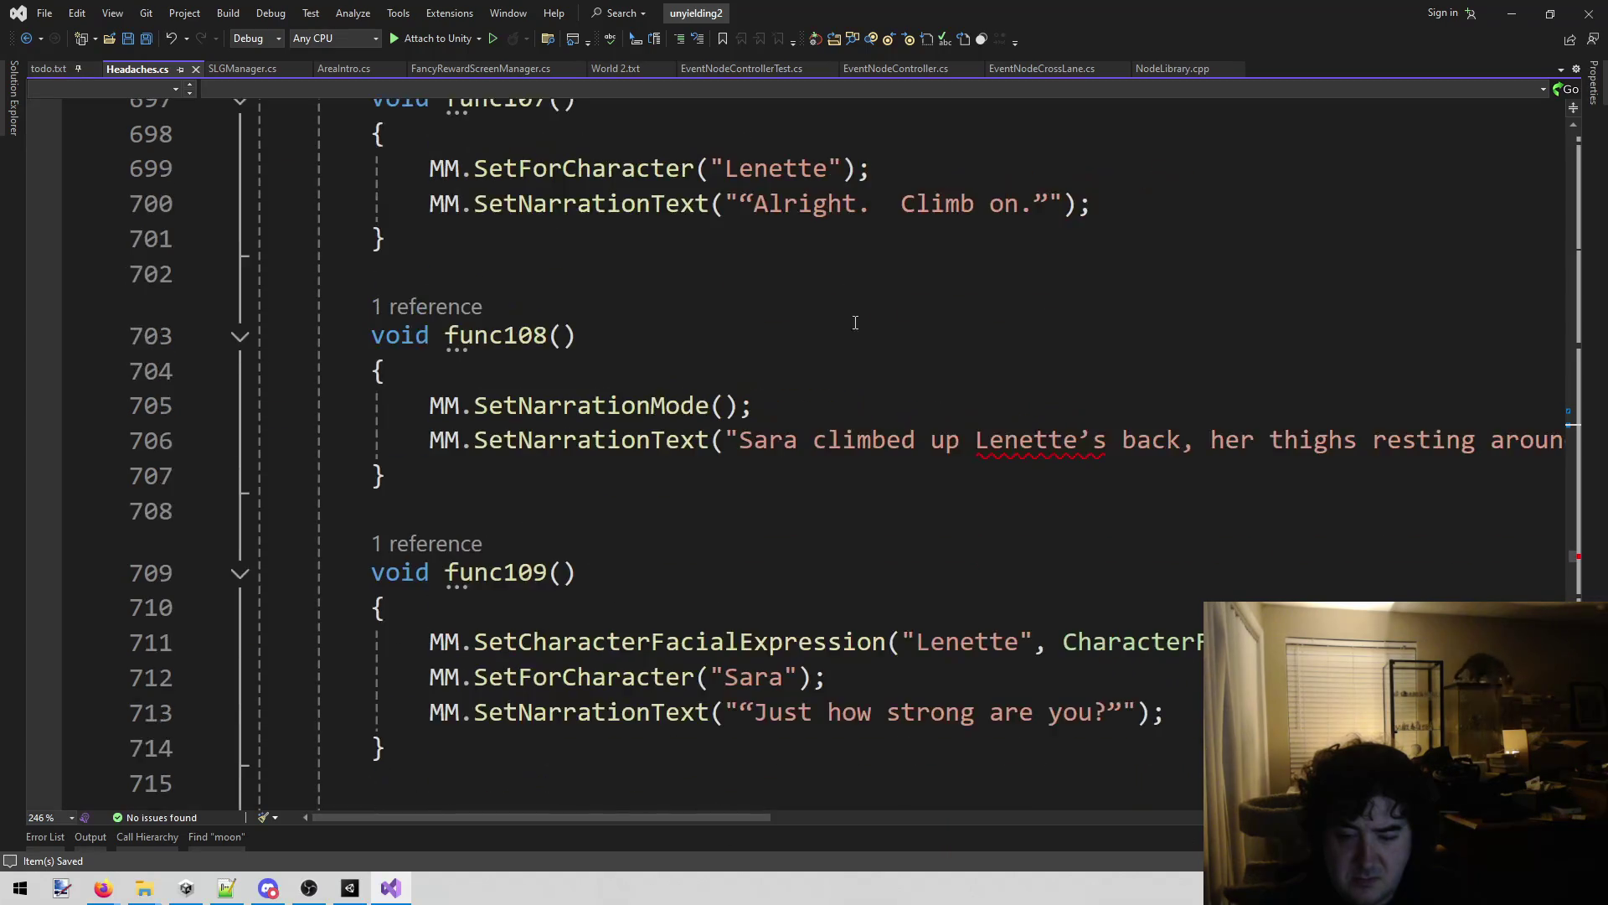
scroll(754, 703, down, 3)
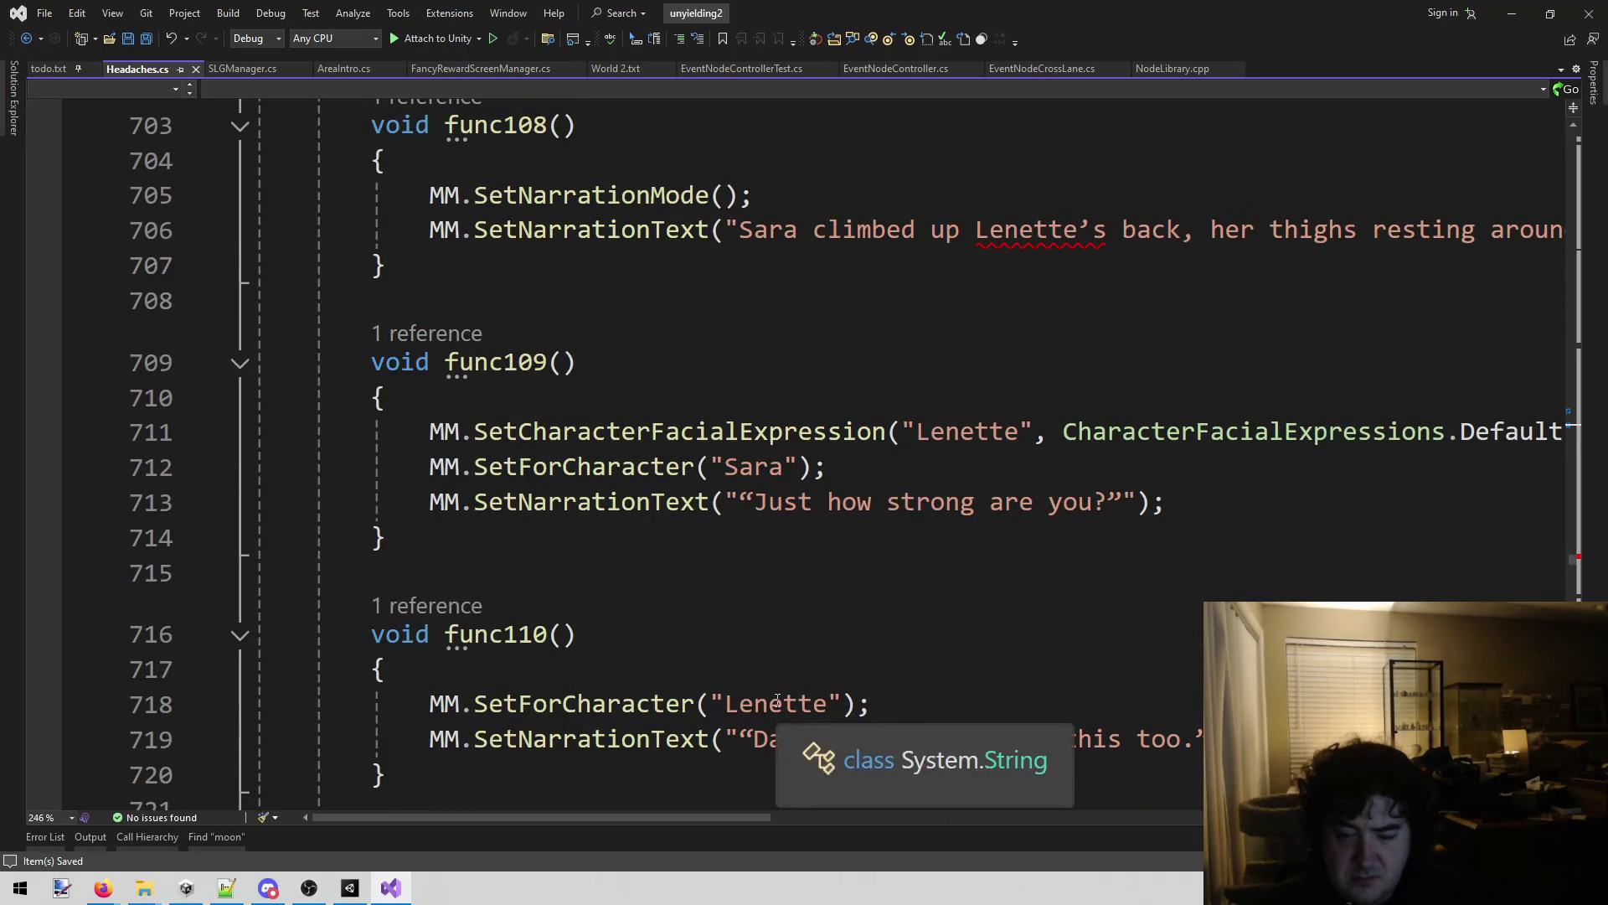
scroll(888, 400, down, 3)
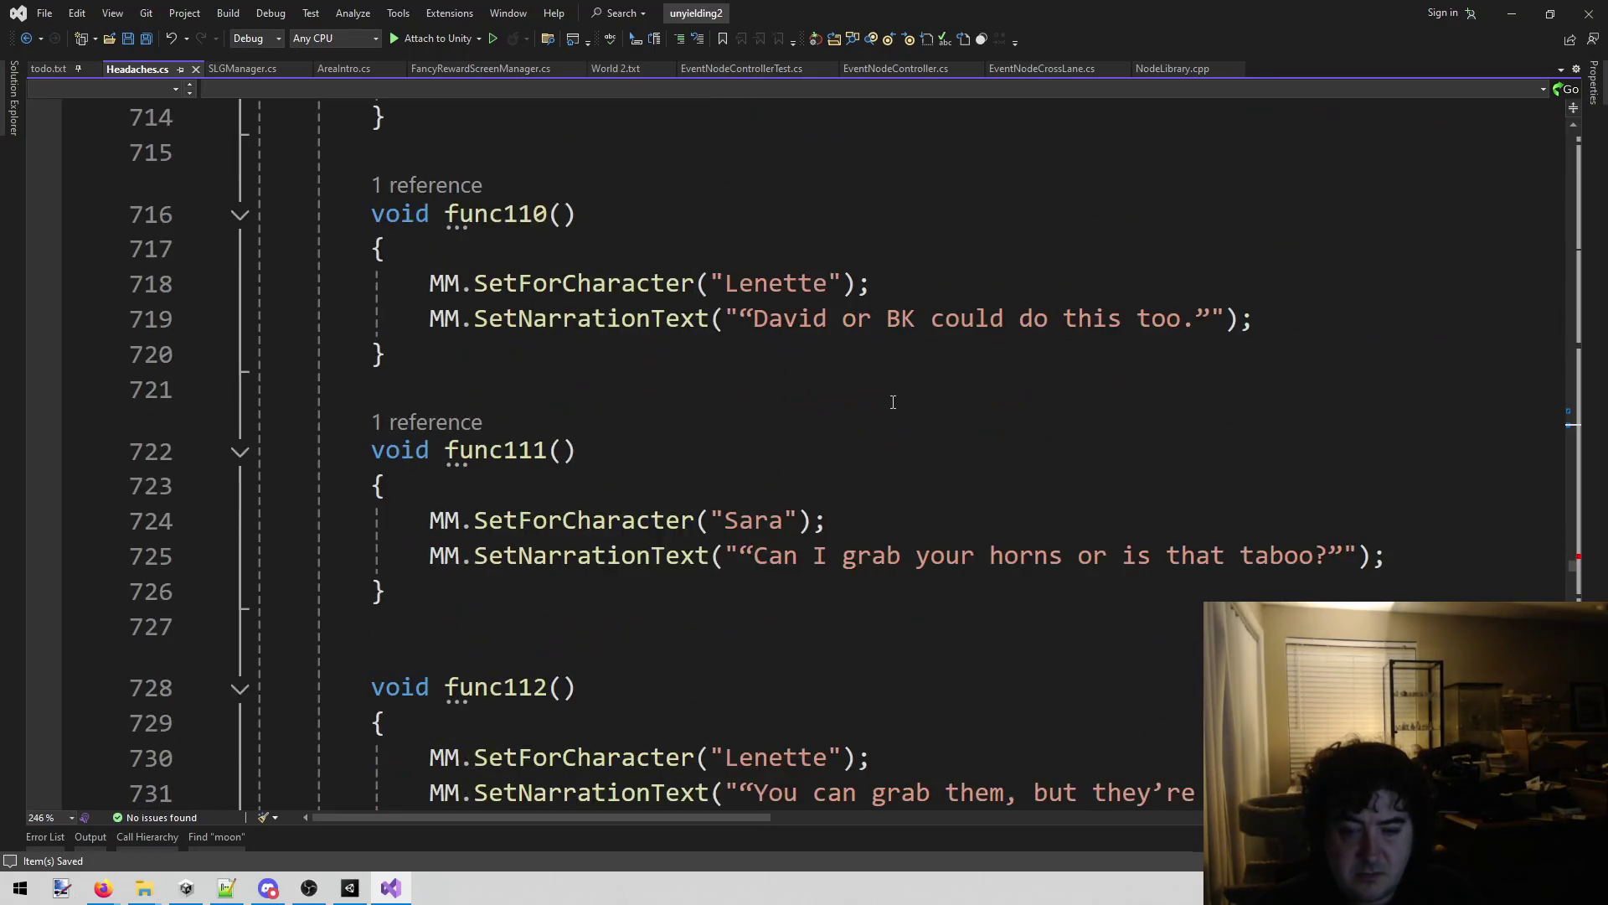
scroll(888, 400, down, 2)
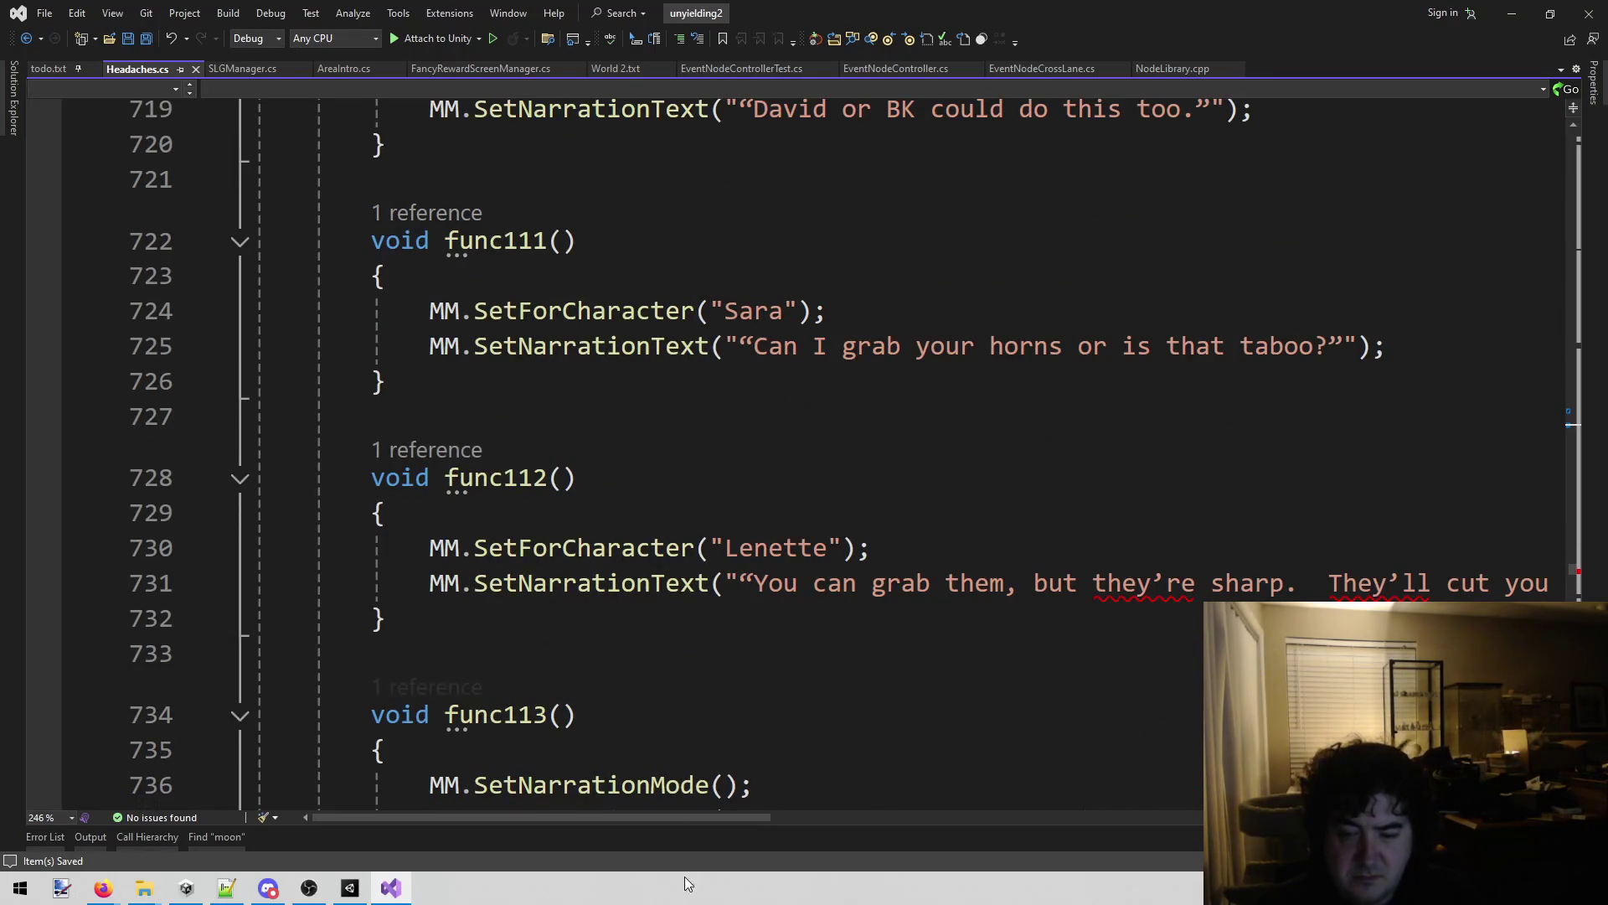
mouse_move(700, 820)
mouse_down()
mouse_move(945, 818)
mouse_move(756, 820)
mouse_up()
Reach func120, then close Headaches.cs so SLGManager.cs shows its DoText method.
scroll(955, 484, down, 2)
scroll(955, 484, down, 1)
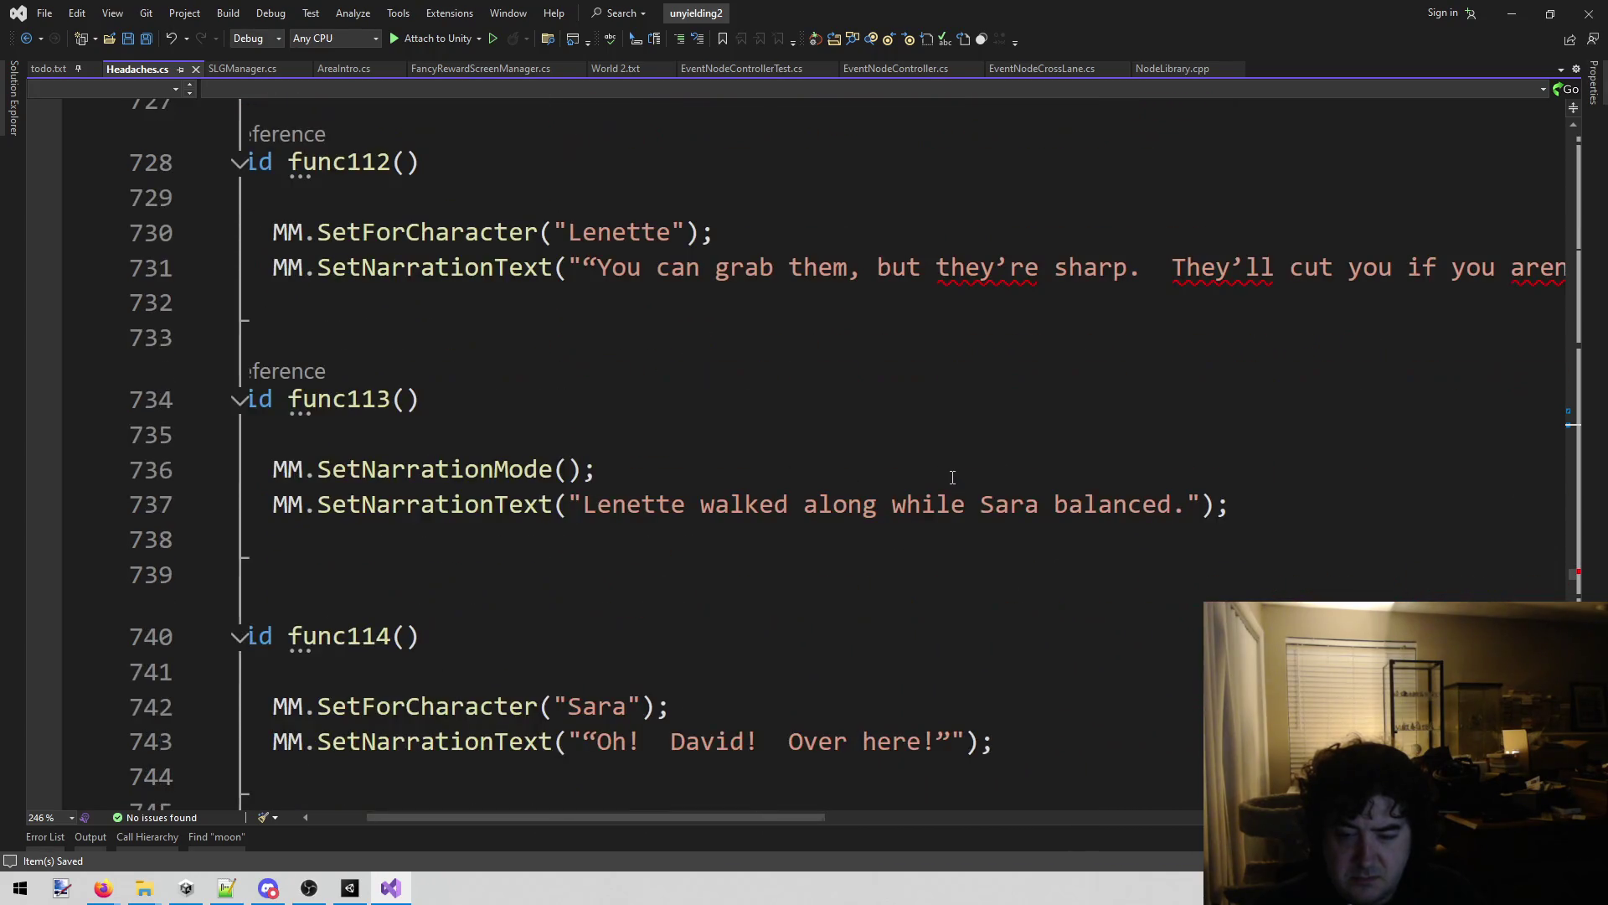
scroll(952, 477, down, 3)
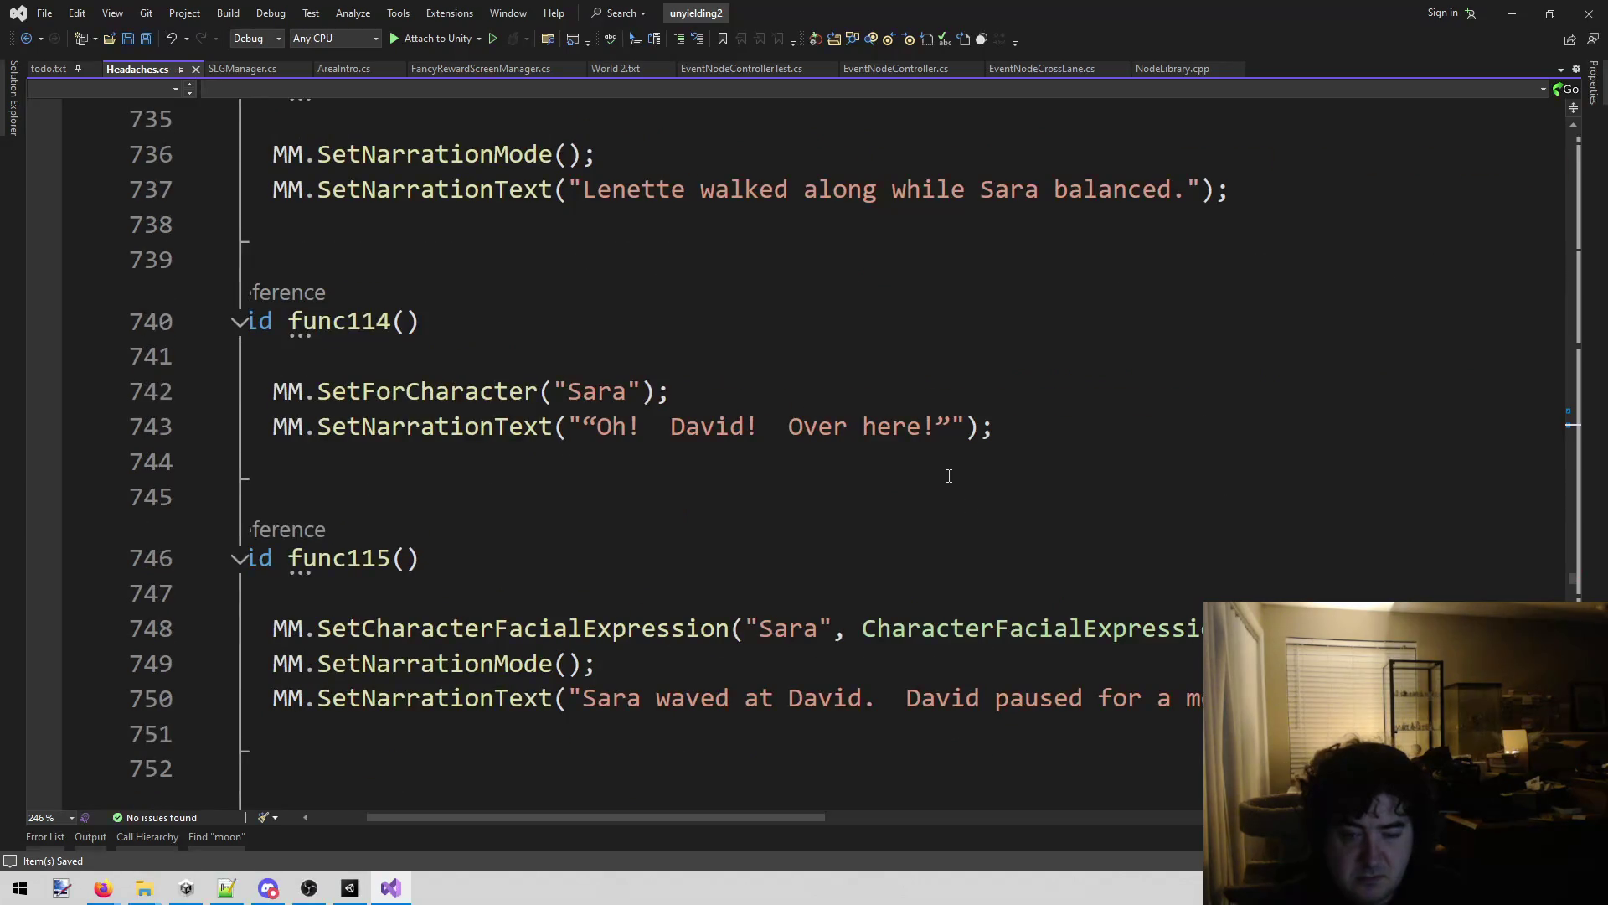
scroll(949, 476, down, 4)
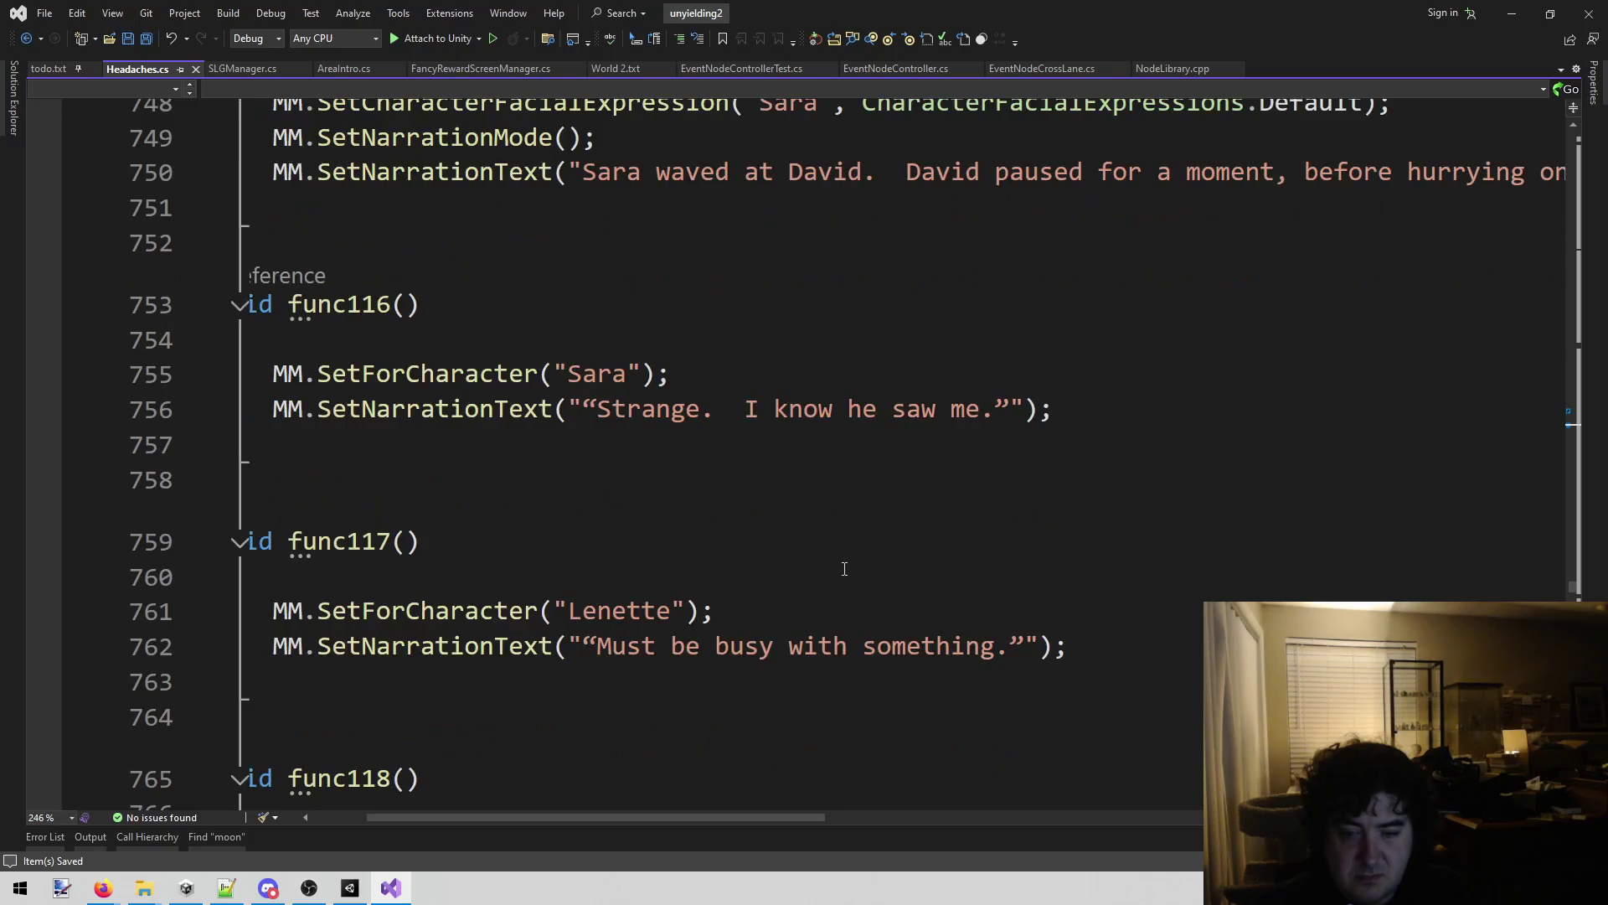
scroll(844, 565, down, 6)
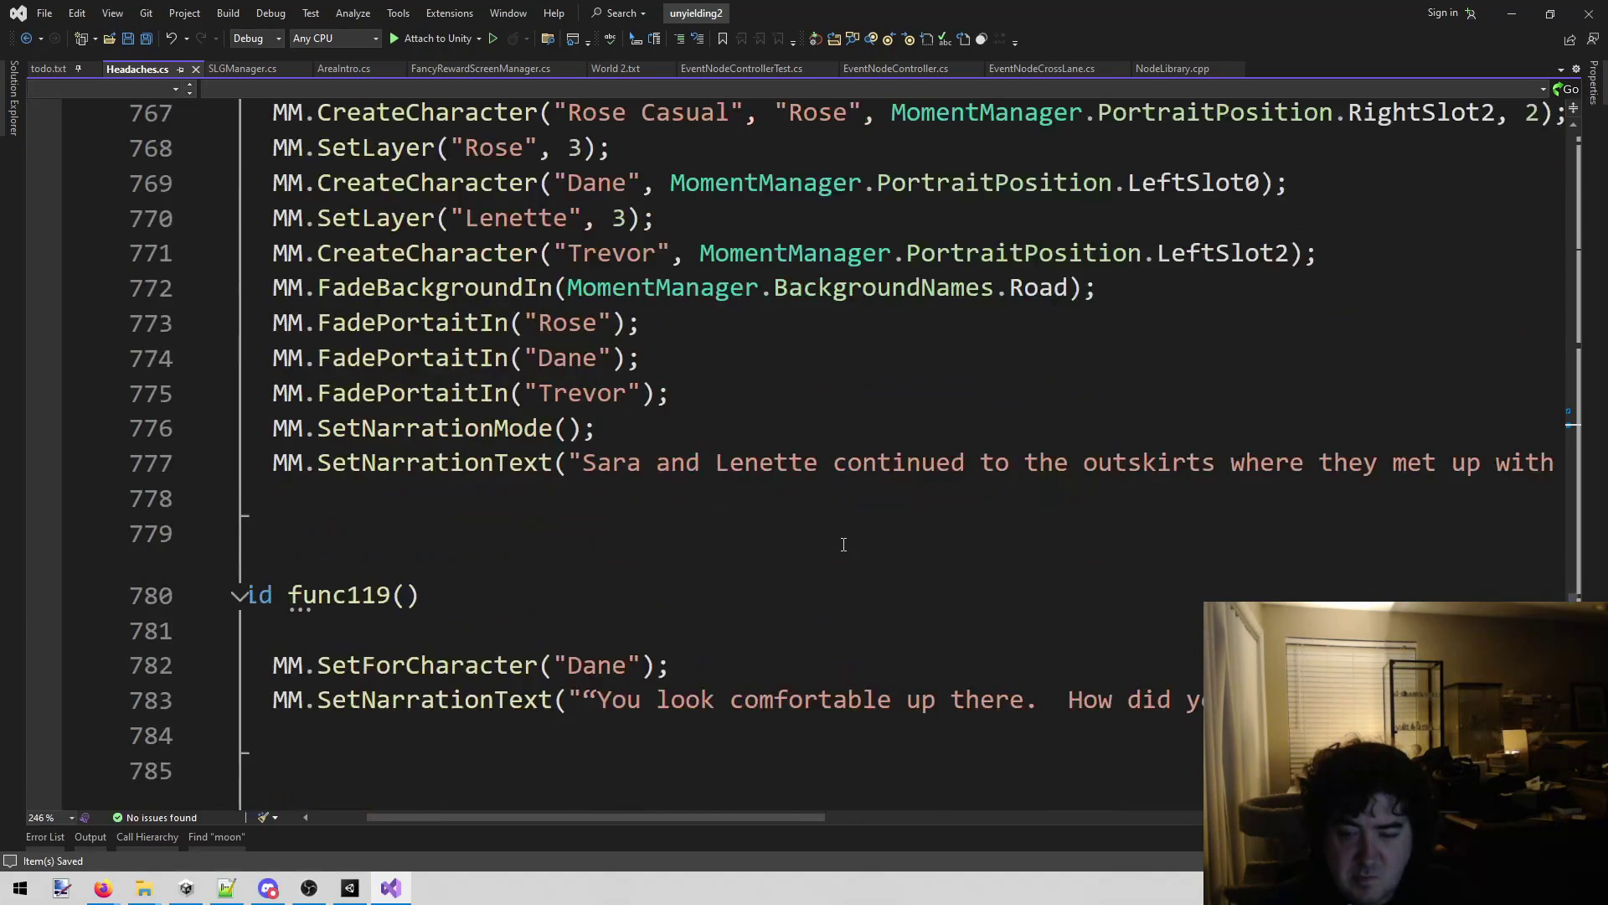
scroll(843, 544, down, 2)
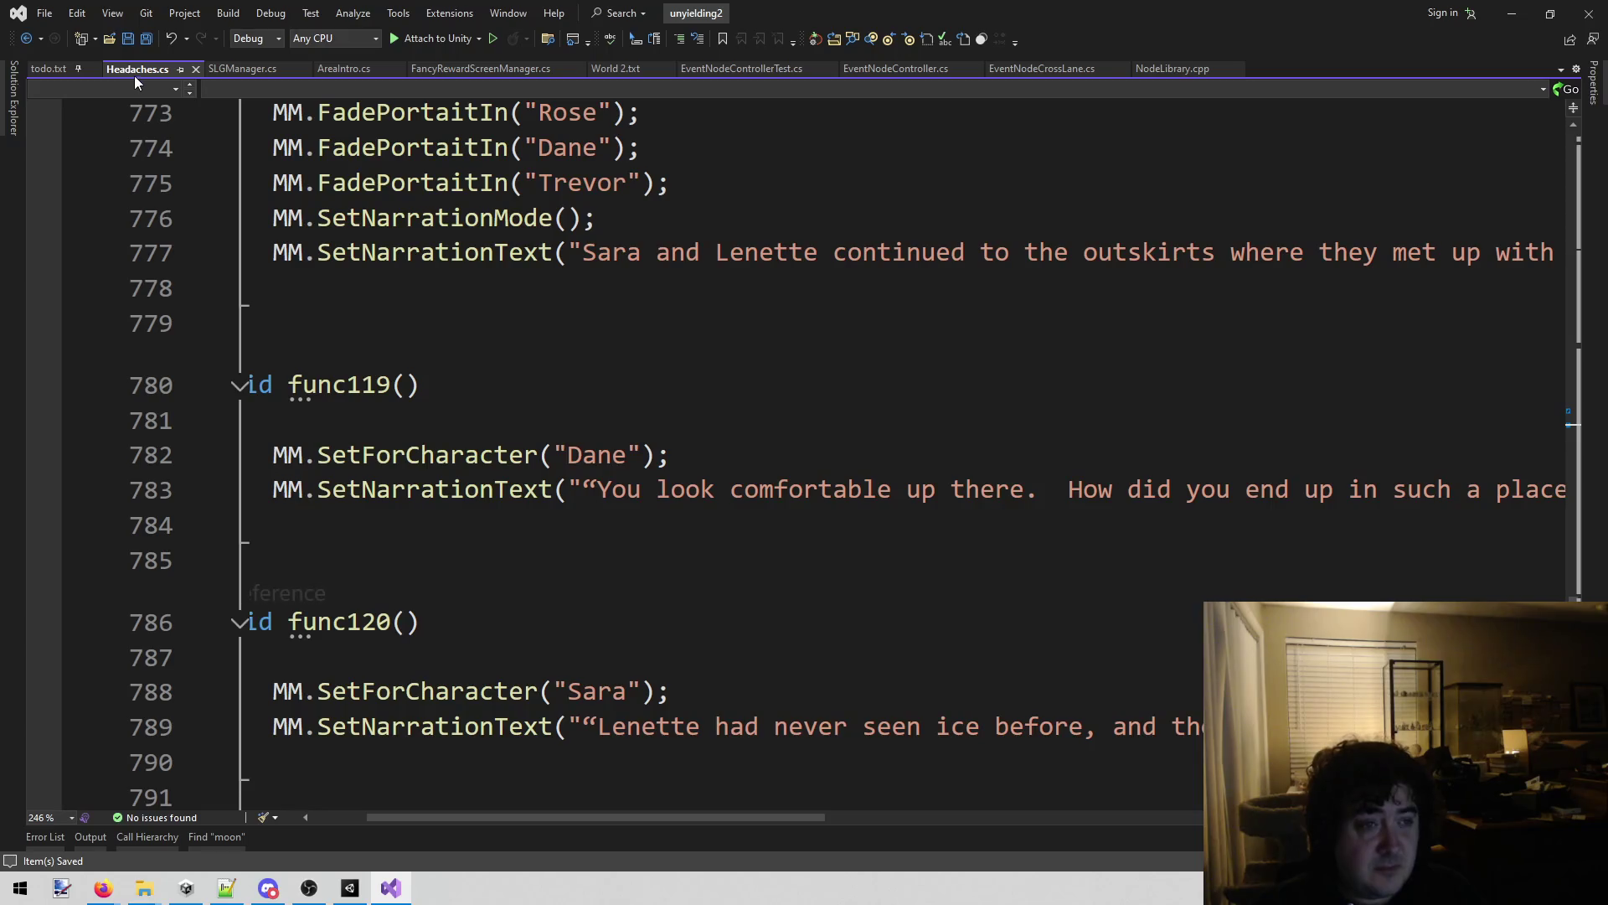
middle_click(141, 76)
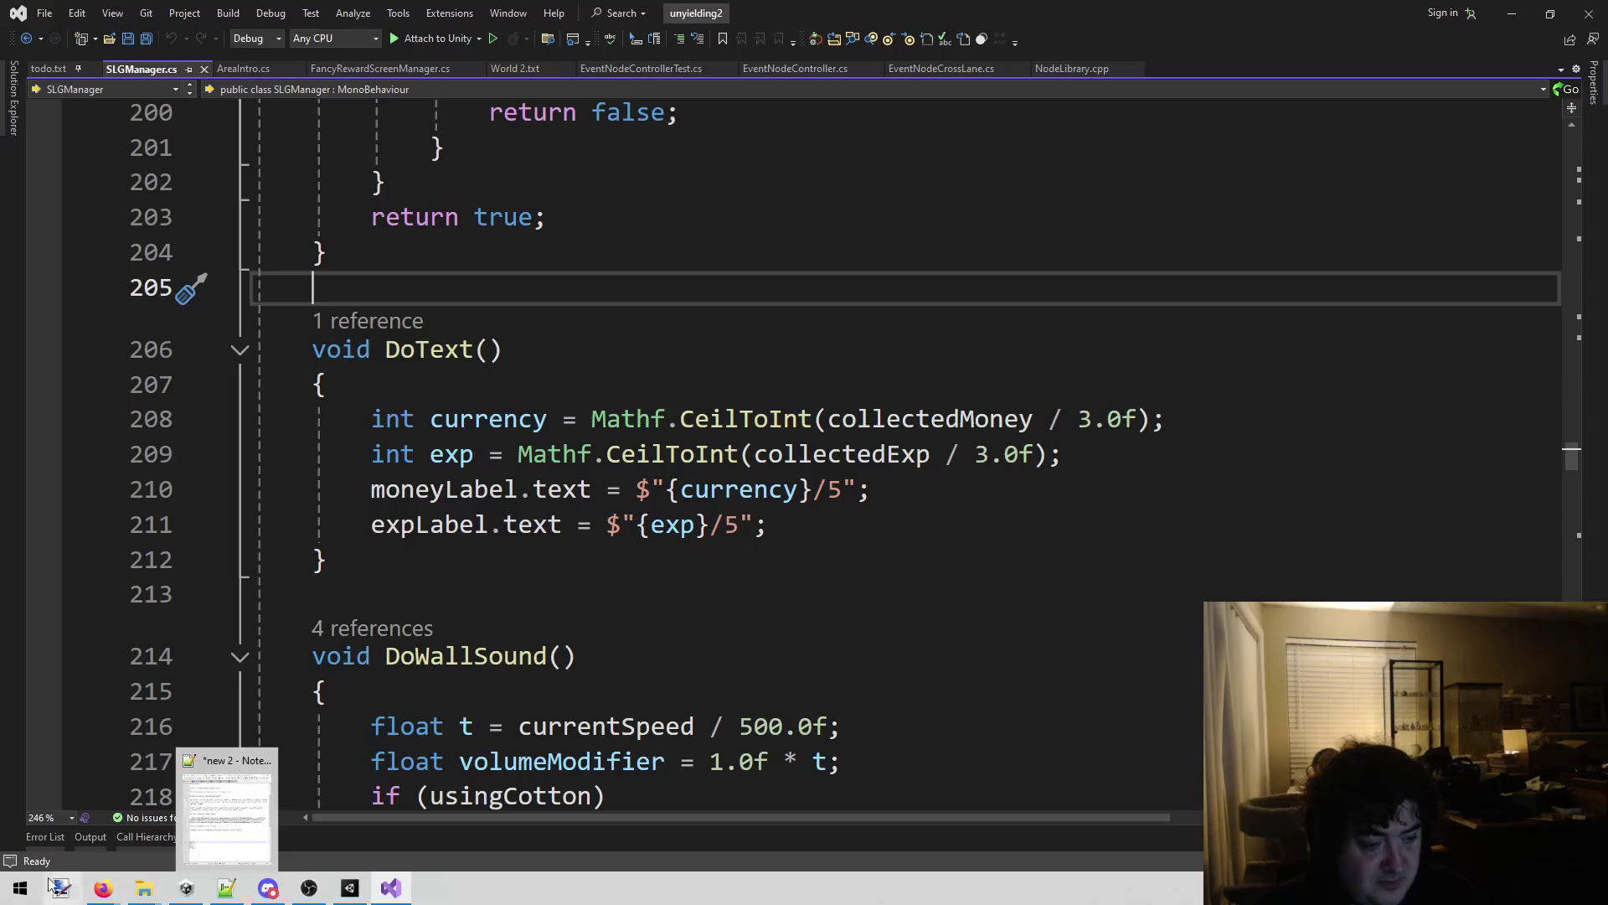
Save the small and full Pulsing Stone card art images to Downloads, closing each tab.
mouse_move(104, 888)
click(269, 814)
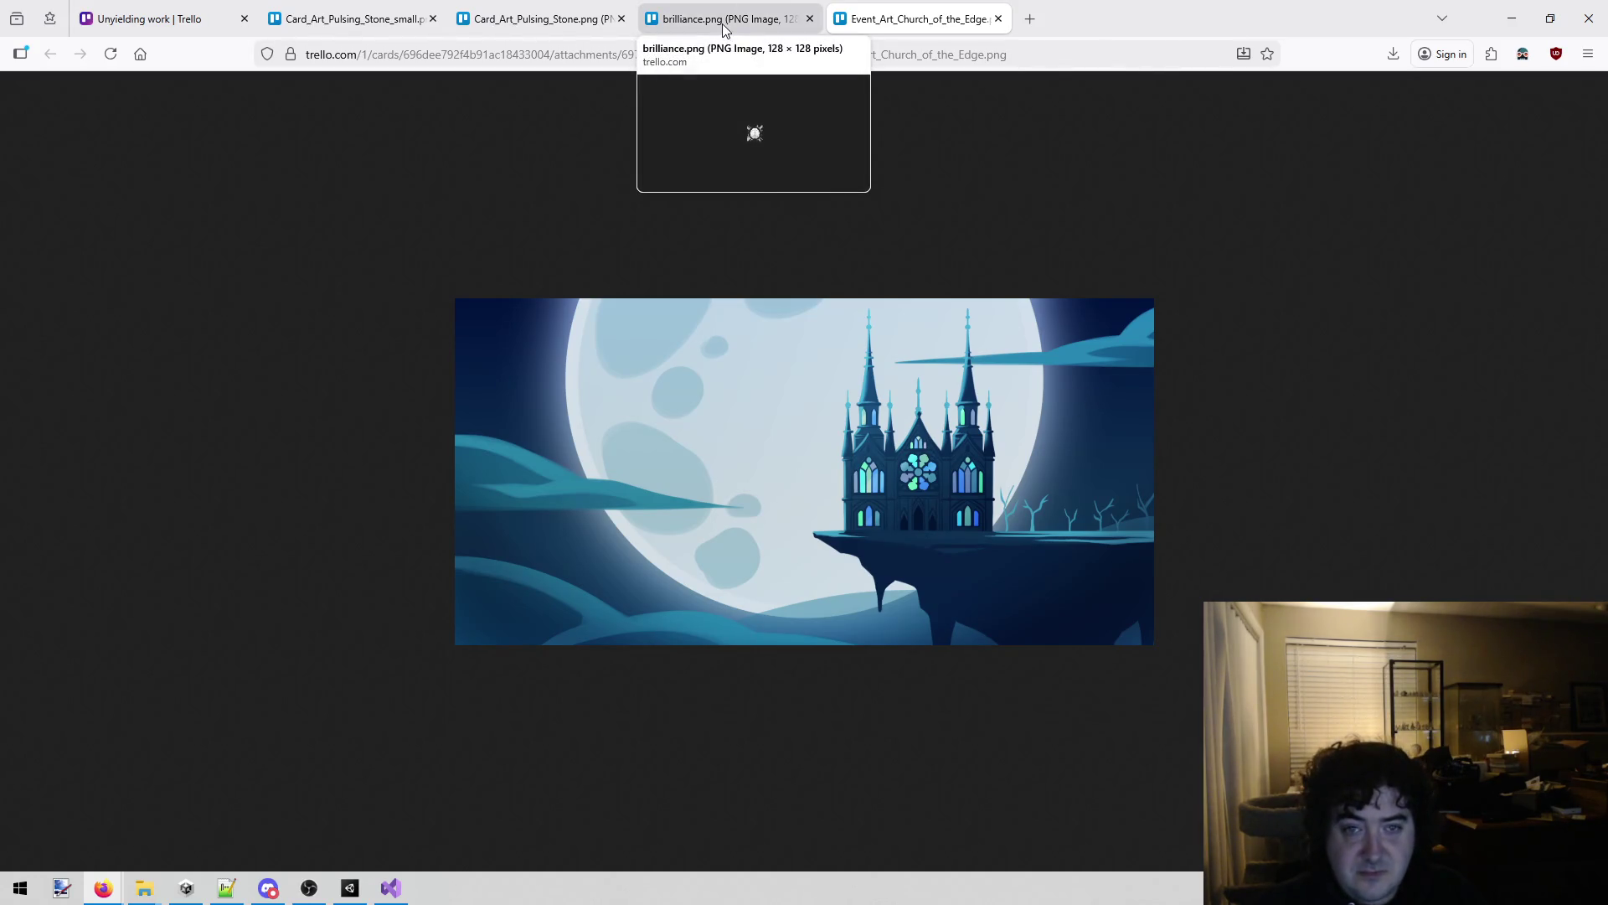
click(310, 28)
right_click(837, 444)
click(876, 458)
click(677, 425)
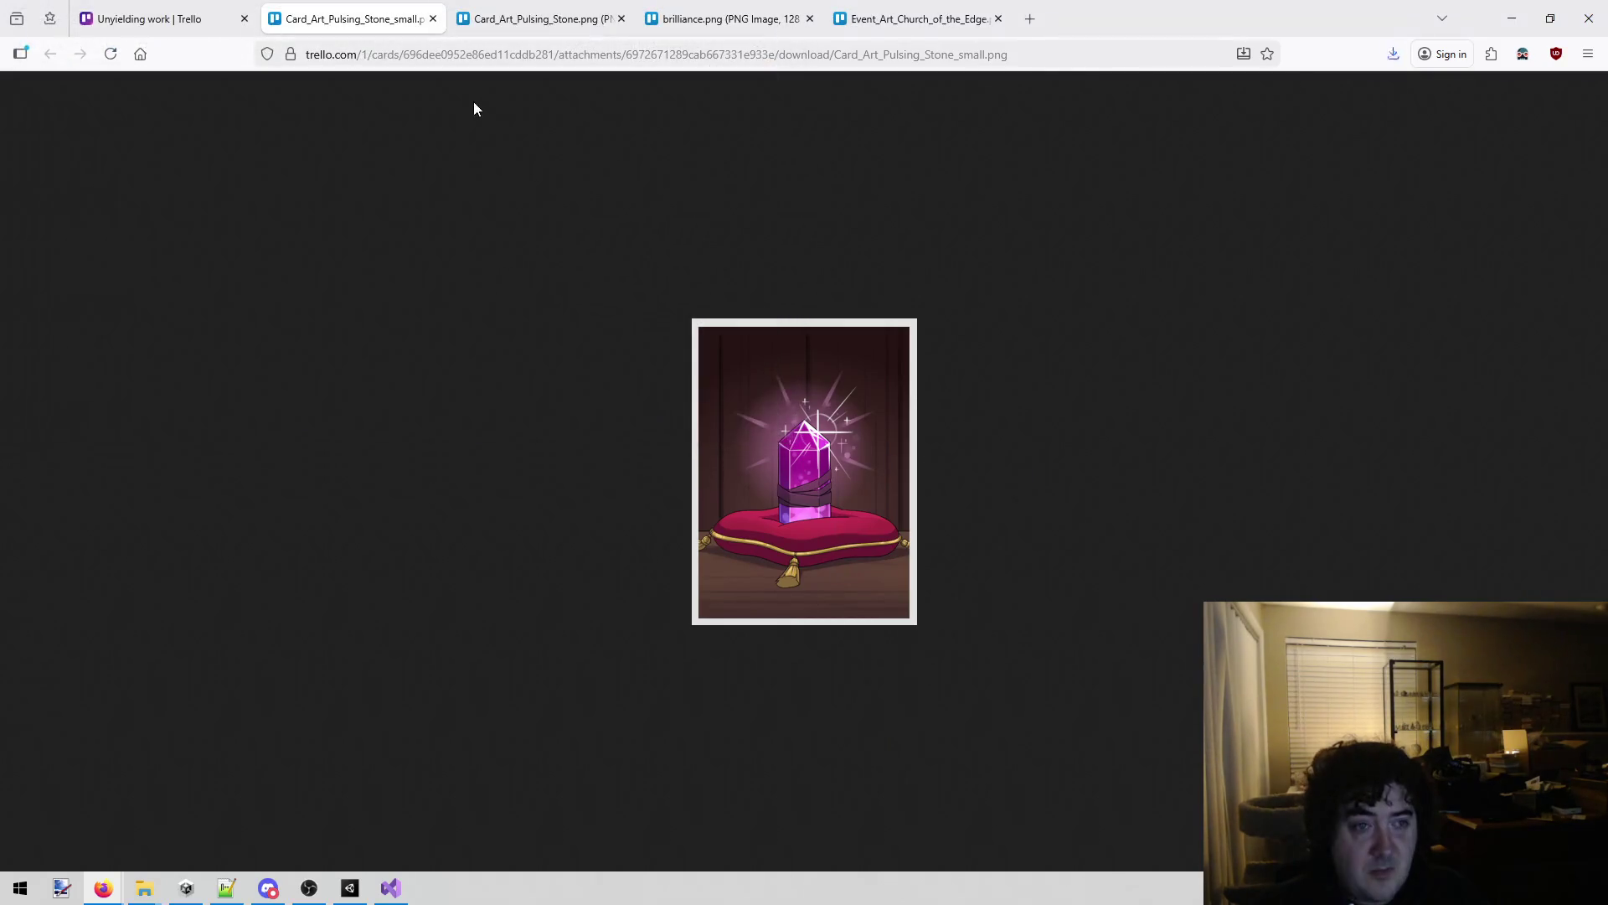
middle_click(378, 28)
right_click(688, 407)
click(730, 424)
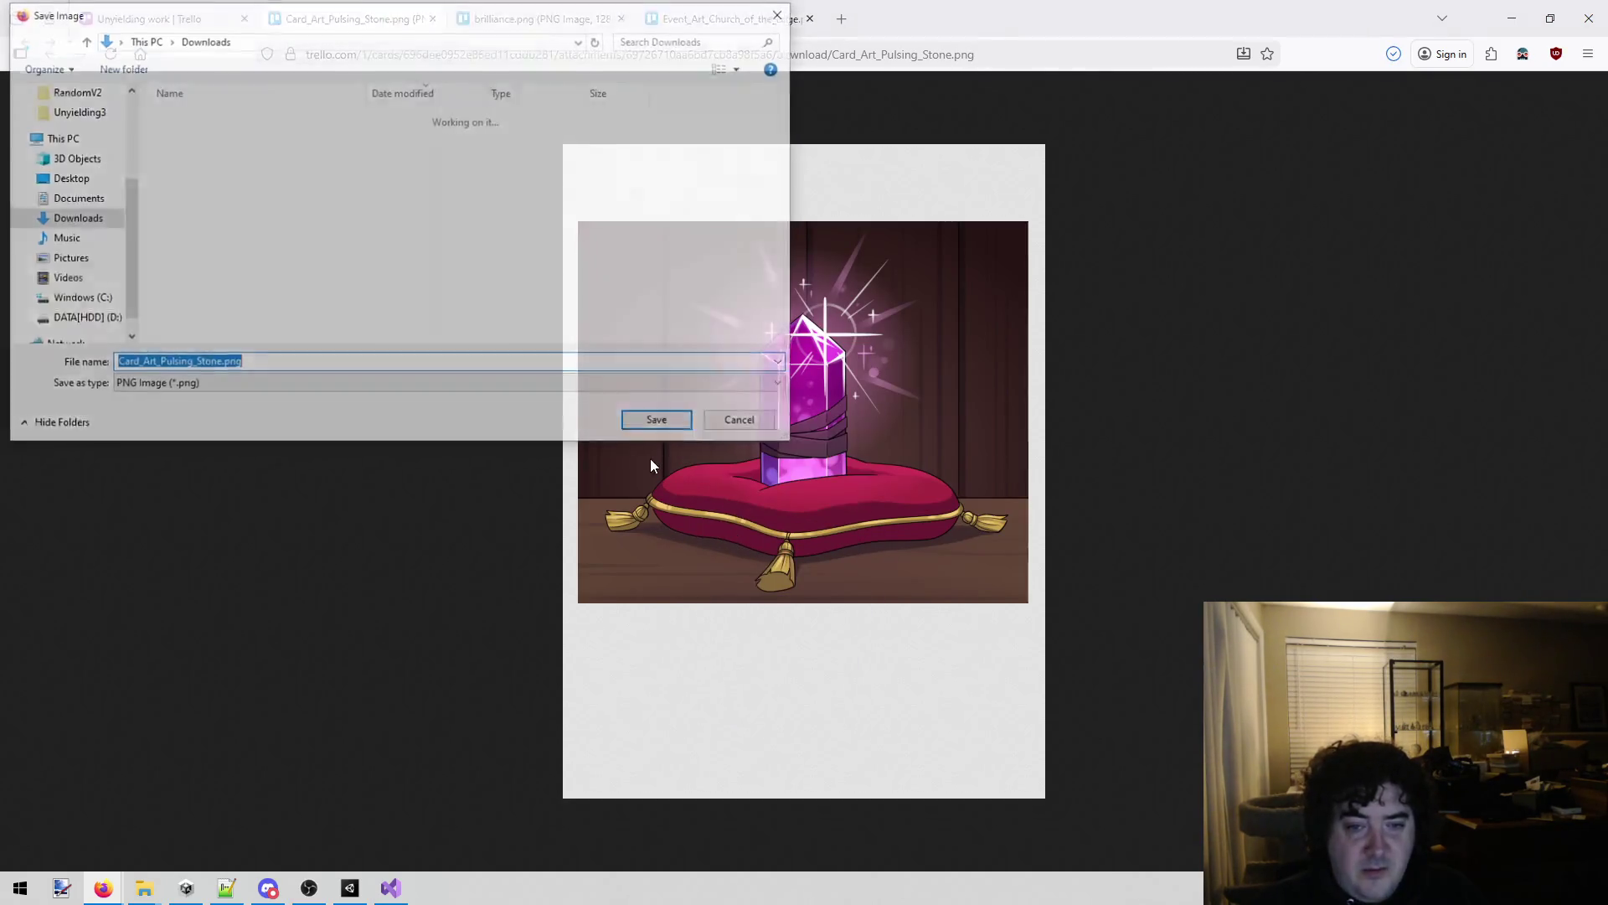
click(662, 423)
middle_click(351, 33)
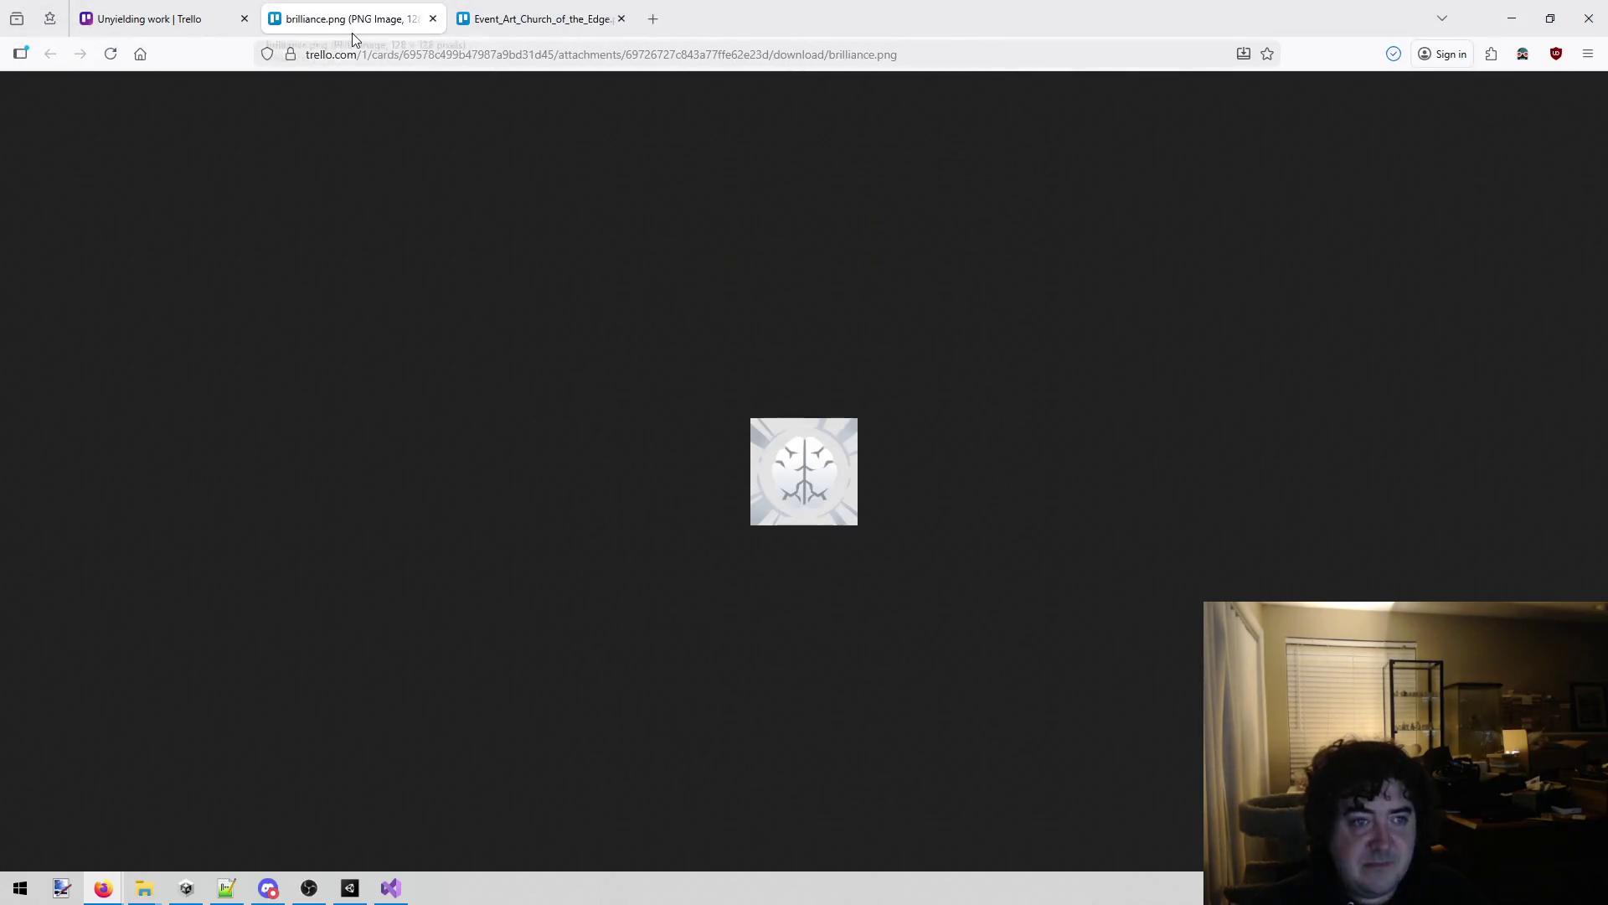
Save brilliance.png and the Church of the Edge event art to Downloads, closing their tabs.
right_click(785, 462)
click(825, 481)
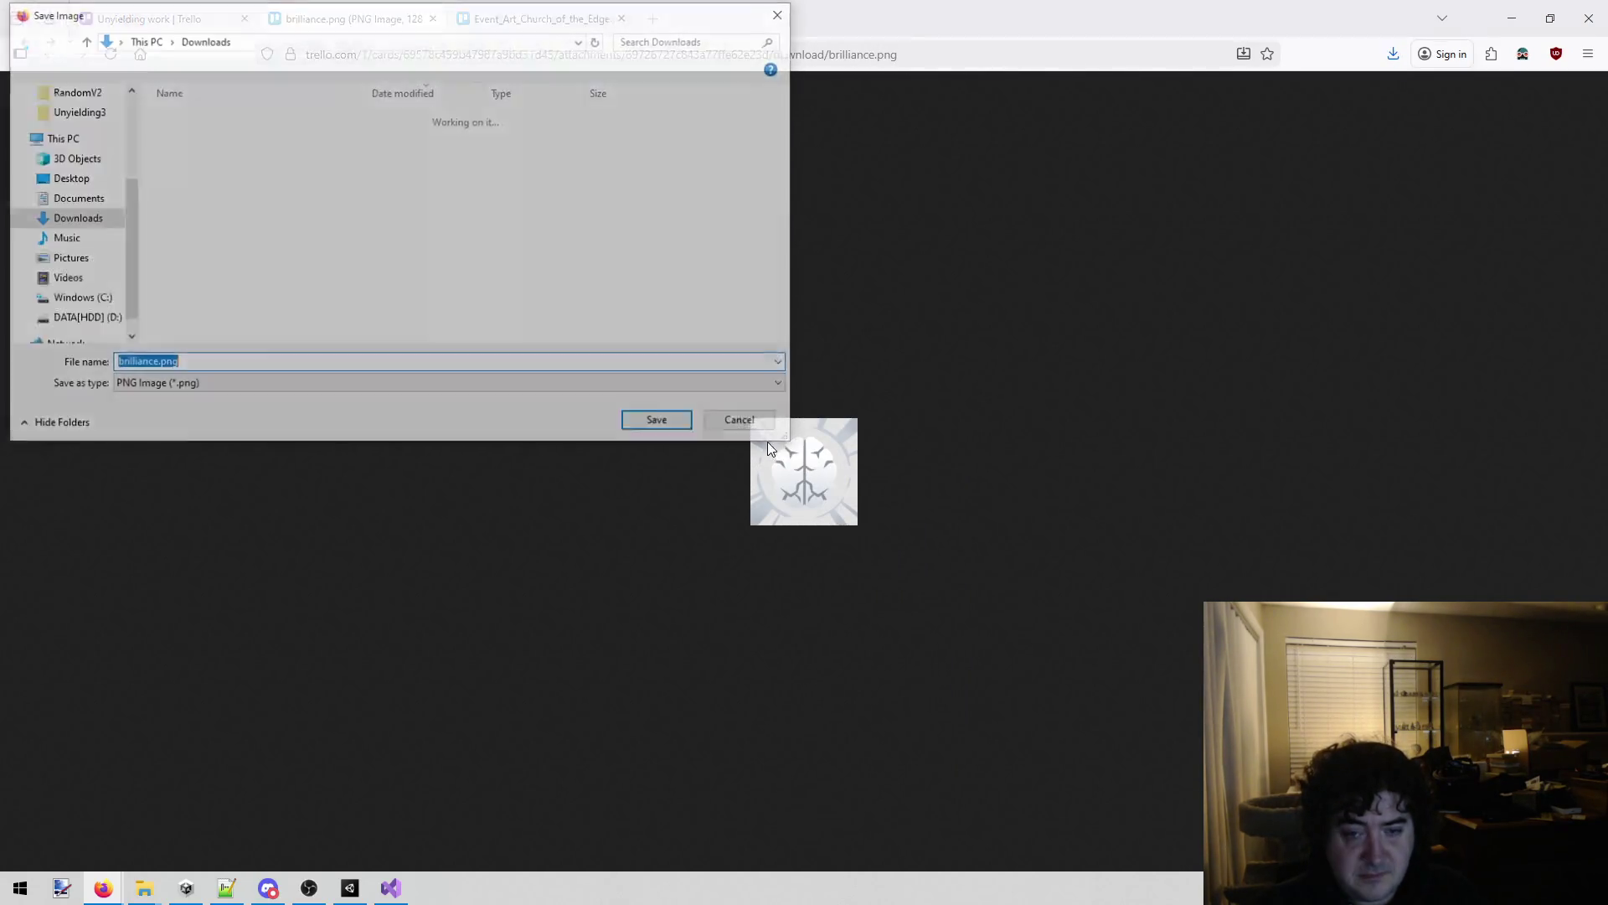
click(689, 425)
middle_click(335, 20)
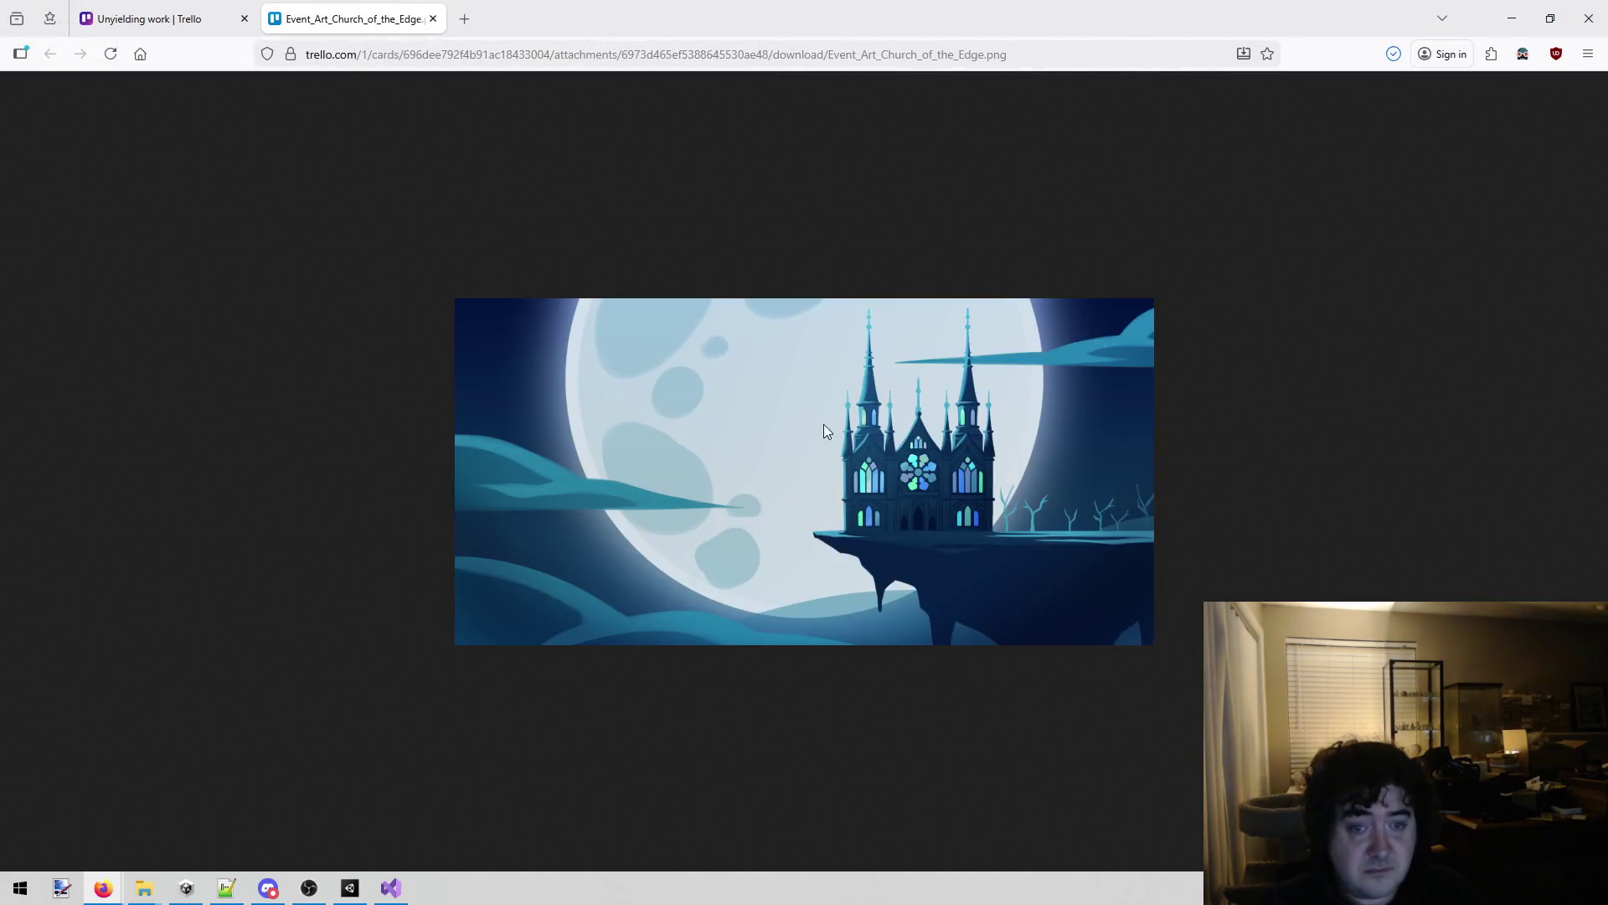
right_click(827, 479)
click(850, 491)
click(657, 421)
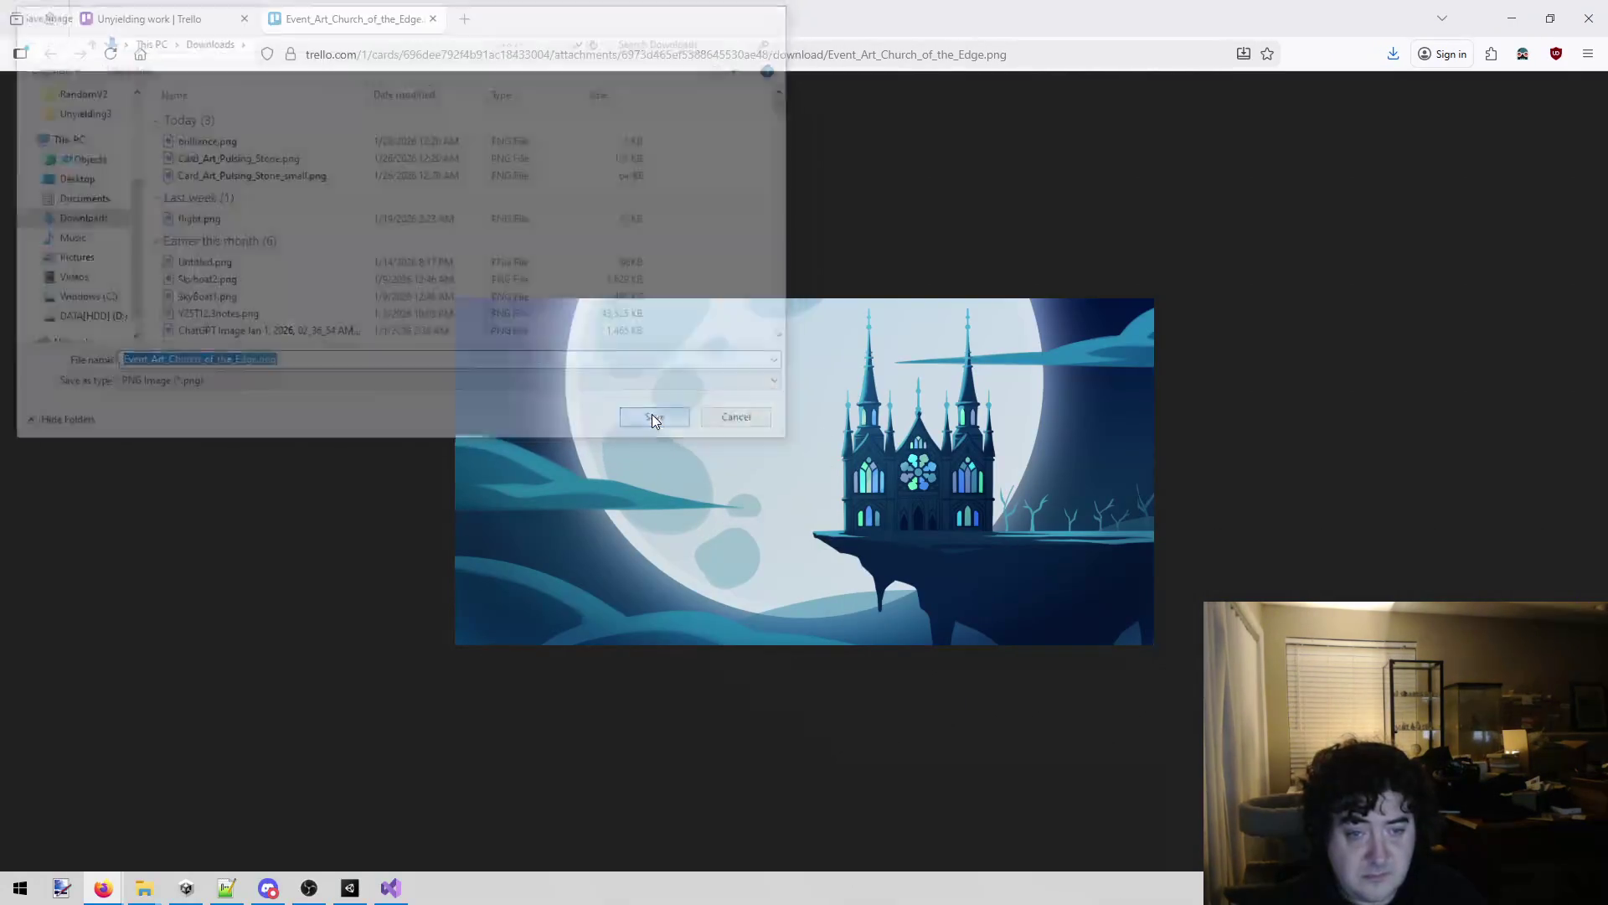
middle_click(297, 16)
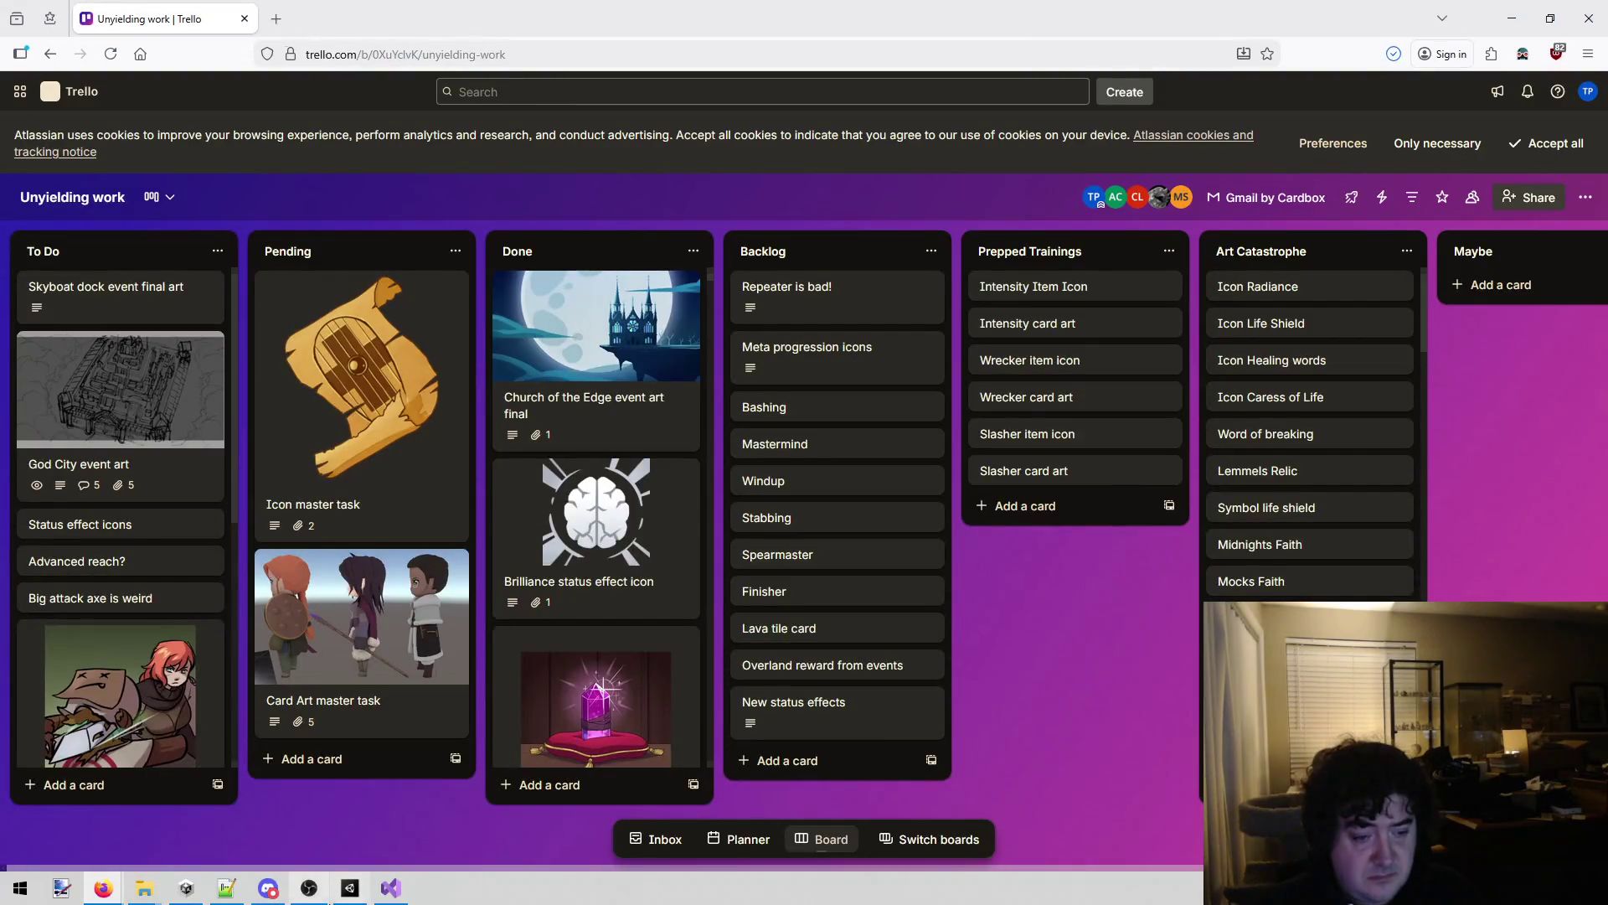
click(390, 887)
In Unity, clear the cobblestone search and browse to Assets/Cards/CardIcons artwork.
click(350, 888)
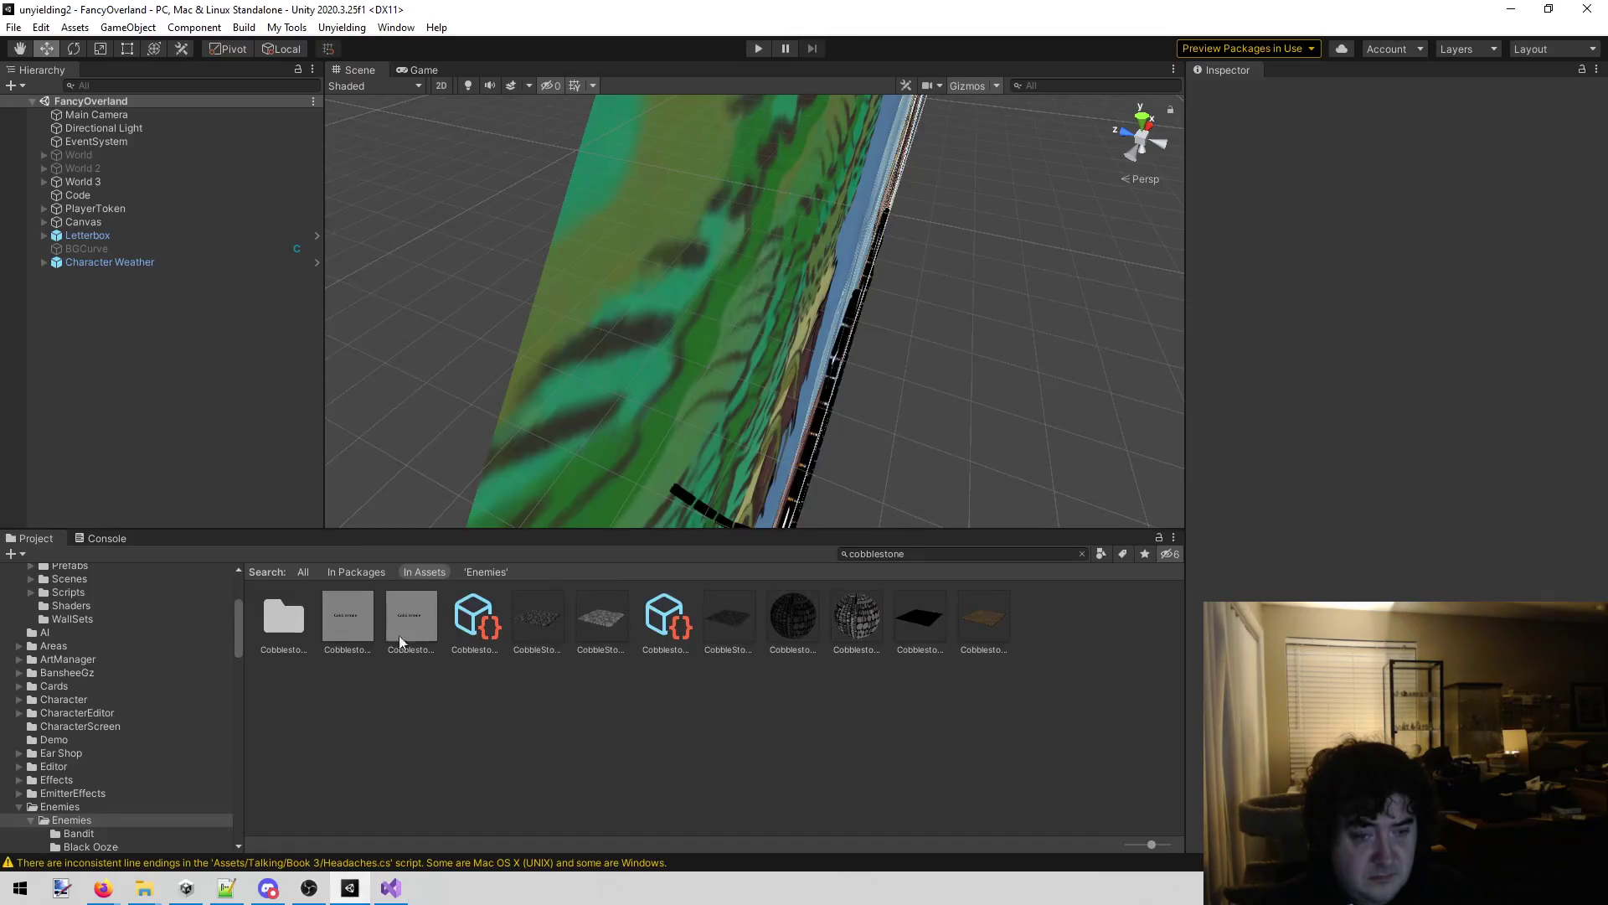
scroll(92, 721, up, 3)
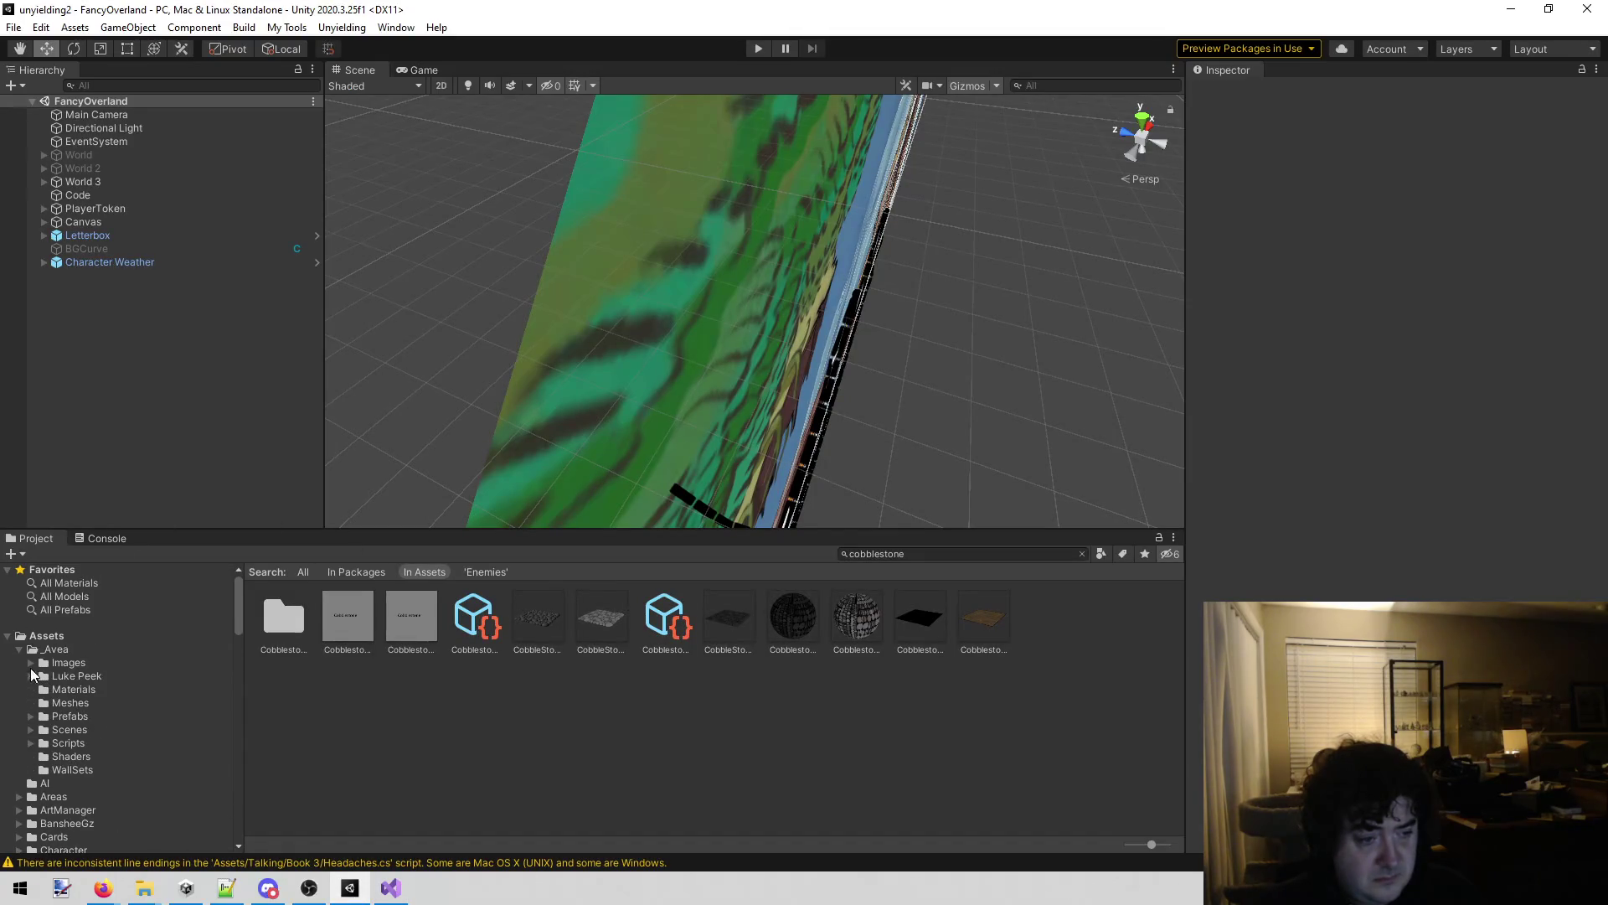
click(18, 650)
click(81, 707)
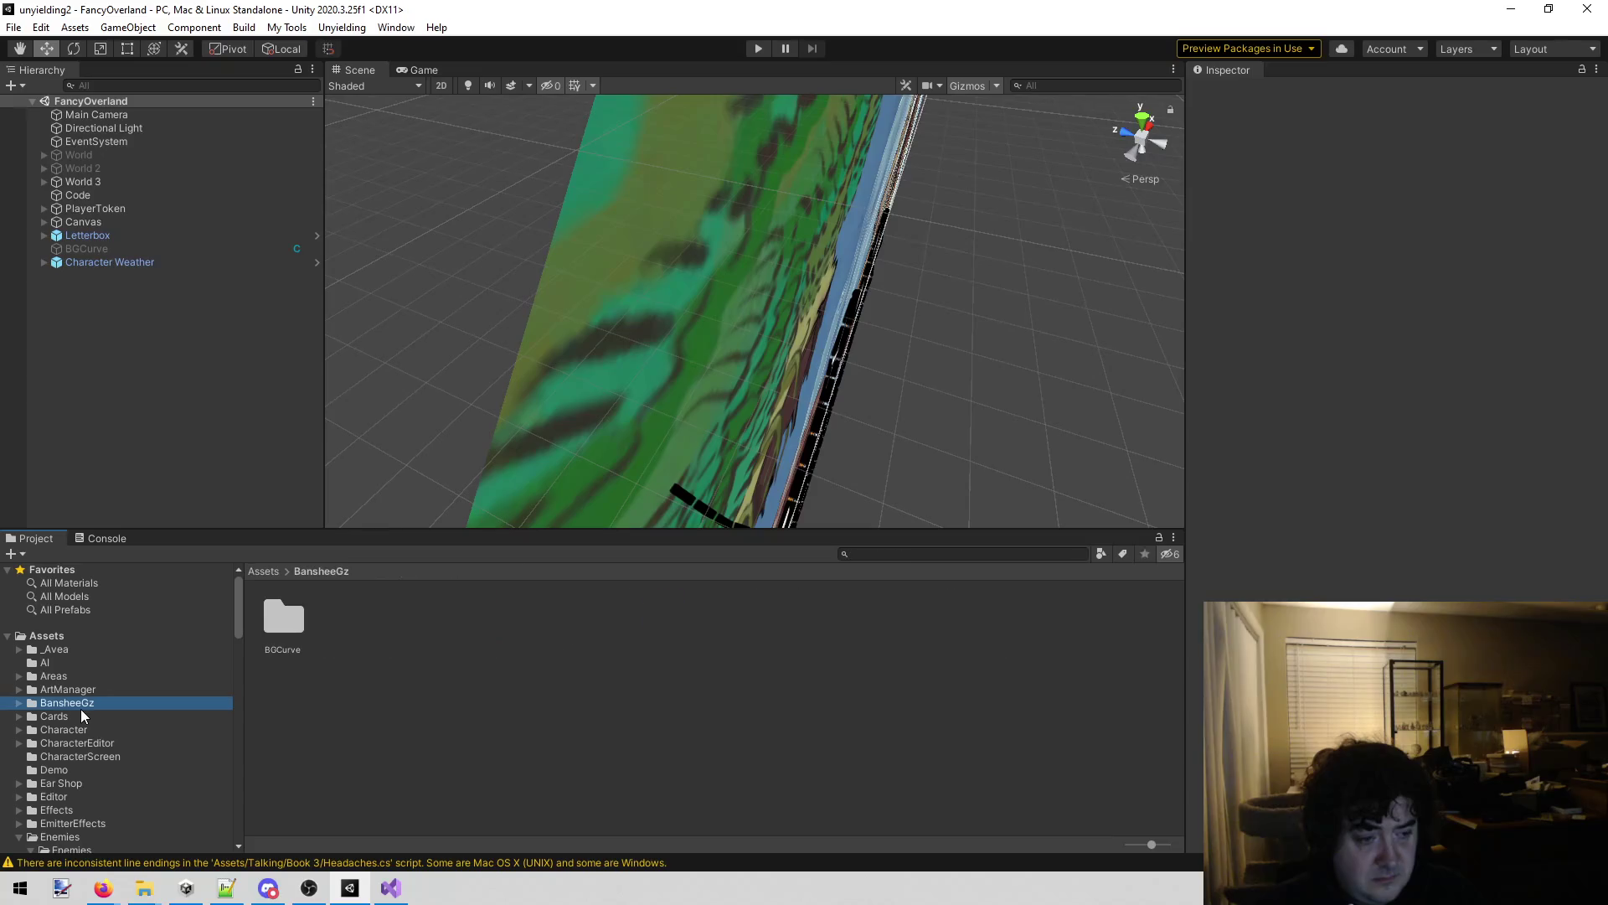
click(90, 715)
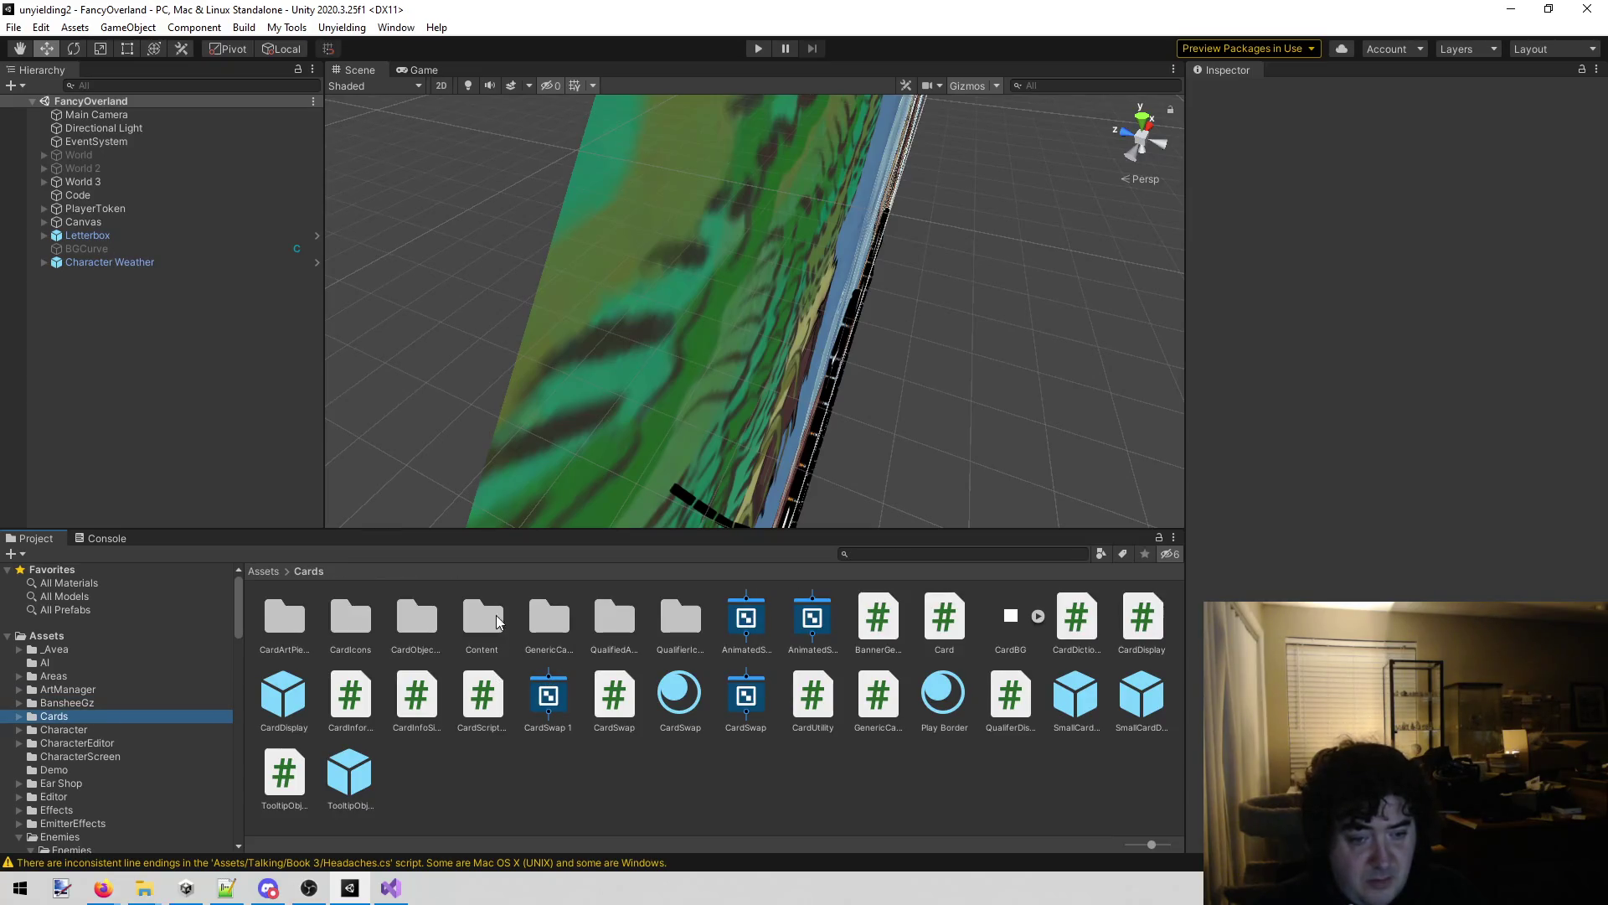
double_click(279, 617)
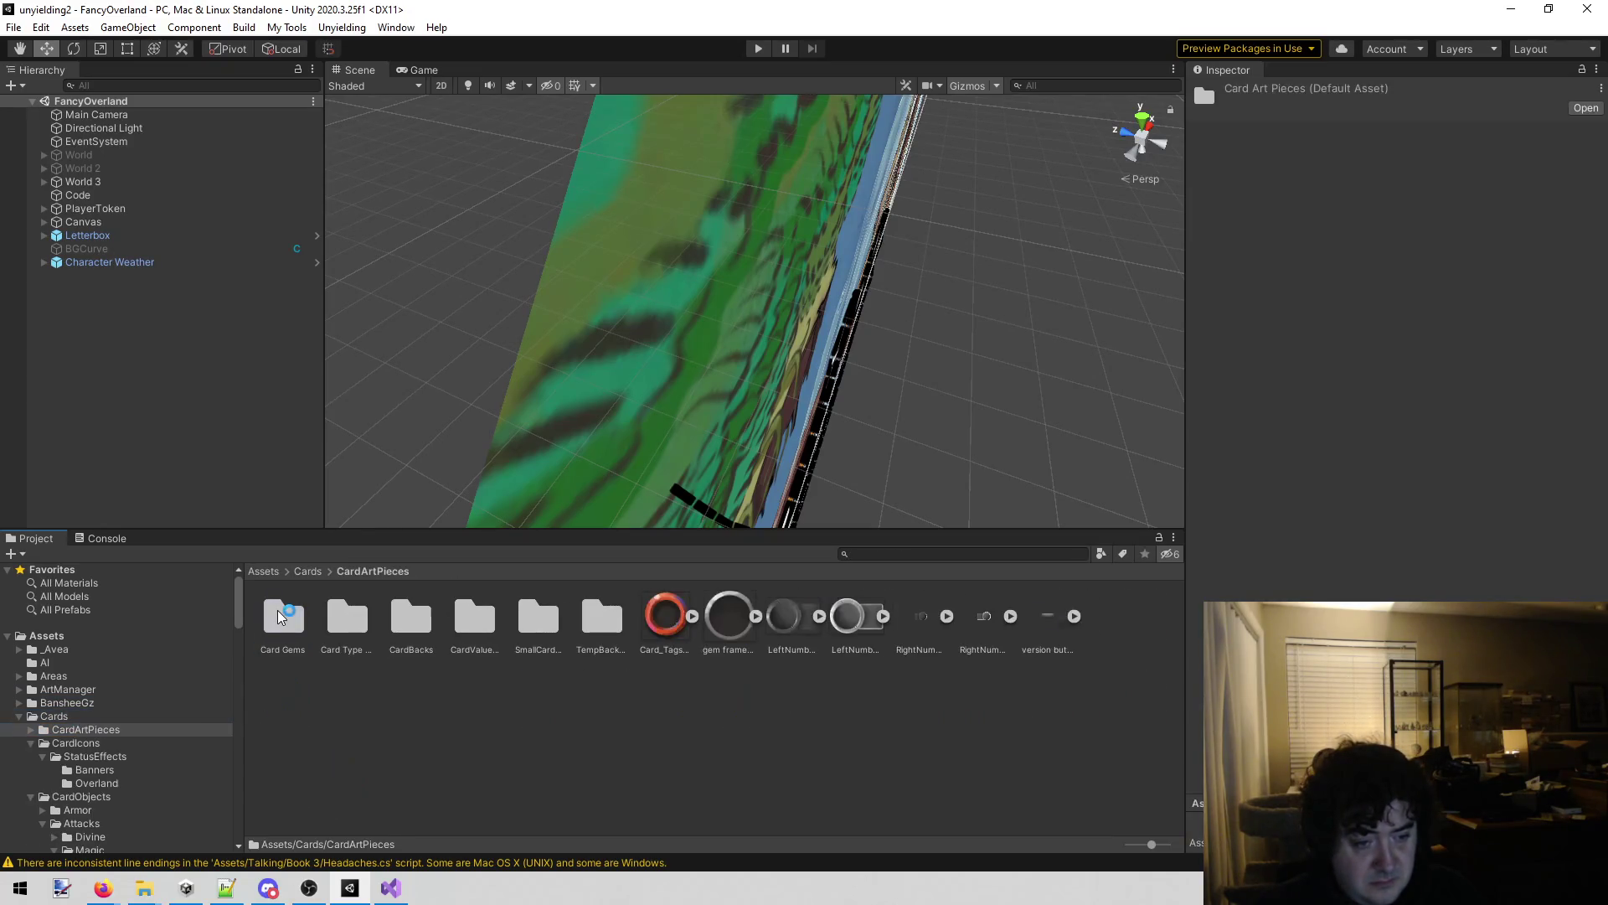
click(109, 743)
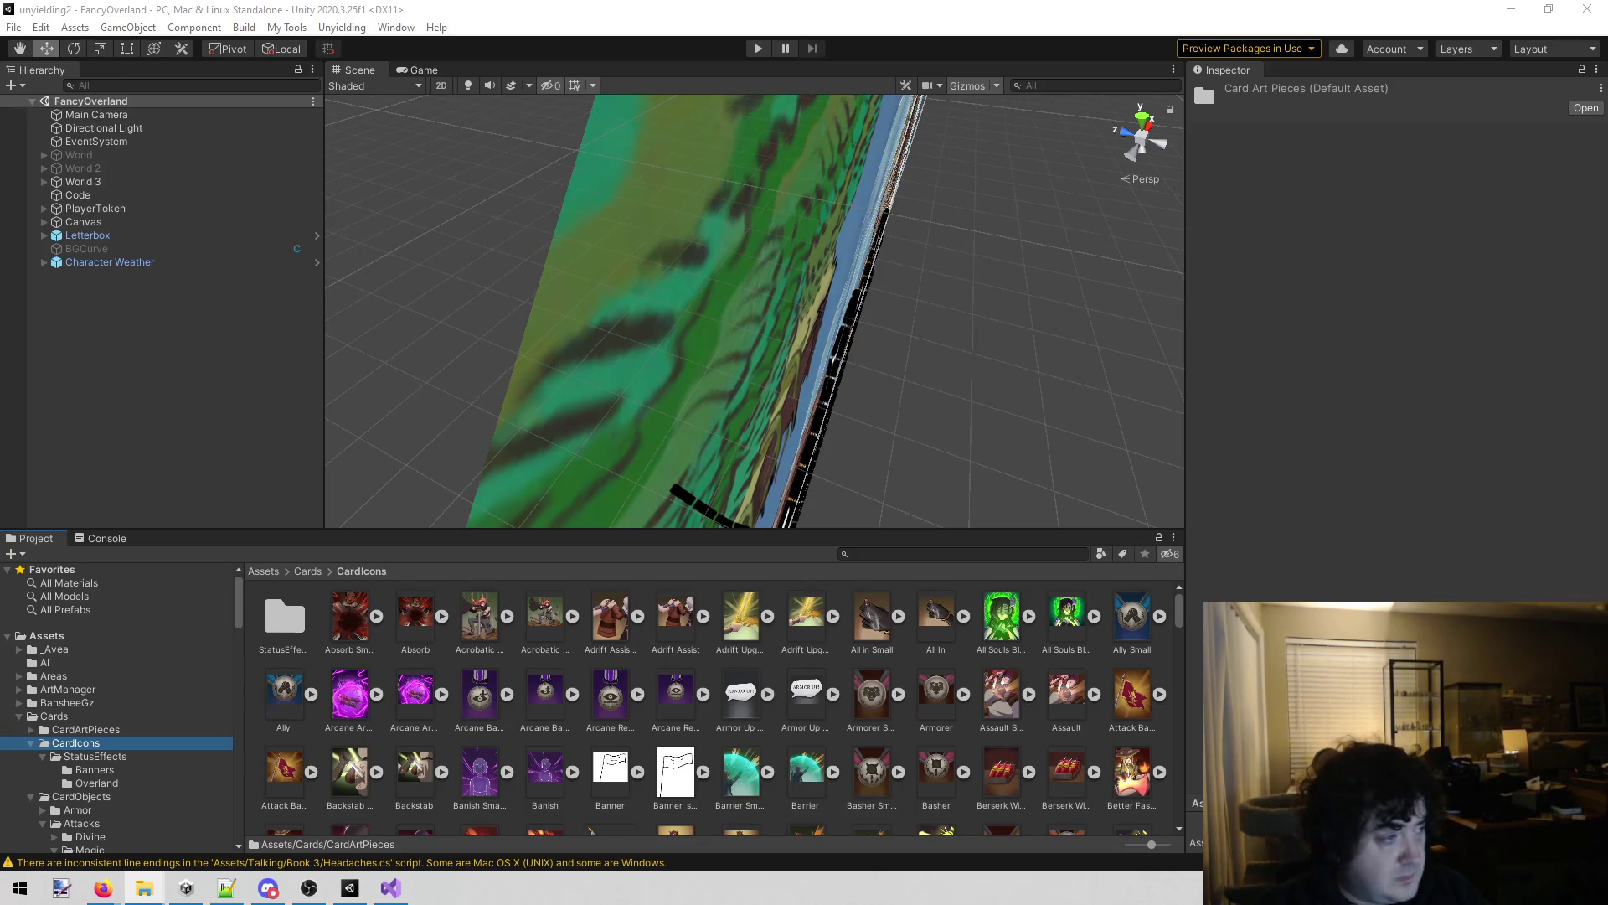
Show the CardIcons folder in File Explorer, then return to Unity.
right_click(509, 667)
click(692, 241)
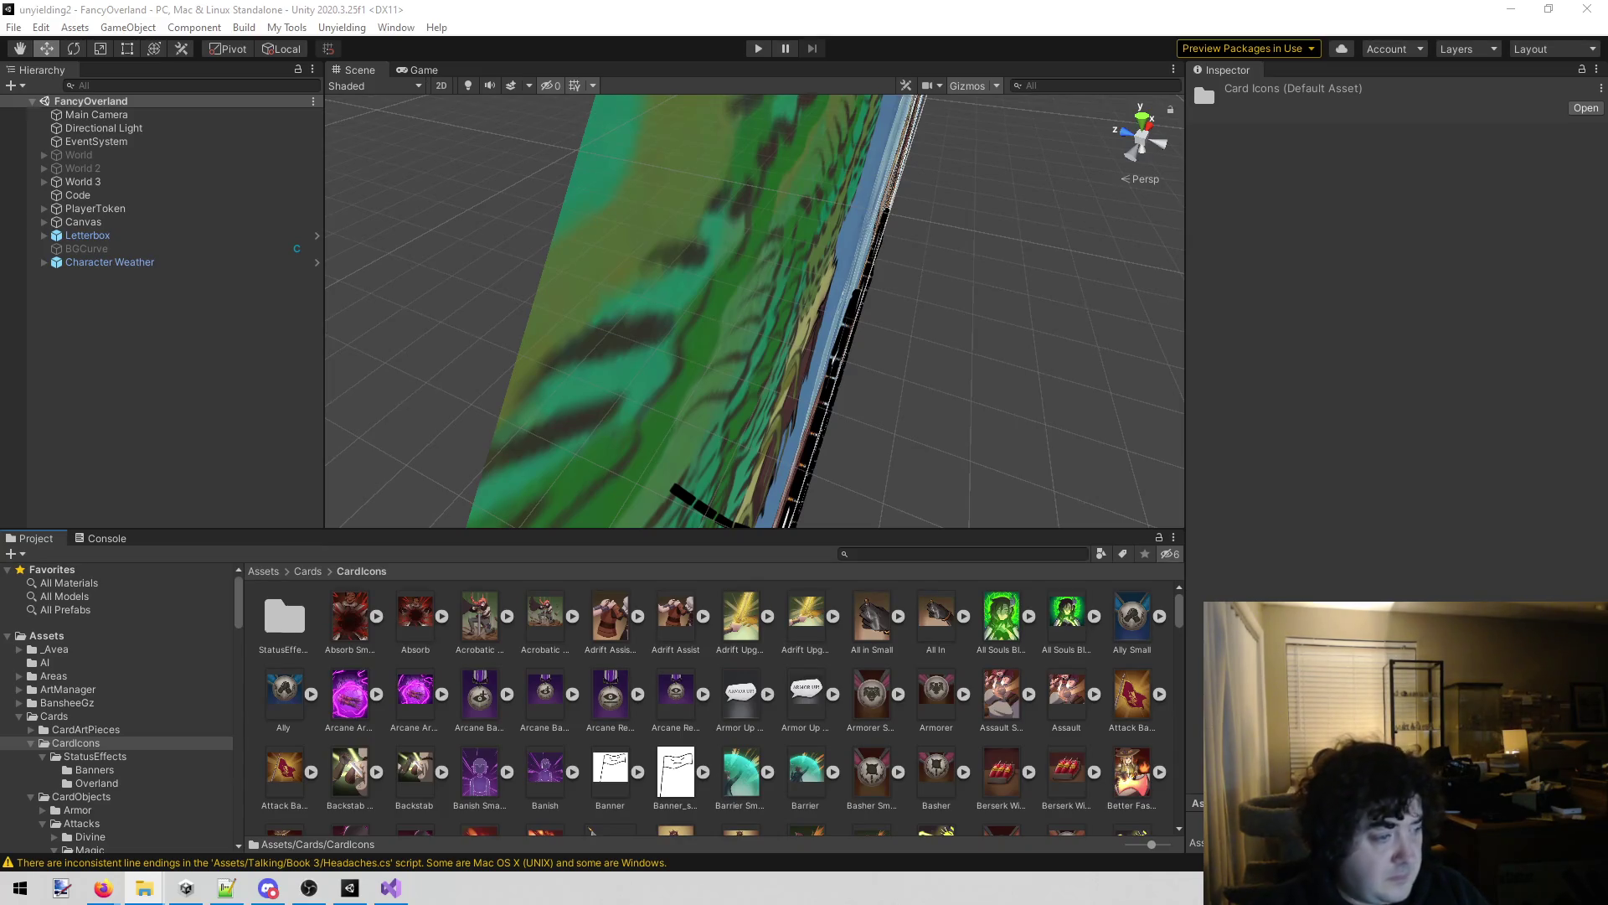
click(225, 421)
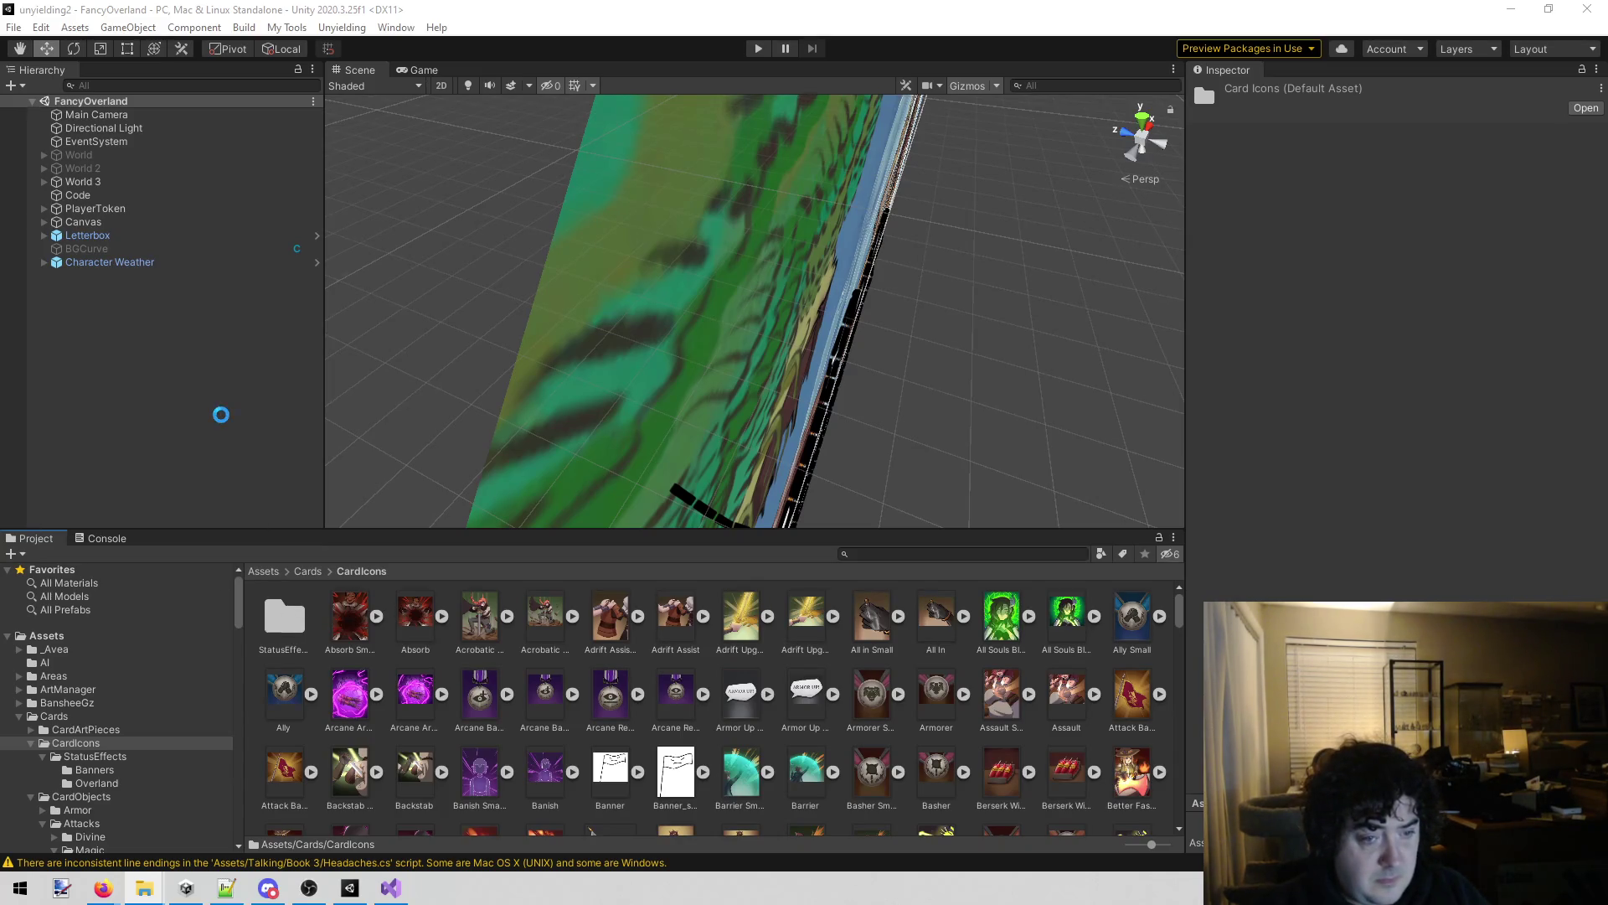
Set both Pulsing Stone images' Texture Type to Sprite.
click(897, 554)
text(pulsing ston)
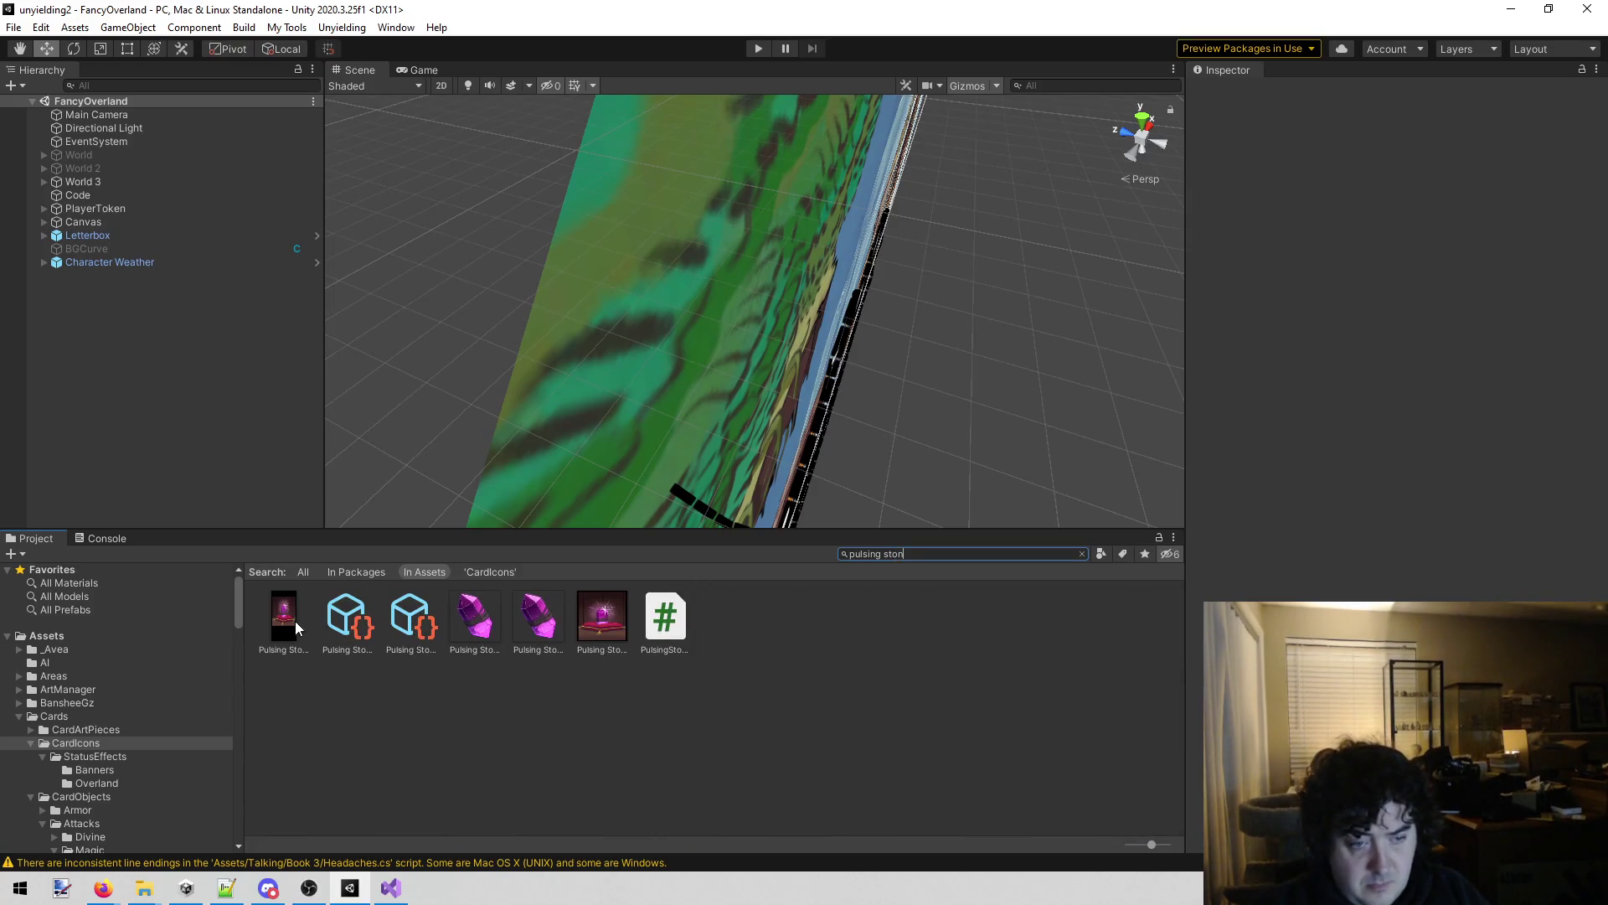
click(295, 620)
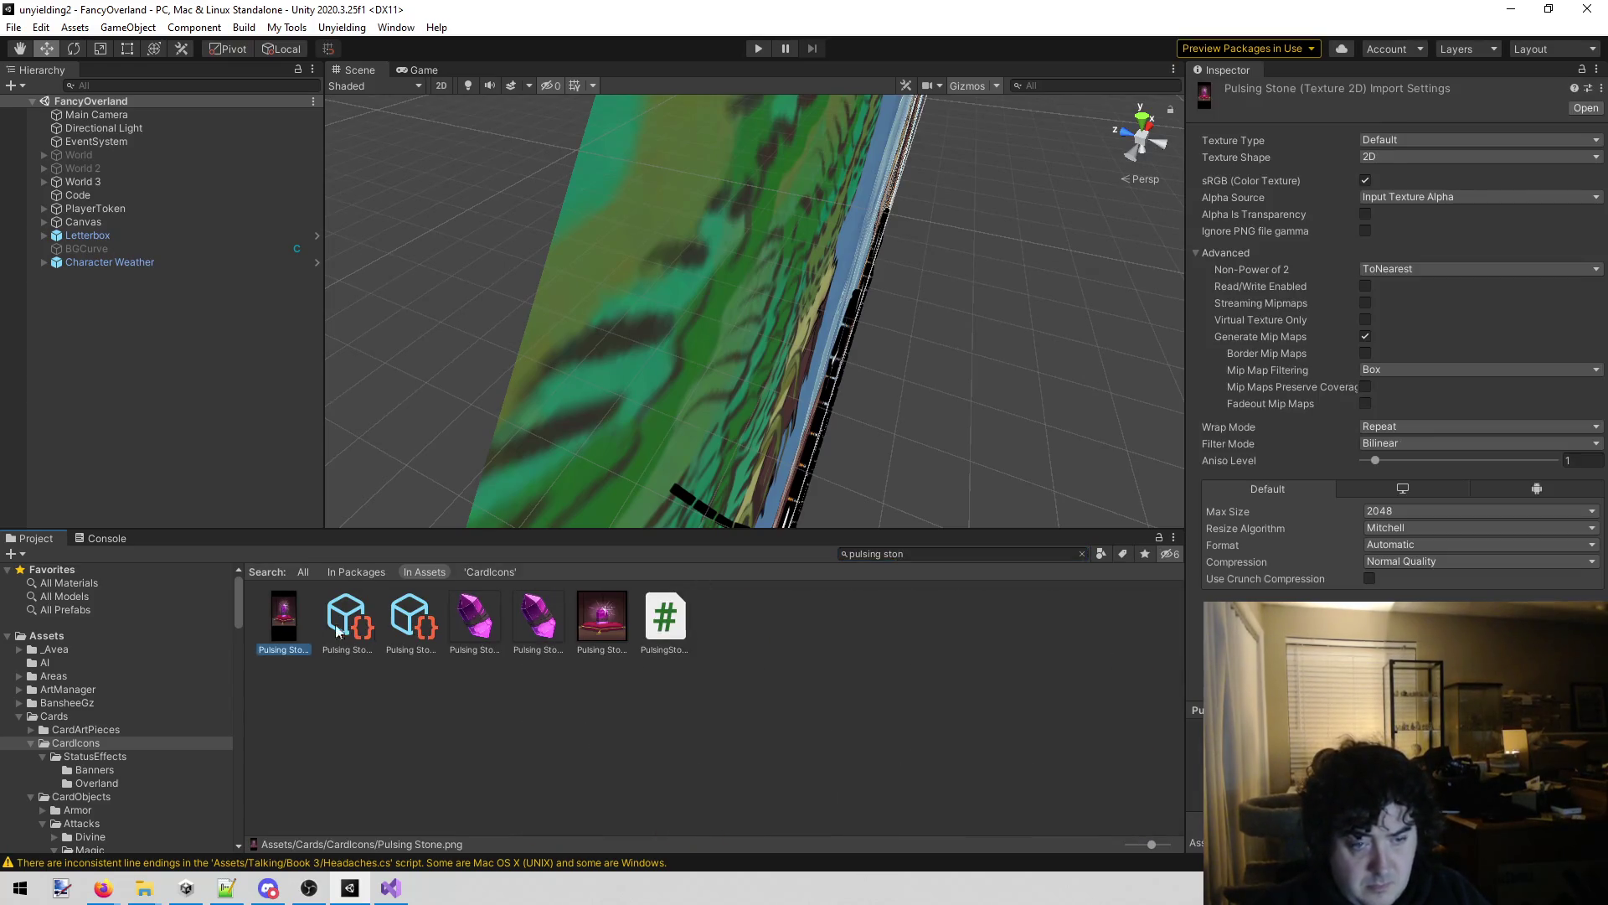
ctrl+click(602, 617)
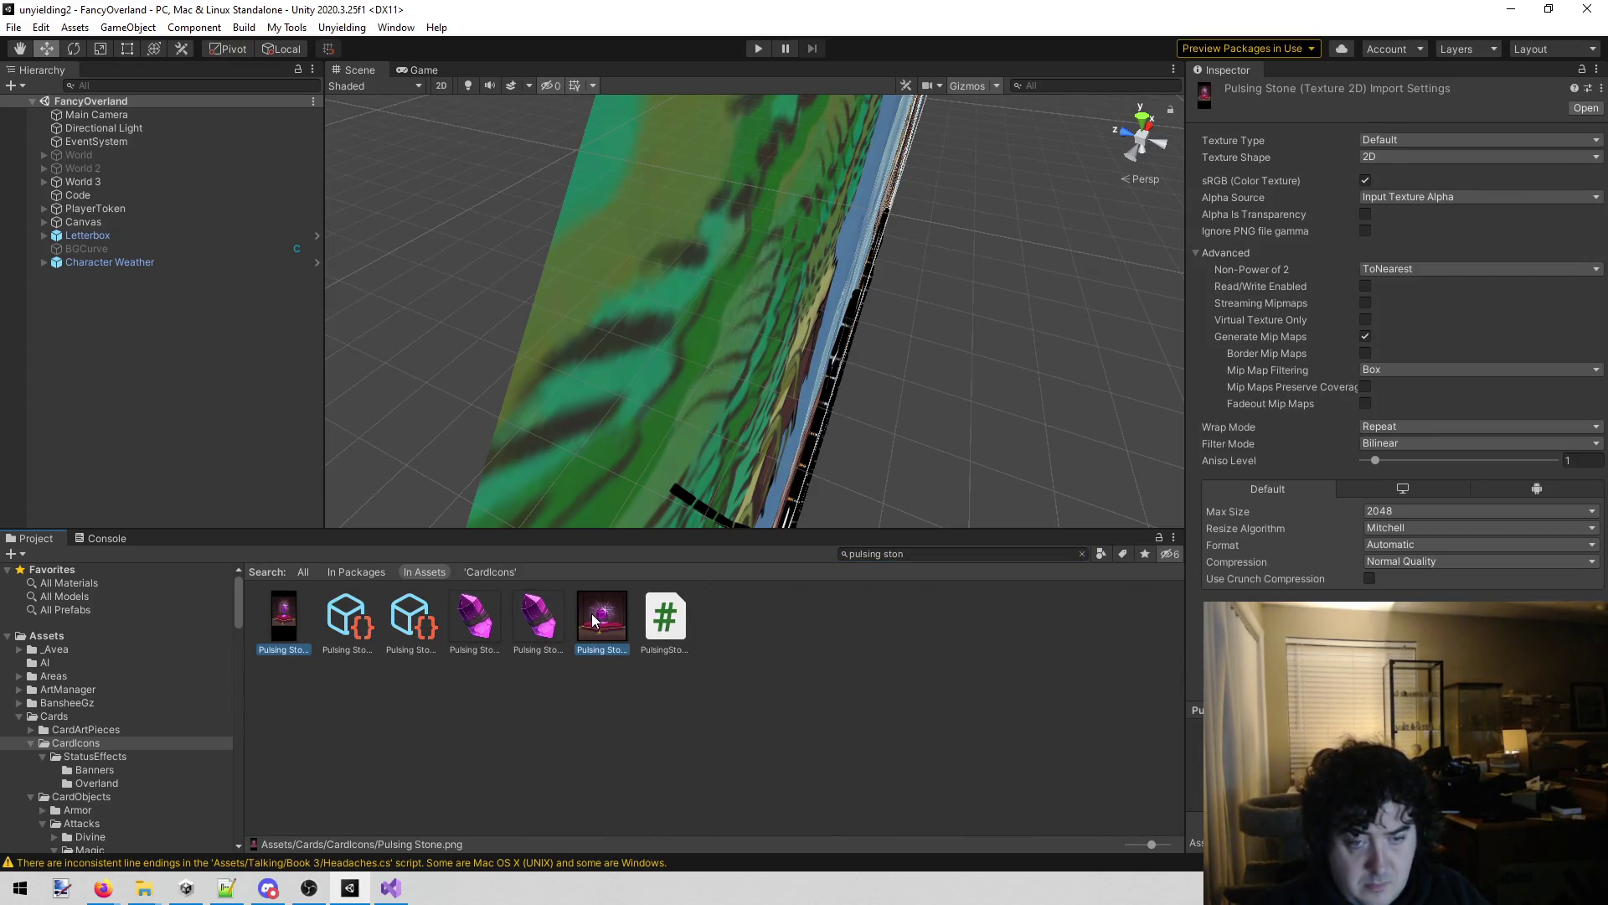
click(1388, 140)
click(1418, 219)
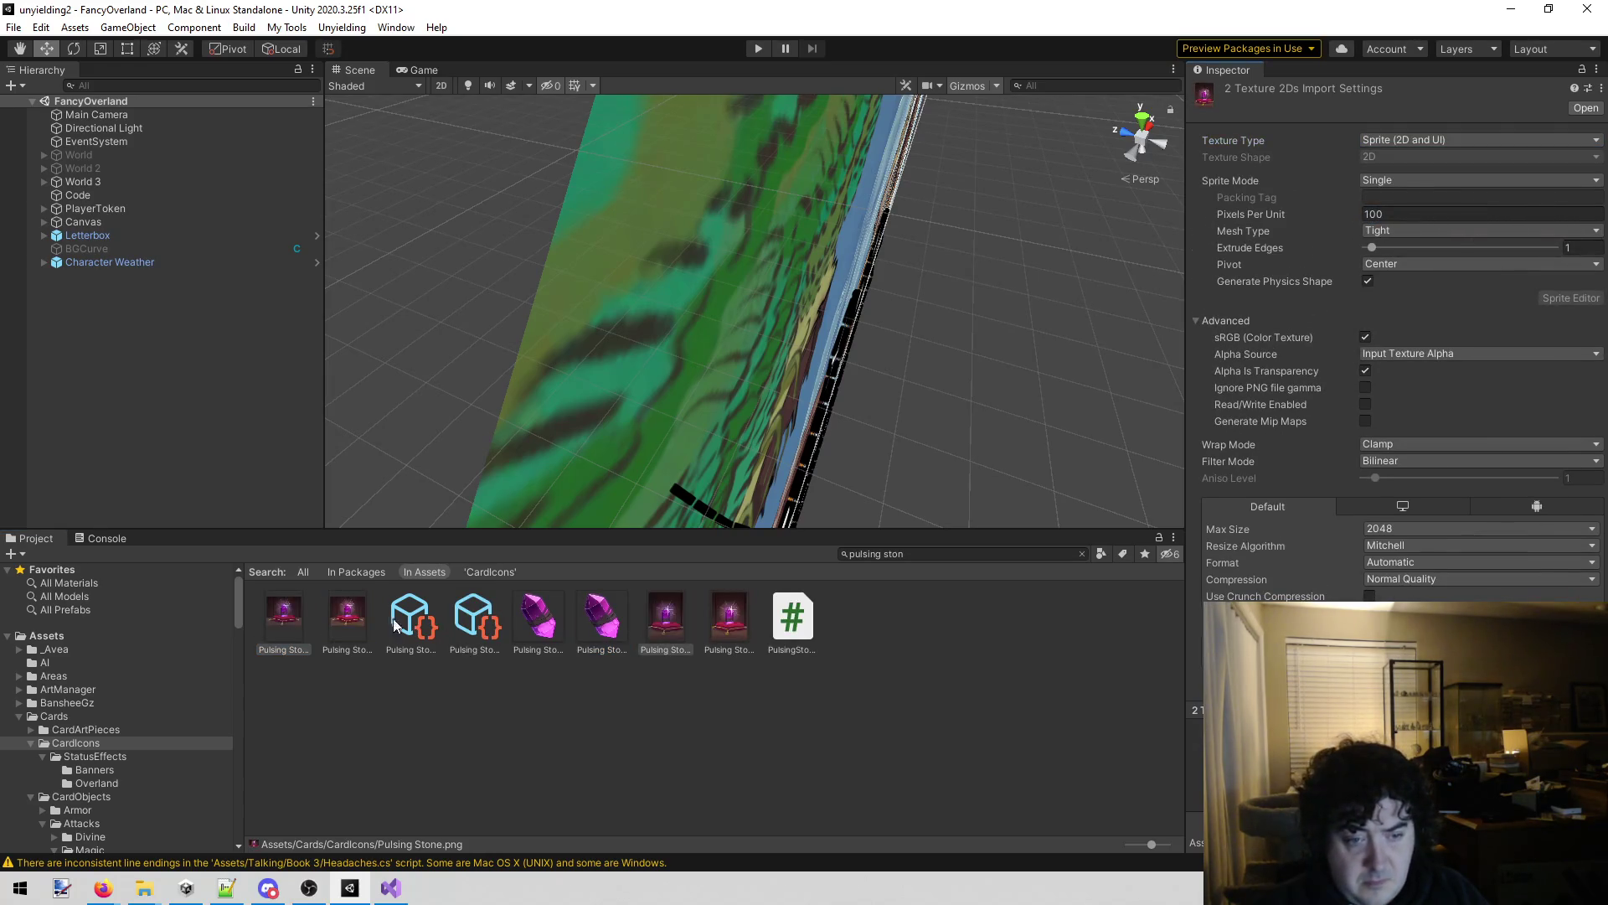
Assign Pulsing Stone and Pulsing Stone Small as the Pulsing Stone card's Icon and Small Icon.
click(402, 620)
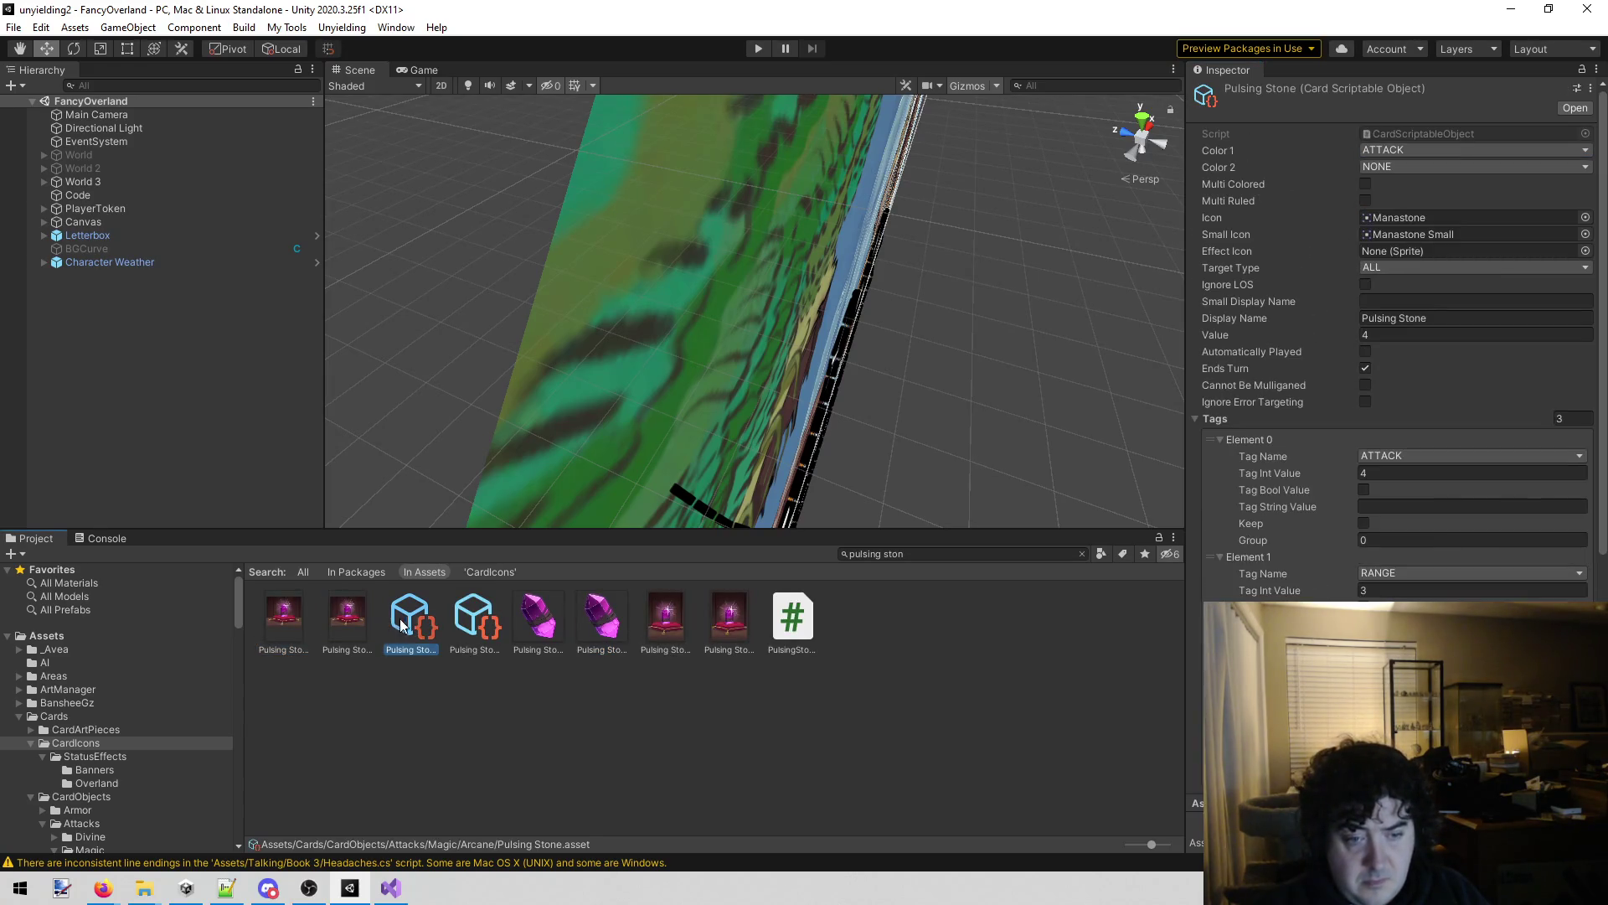
click(477, 625)
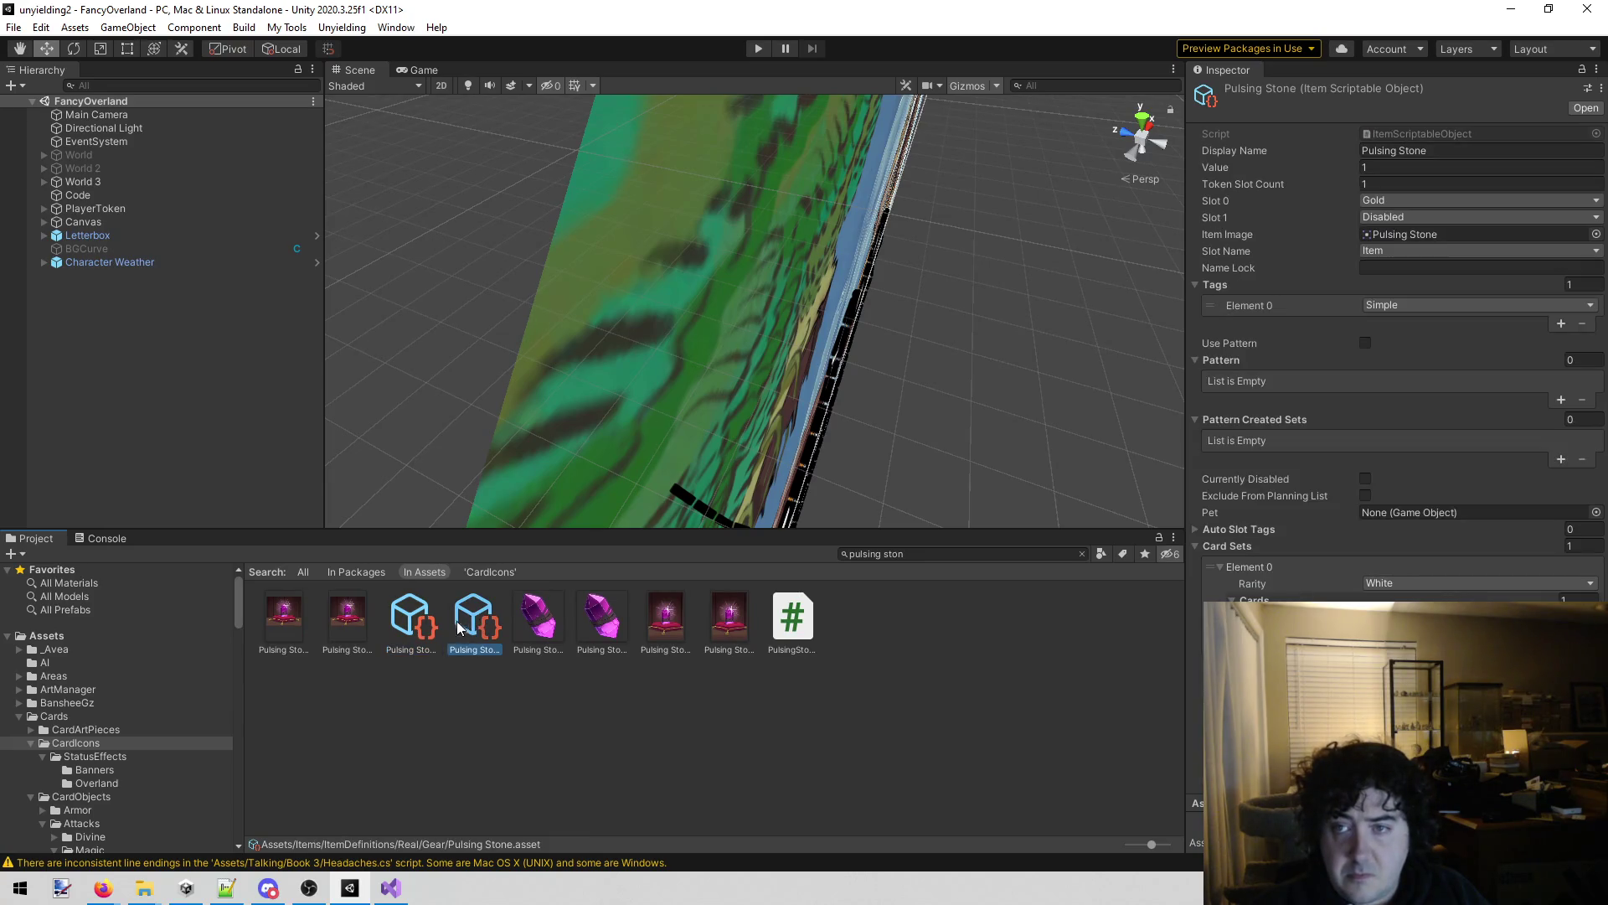
click(411, 624)
mouse_move(280, 609)
mouse_down()
mouse_move(1373, 269)
mouse_move(1424, 236)
mouse_up()
mouse_move(672, 616)
mouse_down()
mouse_move(1515, 277)
mouse_move(1520, 234)
mouse_up()
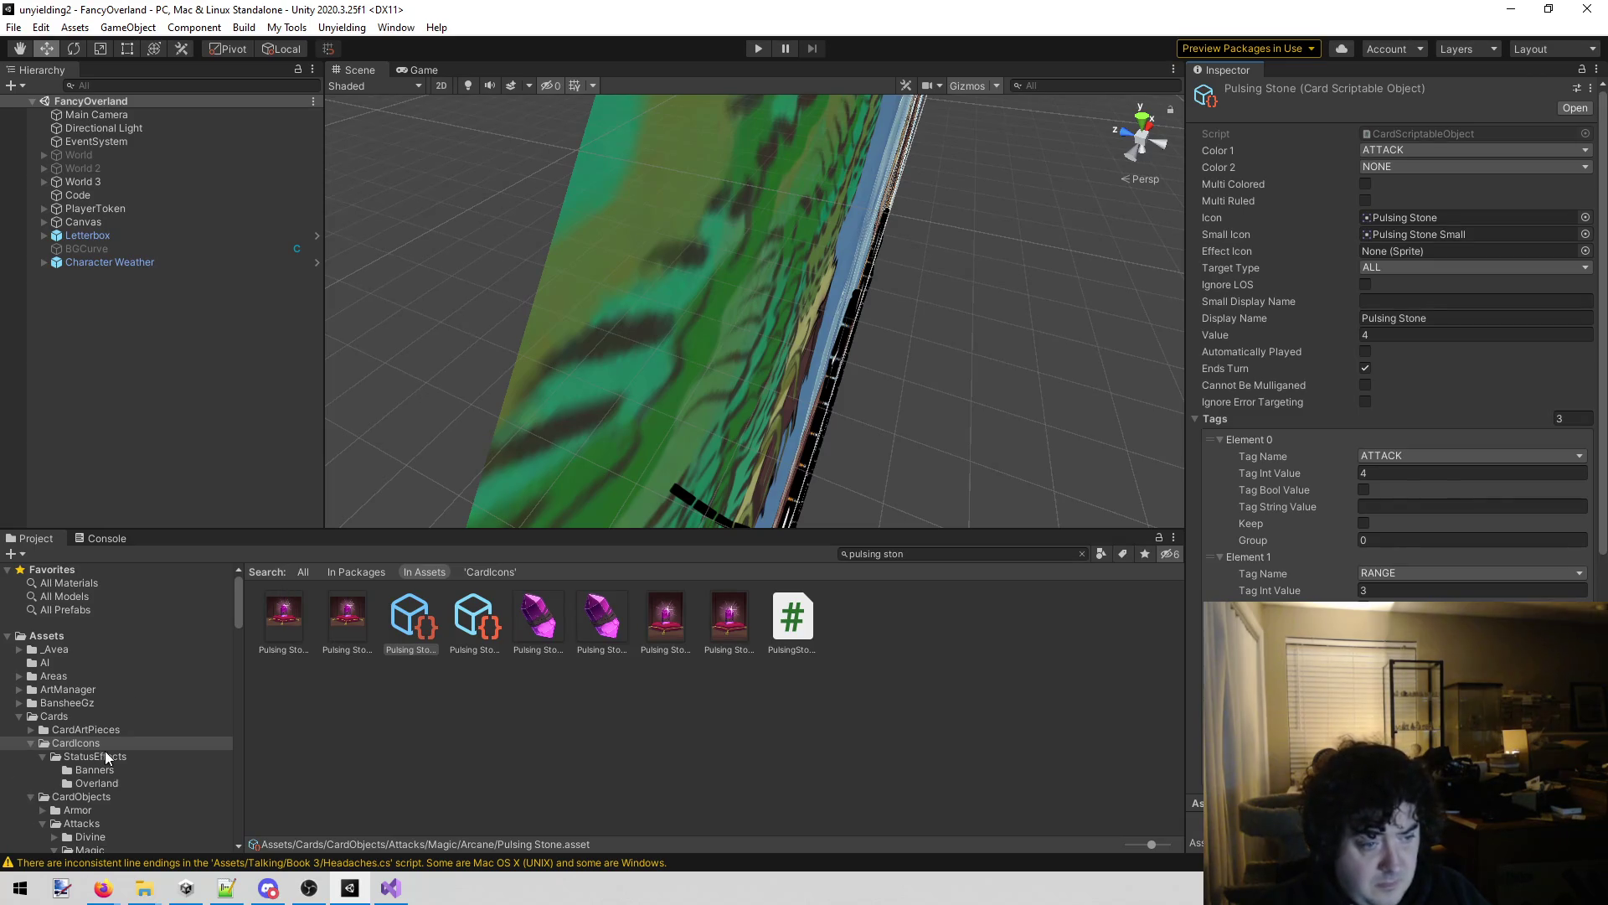
scroll(107, 748, down, 3)
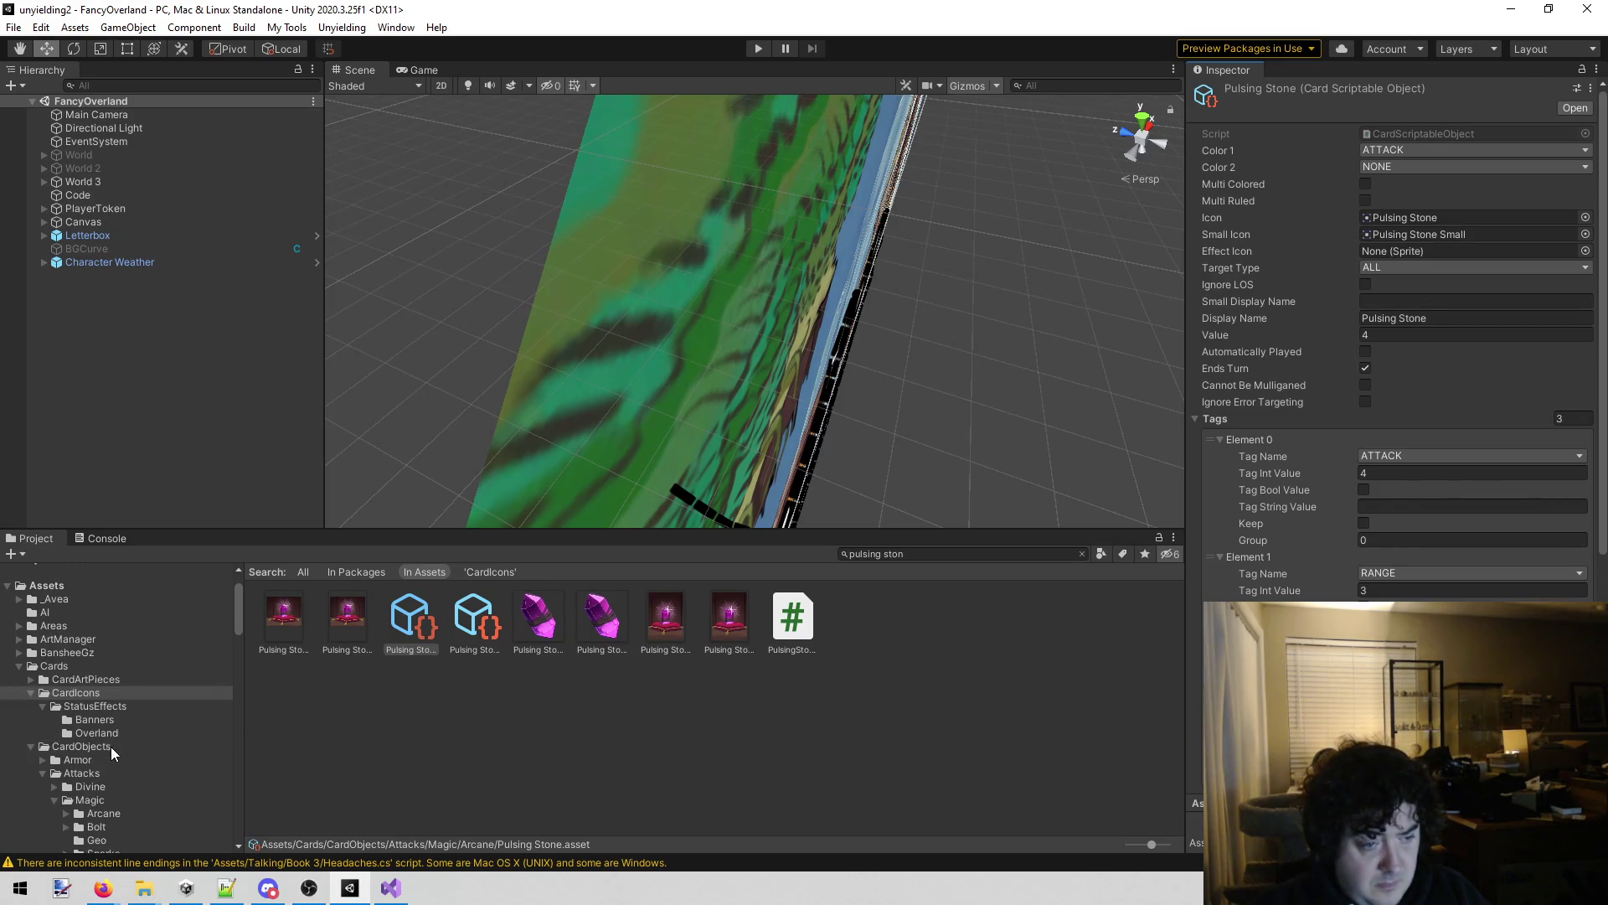
Collapse the Cards, Enemies and Models folders and open the StatusEffects Effects folder.
click(23, 667)
click(18, 667)
scroll(42, 679, down, 5)
click(21, 686)
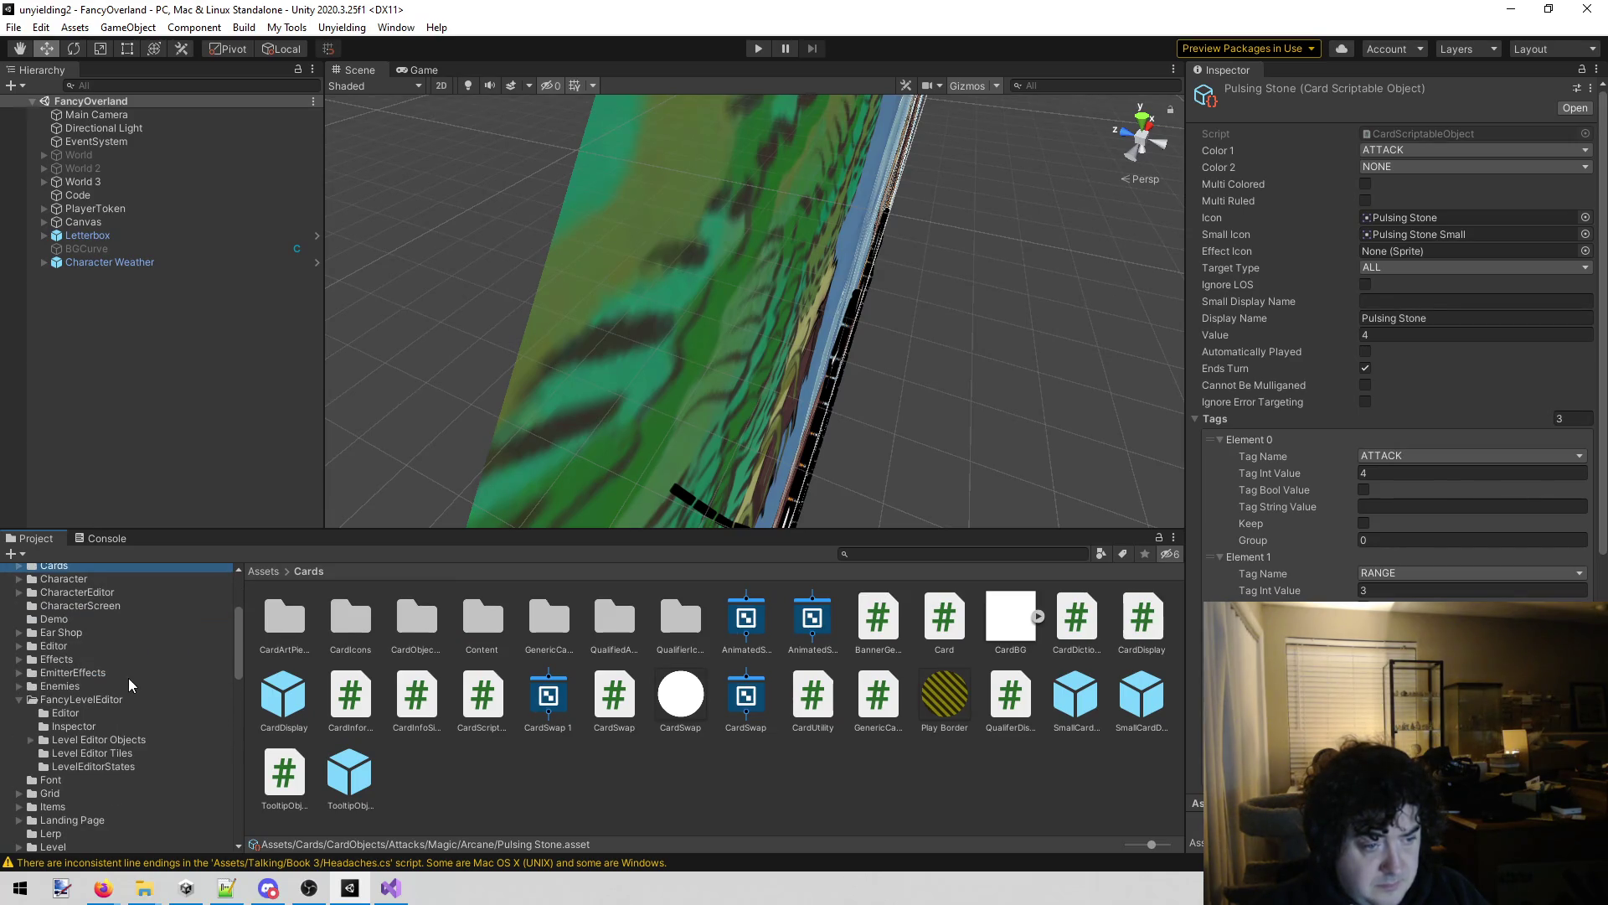
scroll(129, 677, down, 2)
scroll(93, 701, down, 1)
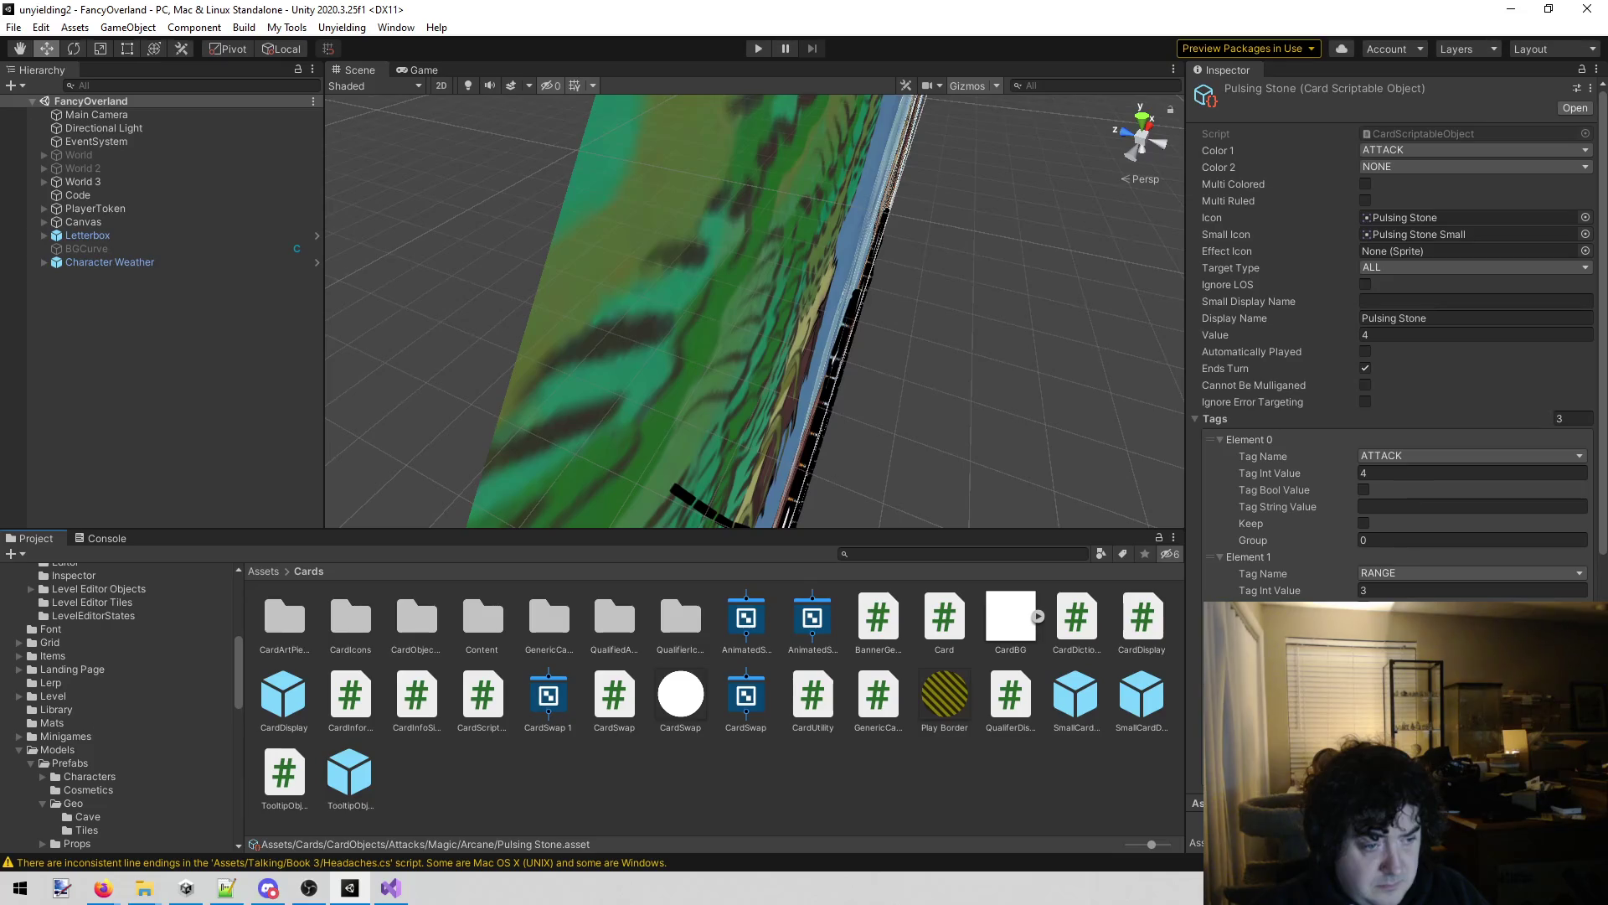
click(19, 749)
scroll(109, 738, down, 2)
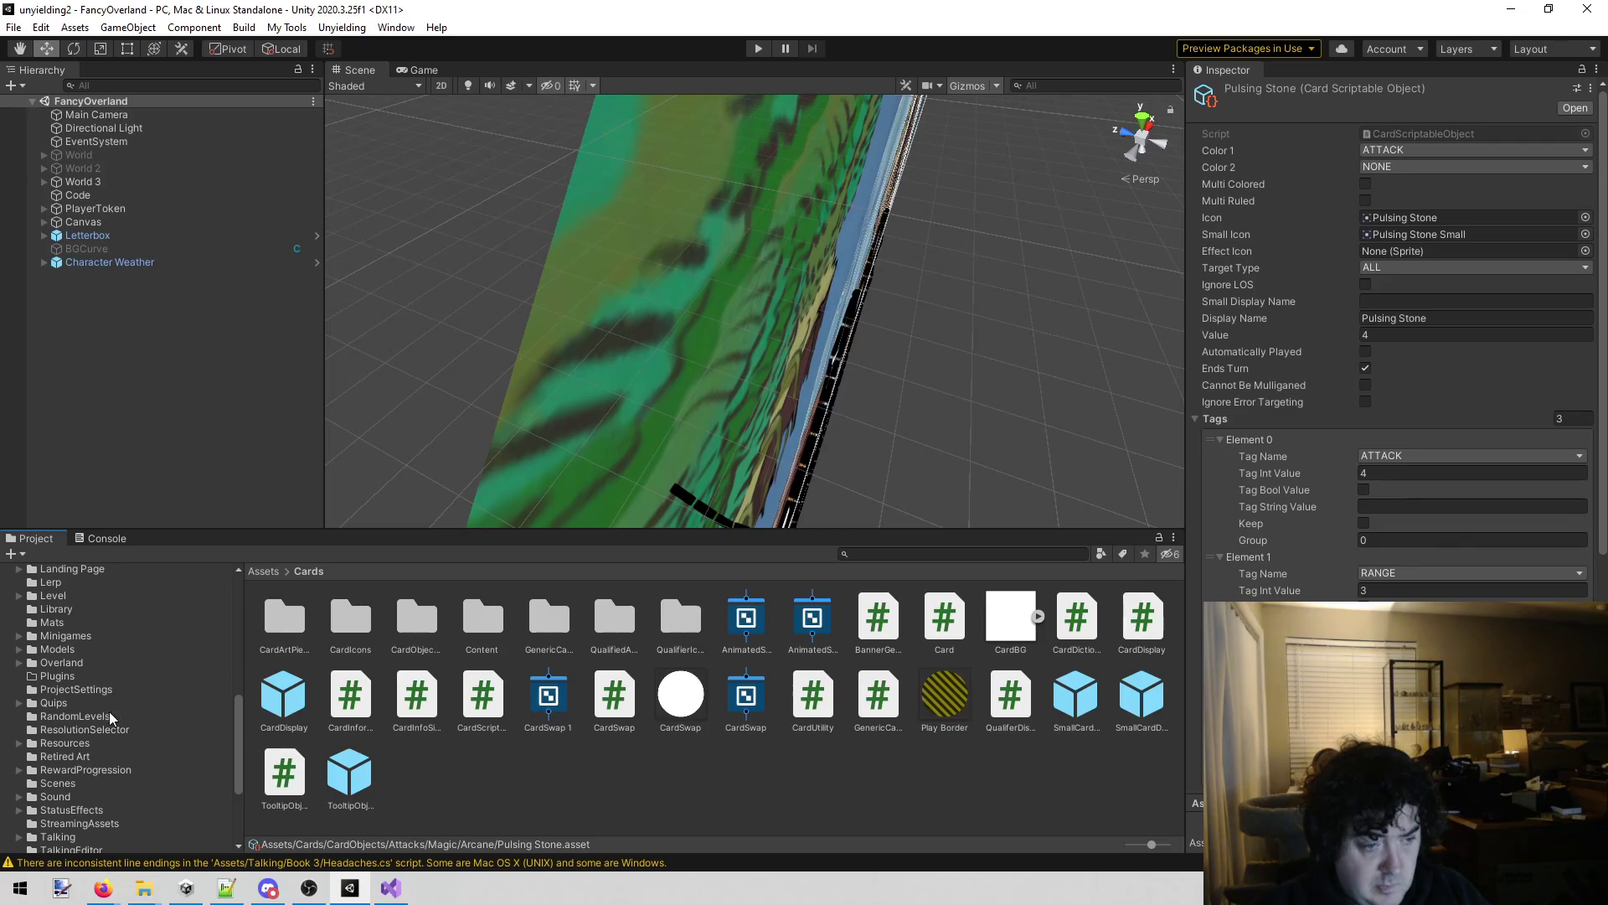
click(83, 809)
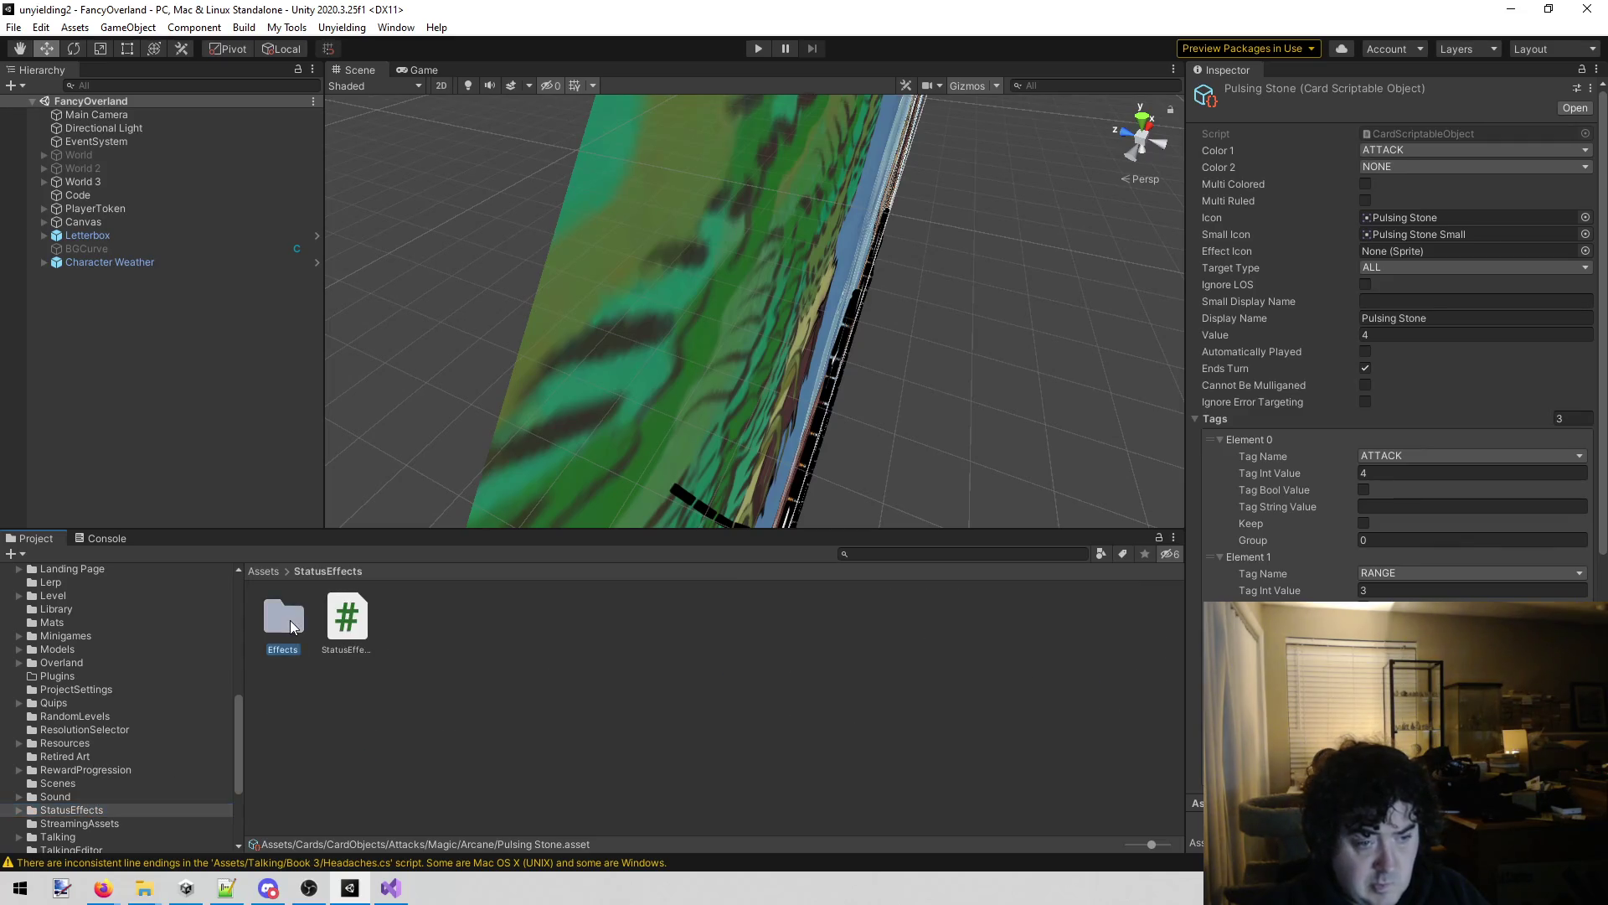
double_click(289, 624)
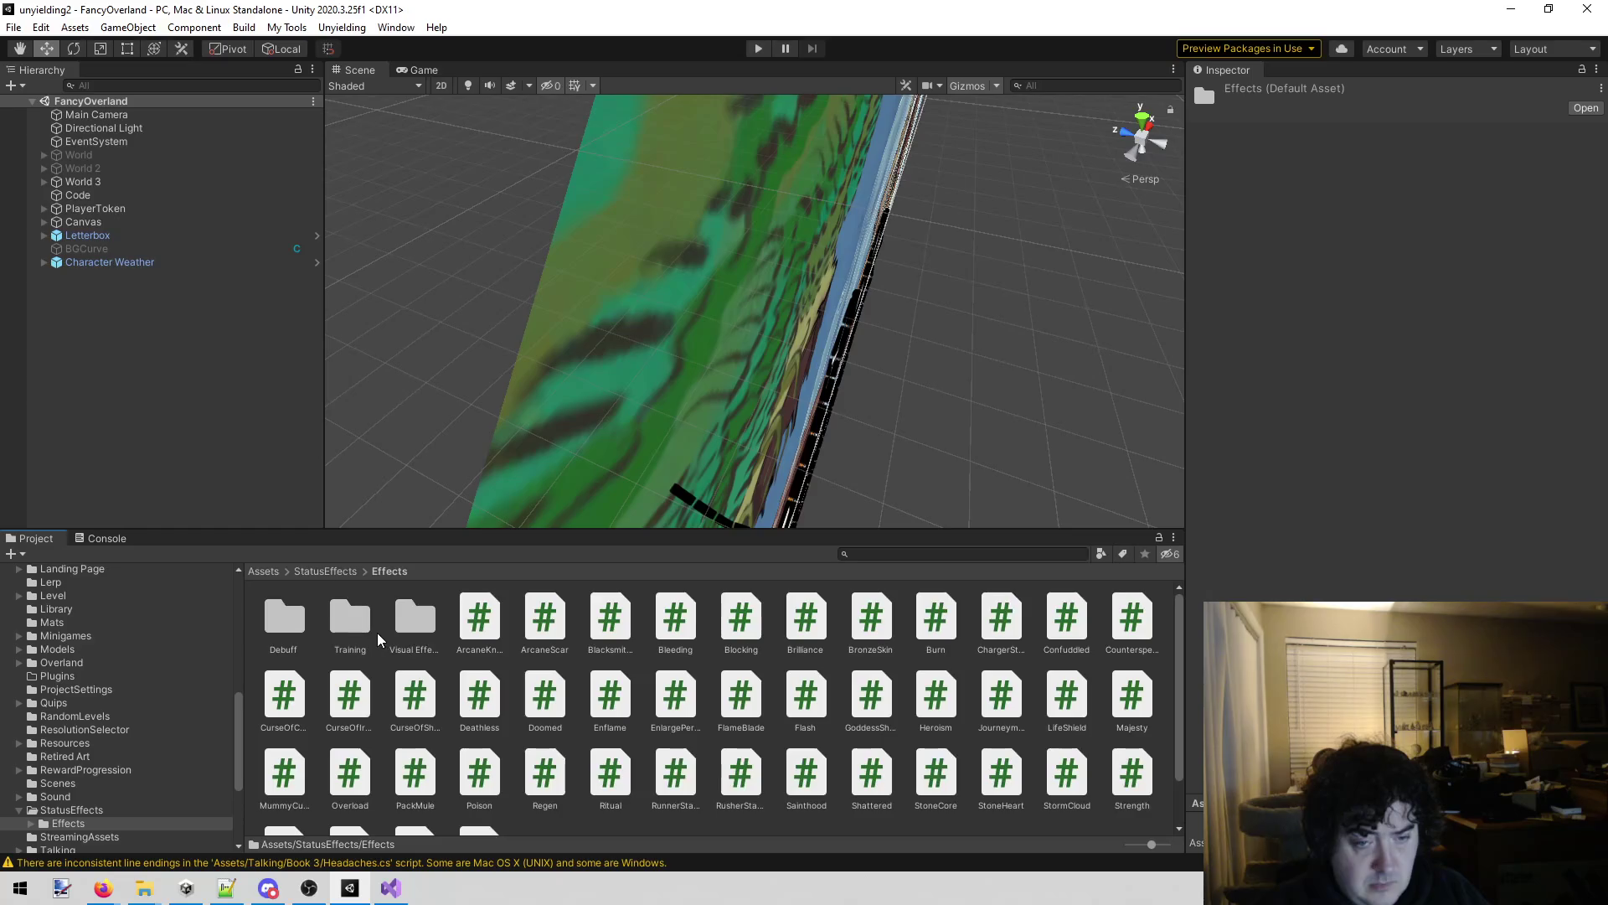
Search 'courage' to inspect the courage and Courage Happiness sprites, then clear the search.
click(890, 556)
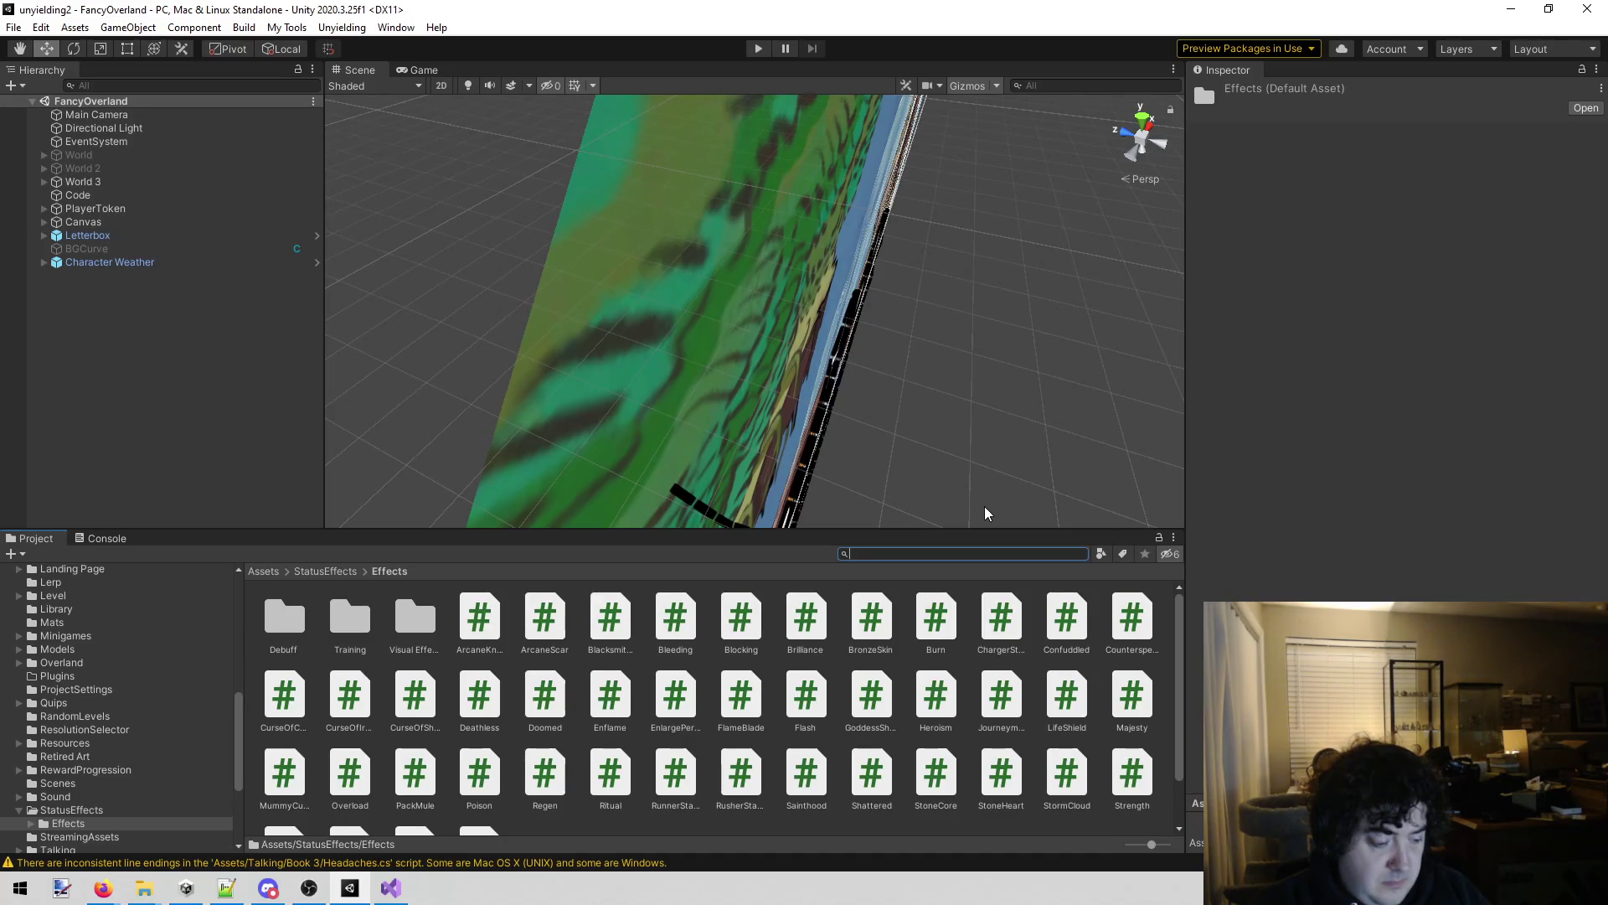
text(courage)
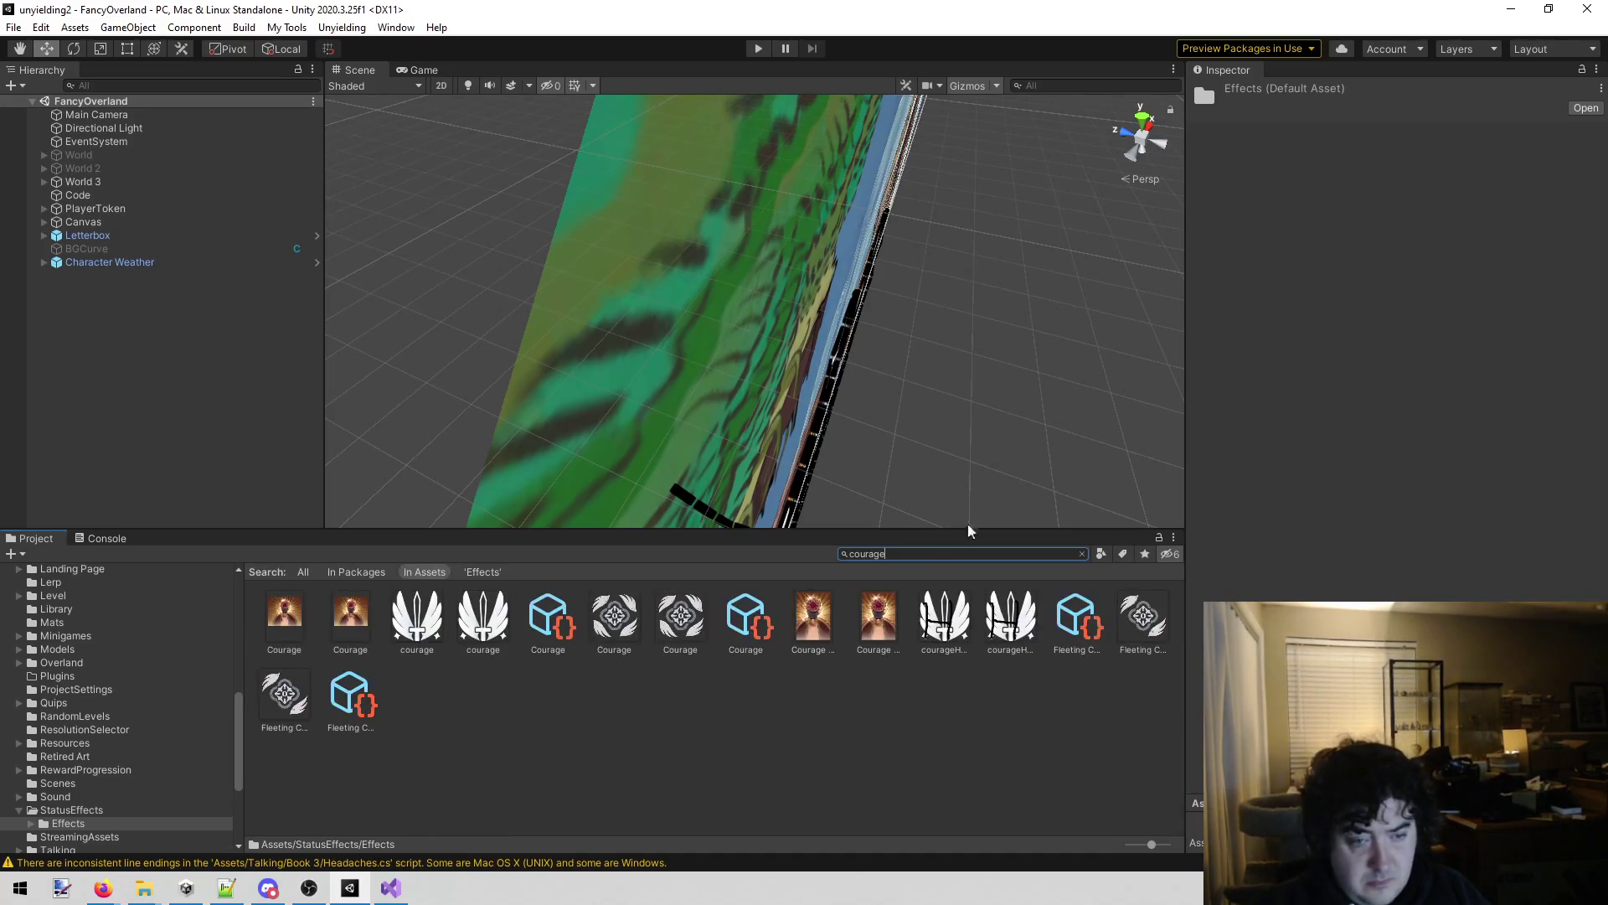
click(419, 621)
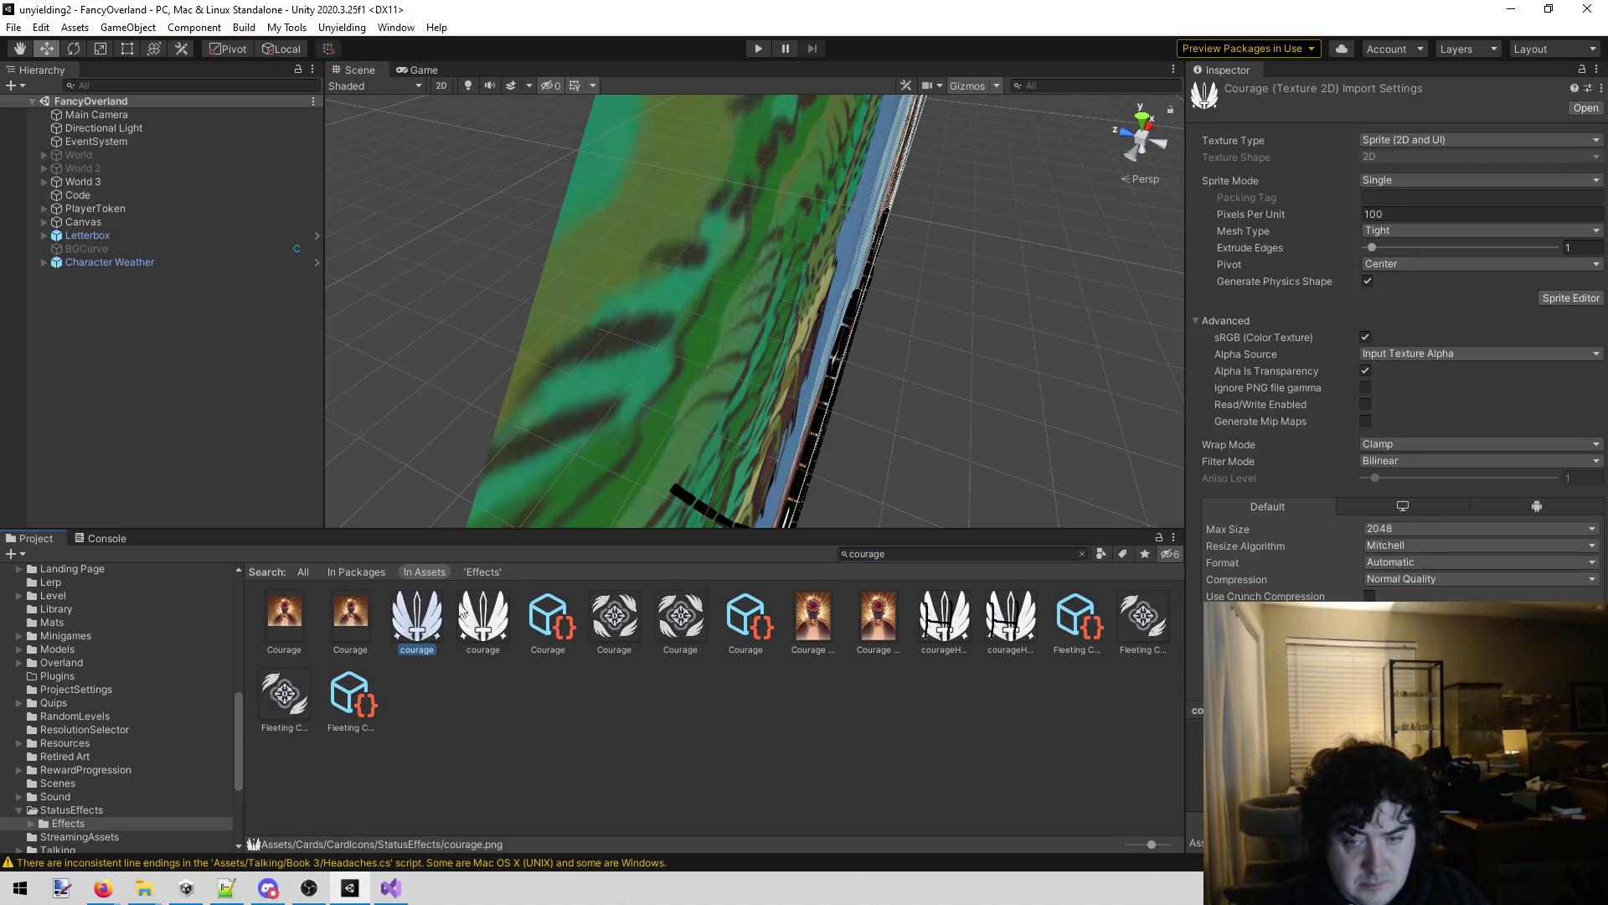
click(945, 620)
double_click(949, 556)
key(BackSpace)
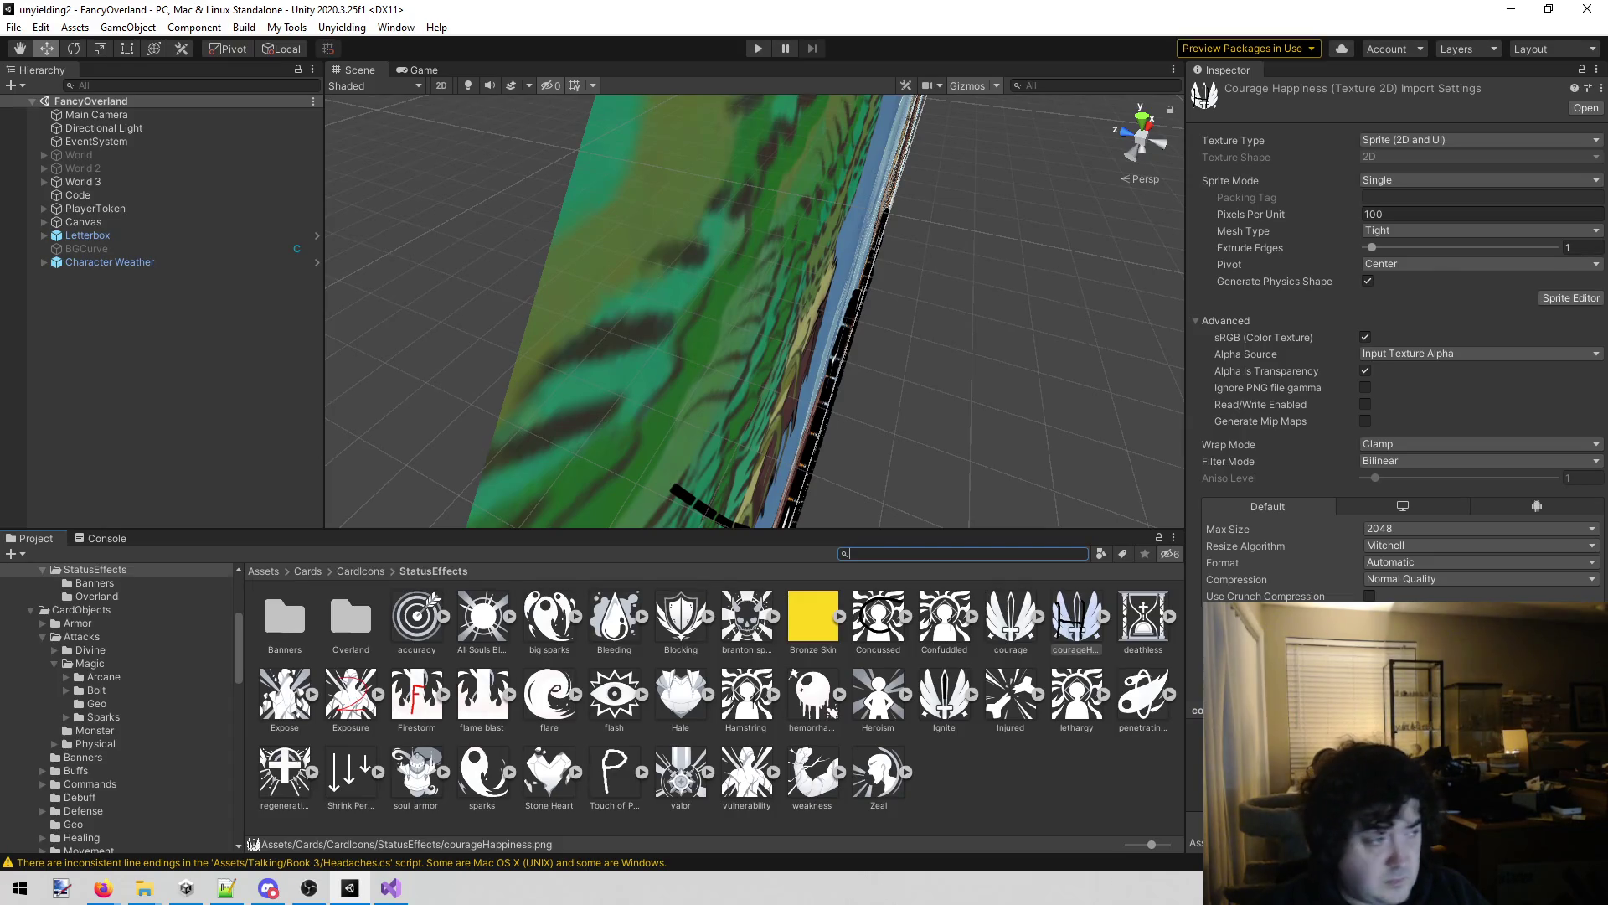
Import the Brilliance image into StatusEffects and set its Texture Type to Sprite (2D and UI).
key(alt+Tab)
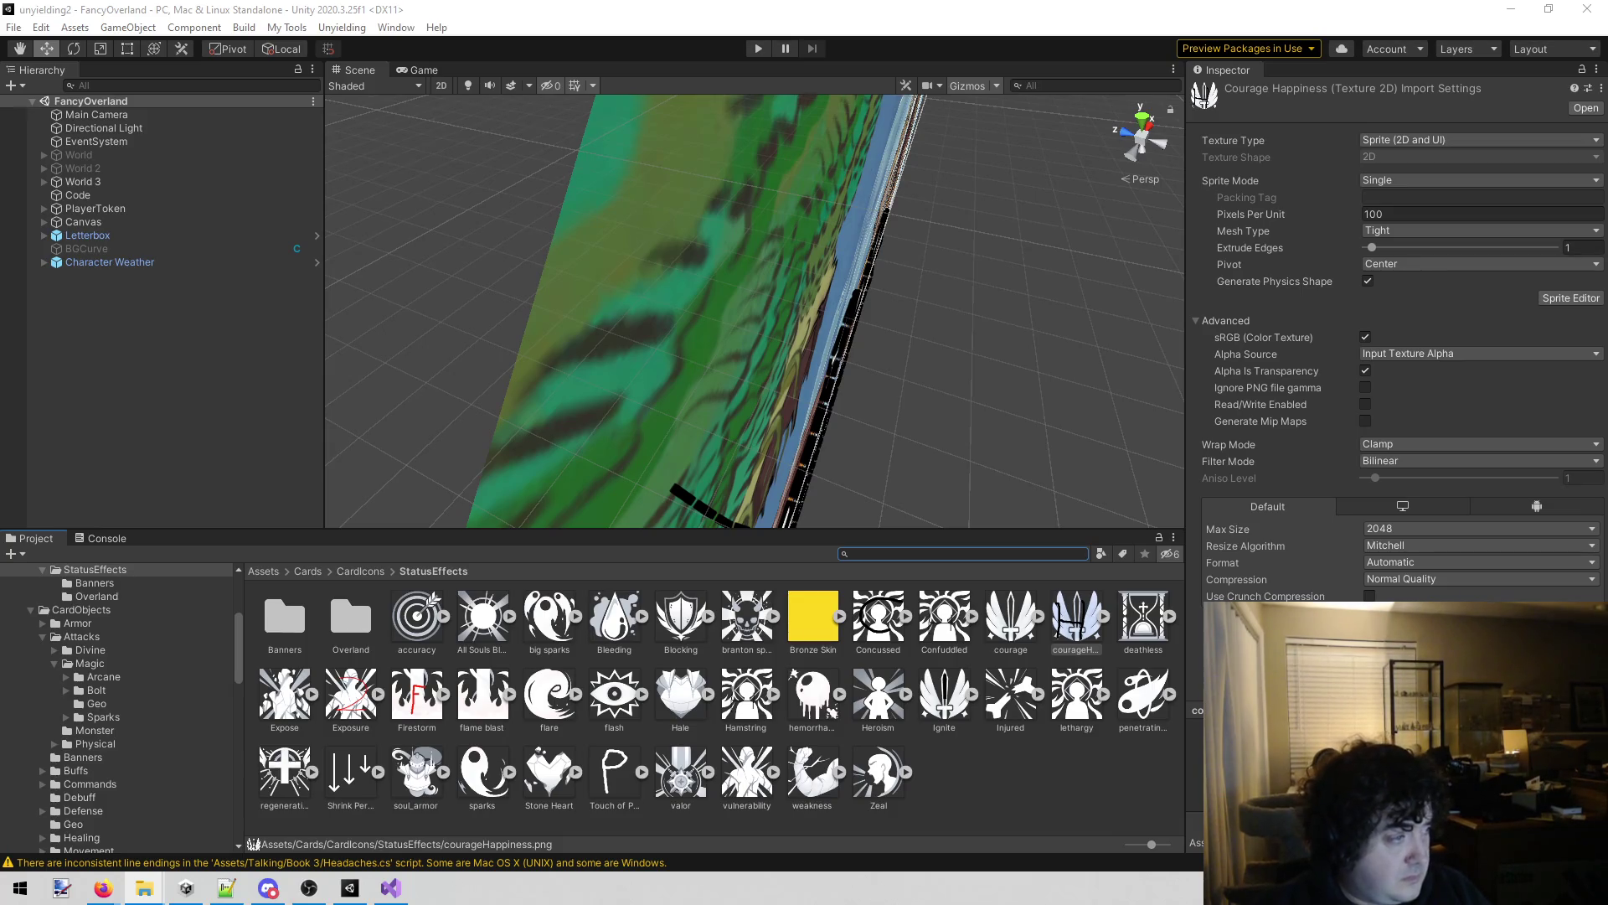
mouse_move(94, 568)
mouse_down()
mouse_move(991, 755)
mouse_move(988, 781)
mouse_up()
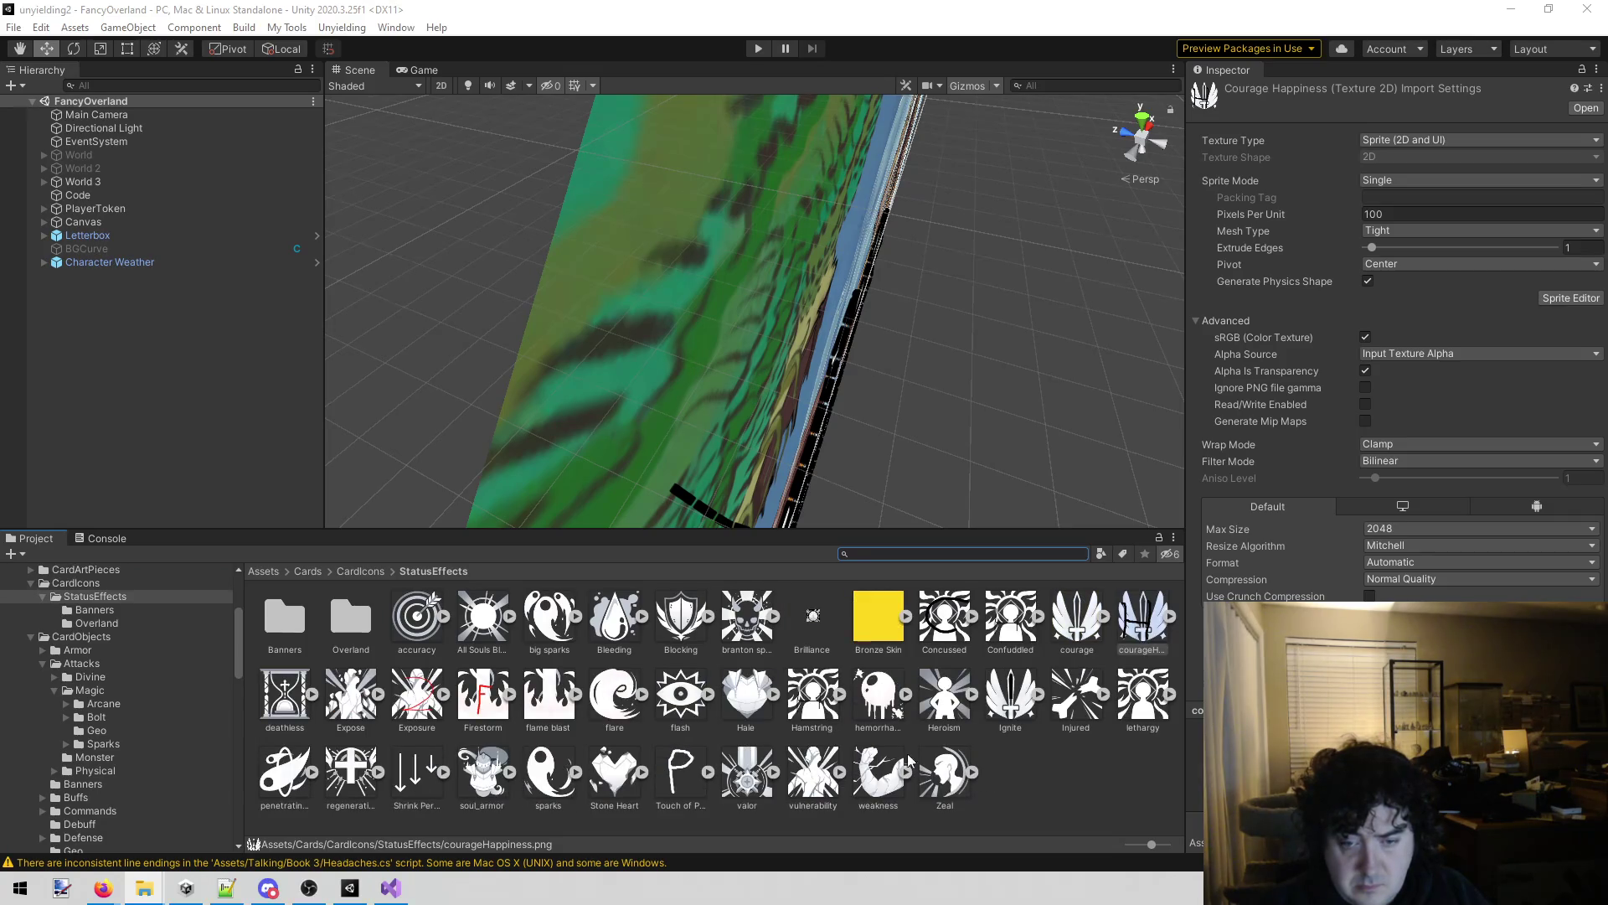
click(1410, 139)
click(1444, 212)
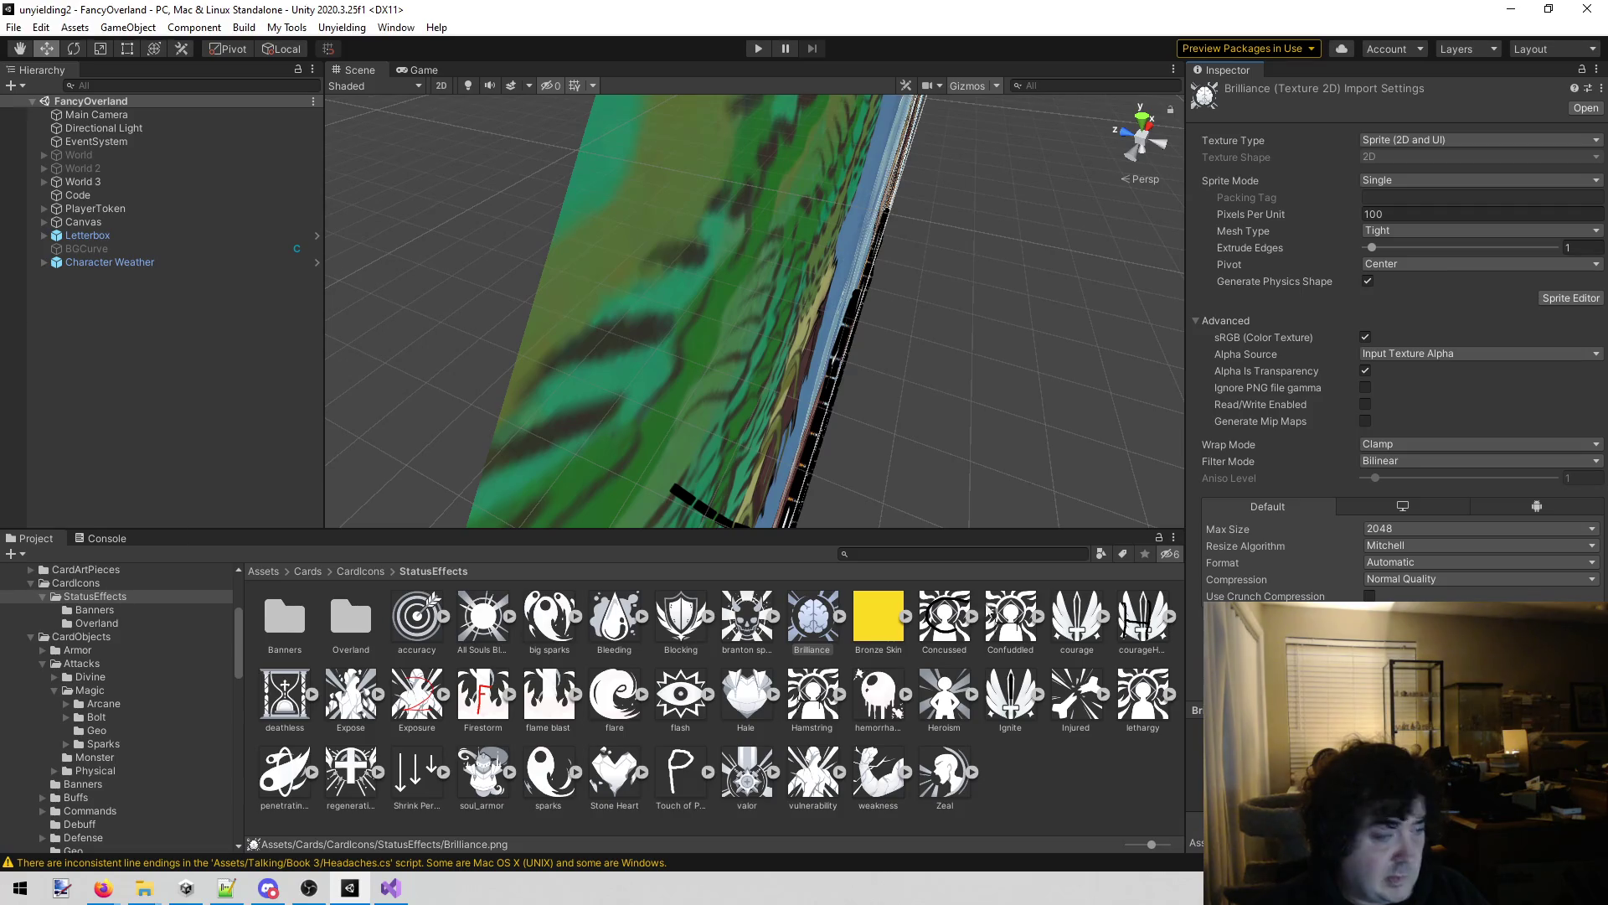
click(900, 553)
Search 'illi', select the Brilliance card, and drag the Brilliance sprite into its Effect Icon.
text(illi)
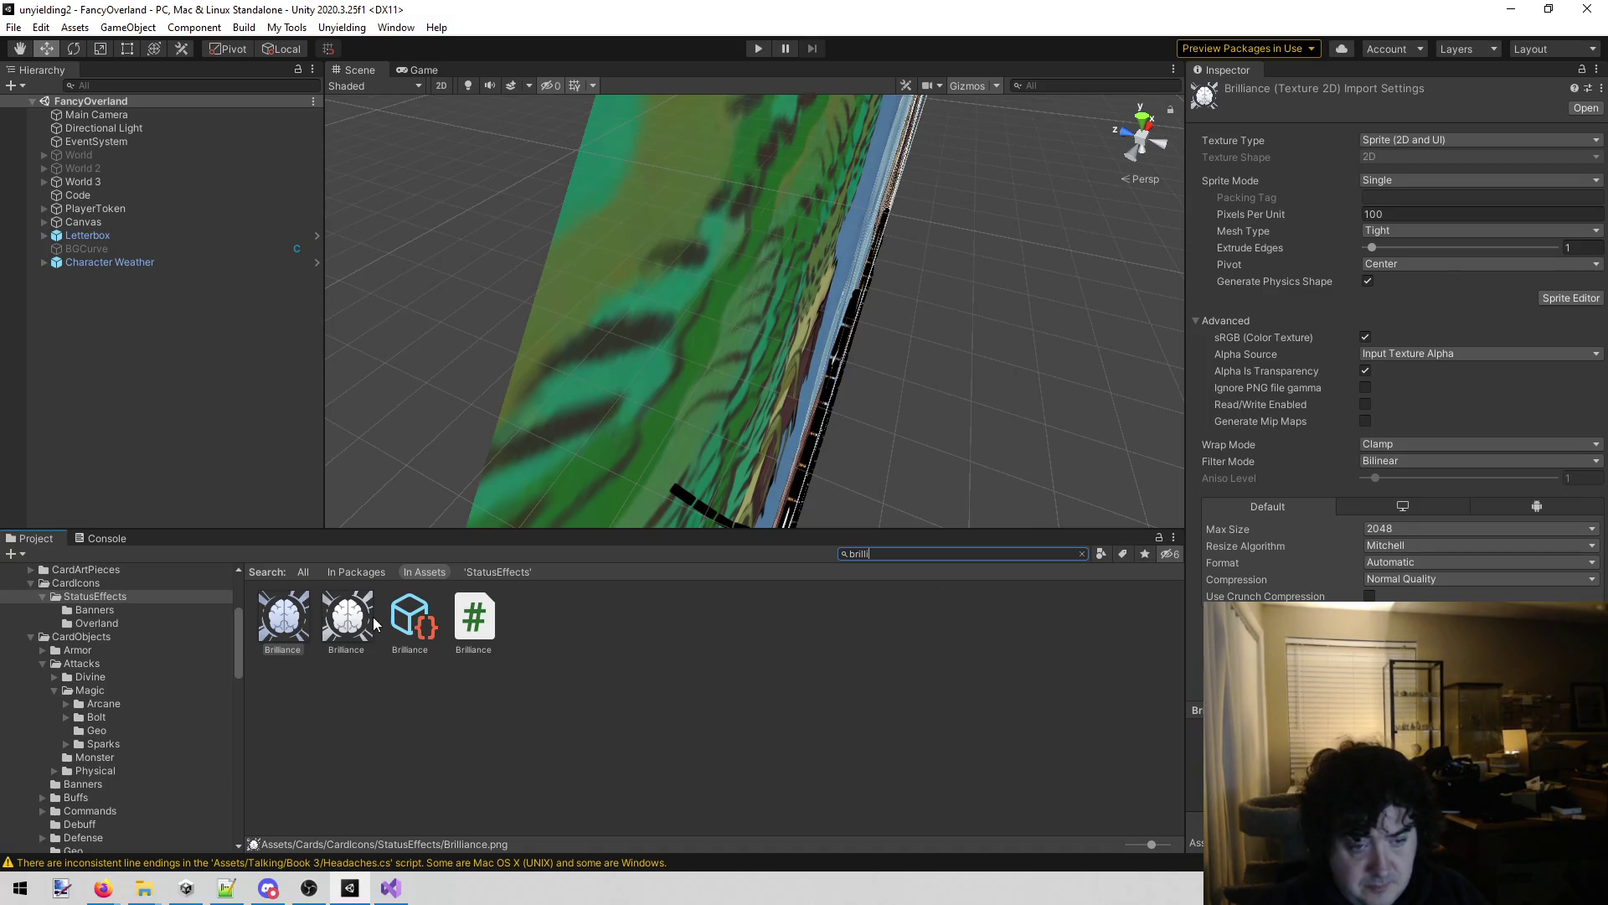
click(409, 618)
scroll(1455, 435, down, 10)
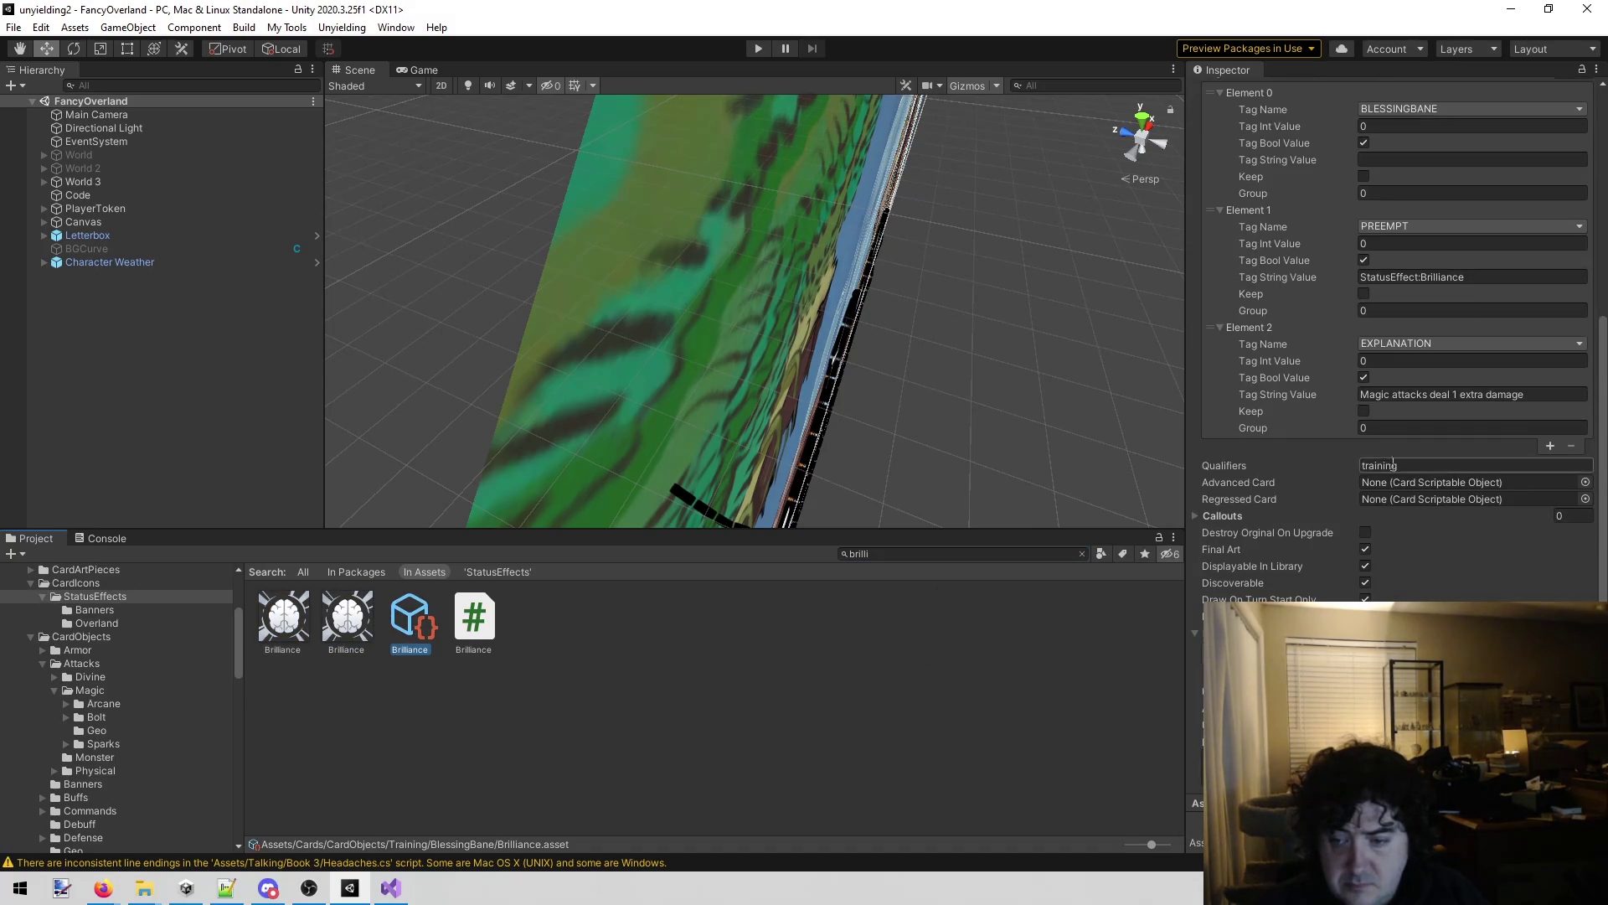
scroll(1382, 475, up, 10)
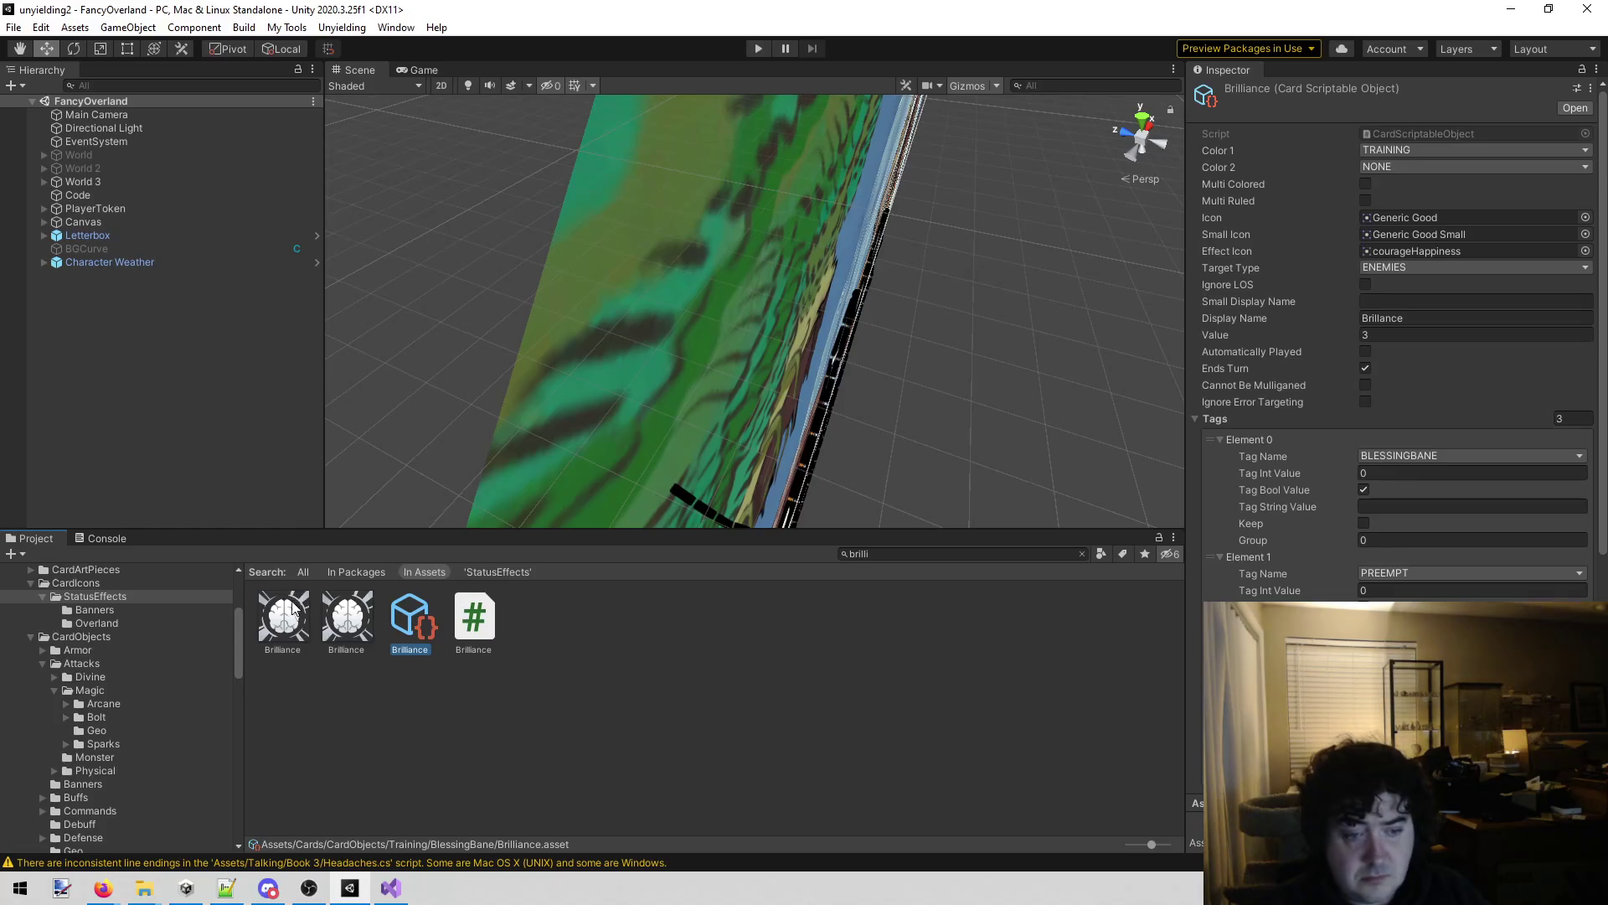
mouse_move(293, 616)
mouse_down()
mouse_move(1306, 318)
mouse_move(1384, 249)
mouse_up()
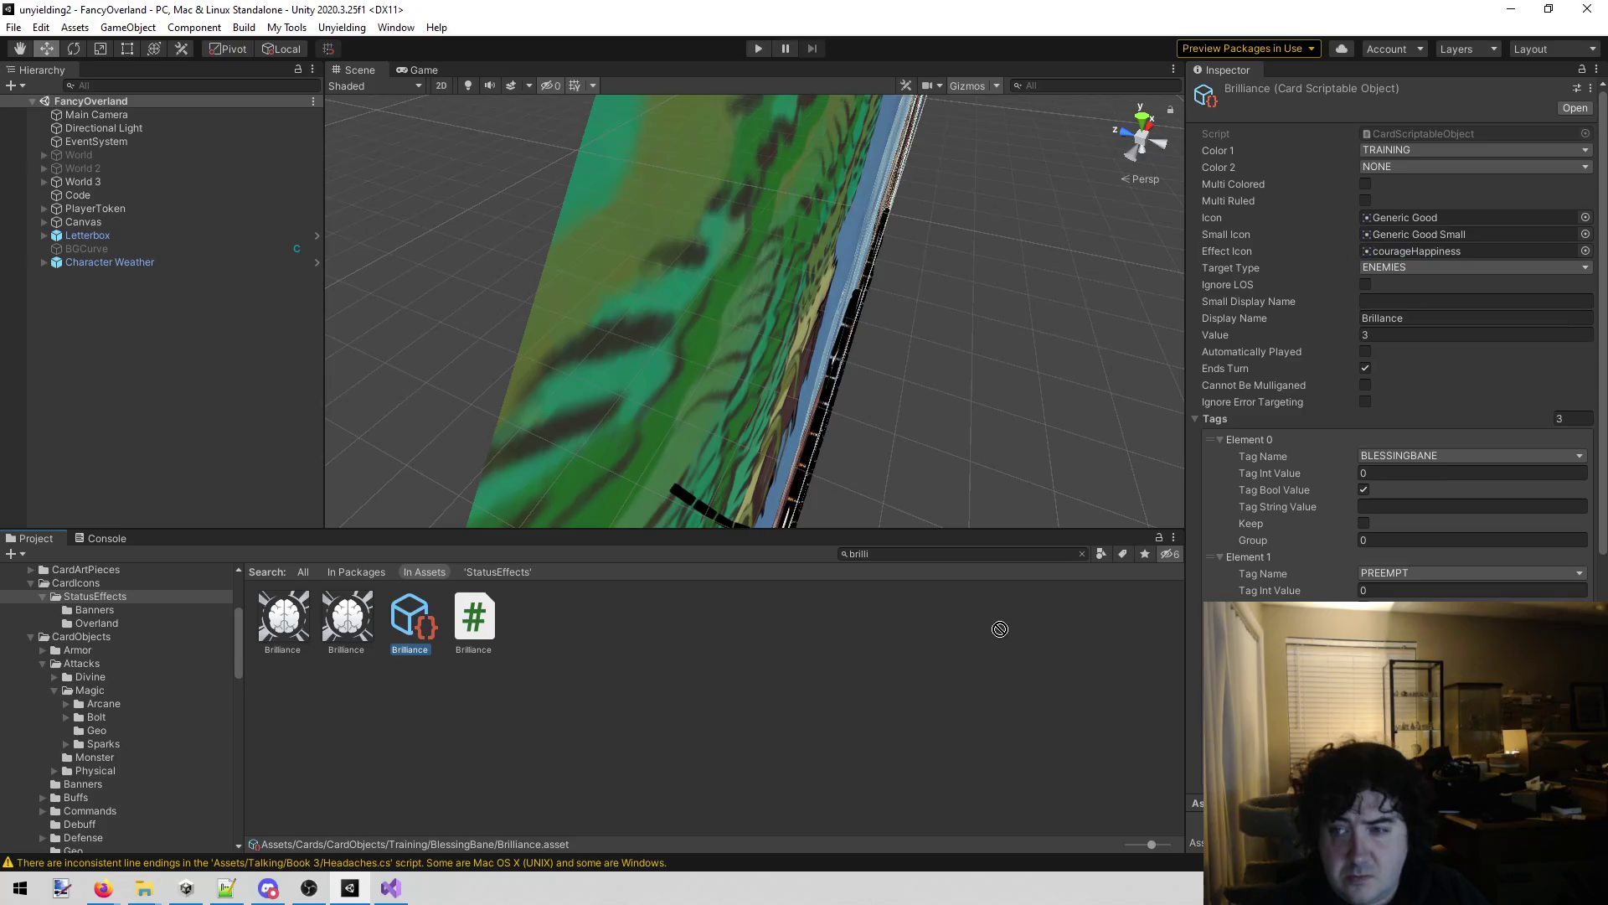
click(1491, 249)
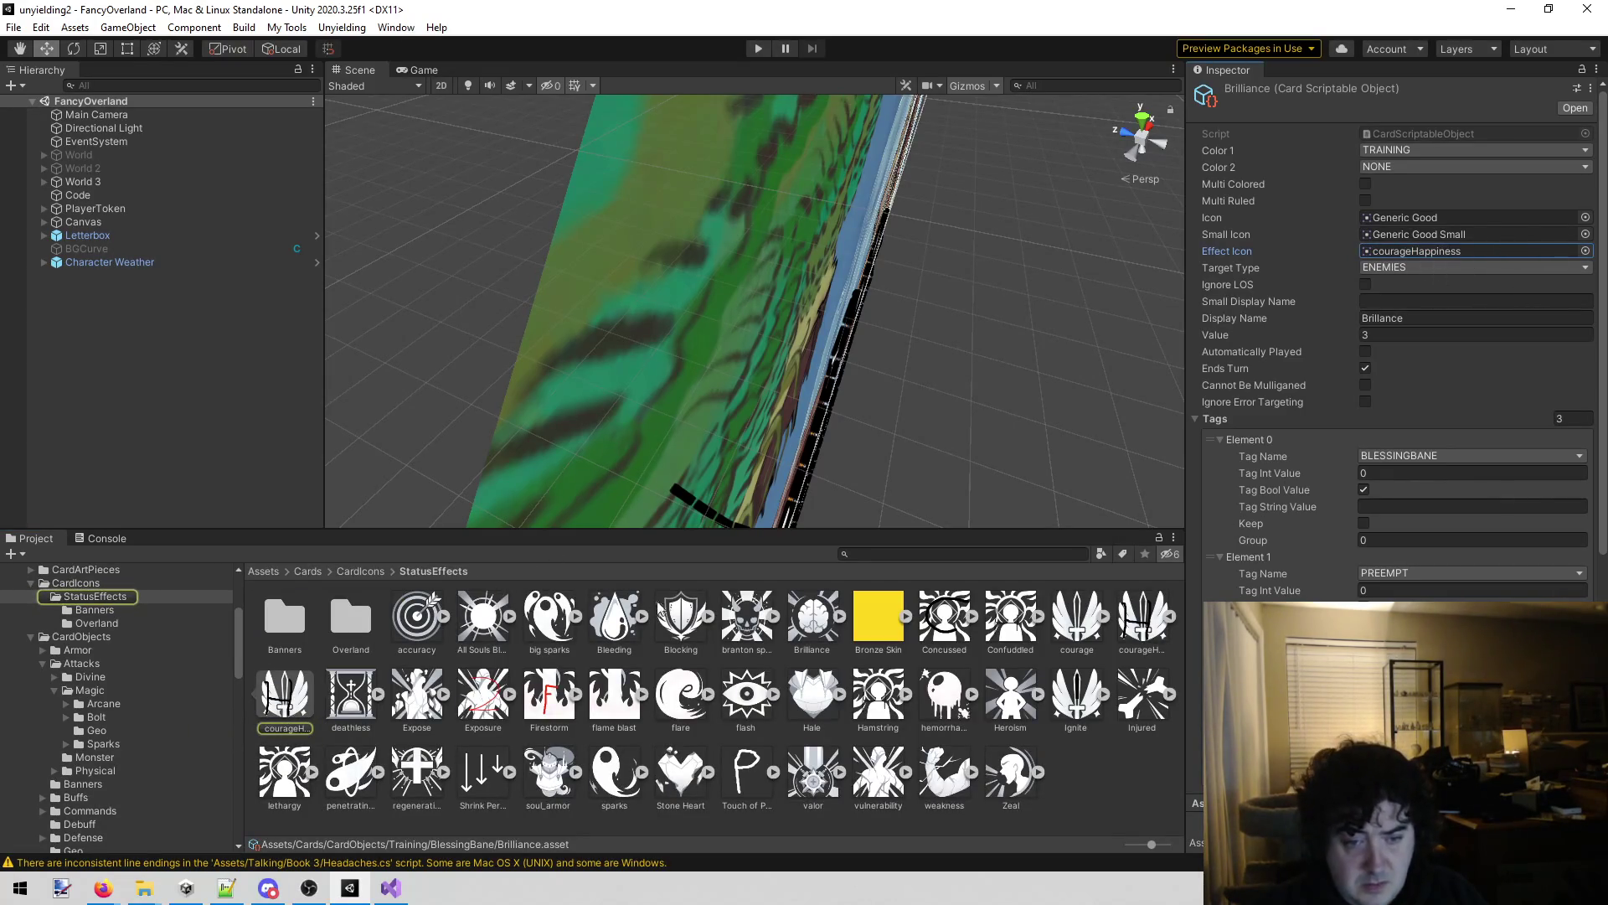
mouse_move(813, 618)
mouse_down()
mouse_move(1158, 427)
mouse_move(1424, 250)
mouse_up()
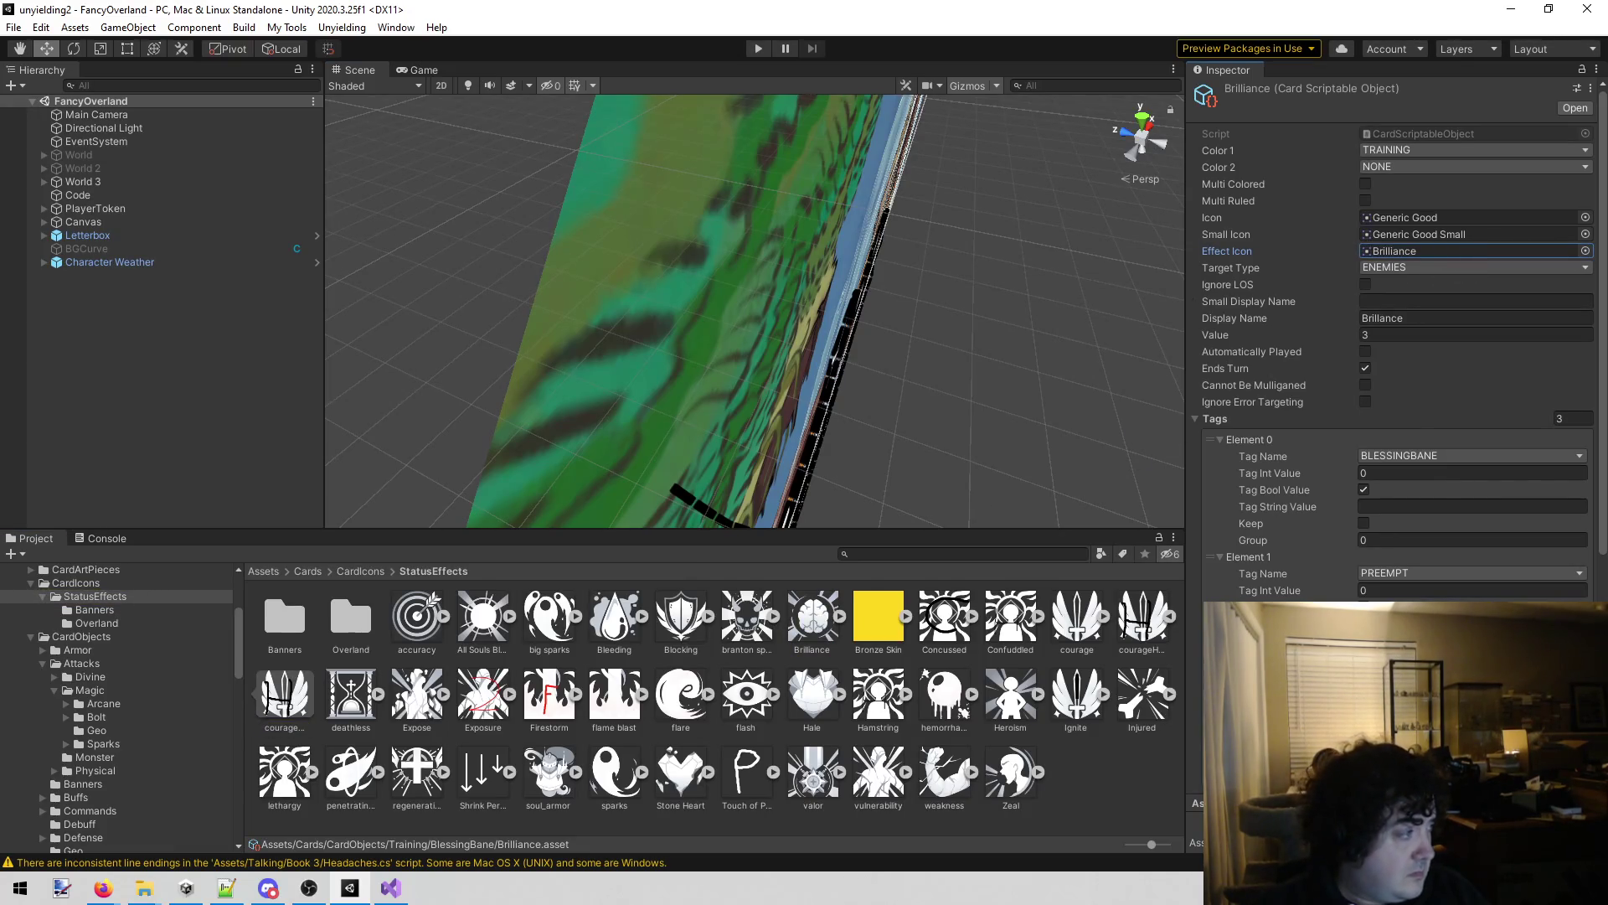
click(144, 888)
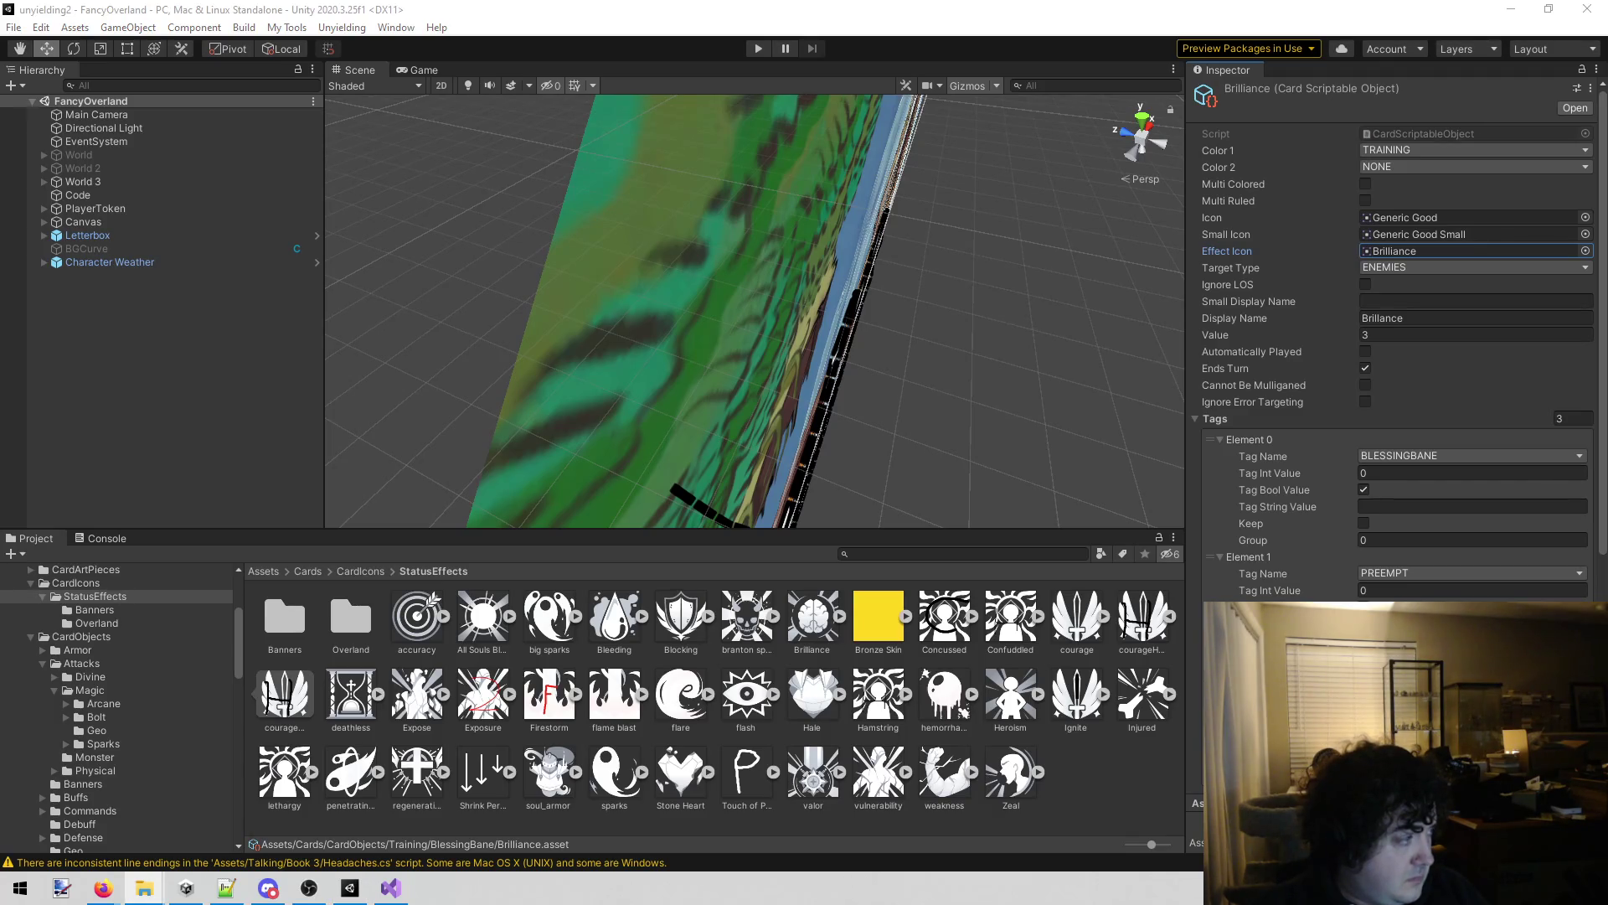
scroll(99, 605, up, 5)
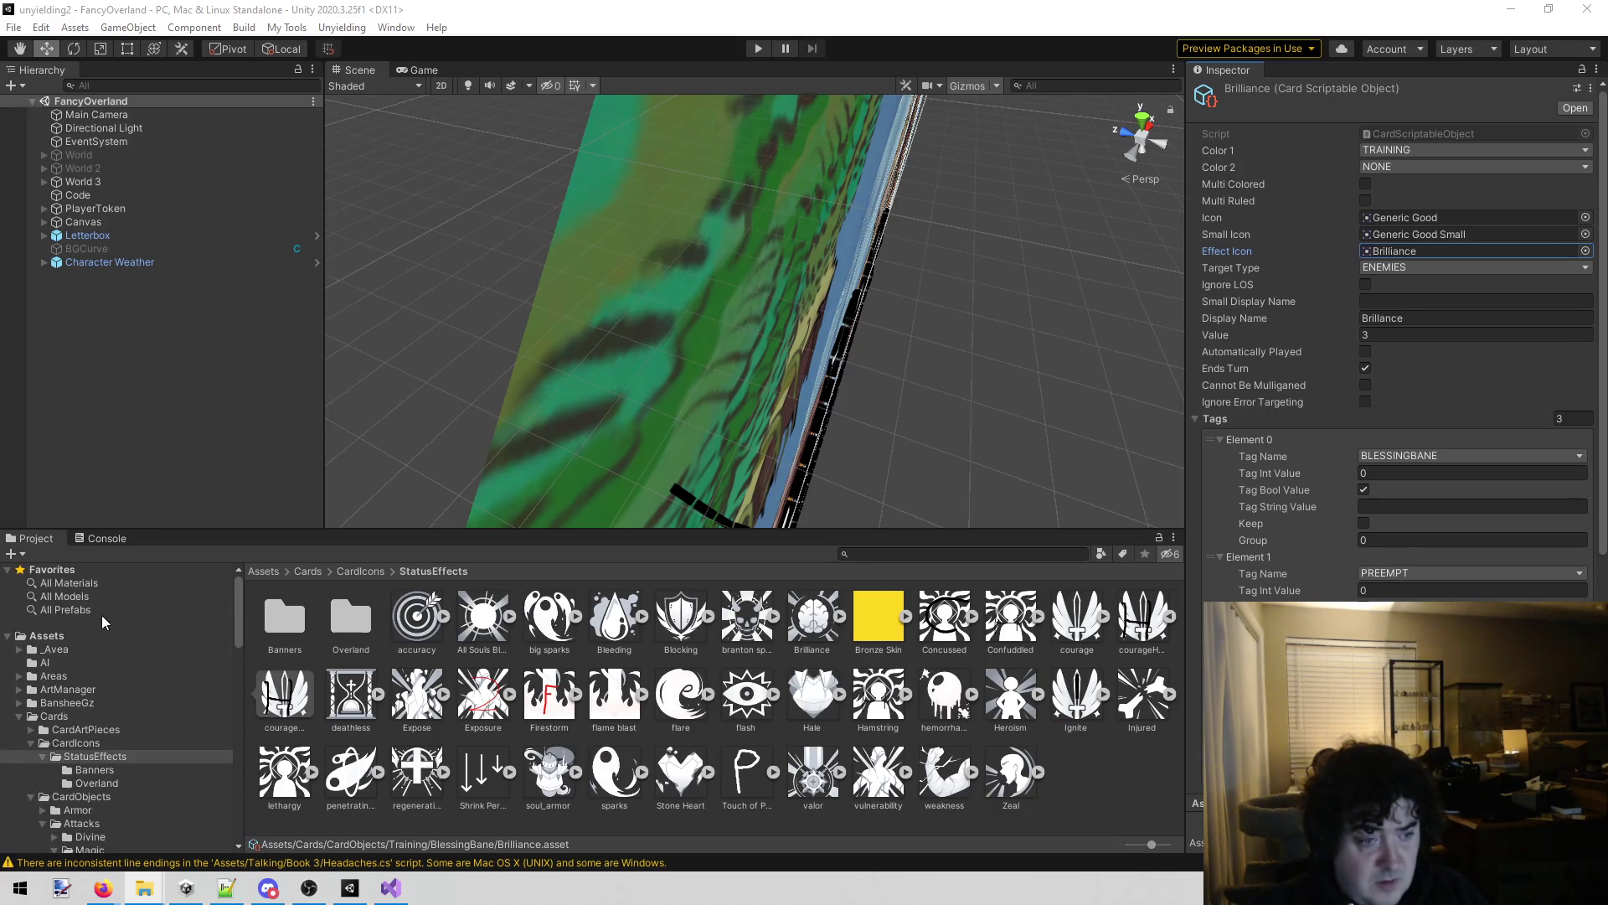
Search 'dirt' to inspect Dirt_Dragon_Event, then clear it to show the World 1 event art folder.
click(19, 716)
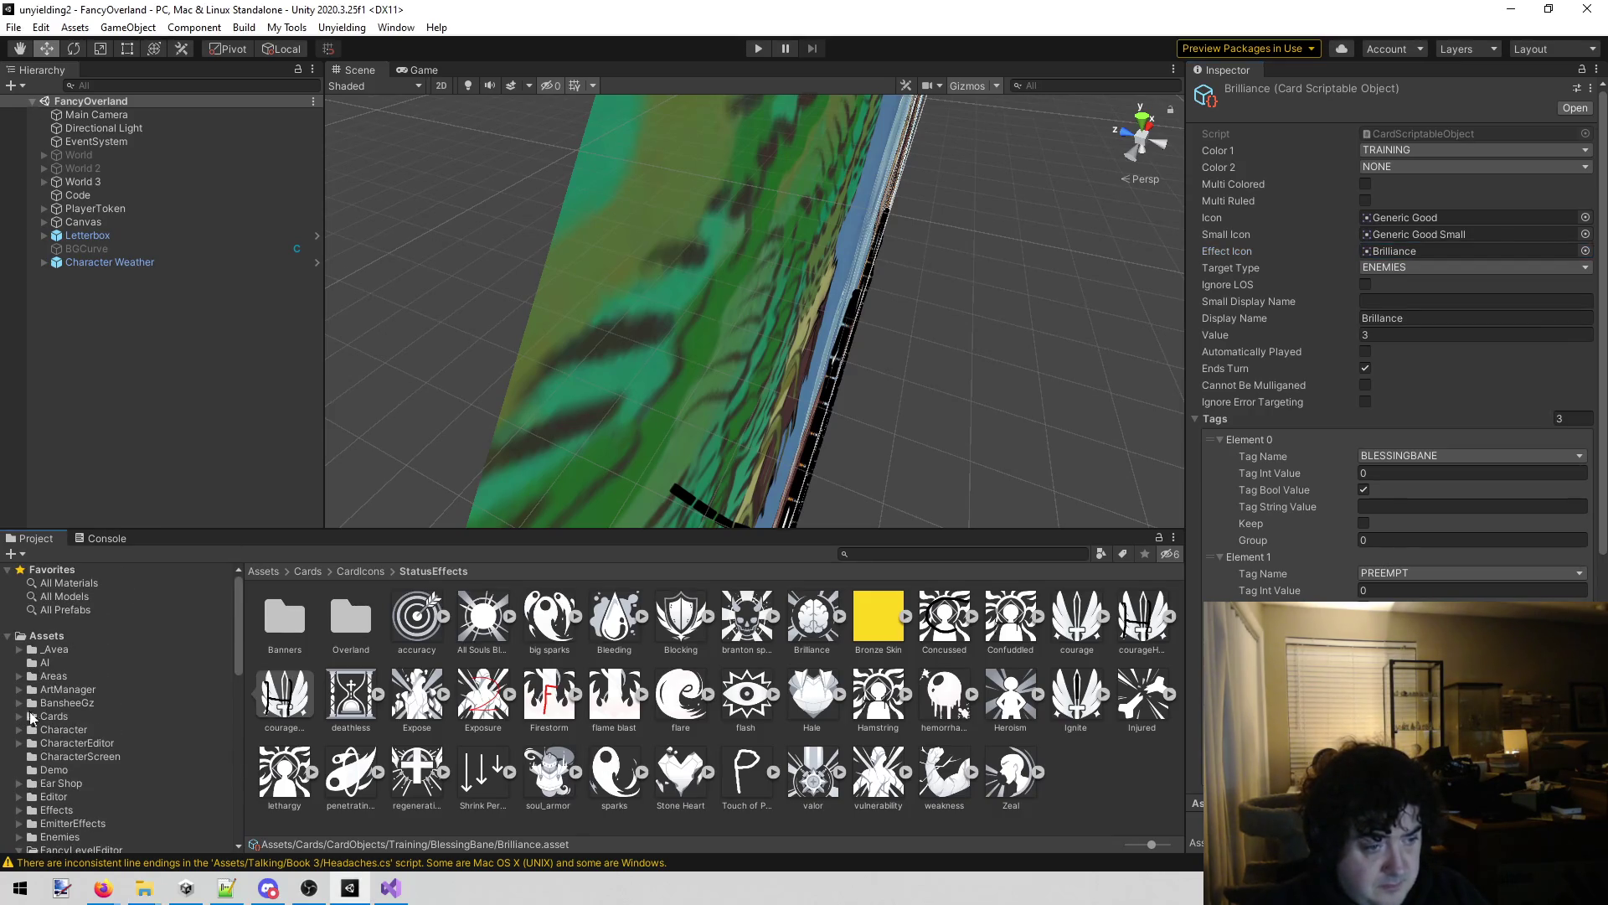
scroll(25, 712, down, 3)
click(19, 699)
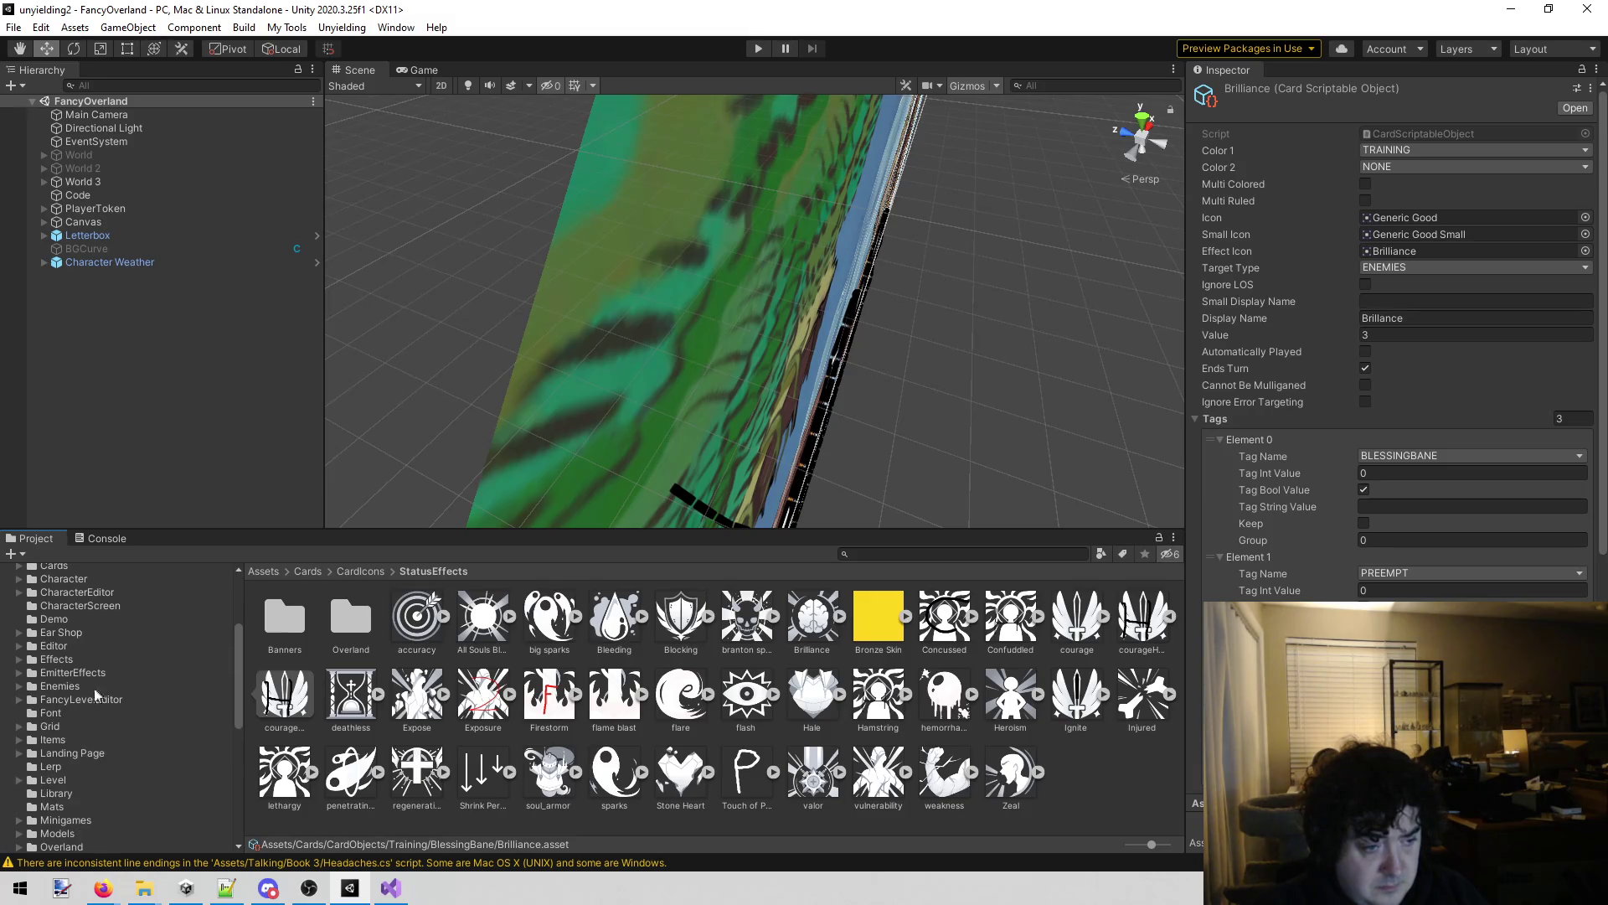
click(897, 554)
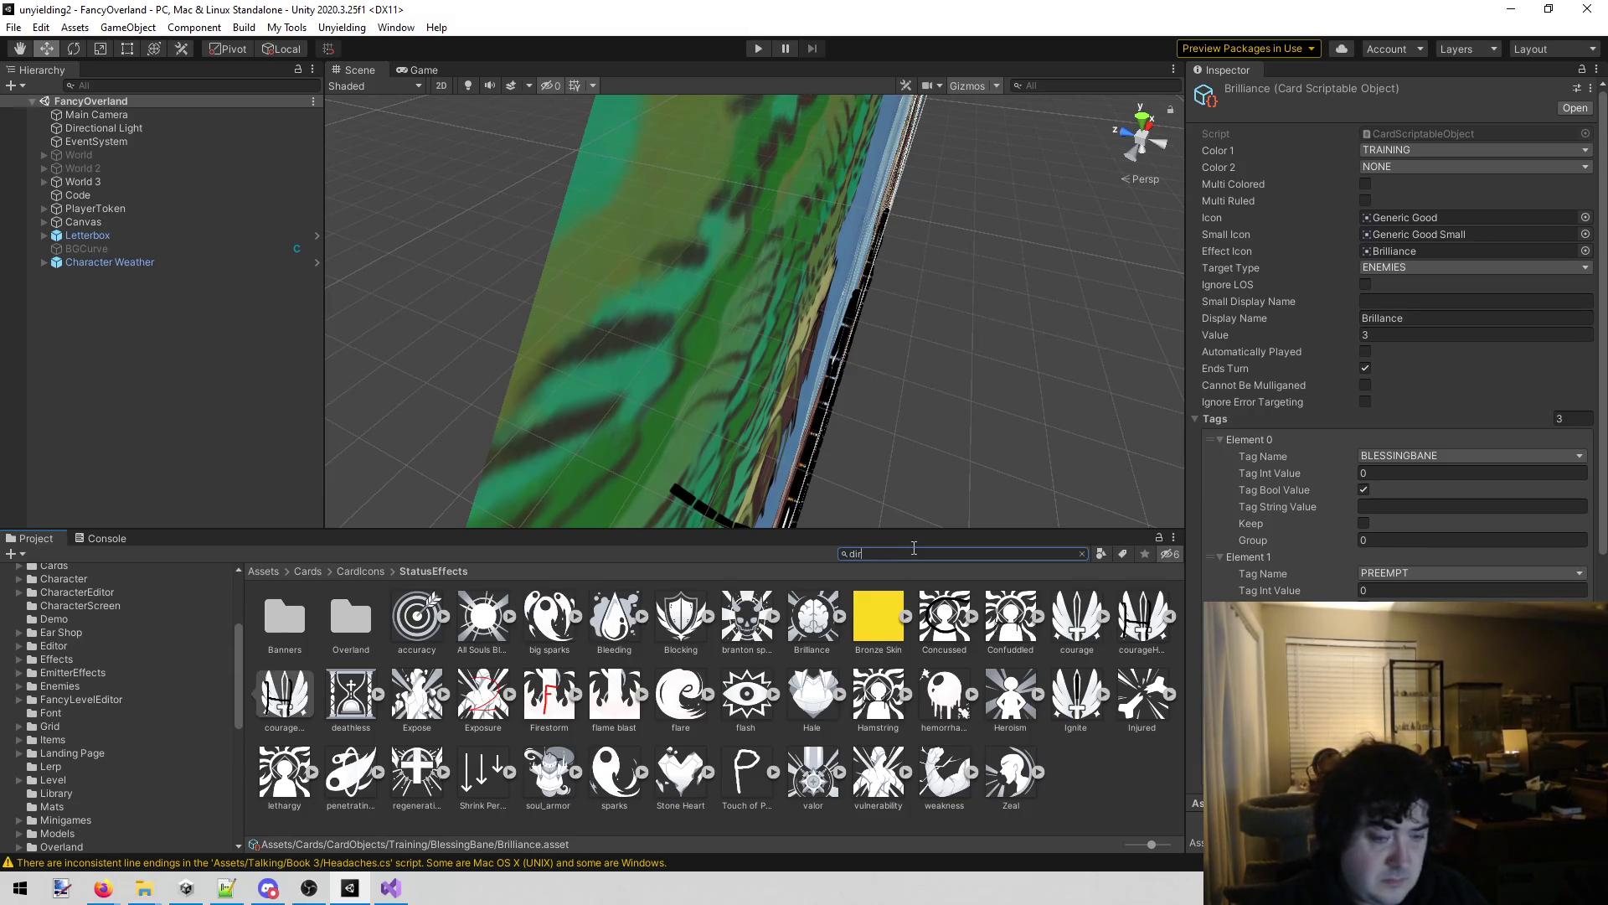
text(dirt)
click(927, 635)
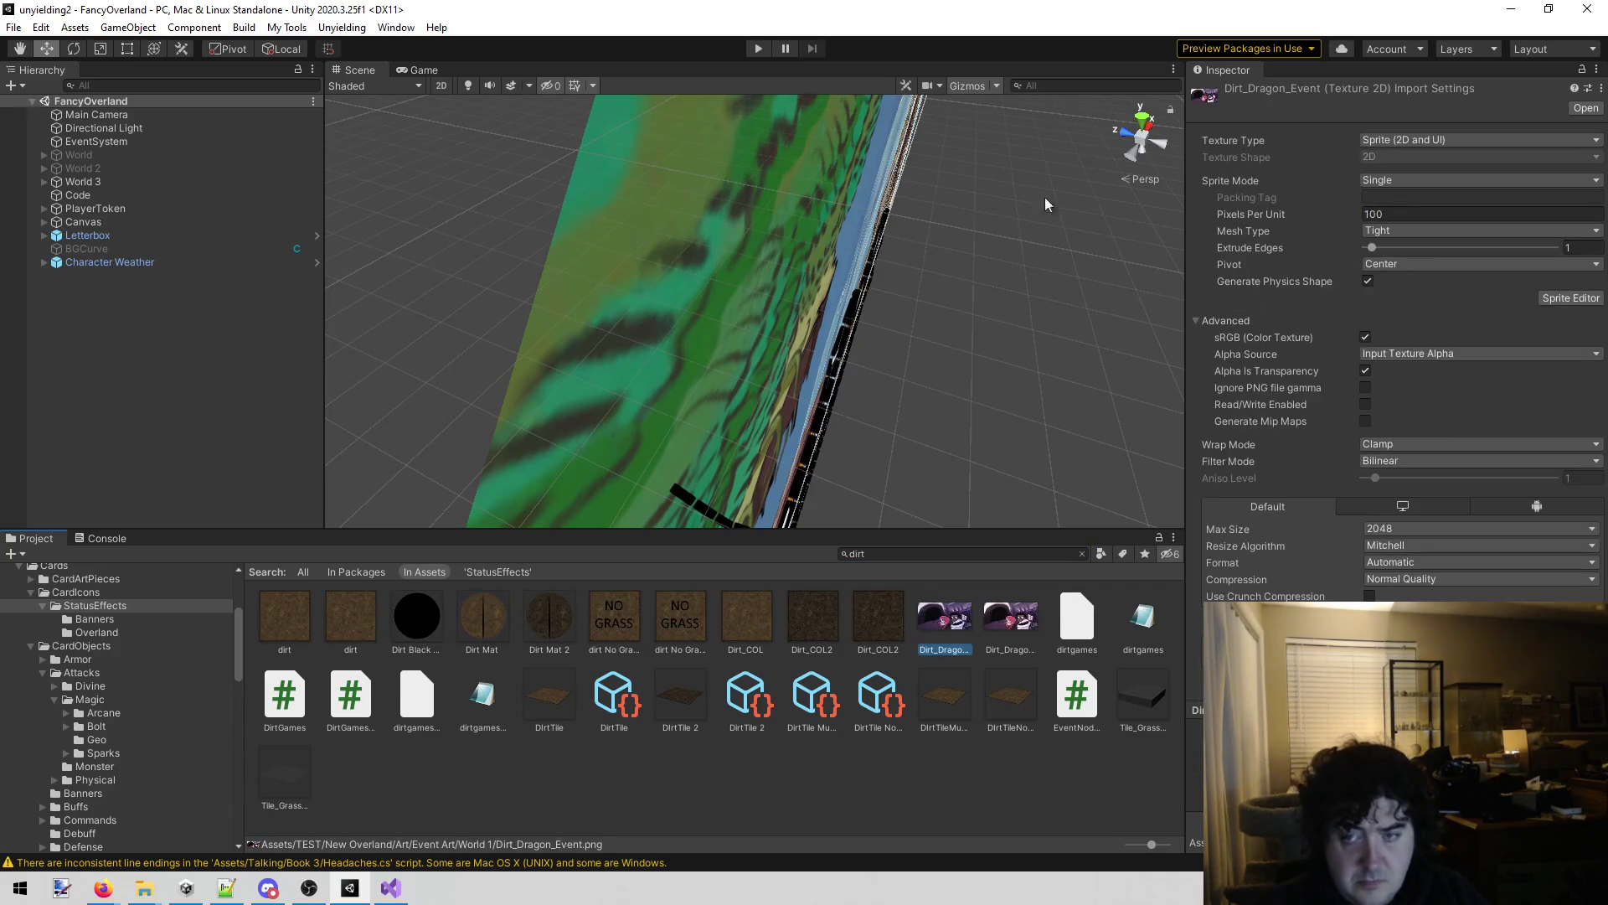
double_click(960, 553)
key(BackSpace)
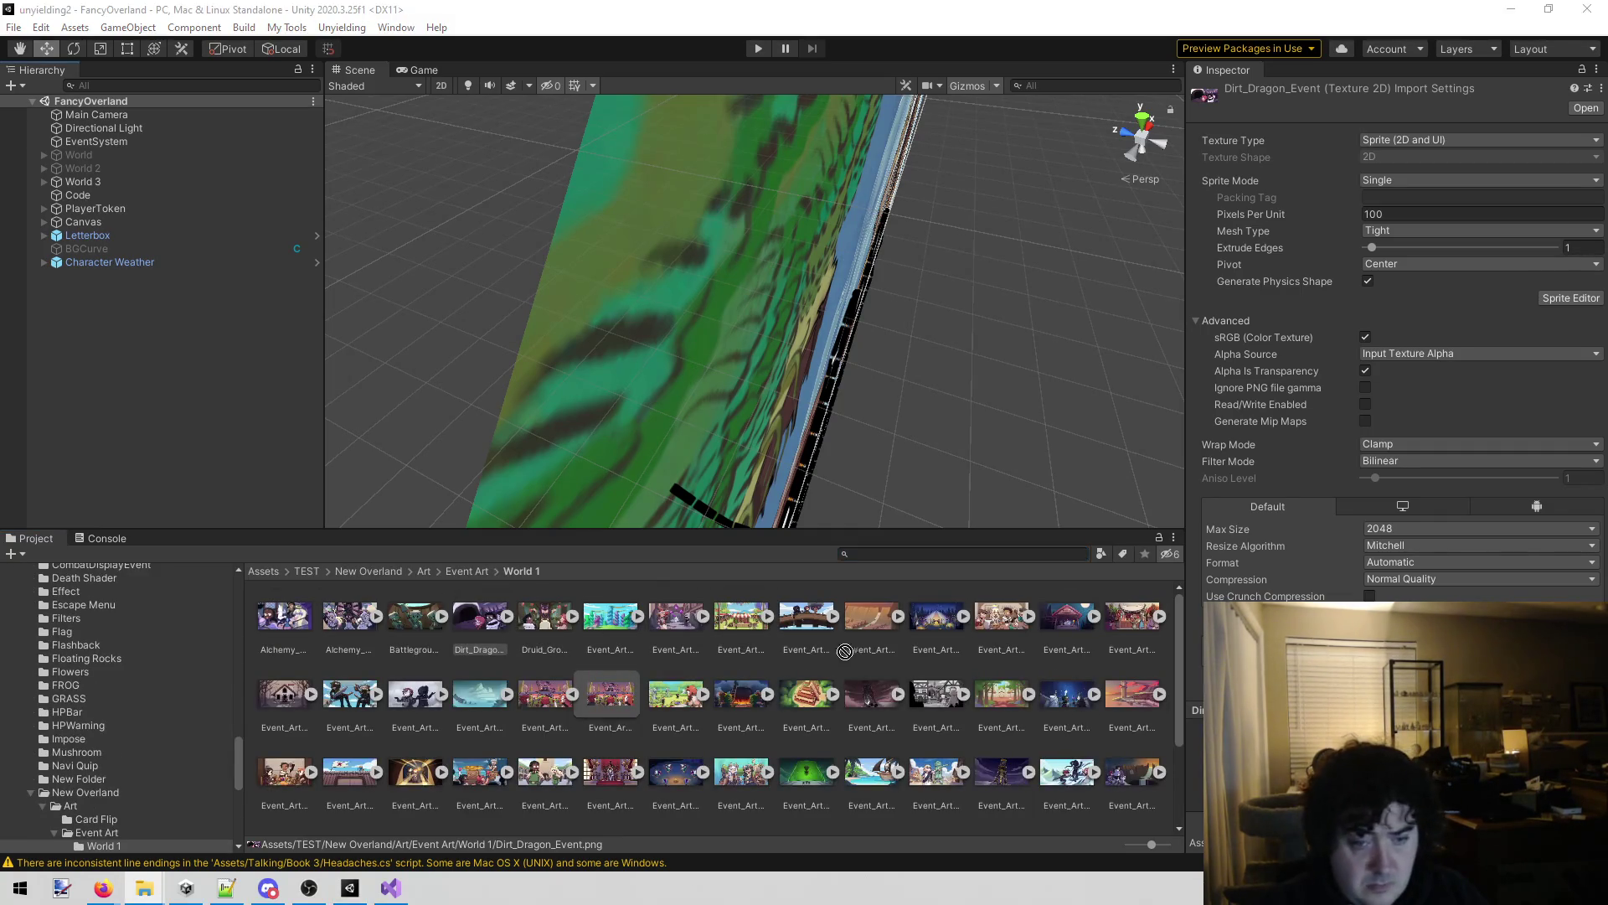
drag(489, 607, 629, 660)
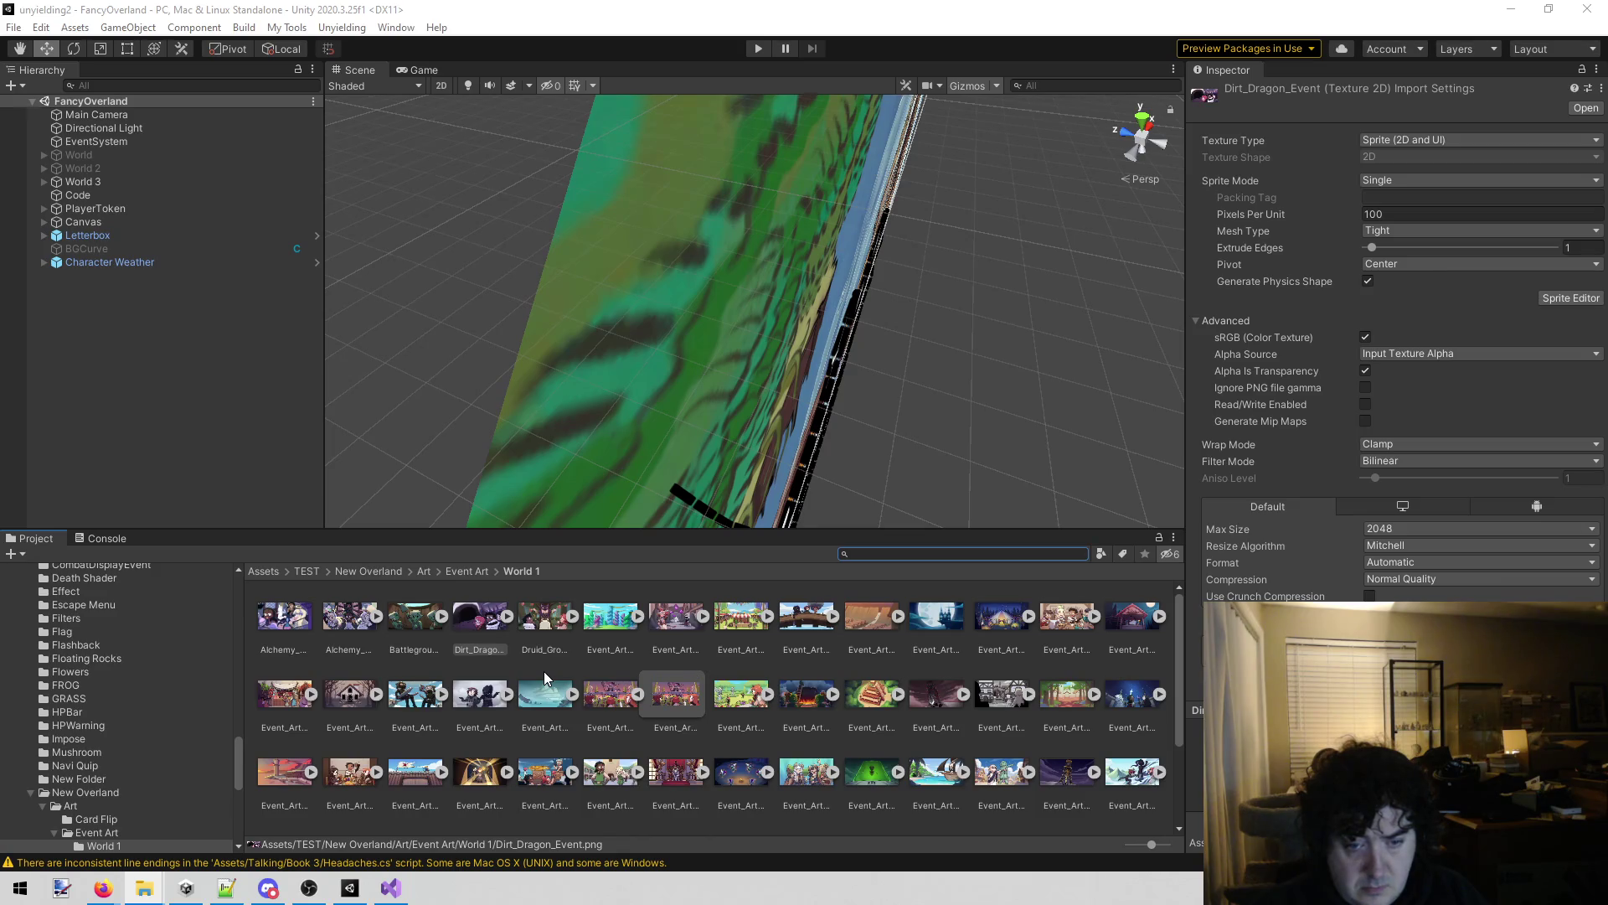
Set the Church of the Edge event art's Texture Type to Sprite (2D and UI).
click(944, 617)
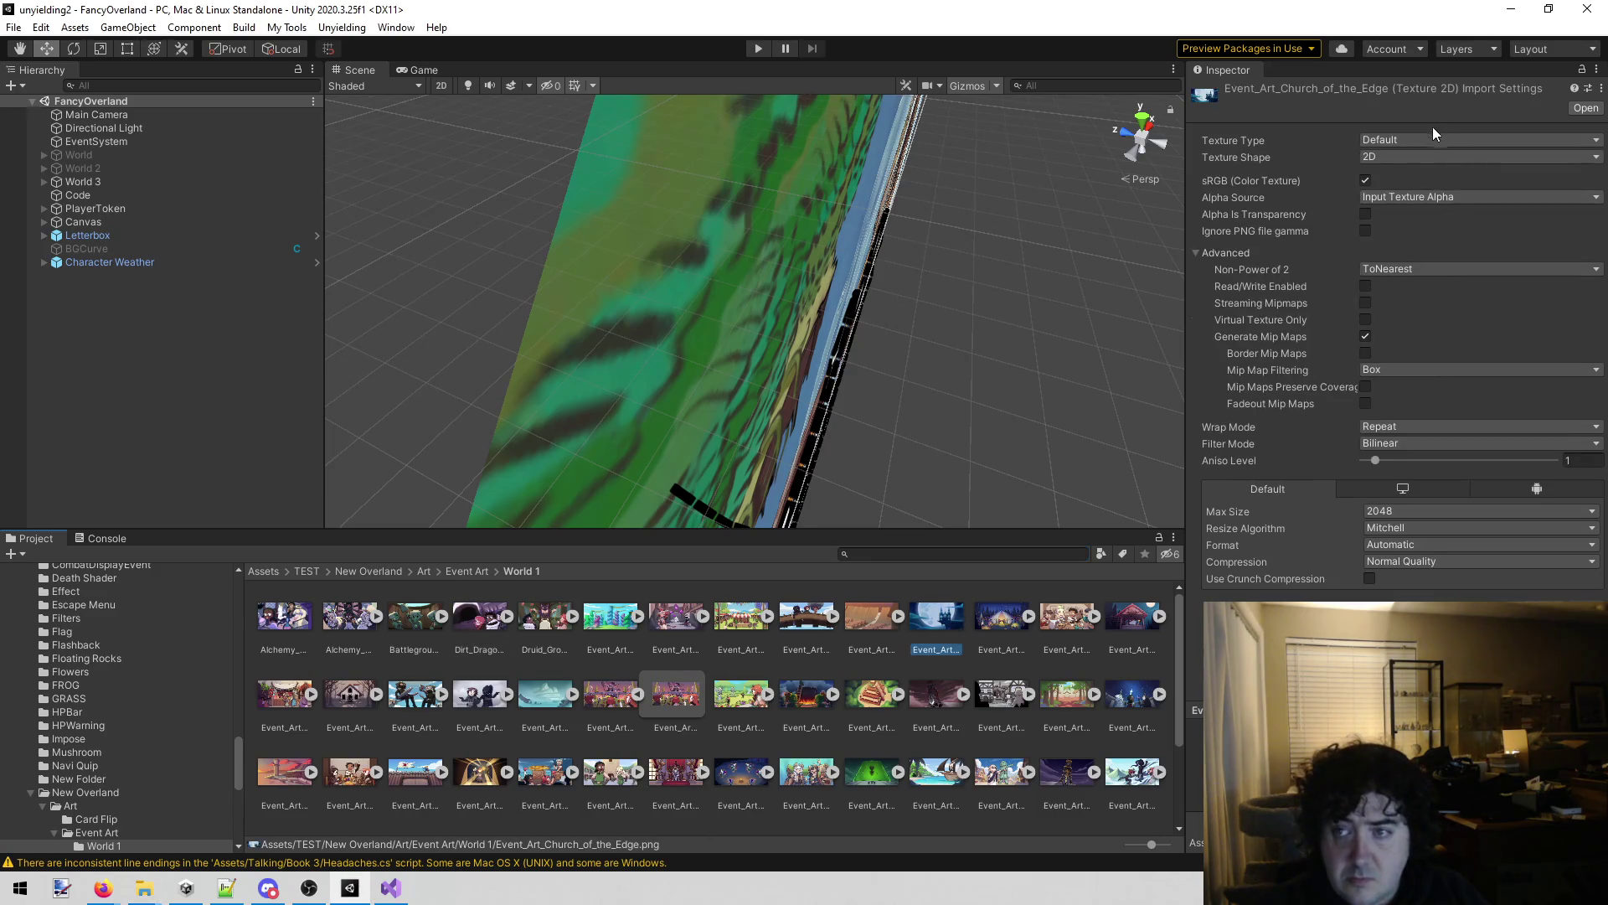
click(1433, 139)
click(1424, 212)
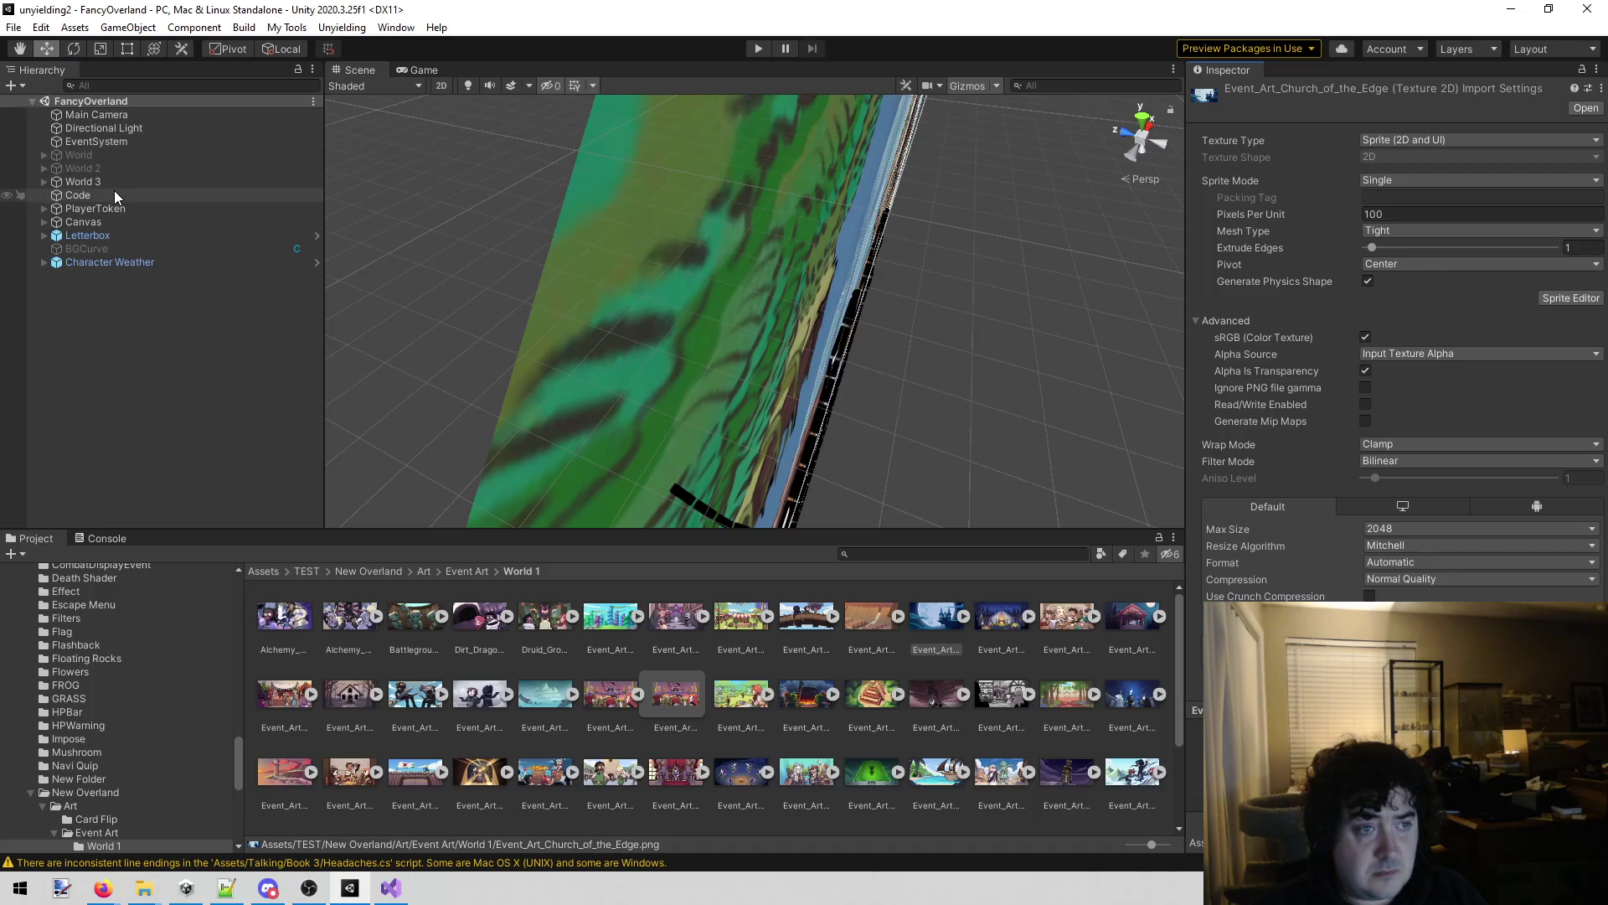
Add Event_Art_Church_of_the_Edge to the Code object's Event Art list.
click(78, 195)
scroll(1469, 517, down, 15)
scroll(1469, 517, up, 5)
scroll(1465, 516, up, 10)
mouse_move(962, 613)
mouse_down()
mouse_move(1267, 423)
mouse_move(1269, 291)
mouse_up()
scroll(1405, 492, down, 10)
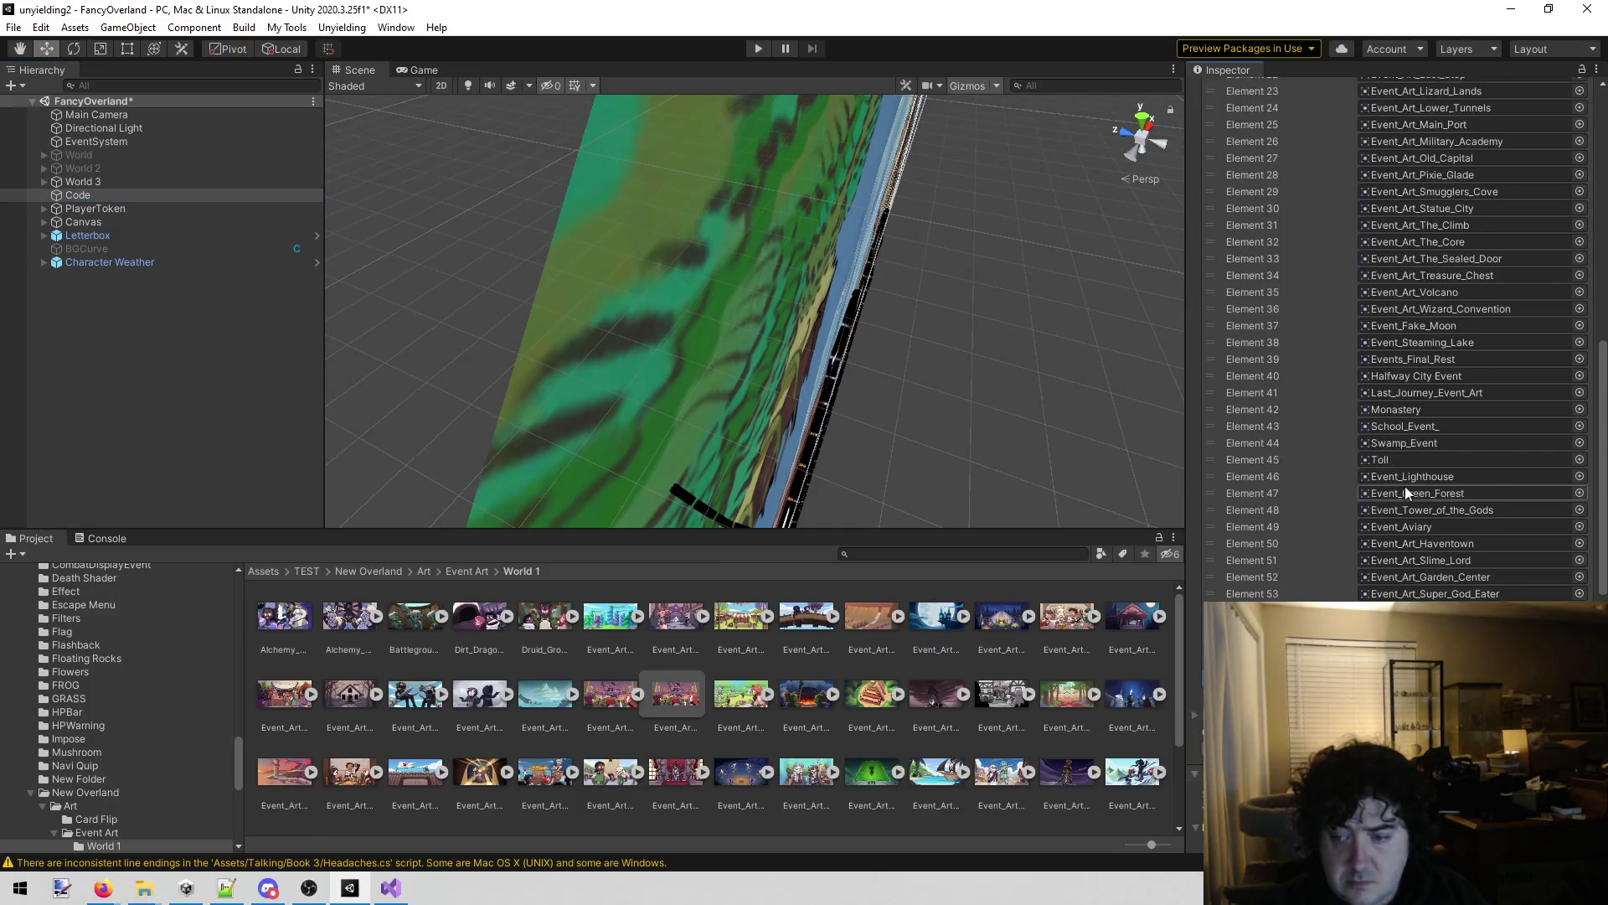
Reselect the Church of the Edge art file and start renaming it.
click(936, 648)
click(927, 646)
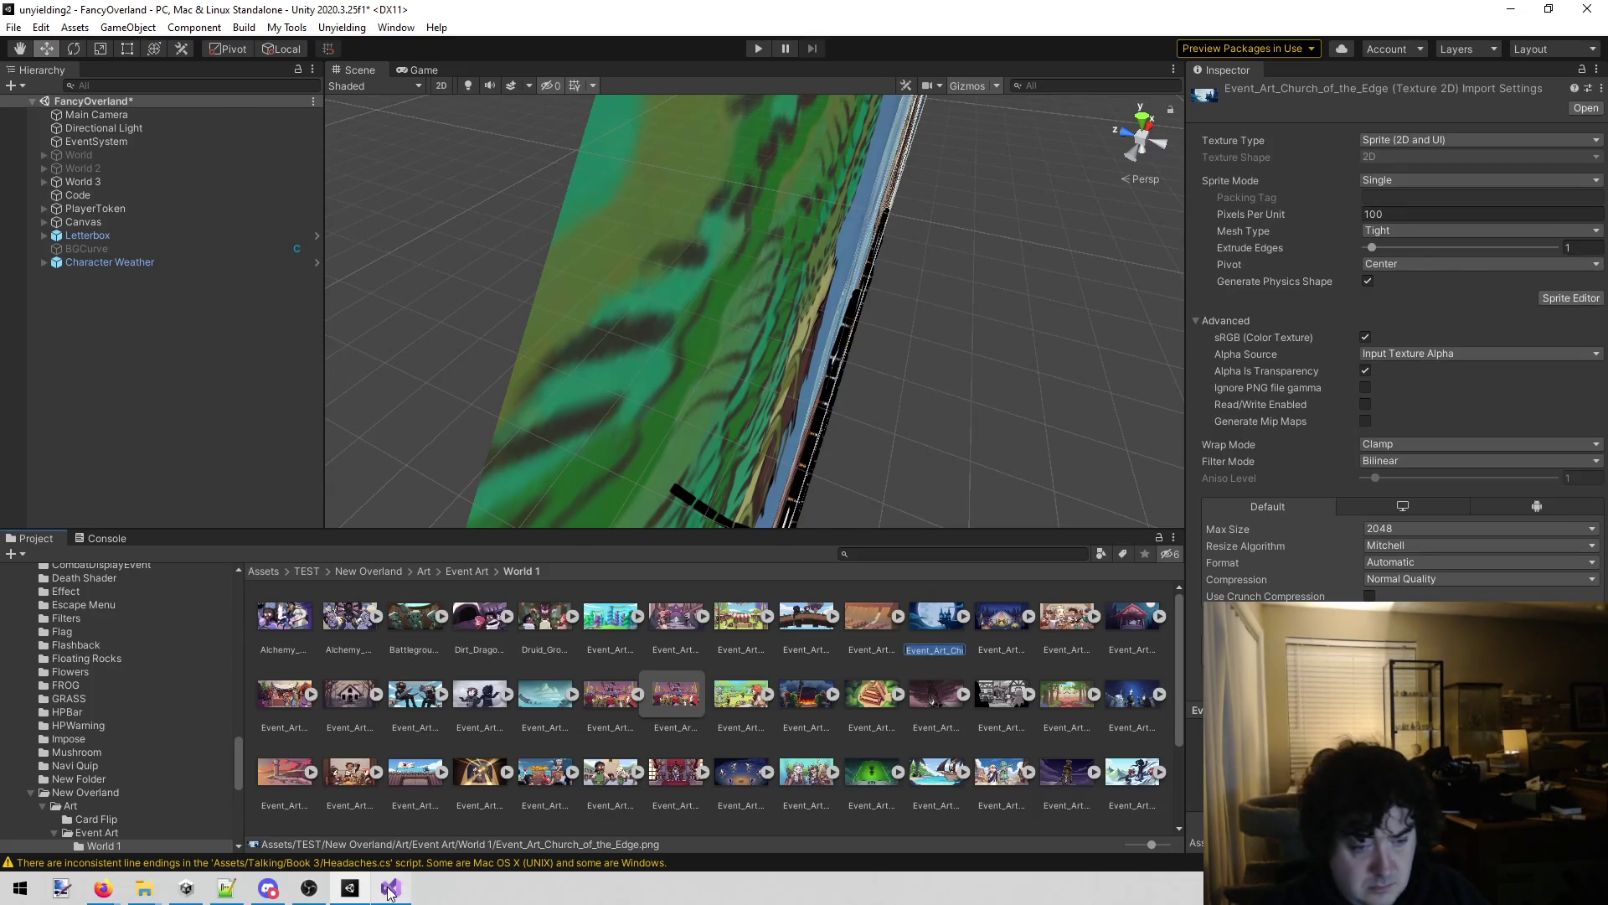
click(391, 888)
Open EventNodeEdgeChurch.cs with Open File in Solution.
key(alt+shift+o)
text(edge)
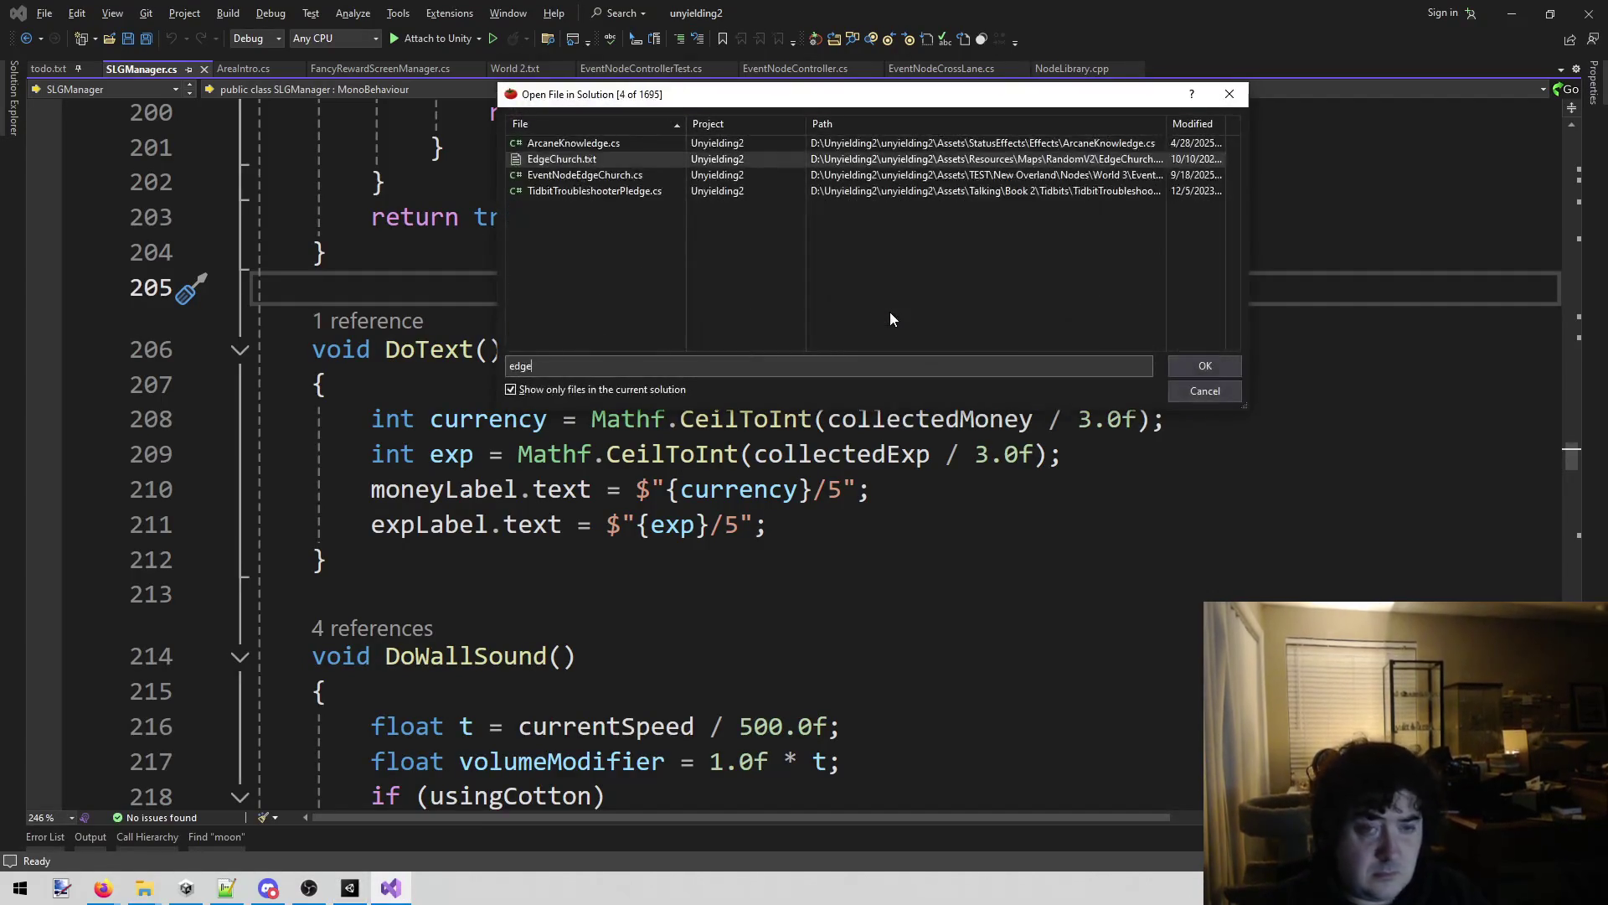
key(Down)
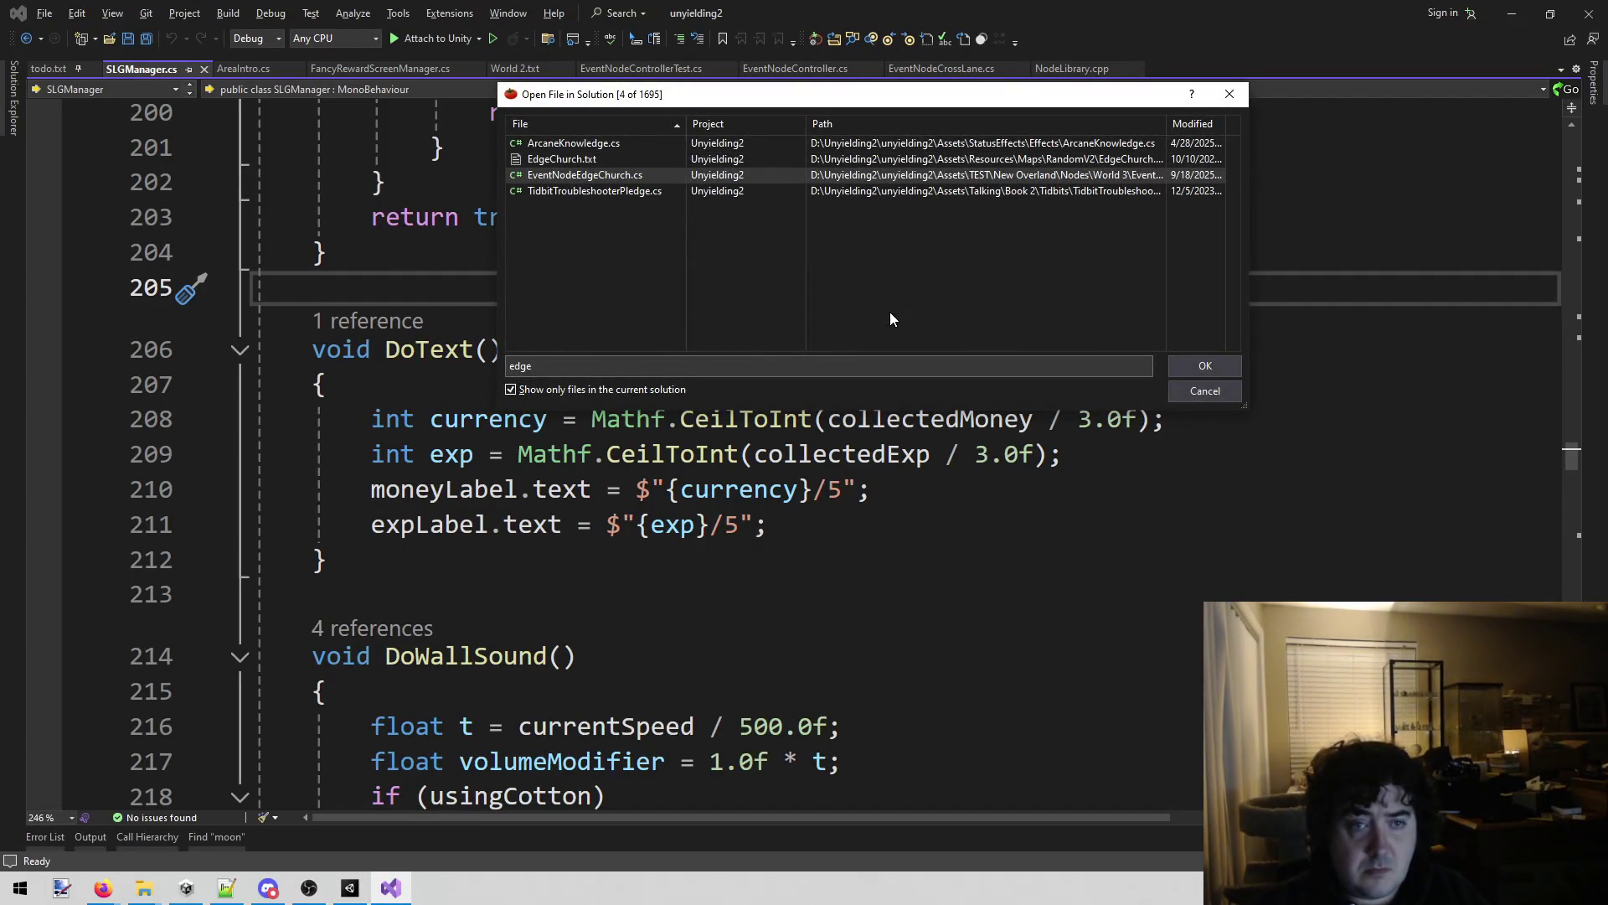
key(Return)
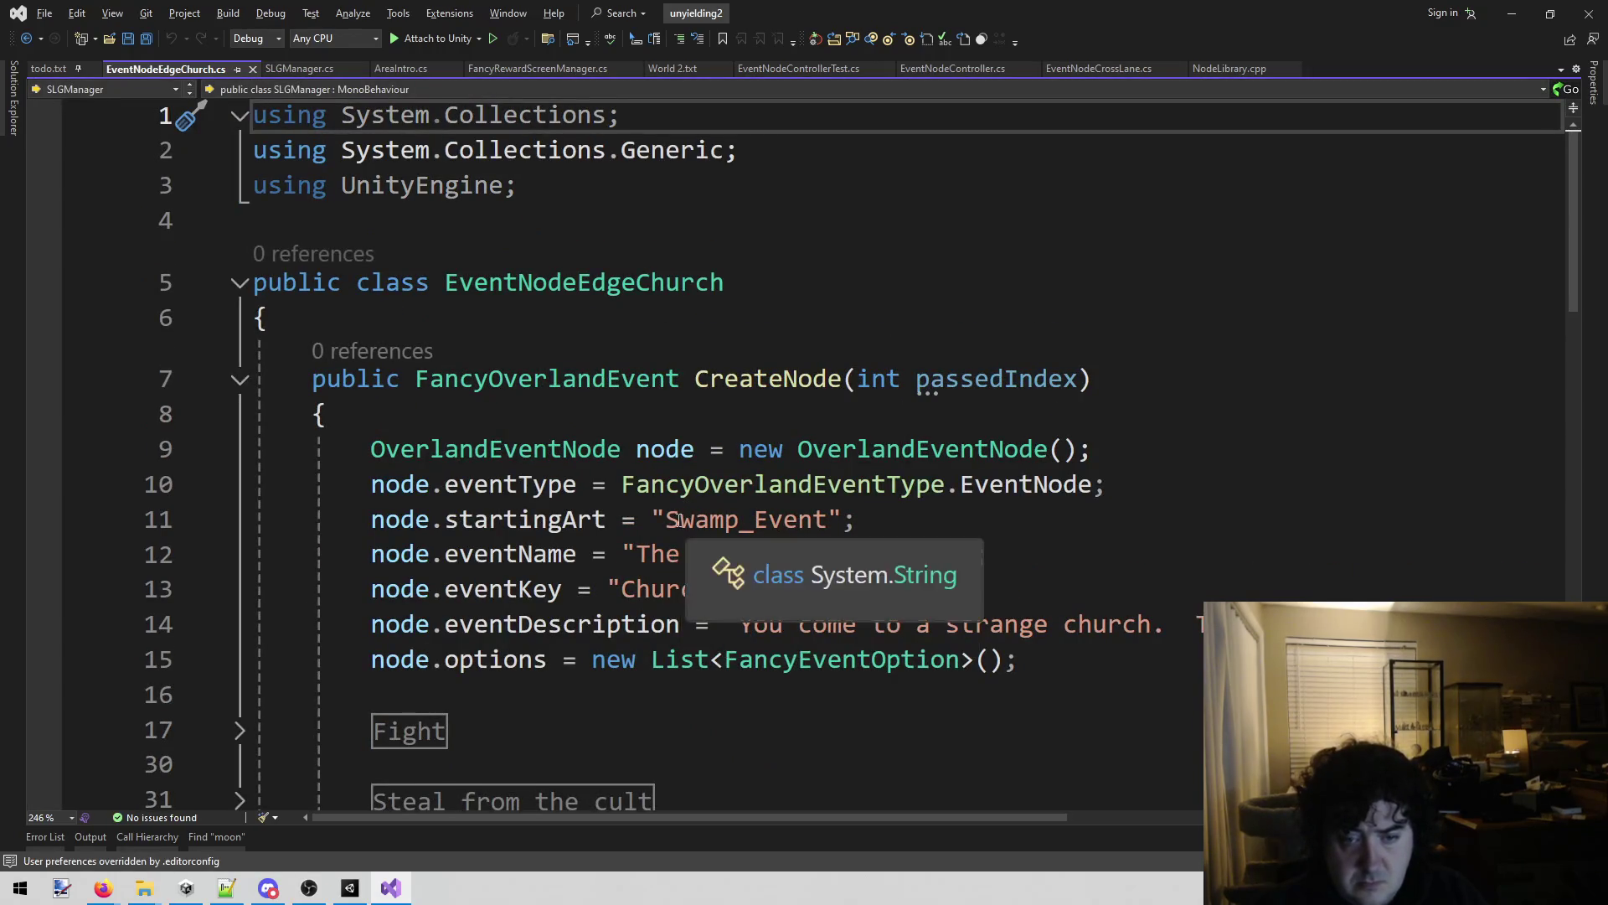
Replace Swamp_Event on line 11 with the Church of the Edge art name, save, and return to Trello.
click(668, 519)
key(ctrl+shift+Right)
text(Event_Art_Church_of_the_Edge)
key(ctrl+s)
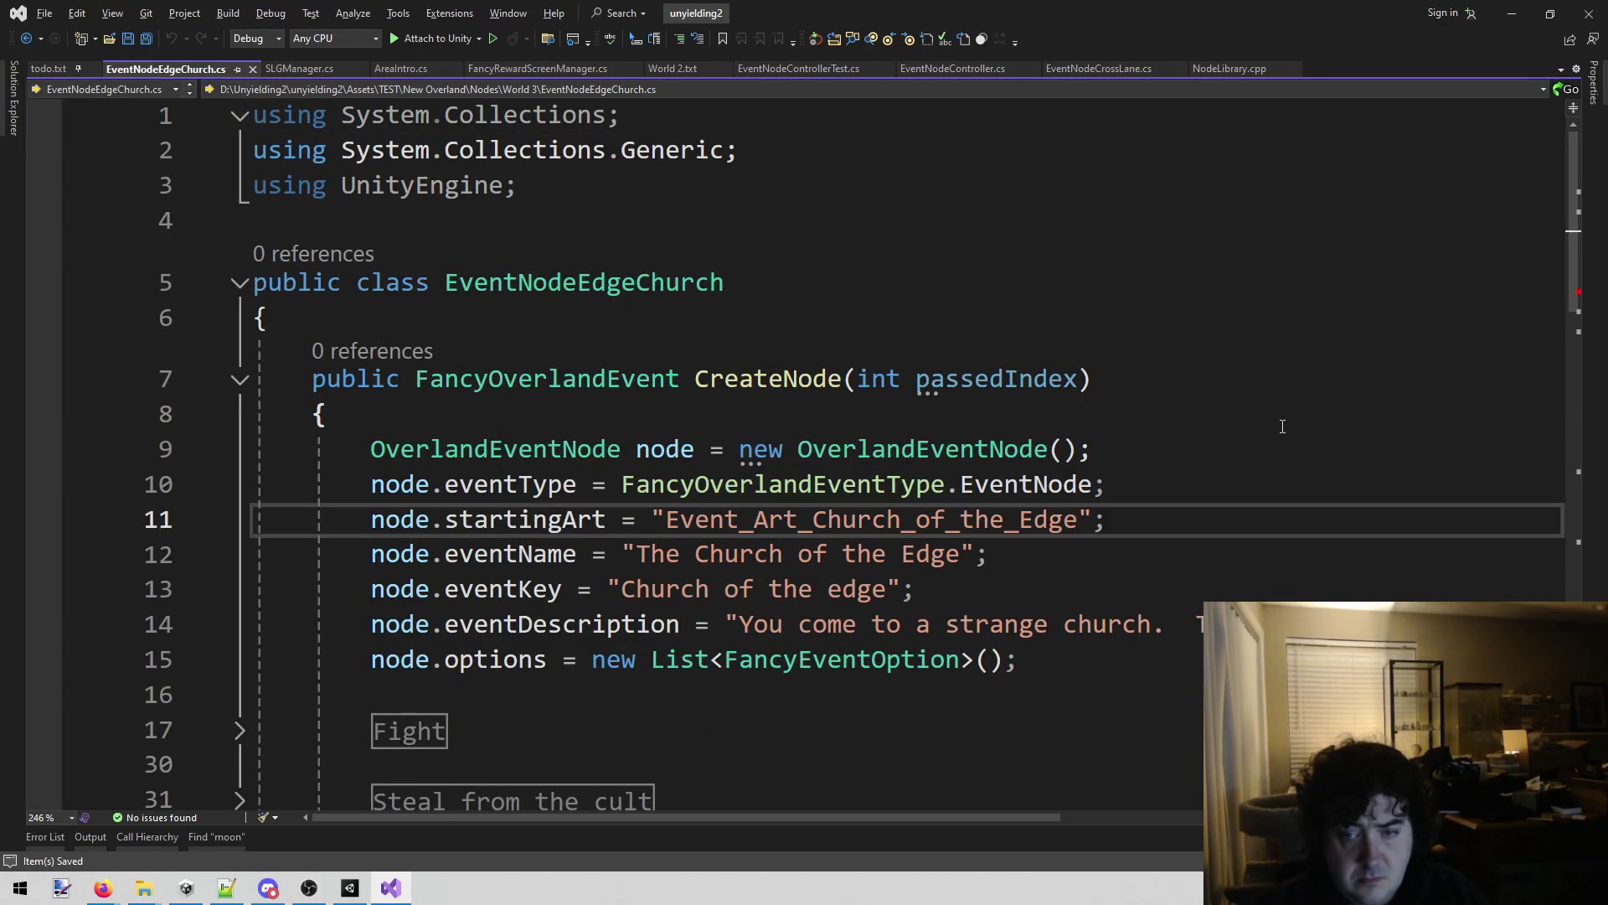
click(1260, 424)
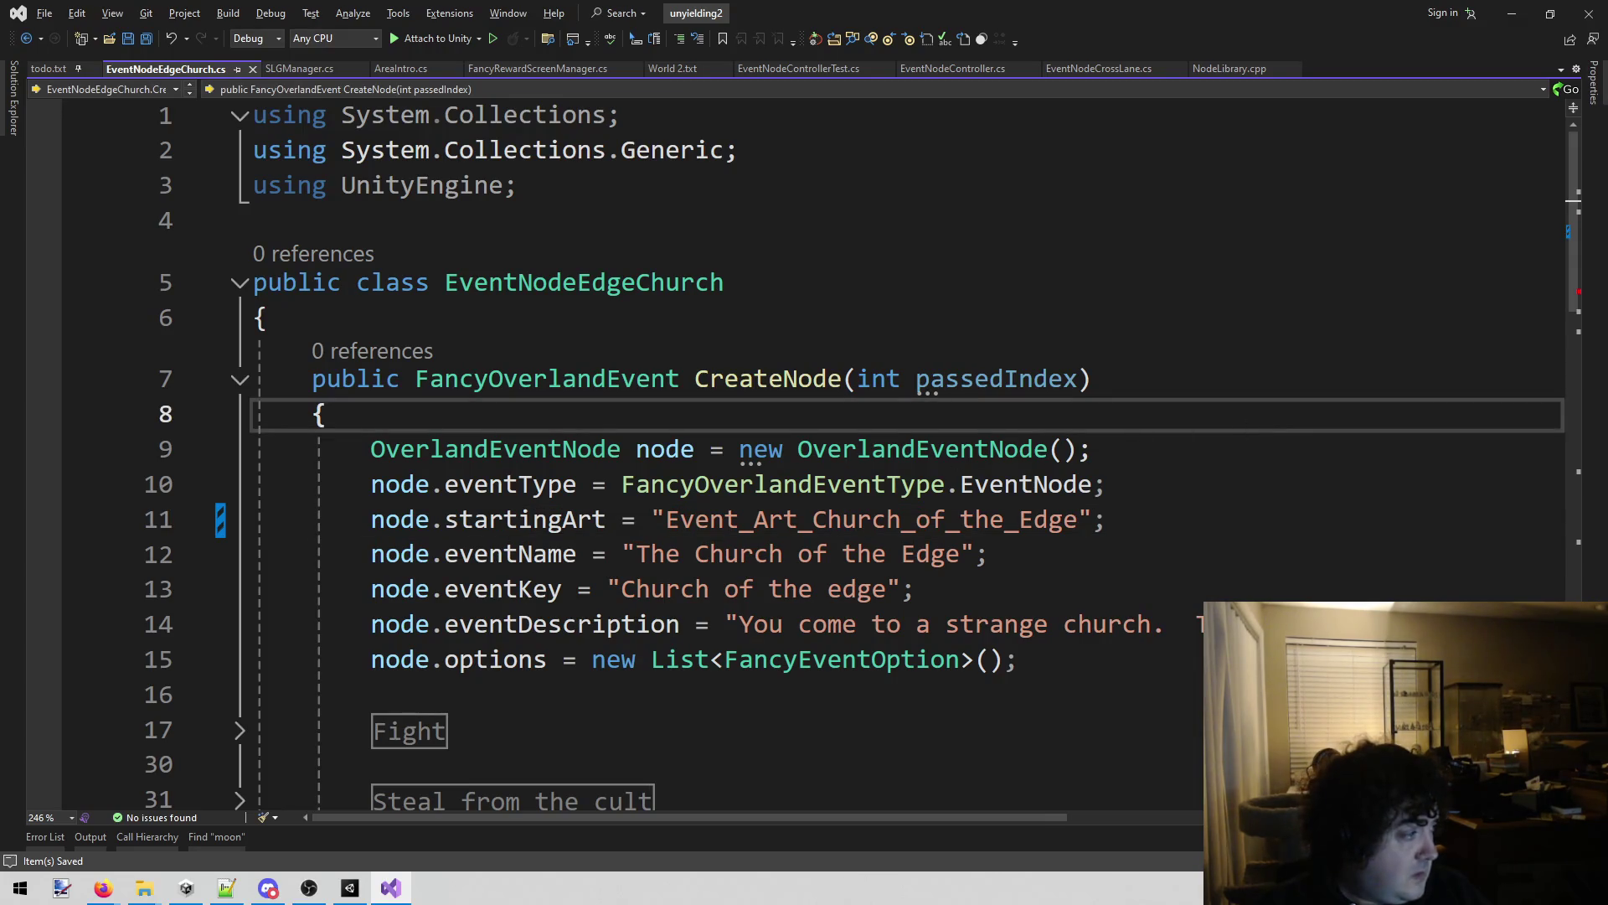
key(super+e)
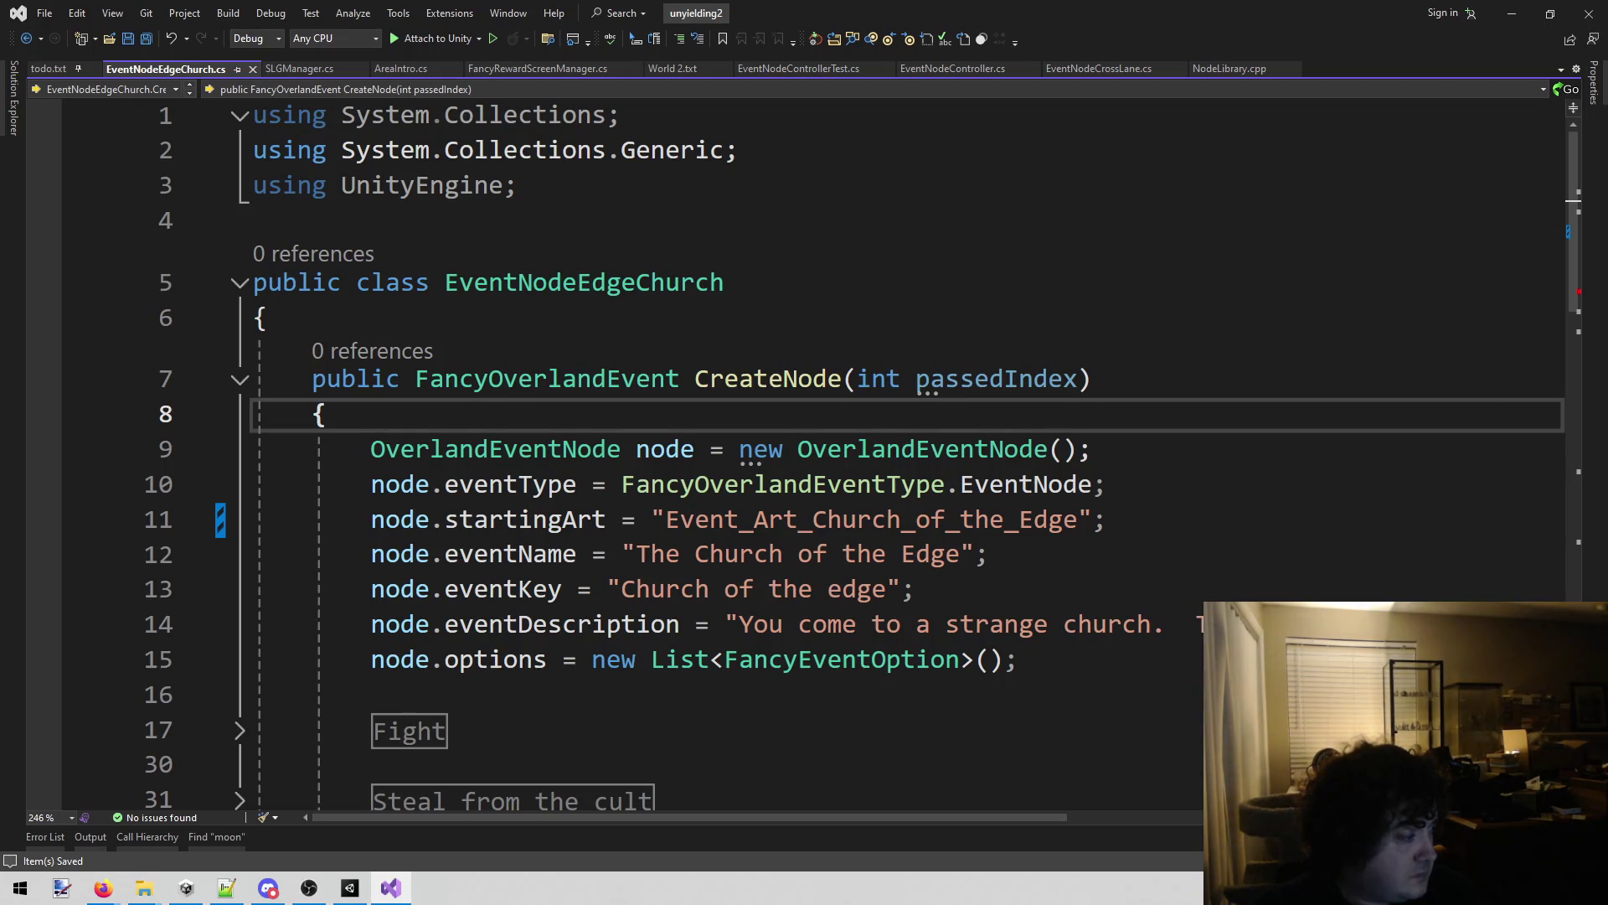
key(alt+Tab)
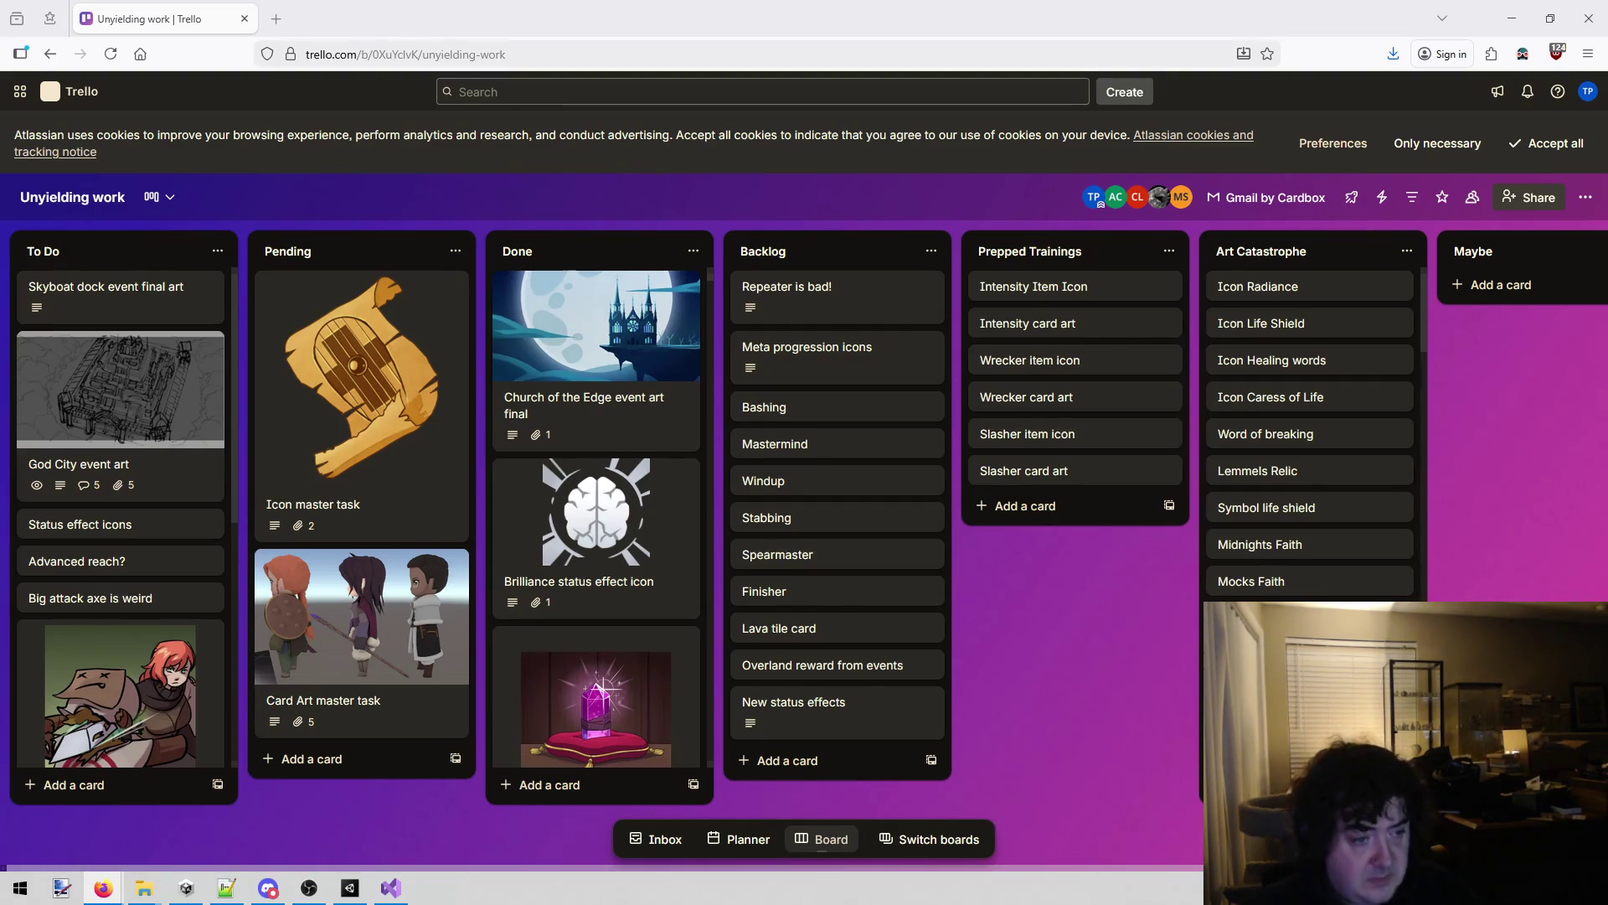
scroll(88, 412, down, 3)
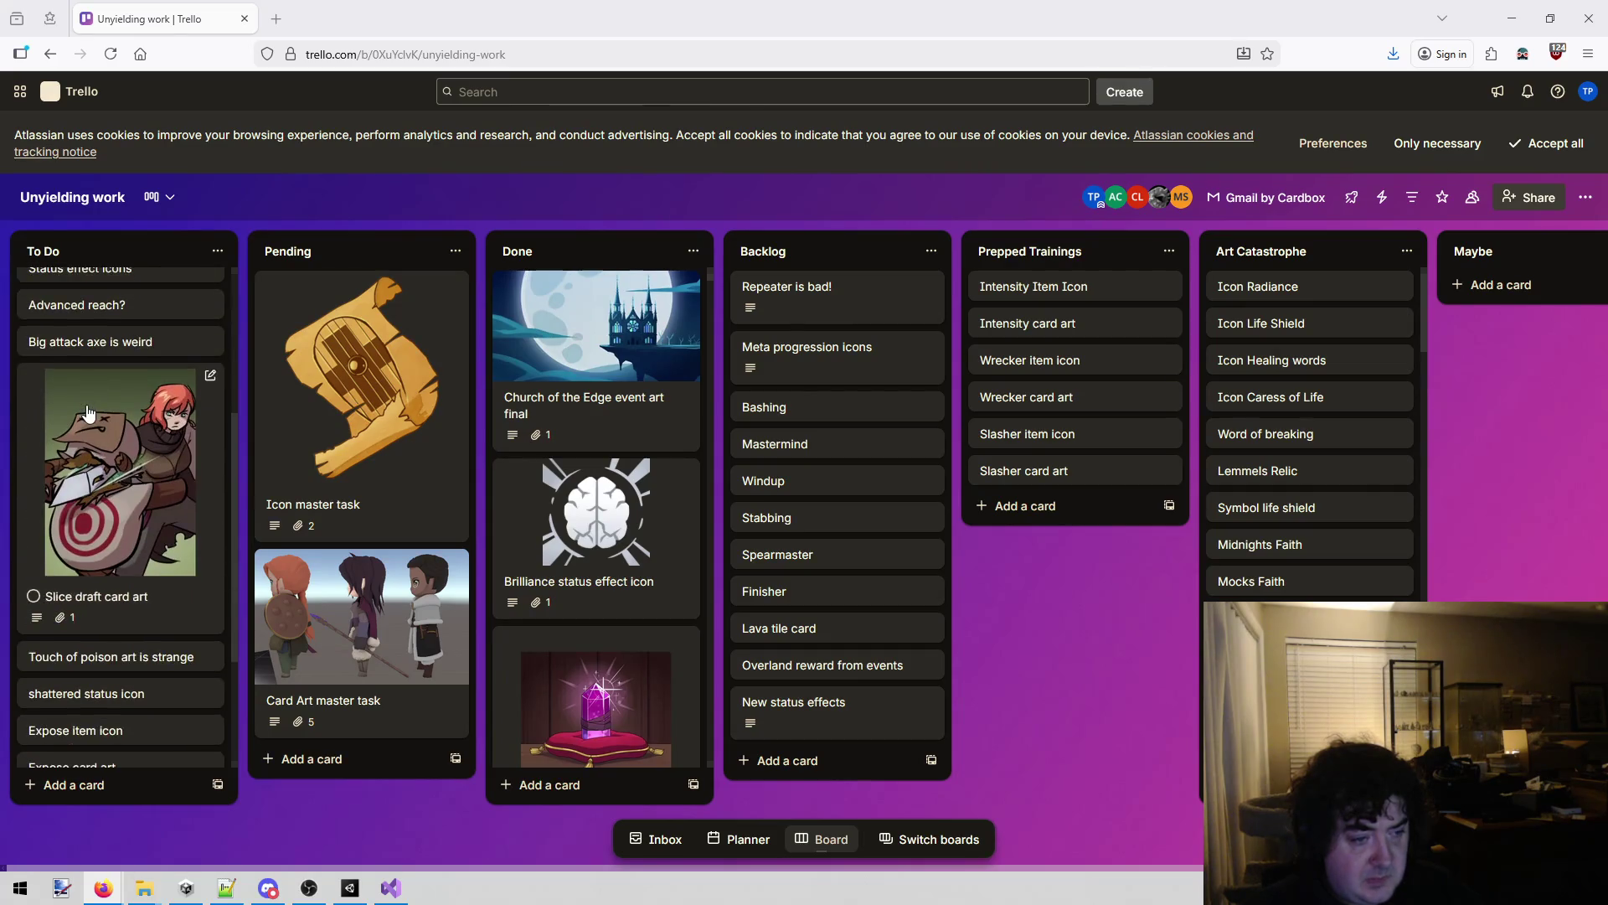
scroll(88, 412, down, 1)
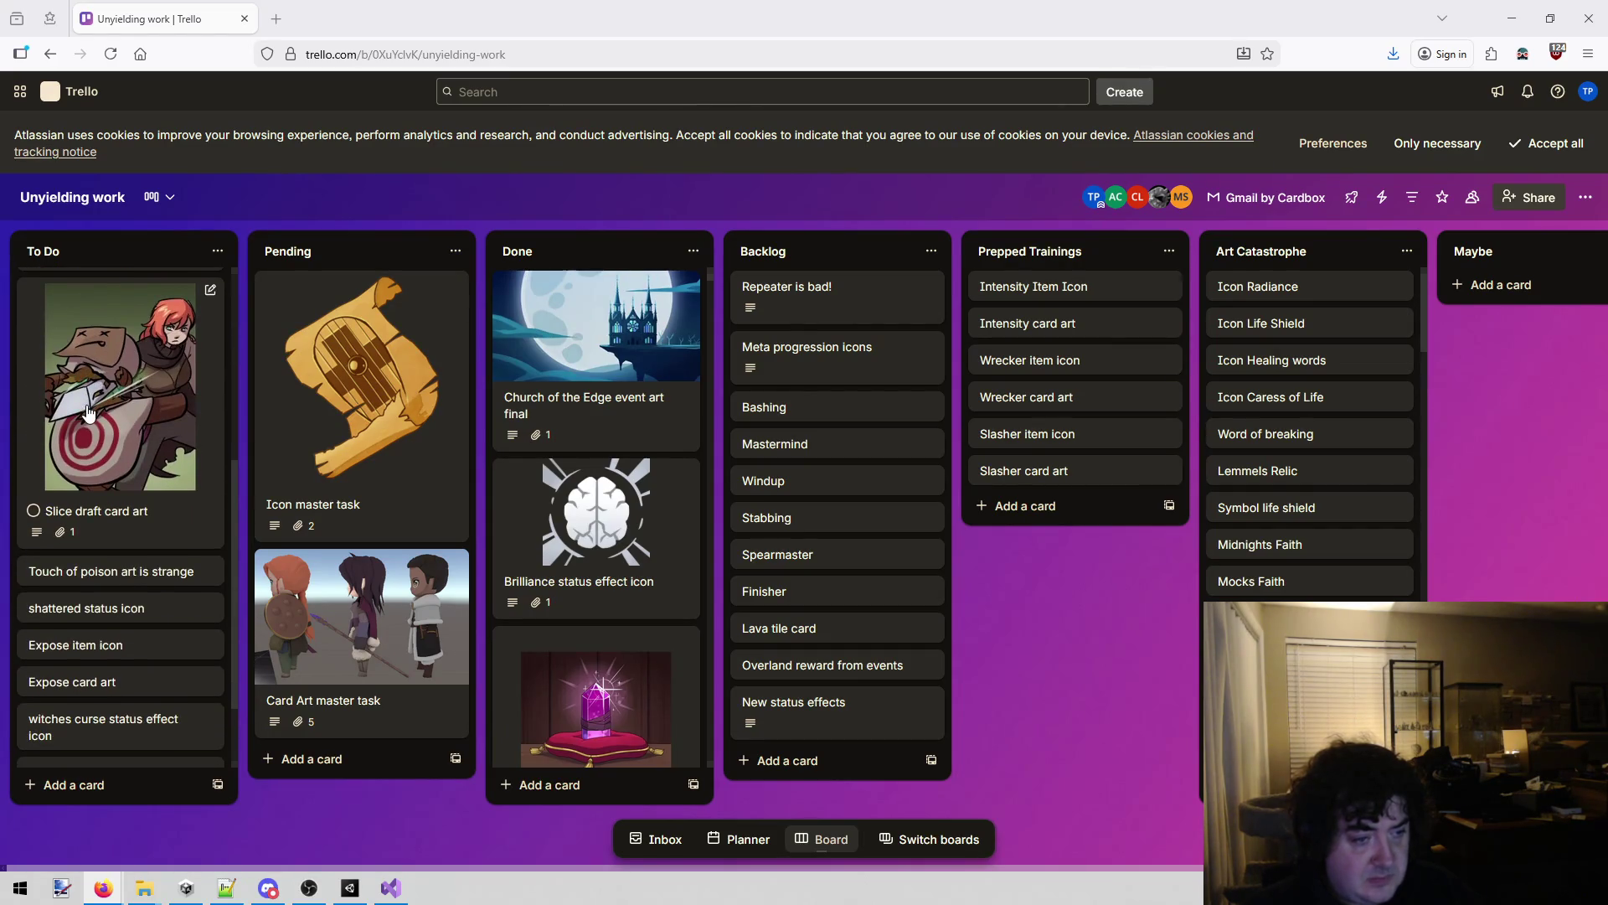
scroll(87, 412, down, 1)
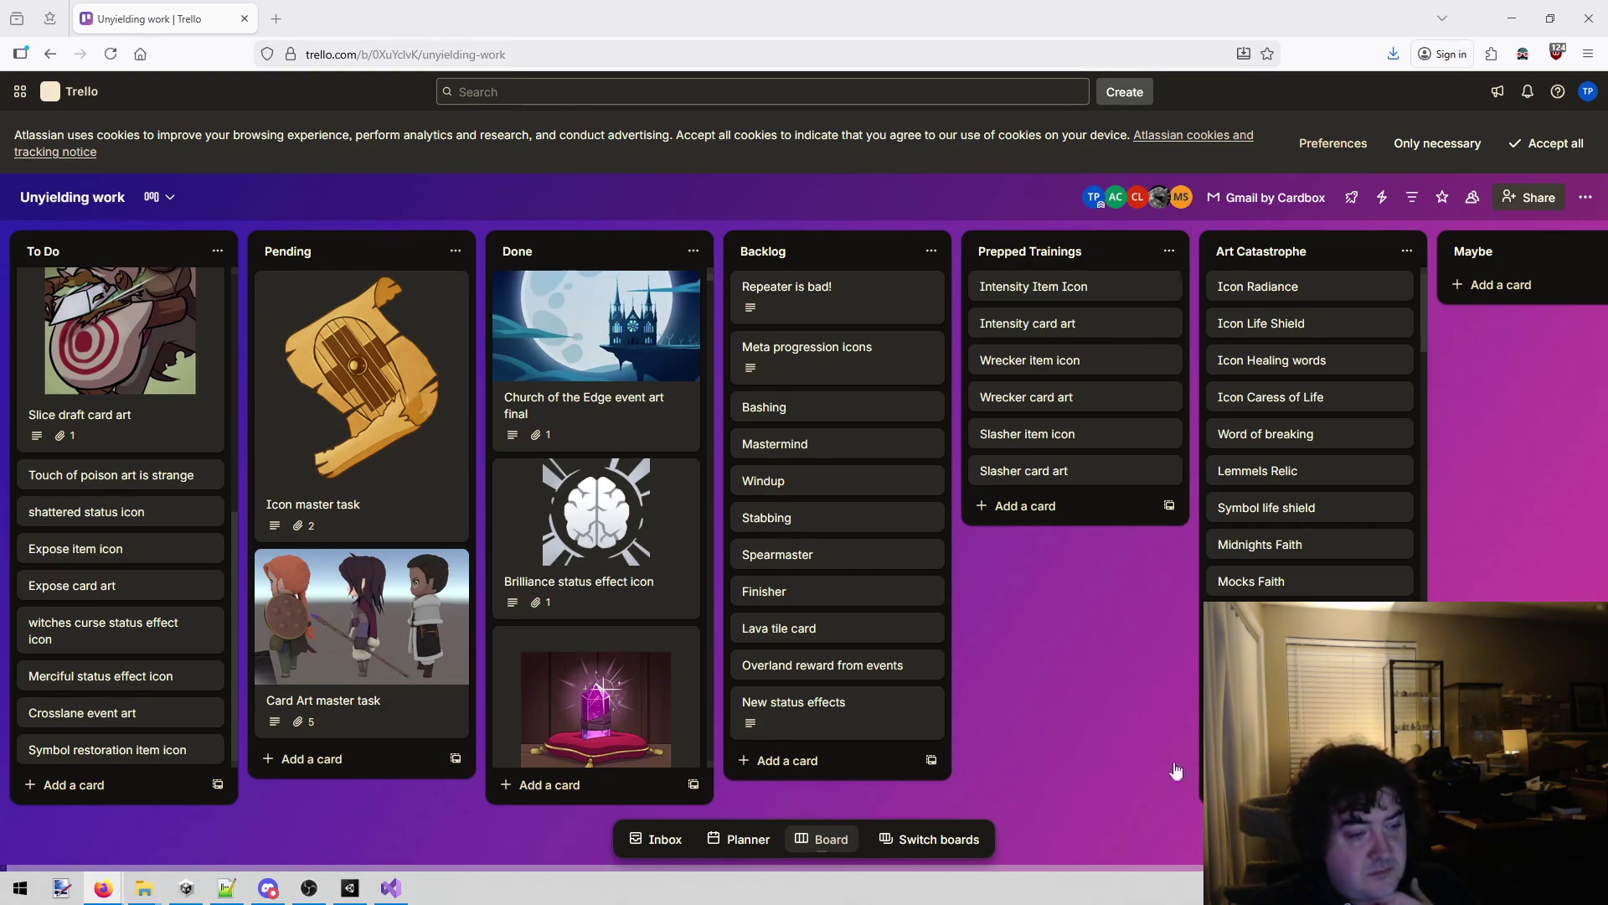
Move the Crosslane, shattered status icon, Expose card art and Expose item icon cards below Skyboat dock.
mouse_move(117, 712)
mouse_down()
mouse_move(88, 432)
mouse_move(128, 200)
mouse_move(124, 327)
mouse_up()
scroll(121, 503, down, 5)
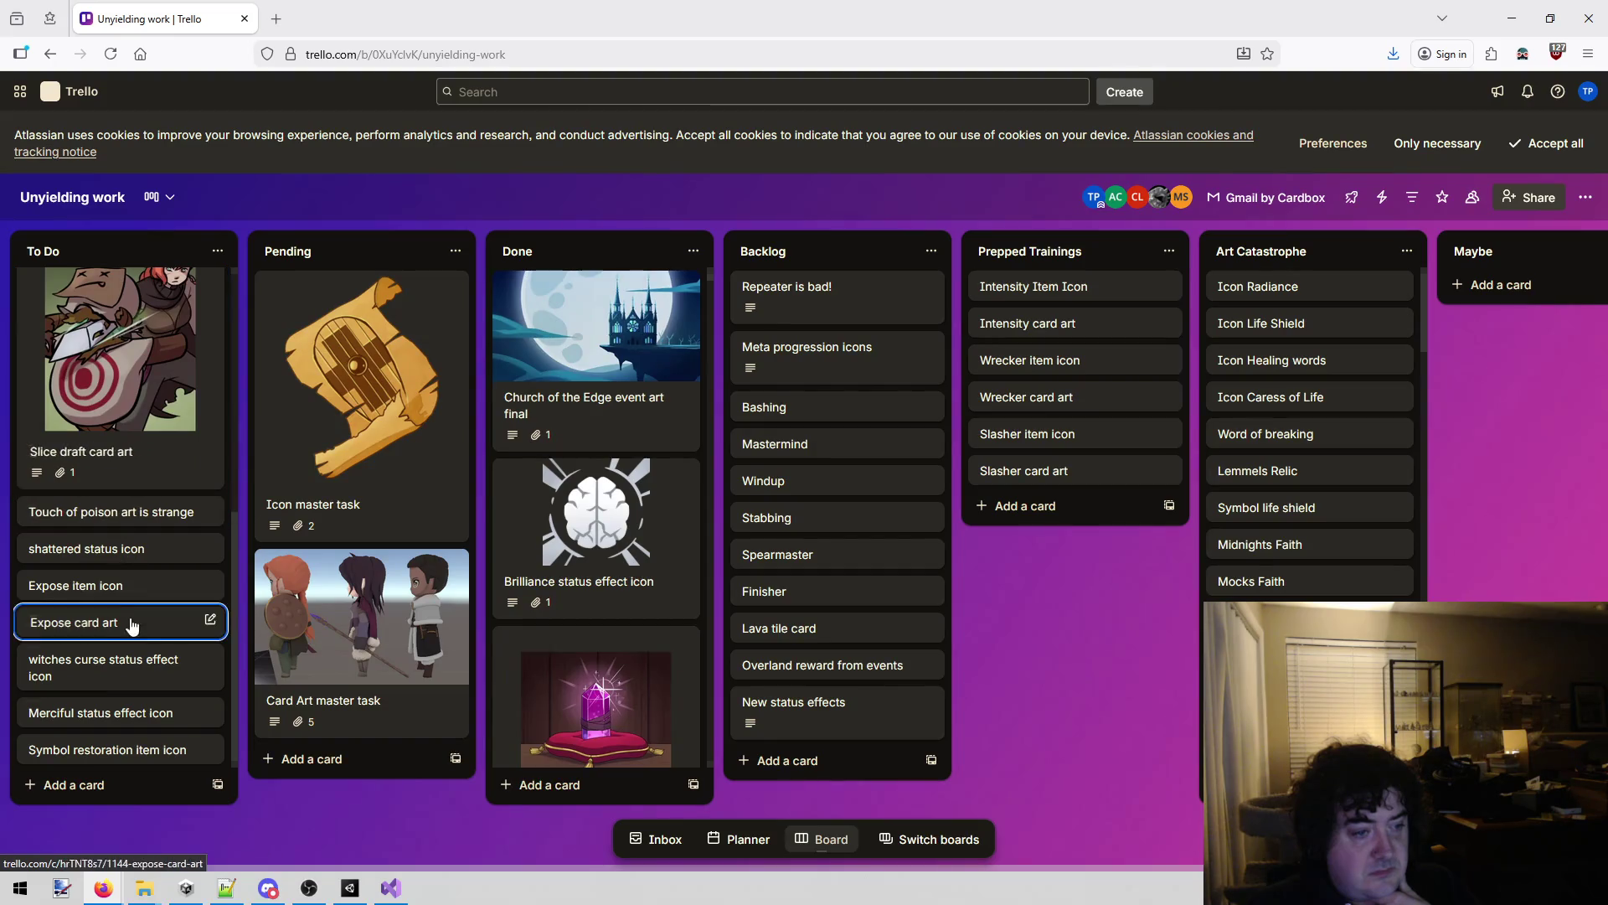
mouse_move(134, 549)
mouse_down()
mouse_move(184, 119)
mouse_move(139, 396)
mouse_move(148, 367)
mouse_up()
scroll(121, 503, down, 5)
mouse_move(112, 617)
mouse_down()
mouse_move(128, 87)
mouse_move(108, 418)
mouse_up()
scroll(145, 338, down, 5)
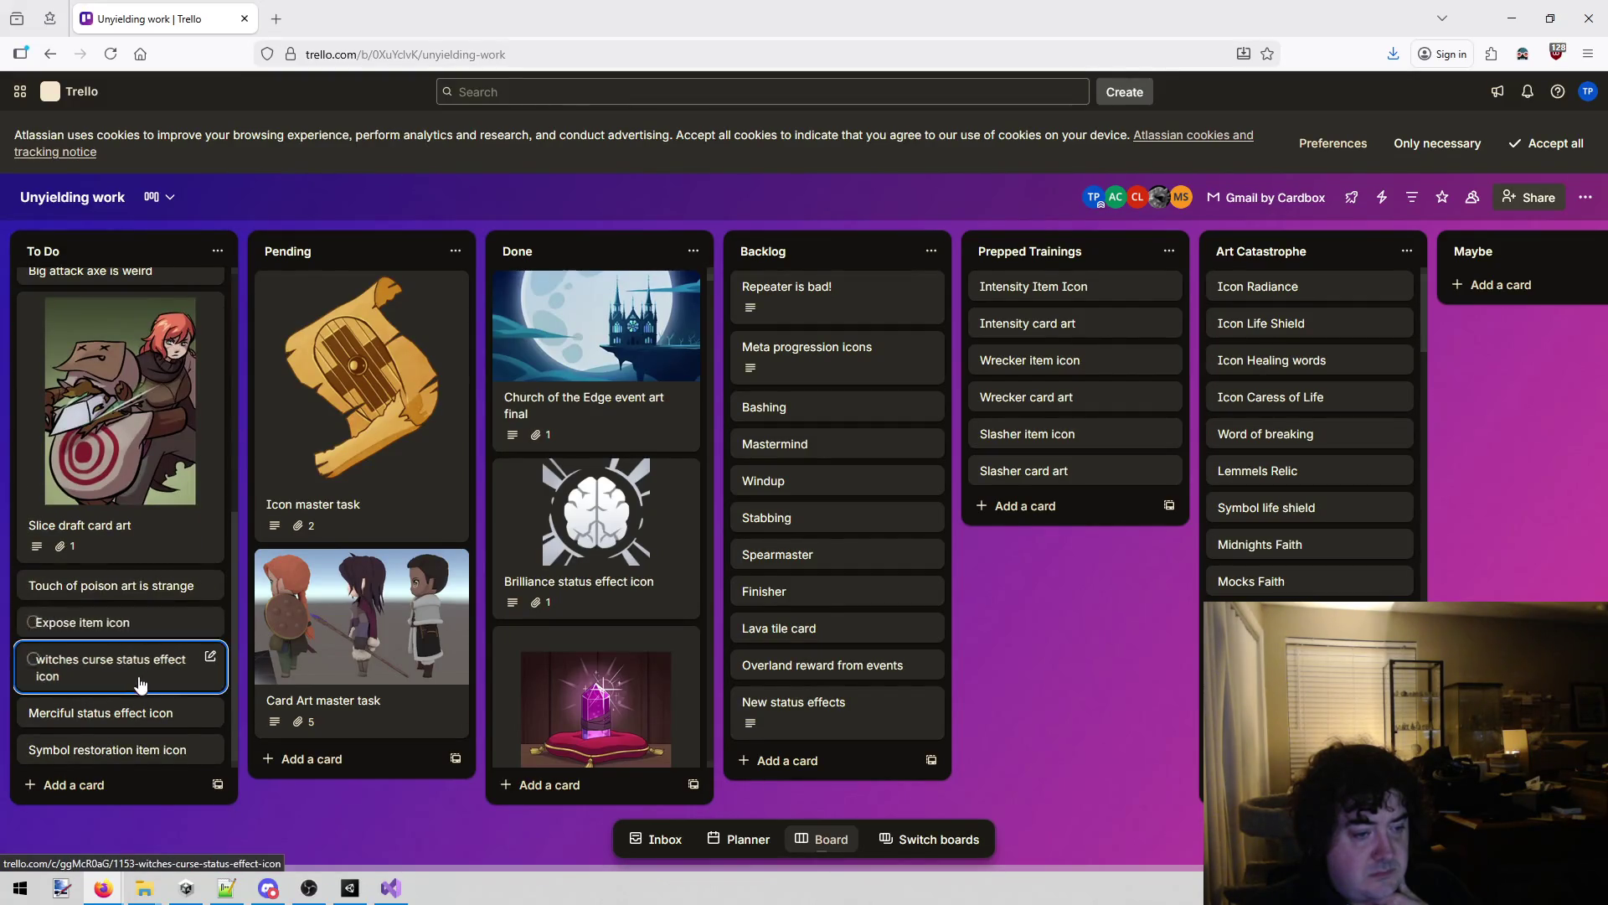
mouse_move(140, 625)
mouse_down()
mouse_move(198, 204)
mouse_move(197, 36)
mouse_move(185, 400)
mouse_move(150, 456)
mouse_up()
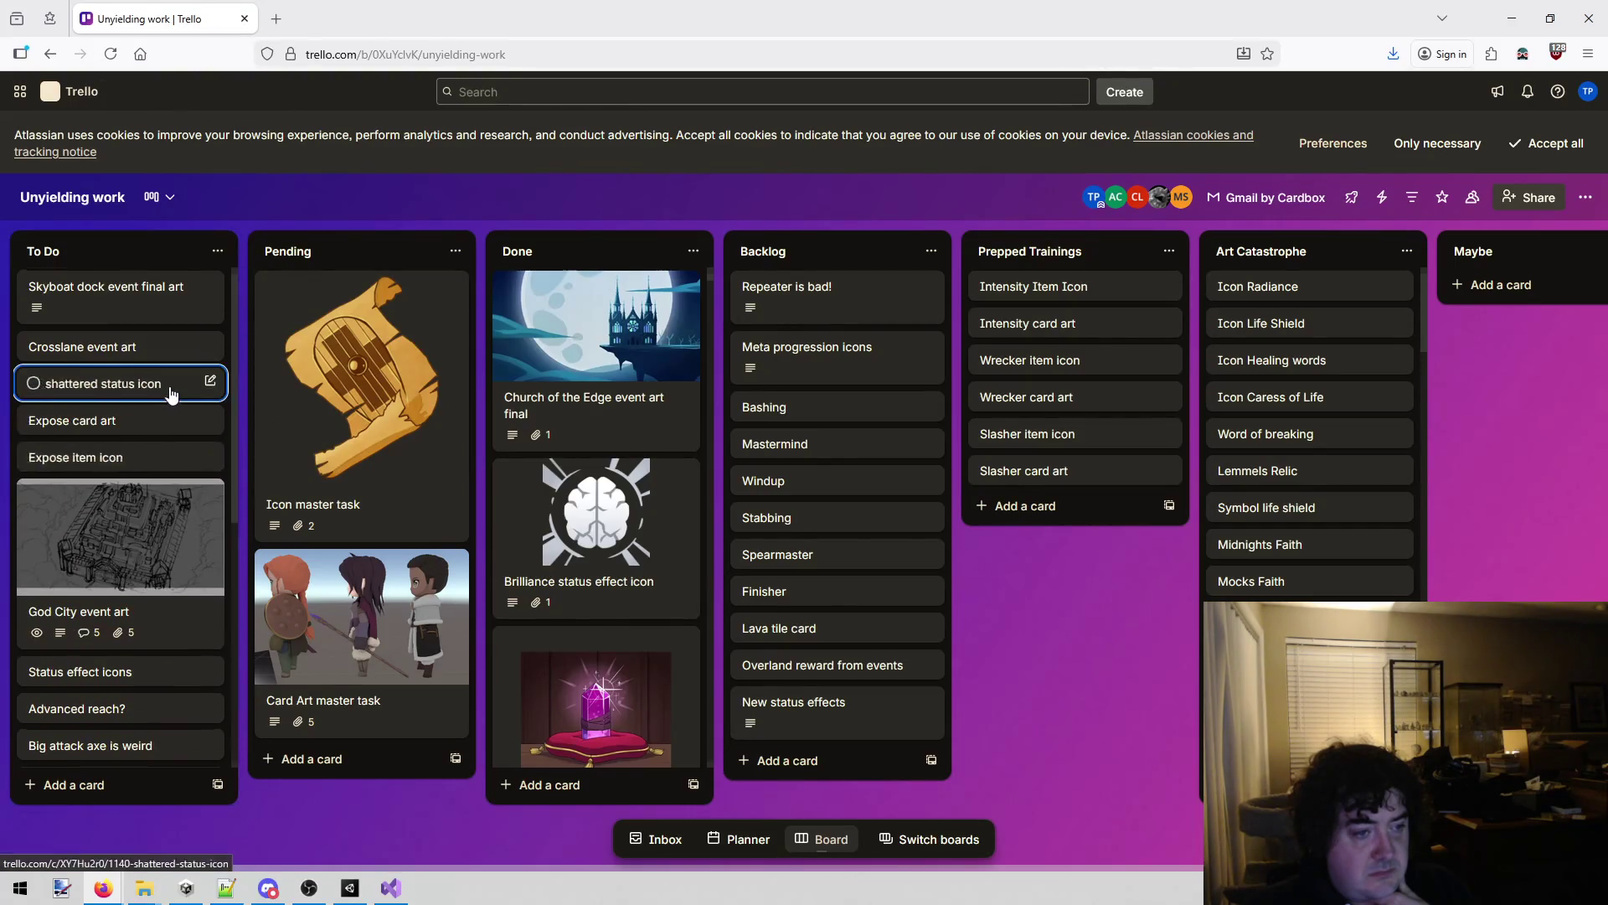
scroll(172, 393, down, 5)
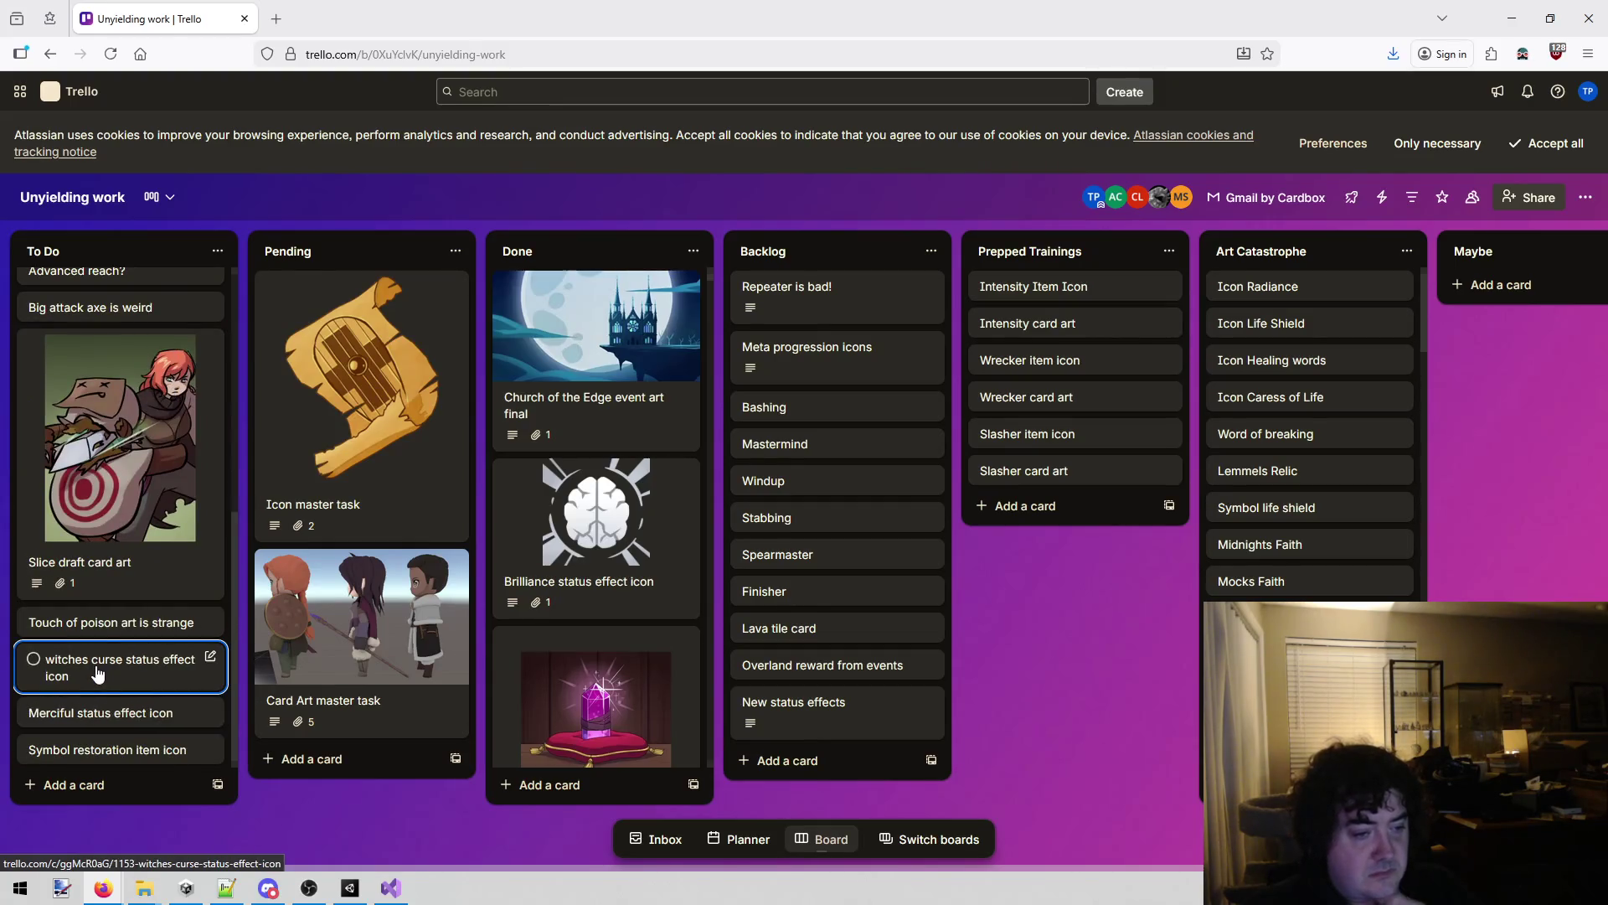
scroll(124, 719, up, 5)
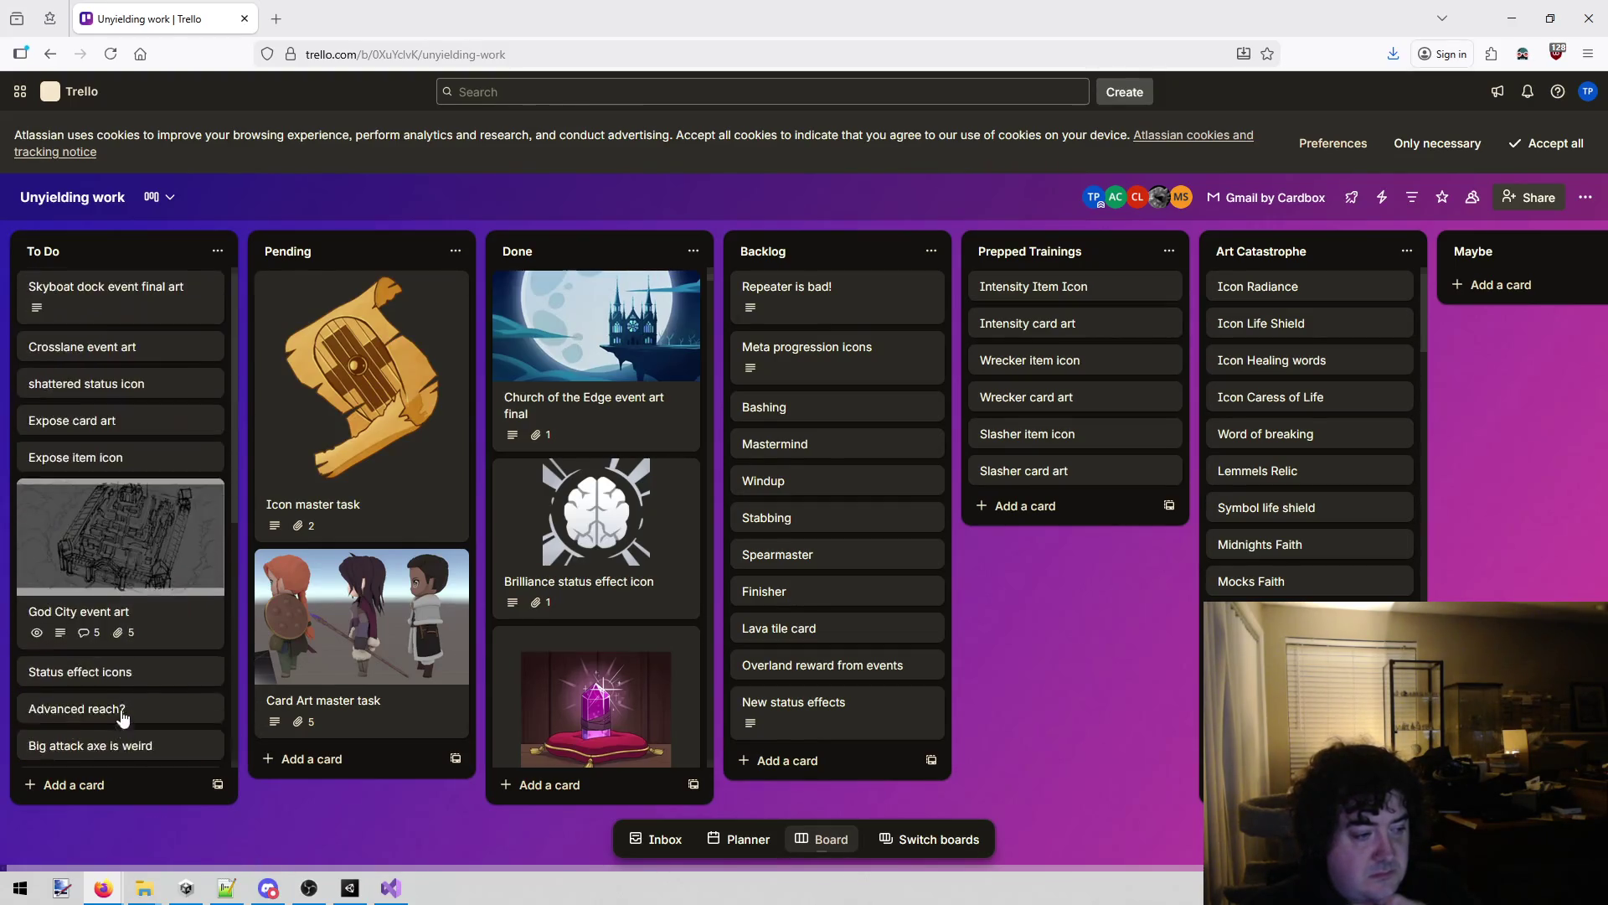
scroll(113, 708, down, 5)
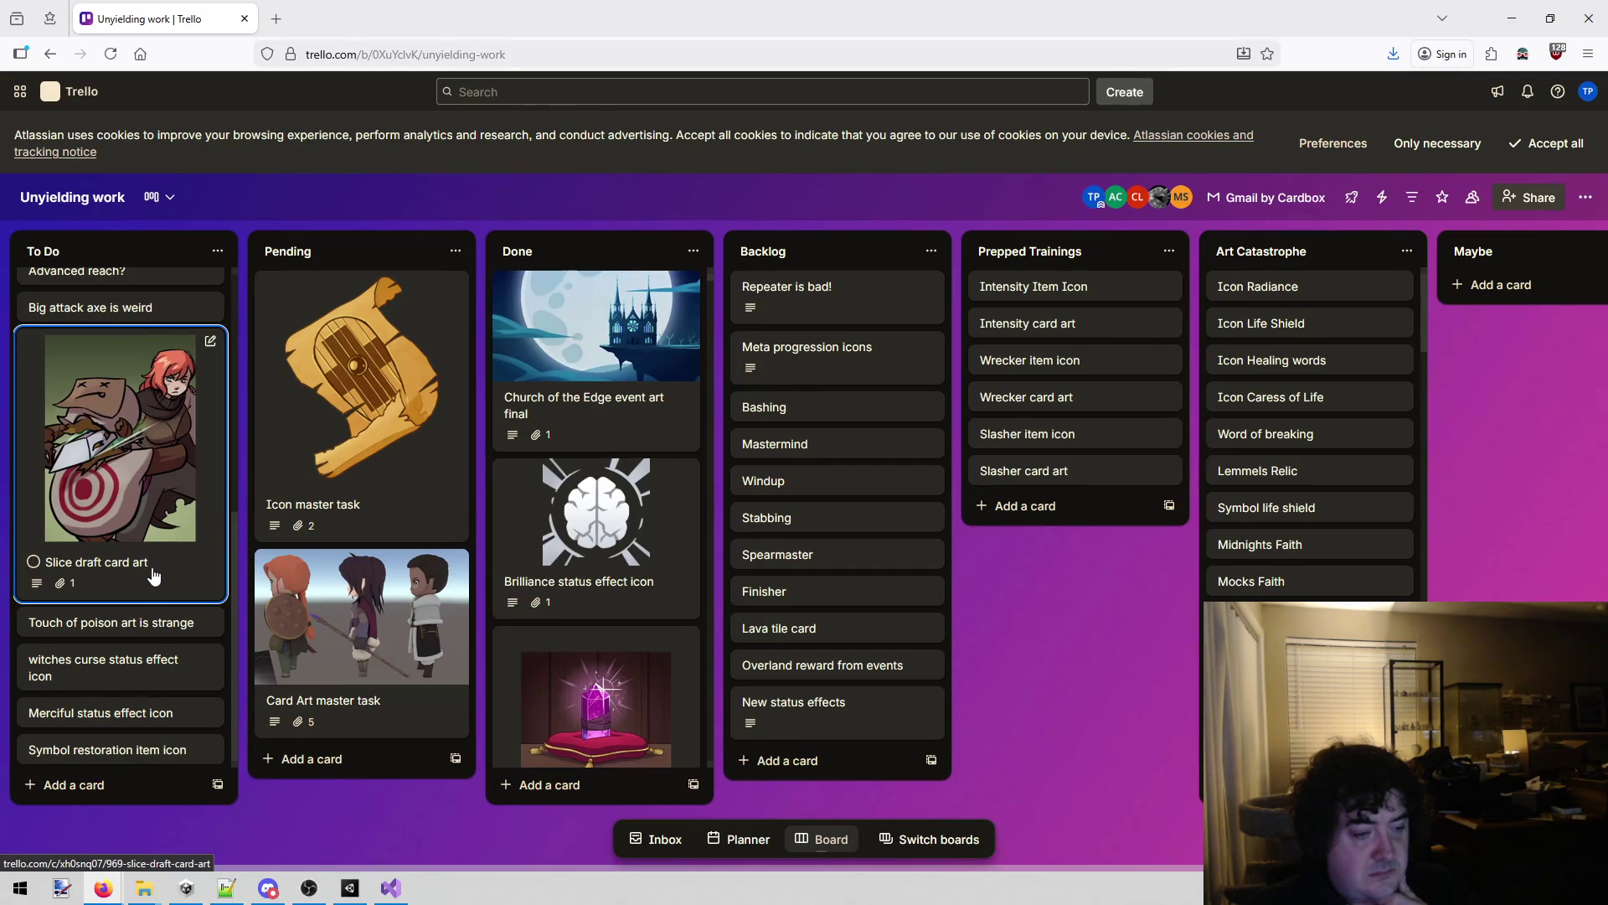
scroll(153, 569, up, 5)
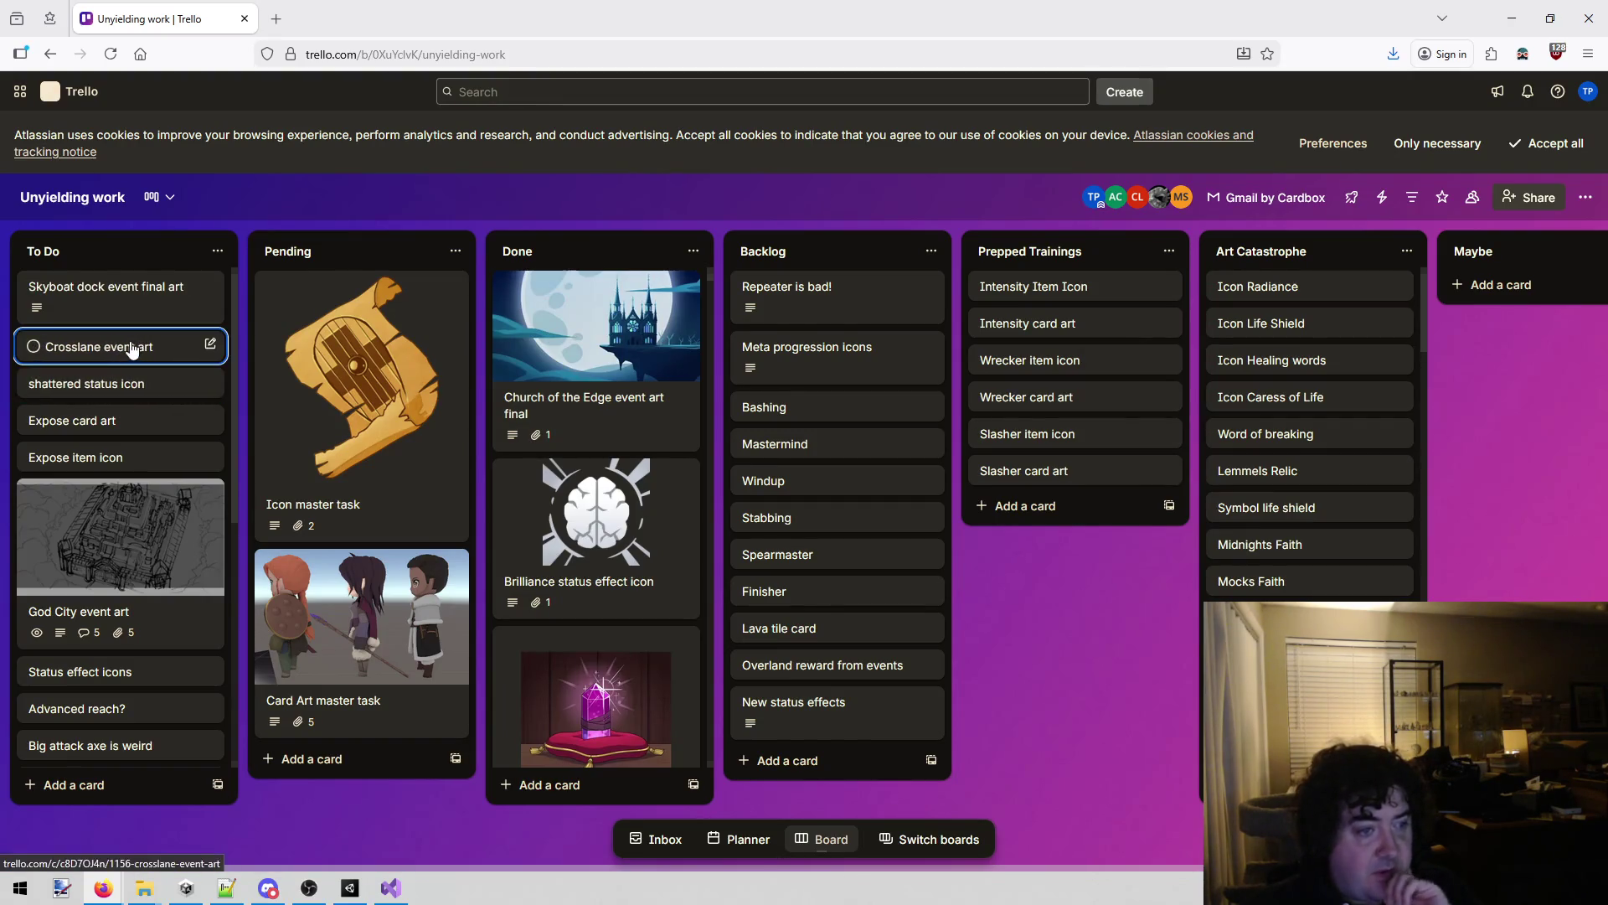
mouse_move(395, 892)
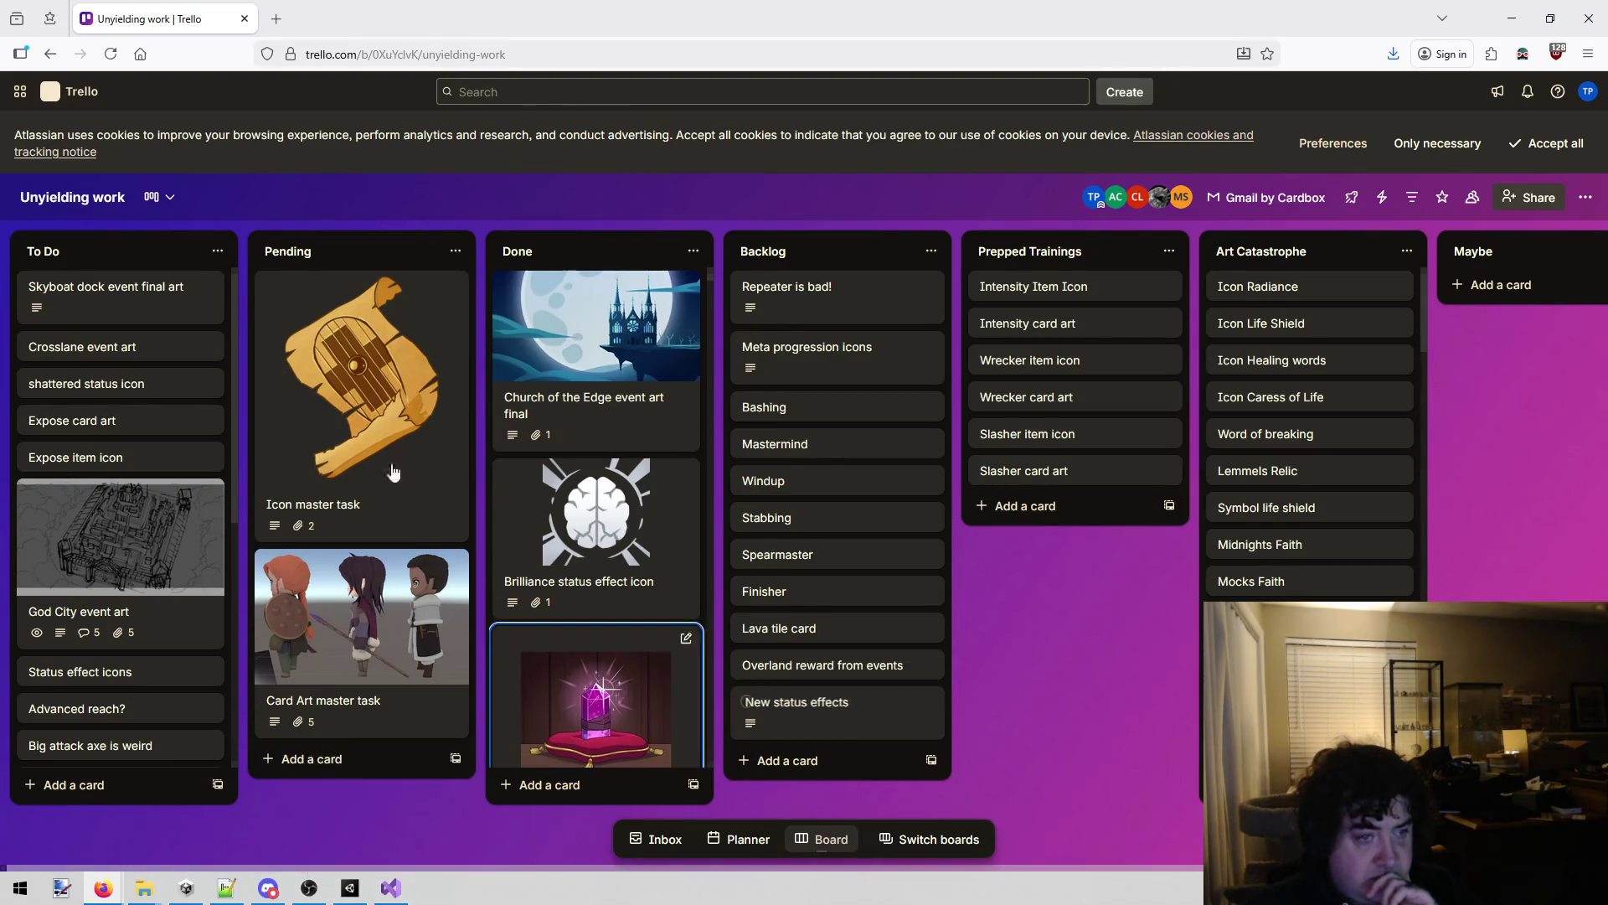
Retitle the Crosslane event art card to 'Crosslane draft event art'.
click(145, 351)
click(680, 197)
text(draft event art)
key(Return)
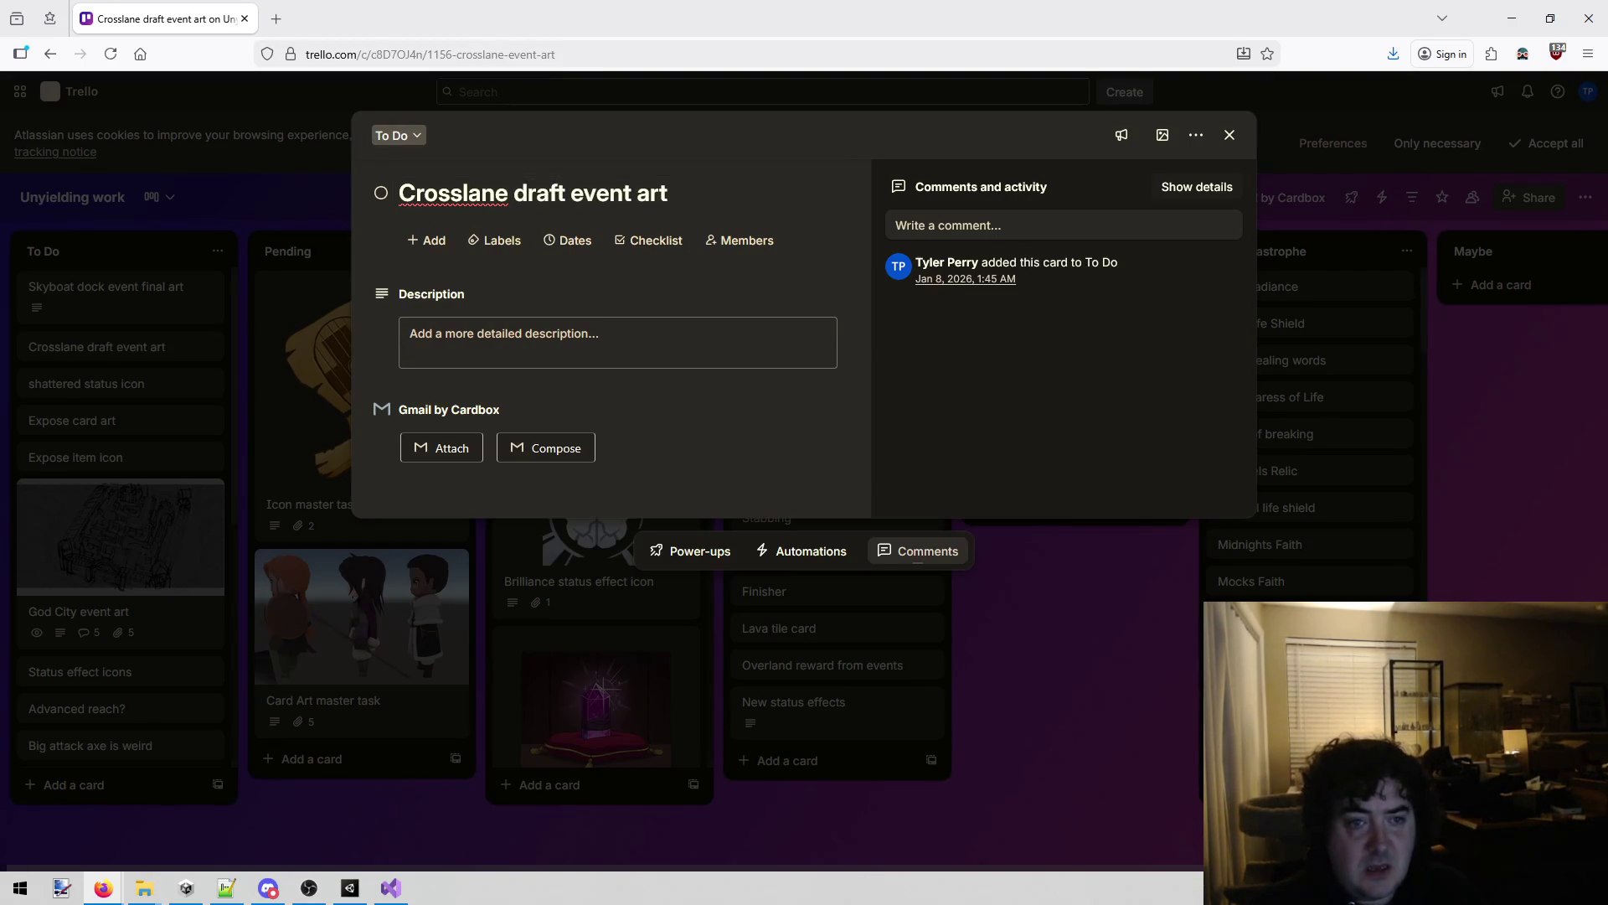
click(1023, 661)
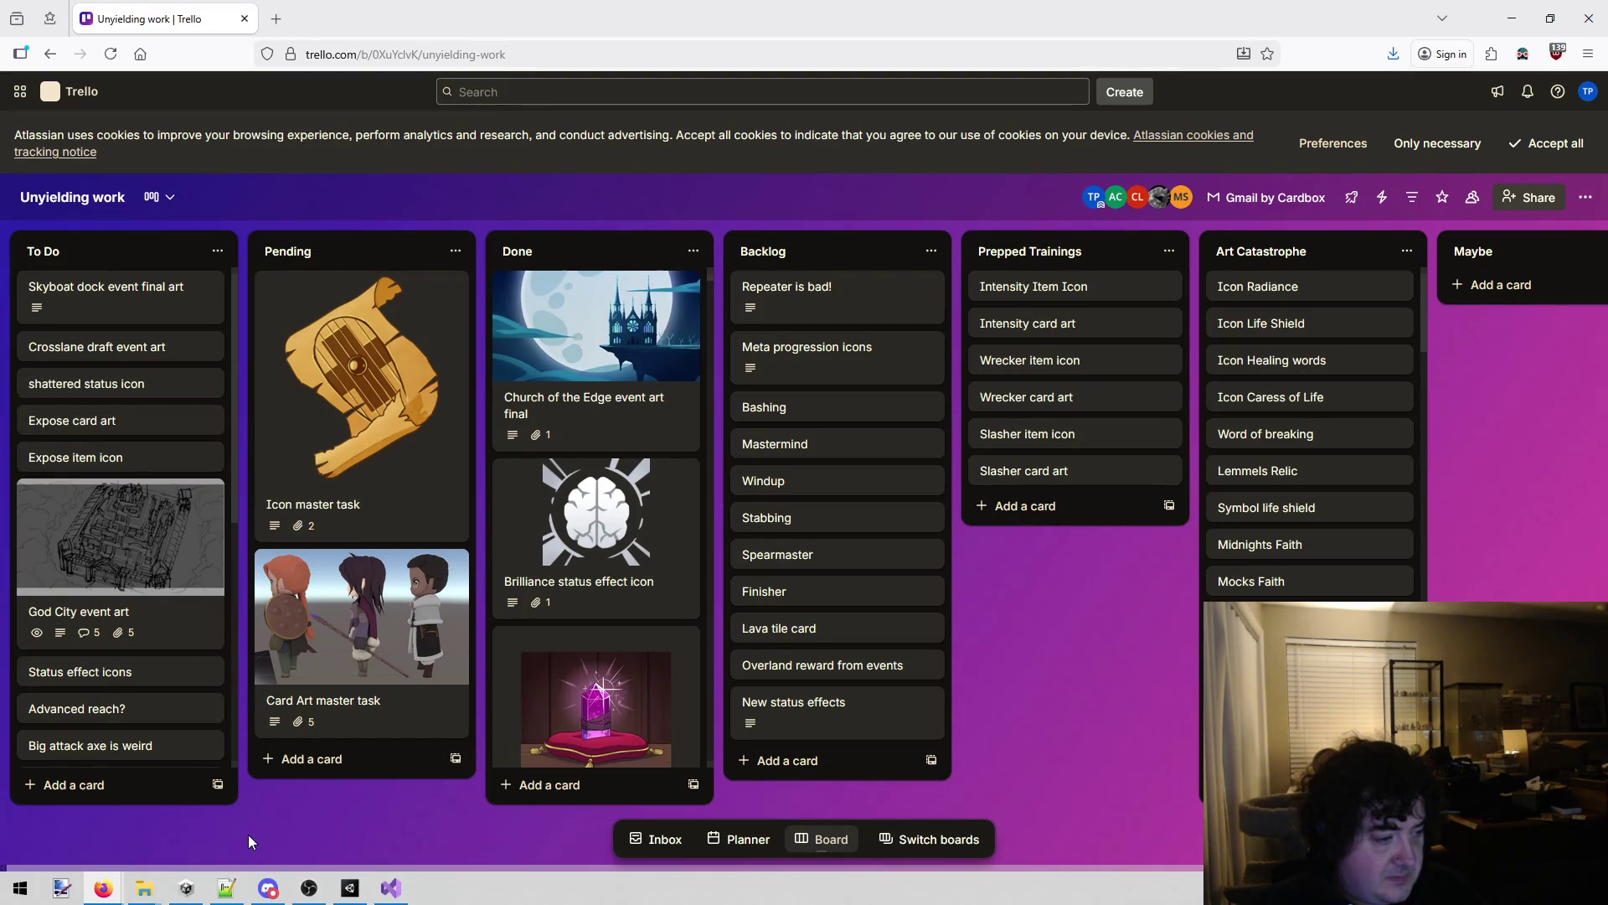
Review the Church of the Edge script's CreateNode code, then close EventNodeEdgeChurch.cs.
click(740, 554)
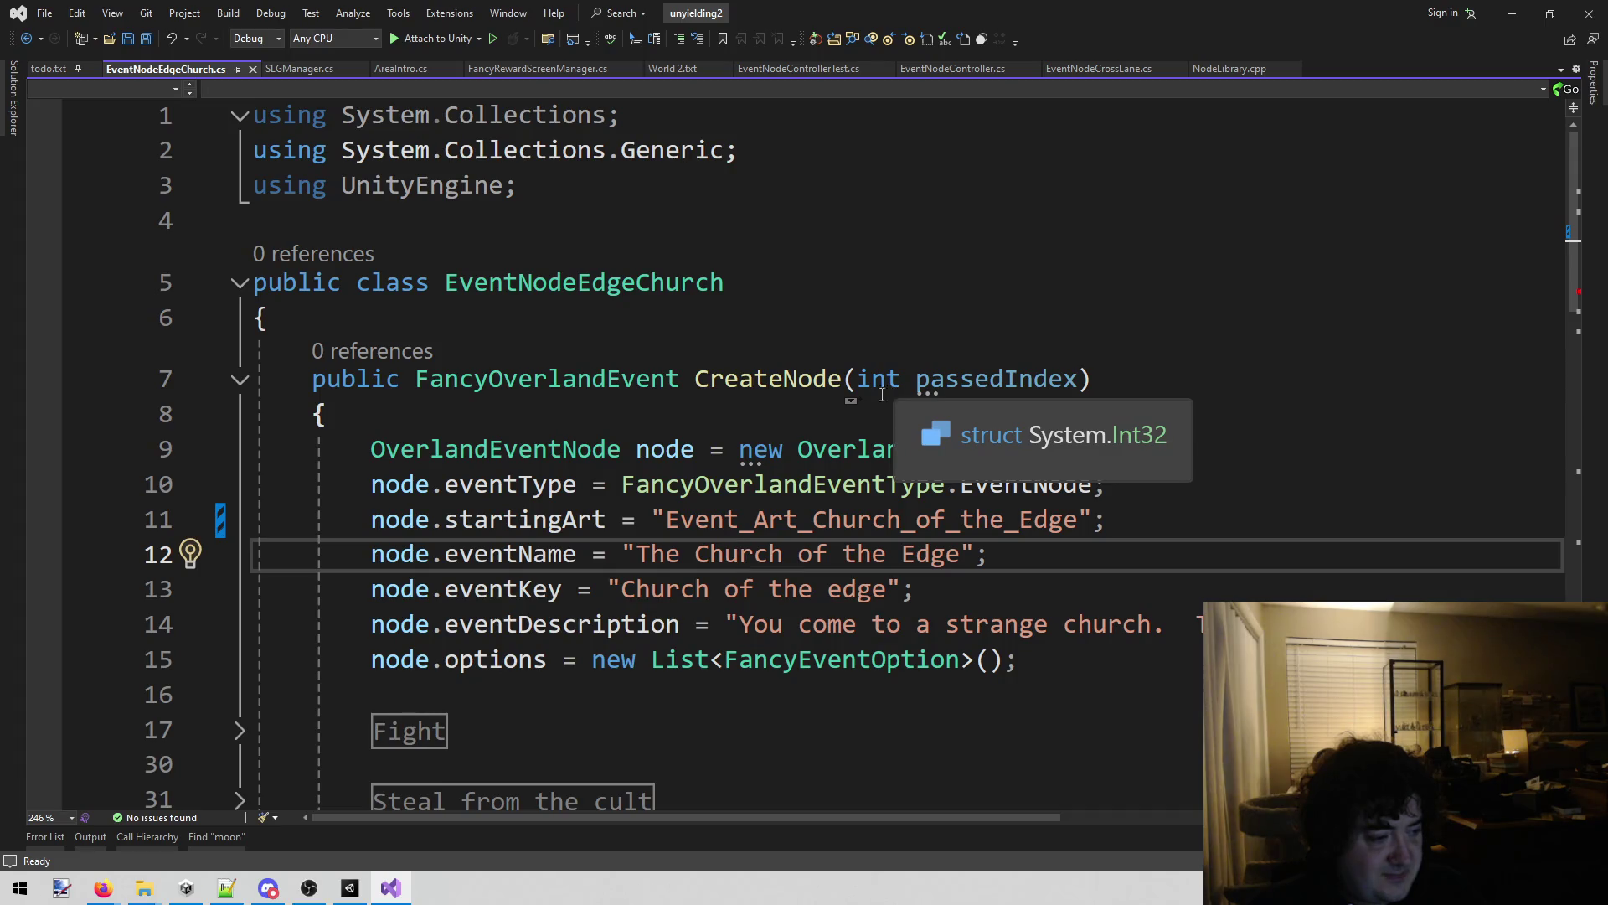
click(586, 413)
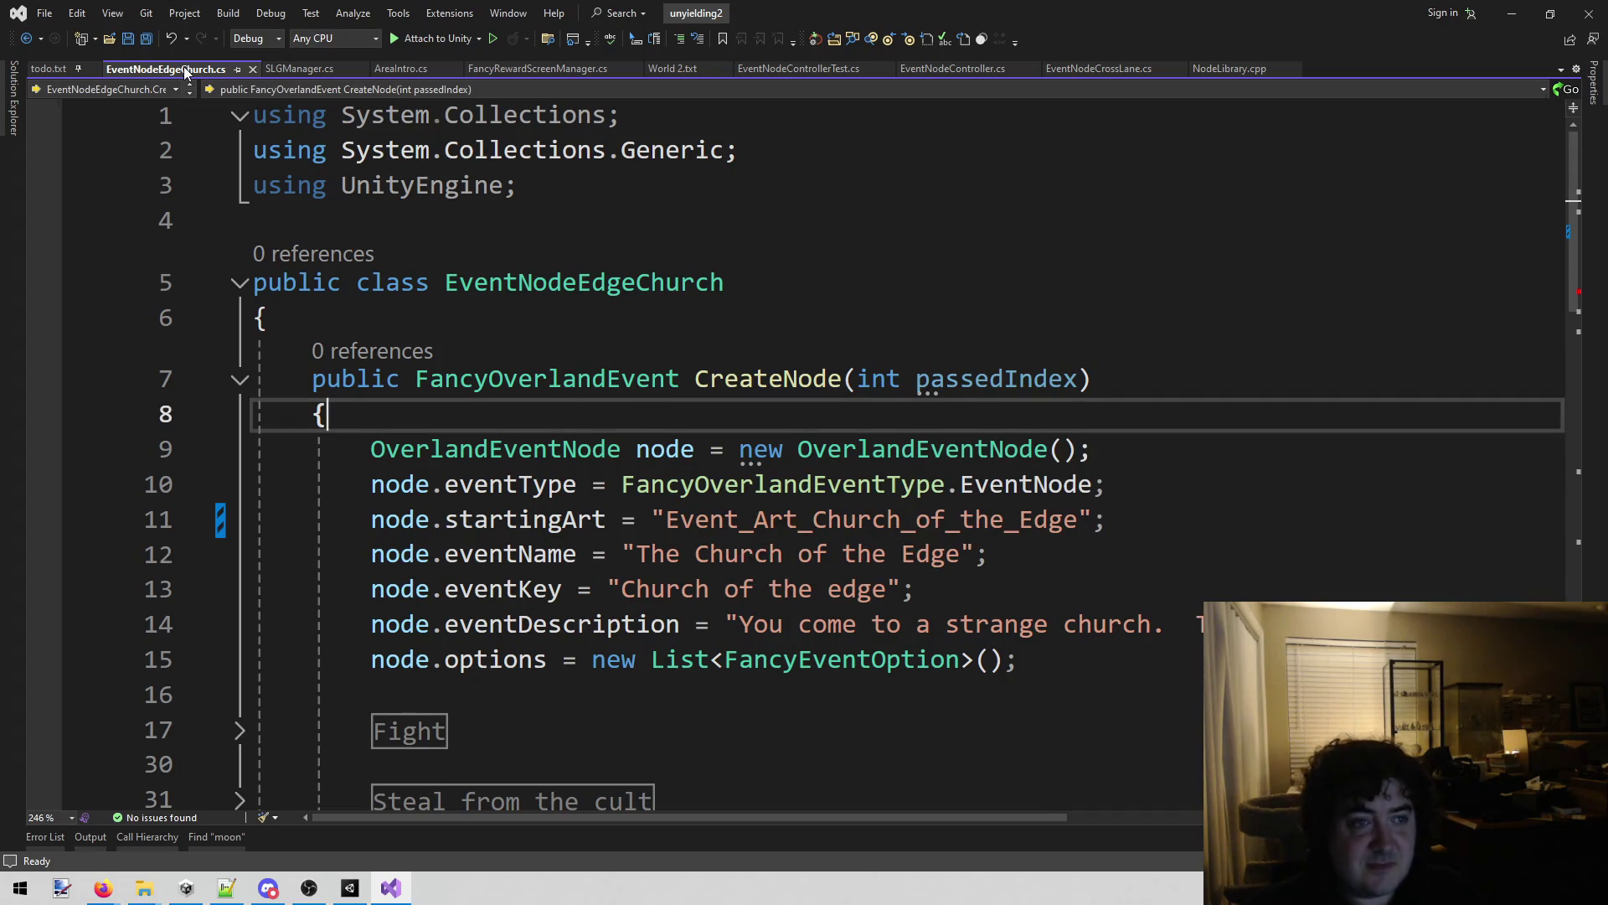
middle_click(183, 67)
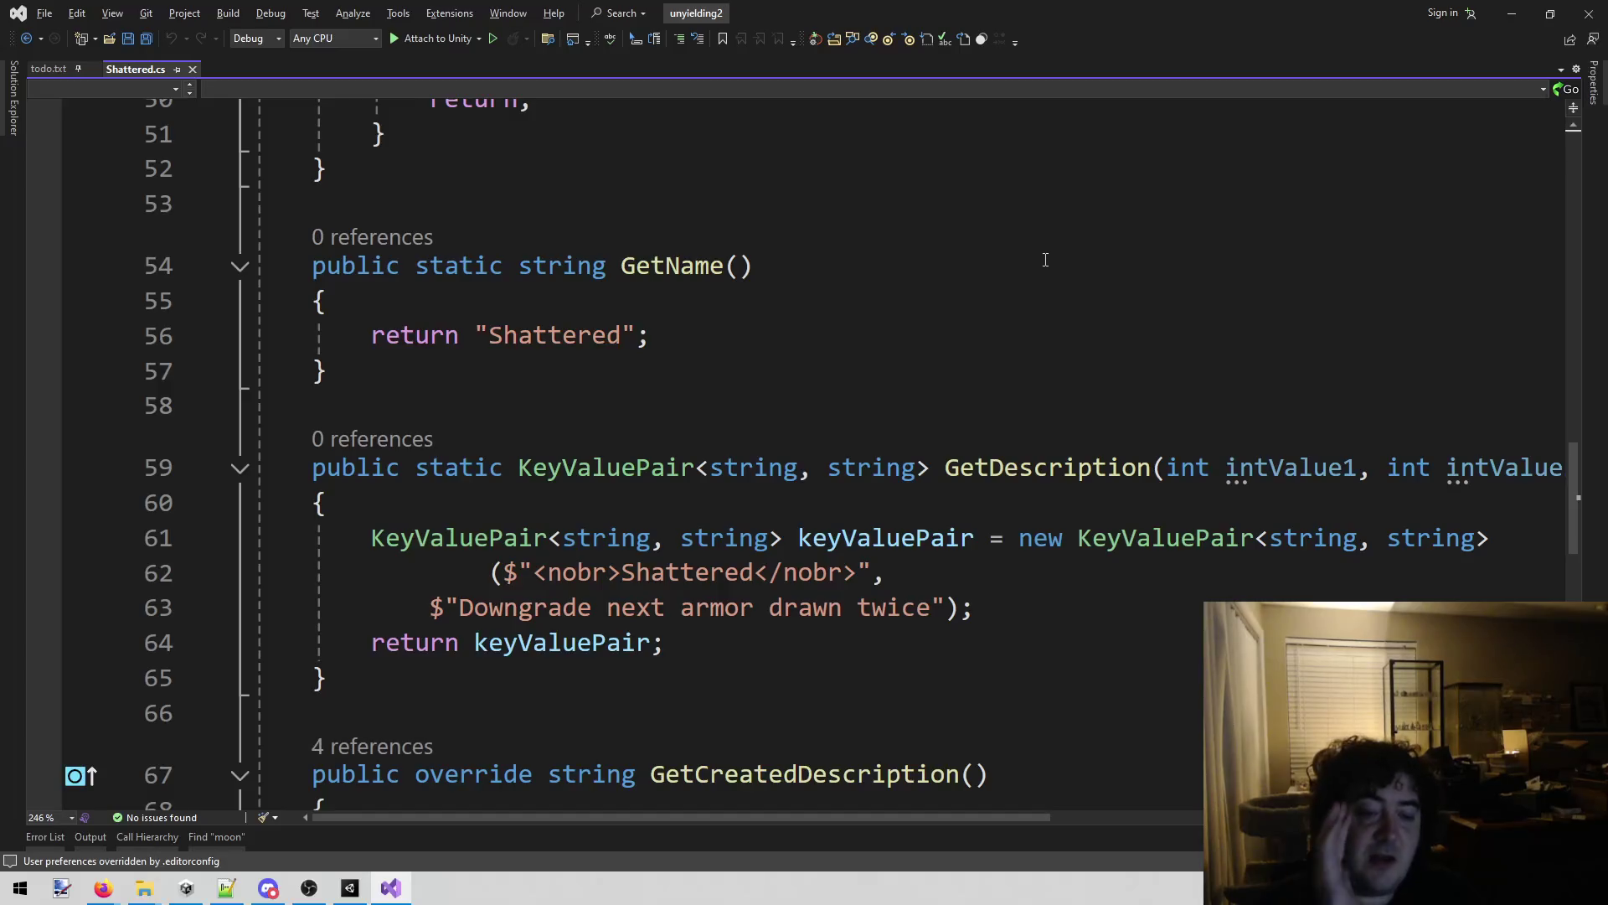
Minimize Visual Studio and bring the Trello board forward.
click(1512, 12)
mouse_move(109, 887)
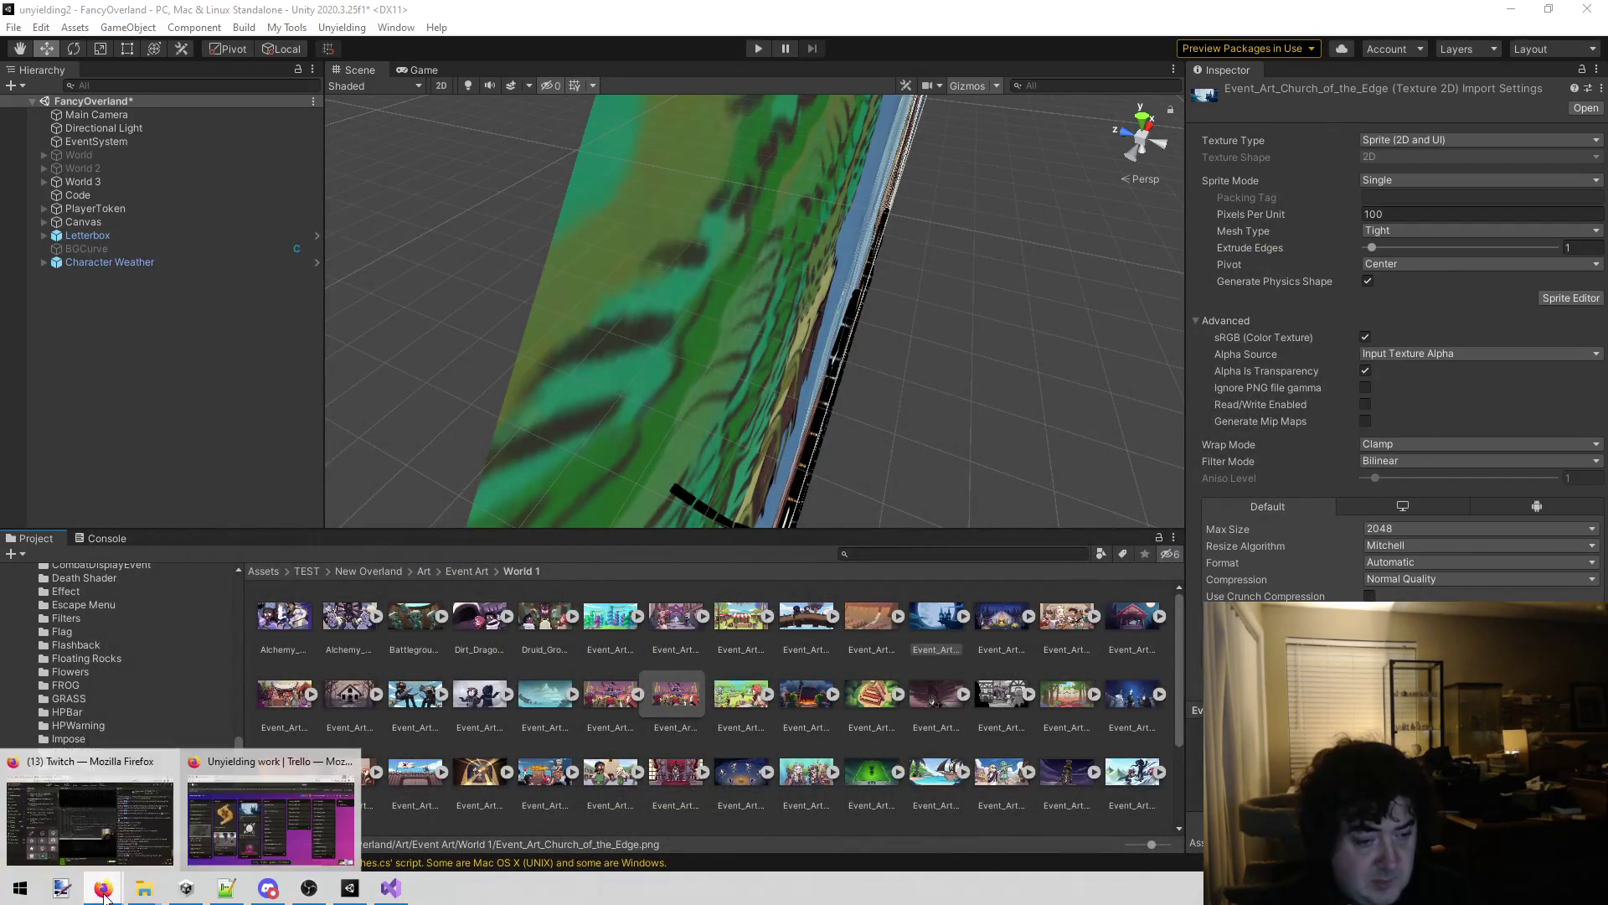
click(218, 829)
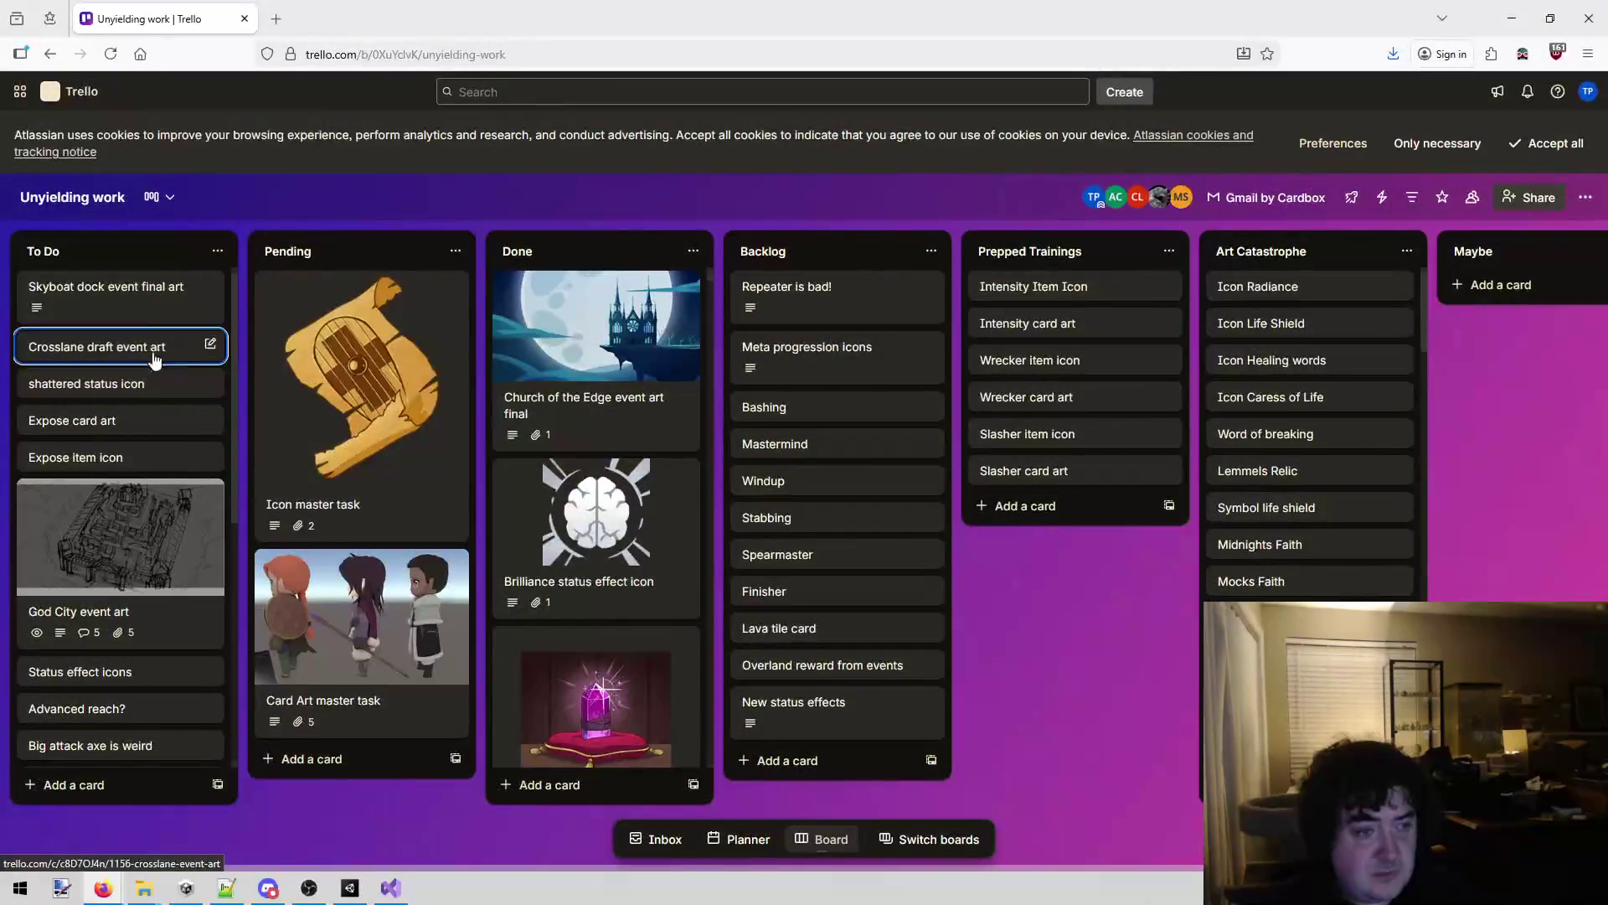
Describe the shattered status icon card as 'A status effect icon showing a shattered piece of armor'.
click(159, 385)
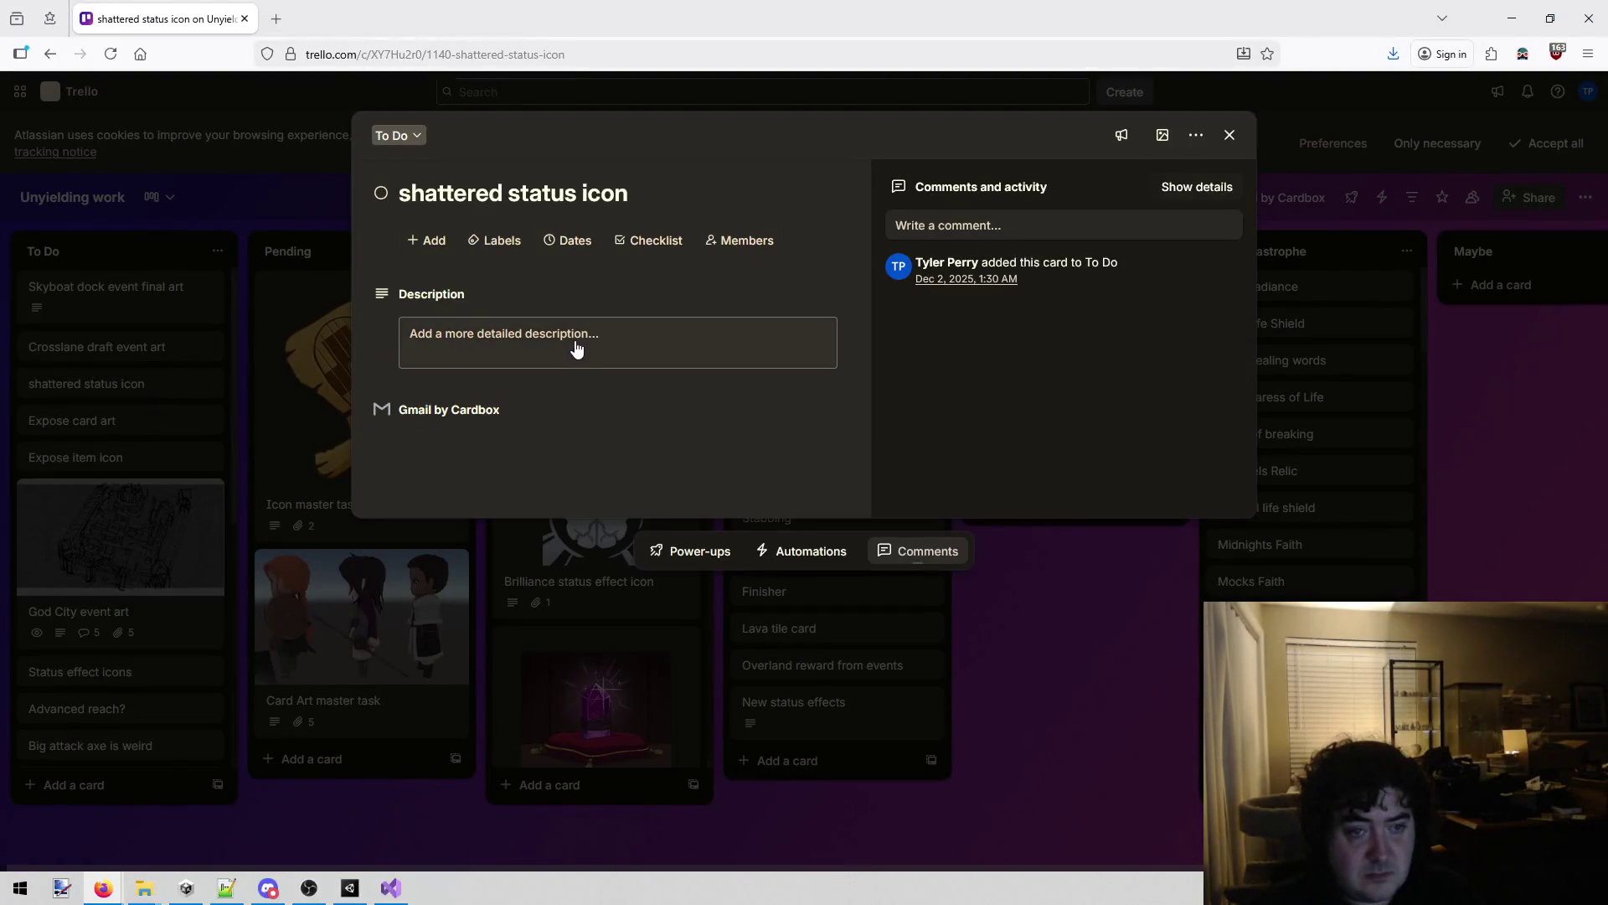
click(589, 344)
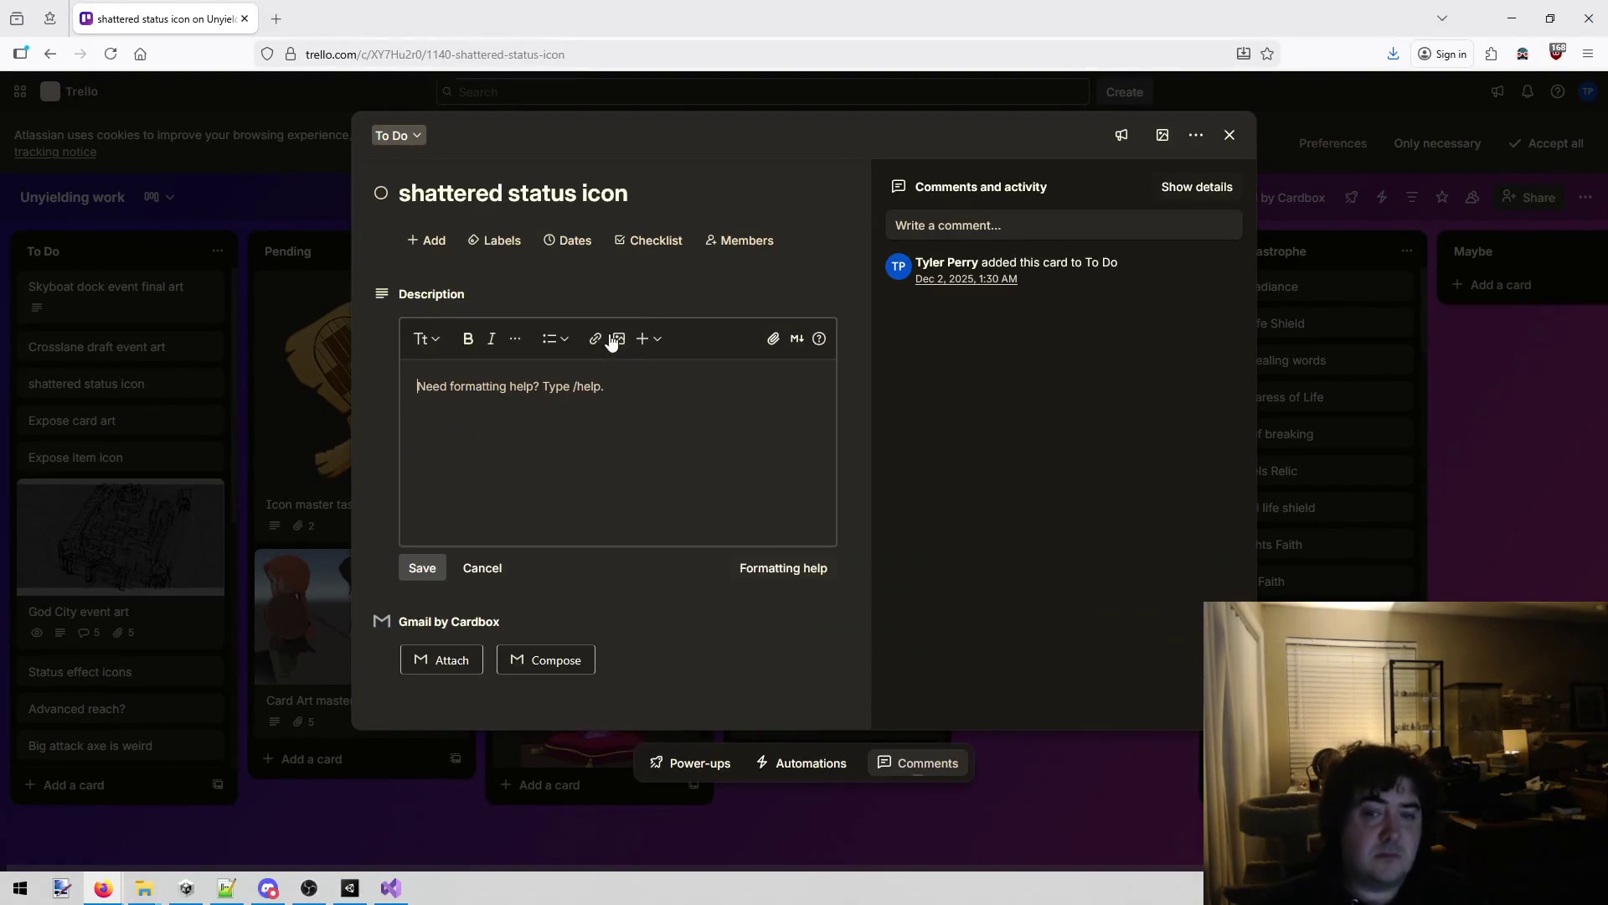
text(A s)
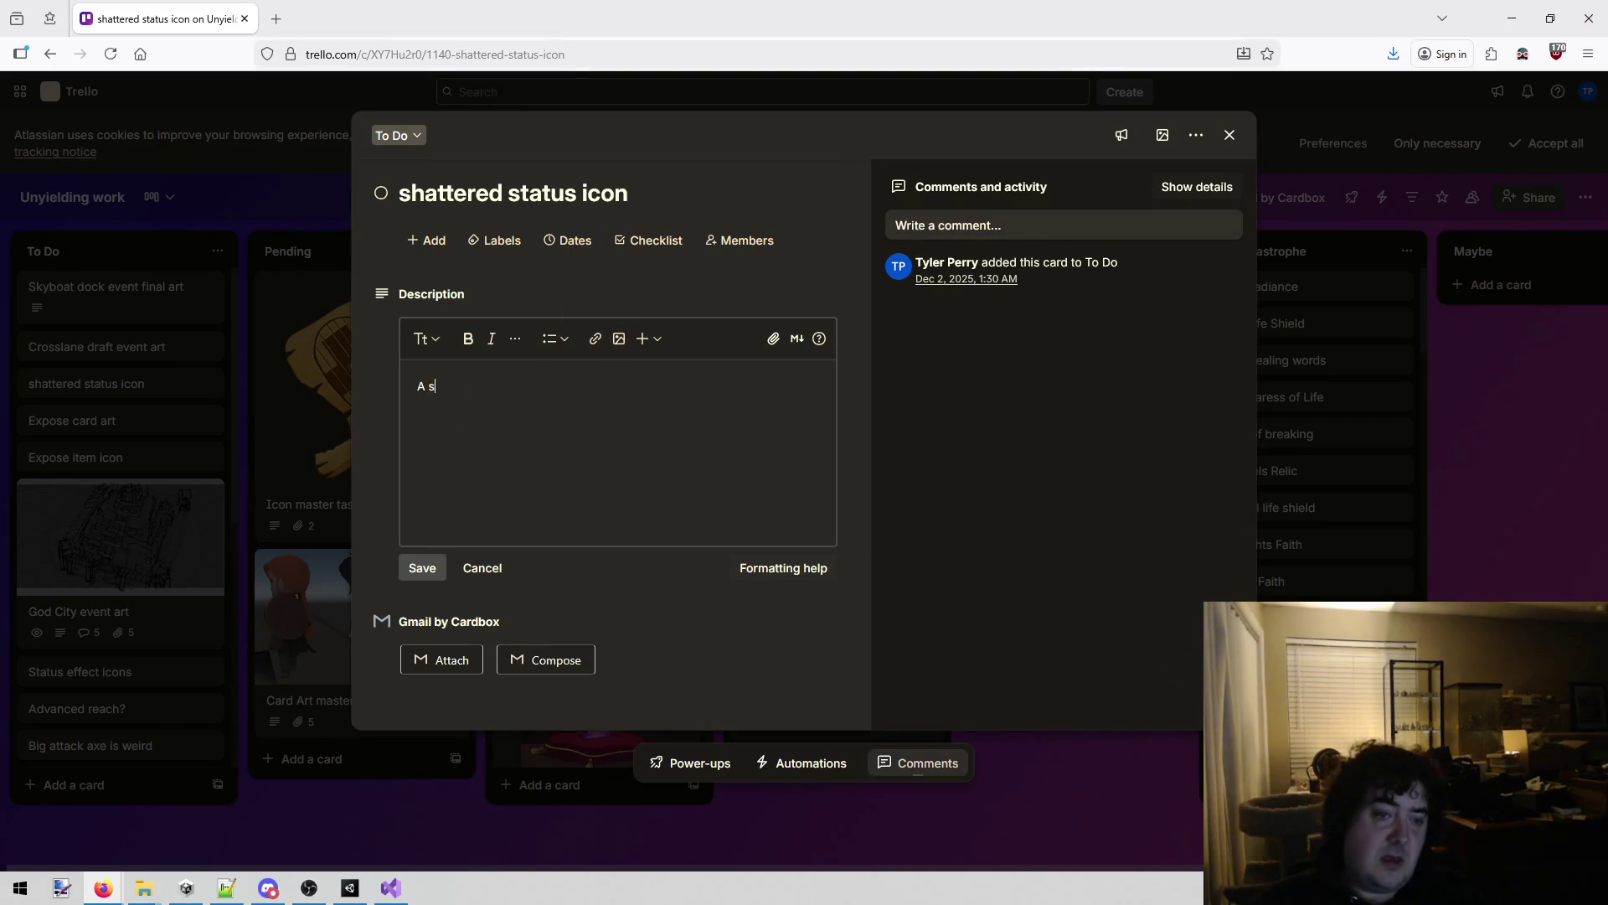
text(tatus ef)
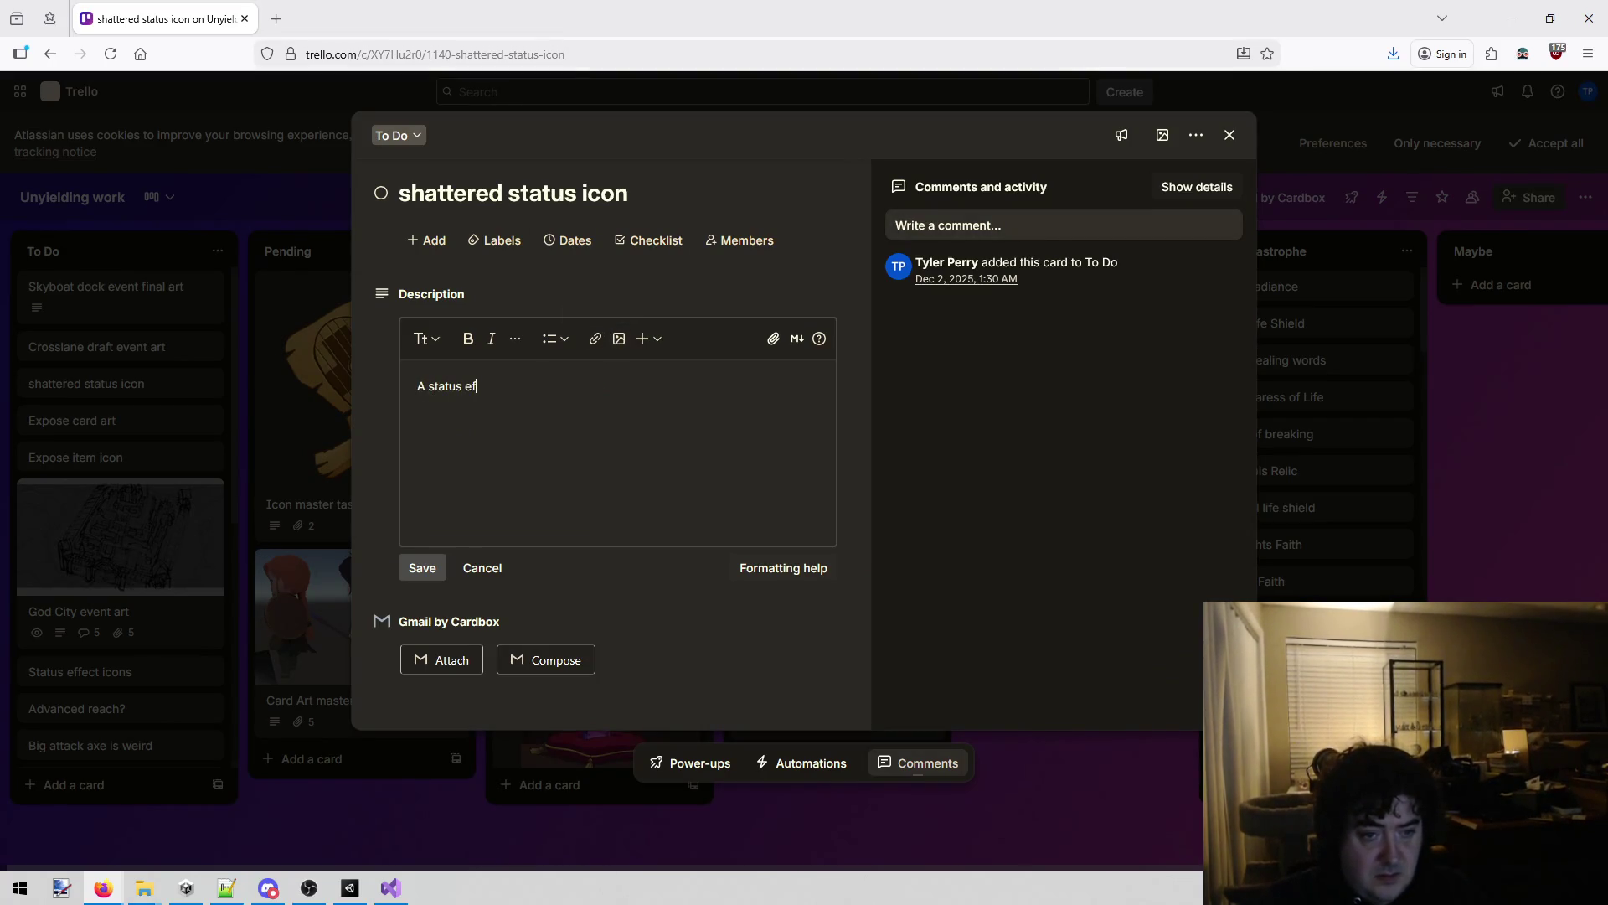
text(fect icon show)
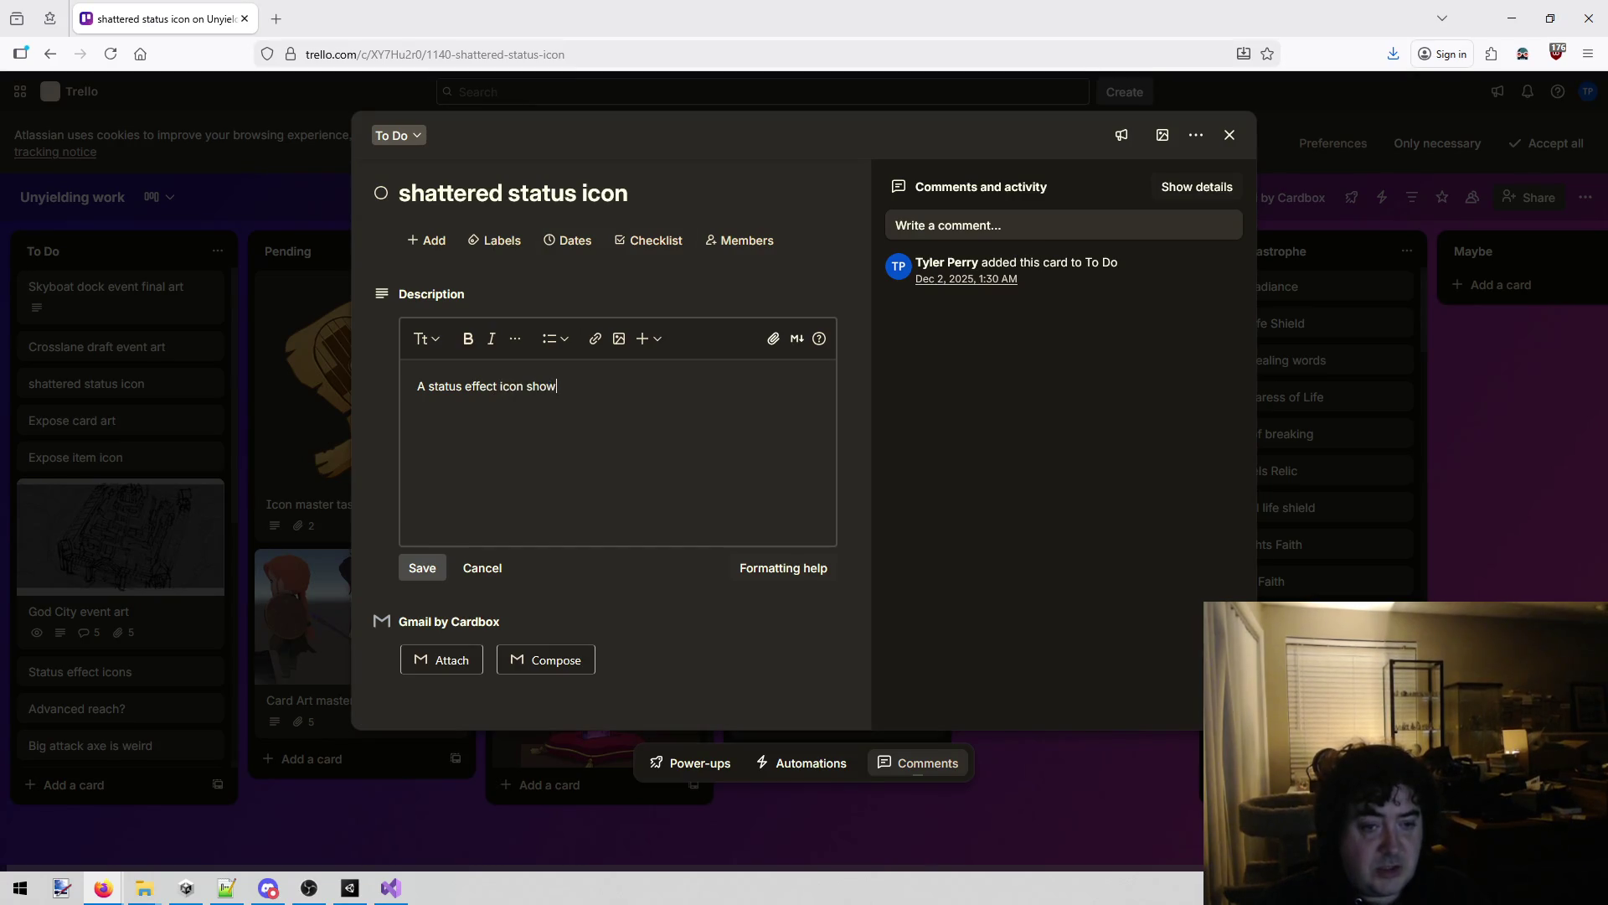
text(ing a shatte)
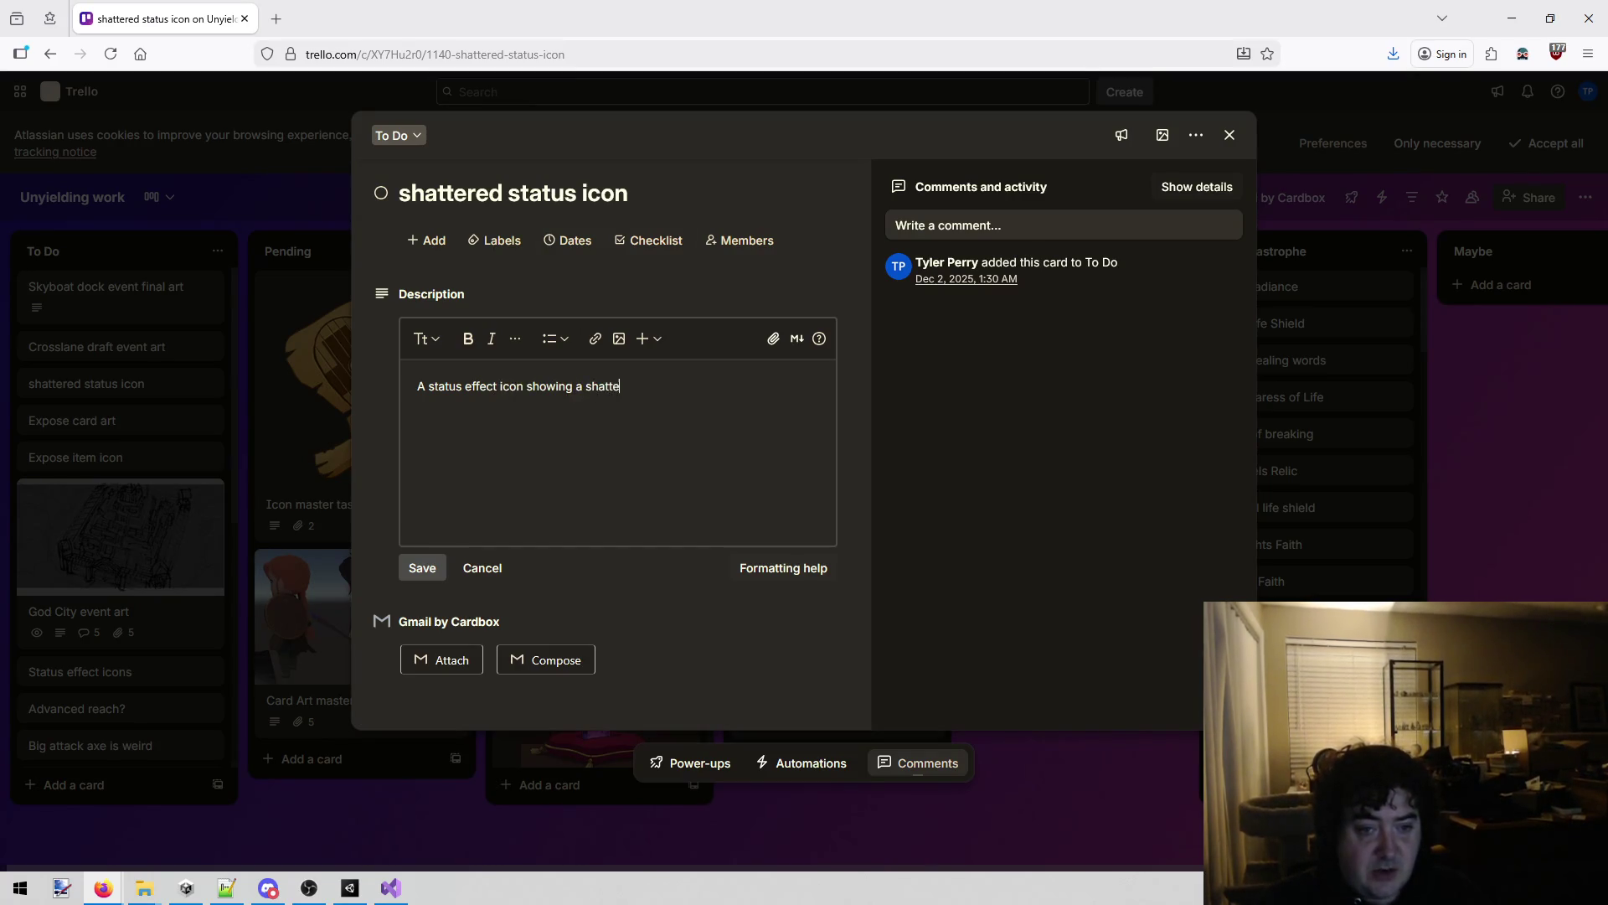
text(red piece o)
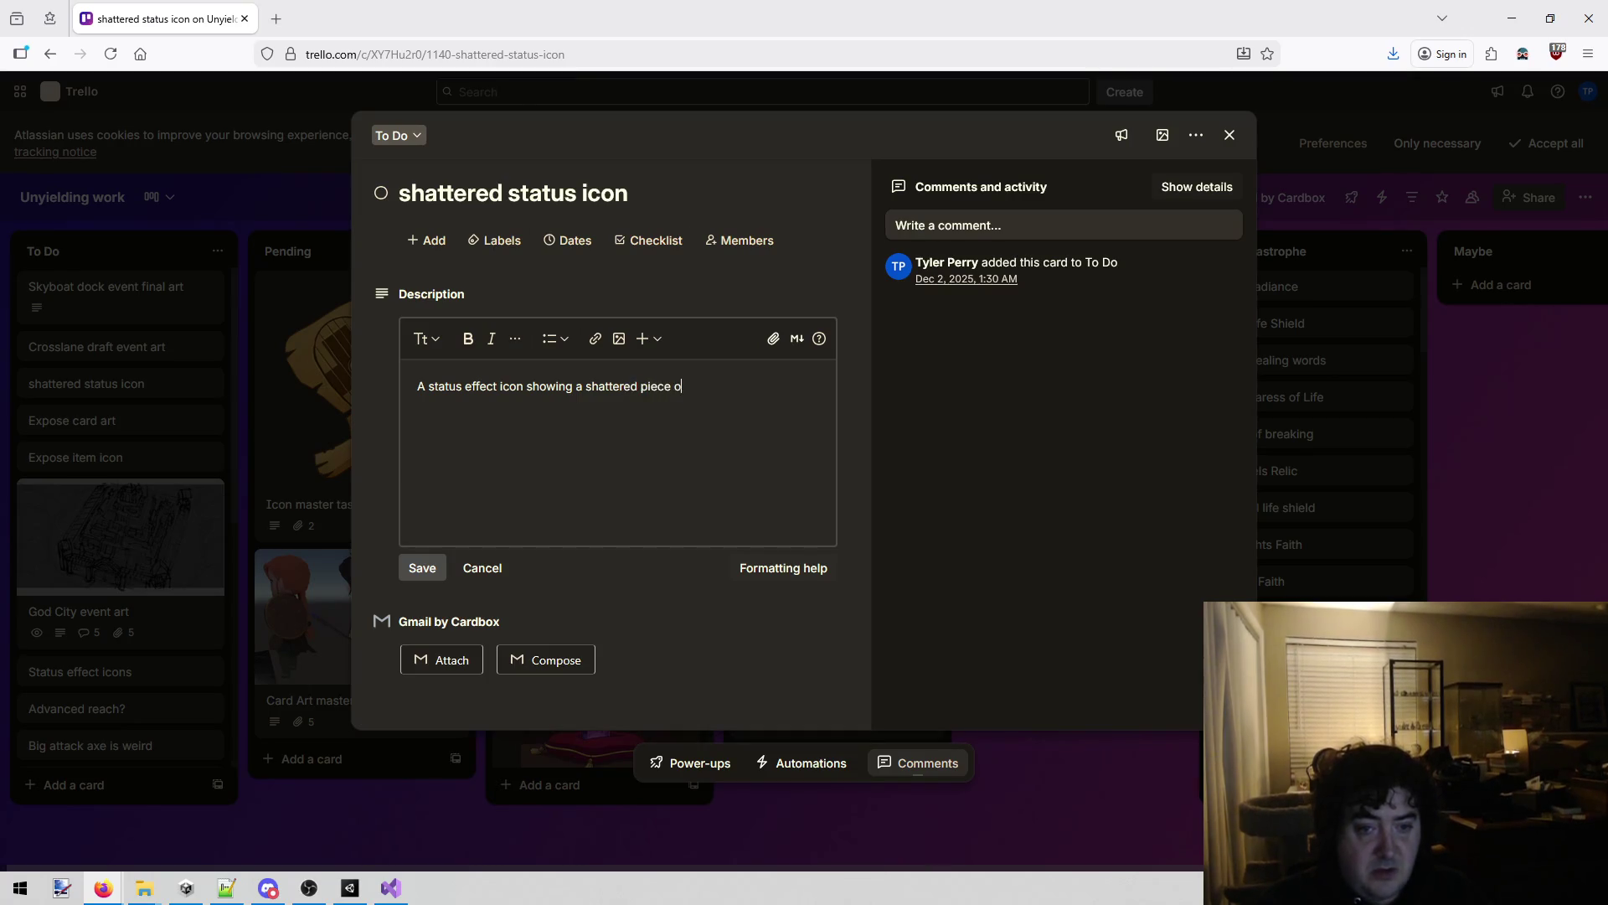
text(f armor)
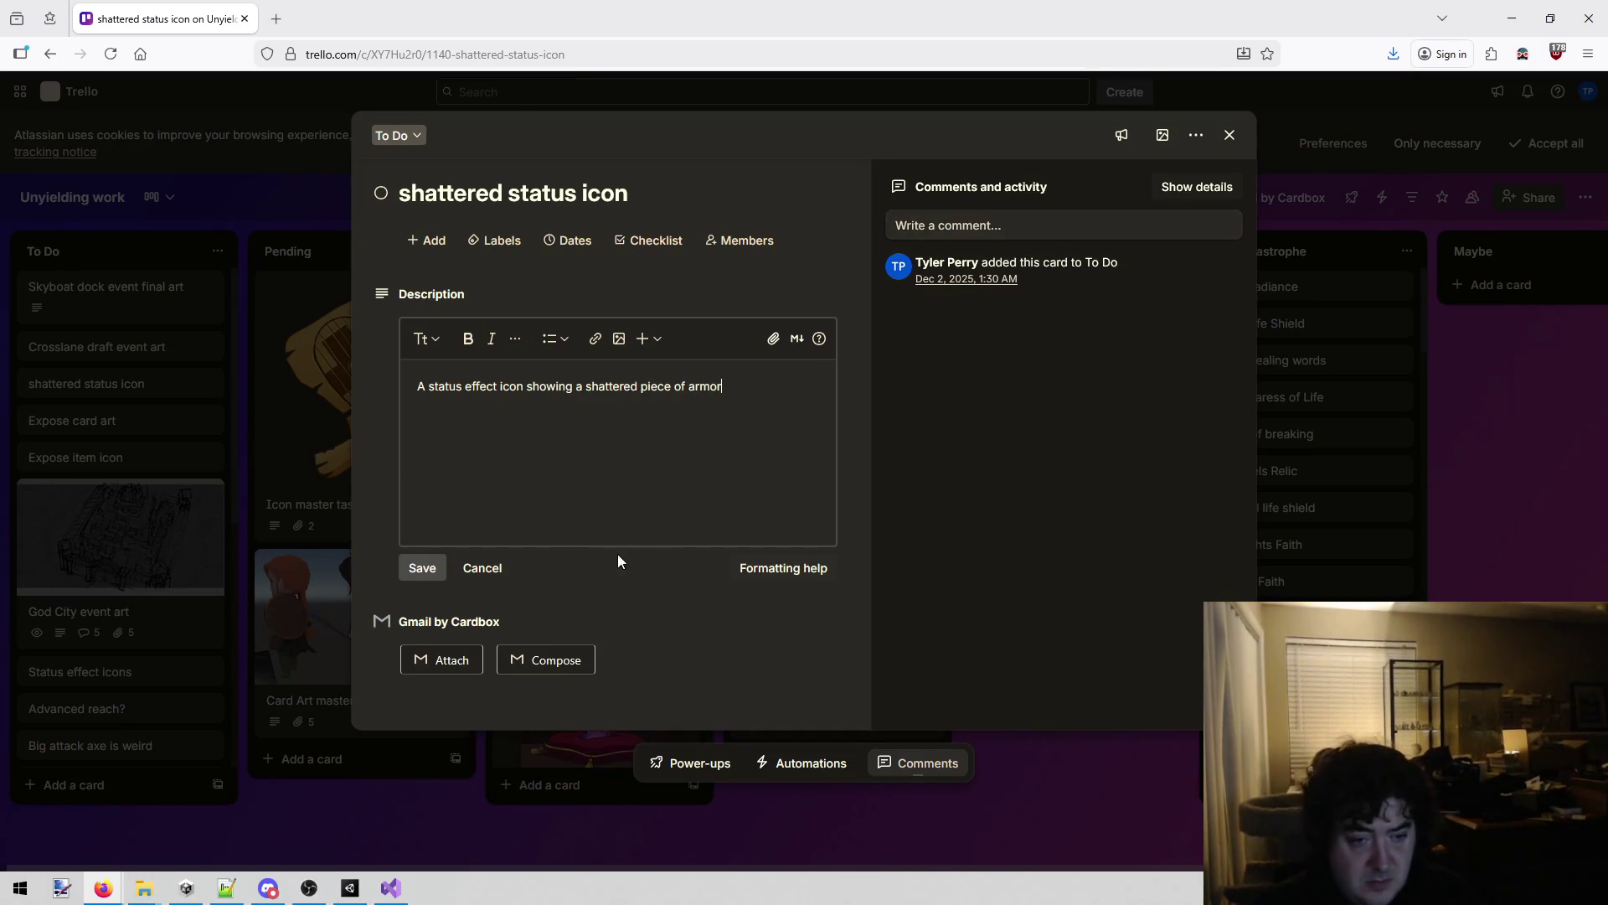
click(441, 570)
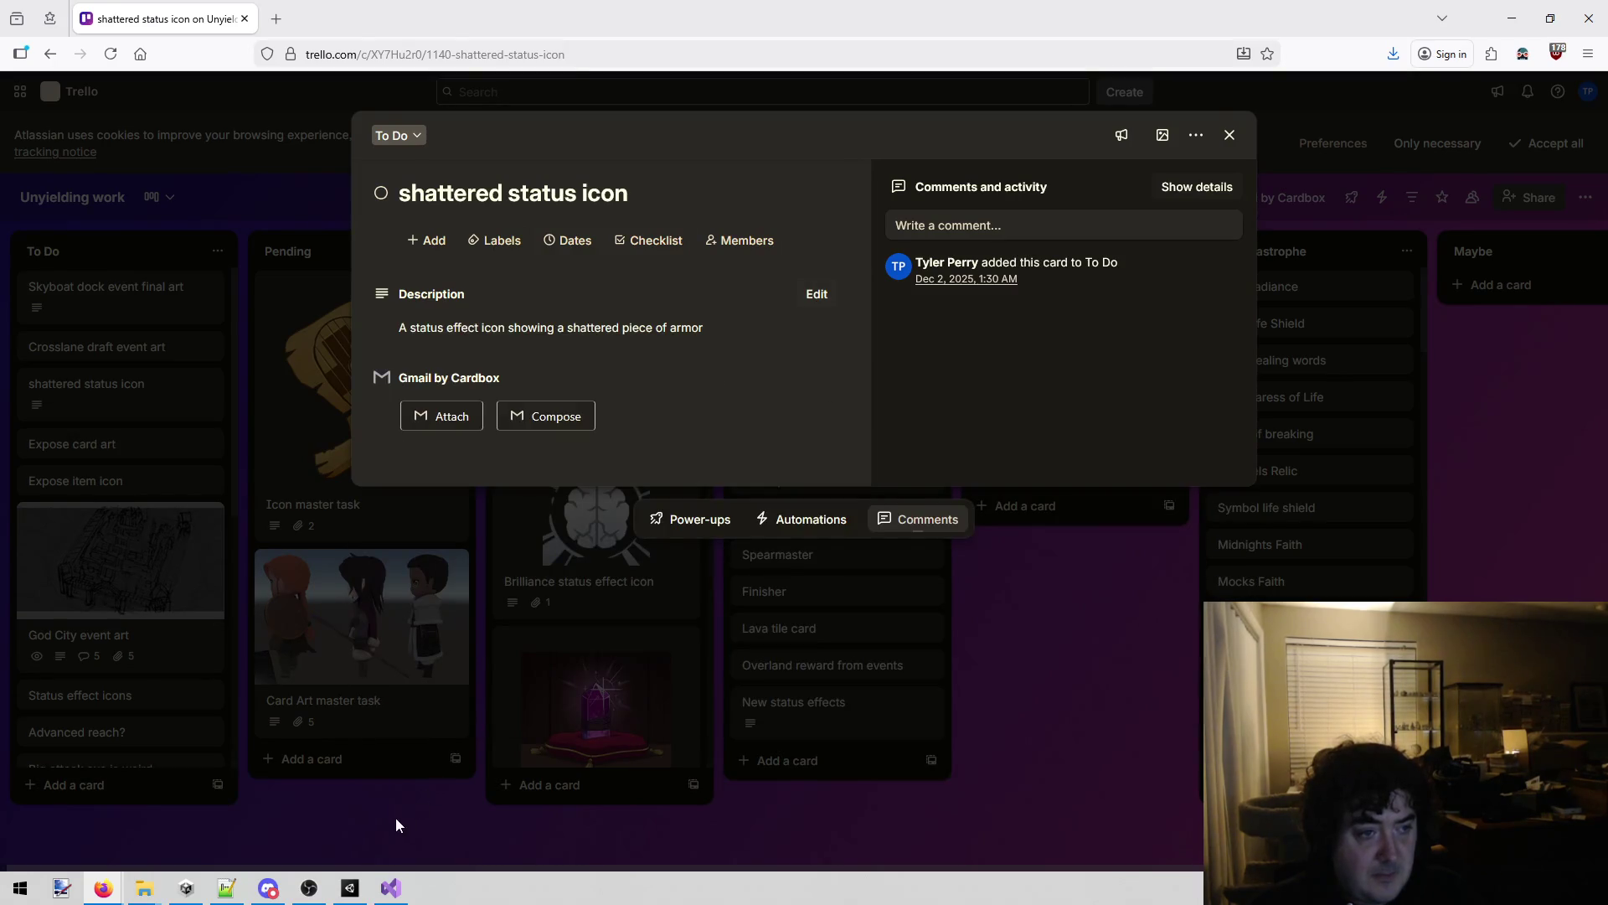
key(Escape)
click(391, 887)
Open Expose.cs from the solution and scroll down to its GetDescription code.
click(685, 469)
key(alt+shift+o)
text(expose)
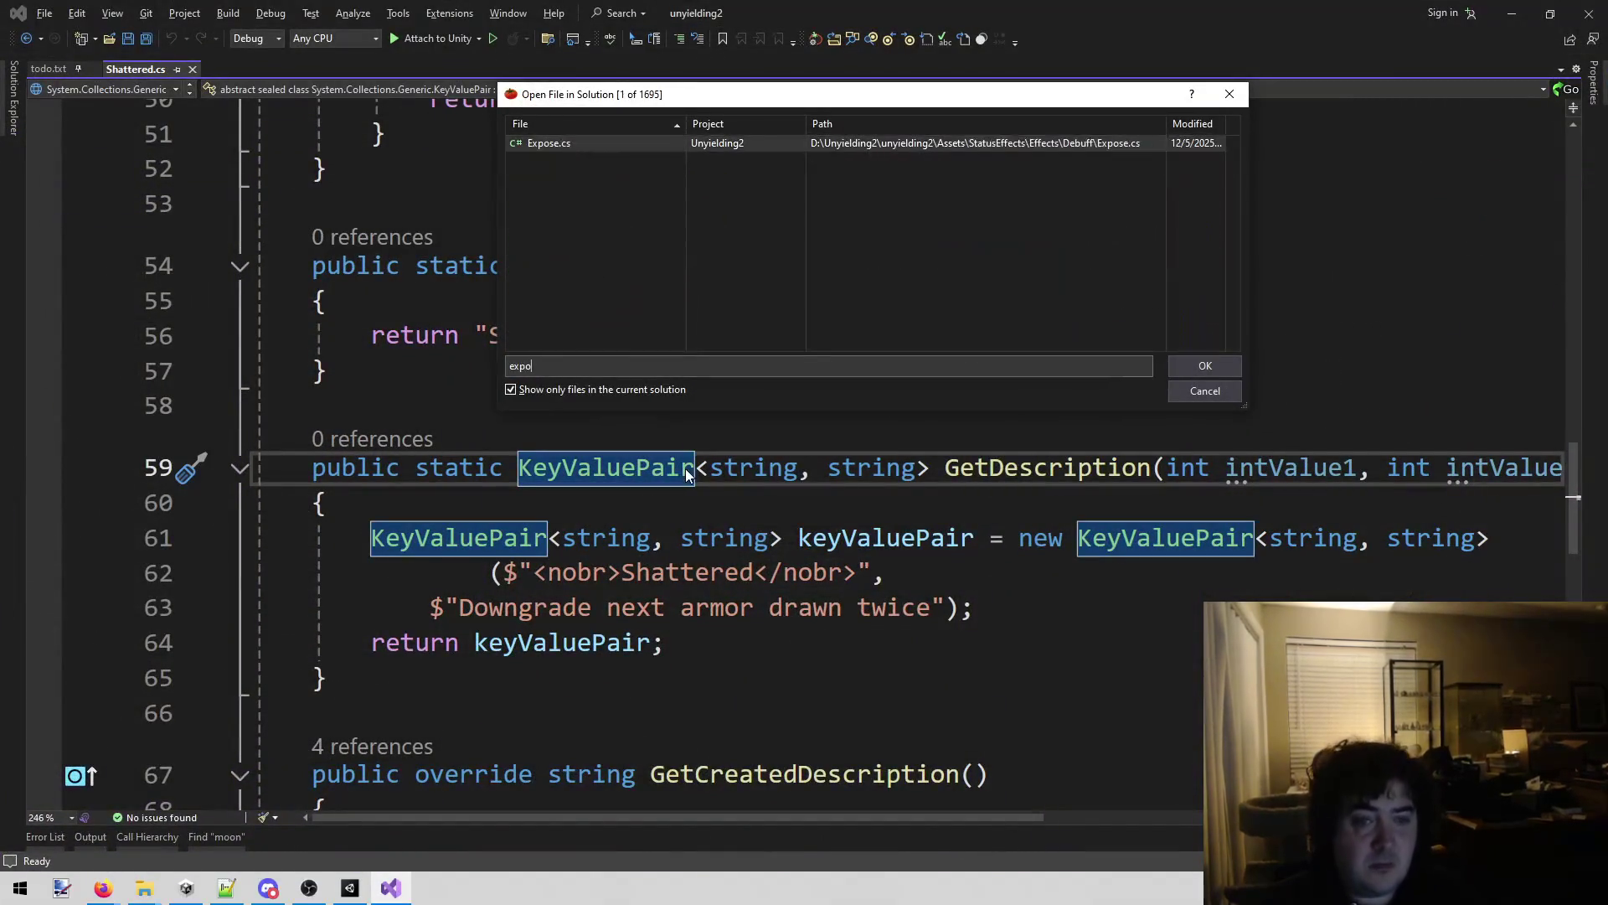
key(Return)
scroll(686, 469, down, 11)
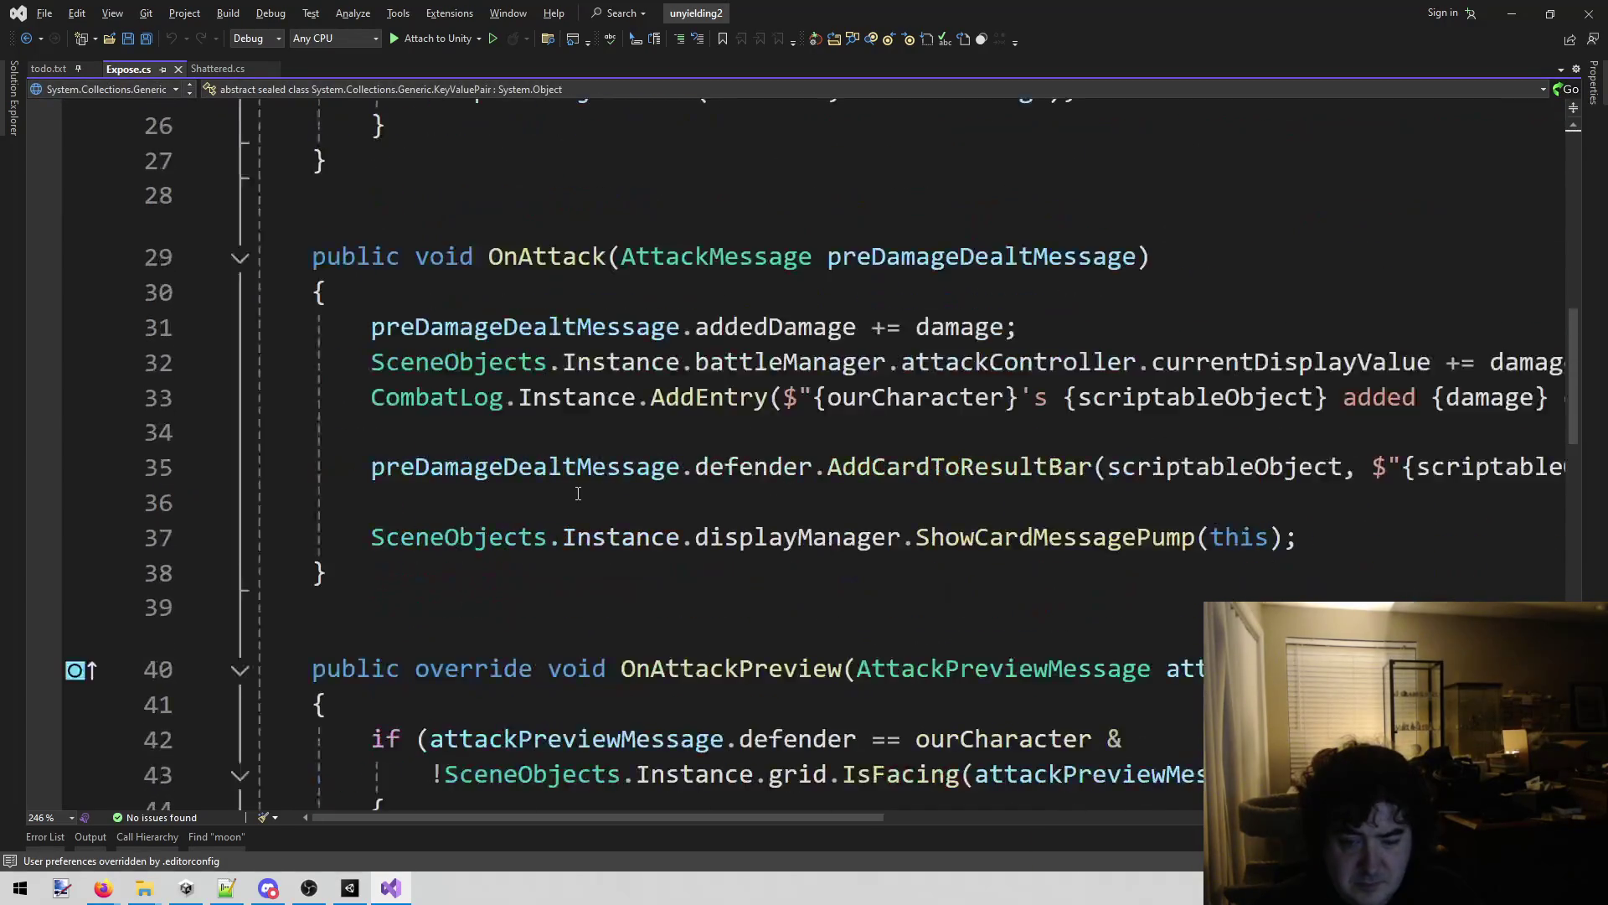
scroll(581, 479, down, 3)
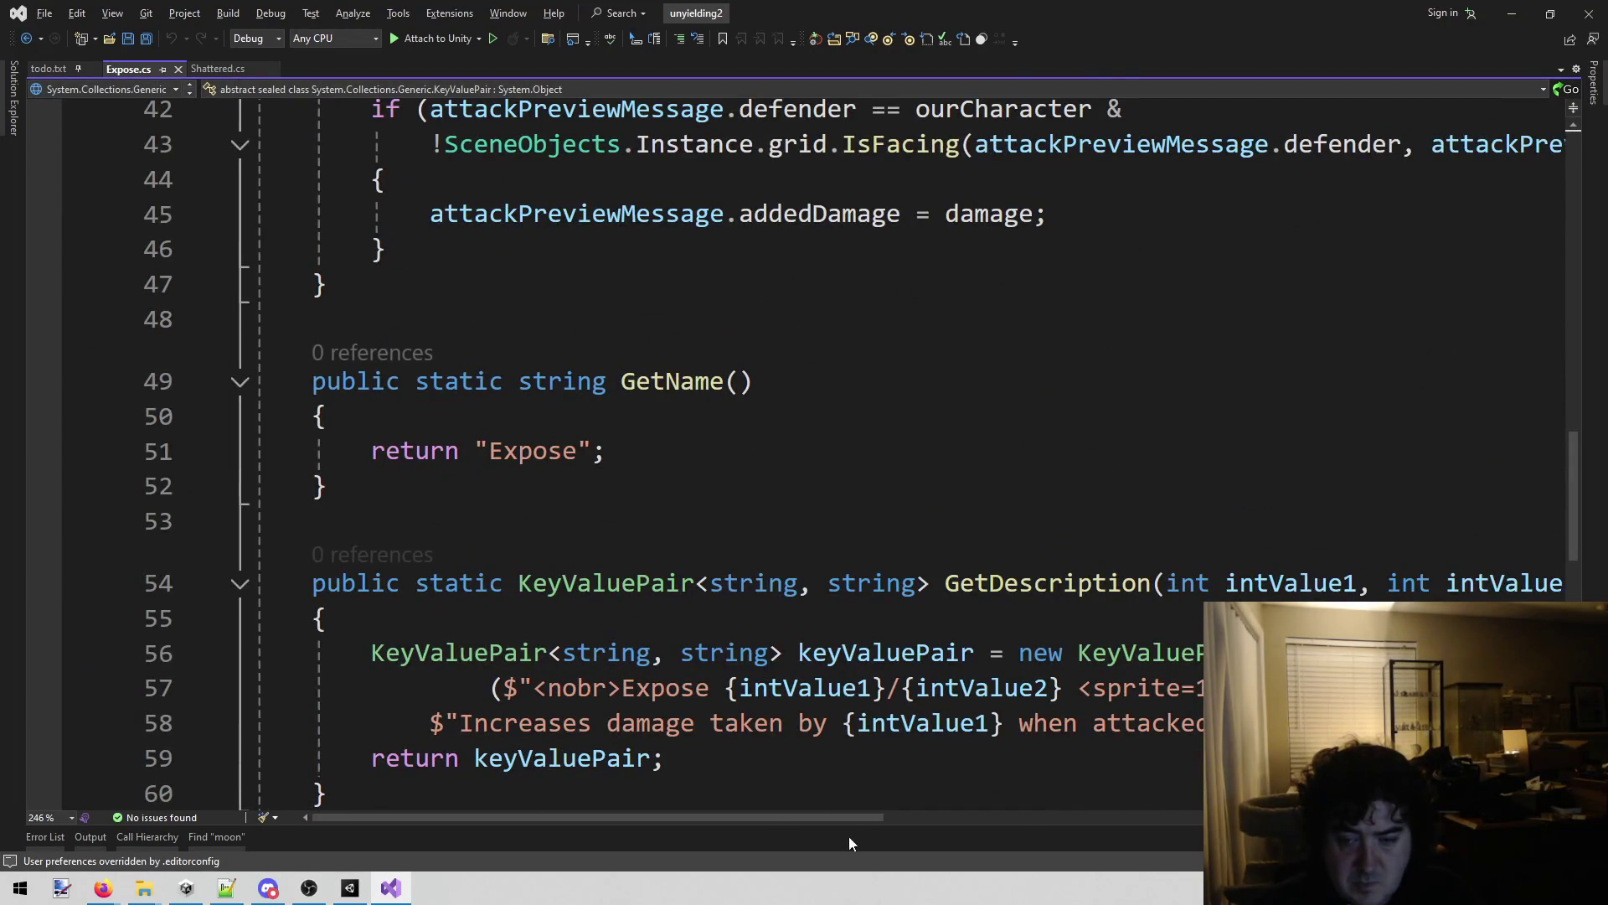
drag(843, 813, 1175, 792)
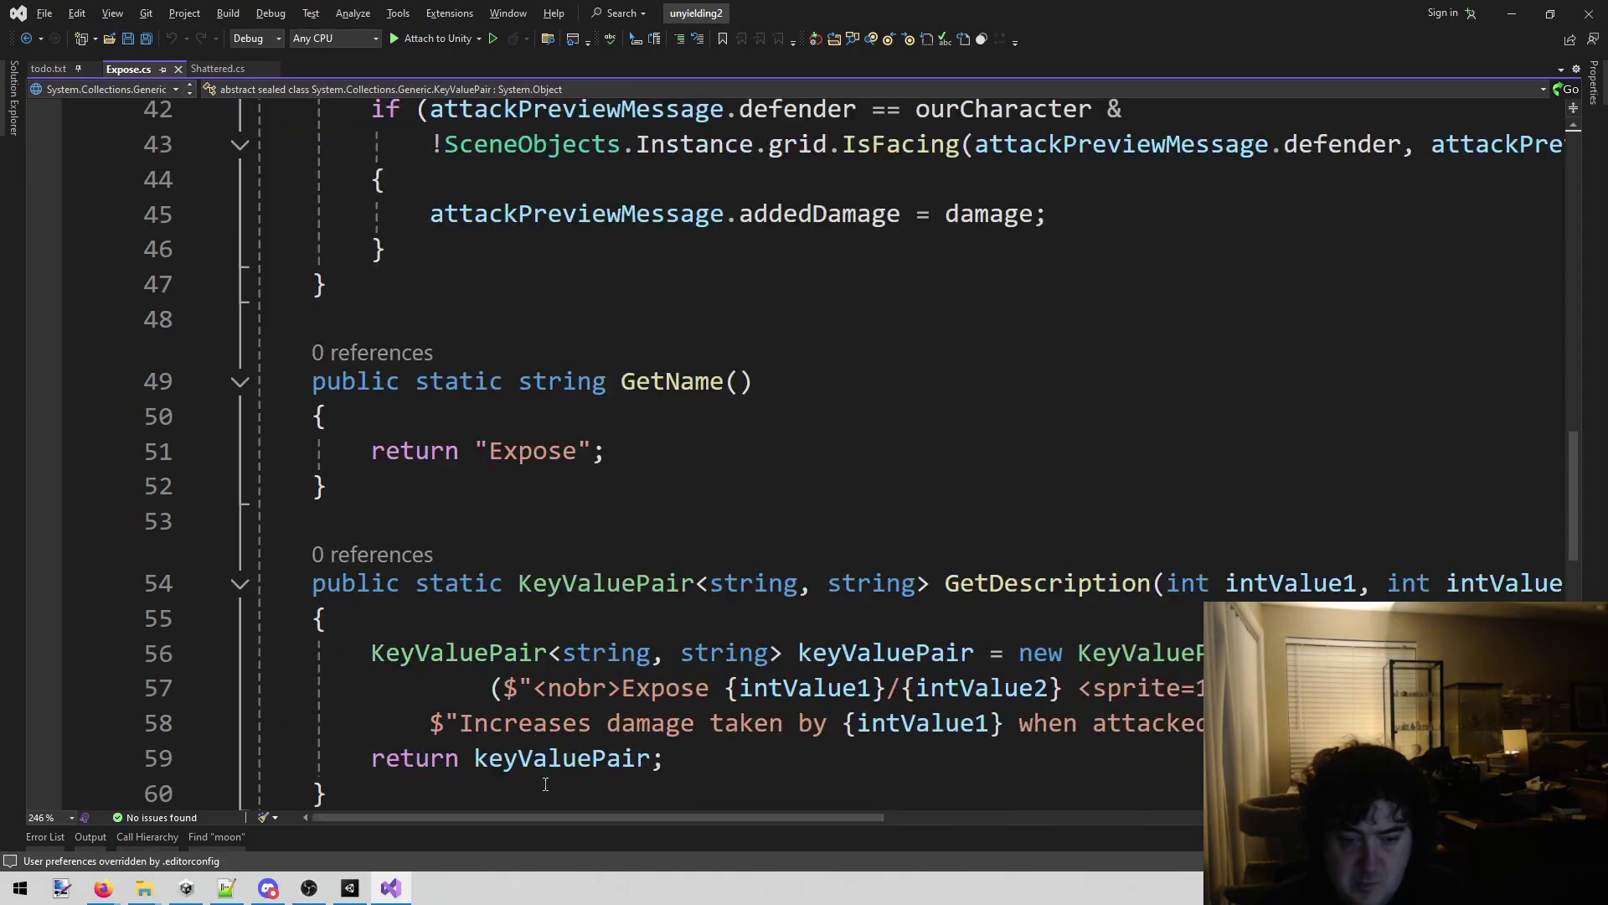
click(350, 888)
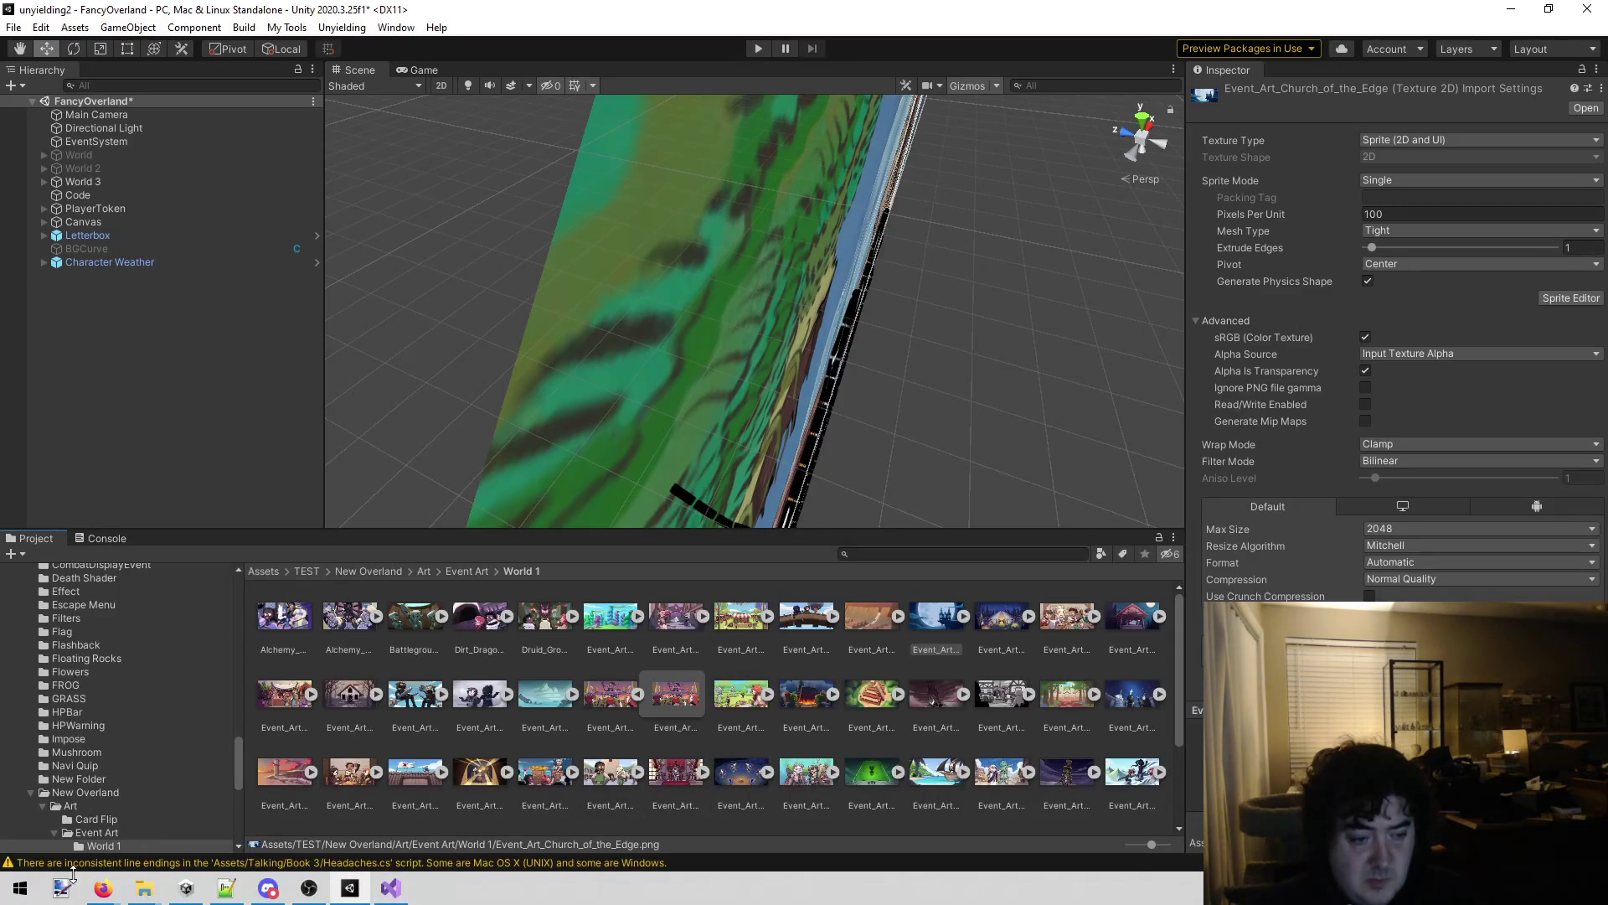
mouse_move(103, 888)
click(268, 812)
click(98, 446)
click(530, 339)
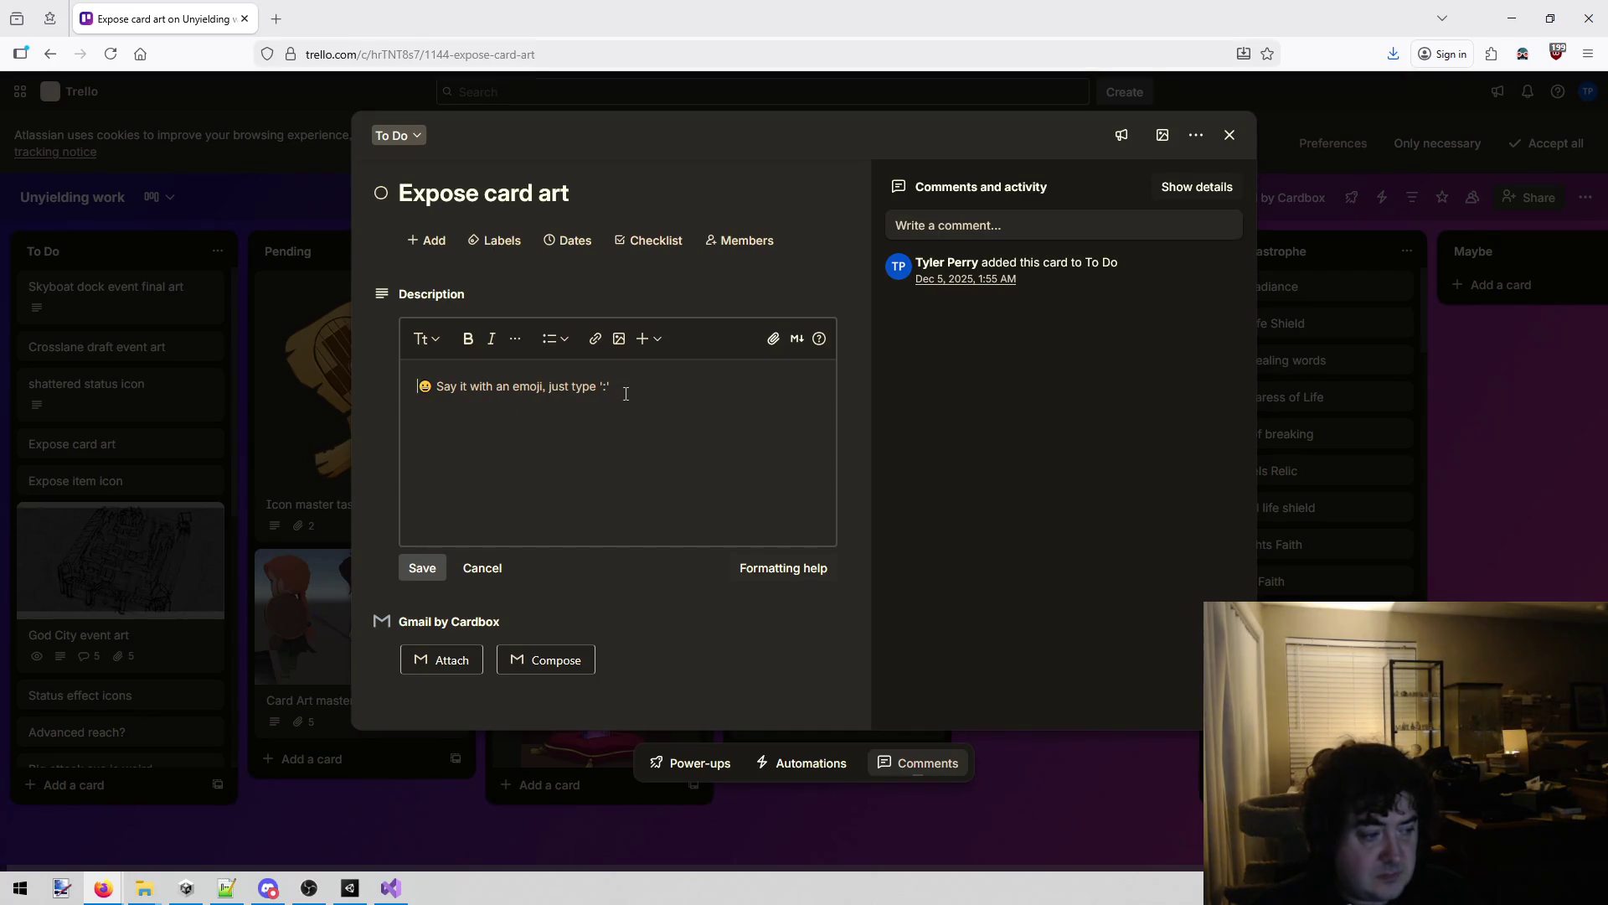
text(A way)
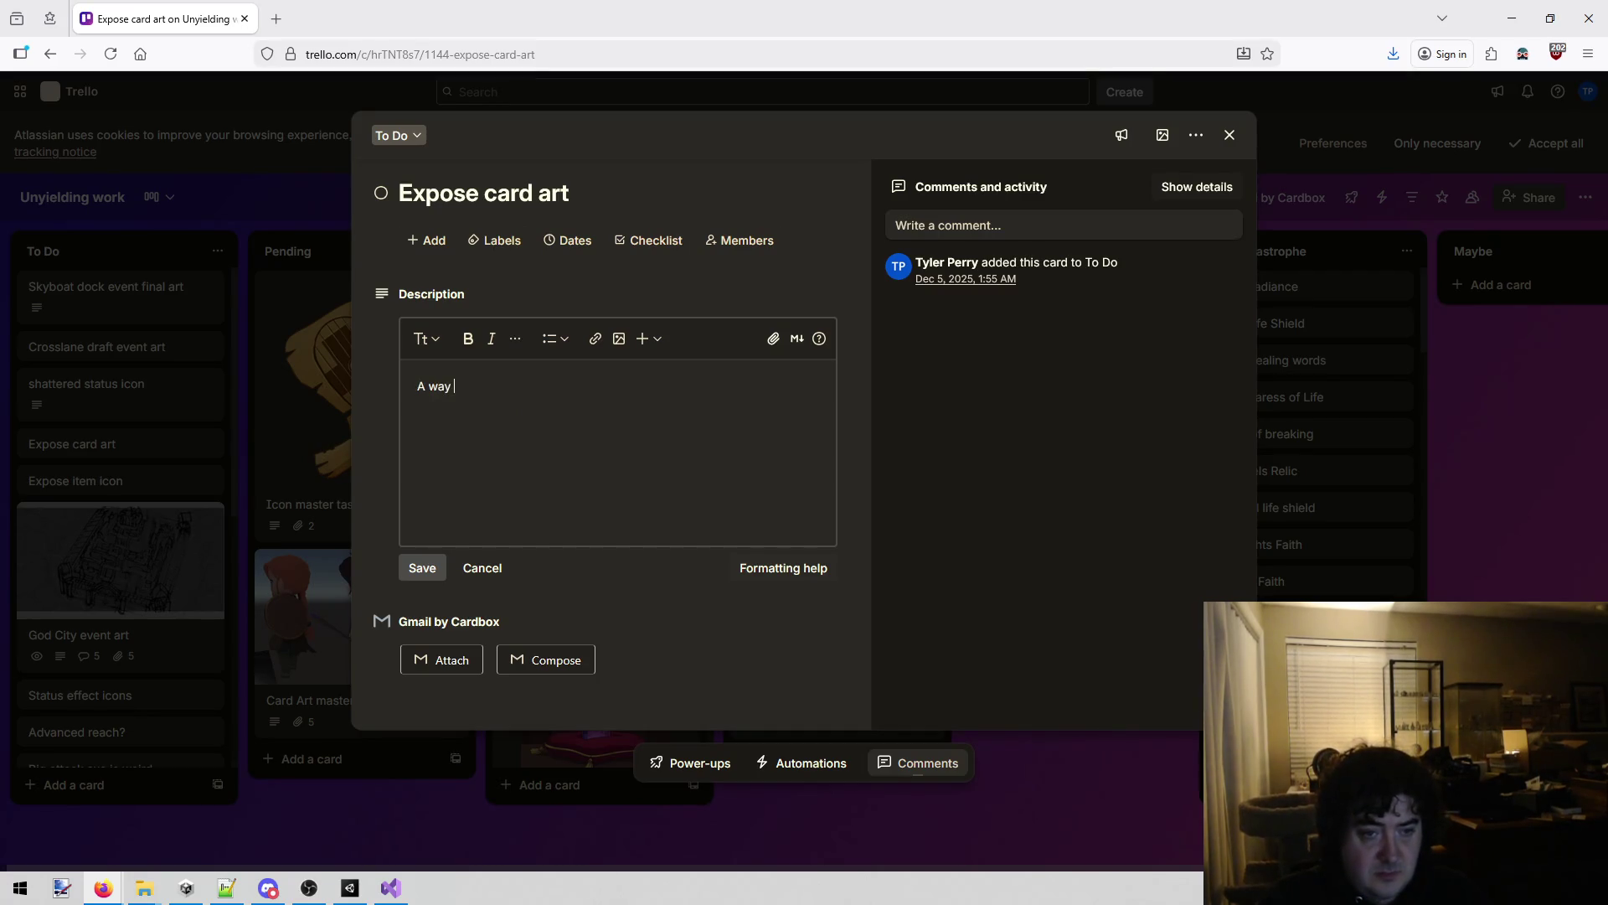
key(BackSpace)
key(BackSpace)
key(BackSpace)
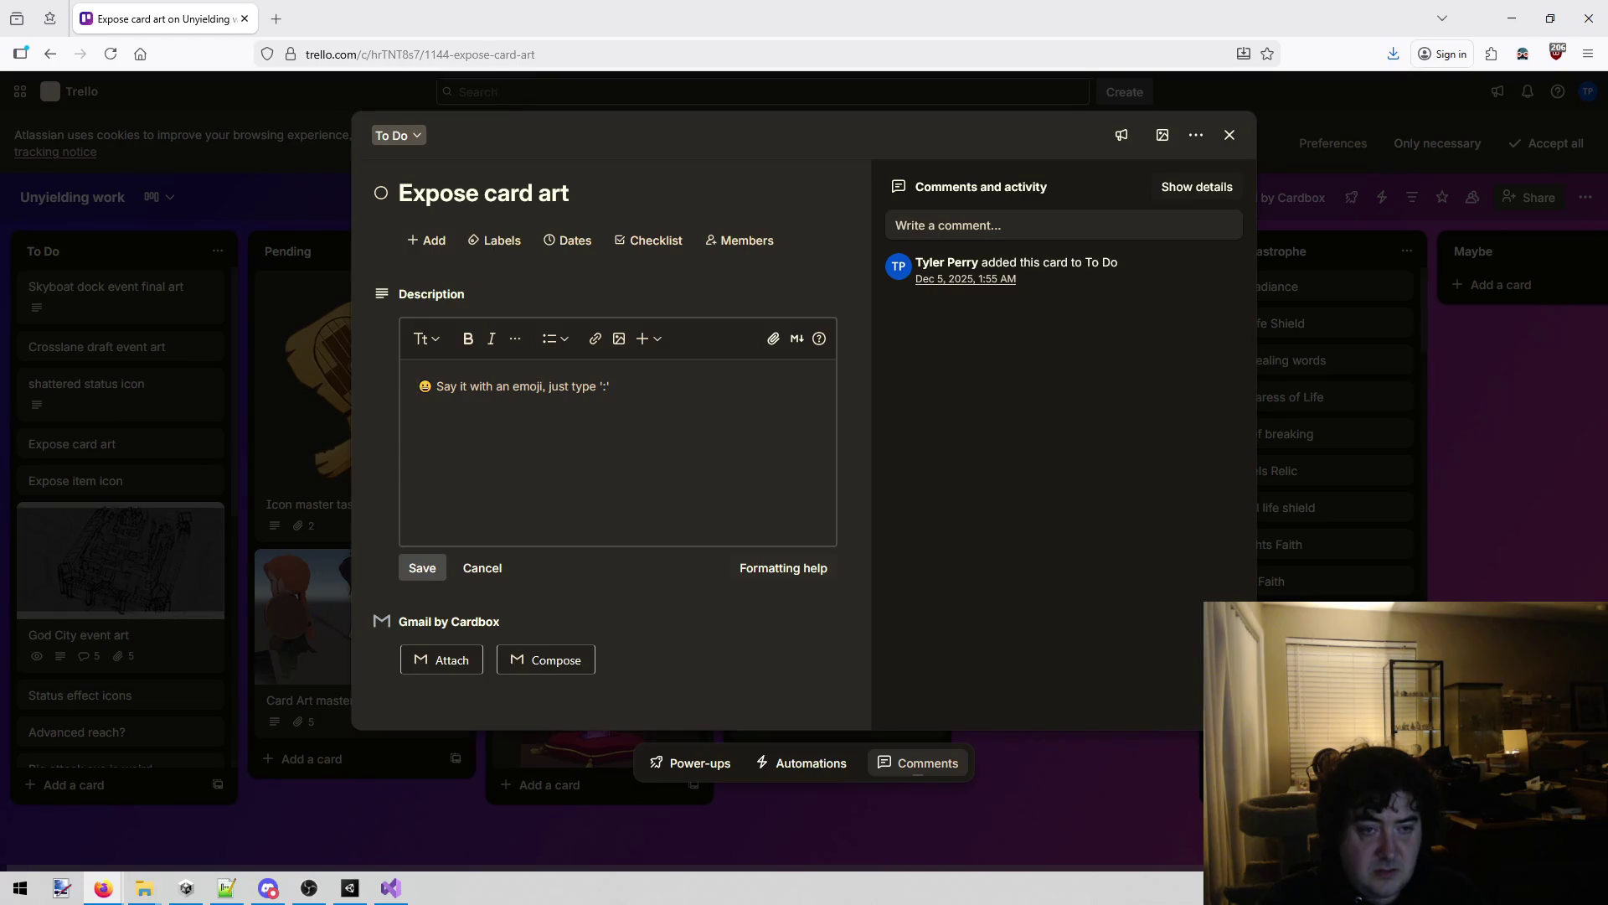
key(Escape)
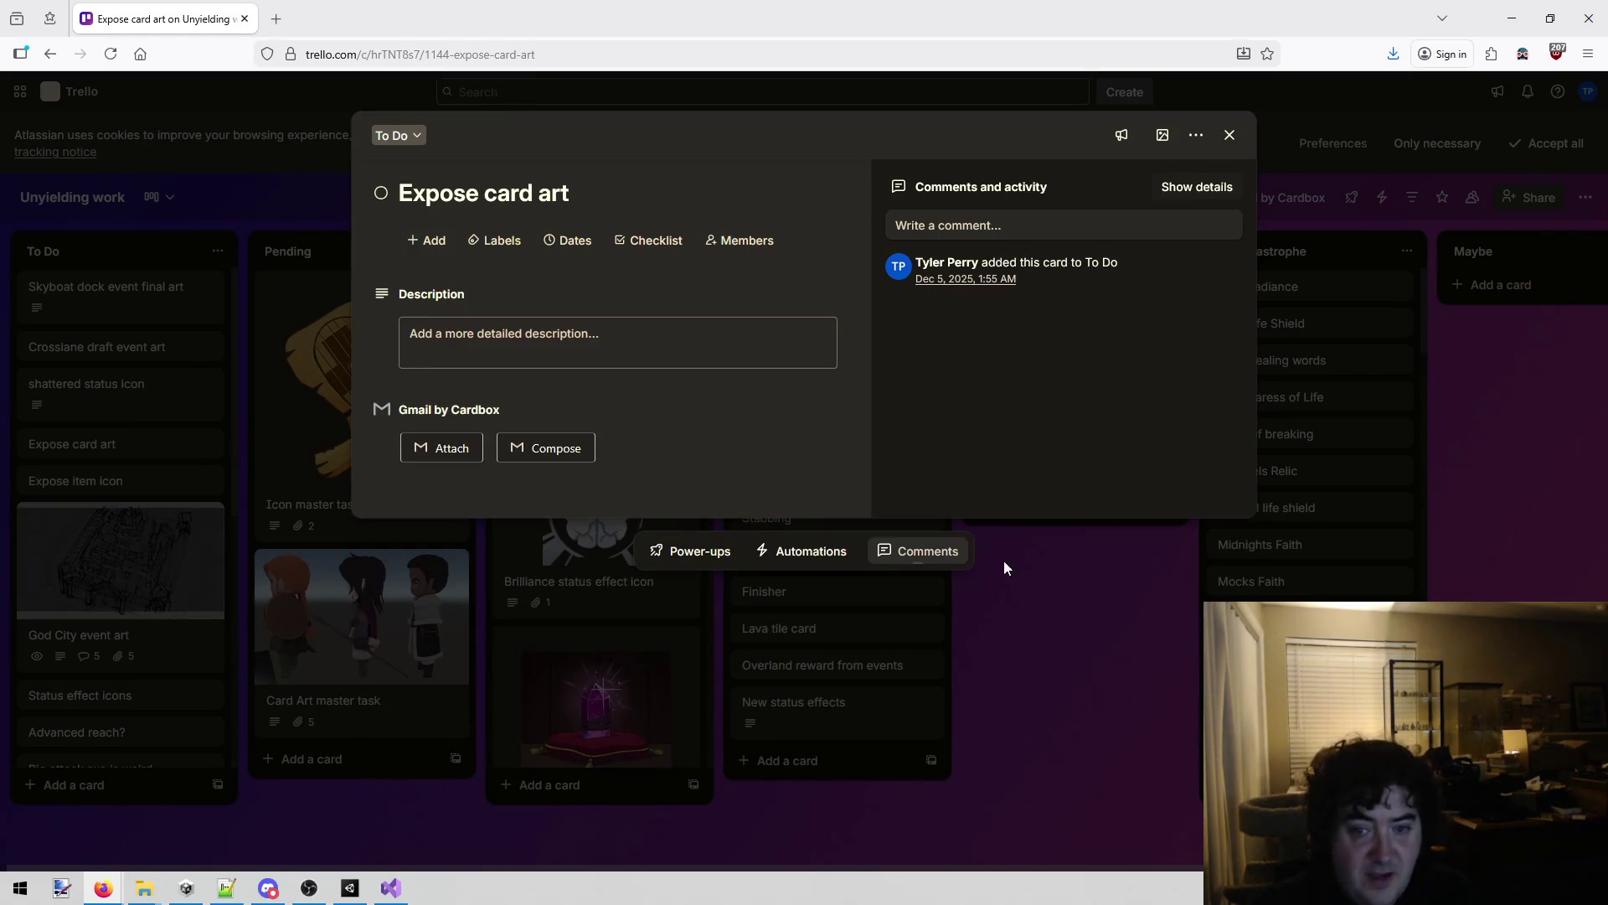
click(1039, 638)
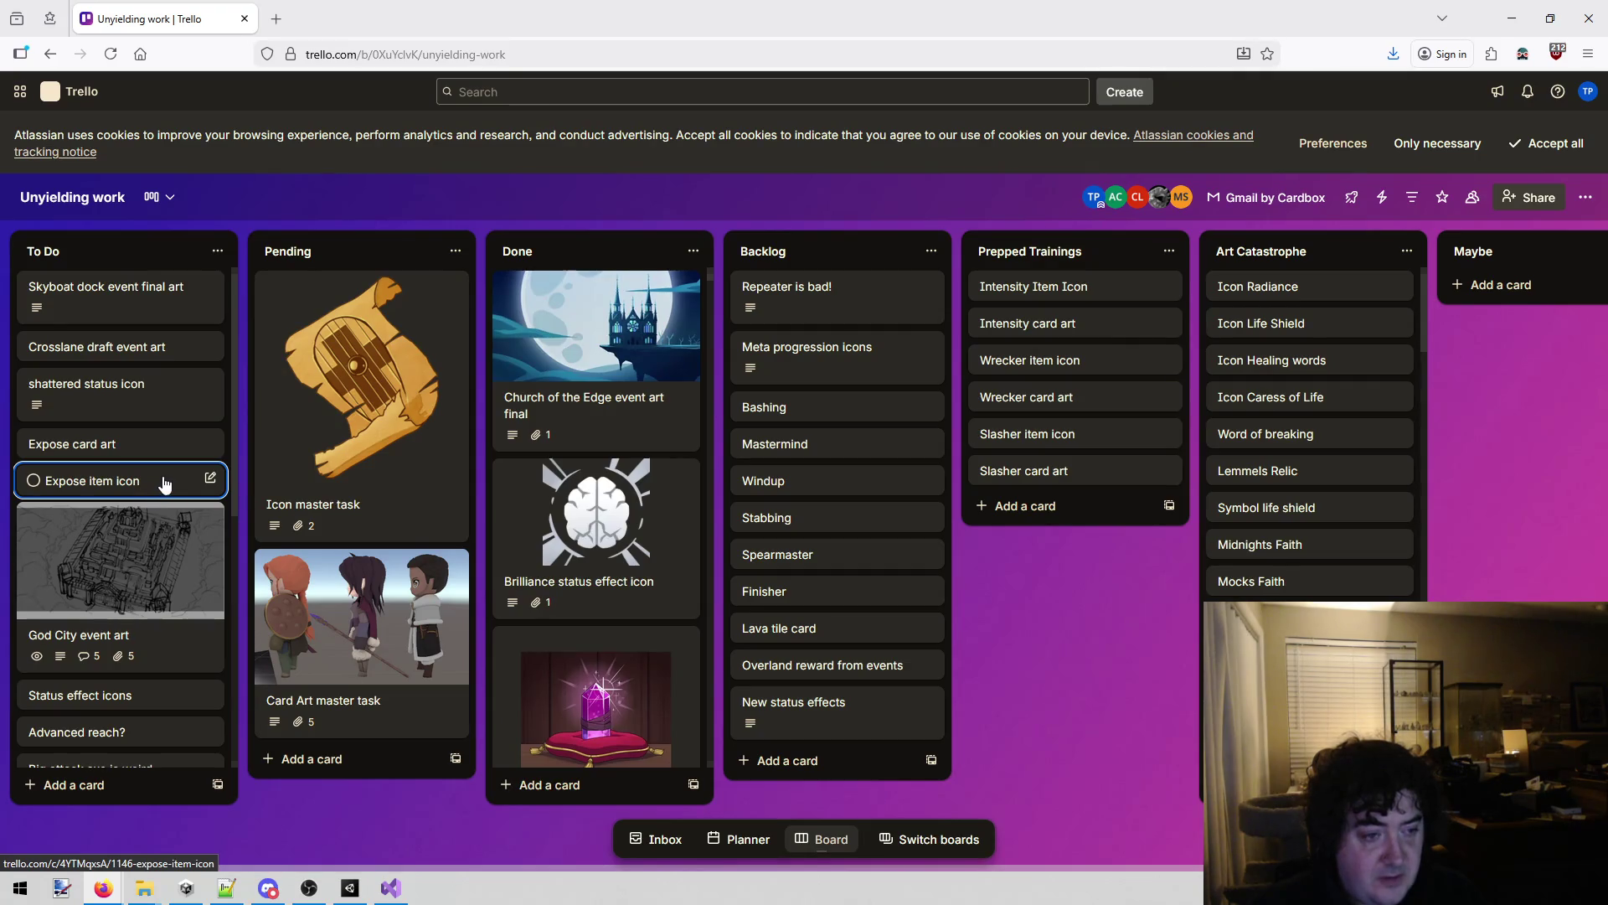
click(351, 887)
click(942, 556)
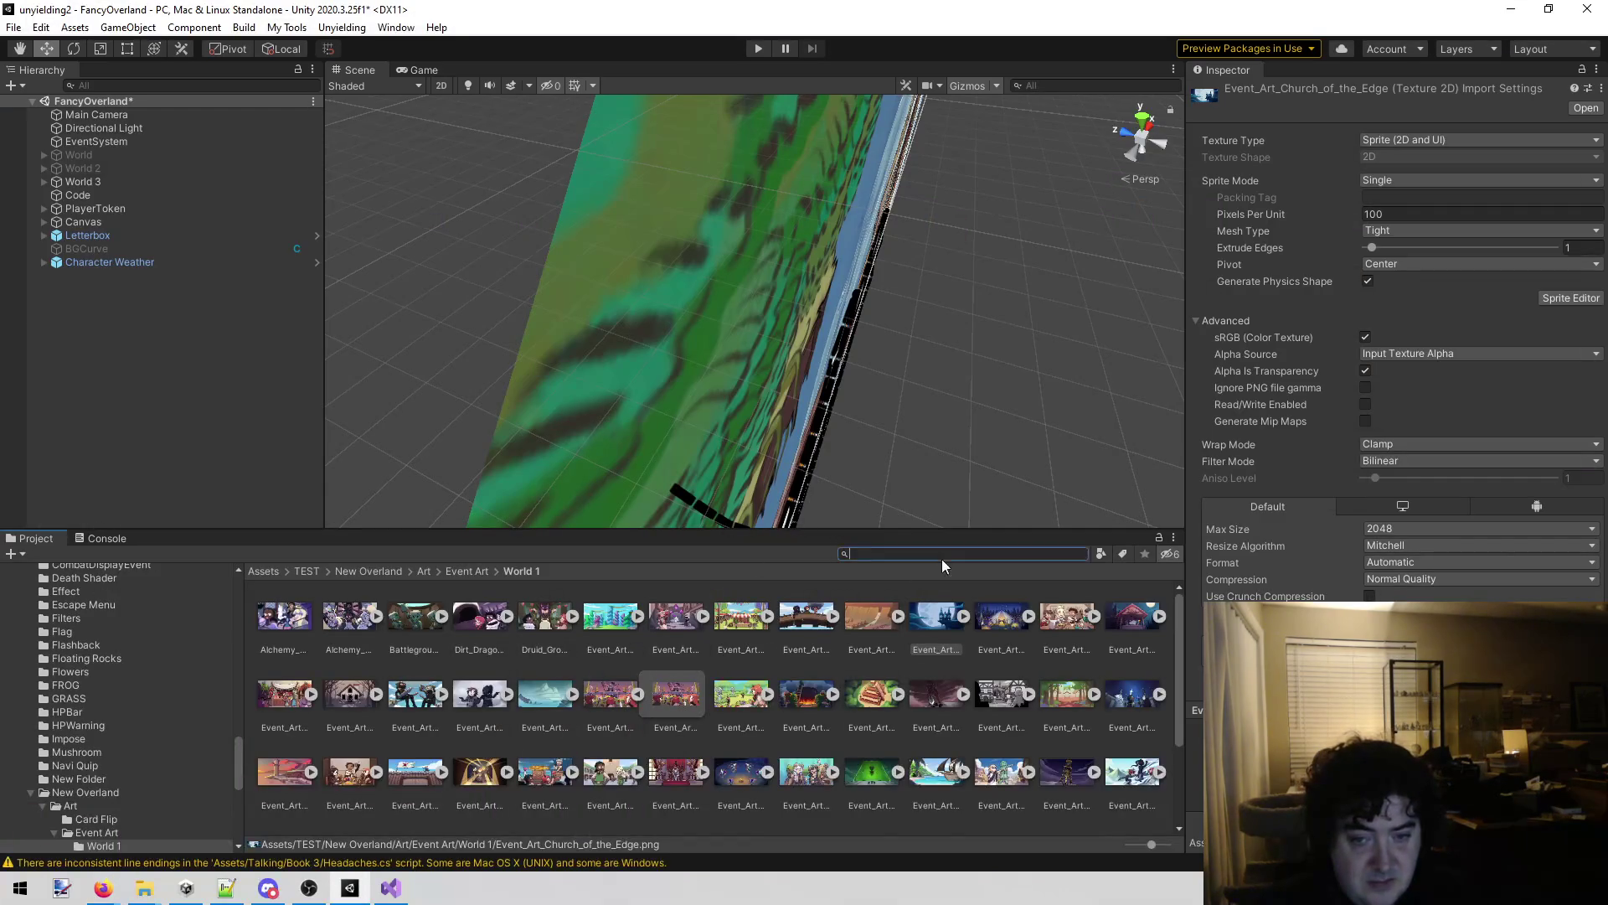
Search the project for 'expose', then inspect the Expose sprite and Expose card asset.
text(expose)
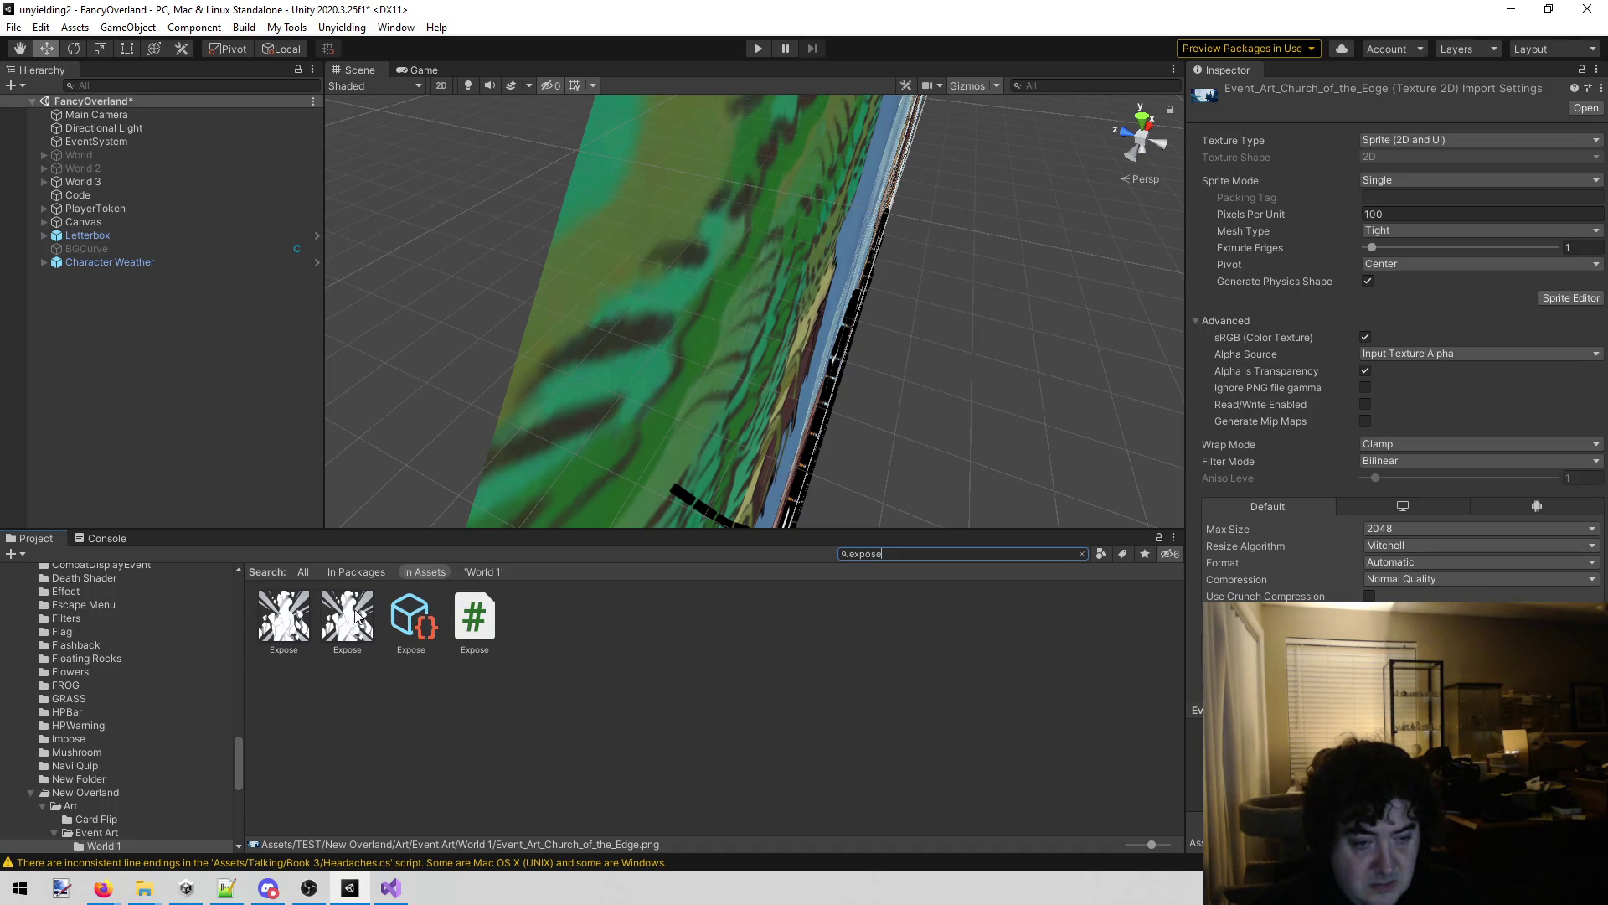
click(279, 614)
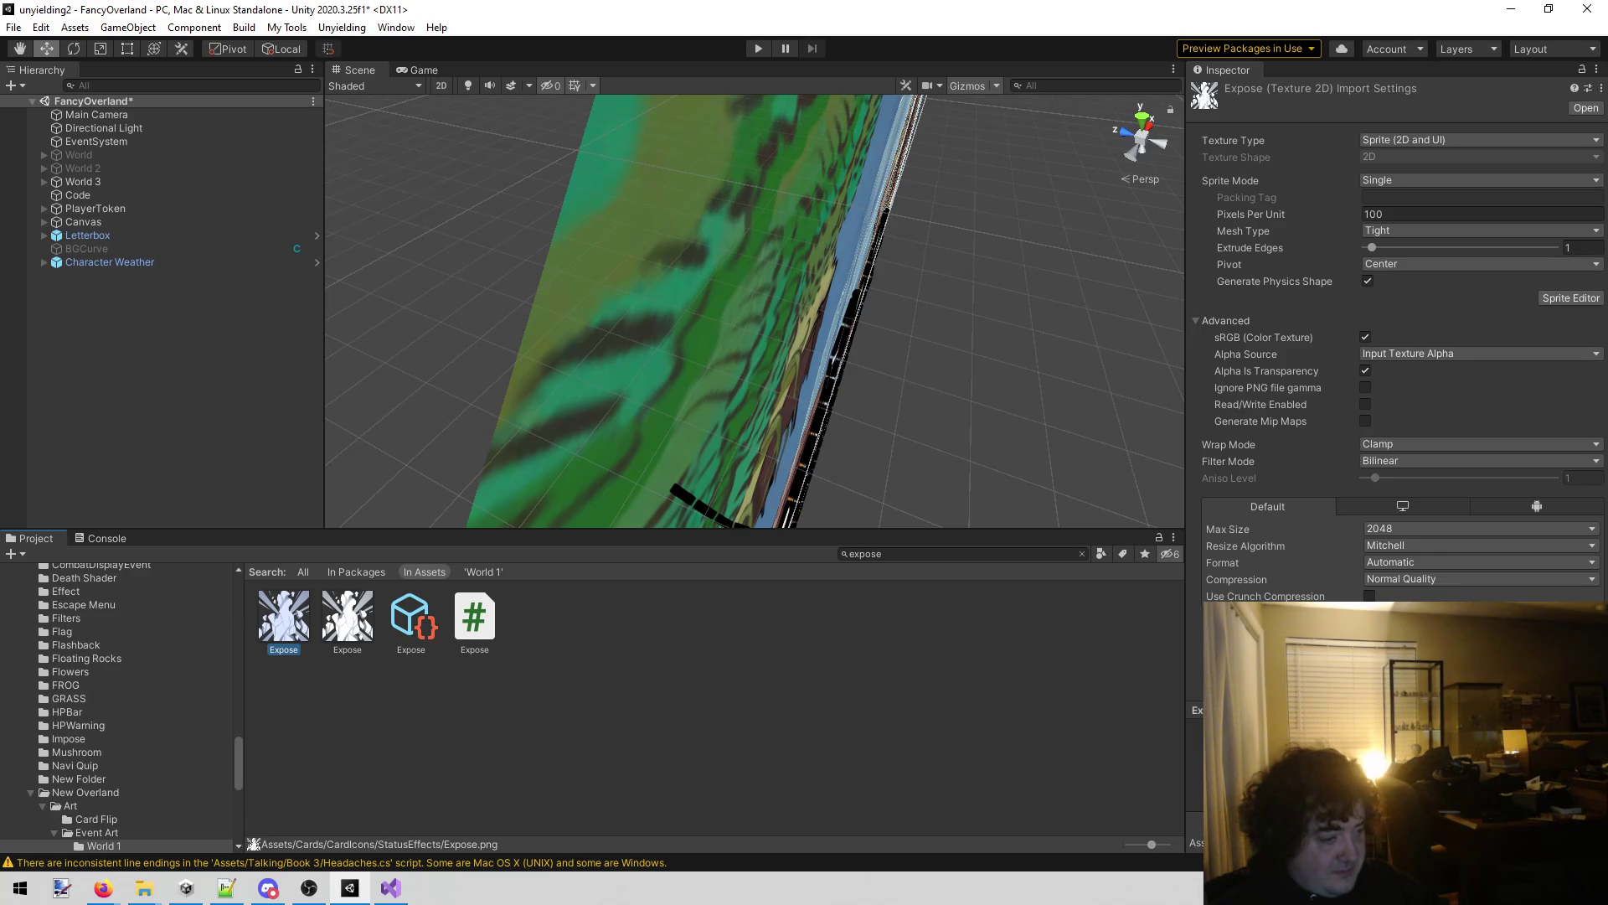
key(alt+Tab)
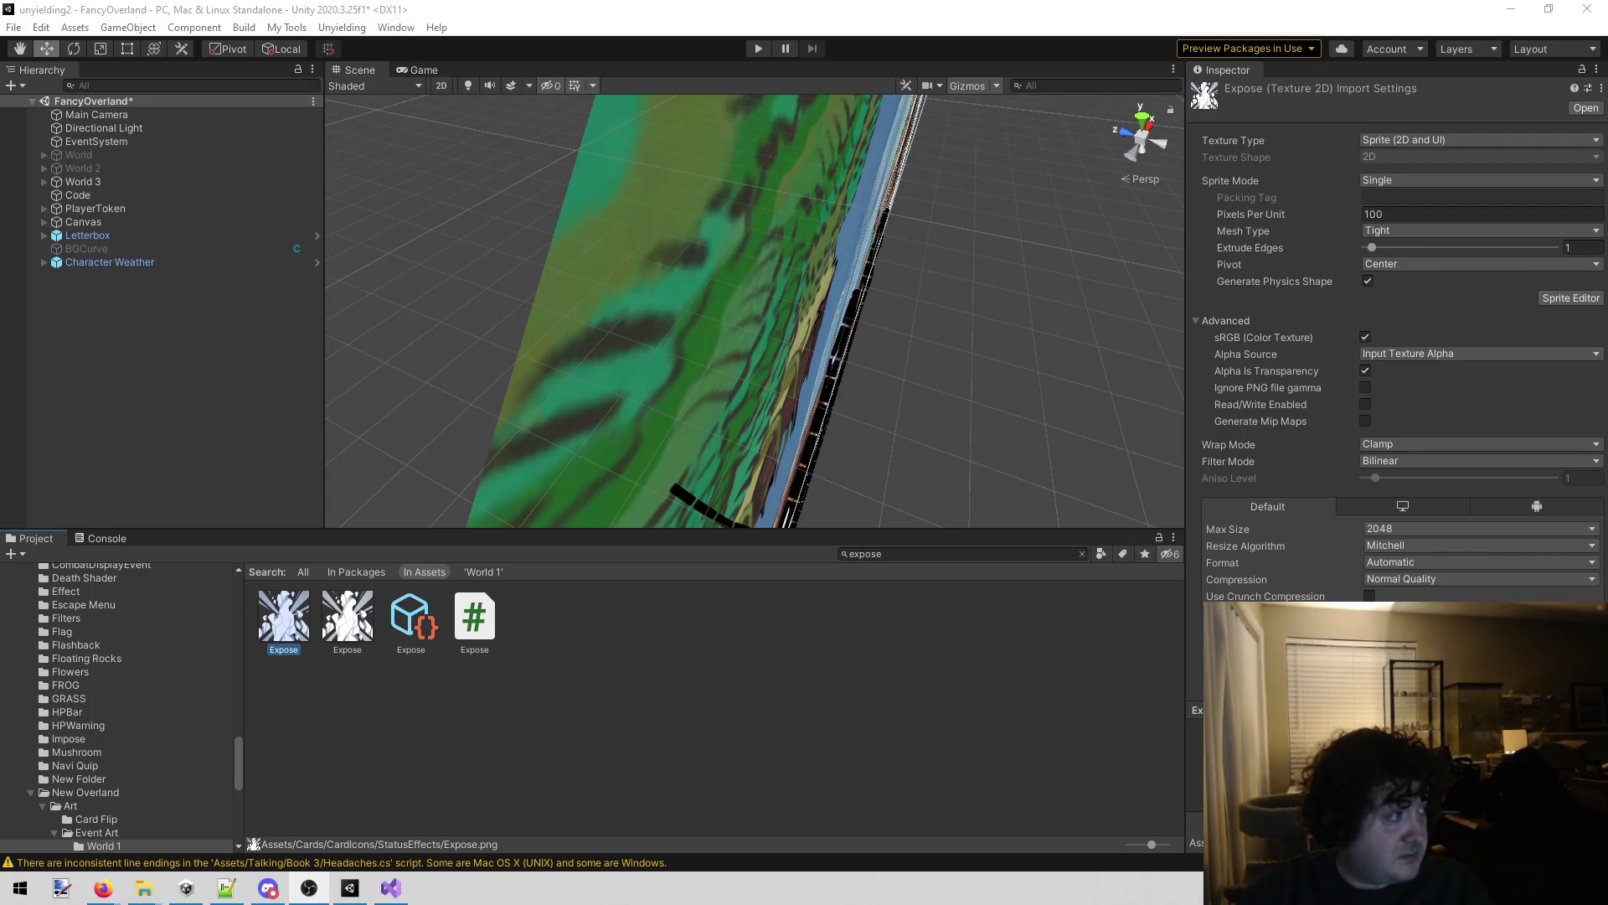
key(alt+Tab)
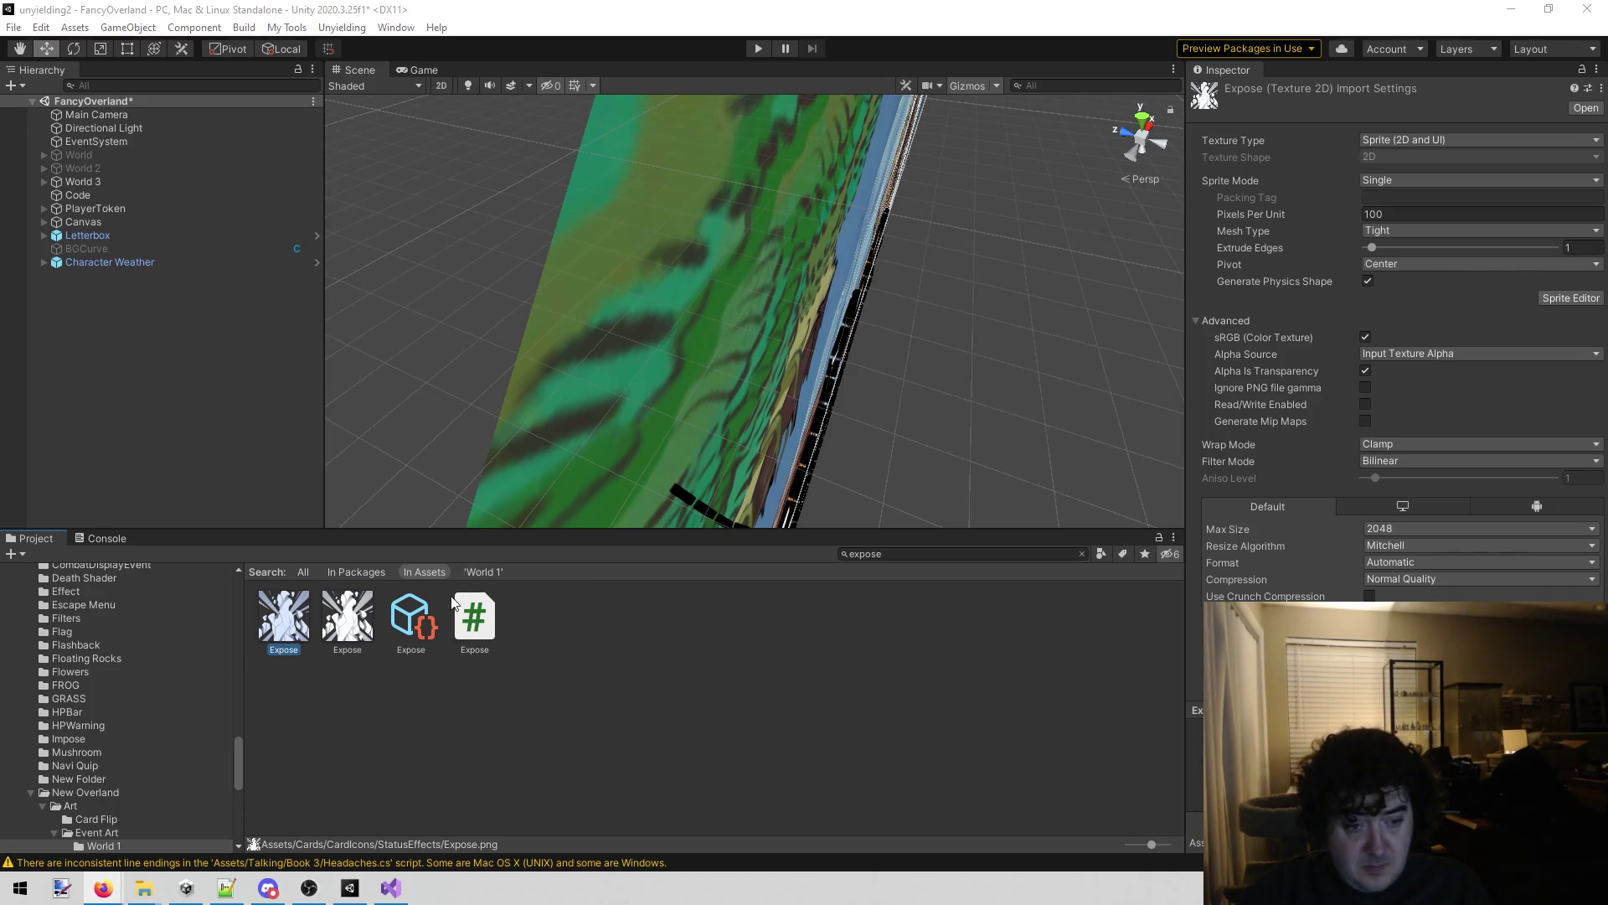
click(420, 628)
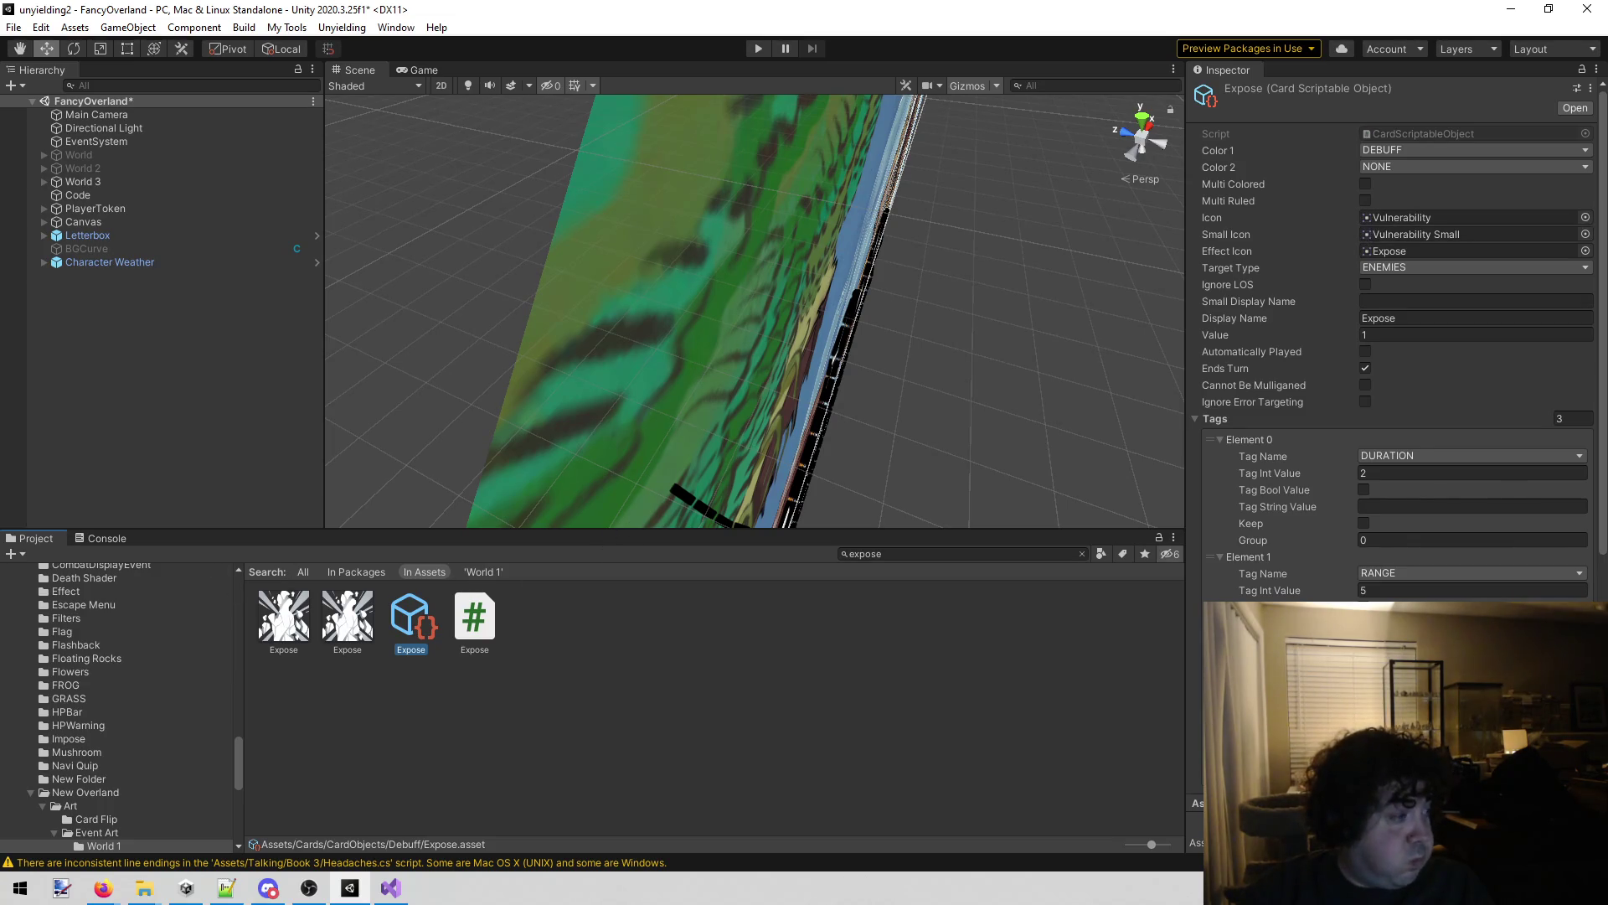
Use Show in Explorer on the Expose card asset to reveal its file.
key(alt+Tab)
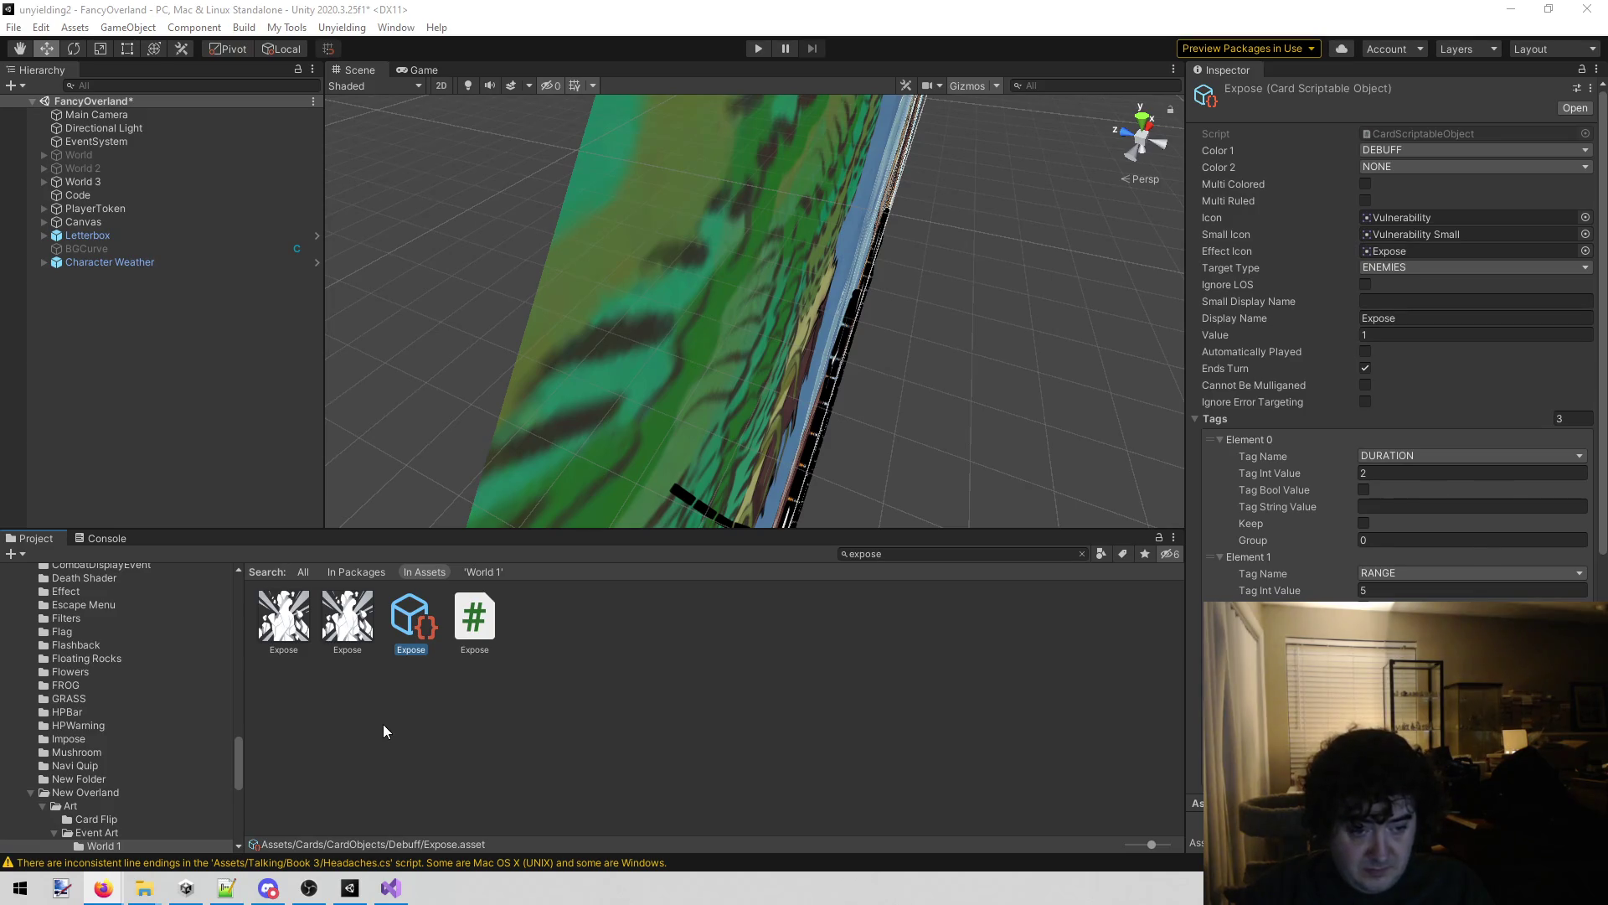
right_click(412, 624)
click(556, 202)
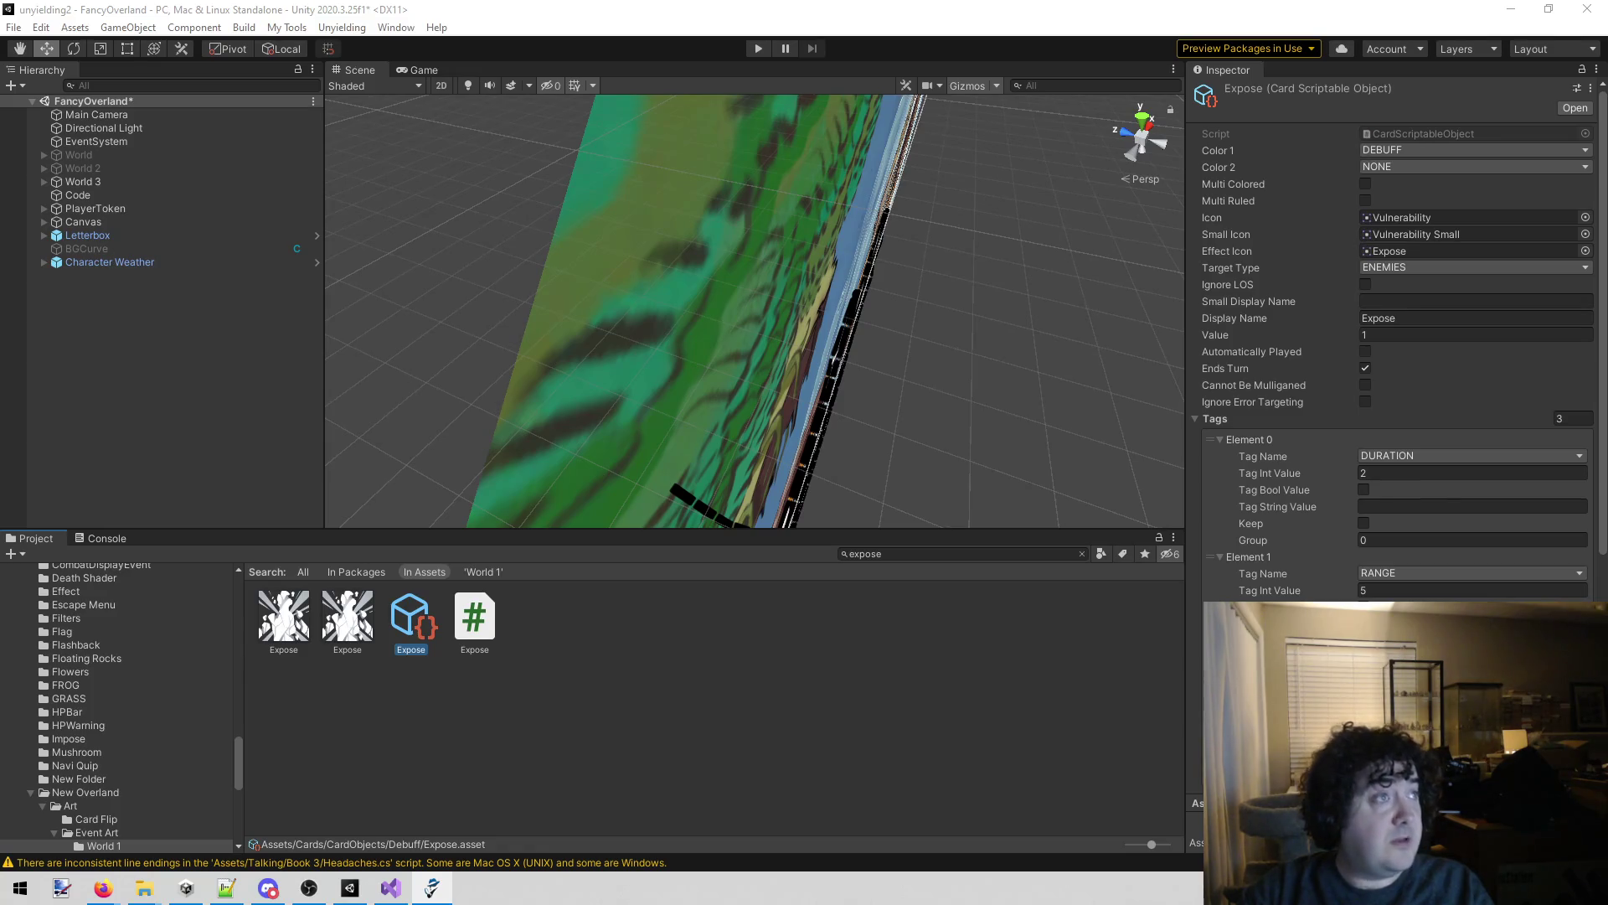
click(909, 554)
Search for 'creed', open the Weabaks Creed item, and select its display name 'Weabak's Creed'.
text(creed)
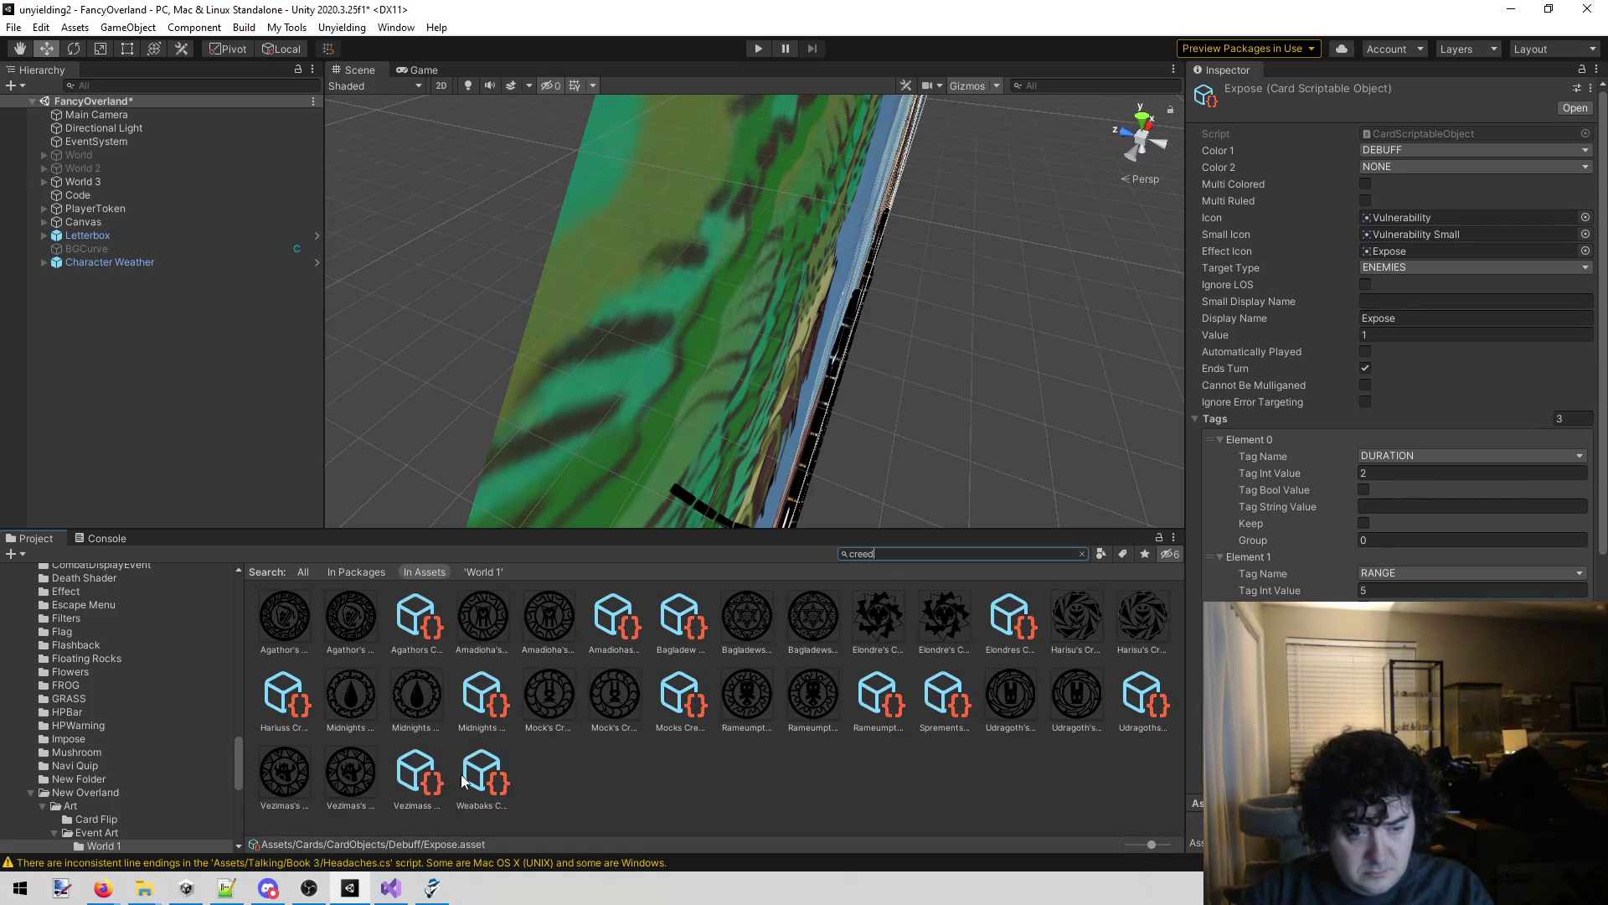
click(477, 768)
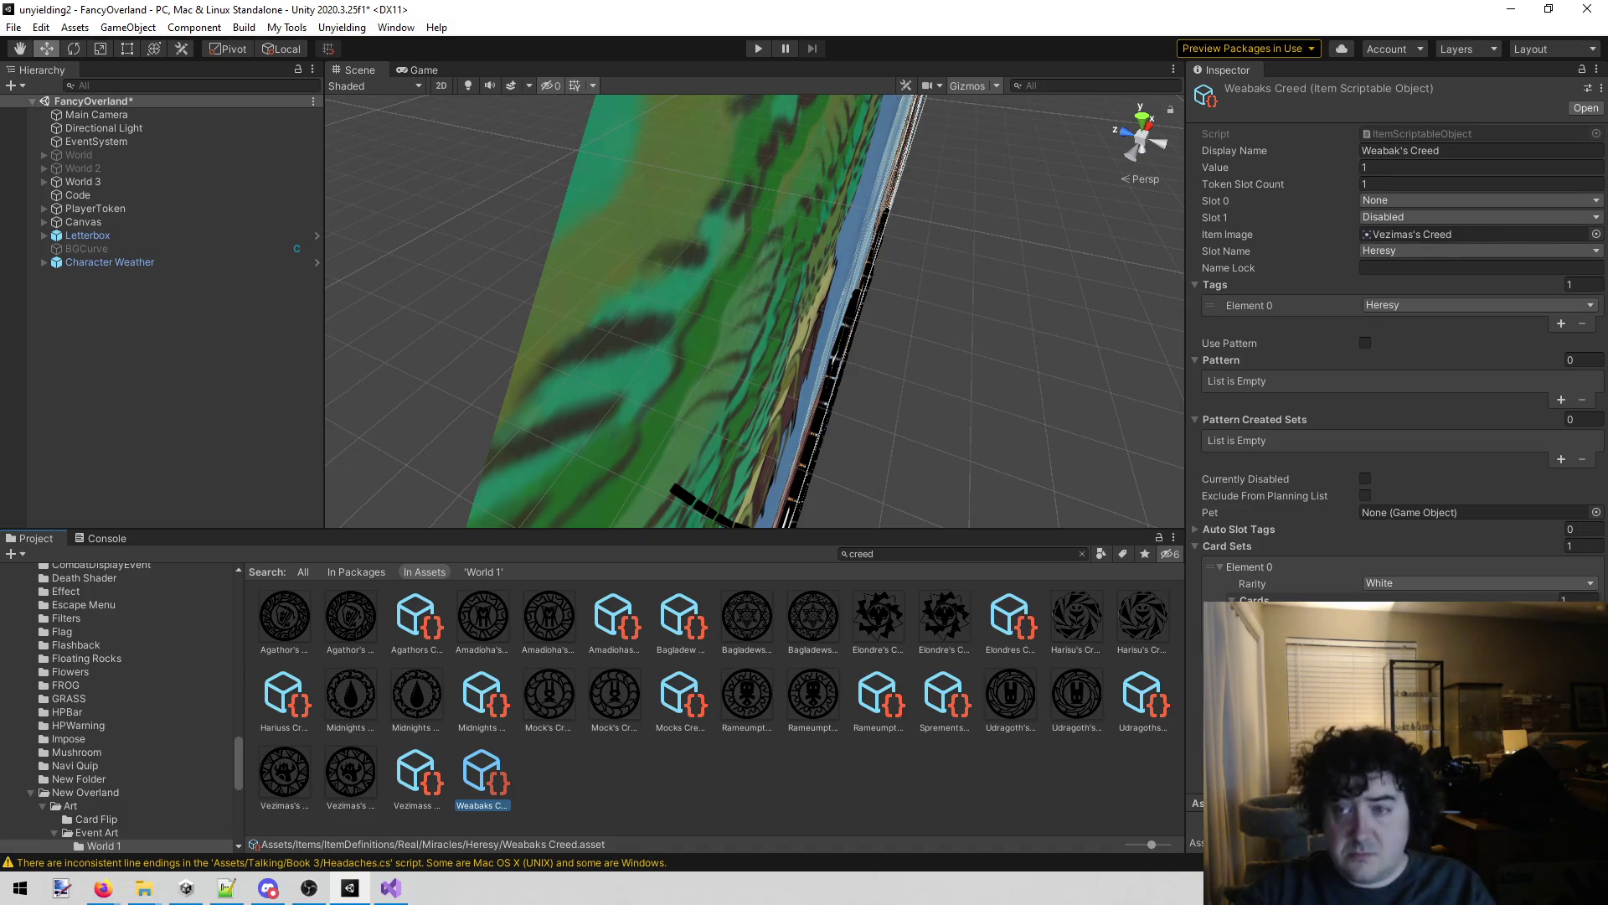
click(1482, 151)
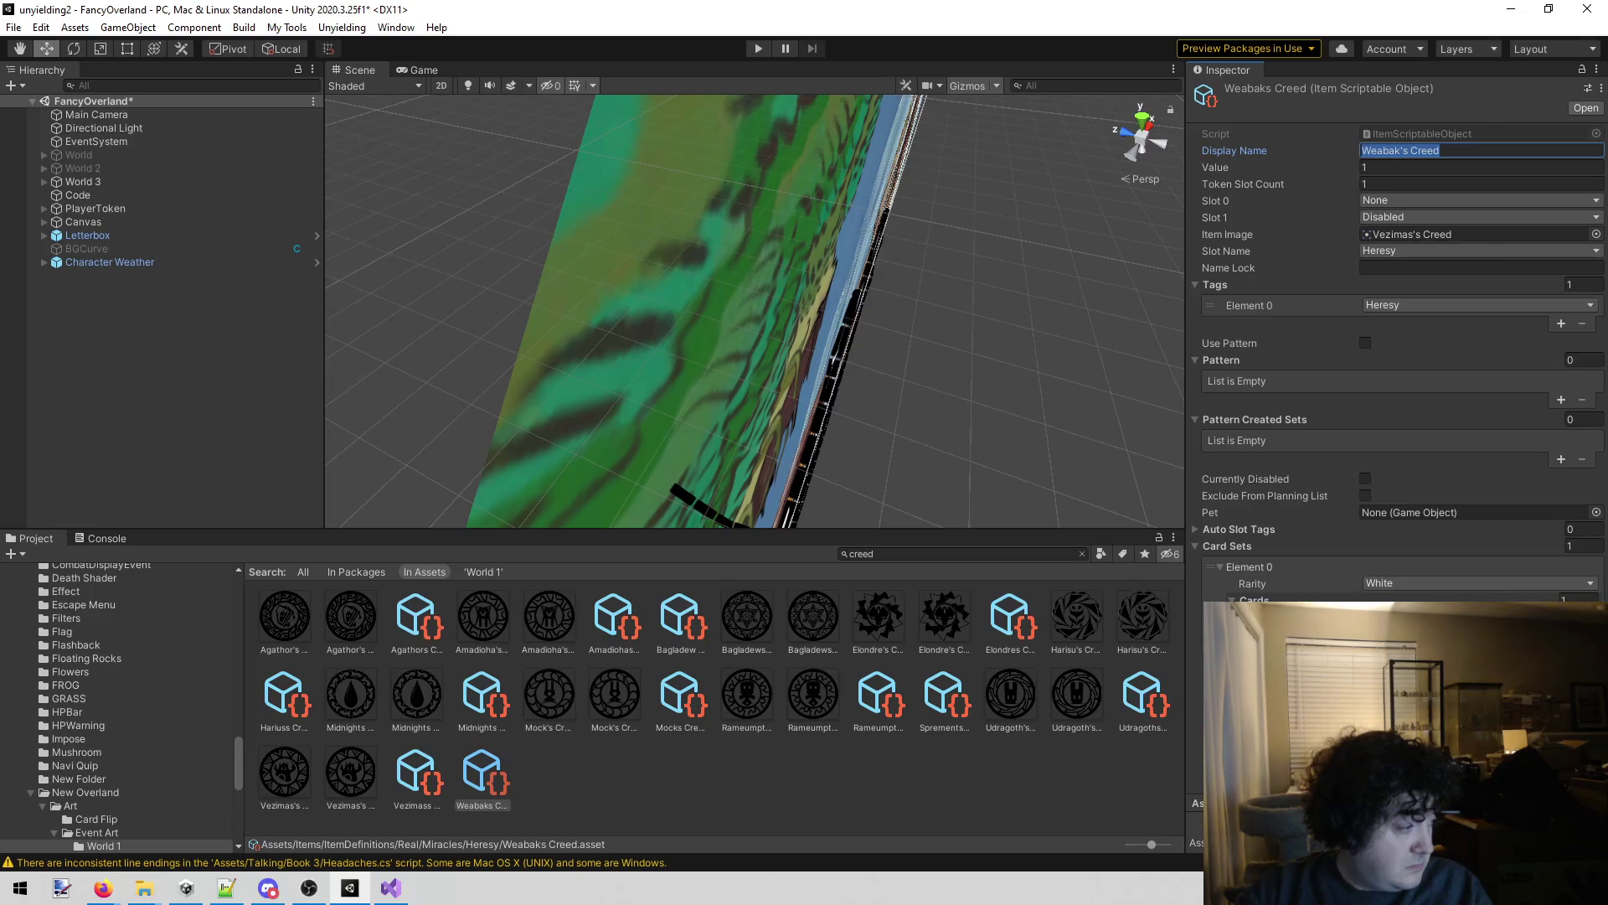
Add a 'Weabak's Creed item icon' card to the To Do list and move it near the top.
key(alt+Tab)
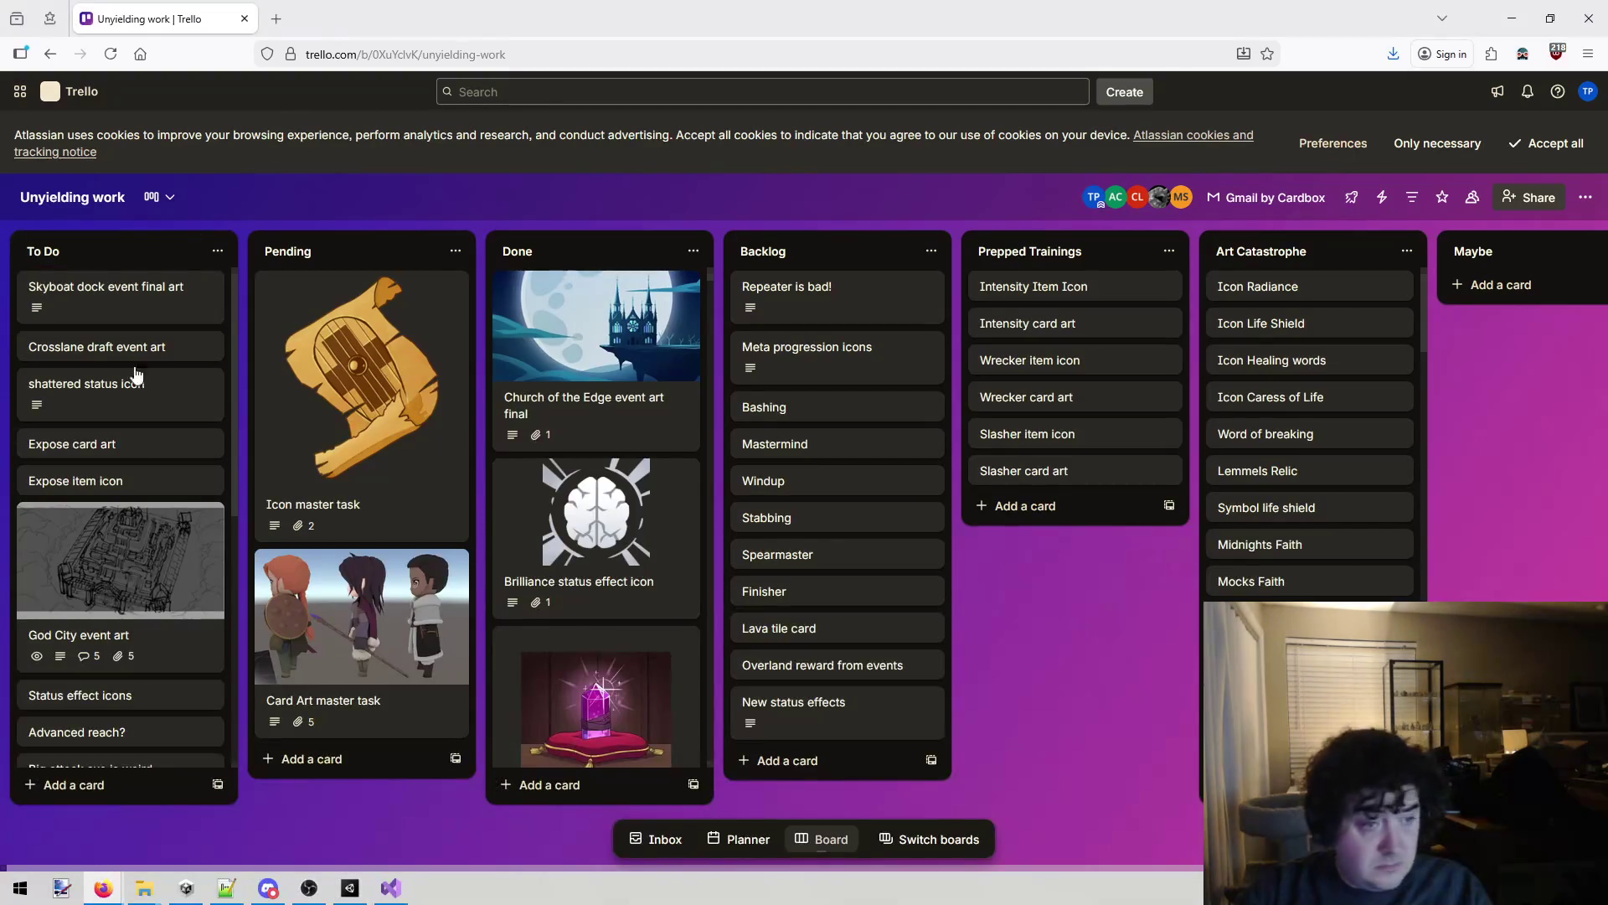
click(126, 780)
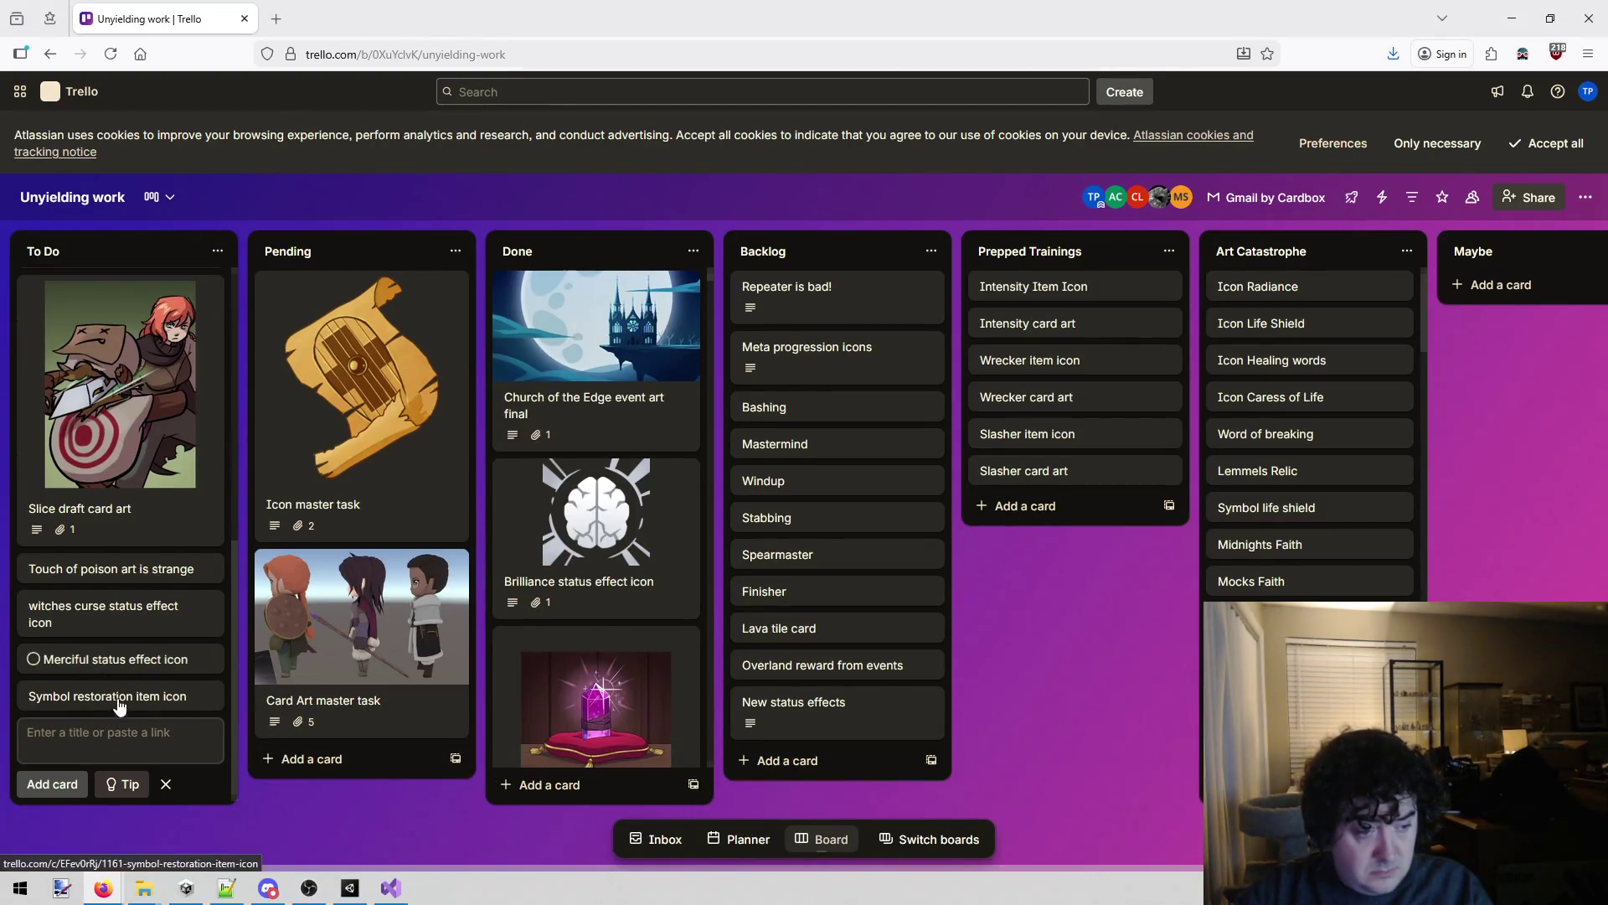
text(Weabak's Creed)
text(item icon)
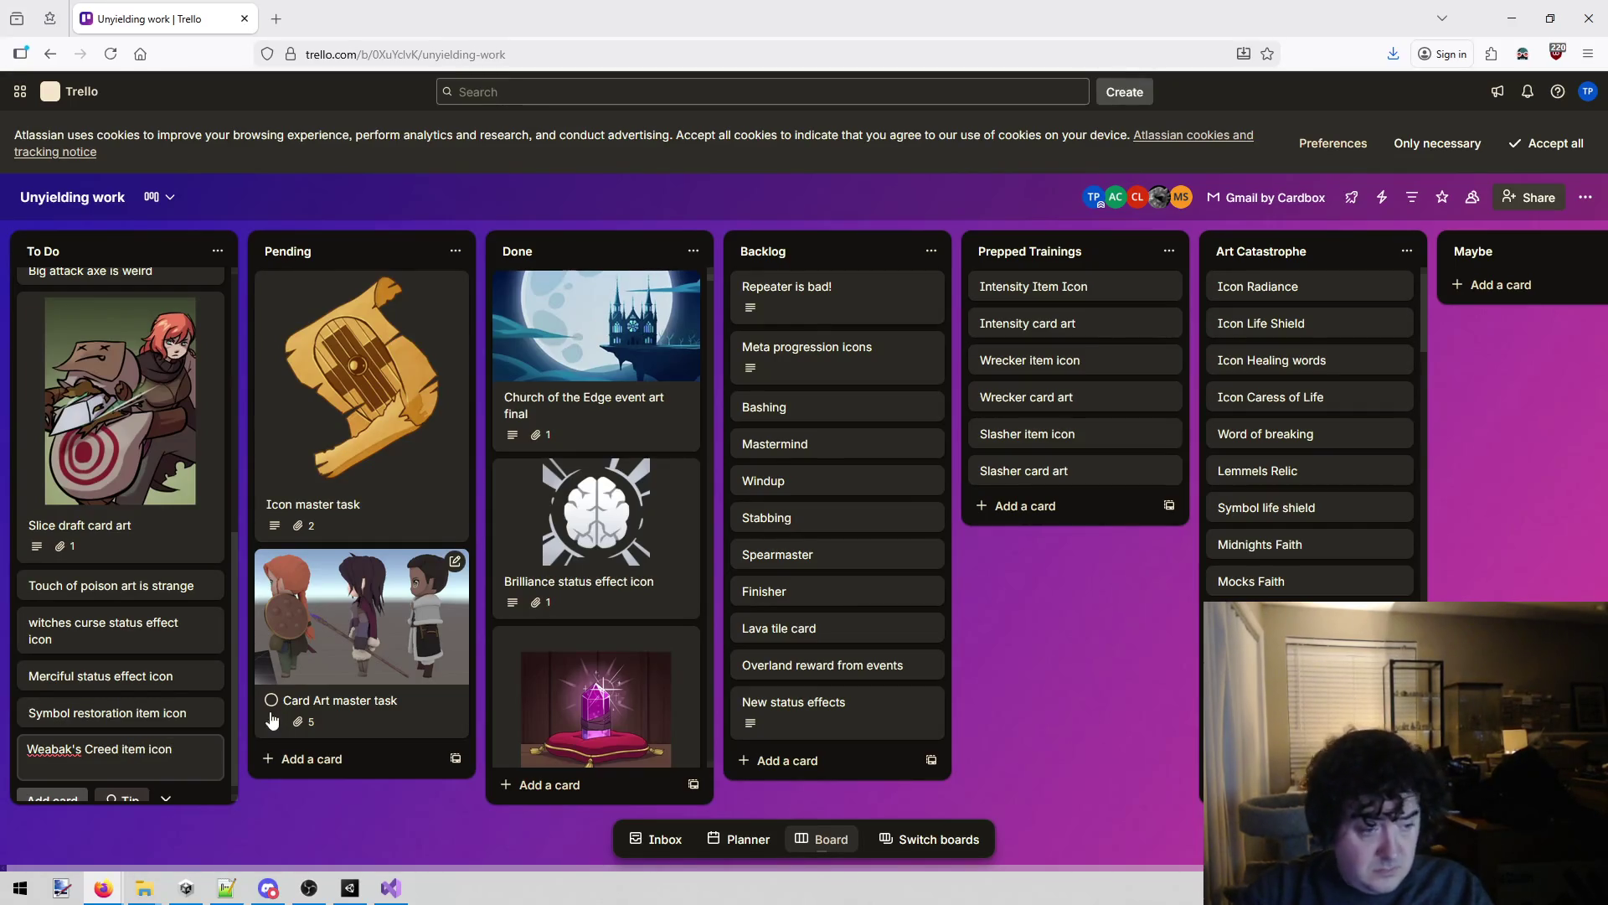
click(340, 824)
mouse_move(129, 748)
mouse_down()
mouse_move(189, 575)
mouse_move(191, 210)
mouse_move(163, 205)
mouse_move(186, 234)
mouse_move(125, 502)
mouse_move(117, 477)
mouse_move(150, 448)
mouse_move(141, 468)
mouse_up()
scroll(132, 517, down, 5)
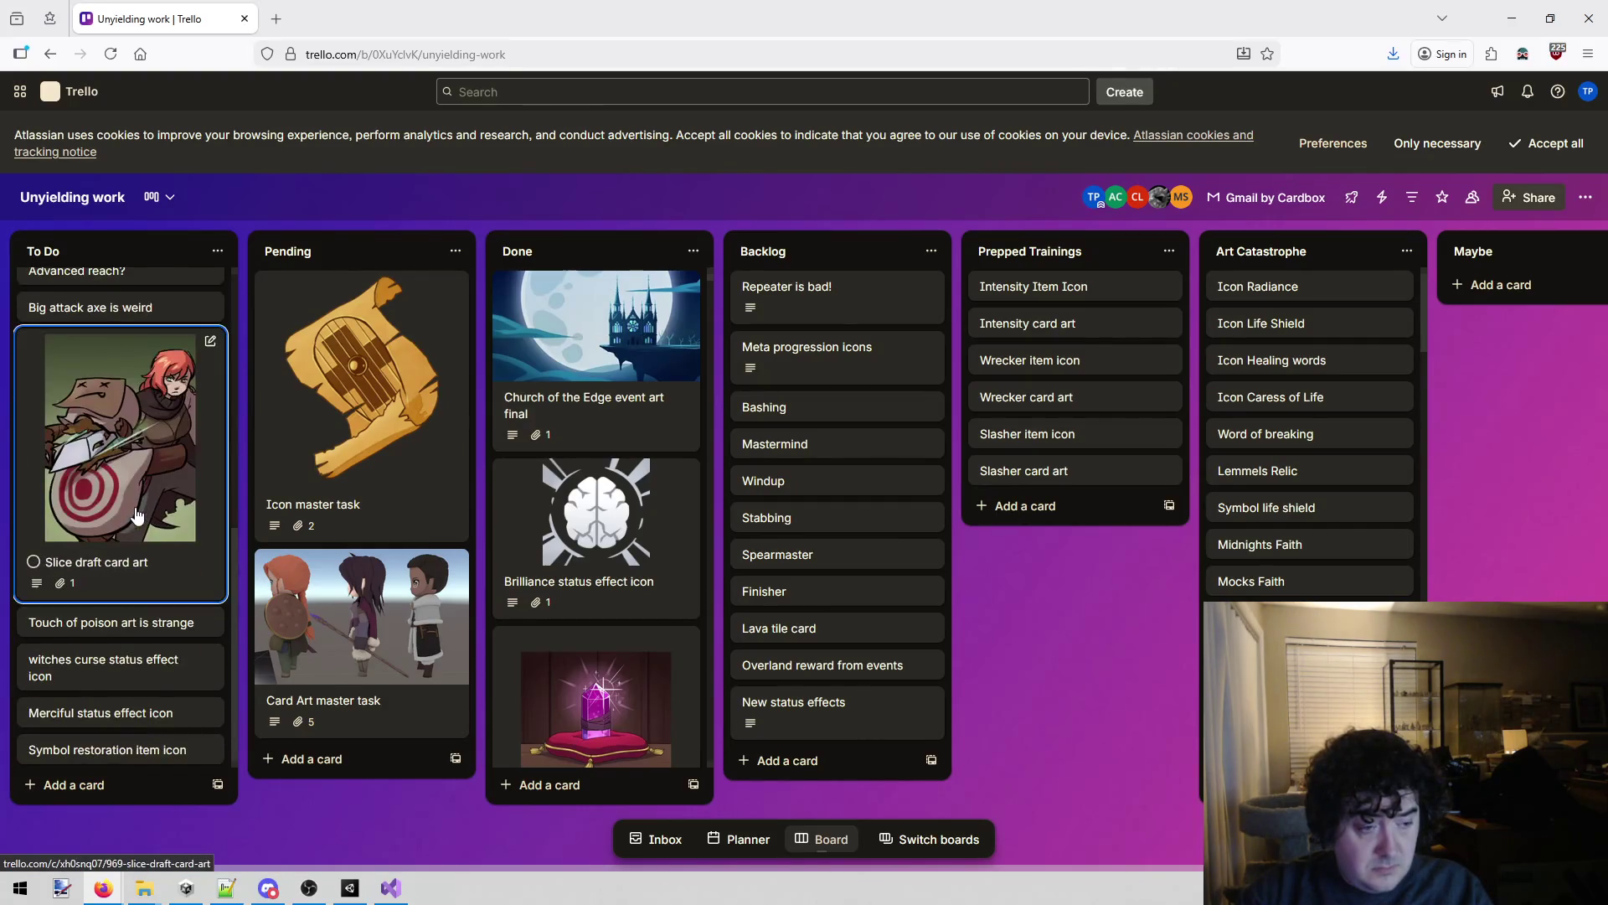
scroll(100, 495, up, 5)
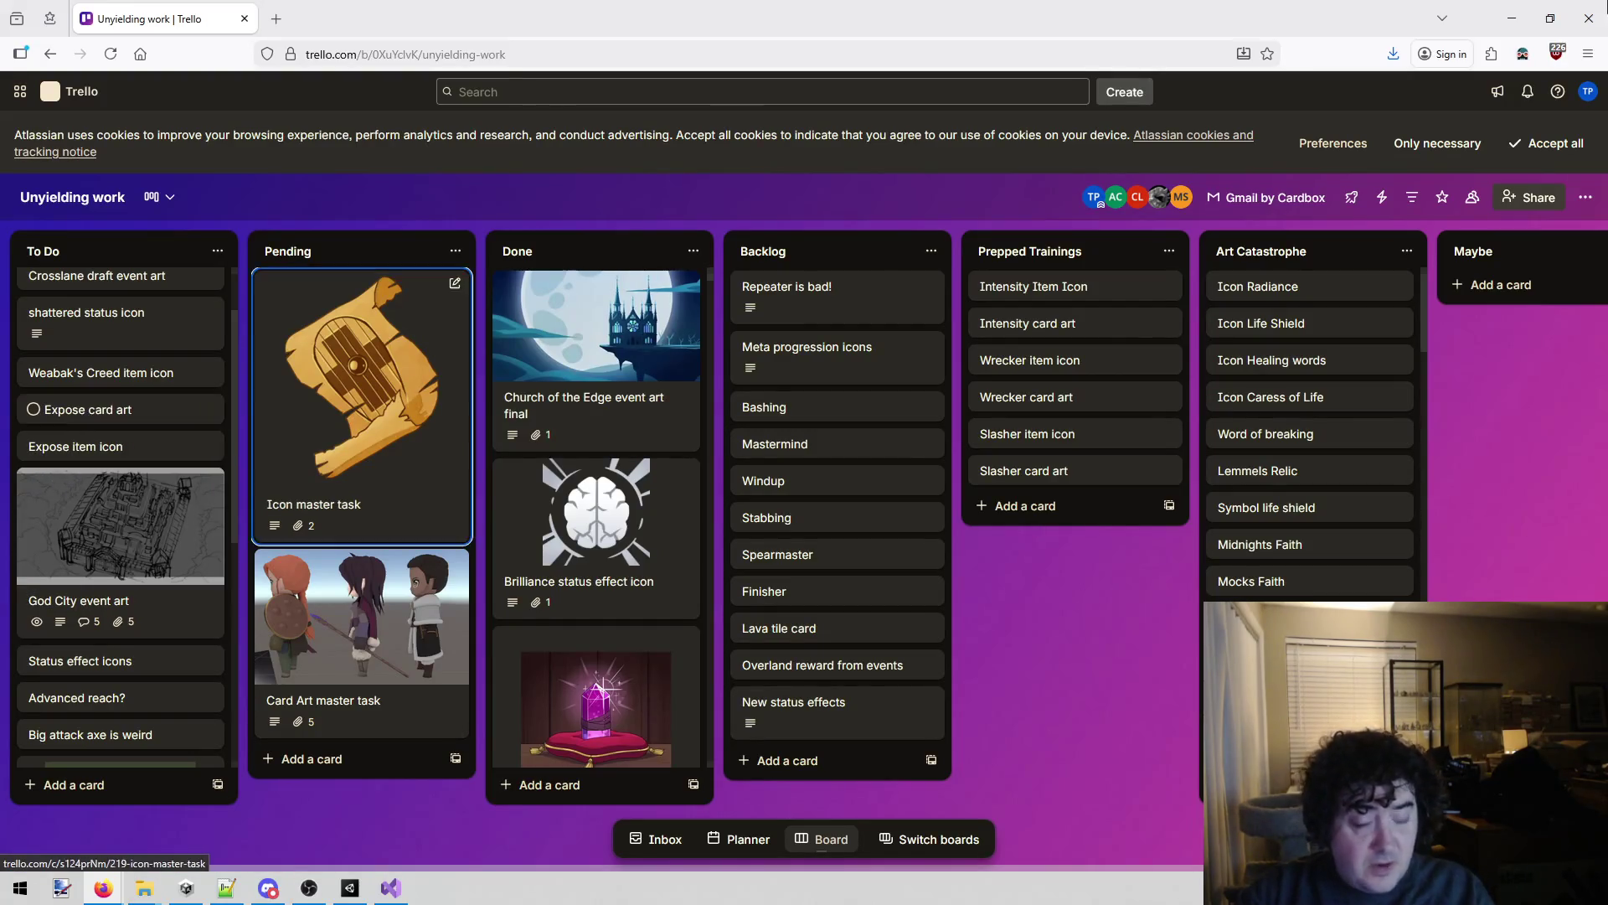
Add a 'Bad icon: expose' card to the To Do list.
click(1513, 18)
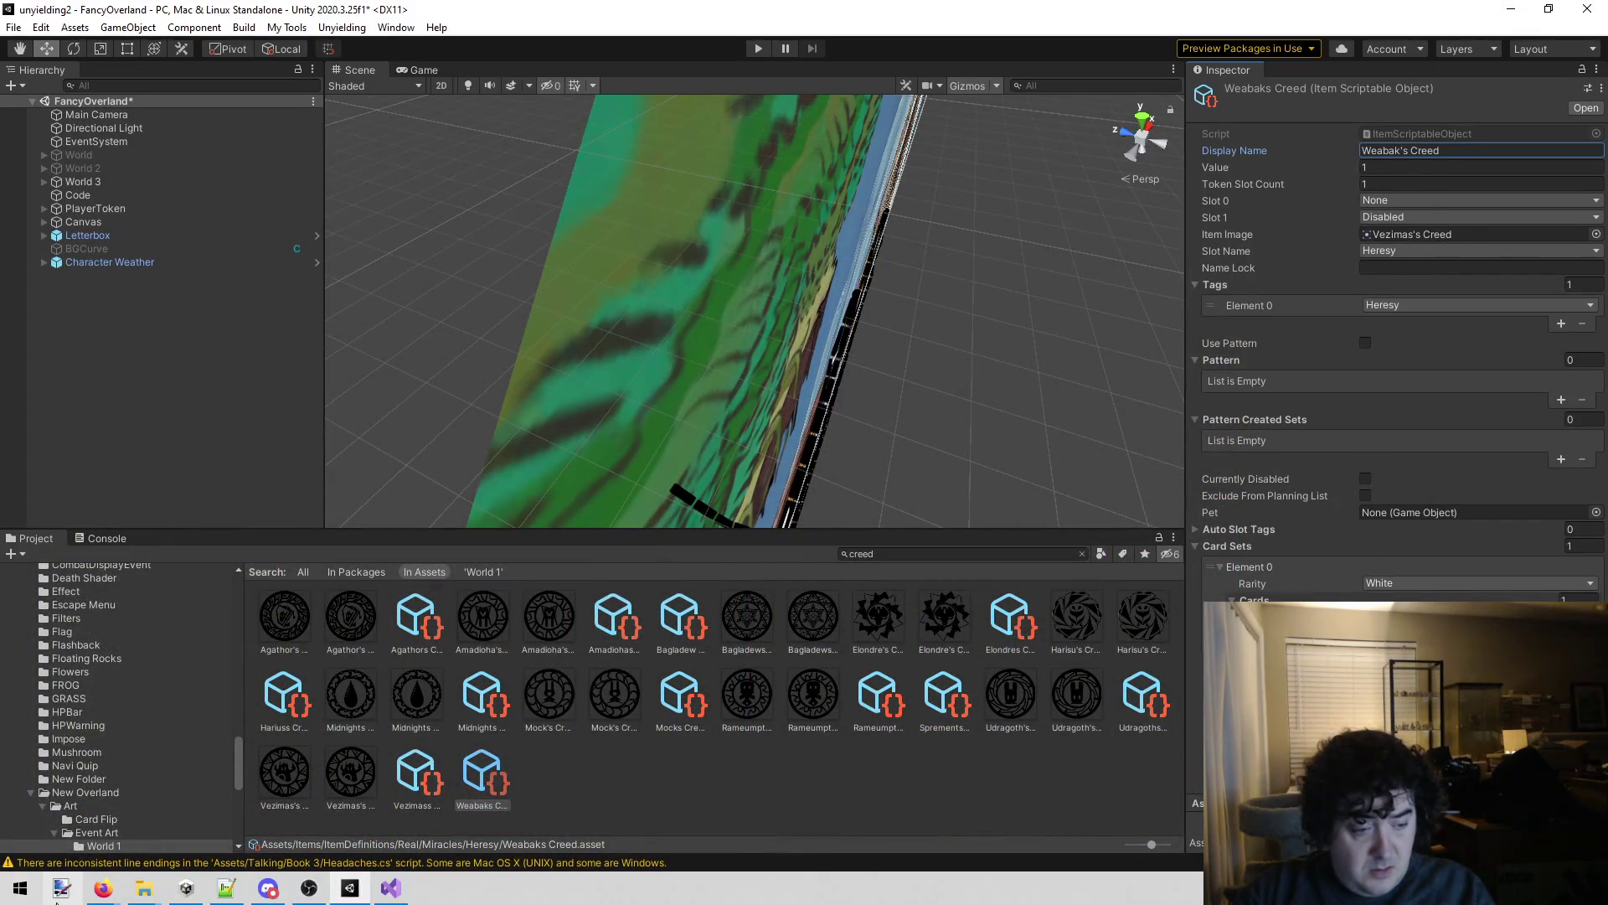
click(102, 888)
click(270, 817)
scroll(34, 764, down, 3)
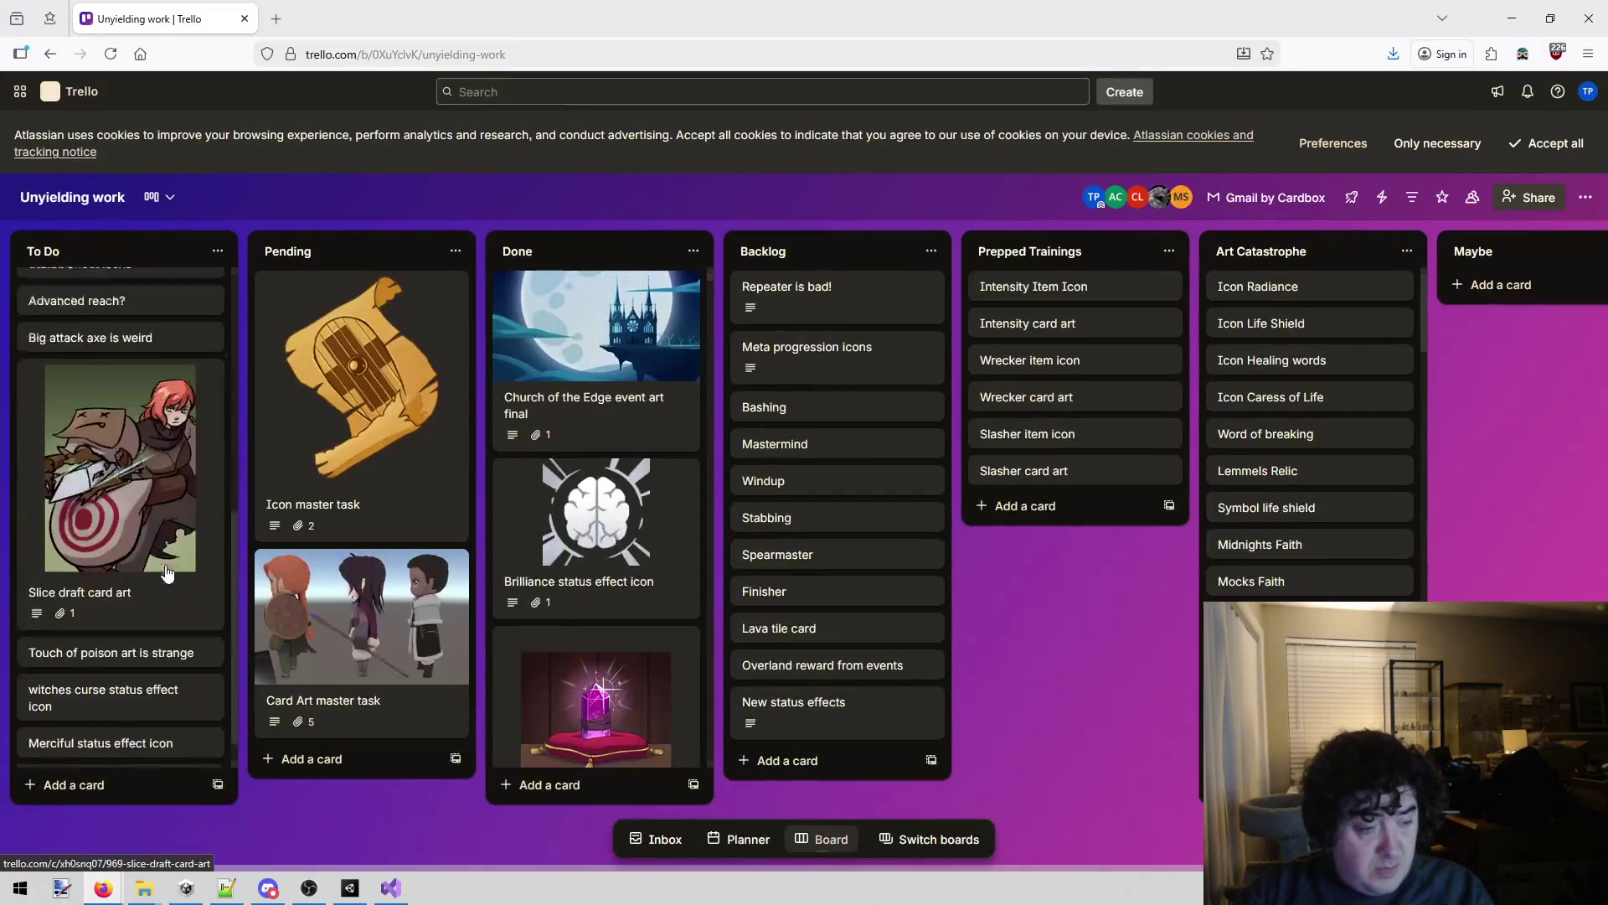
click(70, 785)
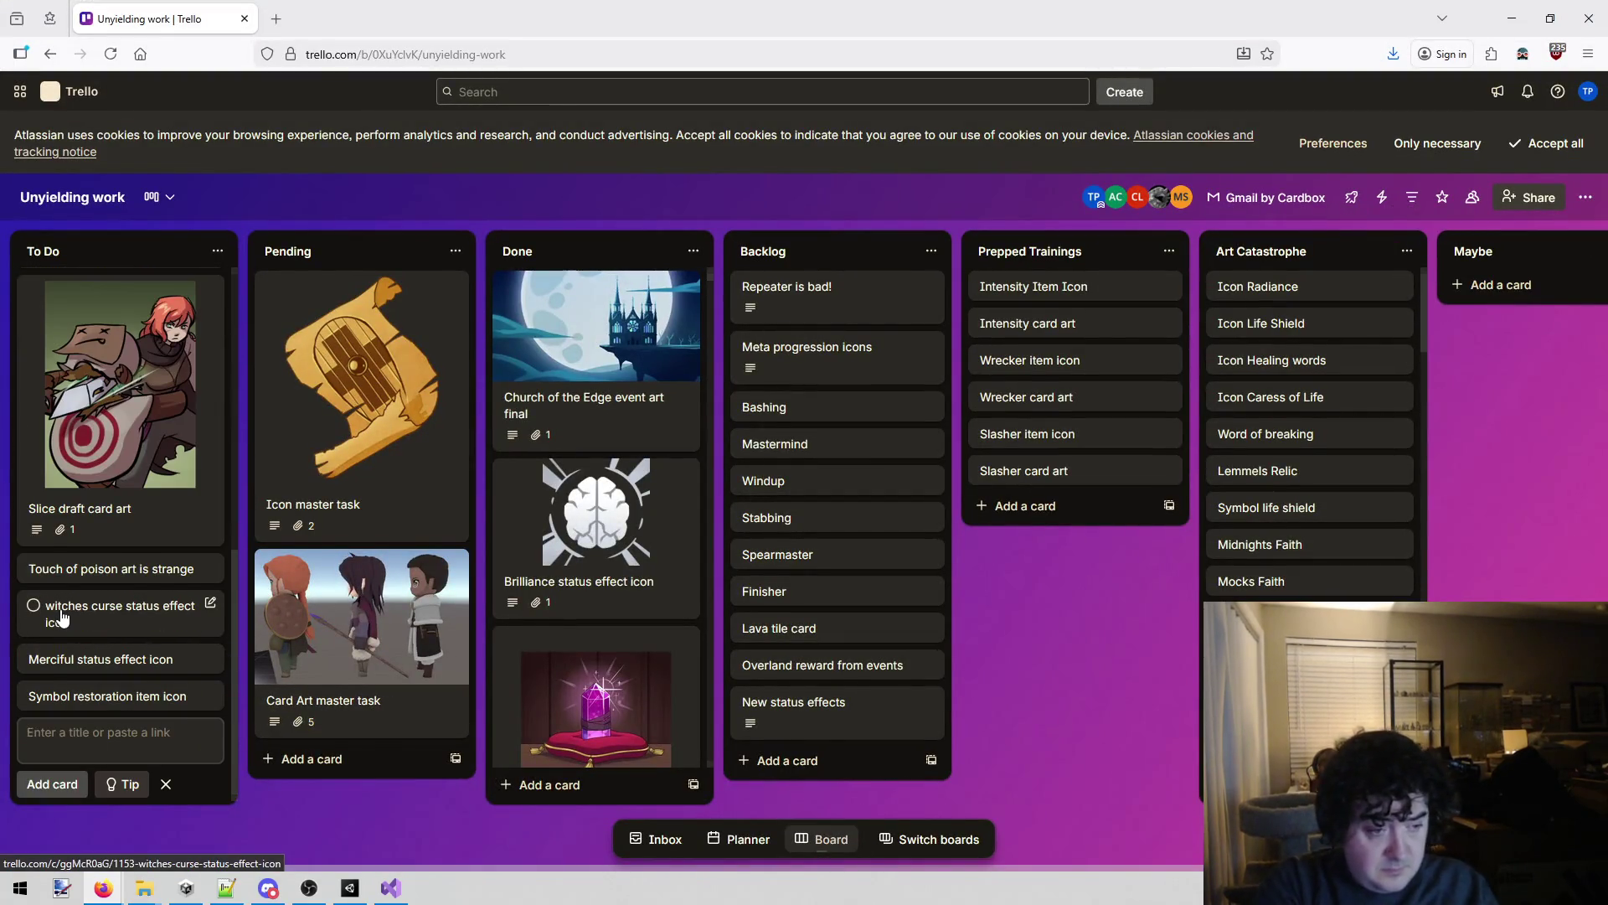
text(Bad icon: )
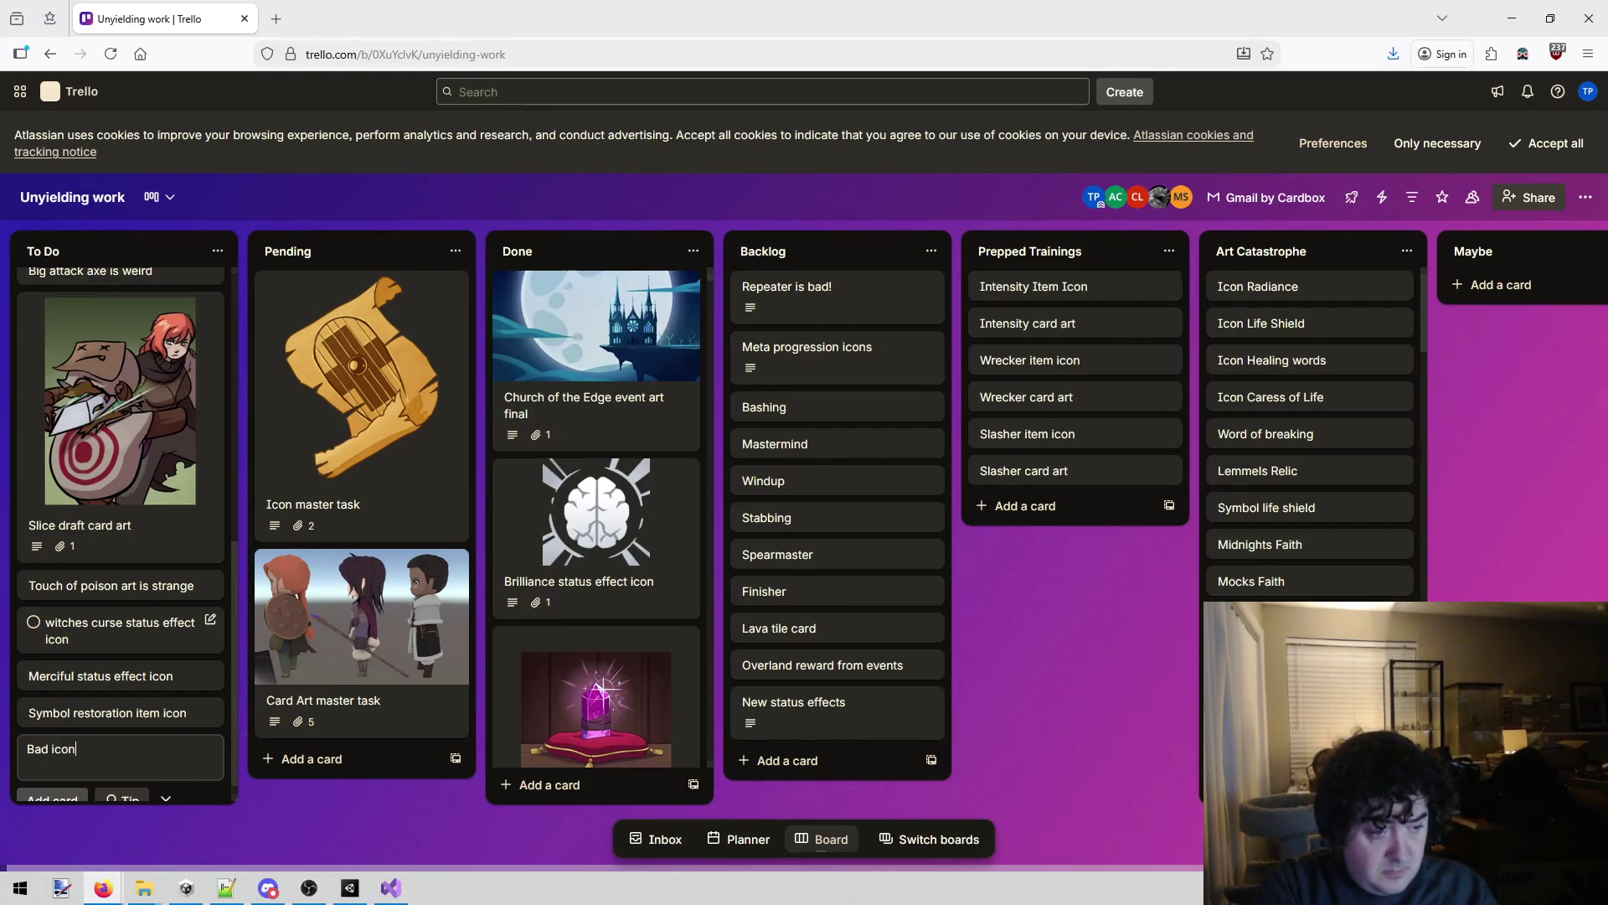
text(expose)
key(Return)
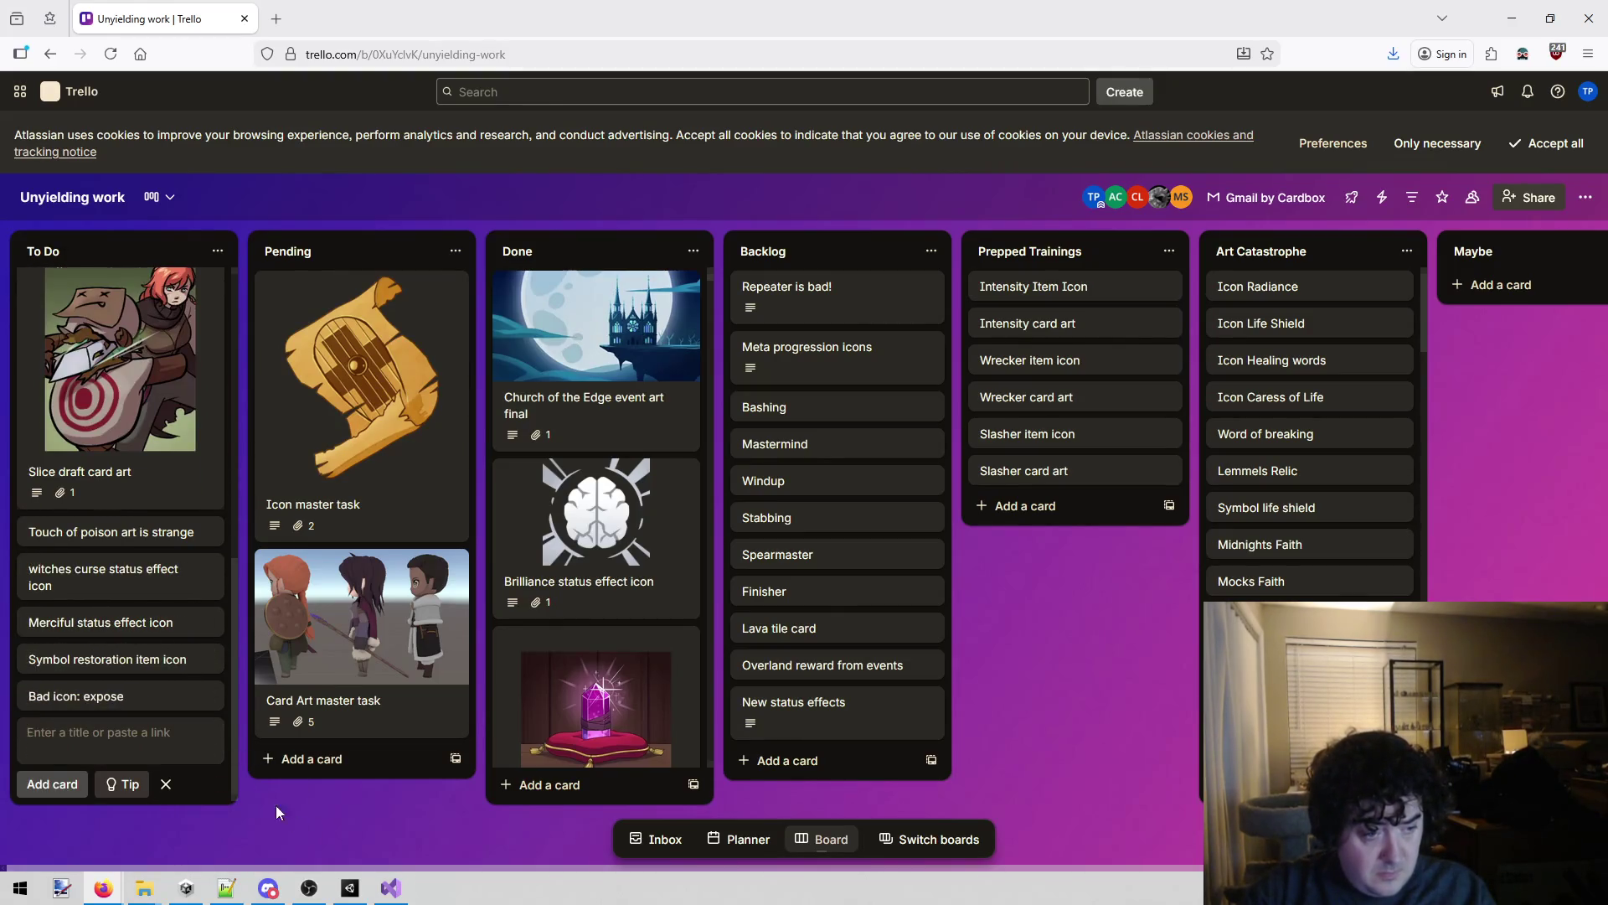
Describe the Bad icon: expose card: 'Expose is a bad icon for what it is. I told them to make the wrong thing'.
click(84, 749)
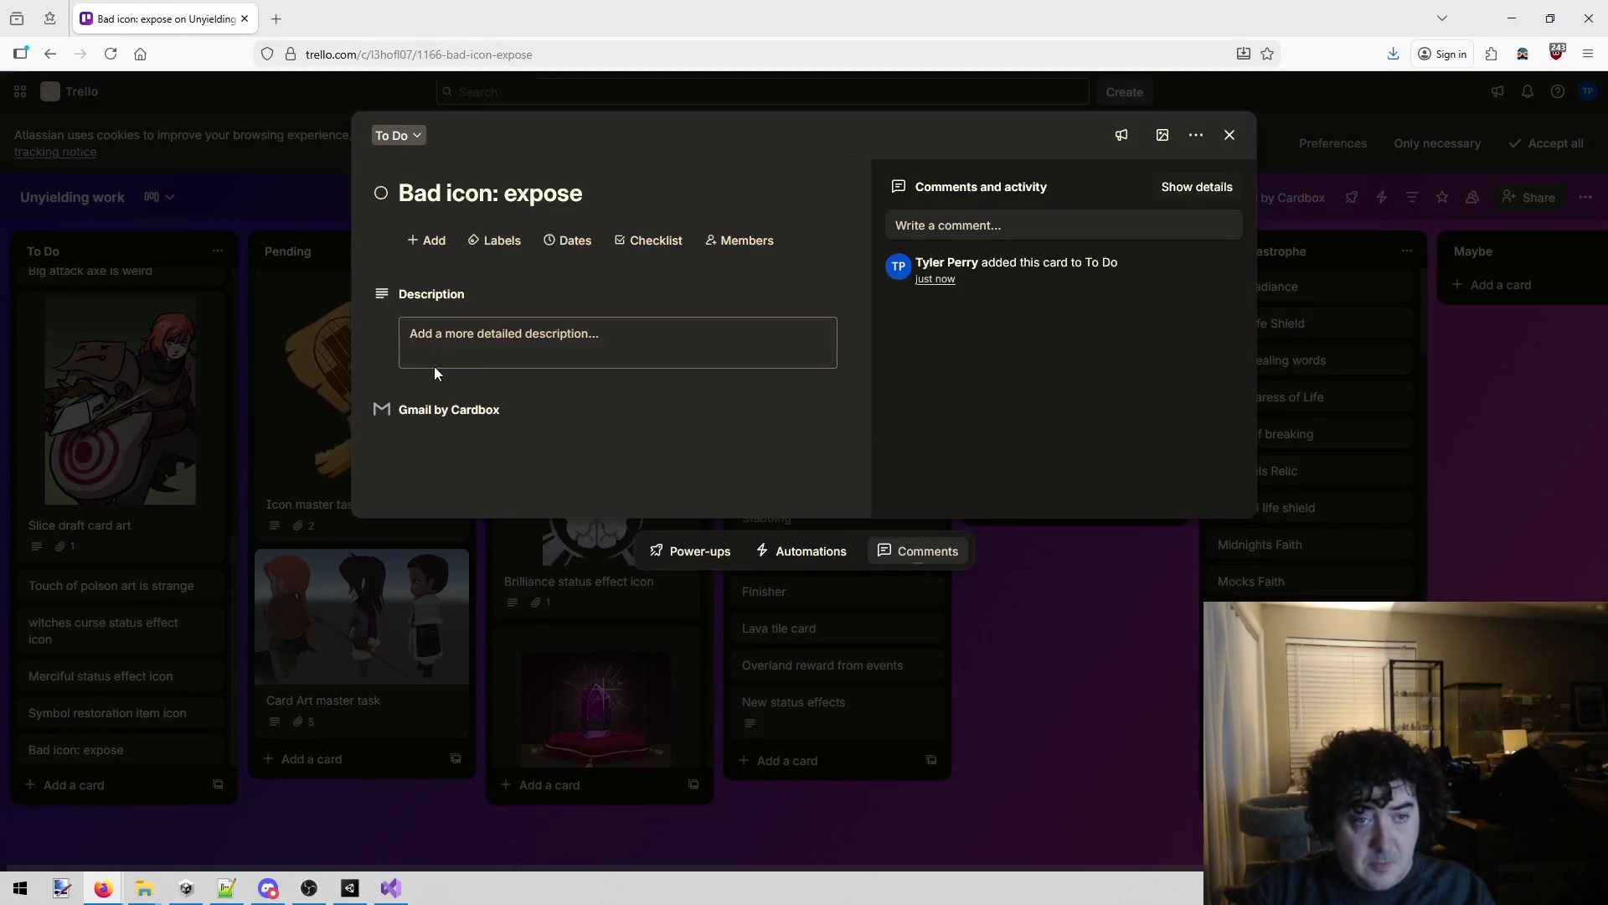
click(488, 344)
text(Expose is a bad icon for what it is.  I told them to make the wrong thing)
click(422, 568)
click(323, 748)
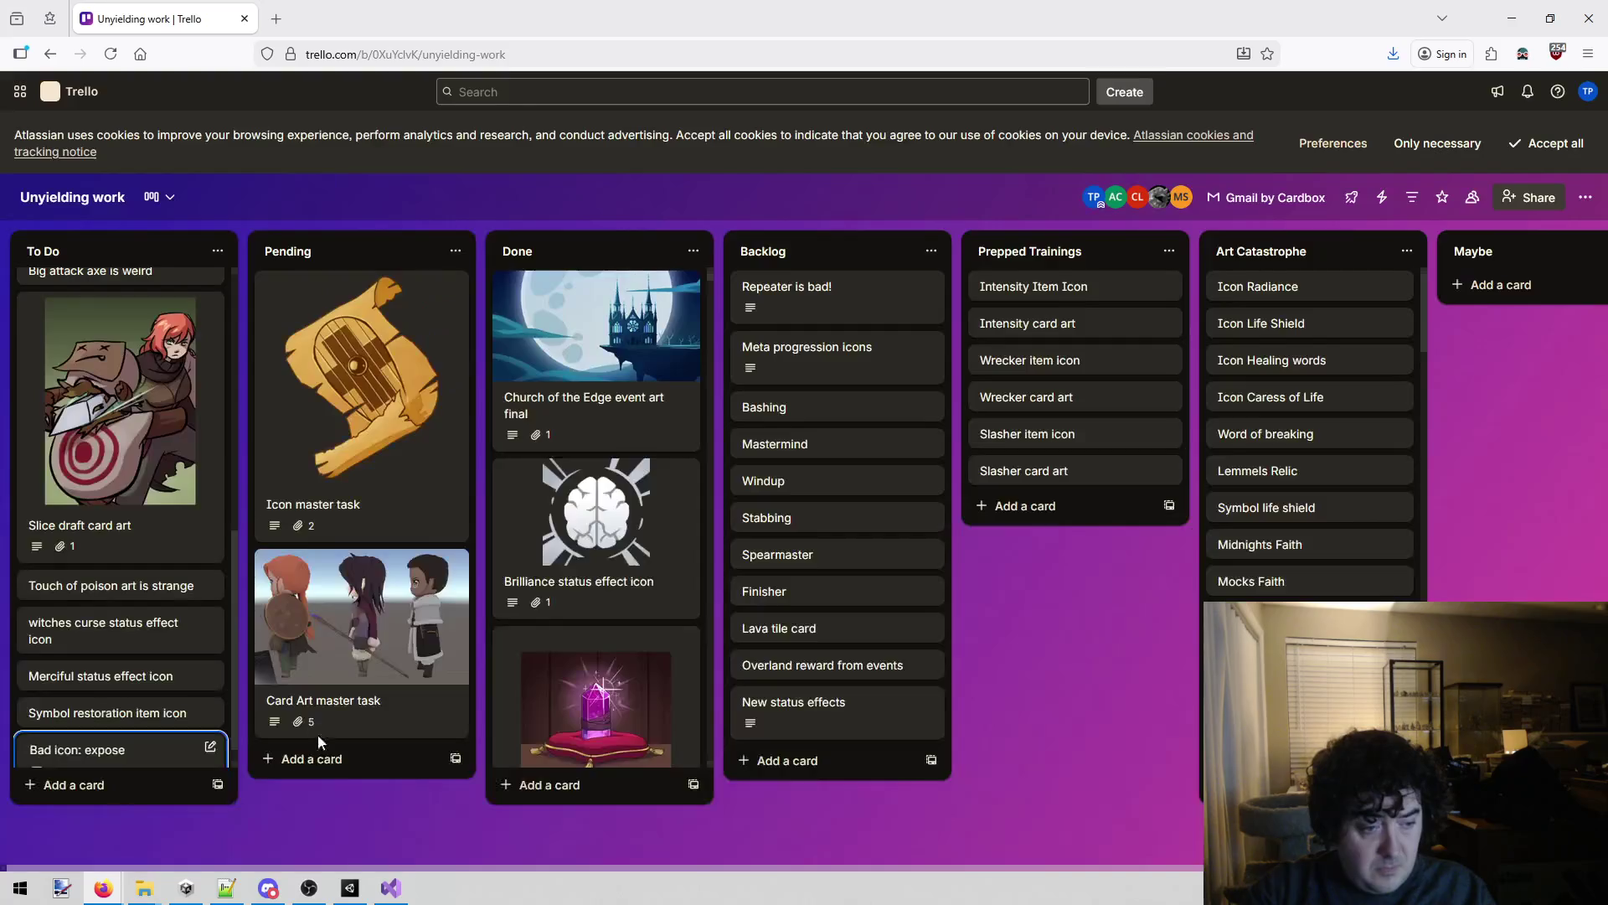
Reposition the Expose icon card within To Do, then return to the Expose script.
scroll(117, 628, up, 10)
mouse_move(111, 508)
mouse_down()
mouse_move(129, 460)
mouse_move(134, 482)
mouse_up()
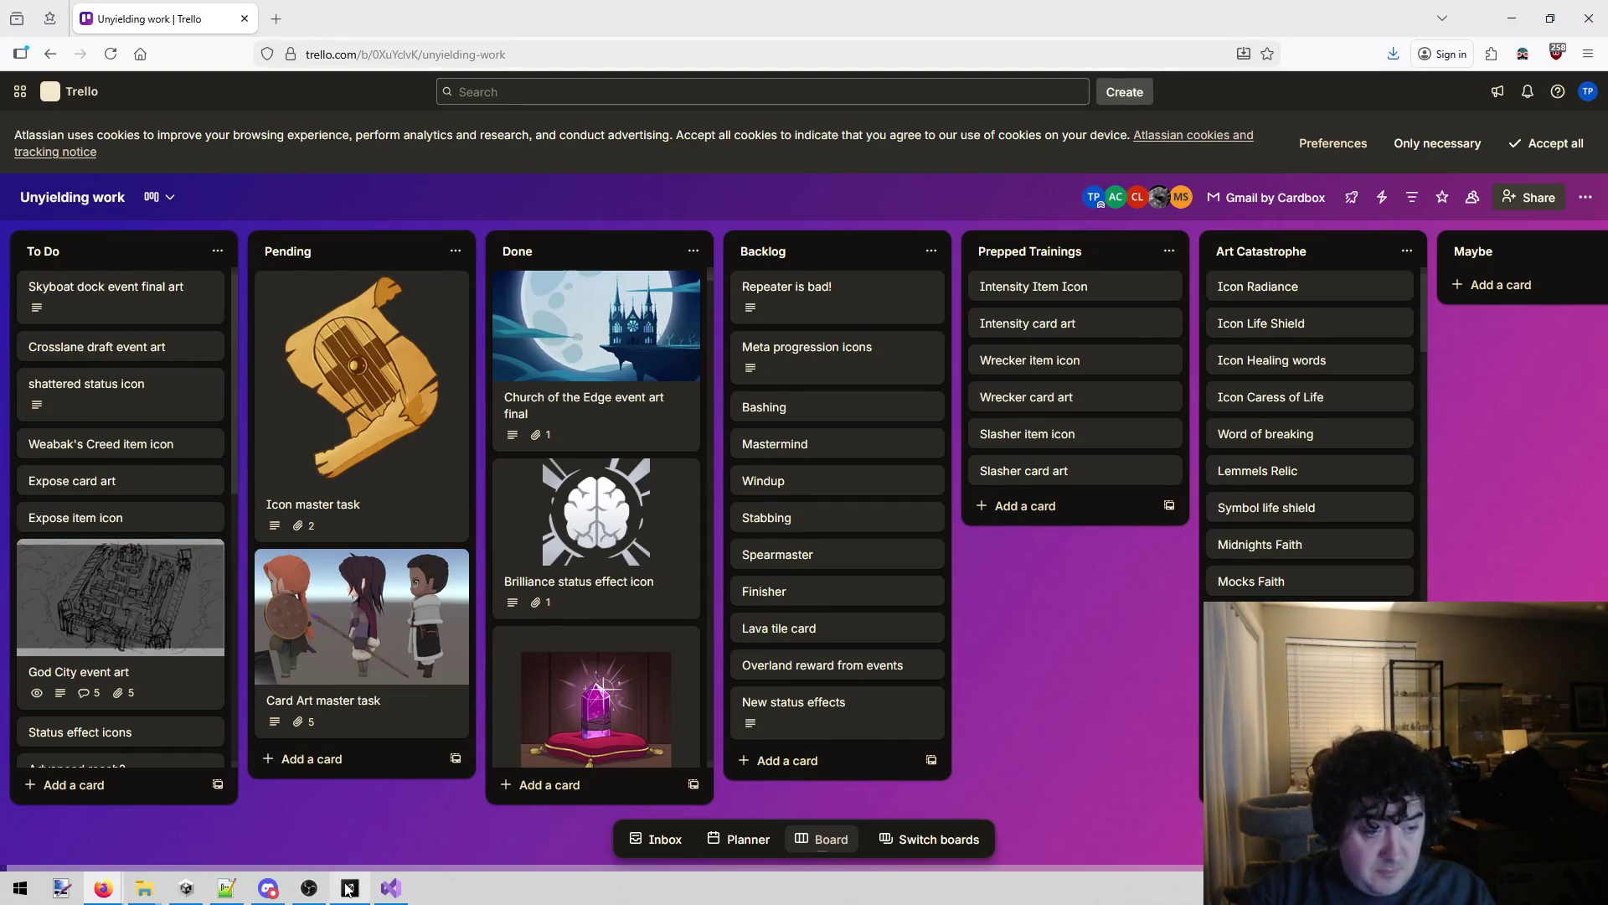
click(391, 888)
Check Expose's GetName method, then find and inspect the Event_Art_Cleric_Meeting art via a 'cleric' search.
click(660, 470)
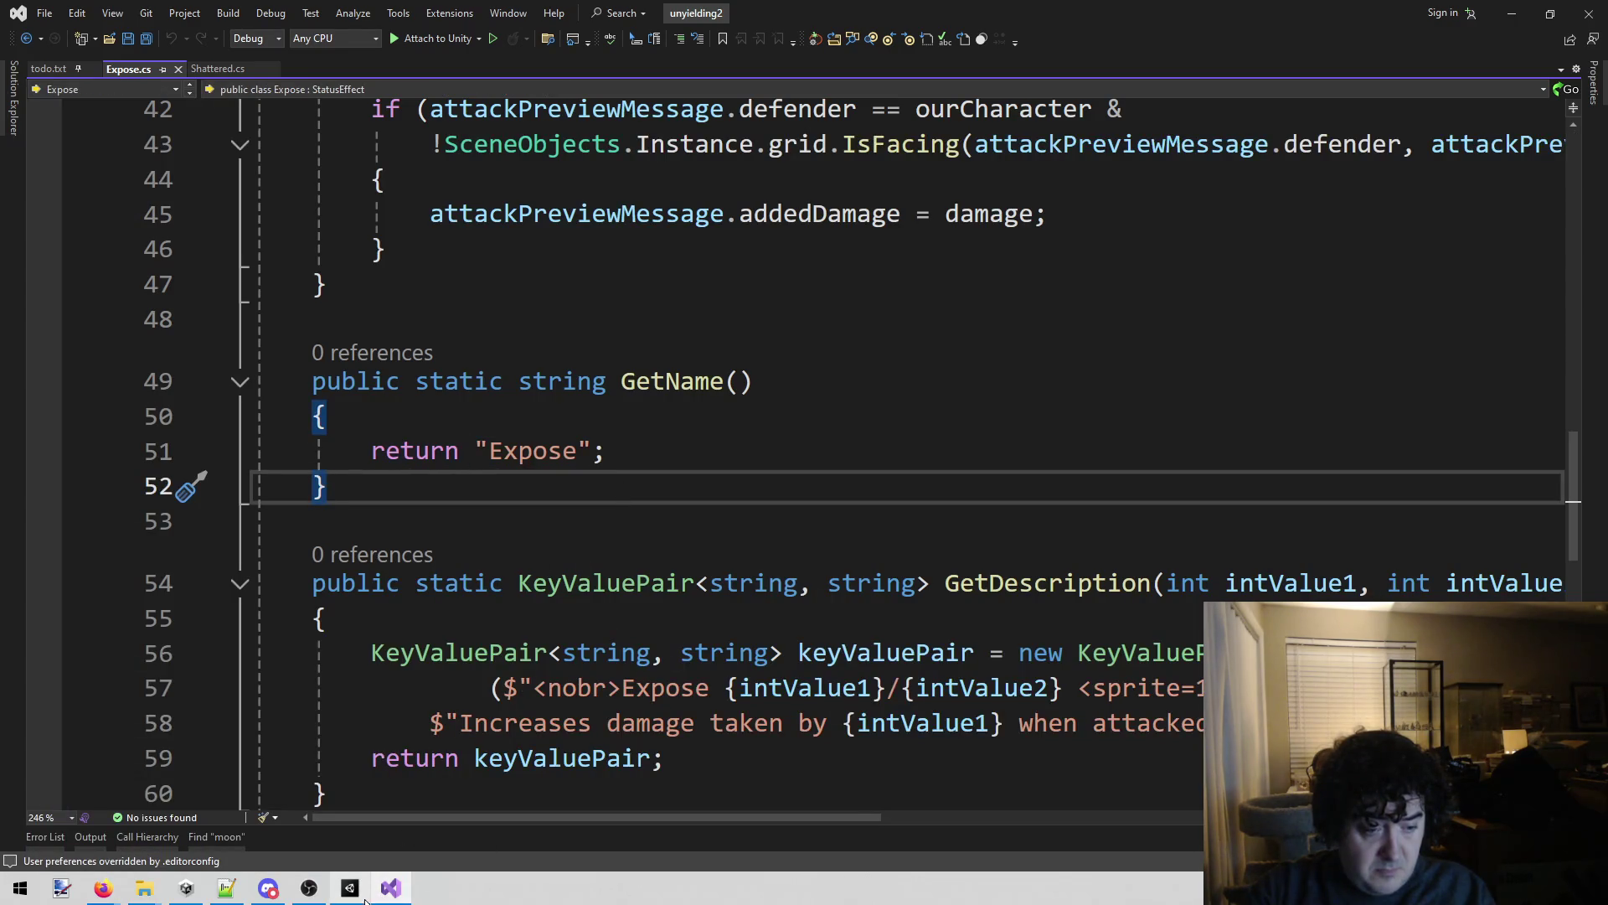
click(365, 900)
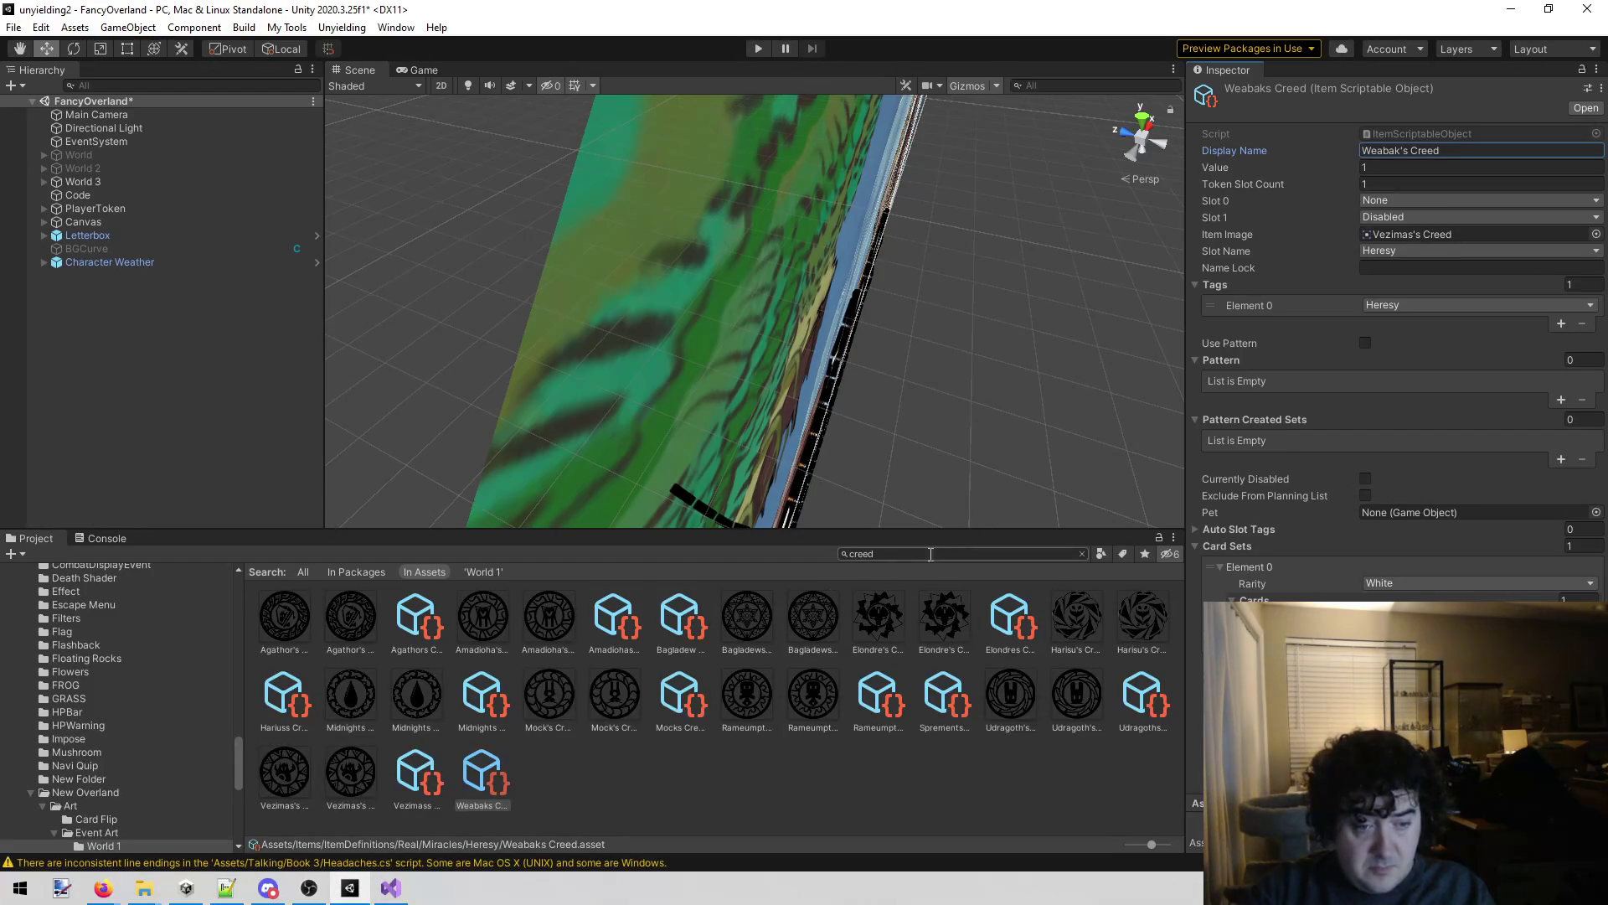
click(883, 553)
text(cleric)
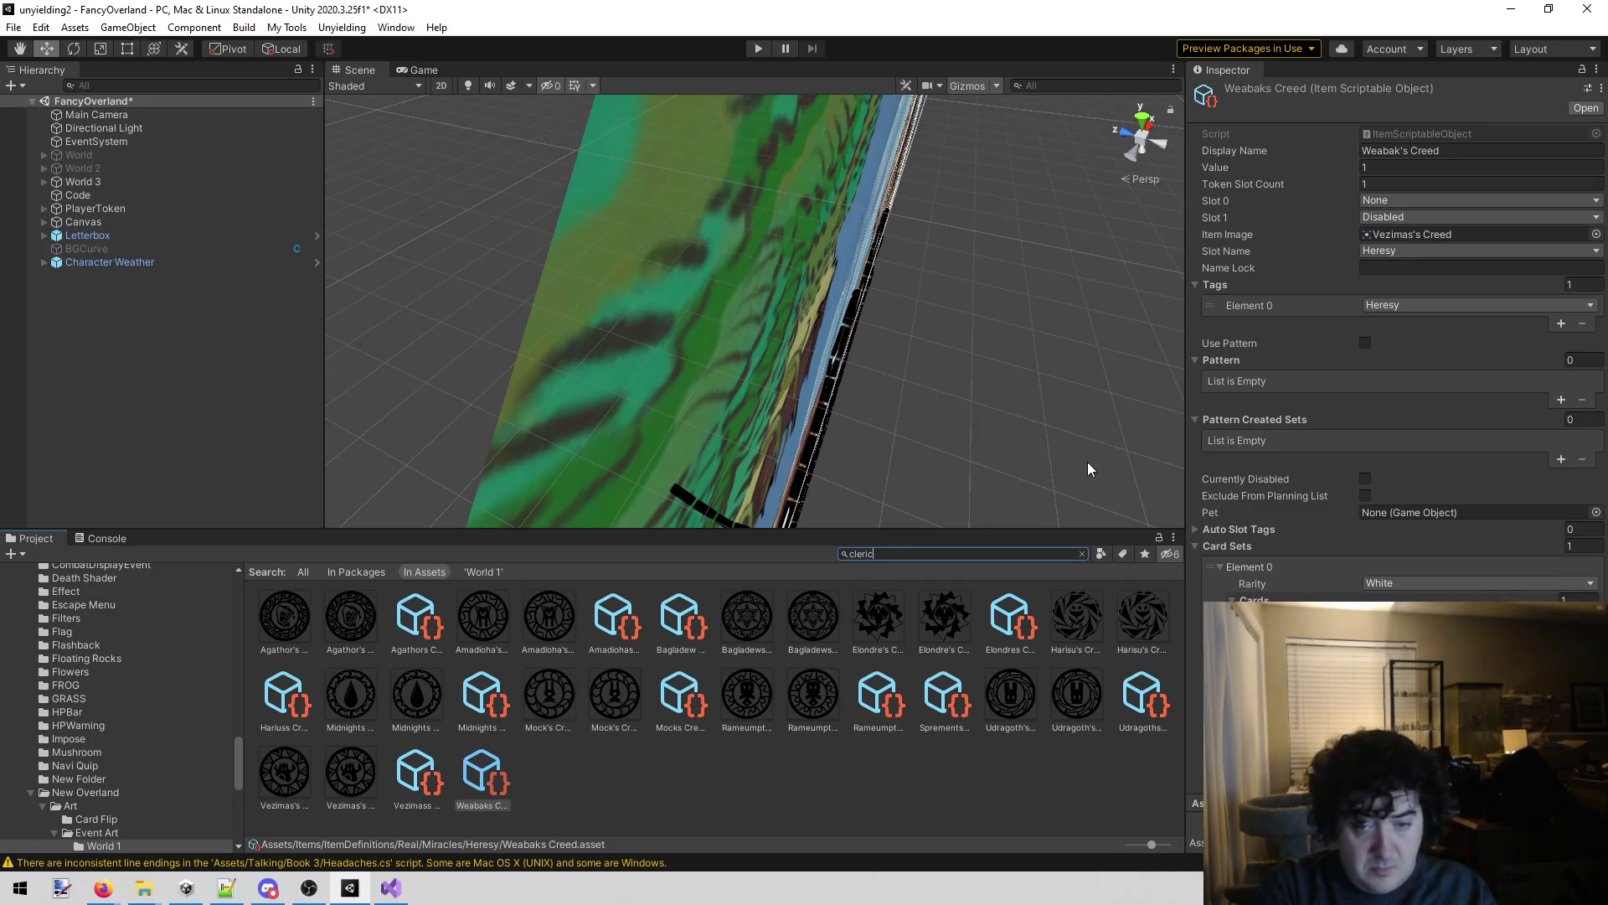
click(700, 702)
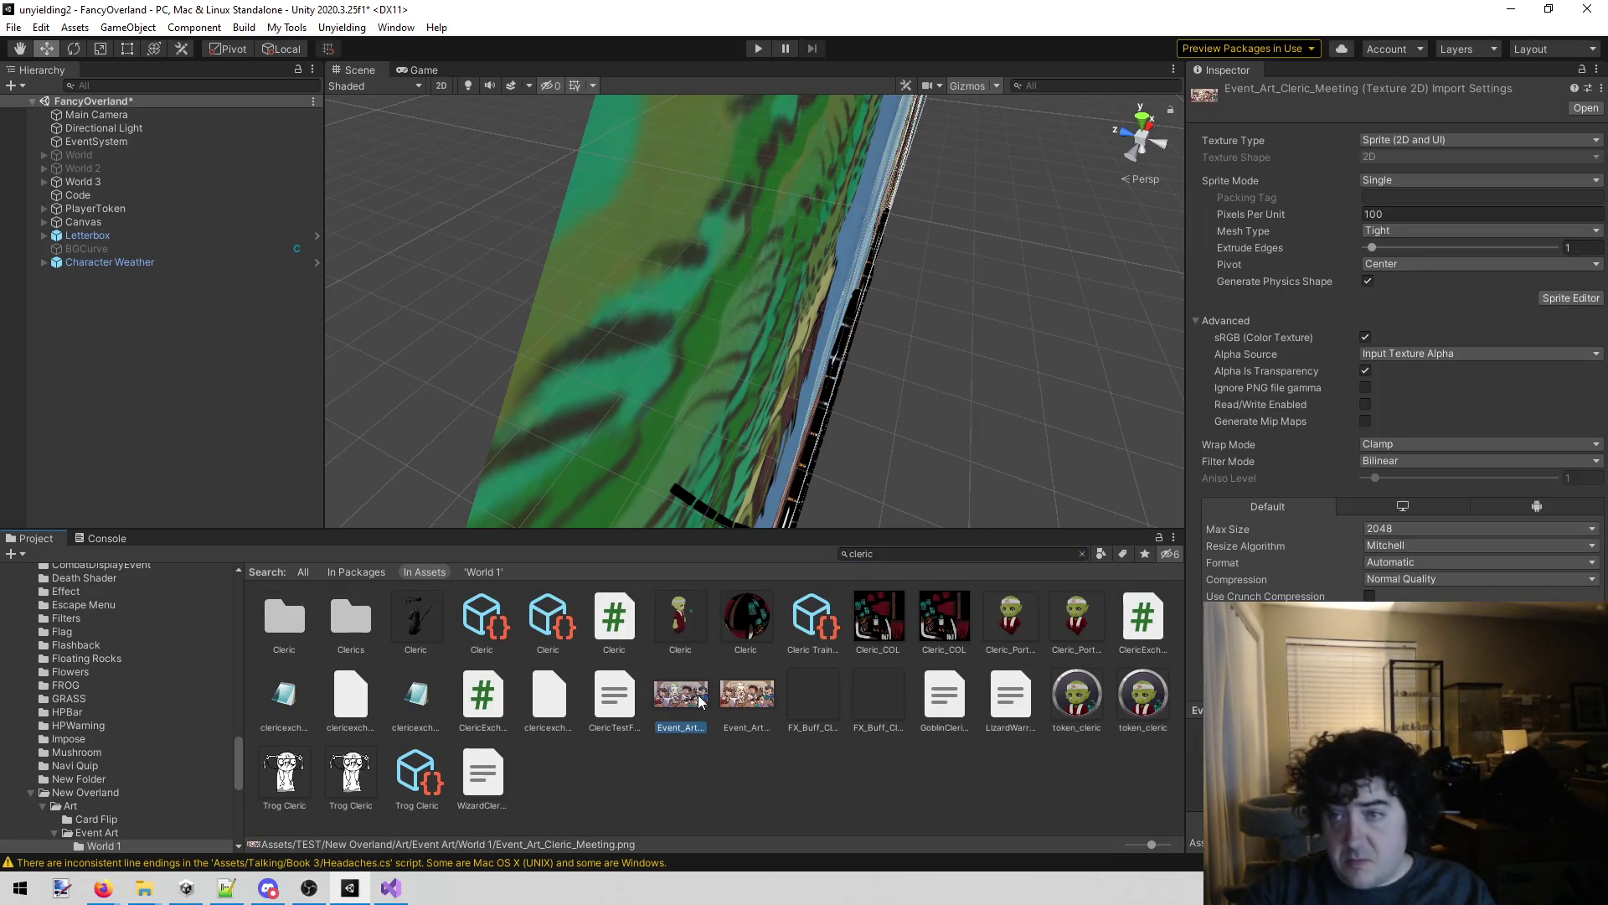
Clear the search to list the World 1 event art and inspect the Tower of the Gods art.
click(883, 553)
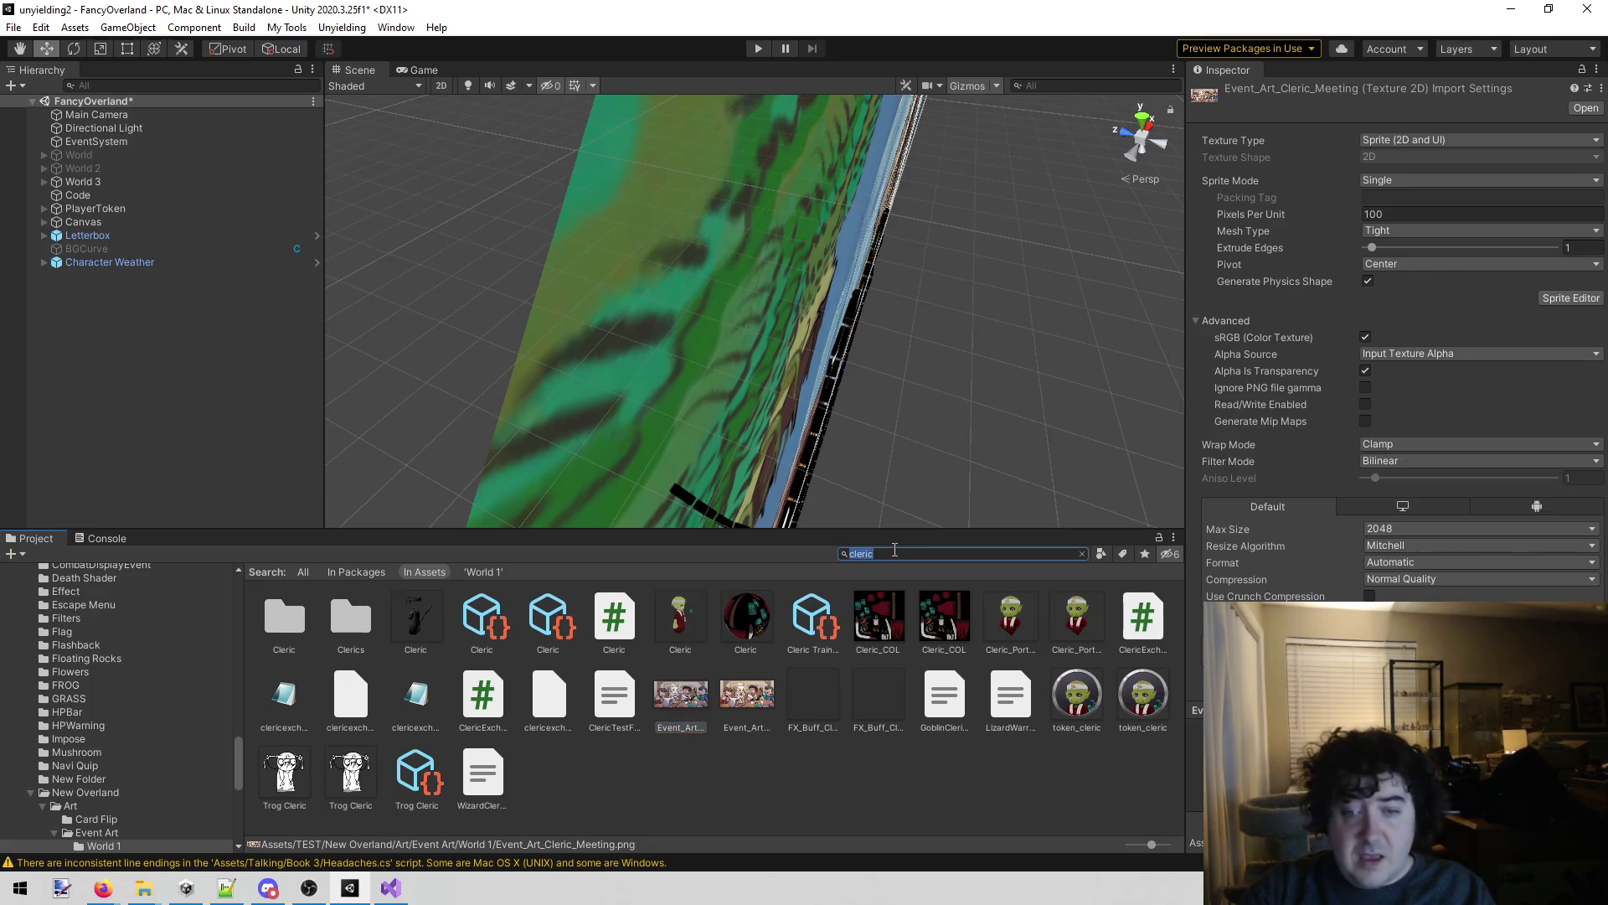
key(BackSpace)
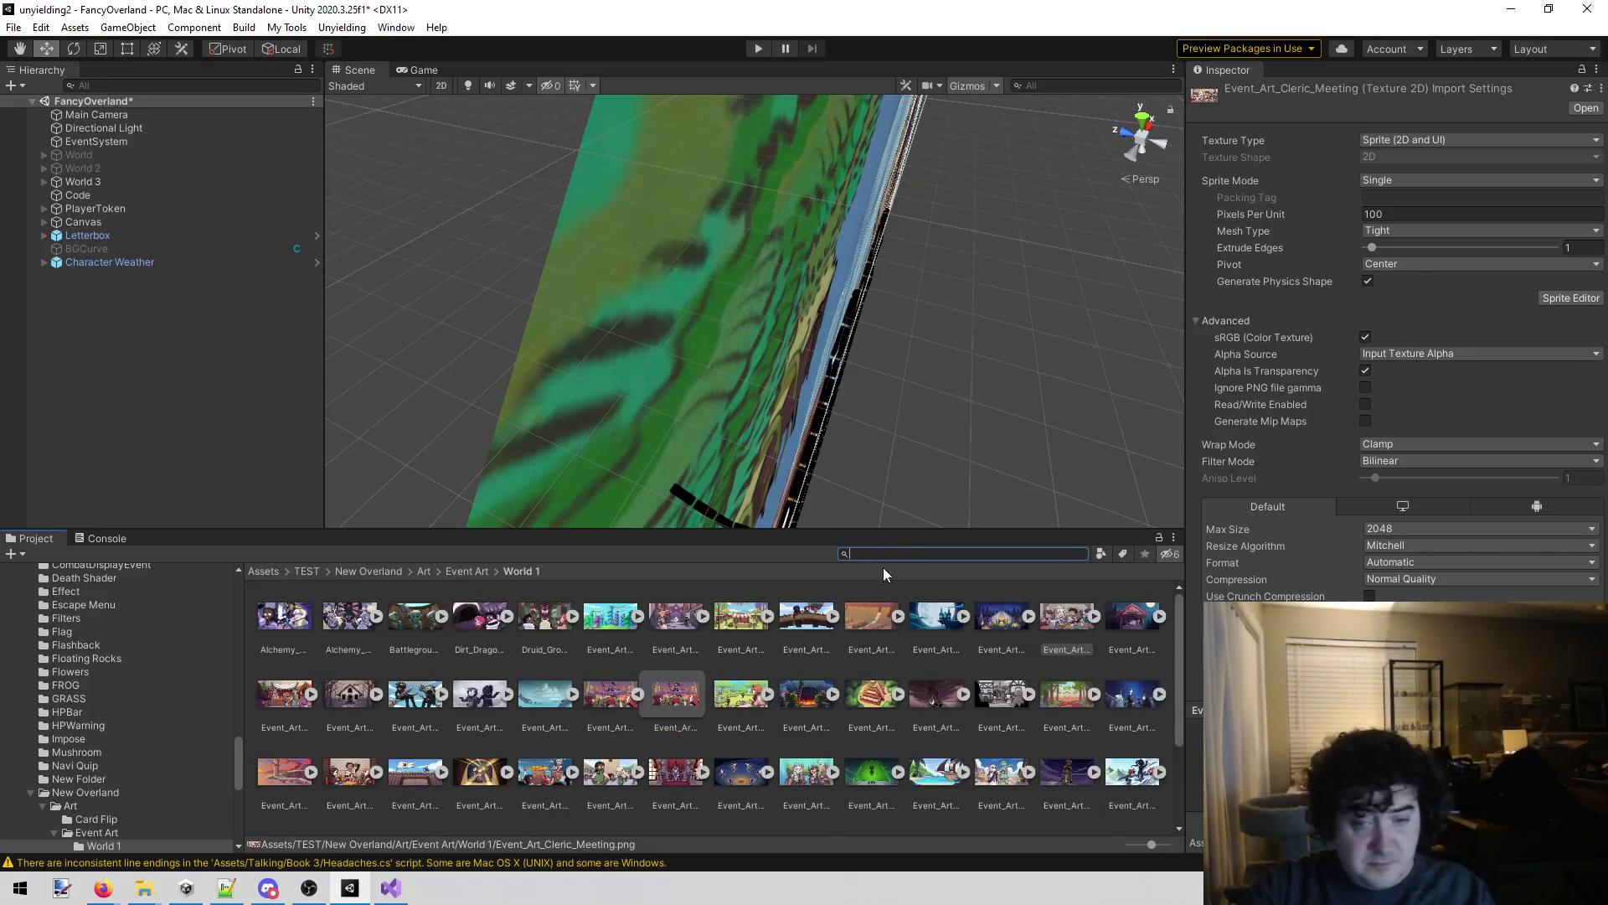
scroll(811, 678, down, 3)
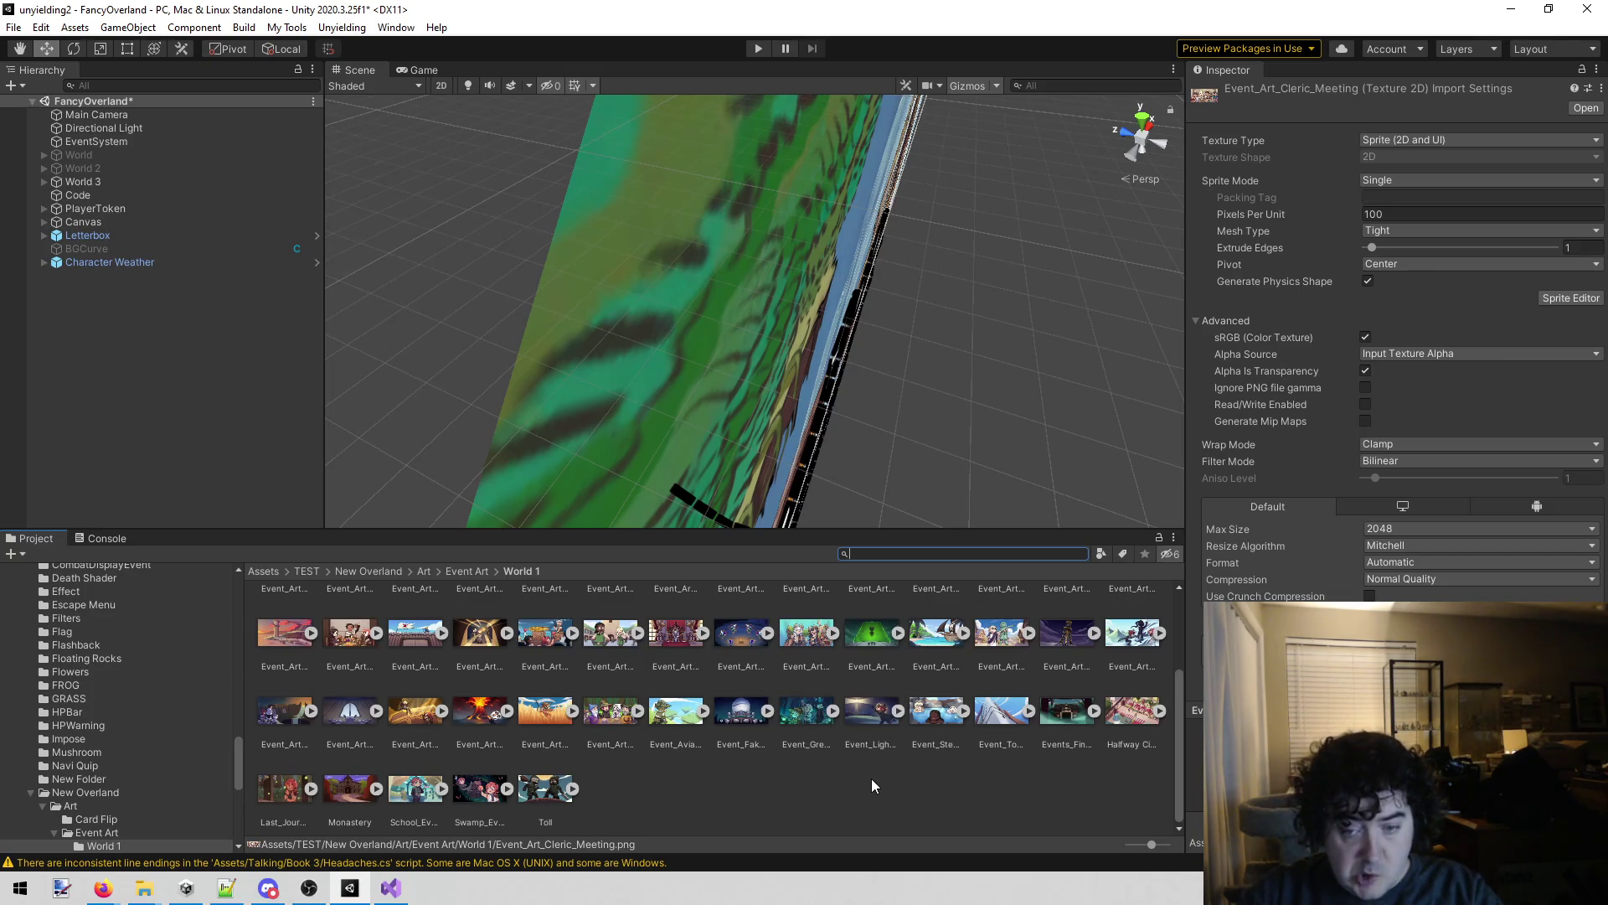
click(1002, 711)
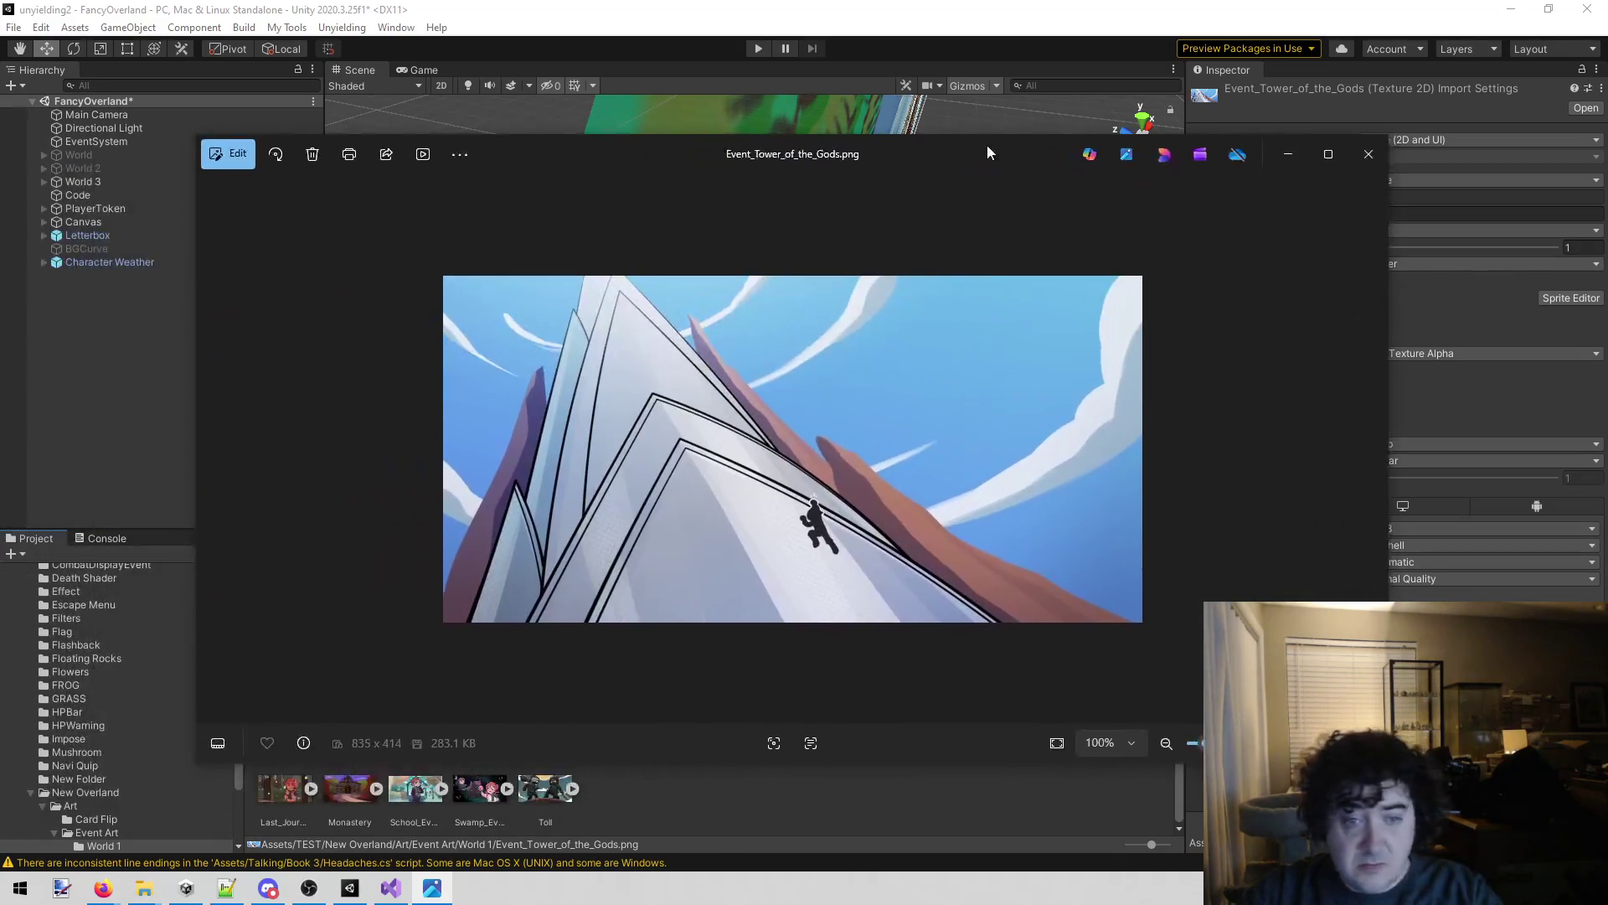
click(1367, 149)
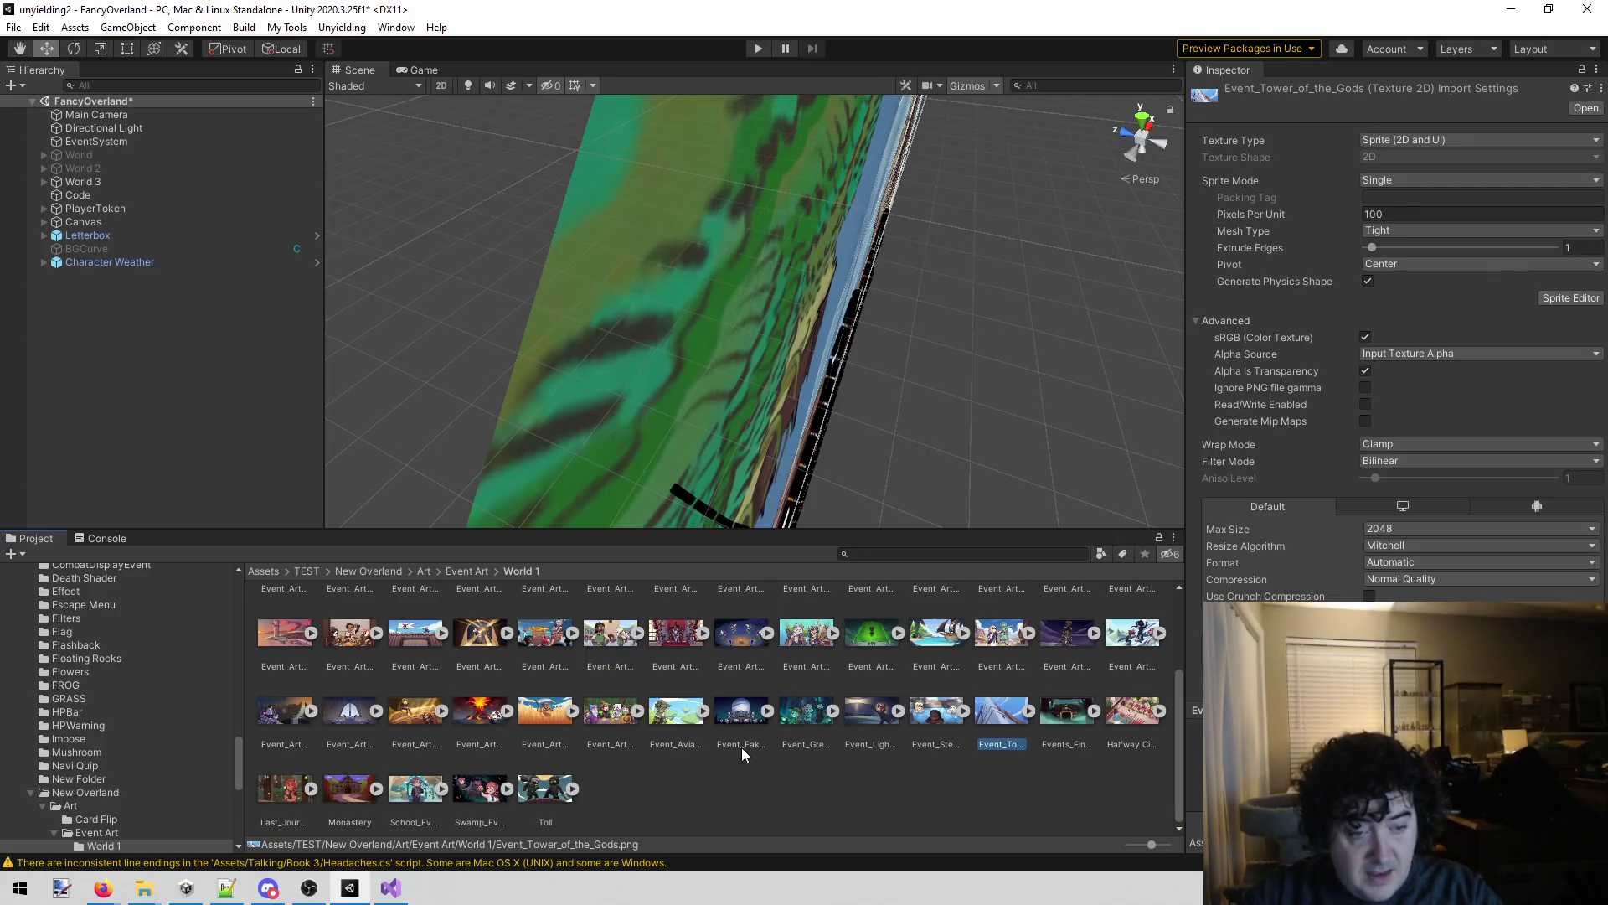
scroll(732, 745, up, 3)
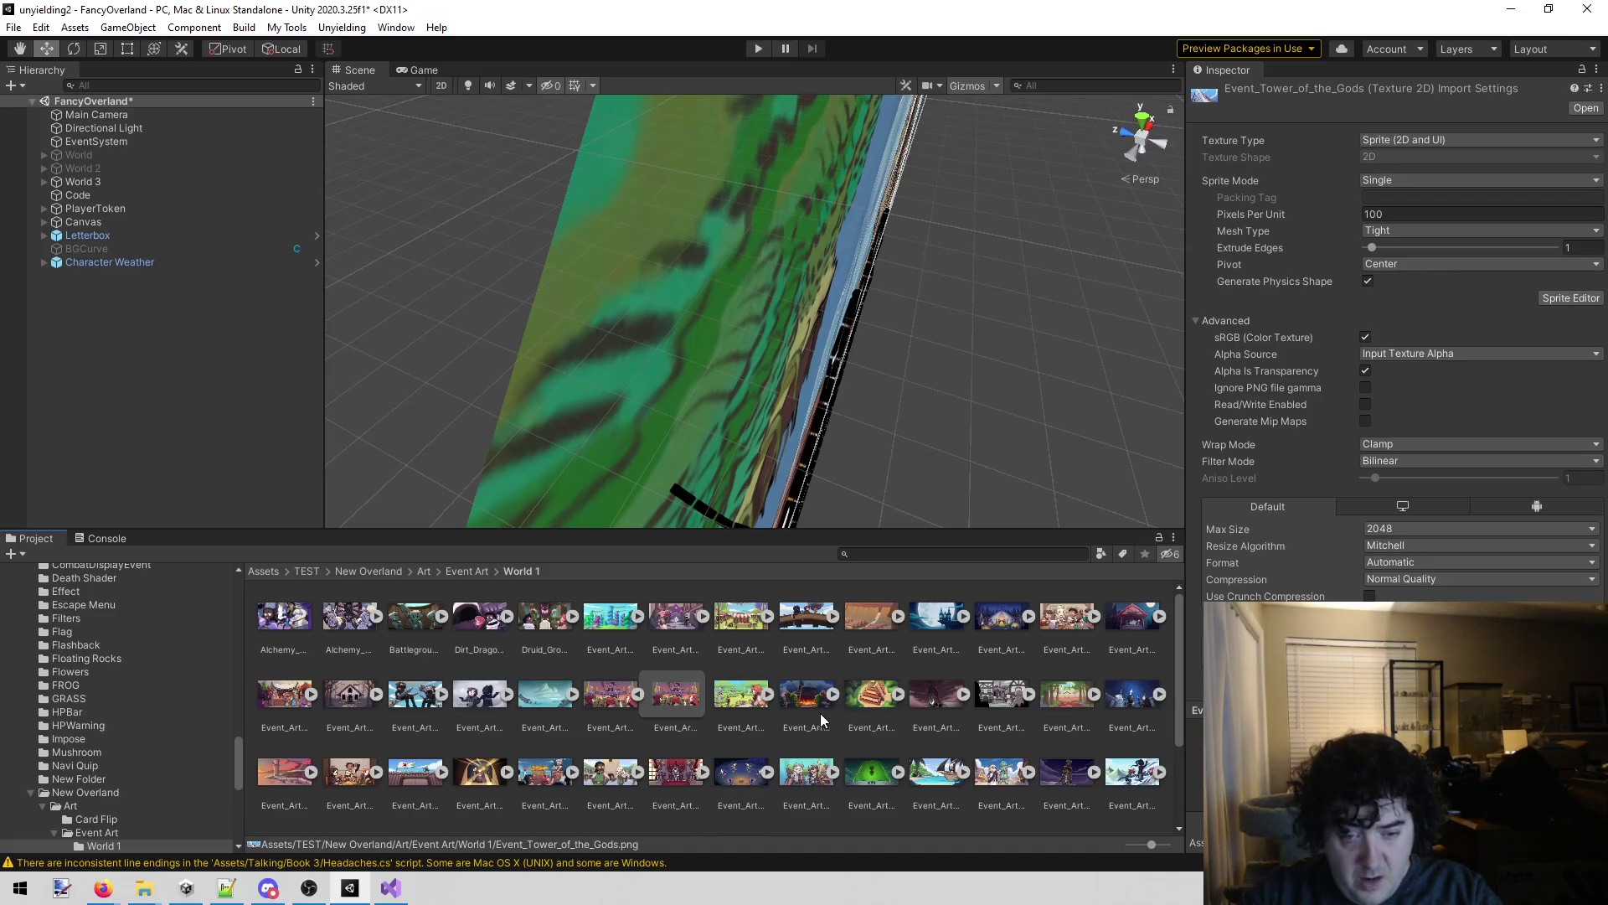
double_click(730, 706)
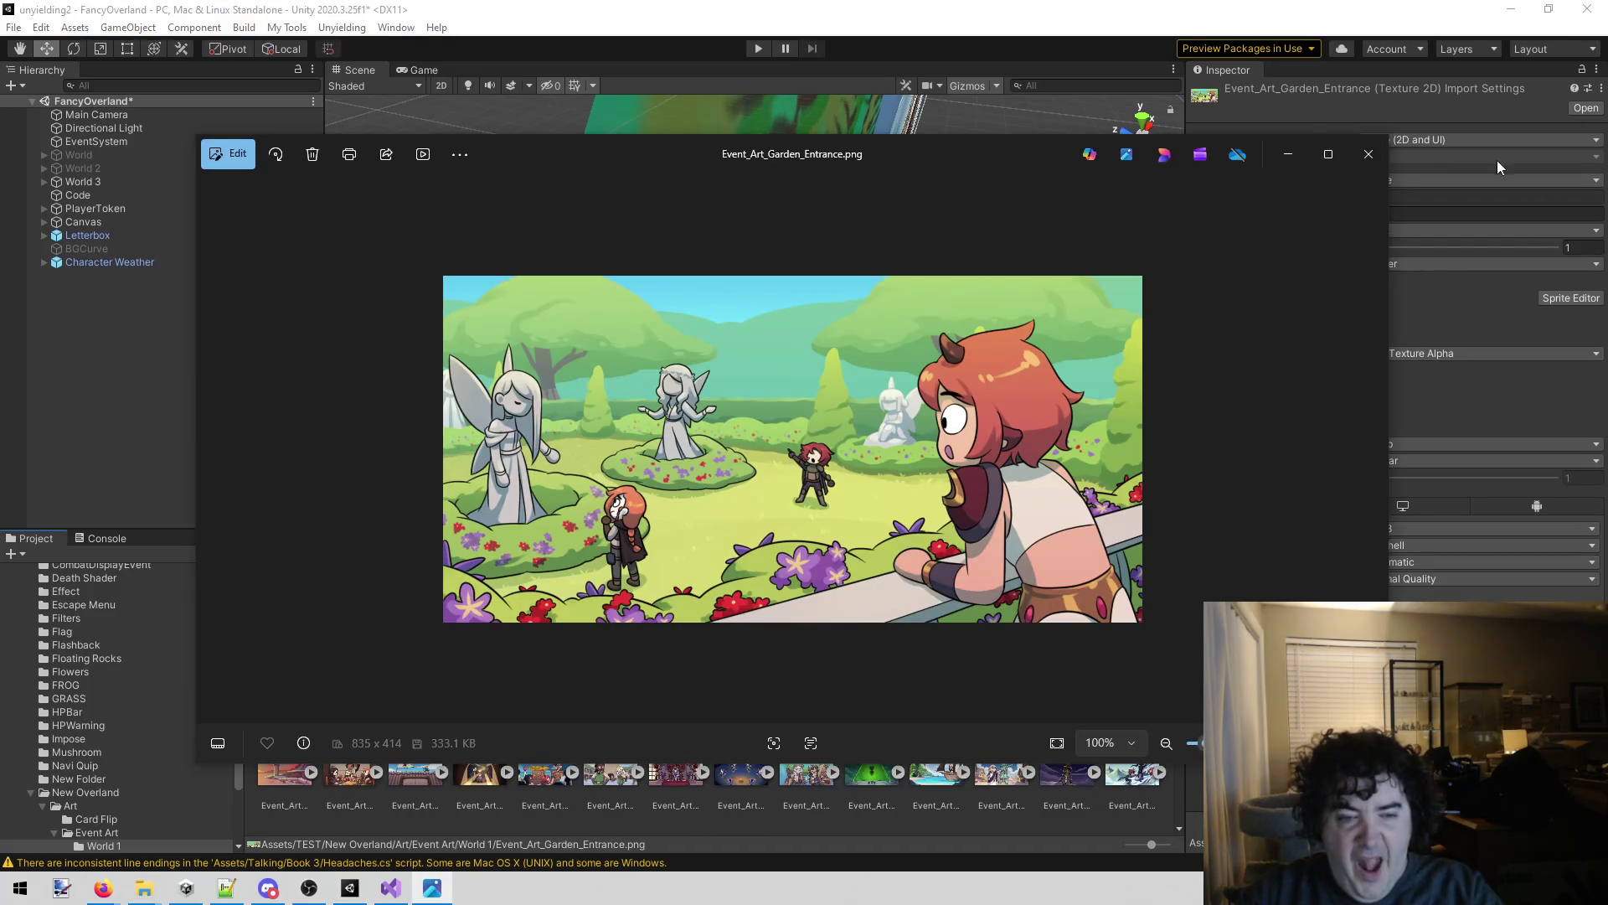
click(1368, 154)
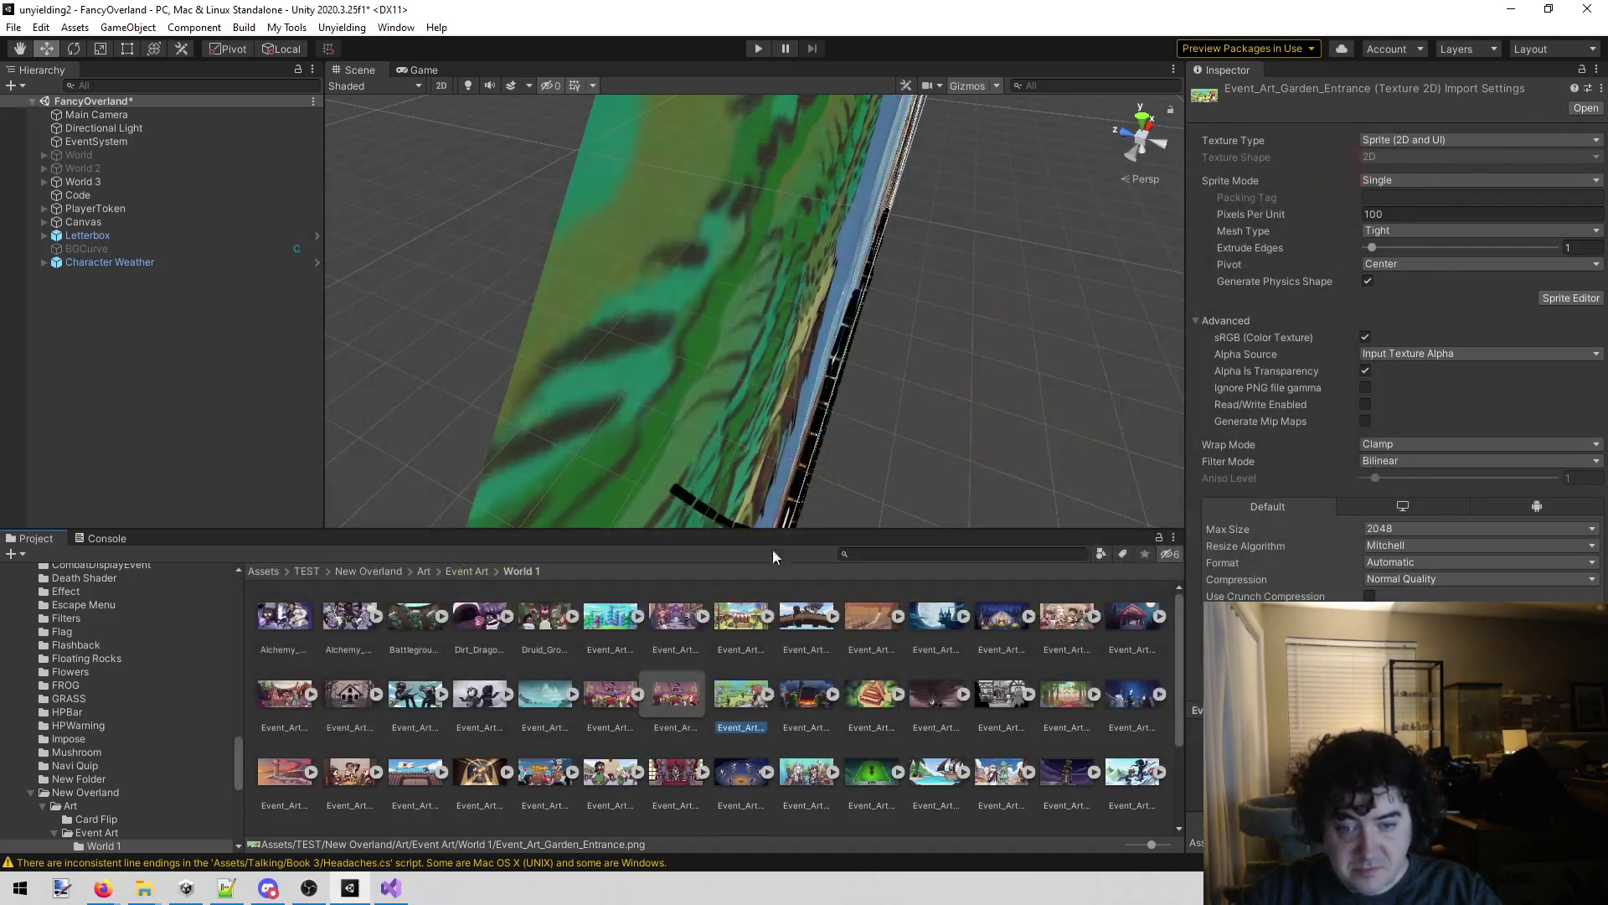
scroll(950, 711, down, 1)
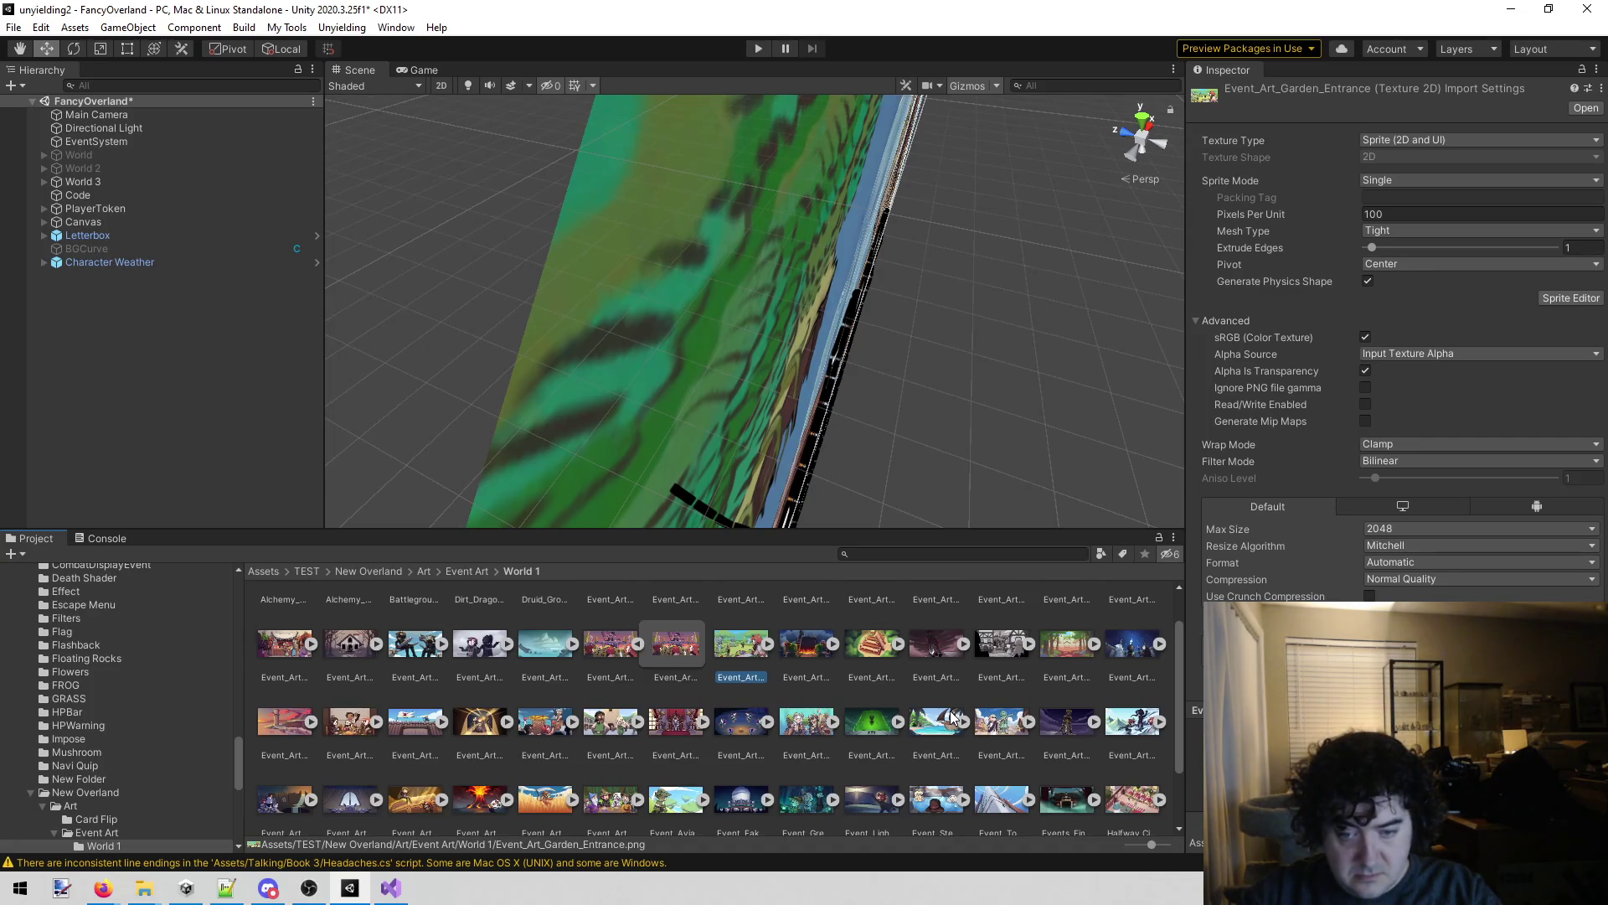
scroll(864, 736, down, 1)
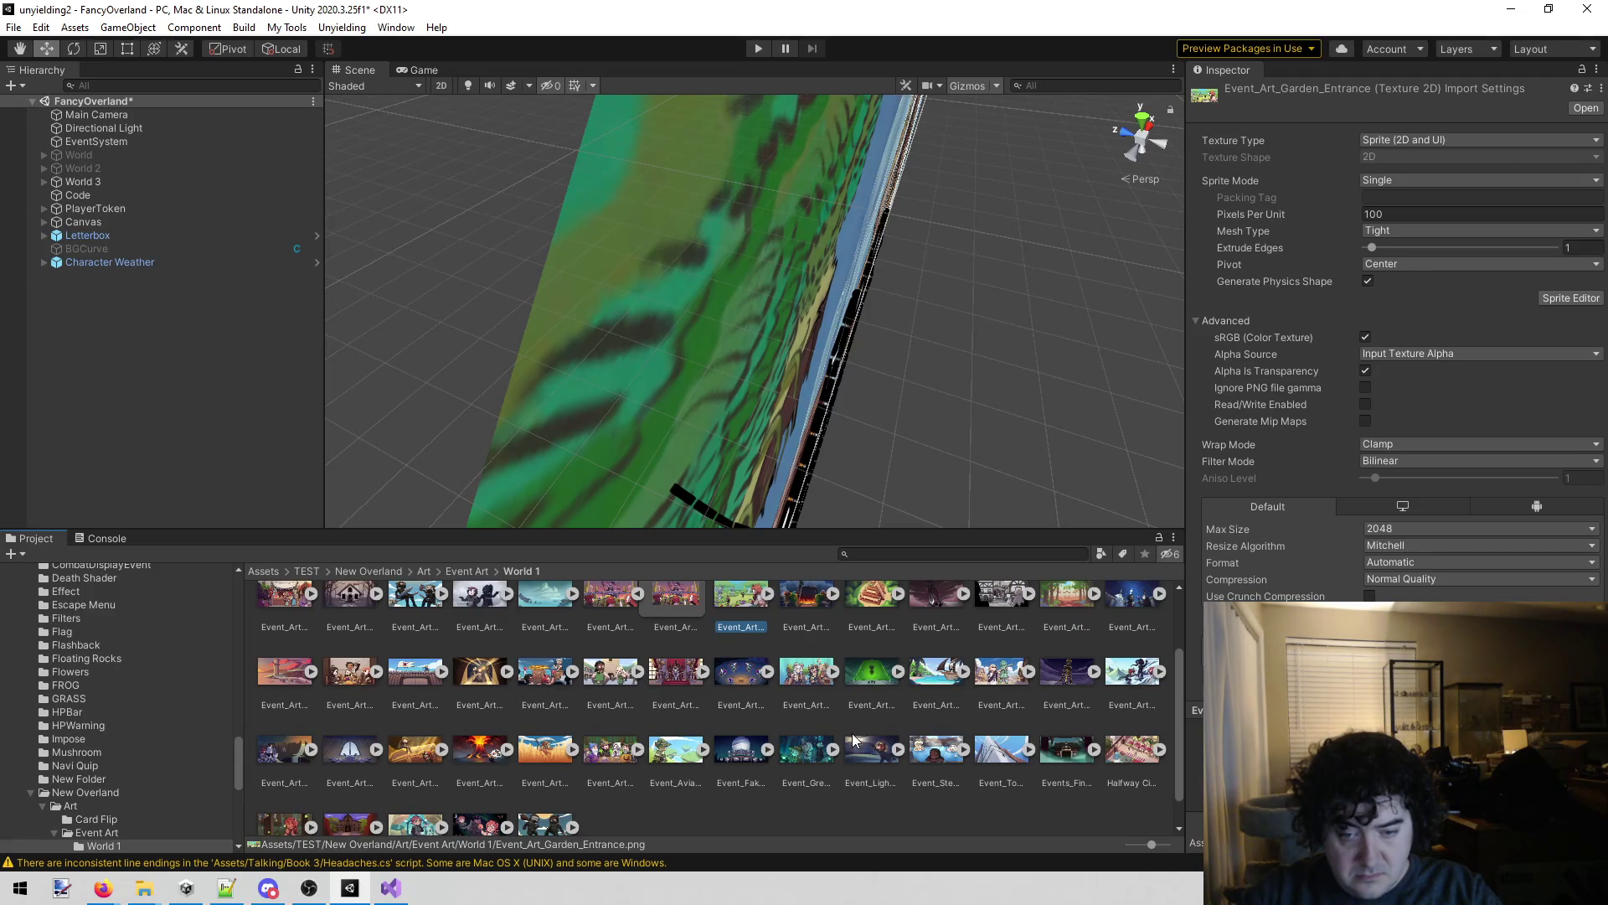
scroll(849, 732, down, 1)
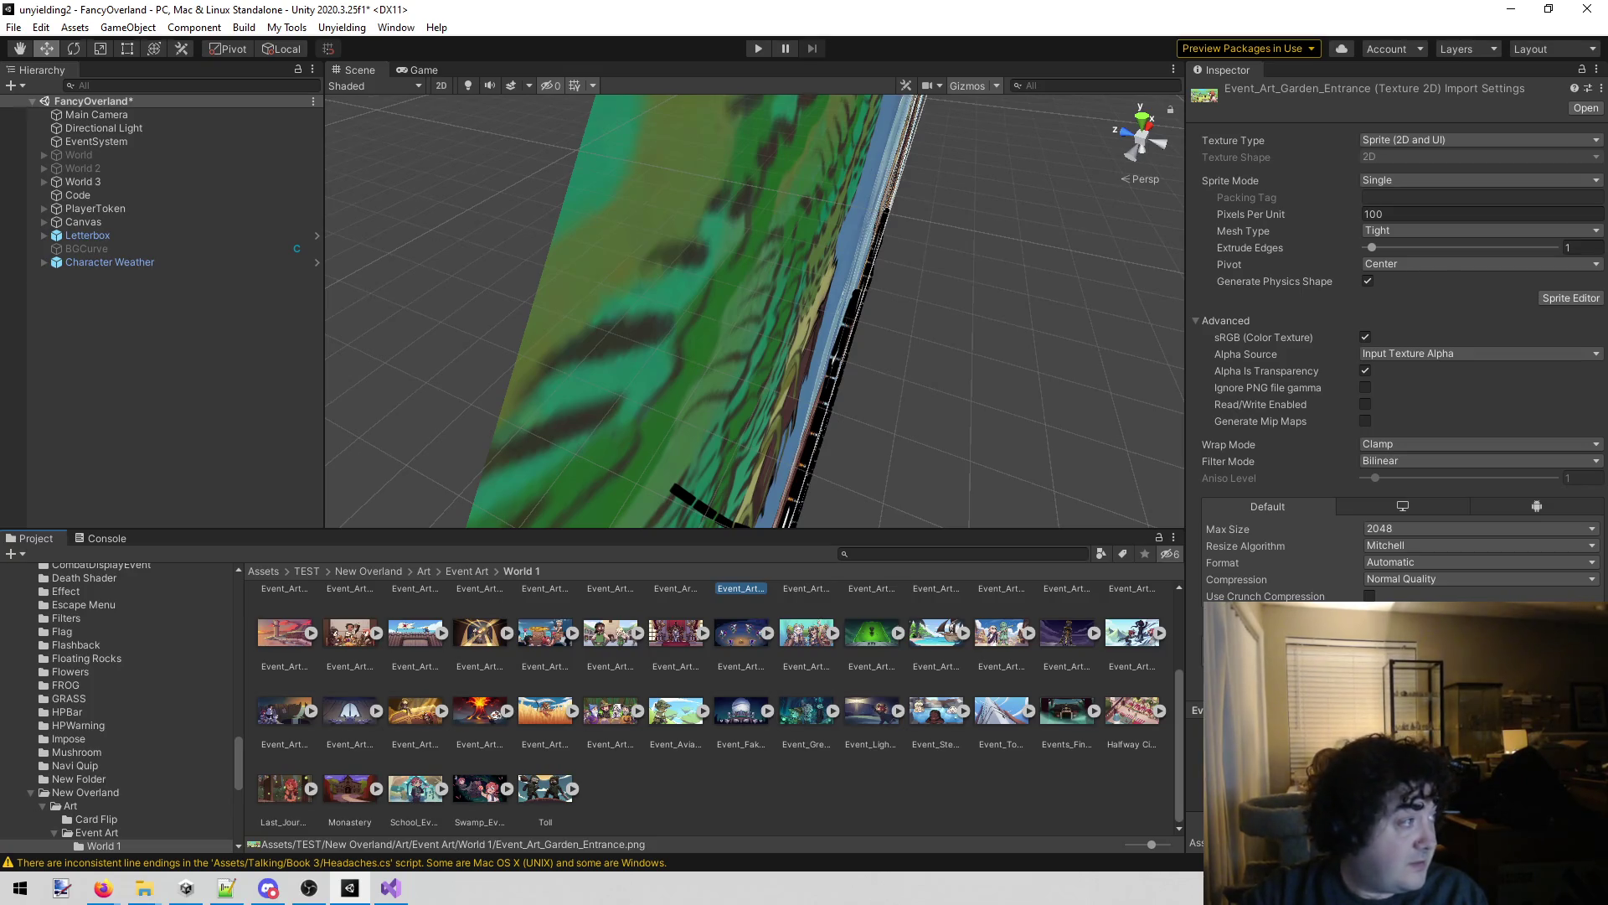
key(alt+Tab)
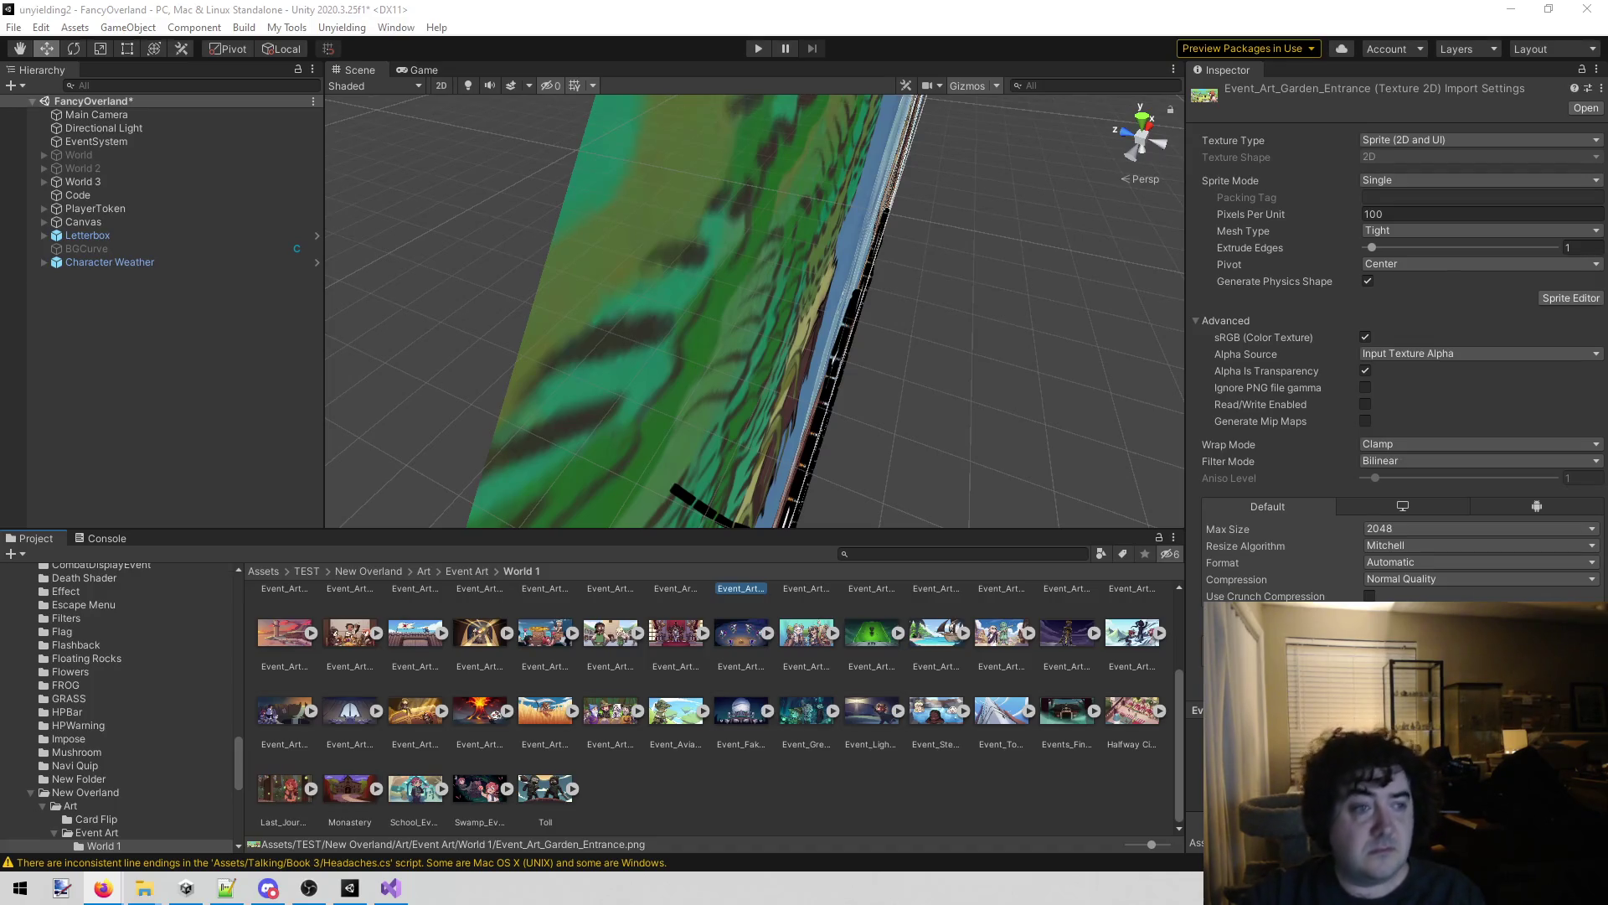
Save the scene, orbit toward the map plane, and review the Code object's Event Art list.
click(159, 414)
key(ctrl+s)
mouse_move(465, 280)
mouse_down()
mouse_move(656, 161)
mouse_move(467, 193)
mouse_up()
scroll(467, 194, up, 3)
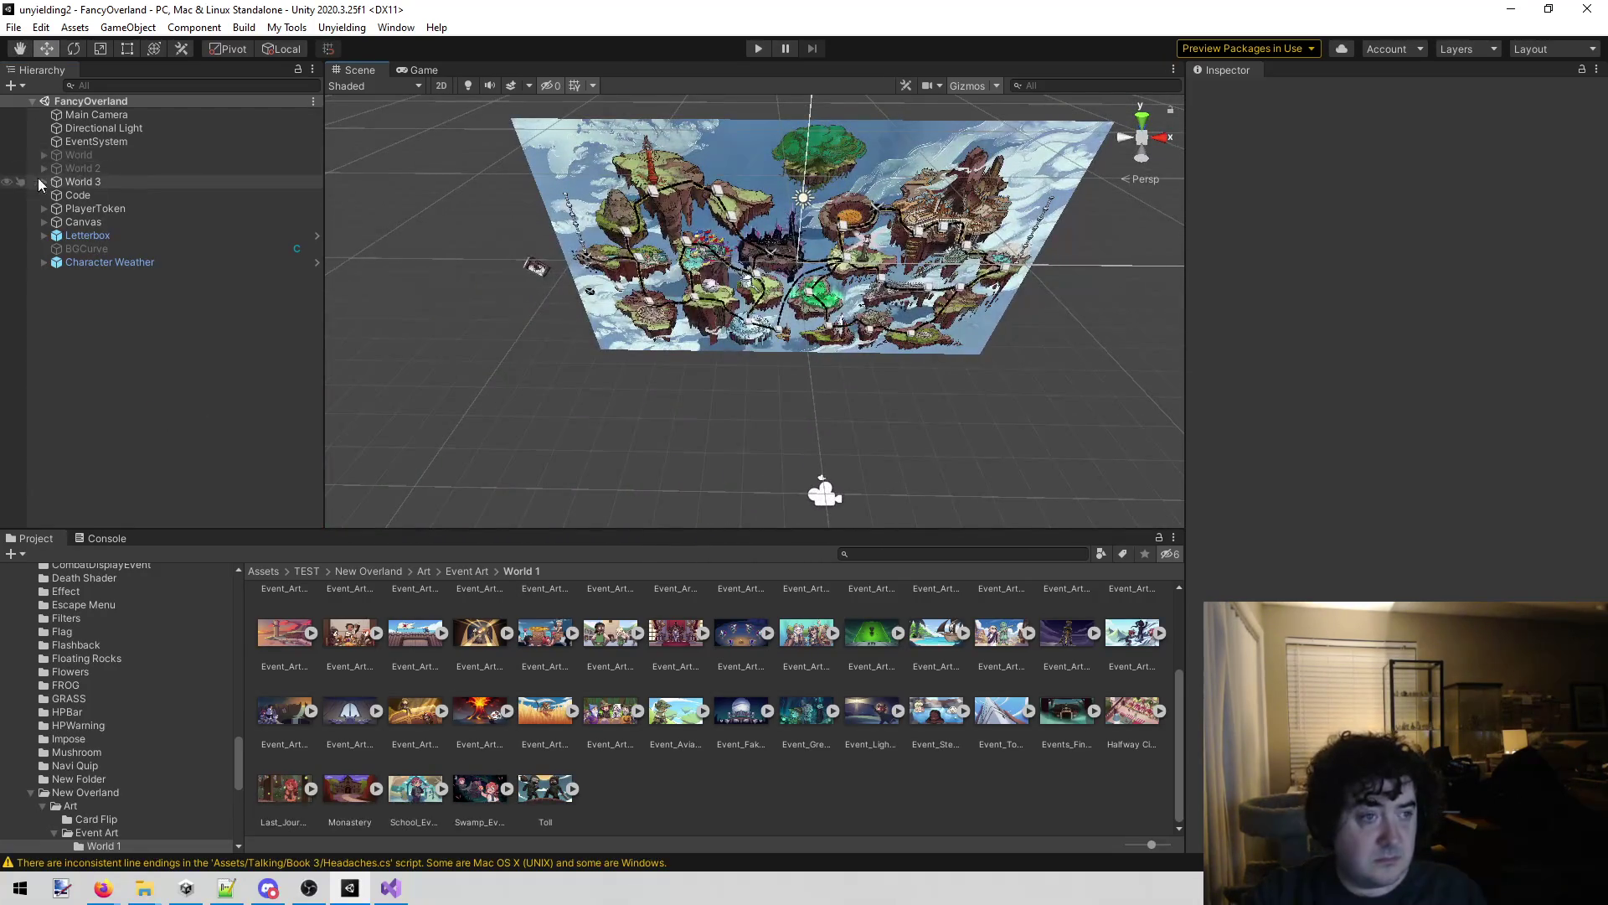
click(54, 199)
scroll(1407, 536, down, 10)
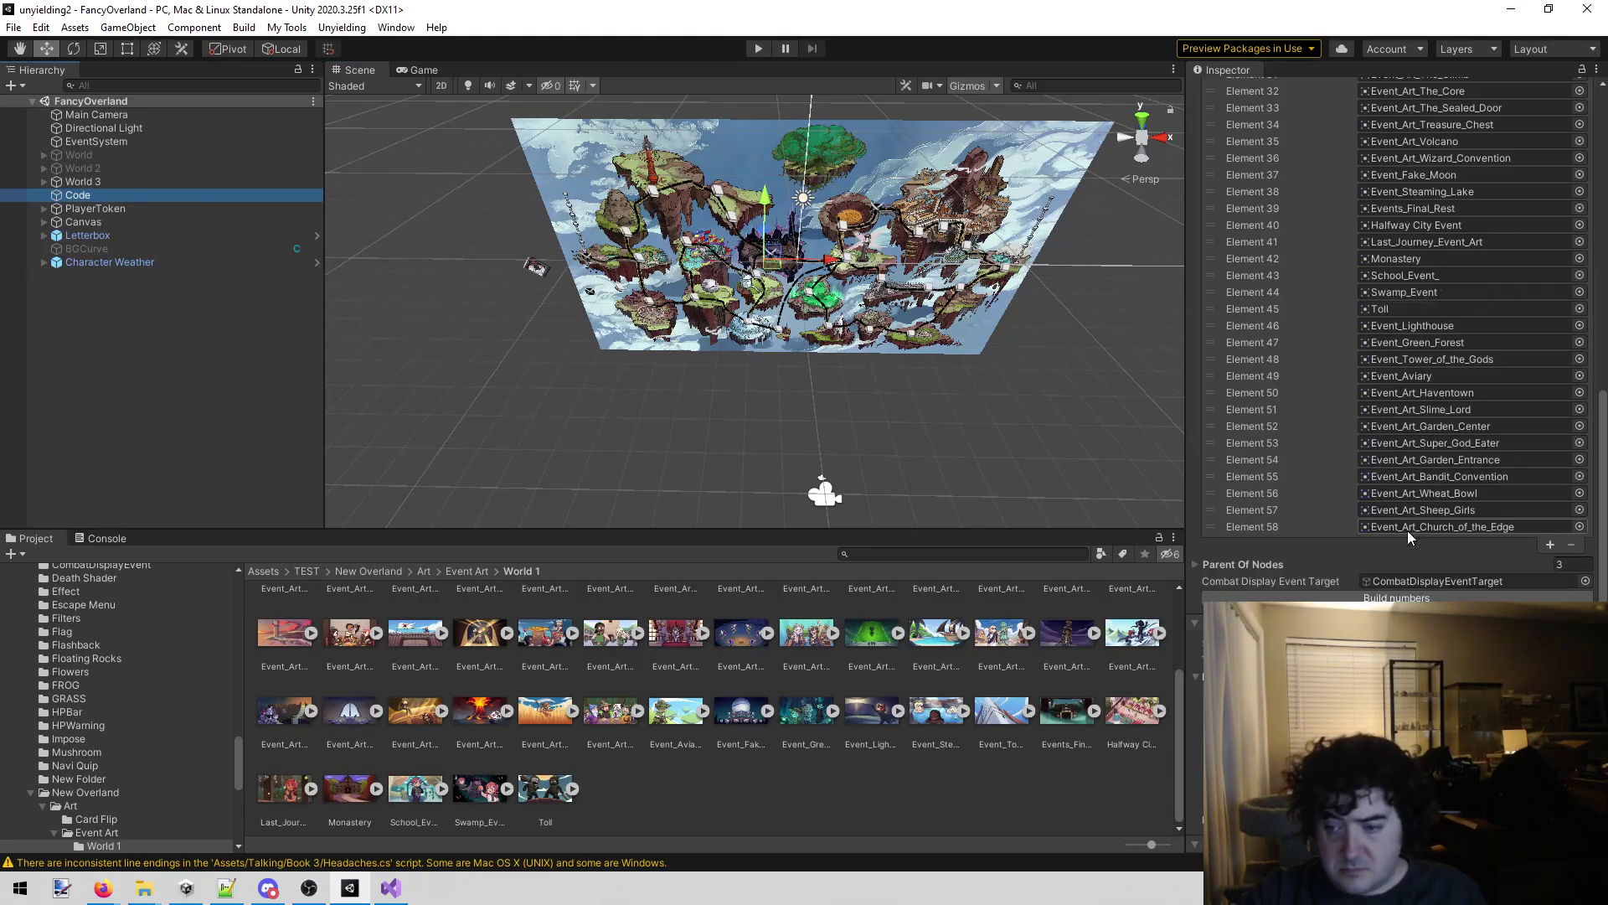
scroll(1394, 522, up, 10)
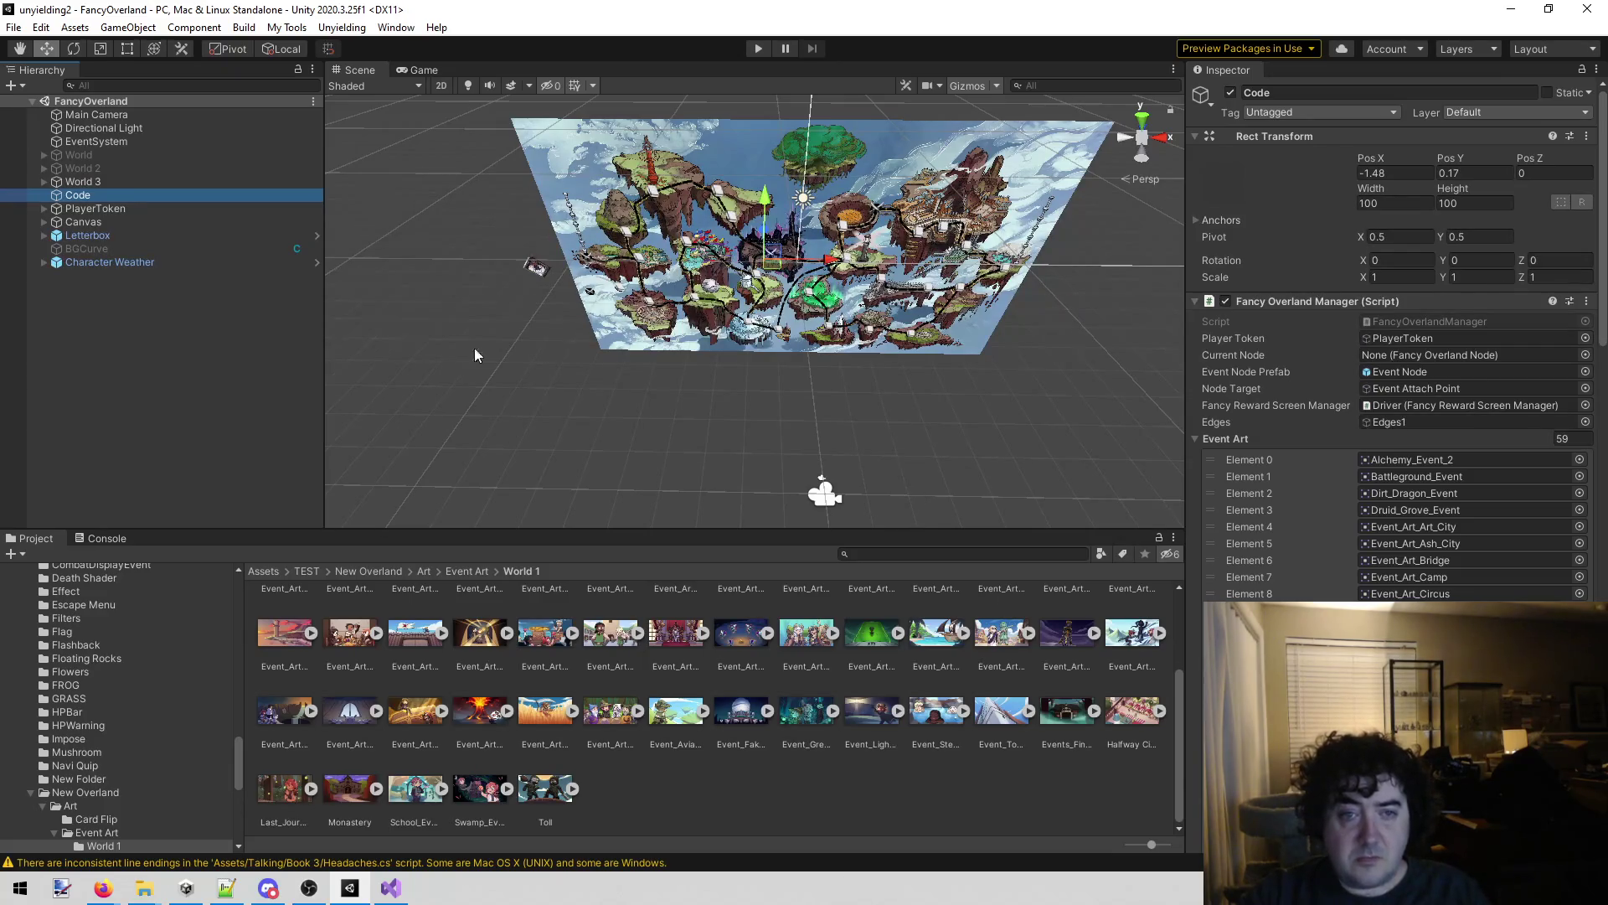
Deactivate World 3 and activate World 2 so its overland map appears.
click(92, 182)
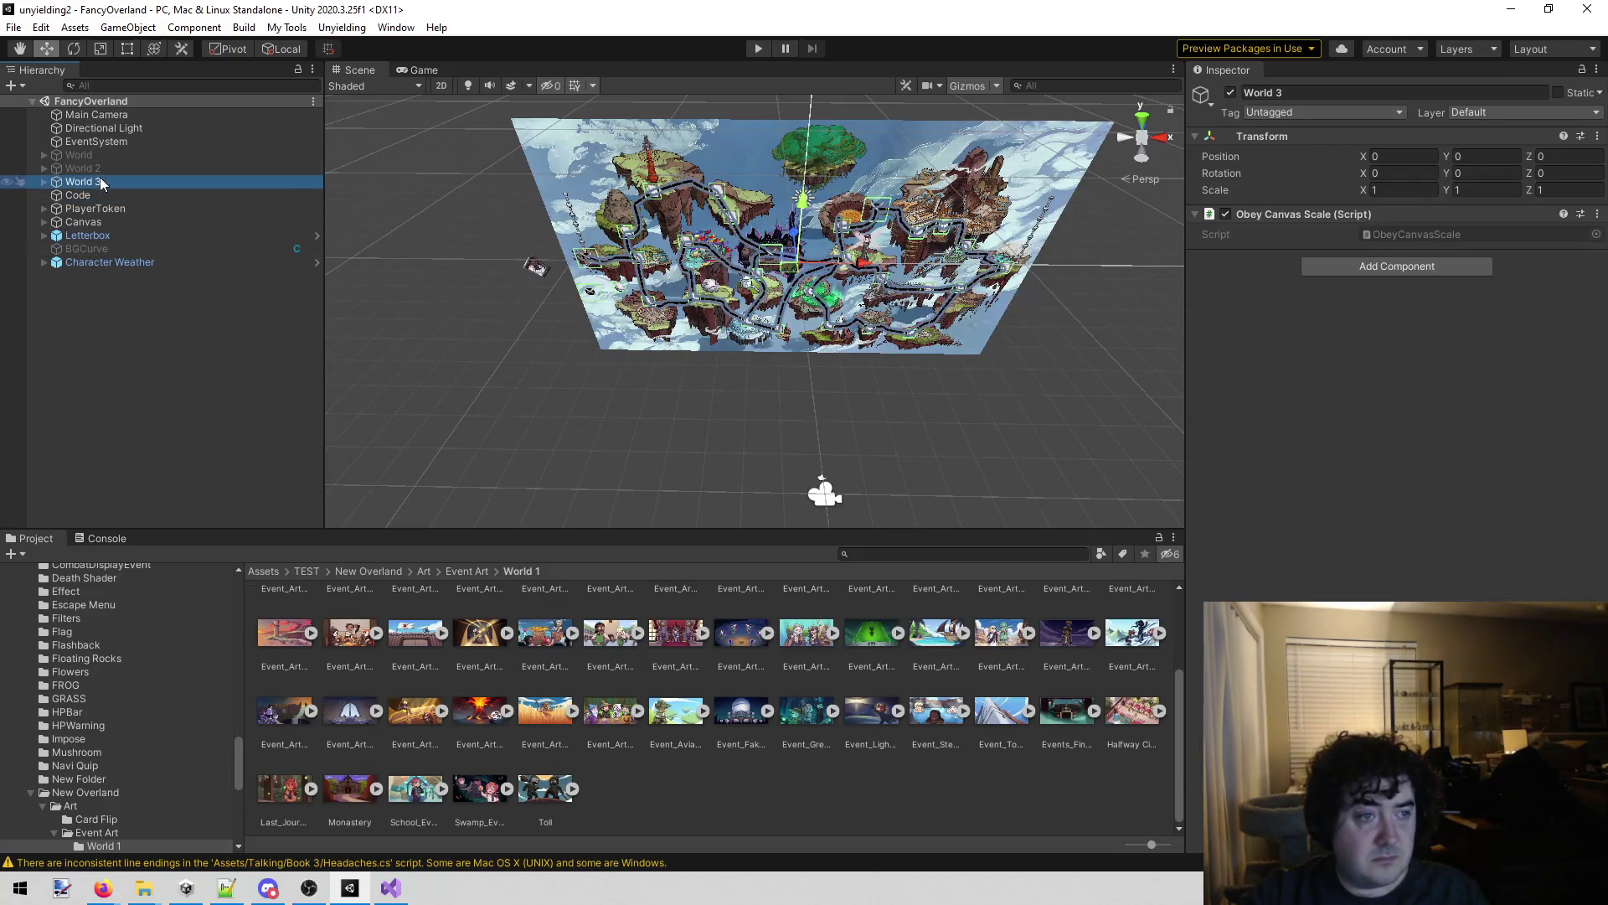
click(1230, 92)
click(179, 170)
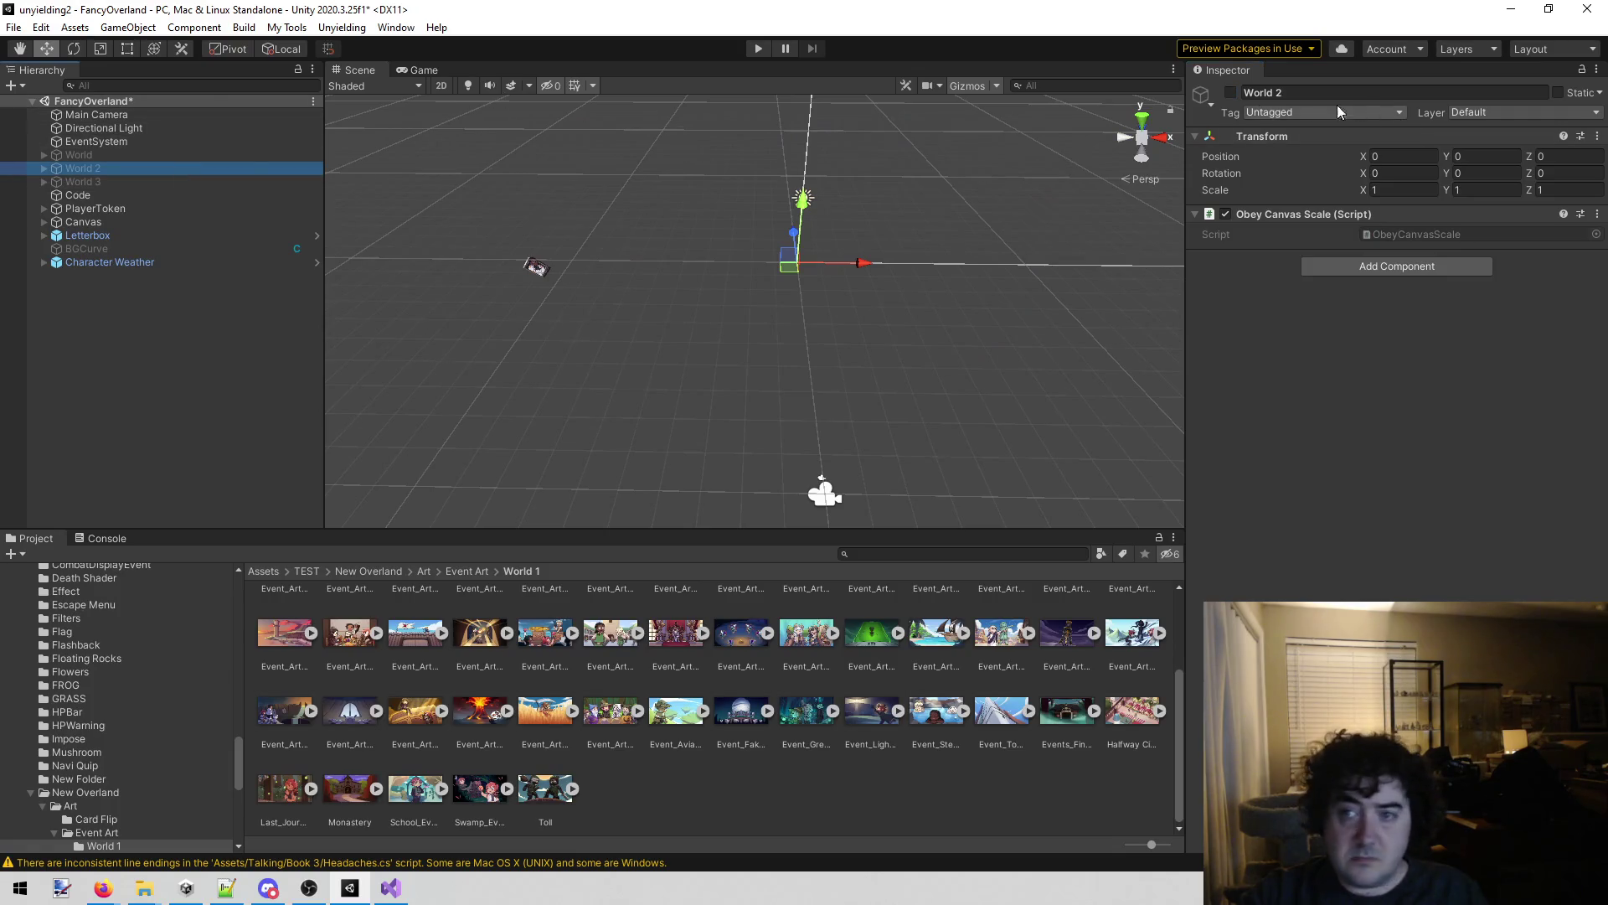
click(1231, 92)
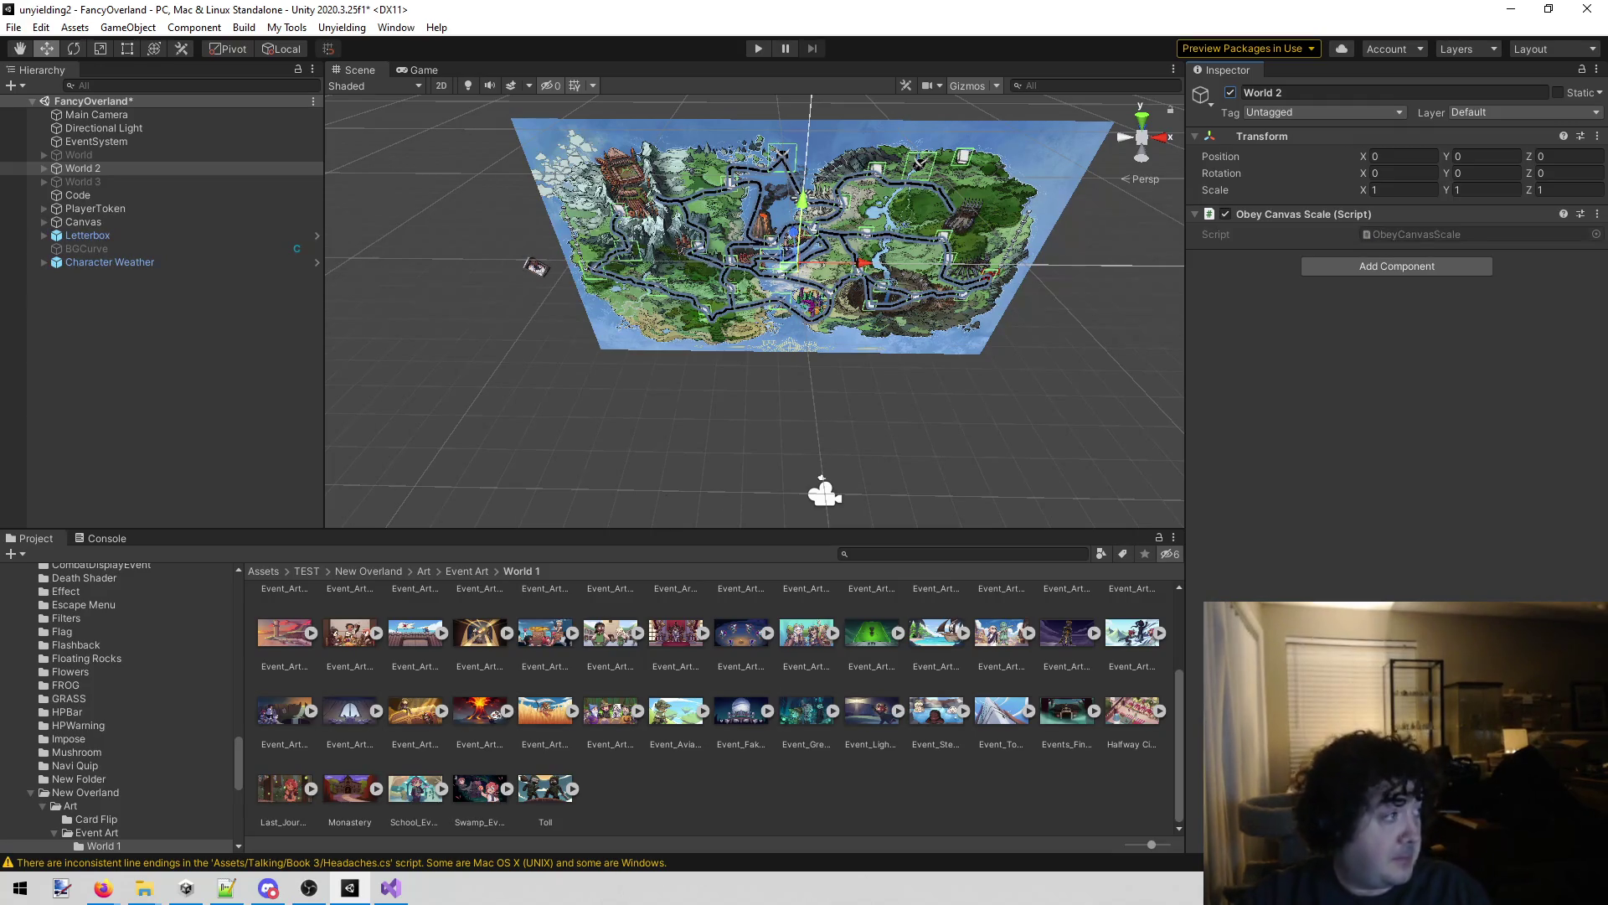
key(alt+Tab)
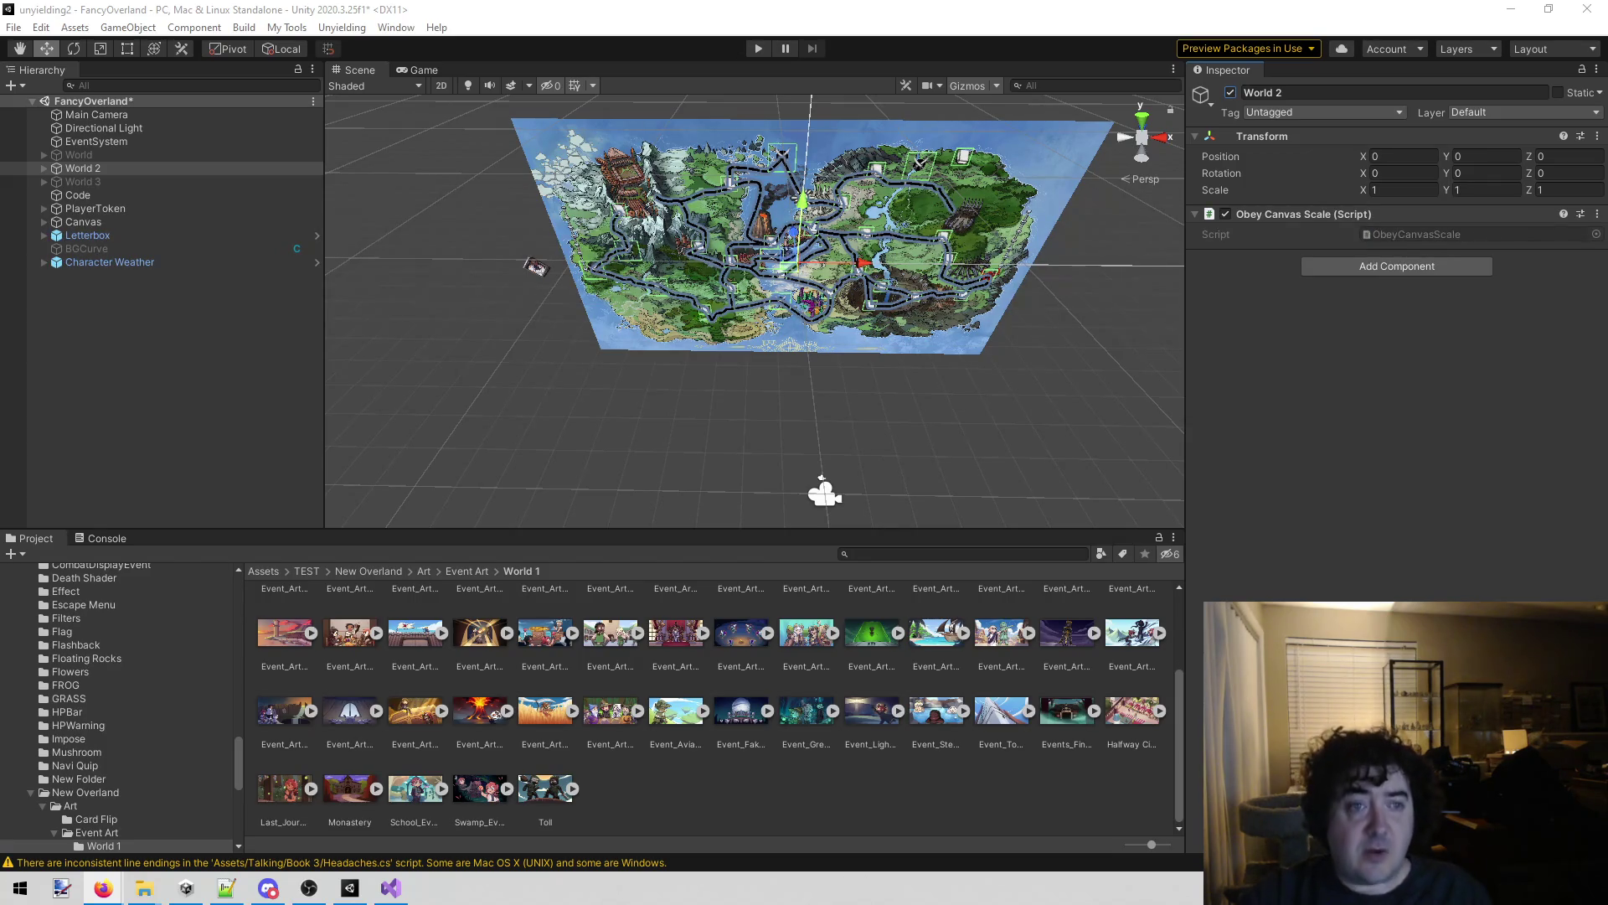
Switch to the Game view to see the rendered map.
click(434, 72)
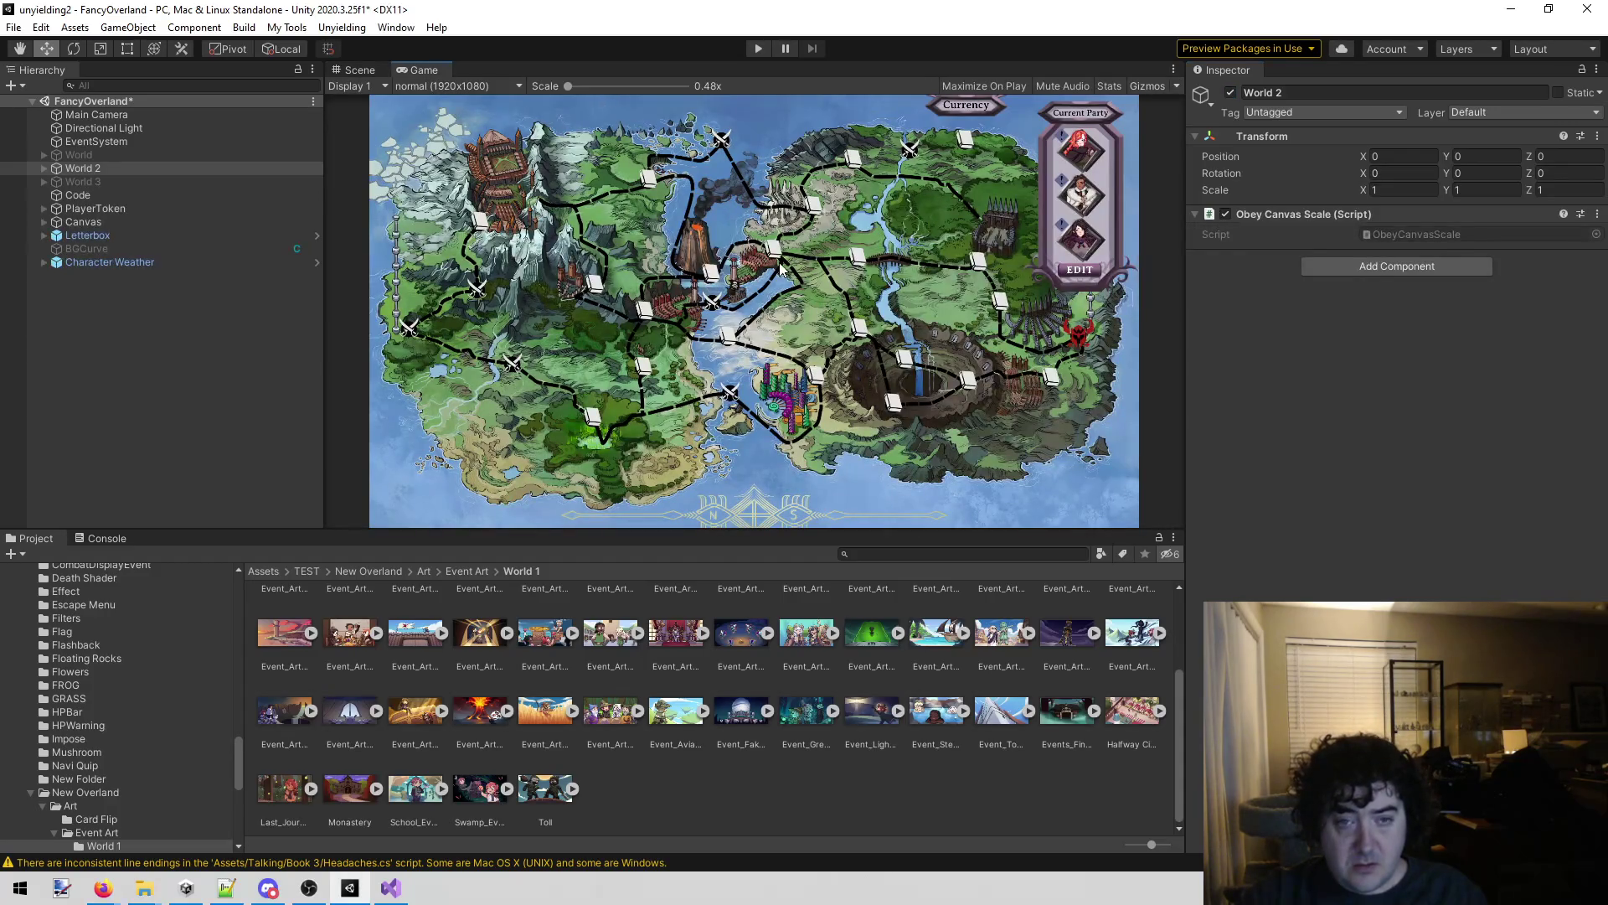
right_click(438, 67)
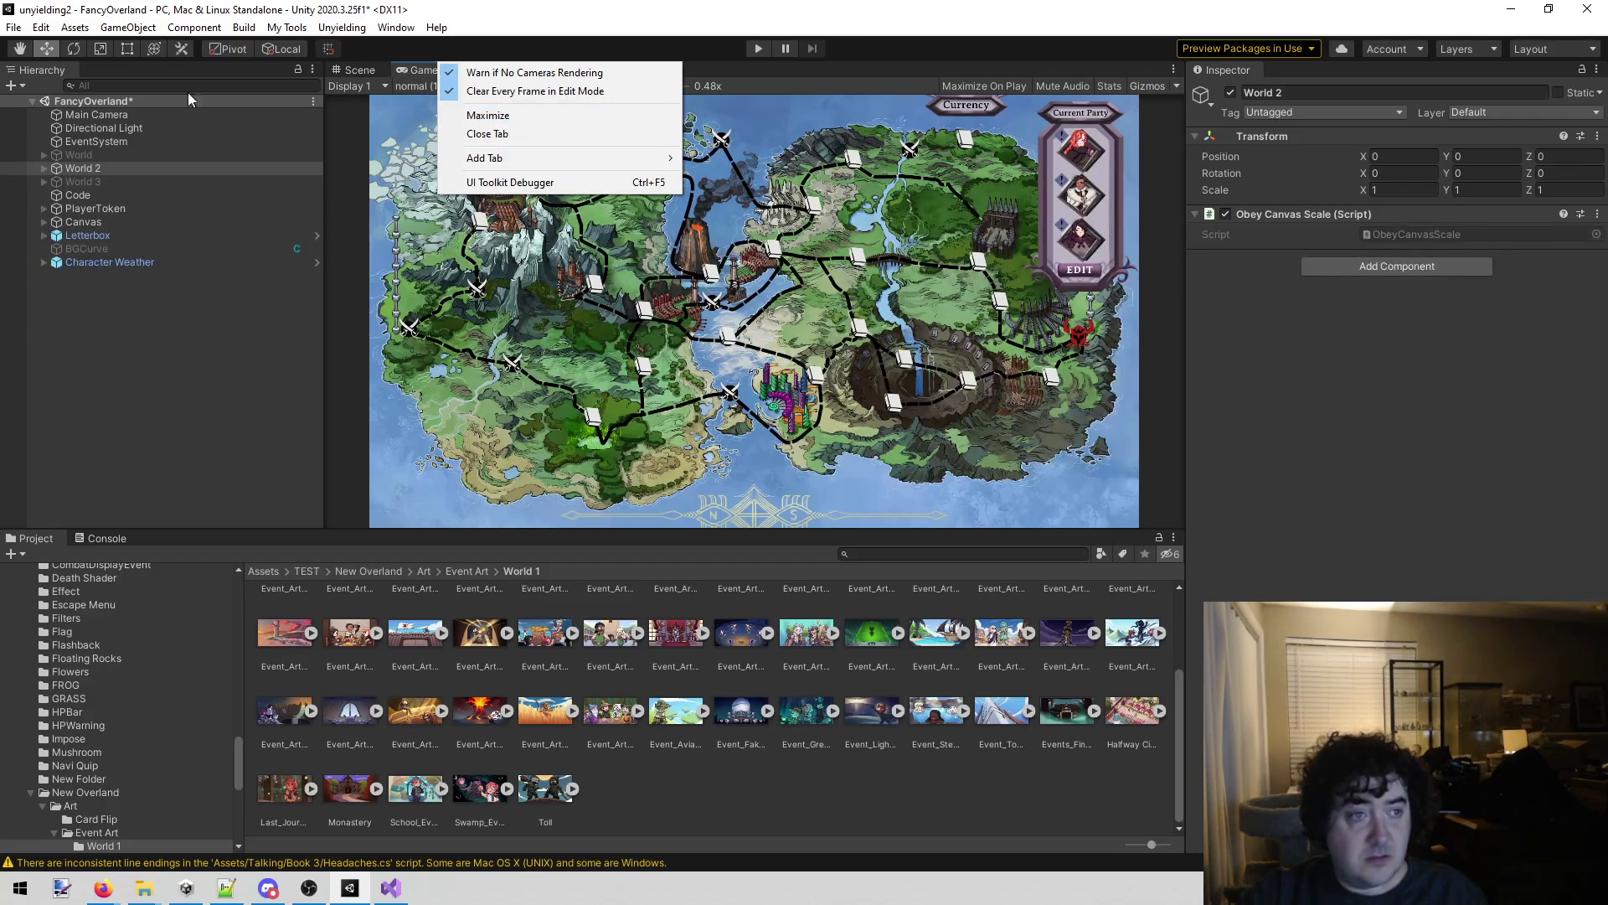
click(40, 170)
Locate World 2's Map sprite asset and show the World 2 Map file in Explorer.
click(42, 169)
click(87, 181)
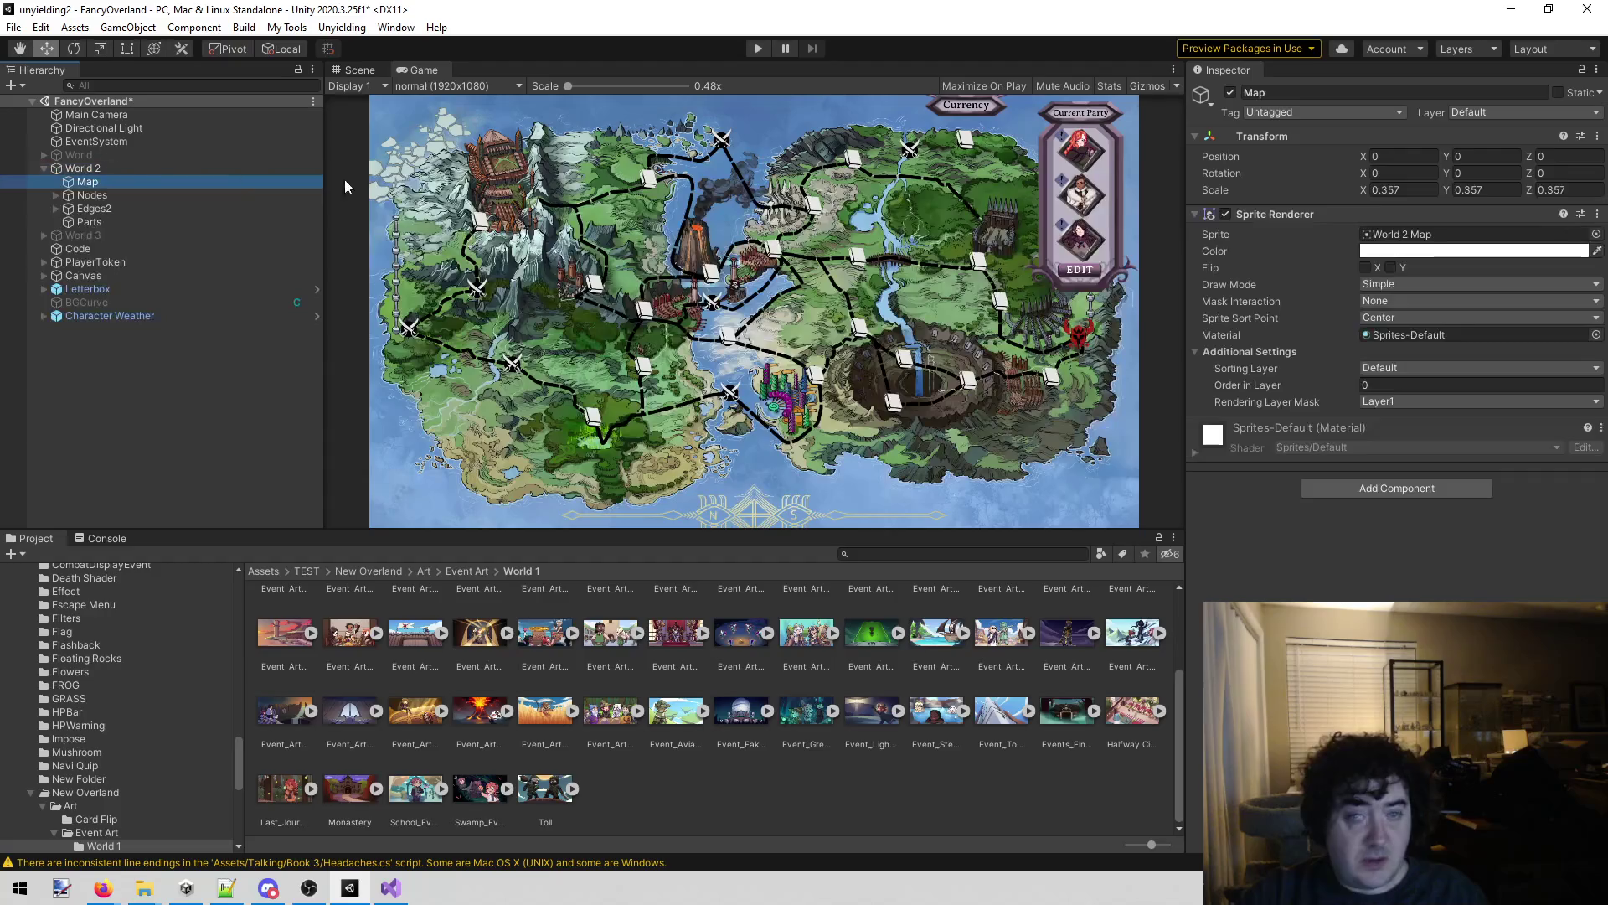
click(1382, 235)
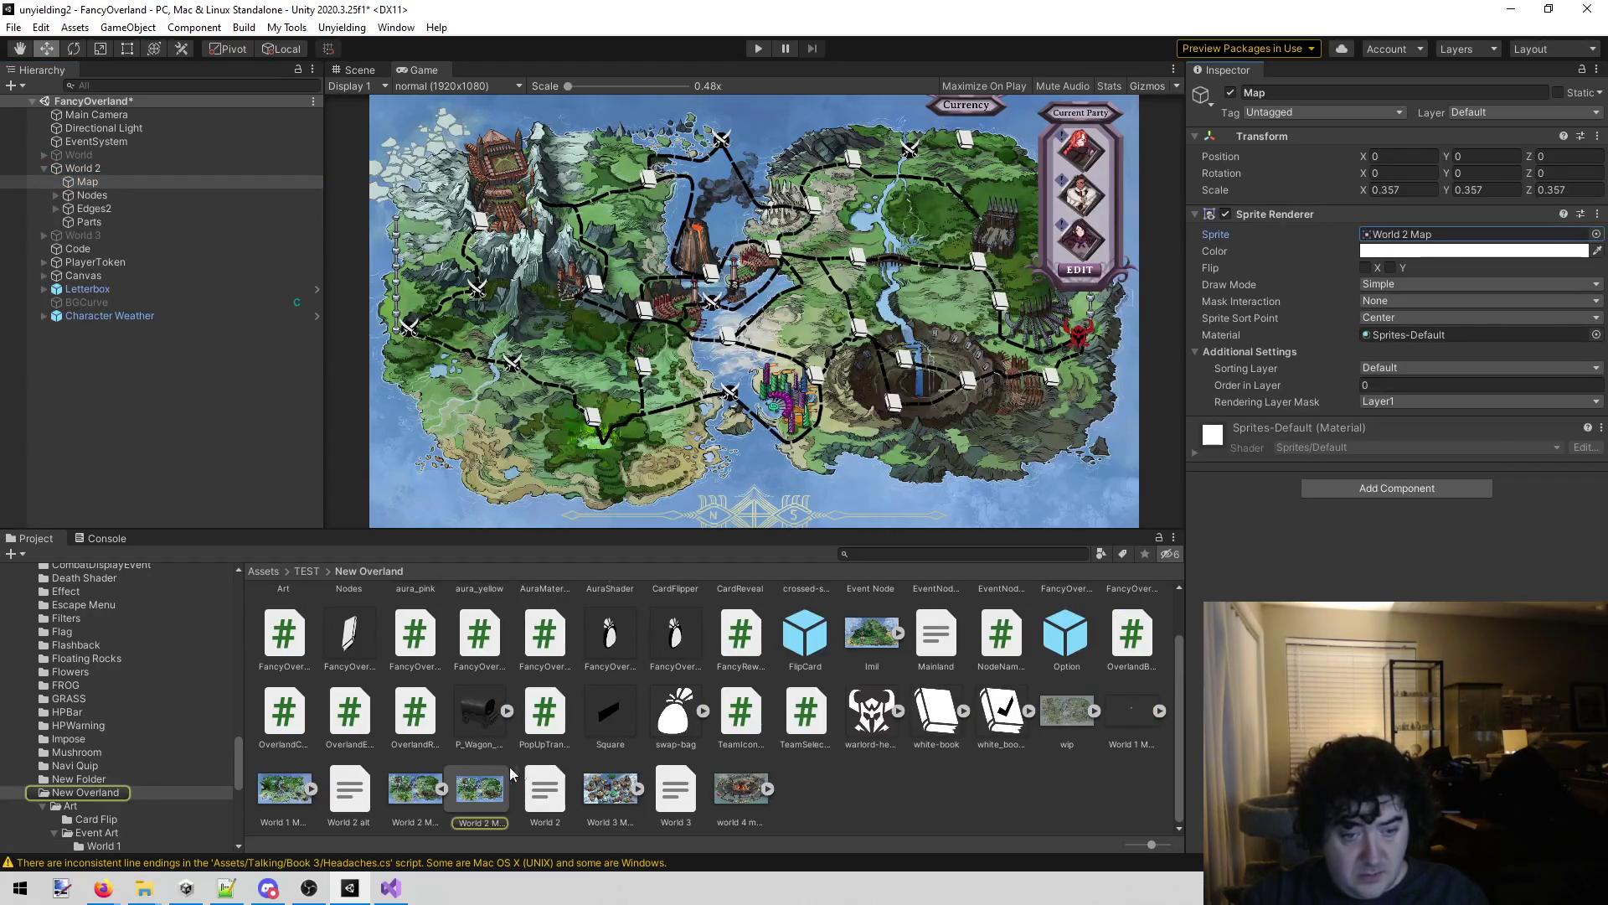
click(410, 793)
right_click(410, 792)
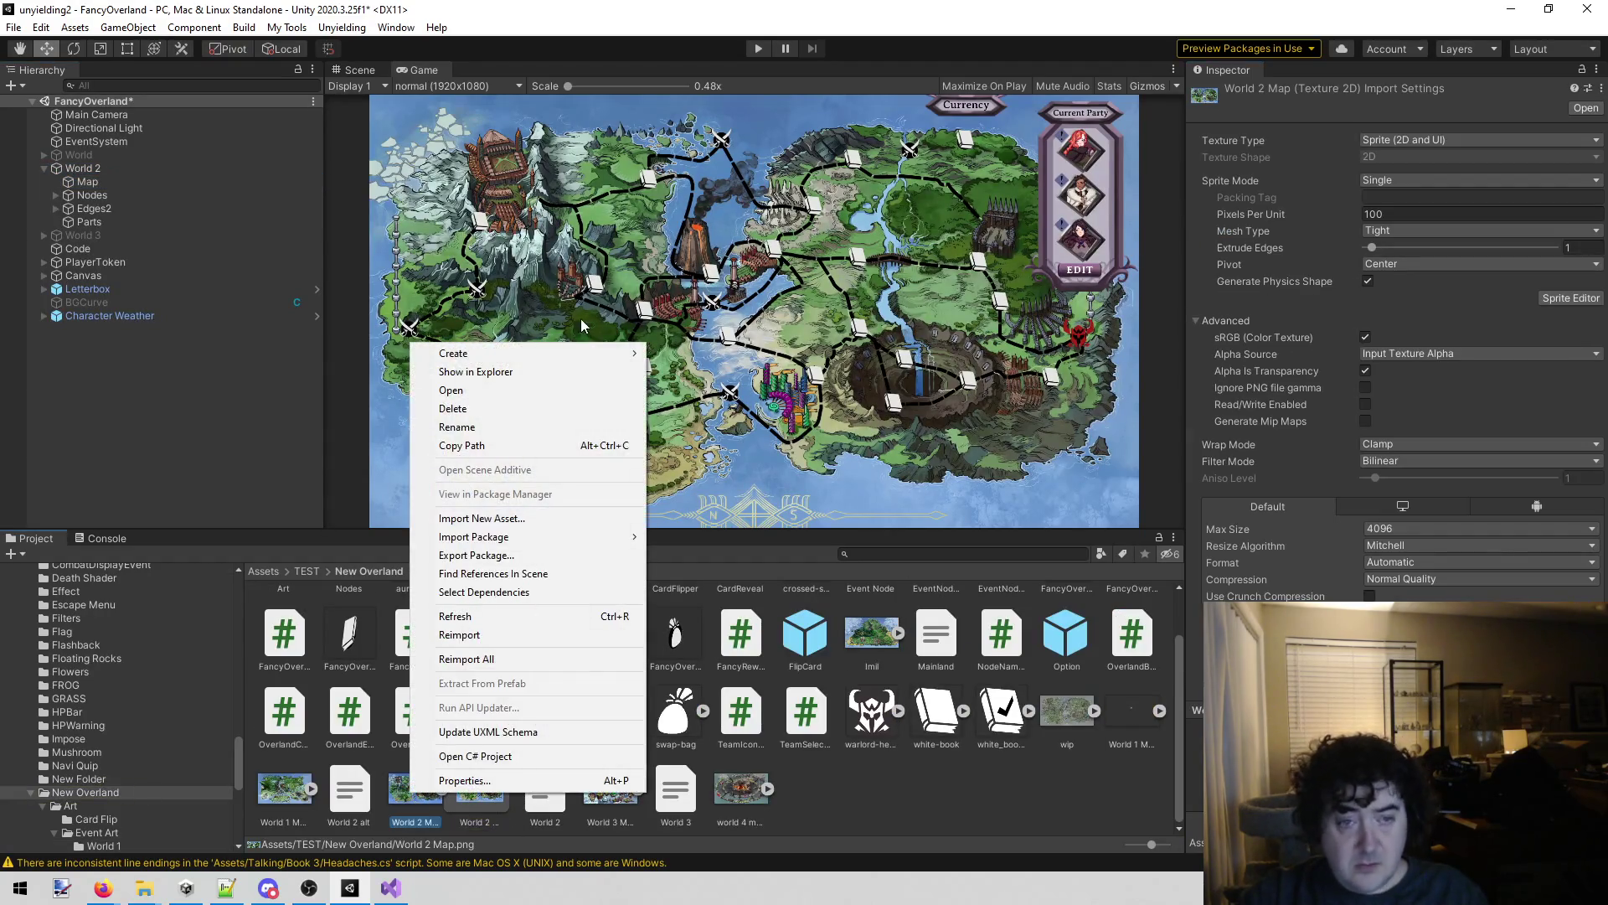
click(546, 370)
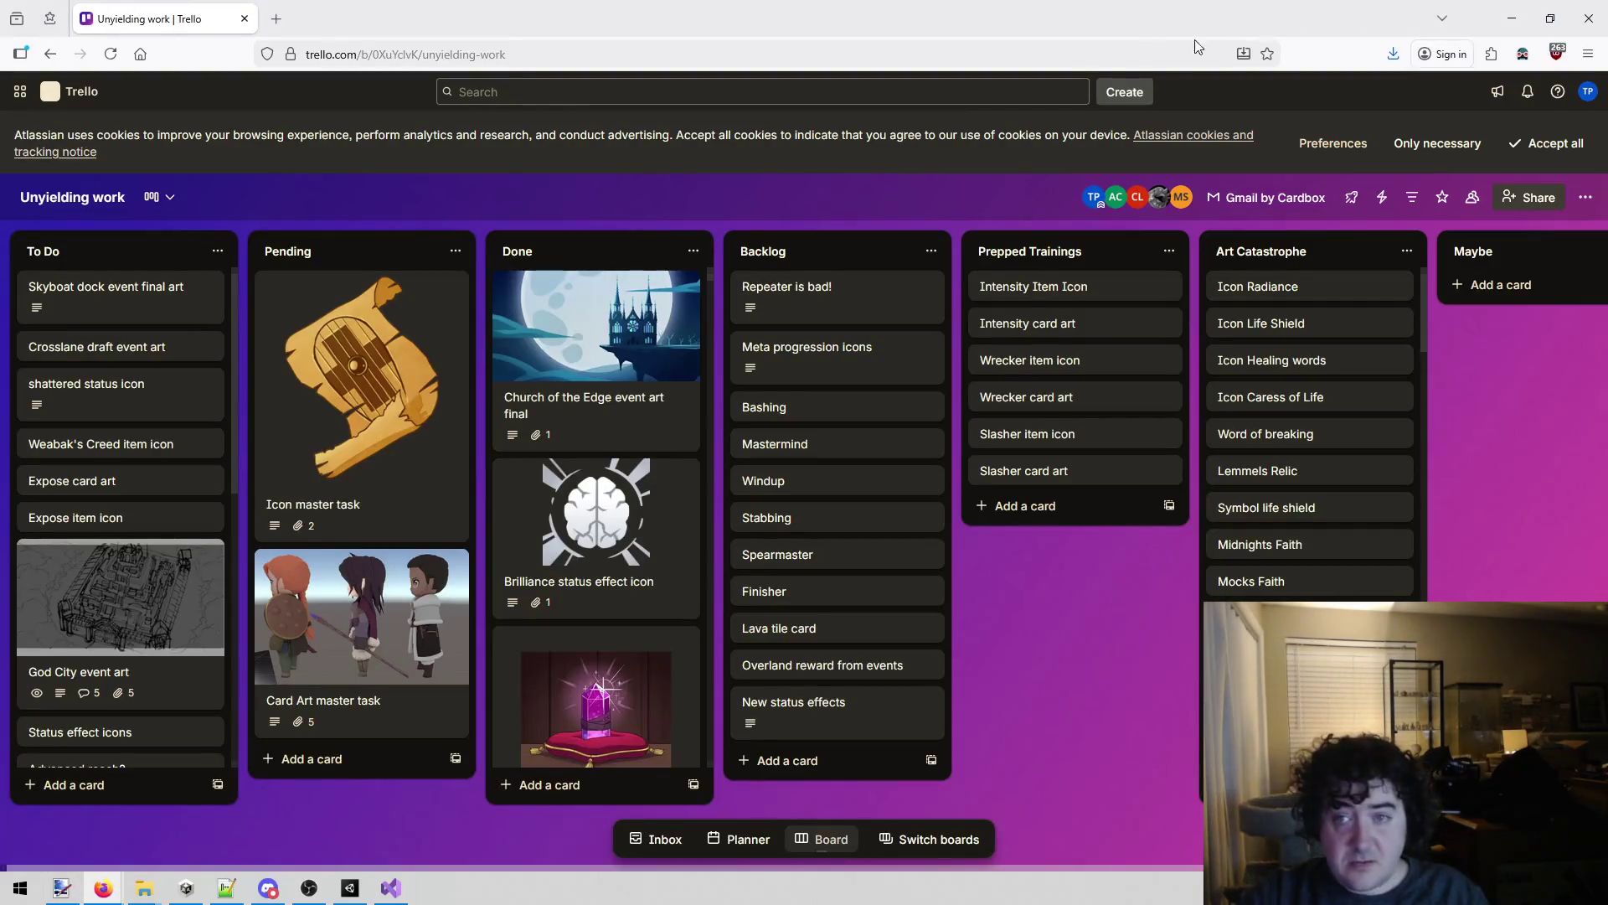
Search the board for 'crosslane', review the Crosslane draft event art card, then minimize Firefox.
click(781, 83)
text(cross)
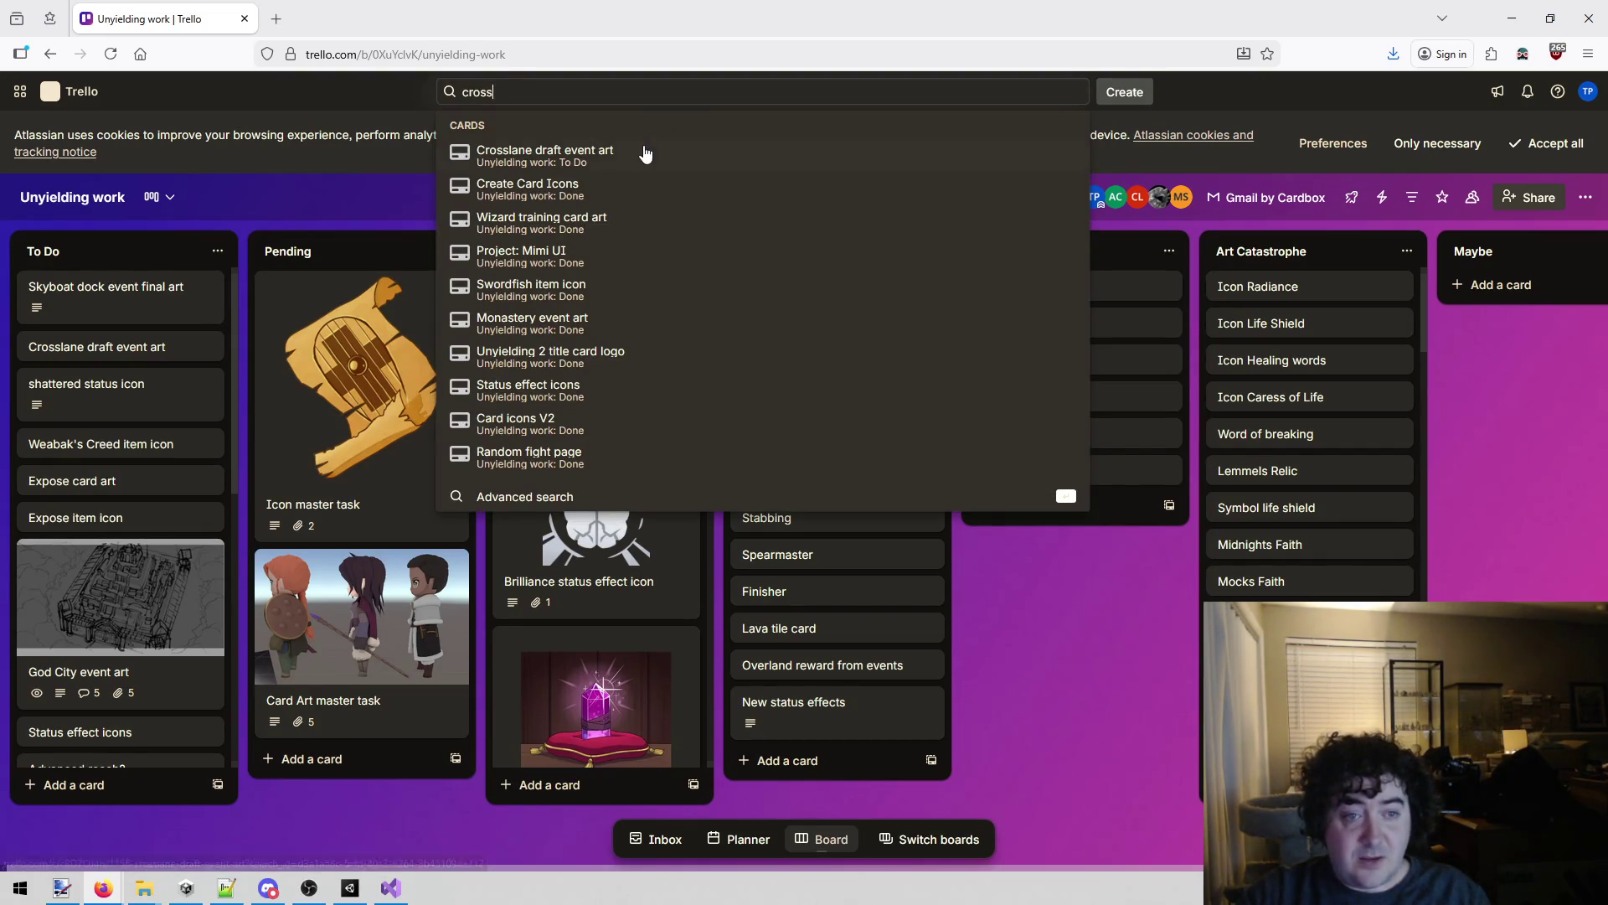
mouse_move(645, 156)
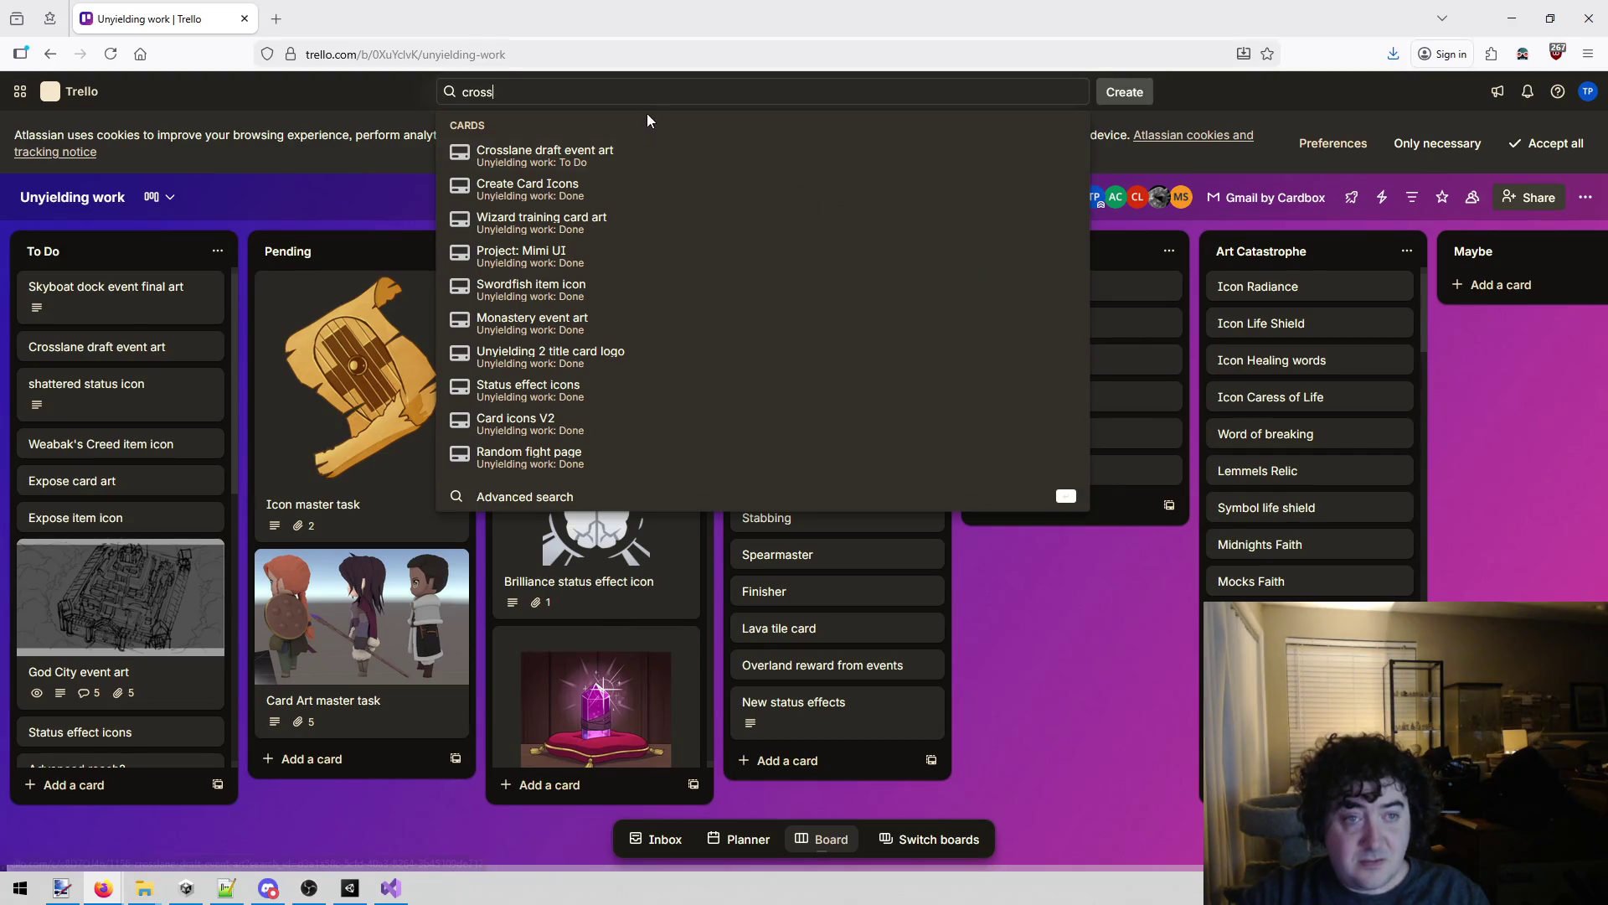
text(lane)
click(506, 160)
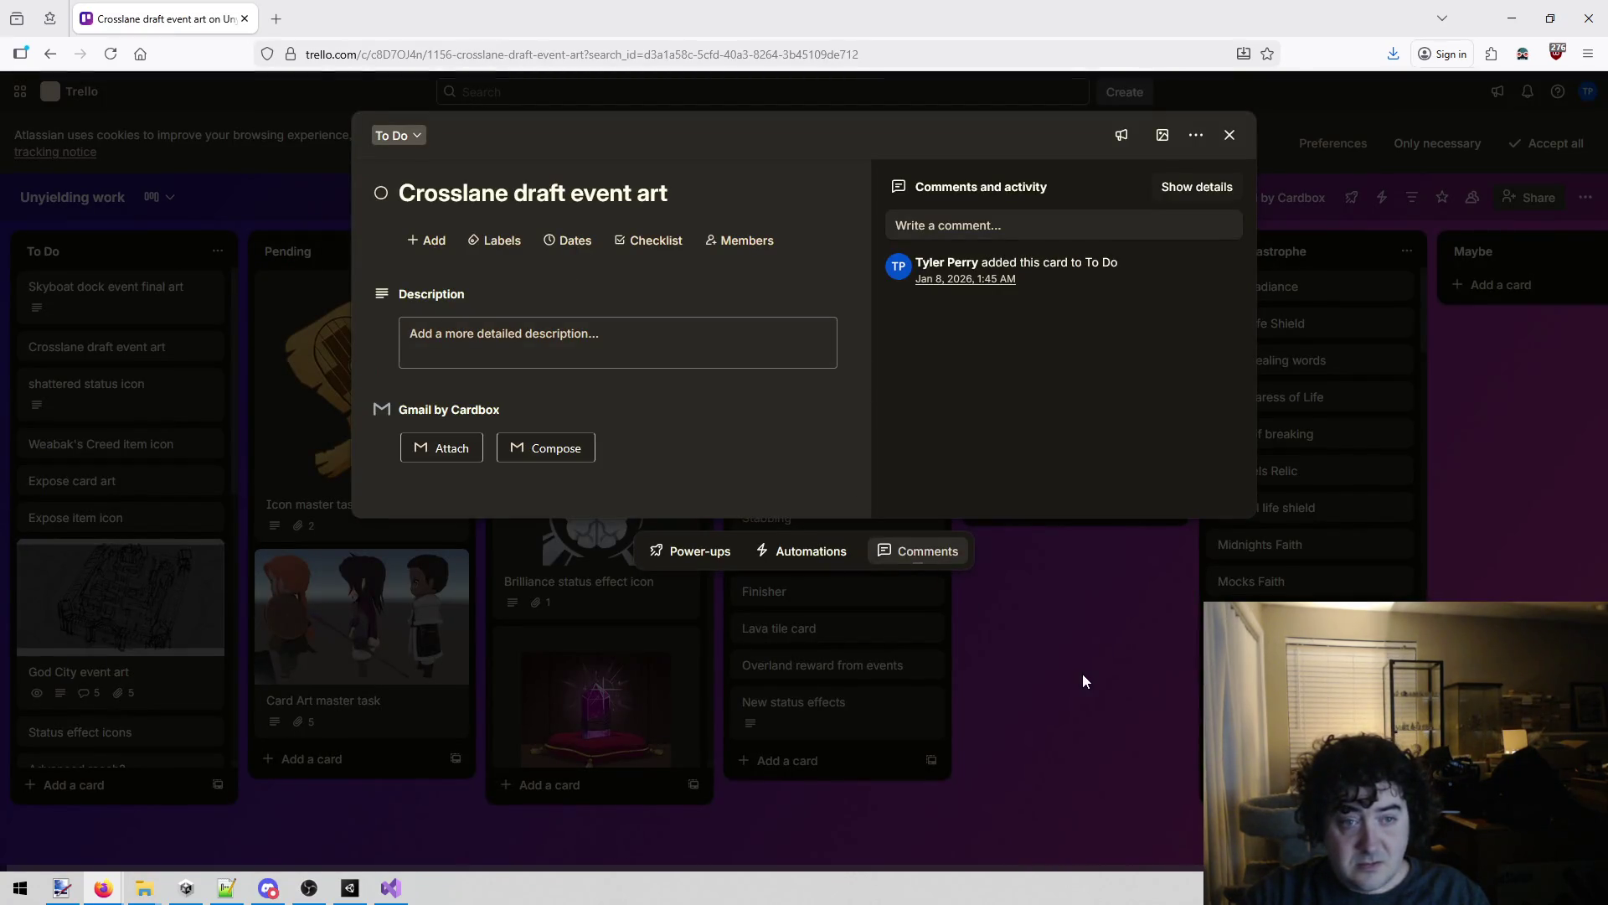
click(1072, 666)
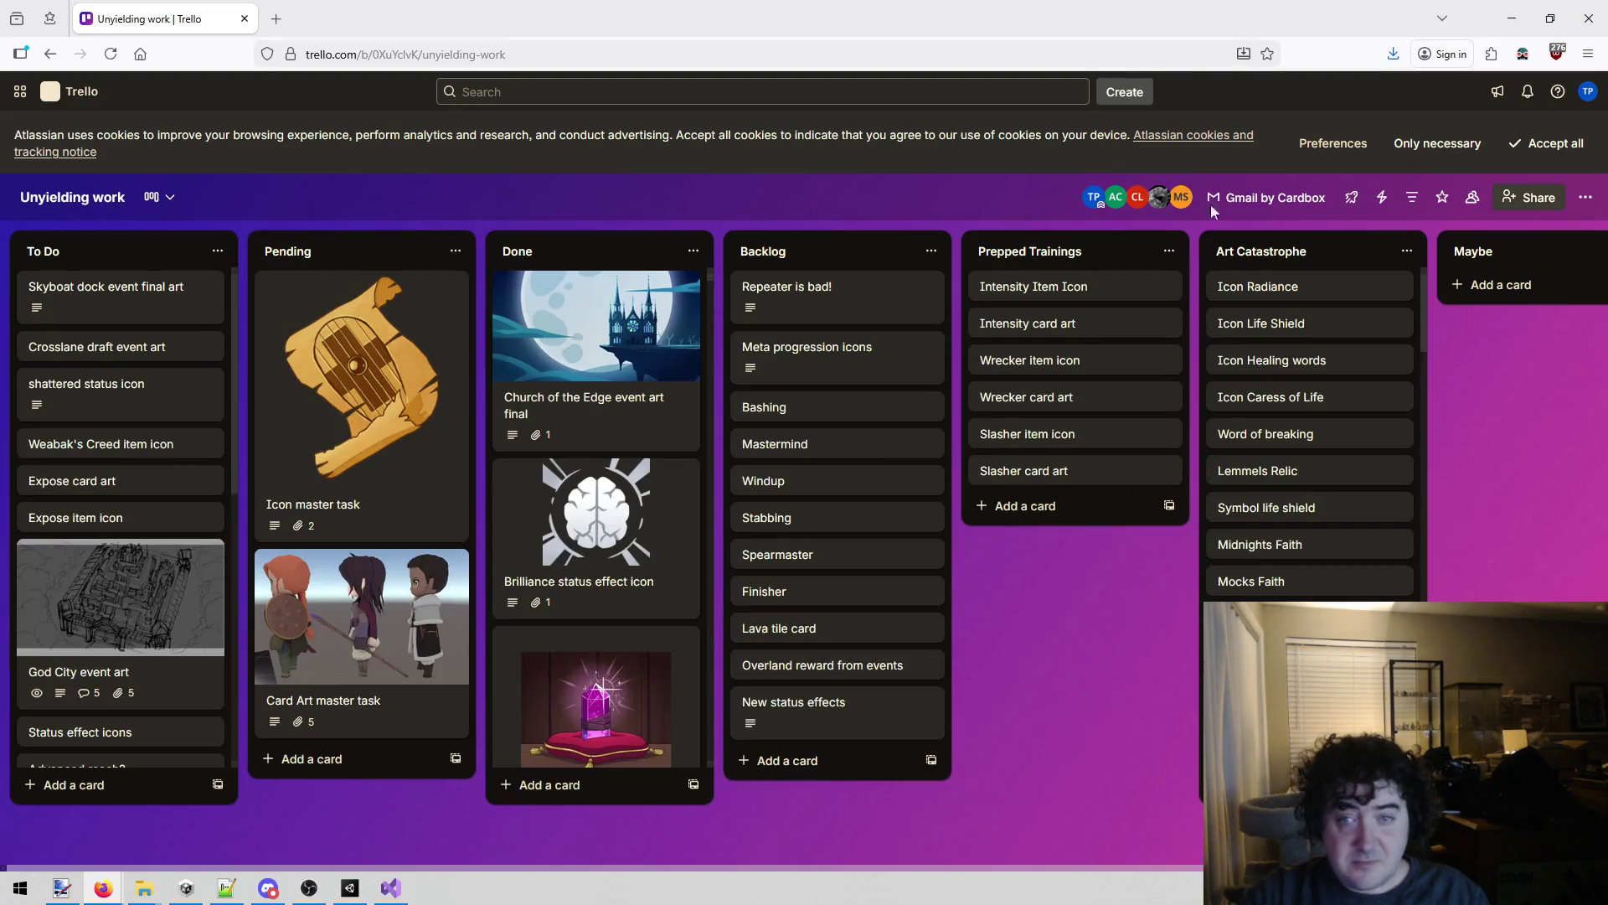
click(1512, 18)
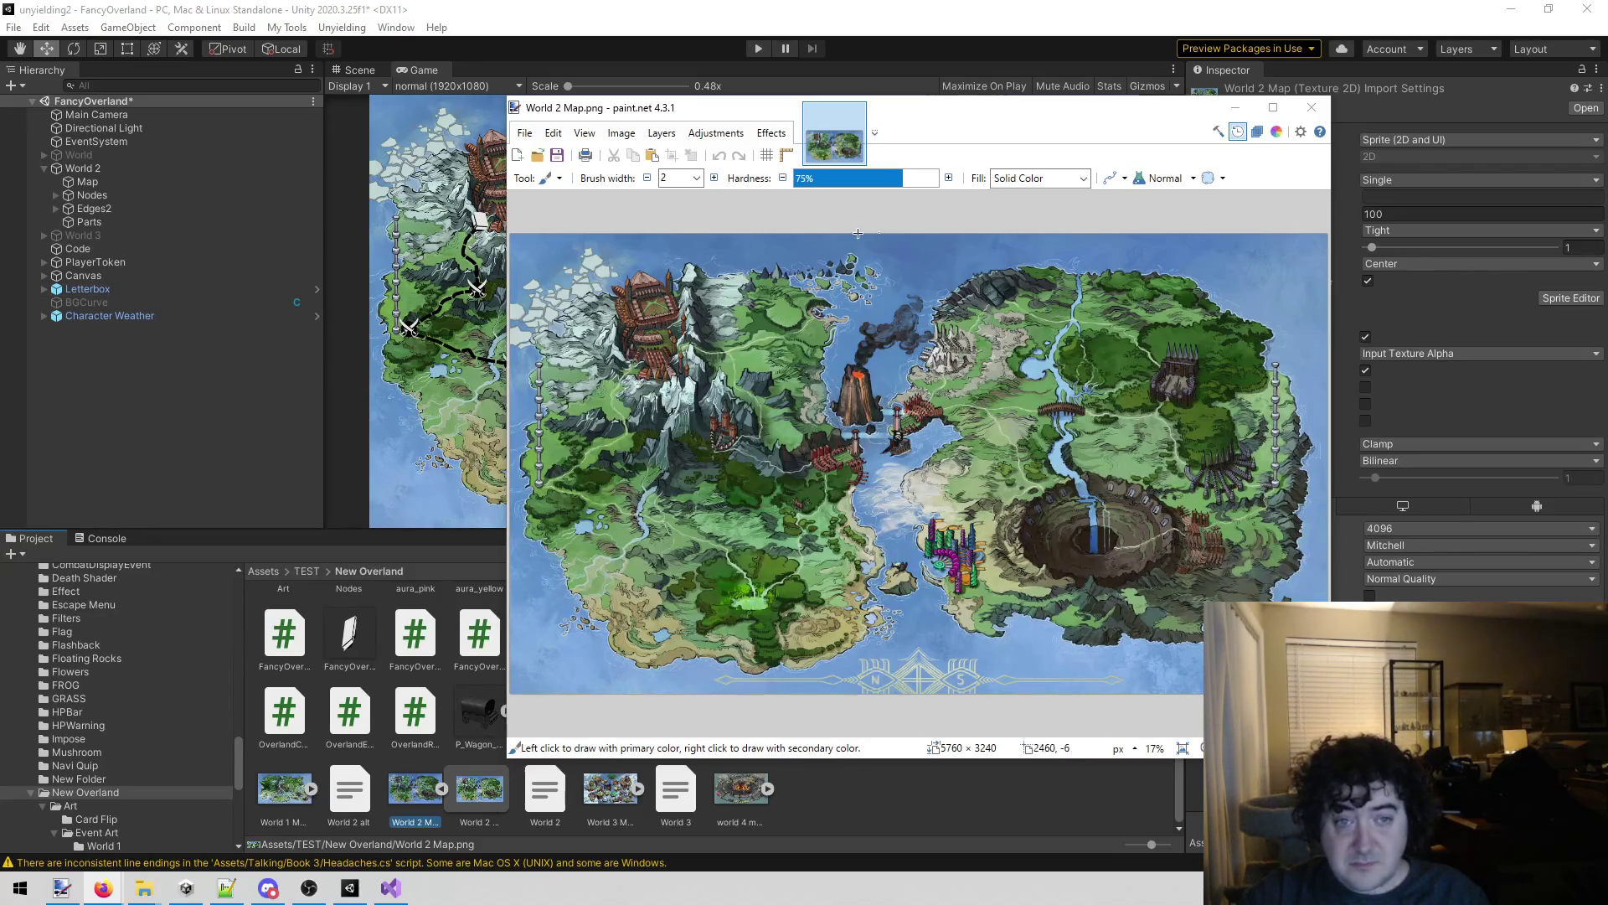
Zoom the World 2 Map into the volcano, castle and lighthouse area with the Zoom tool.
click(1059, 127)
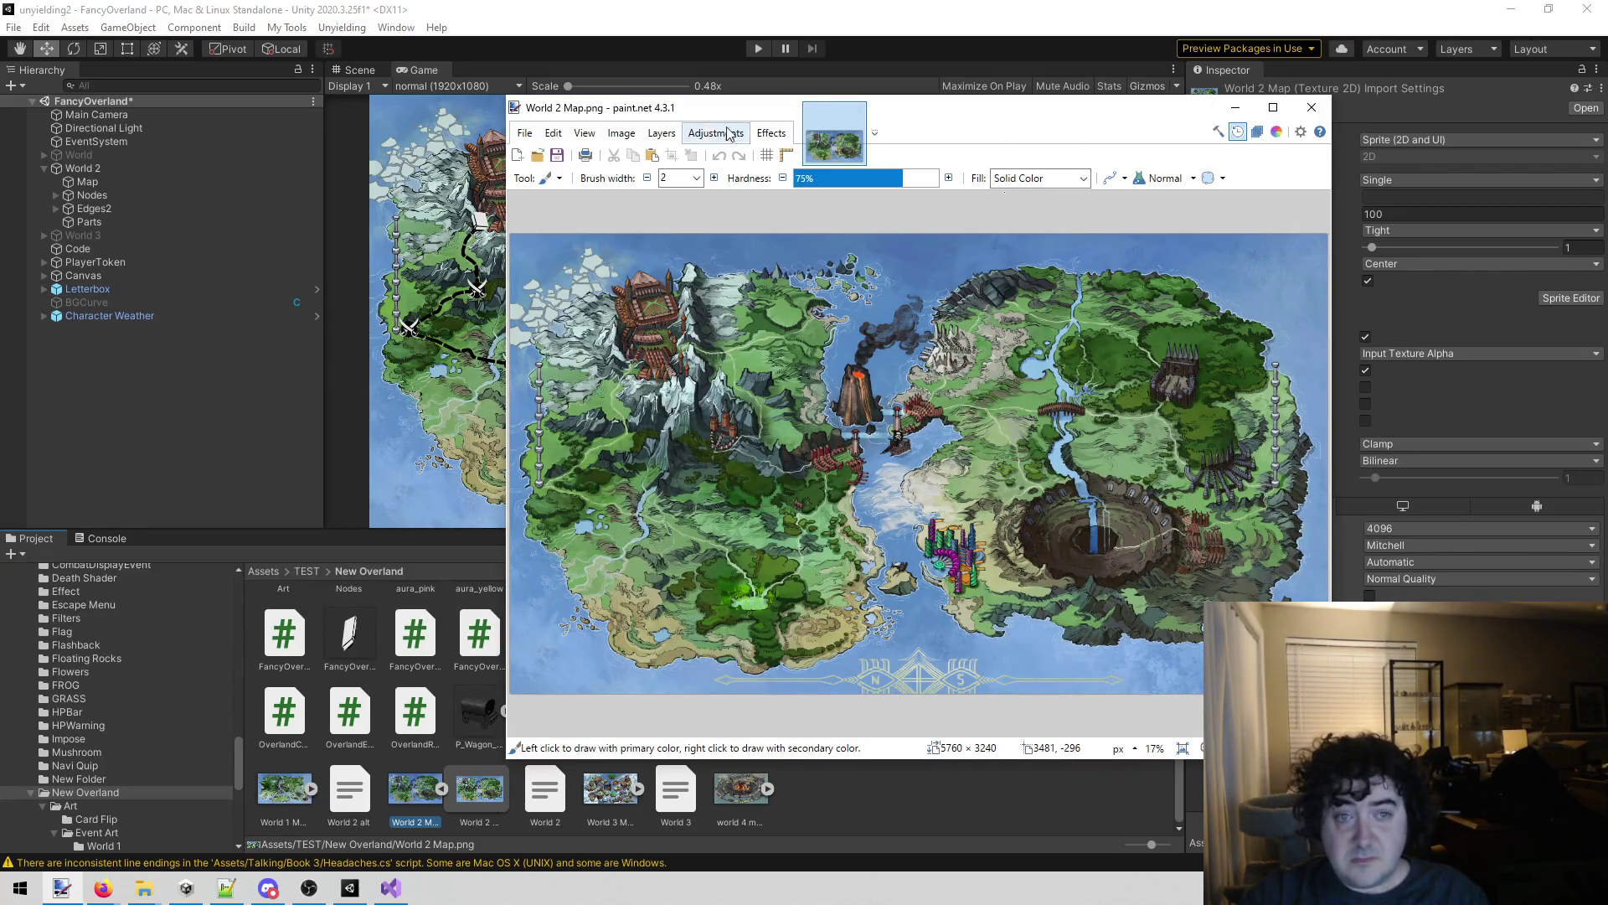
click(1218, 131)
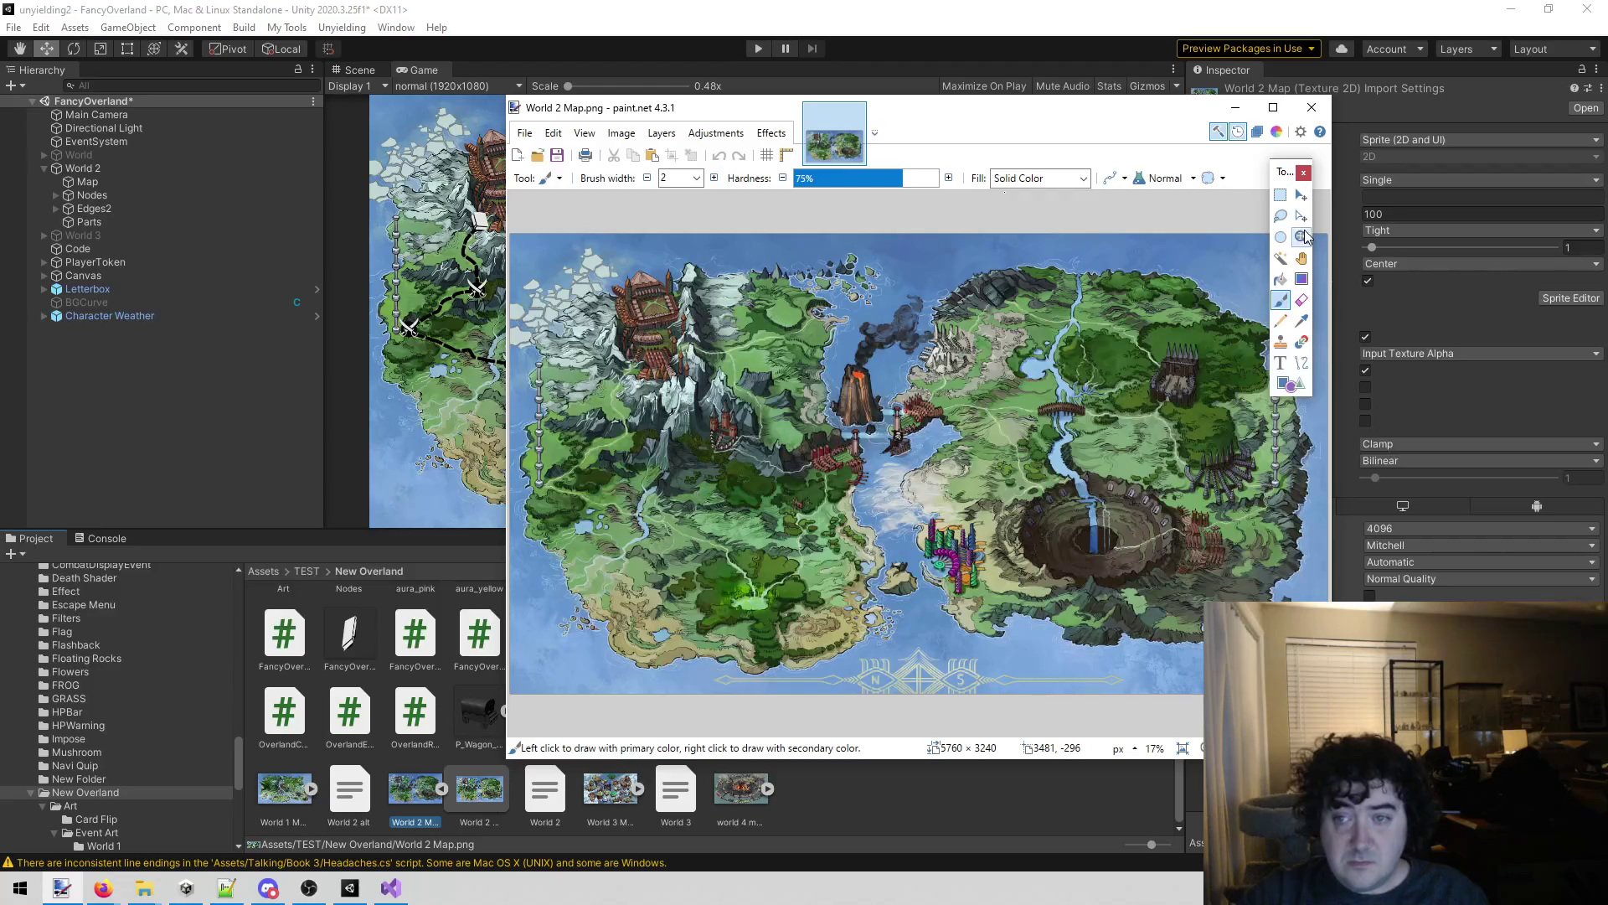
click(1301, 237)
mouse_move(981, 368)
mouse_down()
mouse_move(846, 448)
mouse_move(842, 471)
mouse_up()
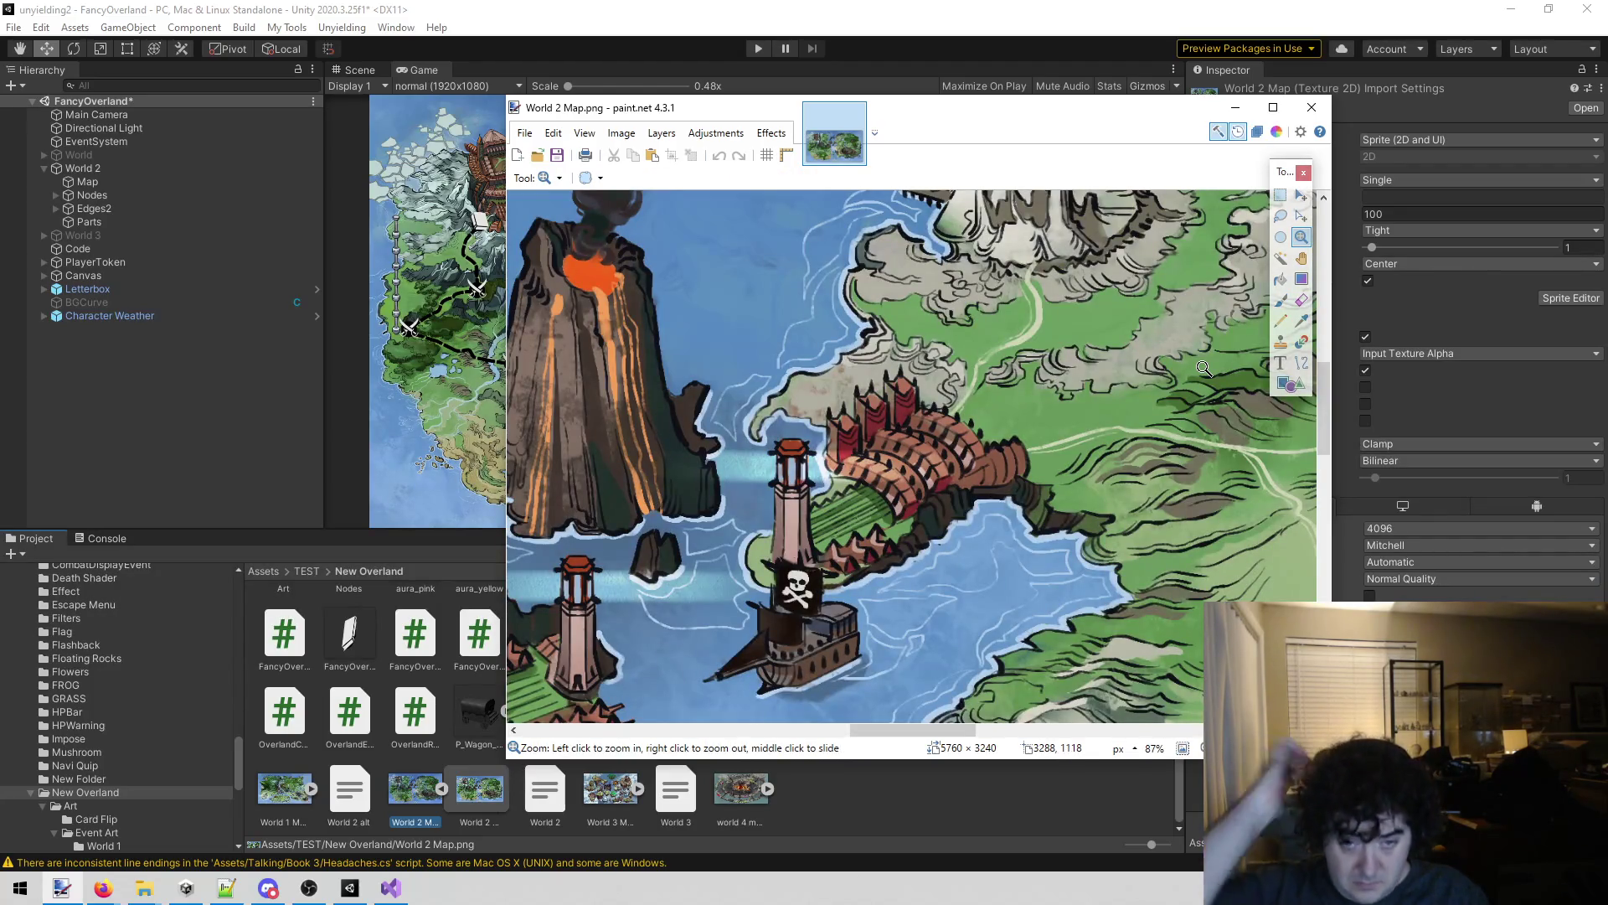
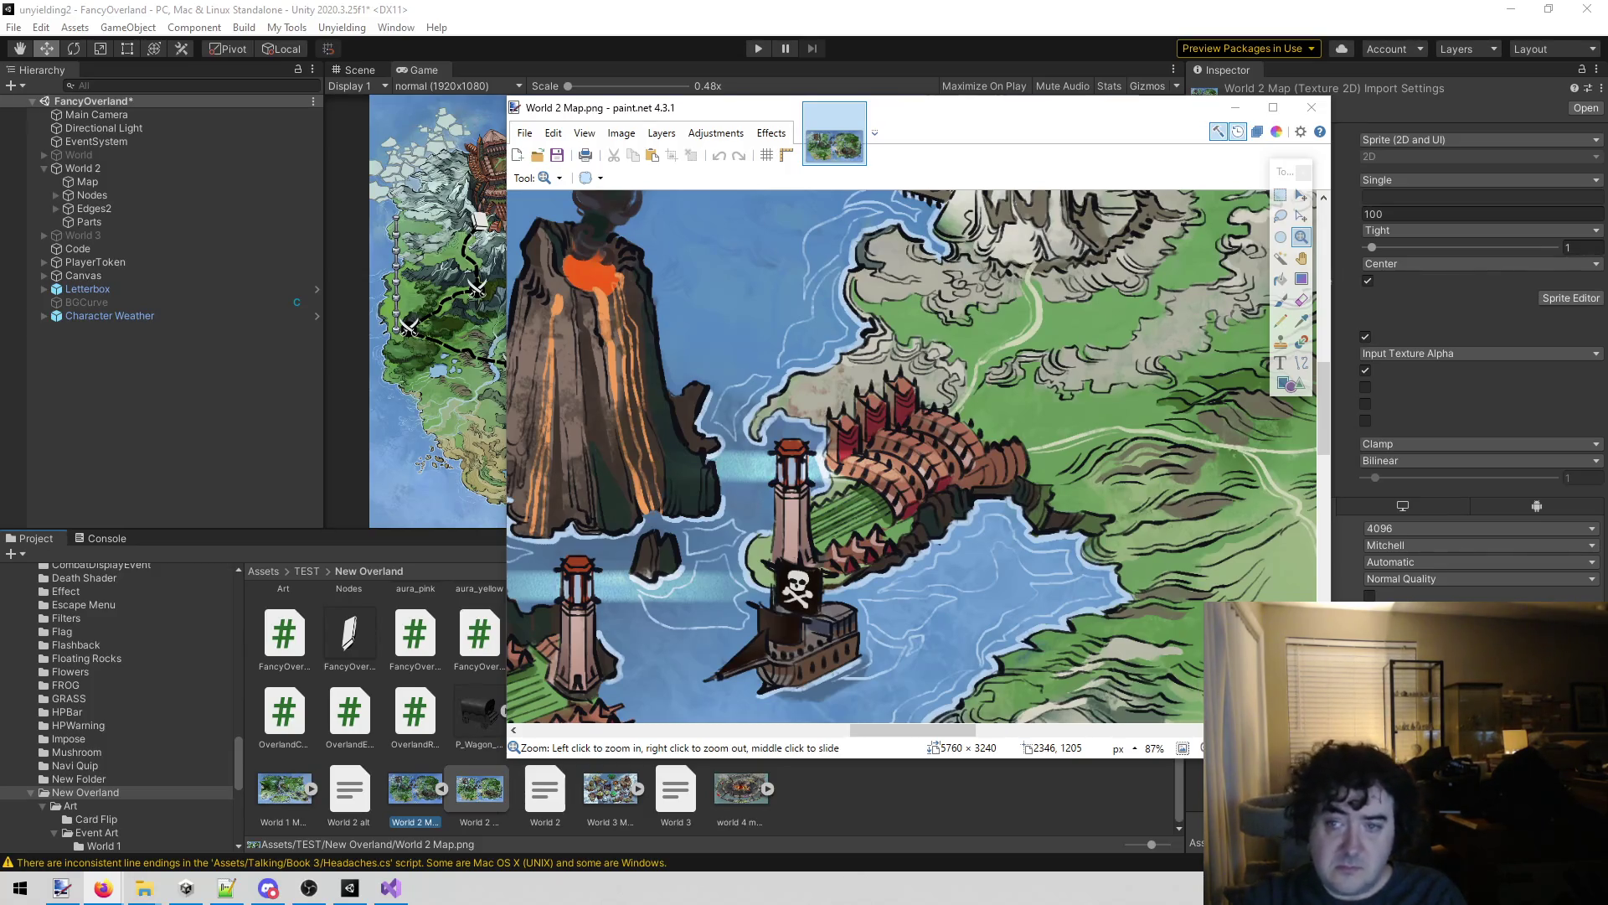
Copy a rectangular crop of the castle and lighthouse area from World 2 Map.png.
click(1279, 198)
mouse_move(735, 356)
mouse_down()
mouse_move(1098, 429)
mouse_move(1039, 612)
mouse_up()
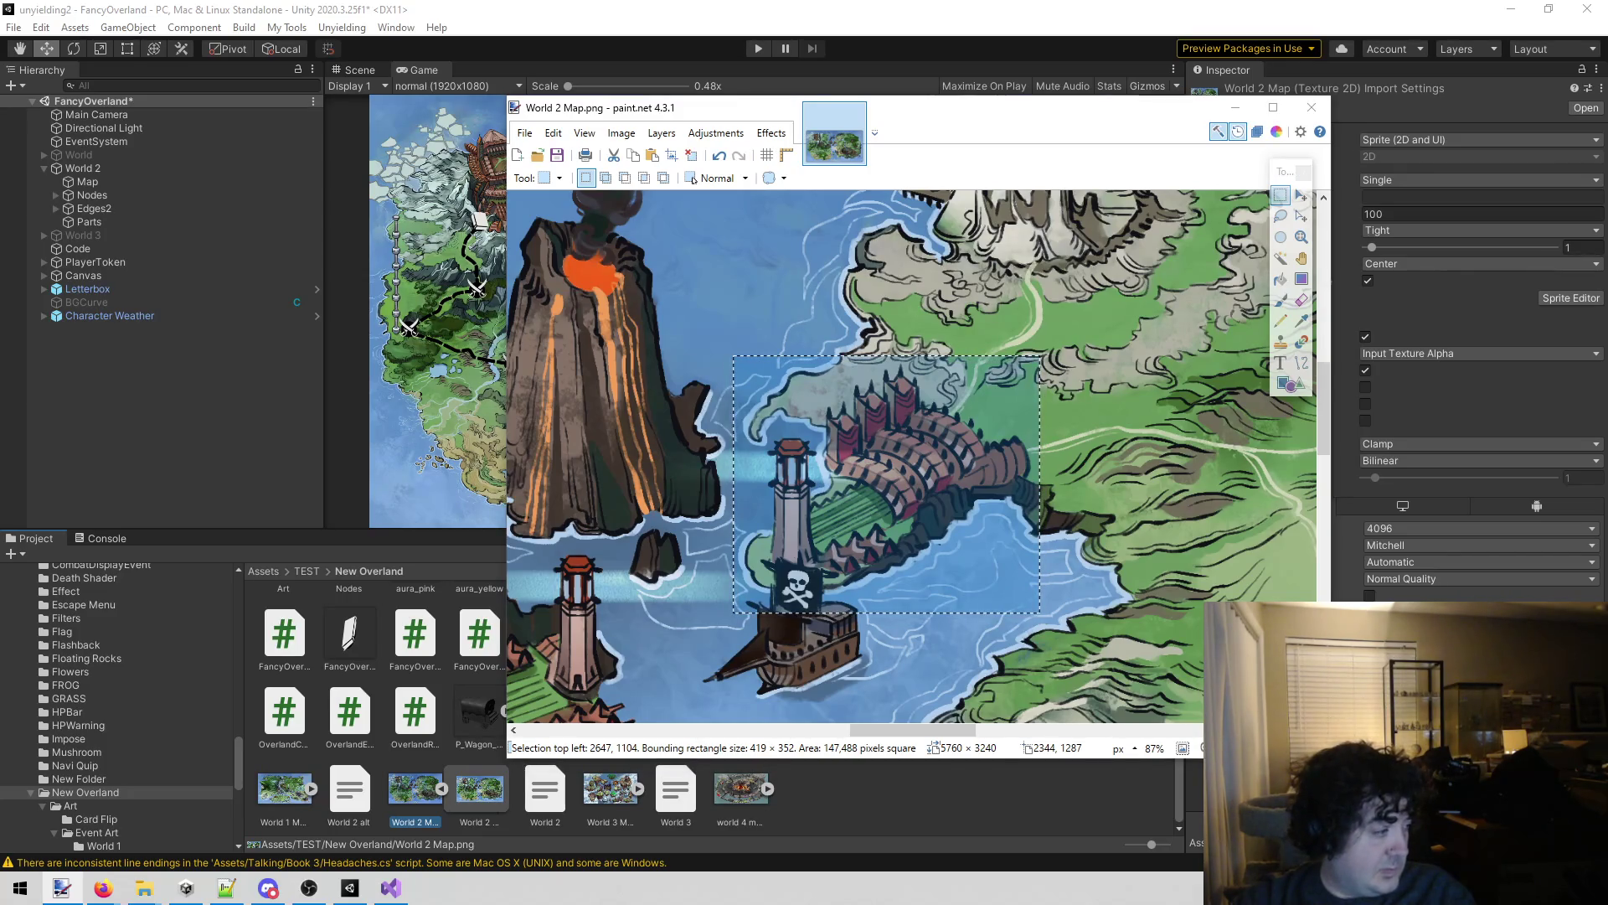
key(alt+Tab)
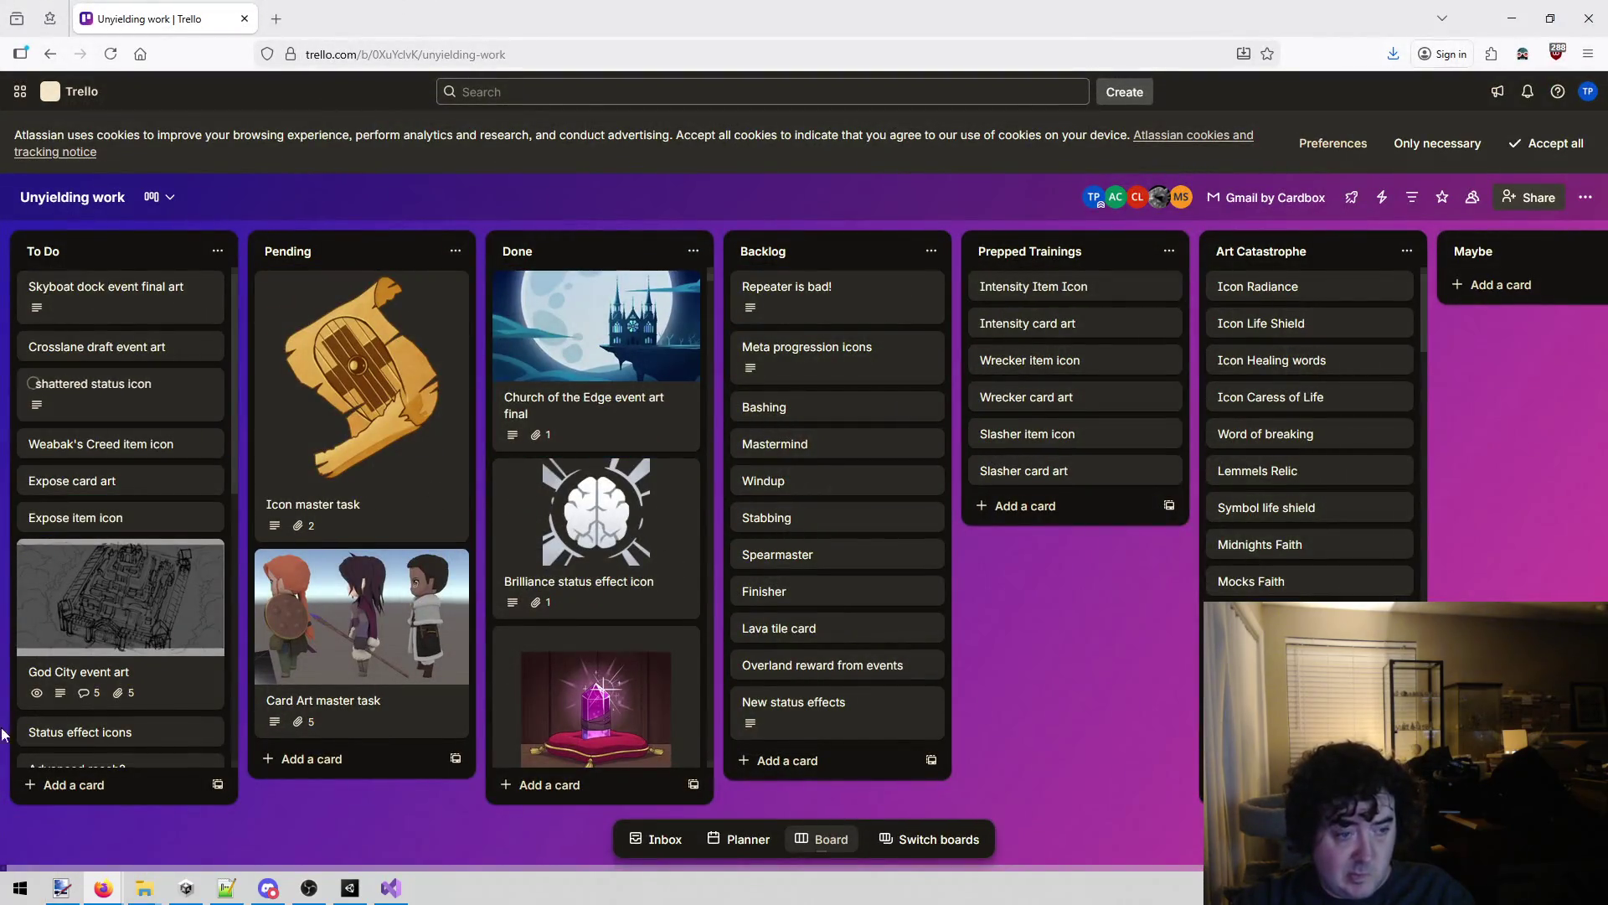
Paste the castle-and-lighthouse map crop into the Crosslane draft event art card's description.
click(167, 346)
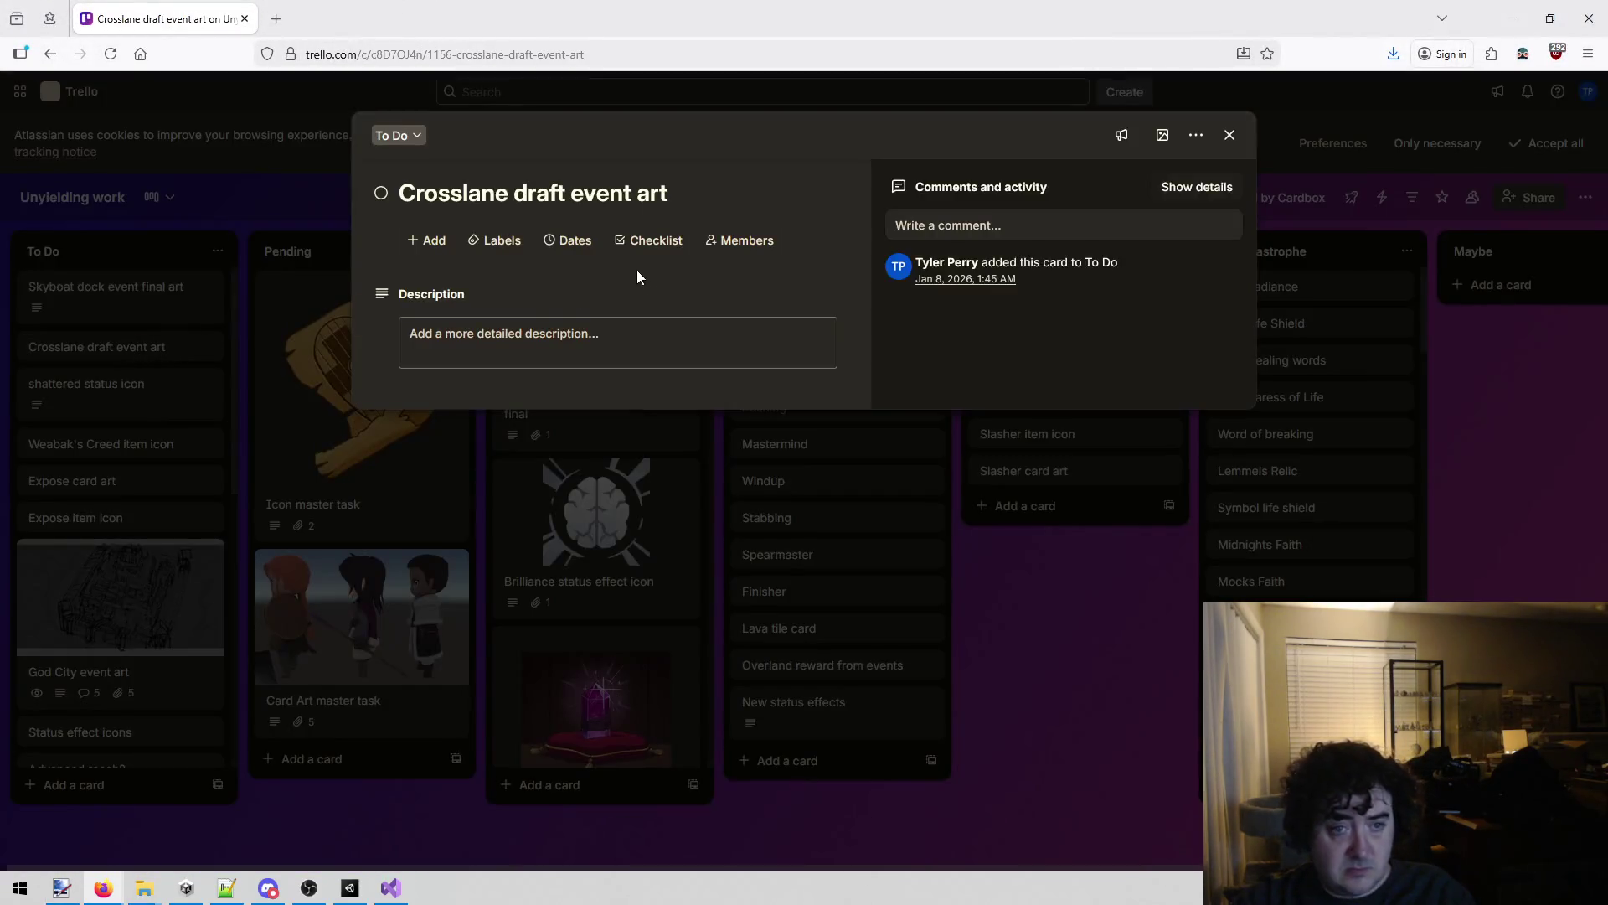
click(501, 347)
key(ctrl+v)
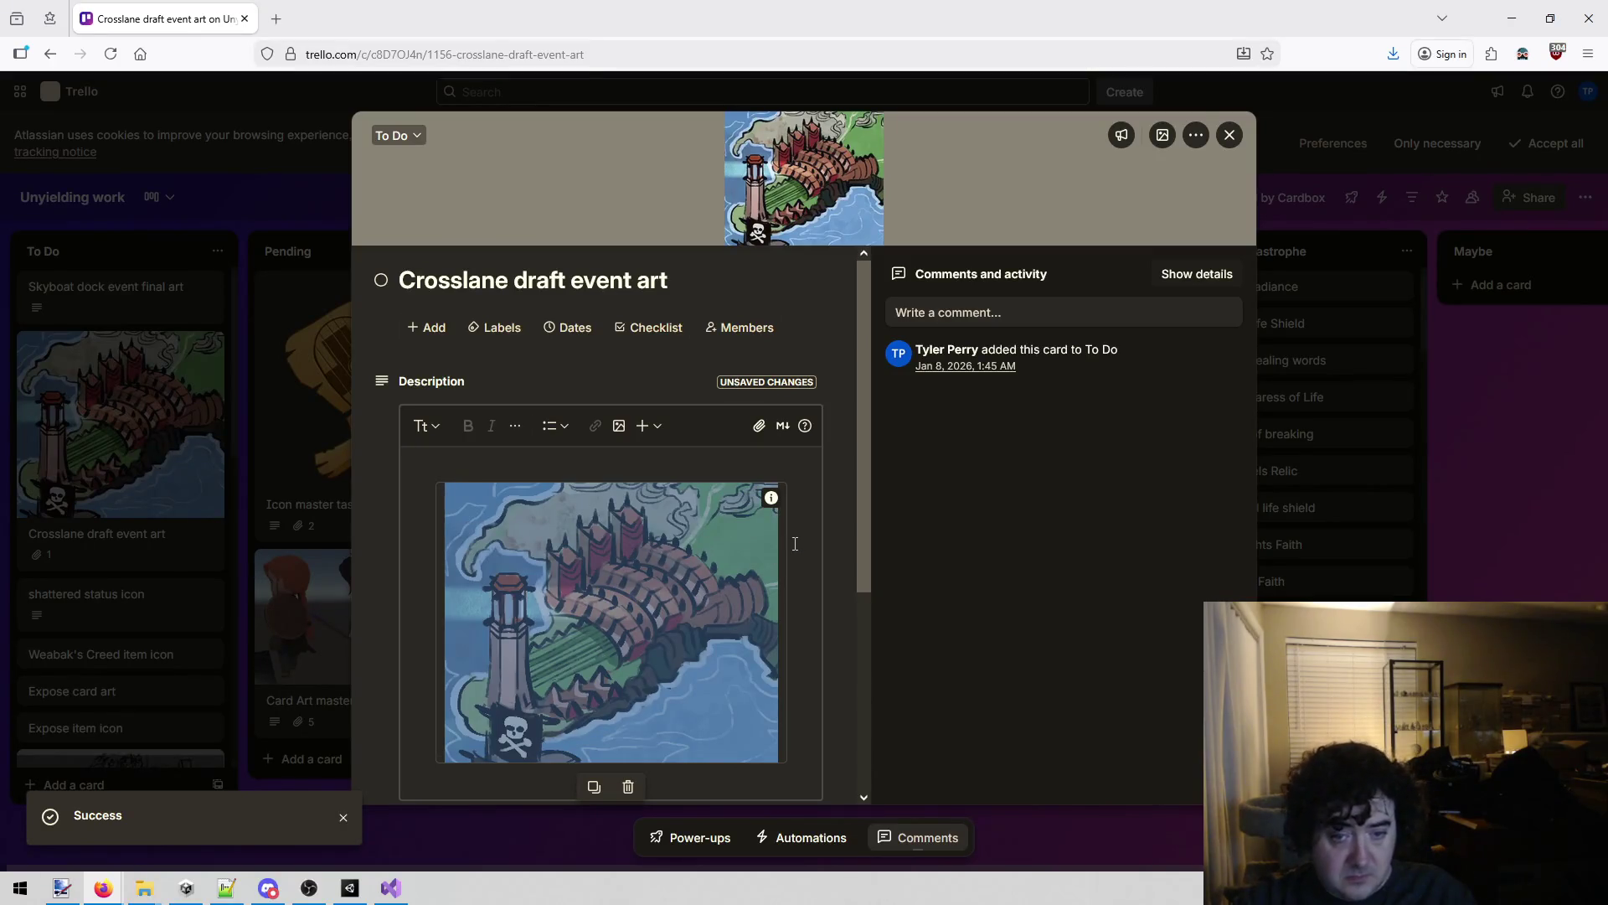
scroll(795, 544, down, 3)
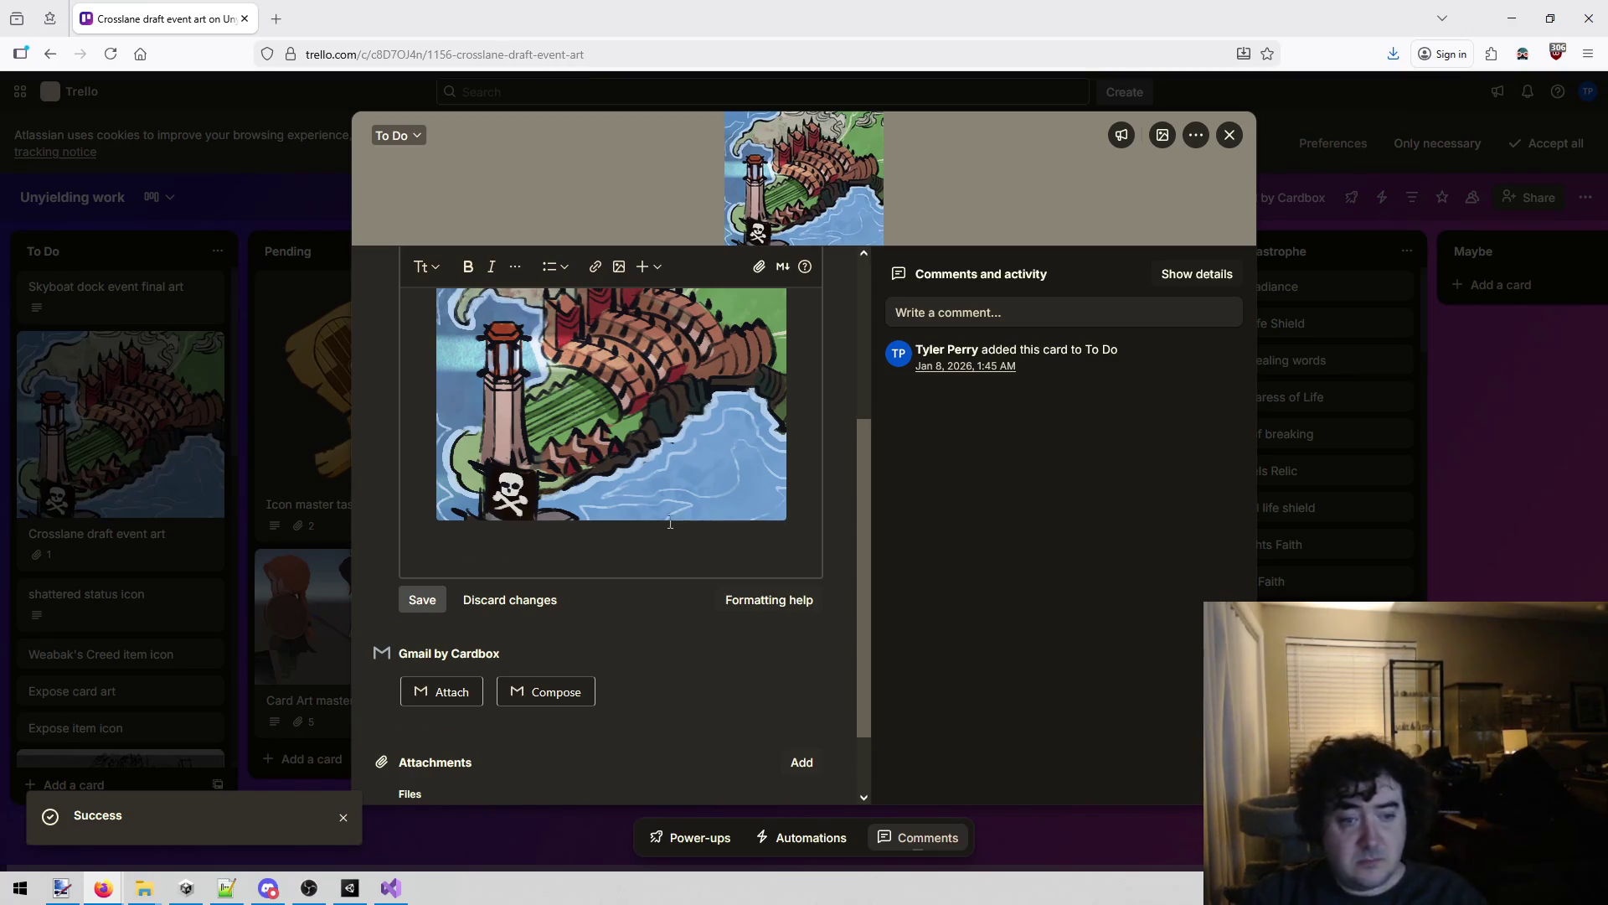
Describe the city built into a hill with a grassy stretch to the lighthouse, ignoring the pirate flag.
click(577, 539)
text(A)
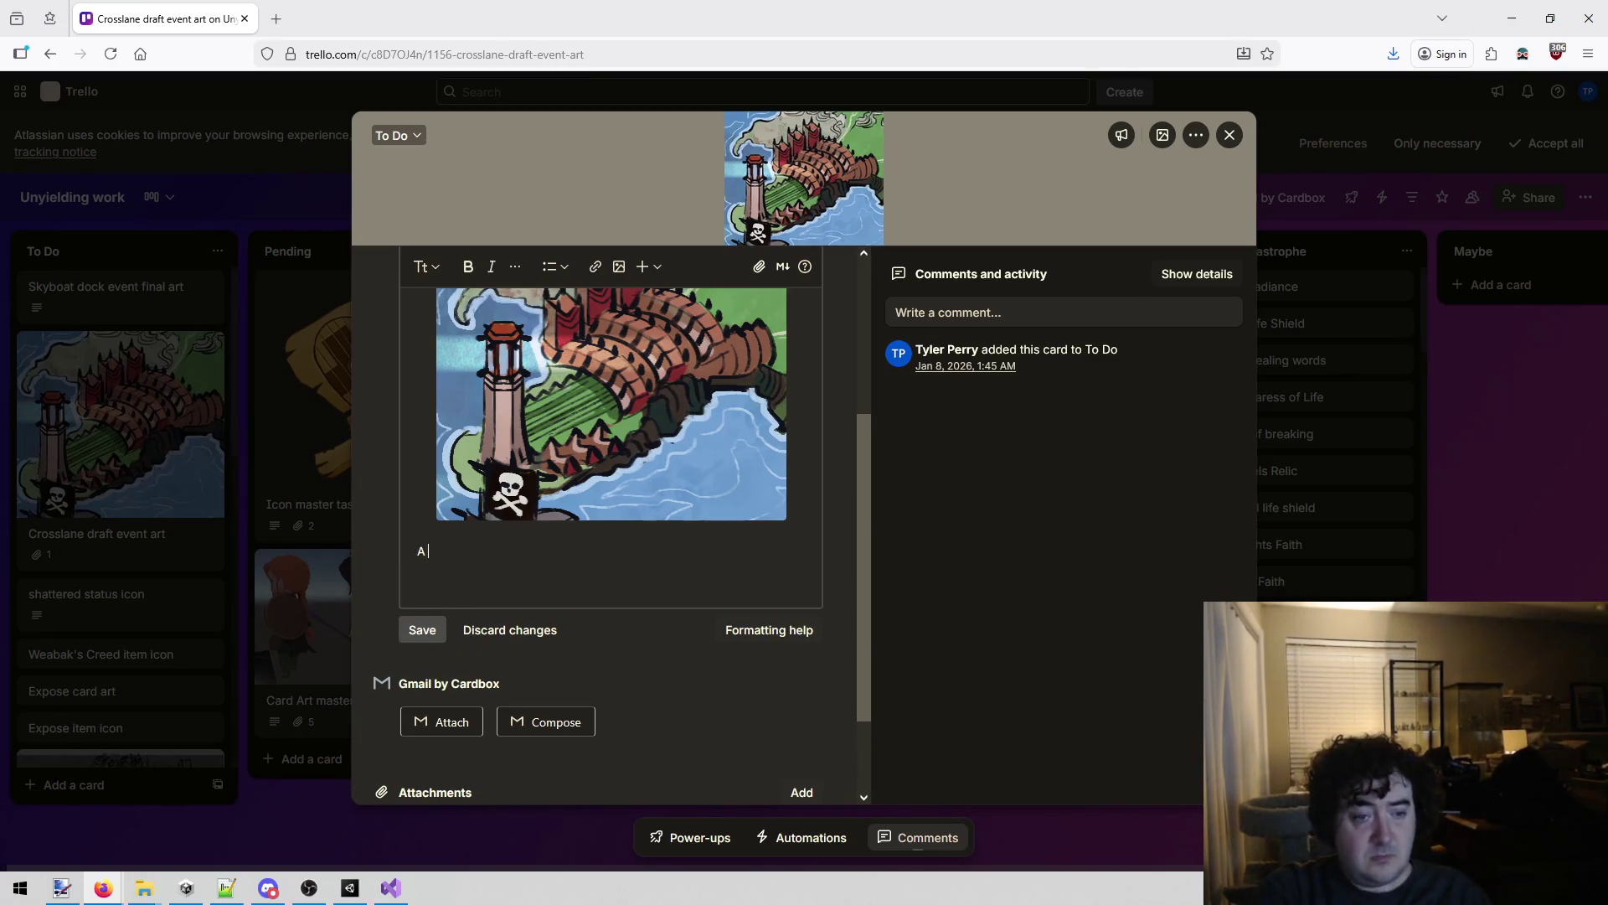
text( city )
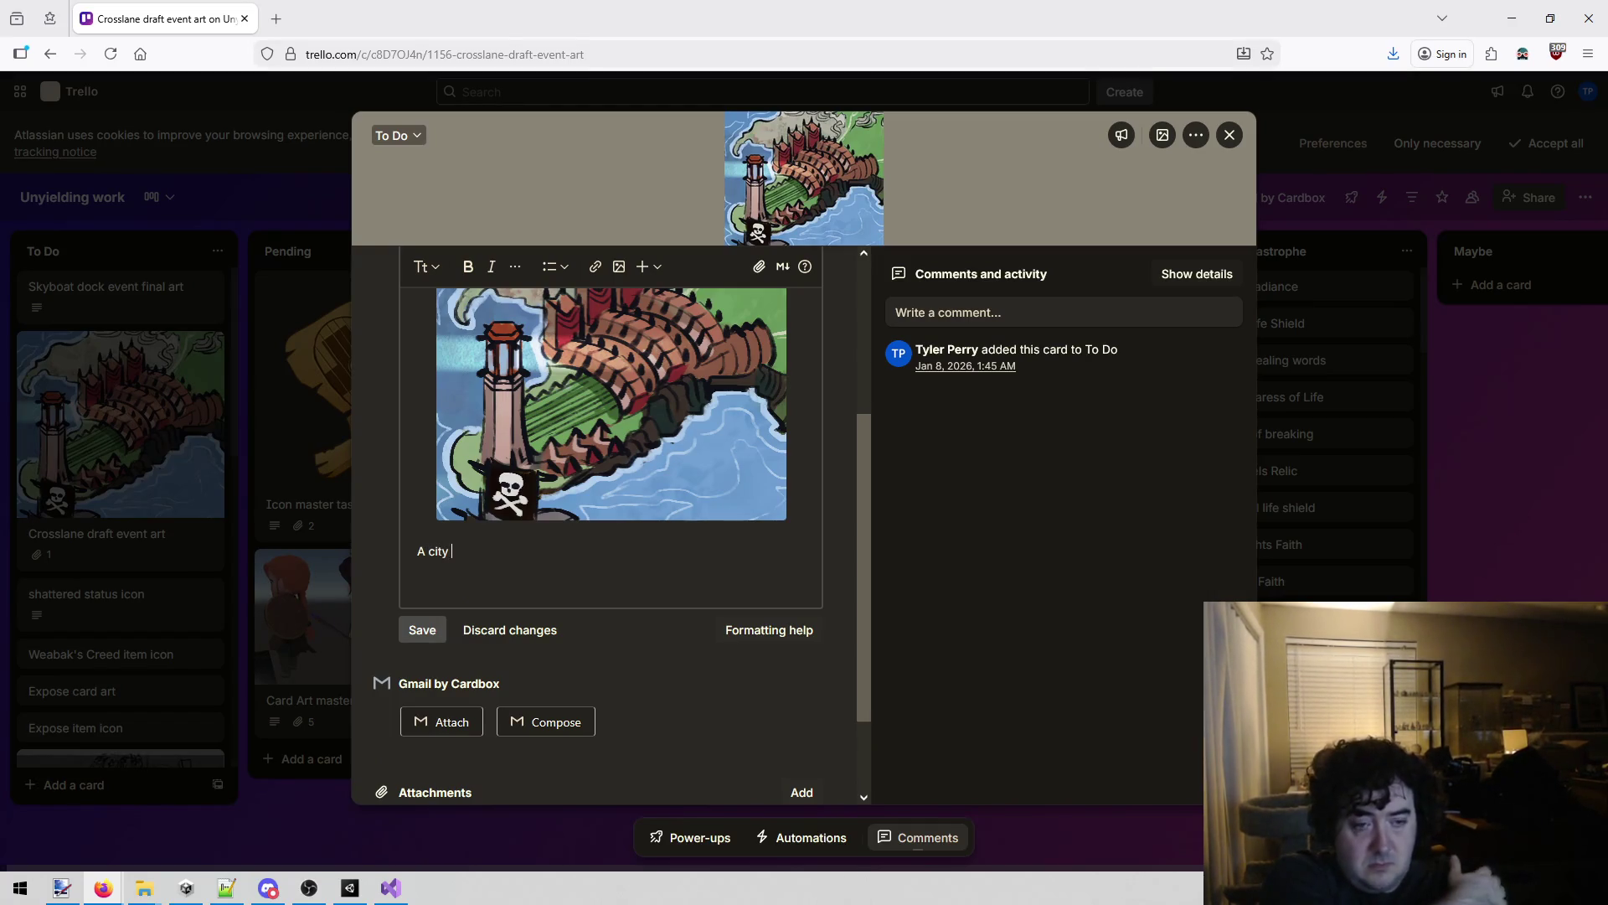
text(pictu)
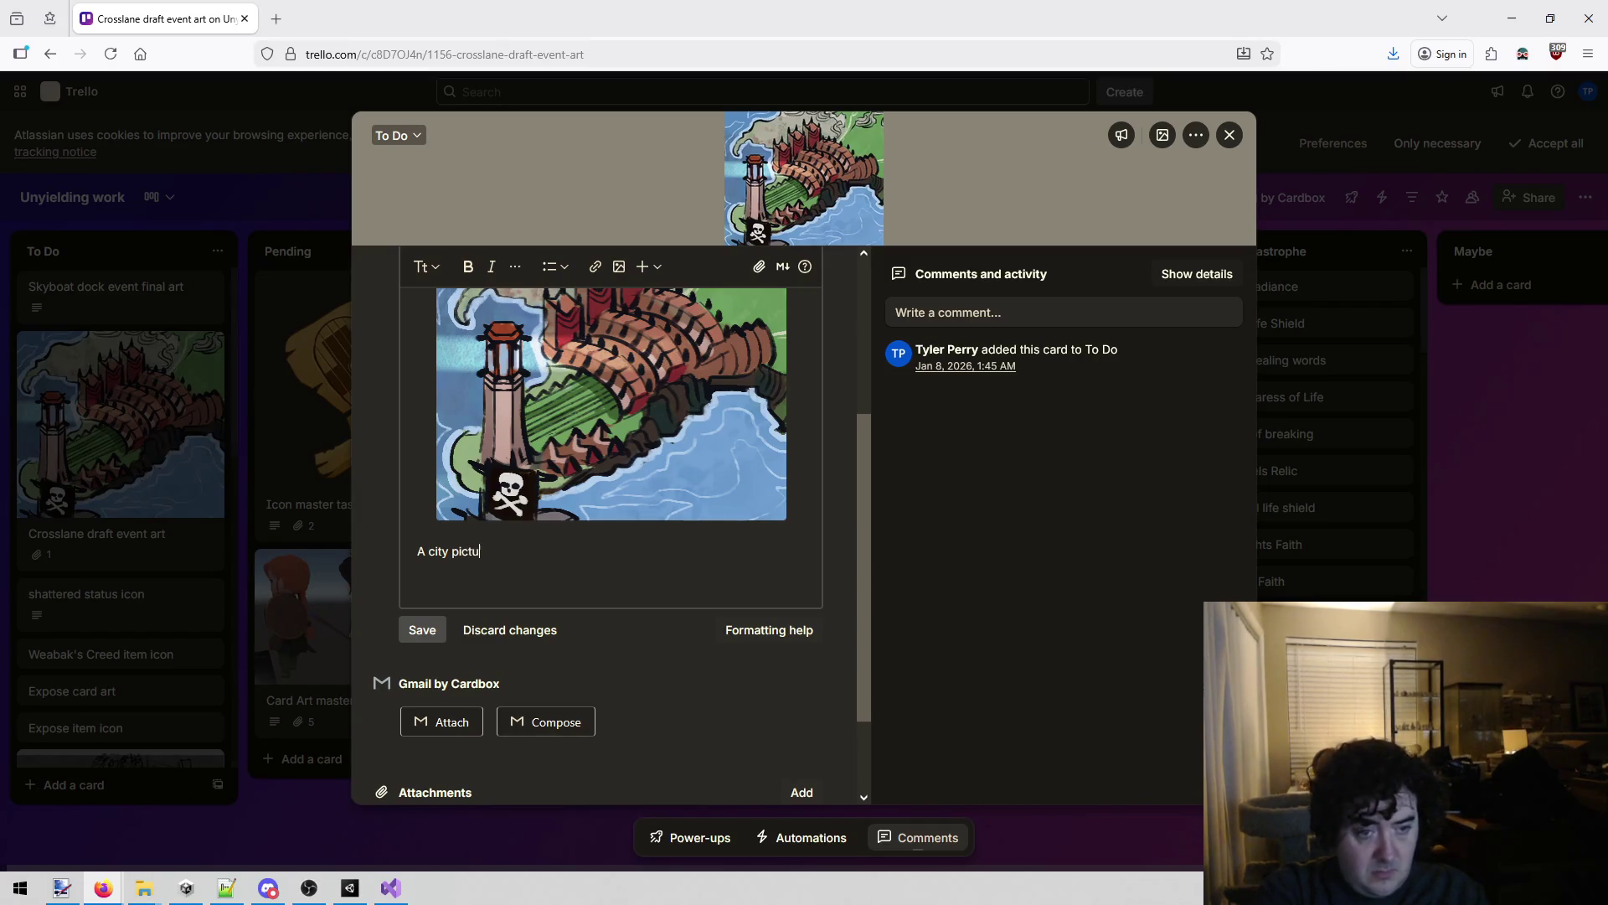
text(re,.  where th)
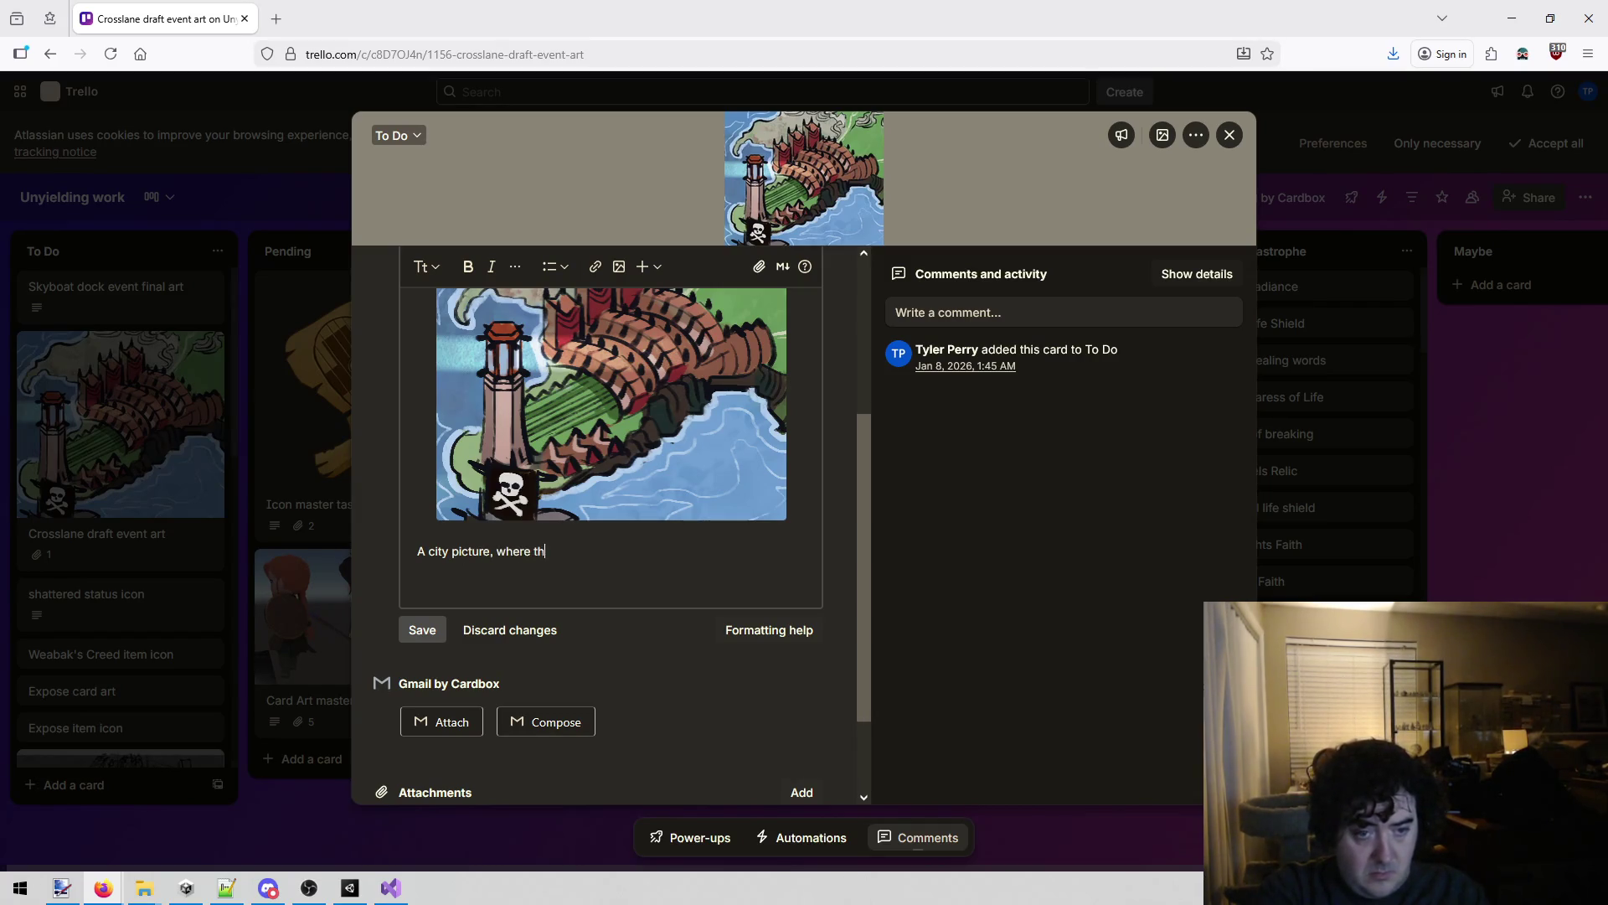
text(e city is )
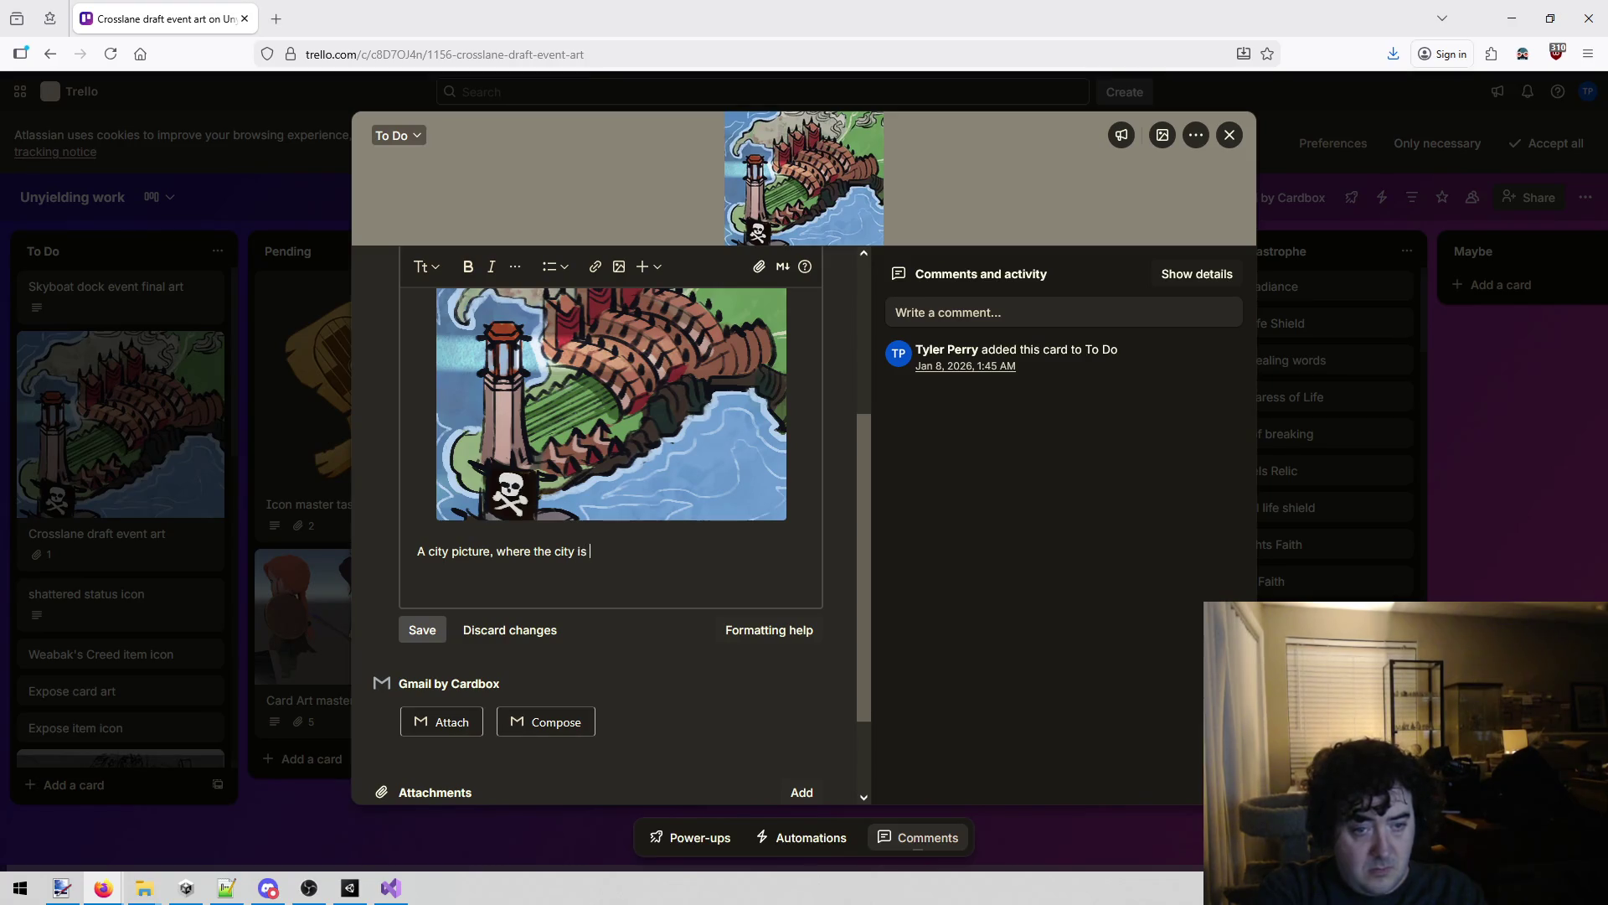
text(buinto a )
text(h)
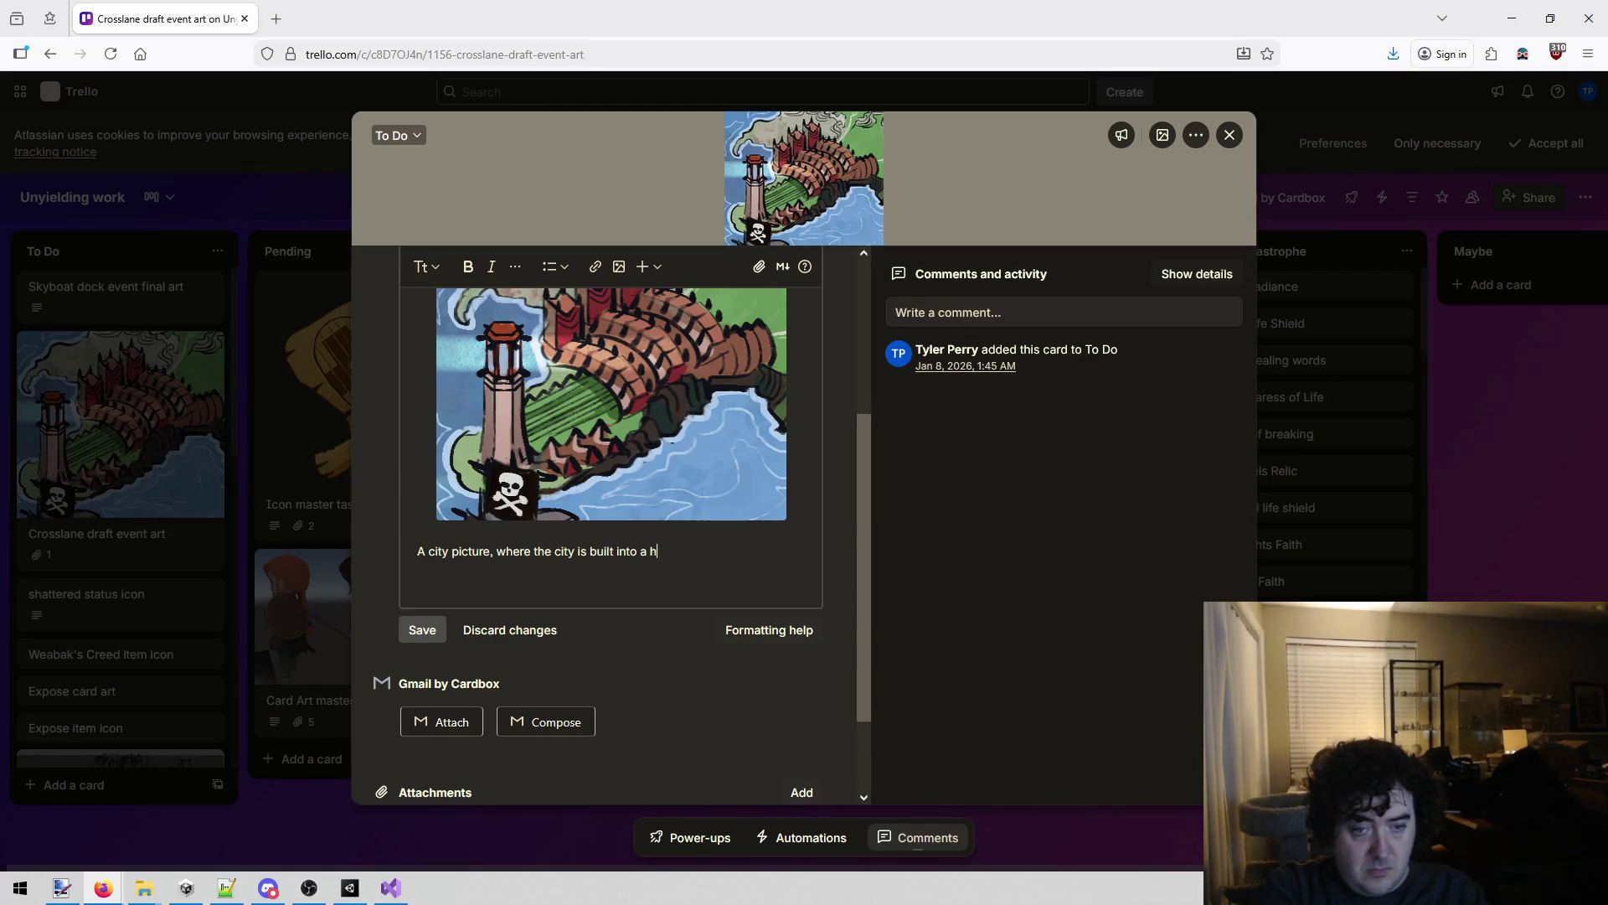
text(ill that)
text( has a grass)
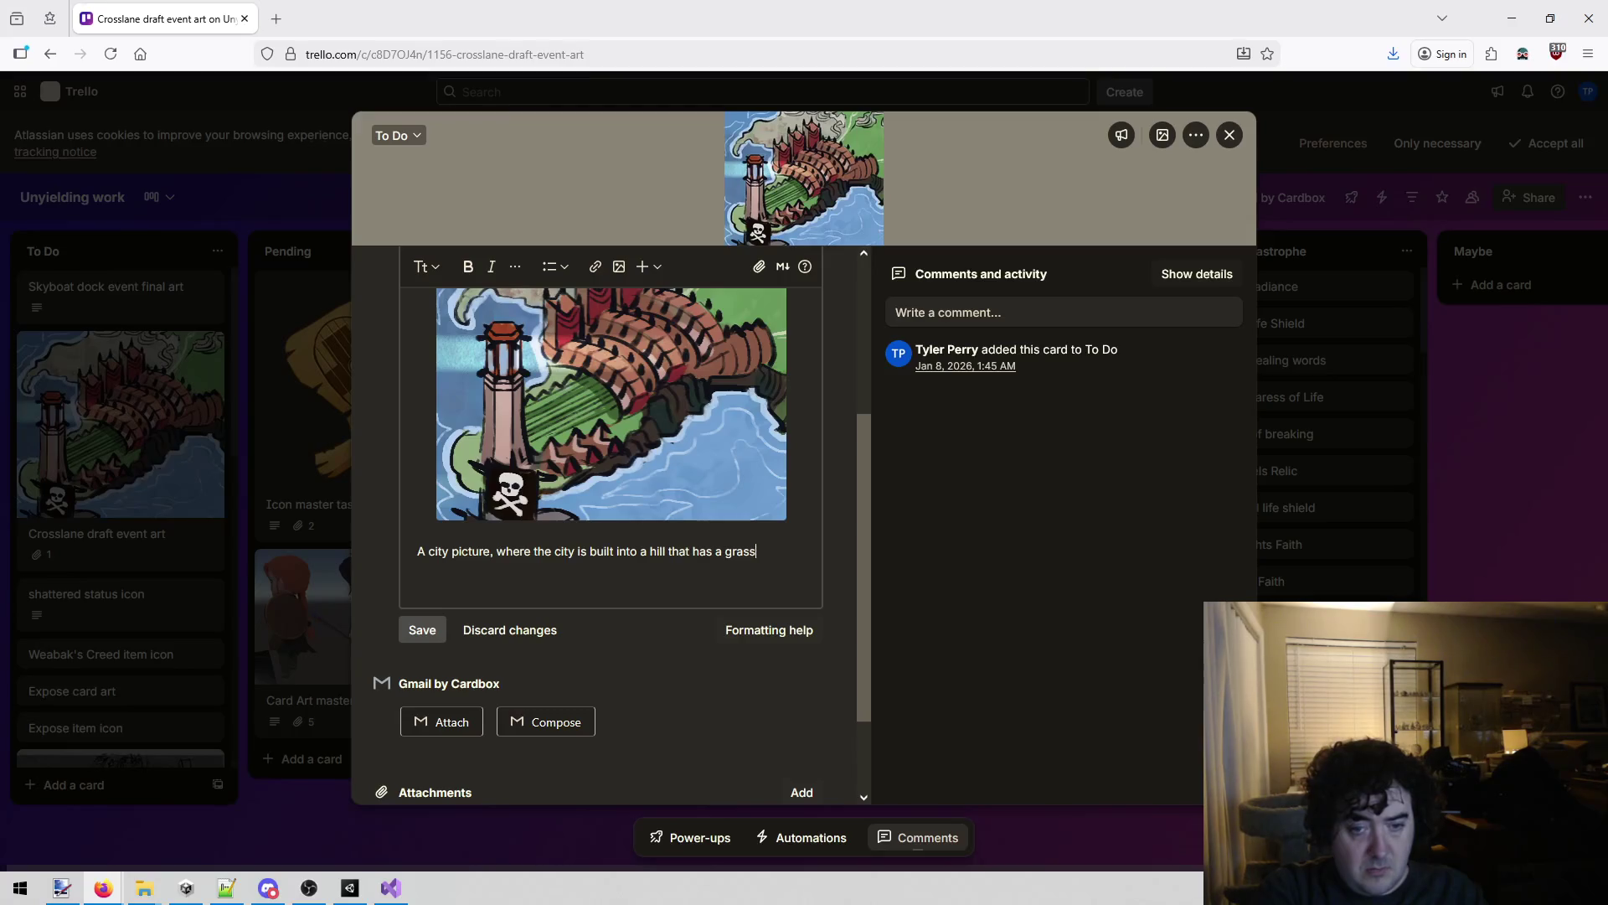
text(y stretch out to the )
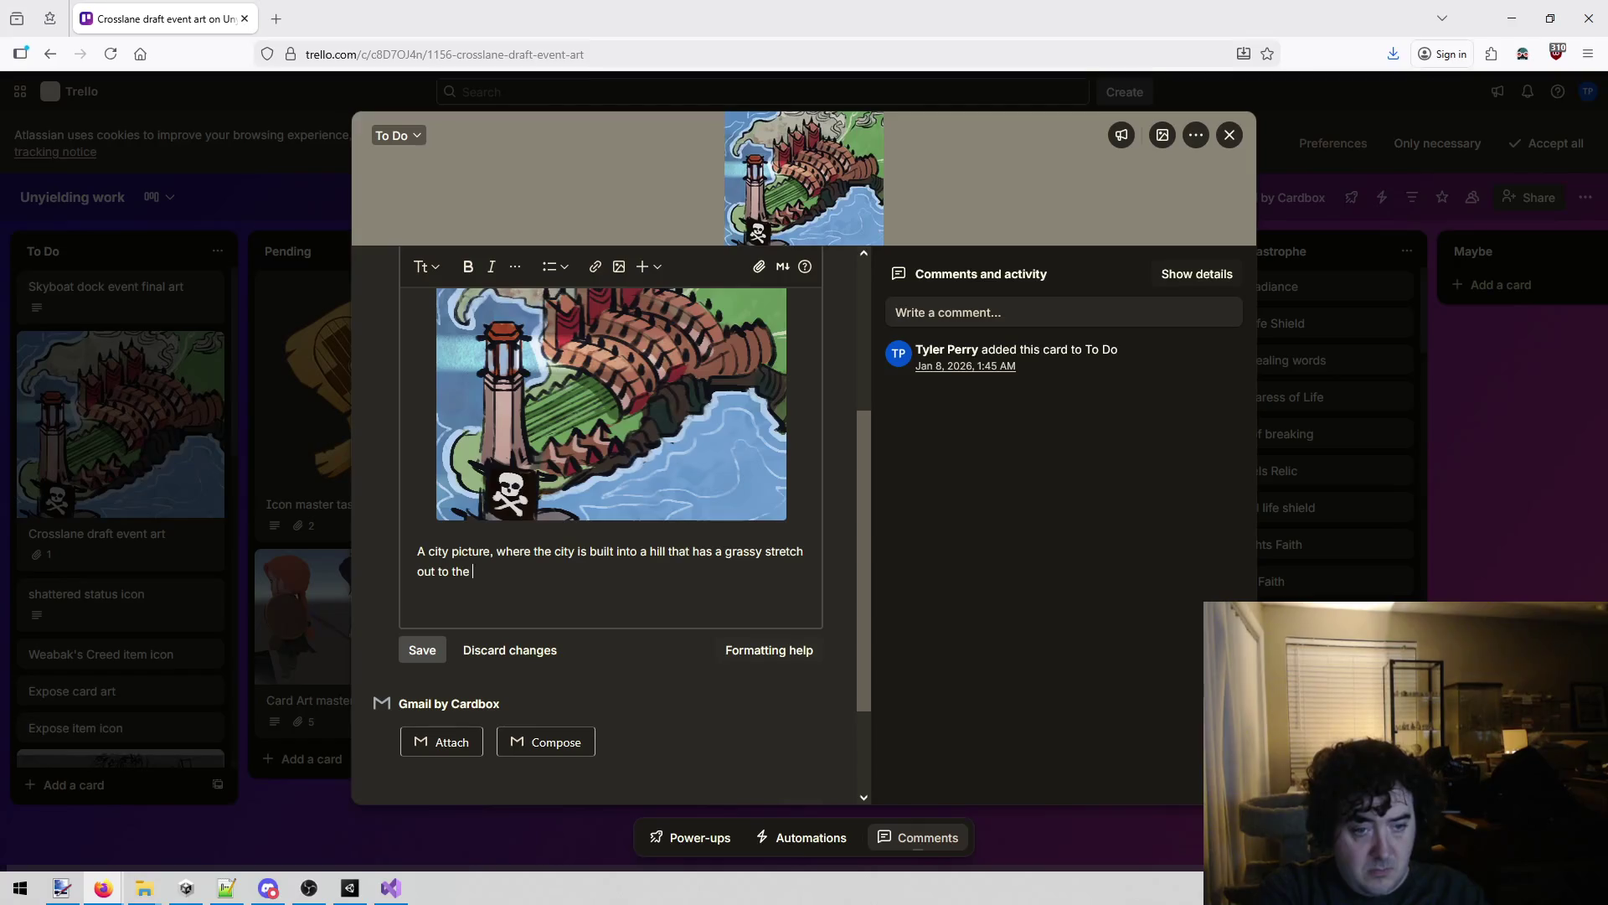
text(light house.)
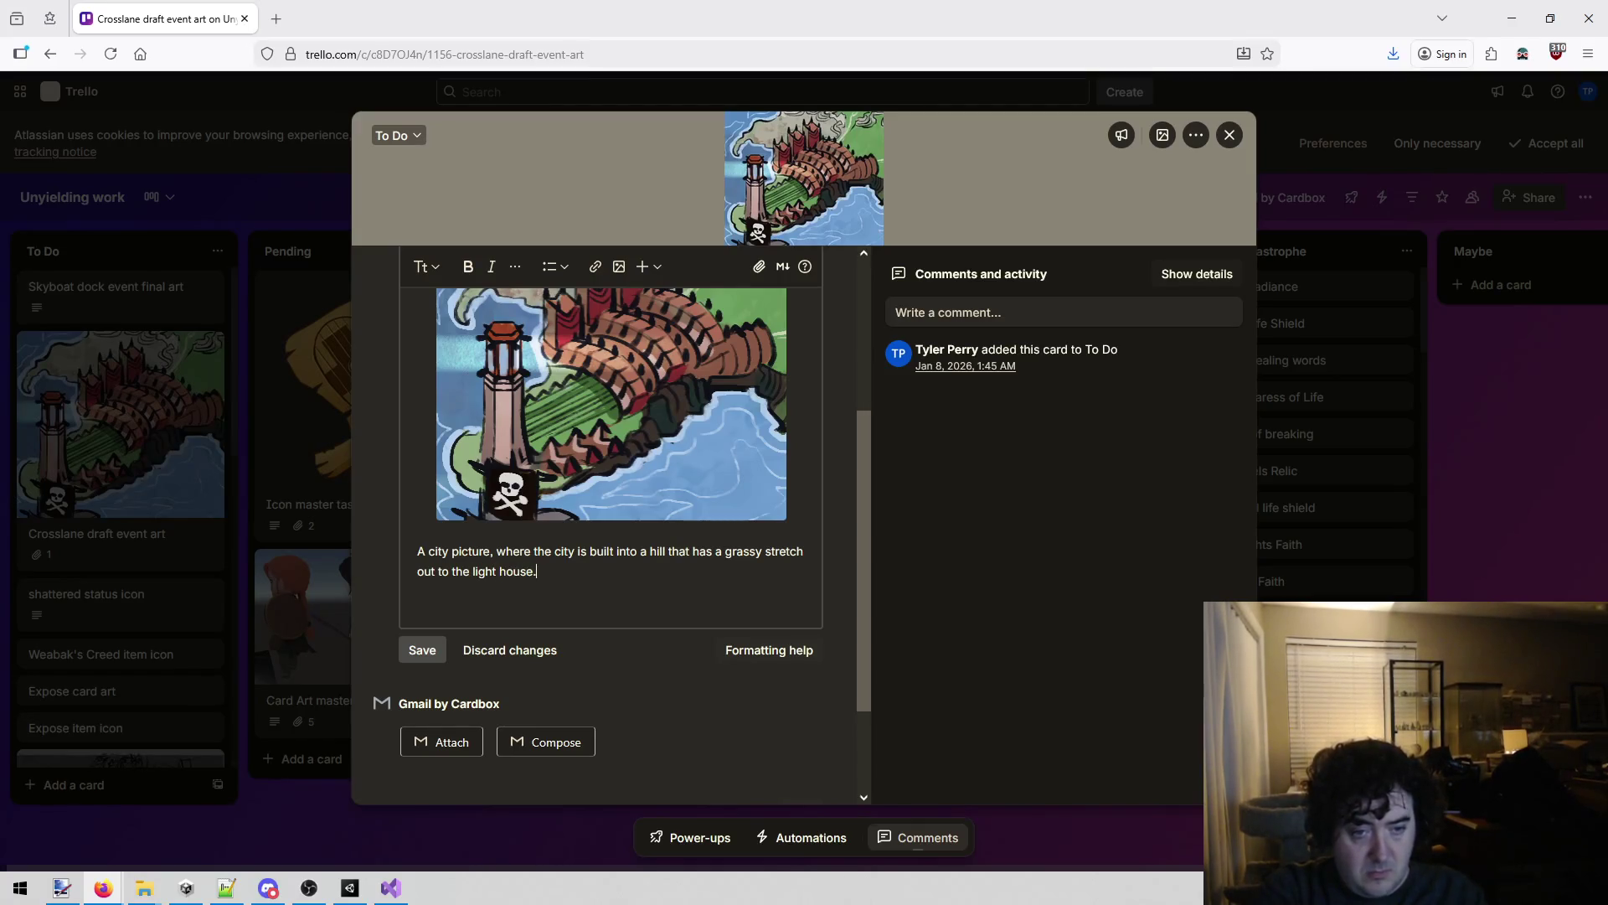
text(  Ignore the pirate flag :))
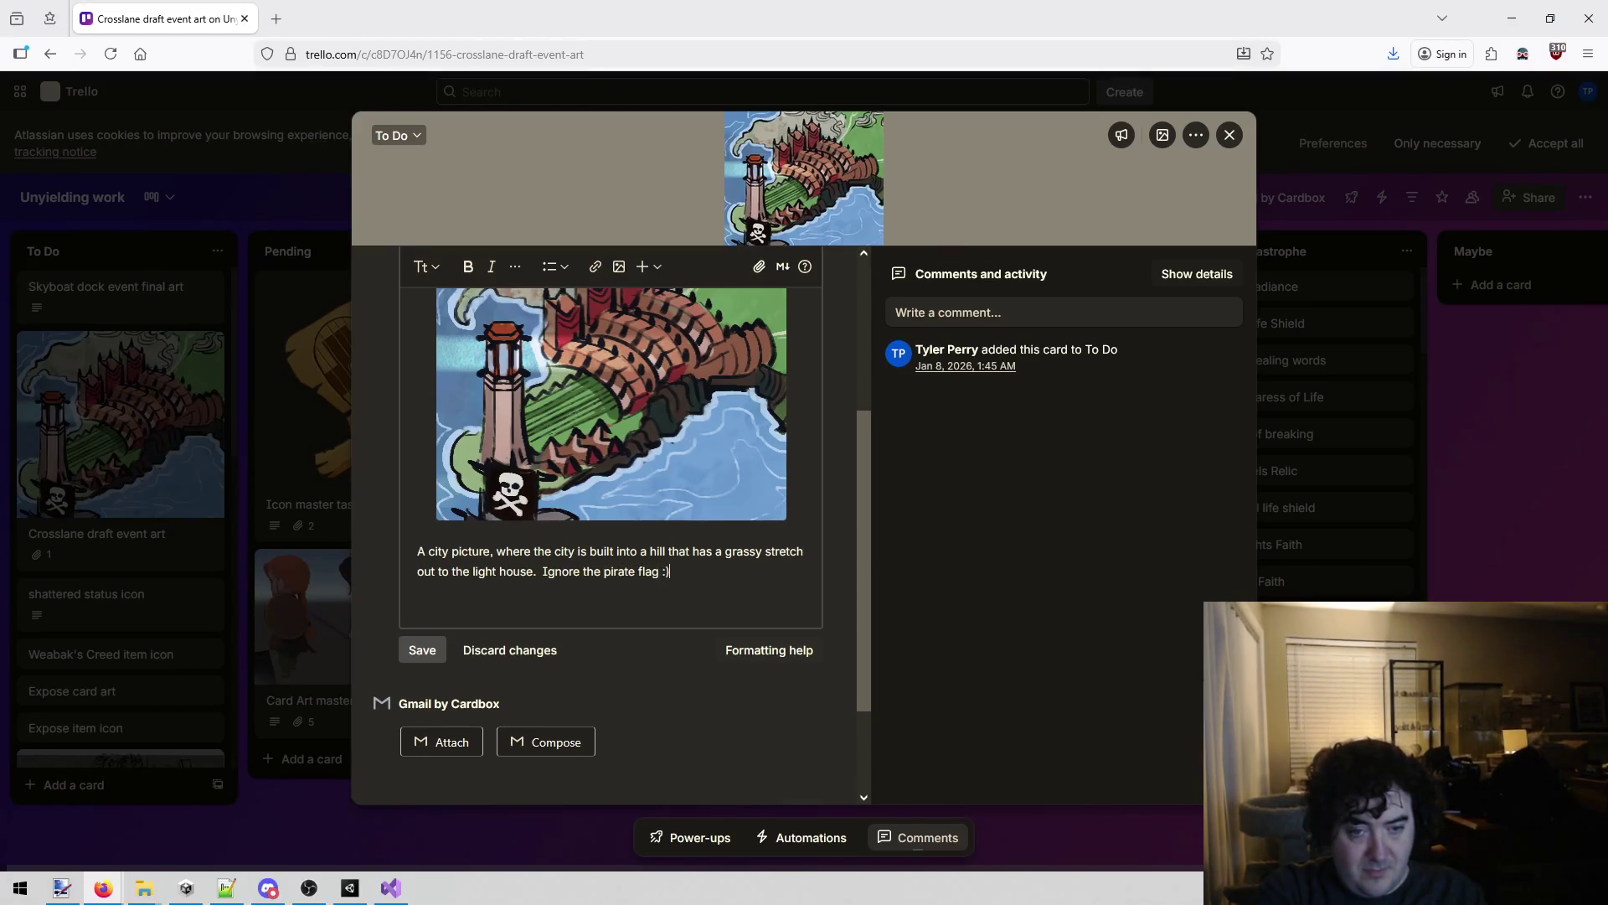
click(416, 662)
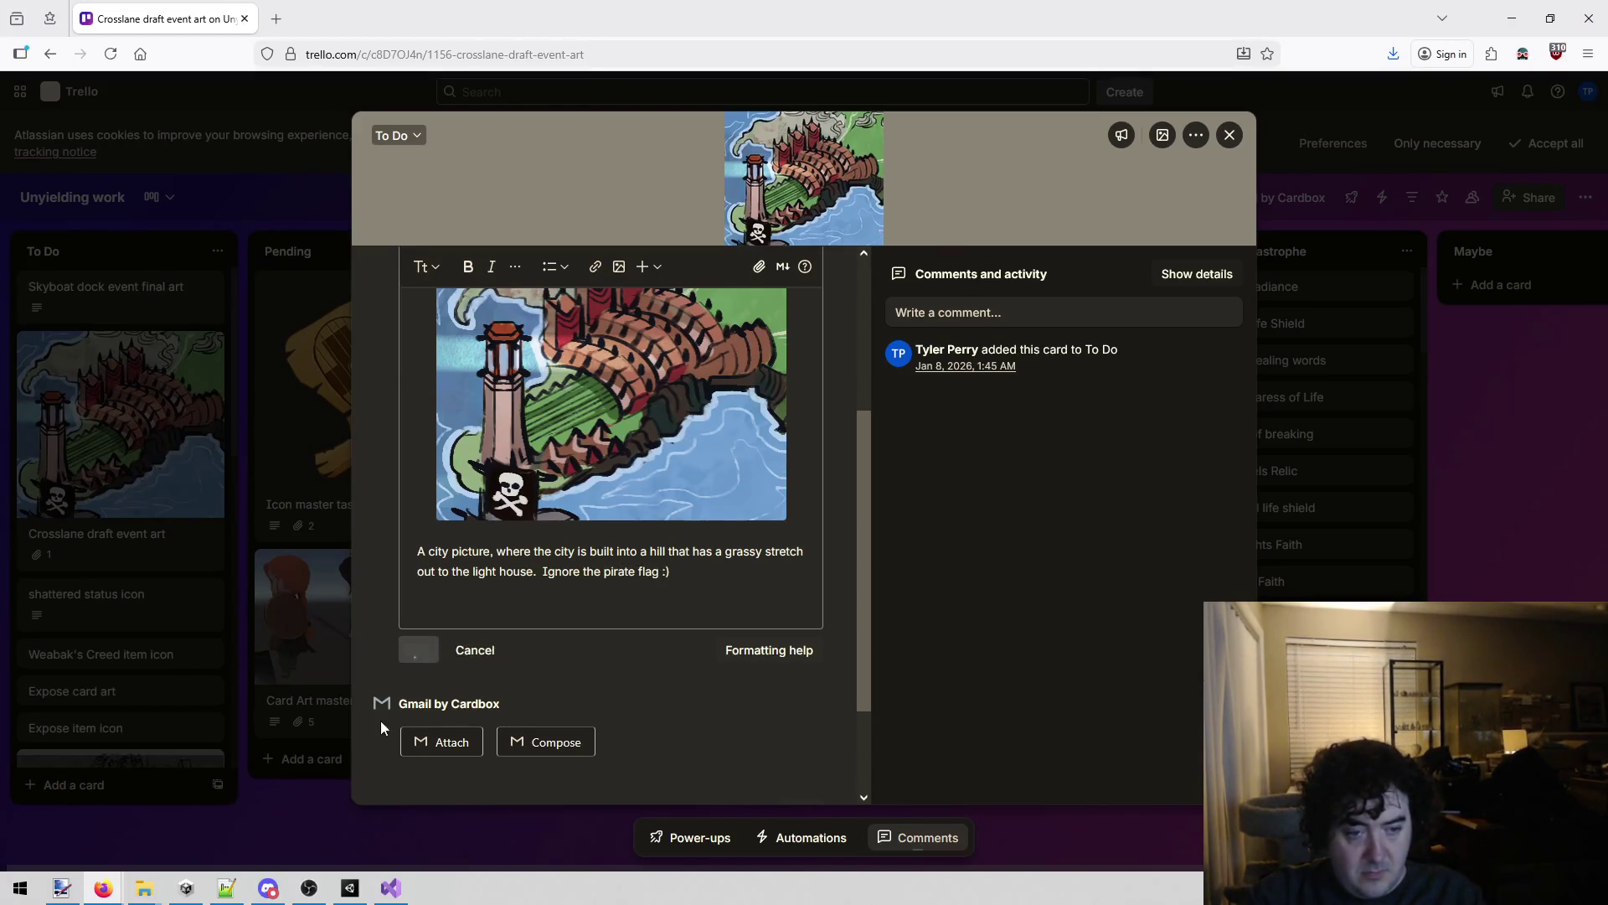
click(322, 813)
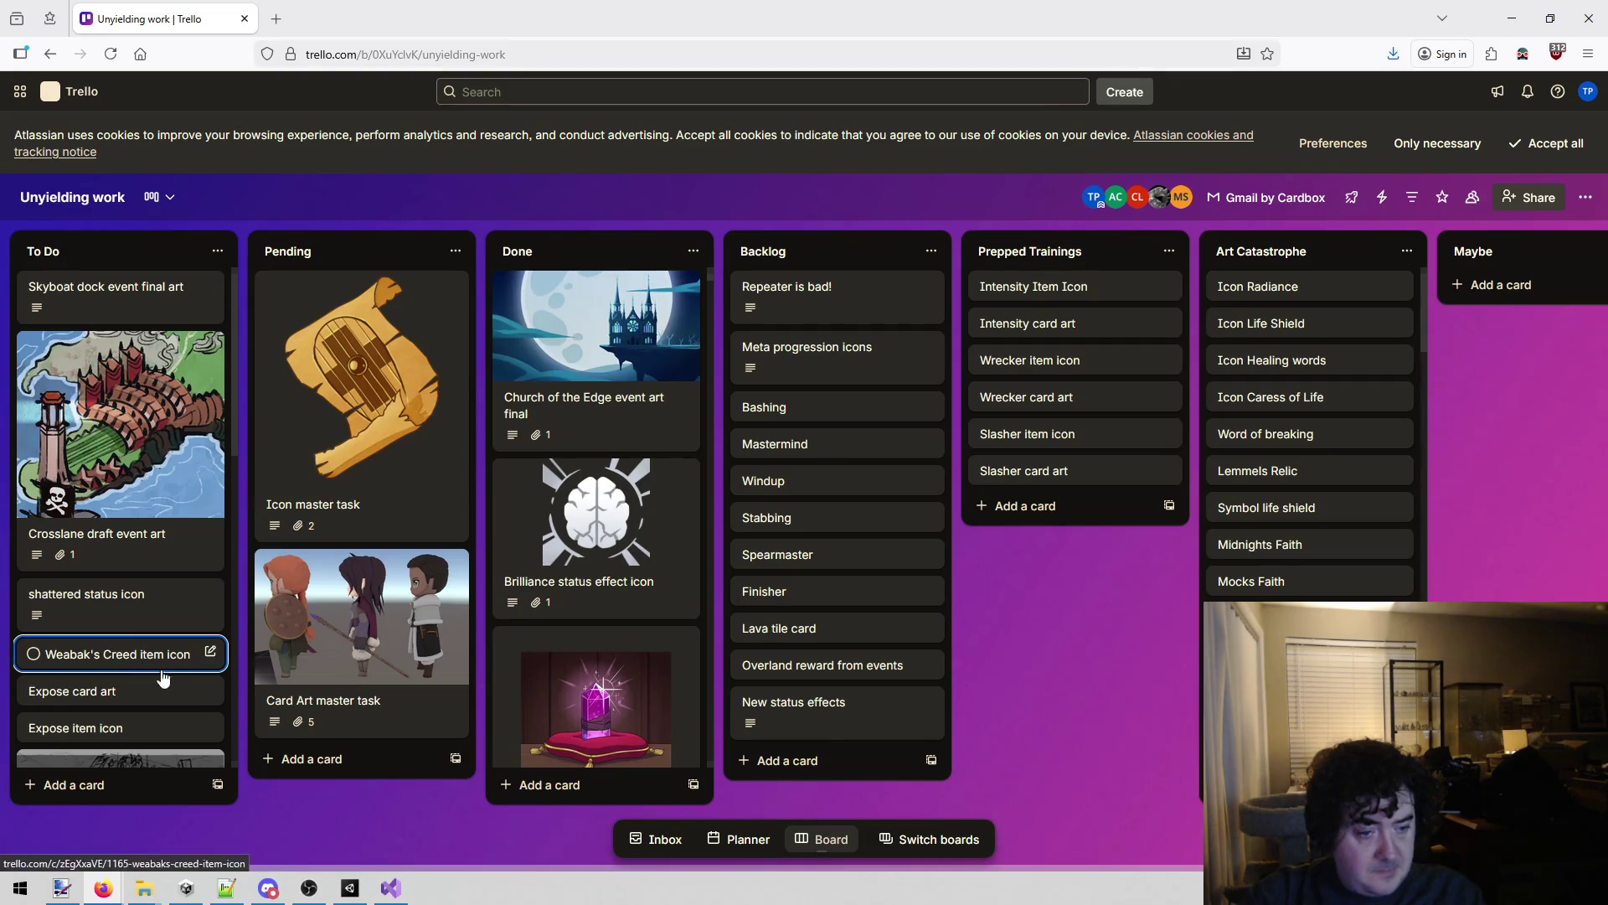
click(709, 92)
text(creed)
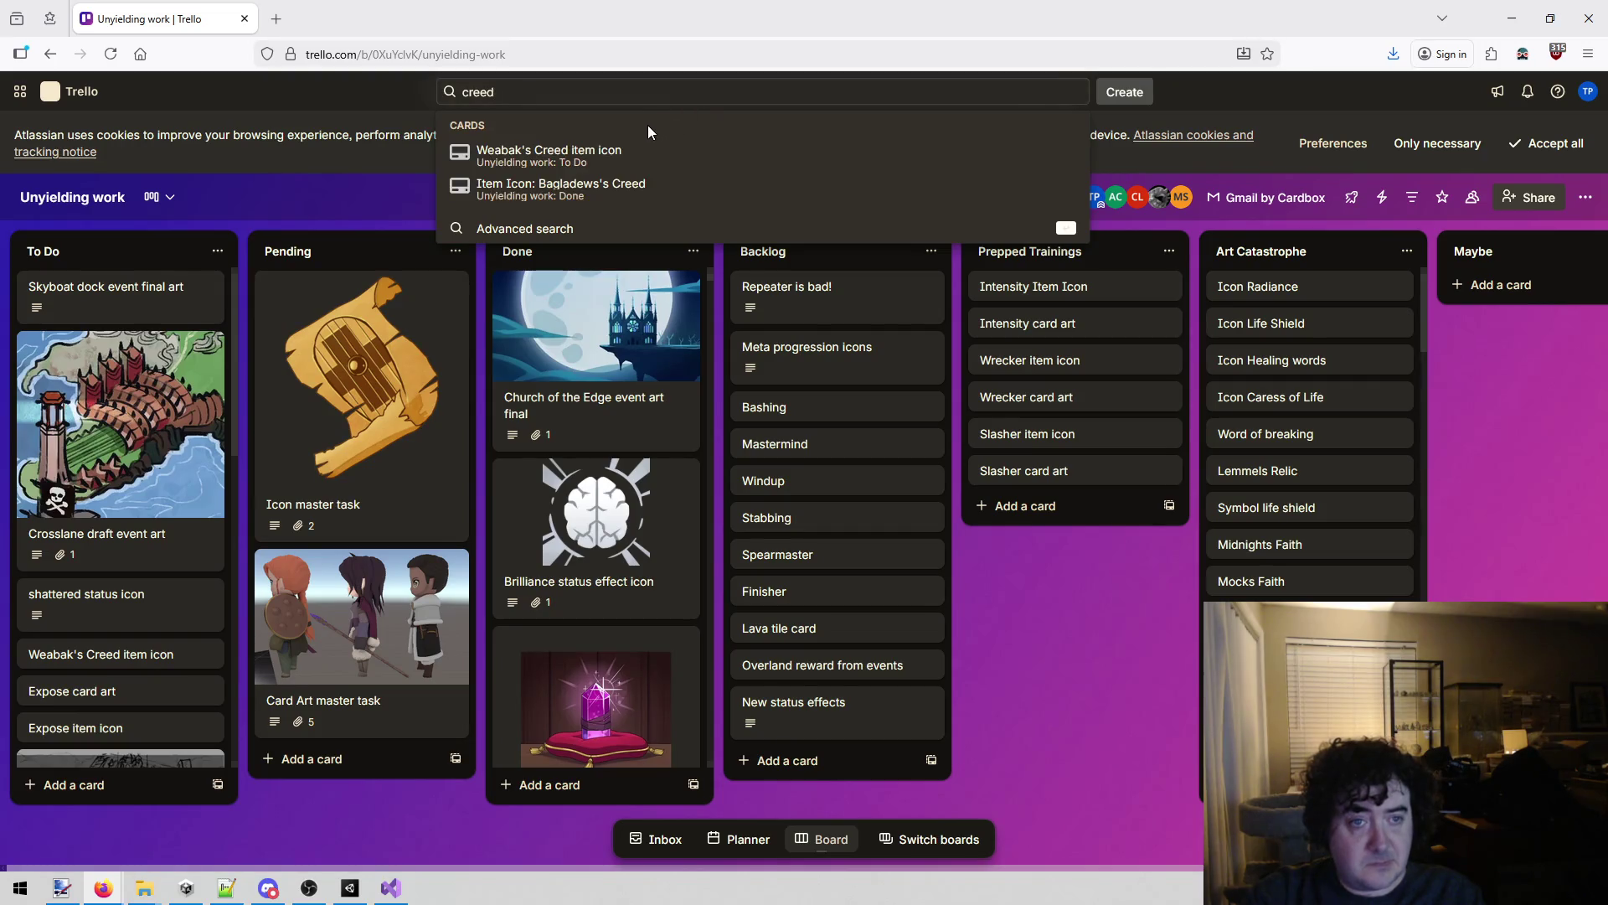
click(618, 188)
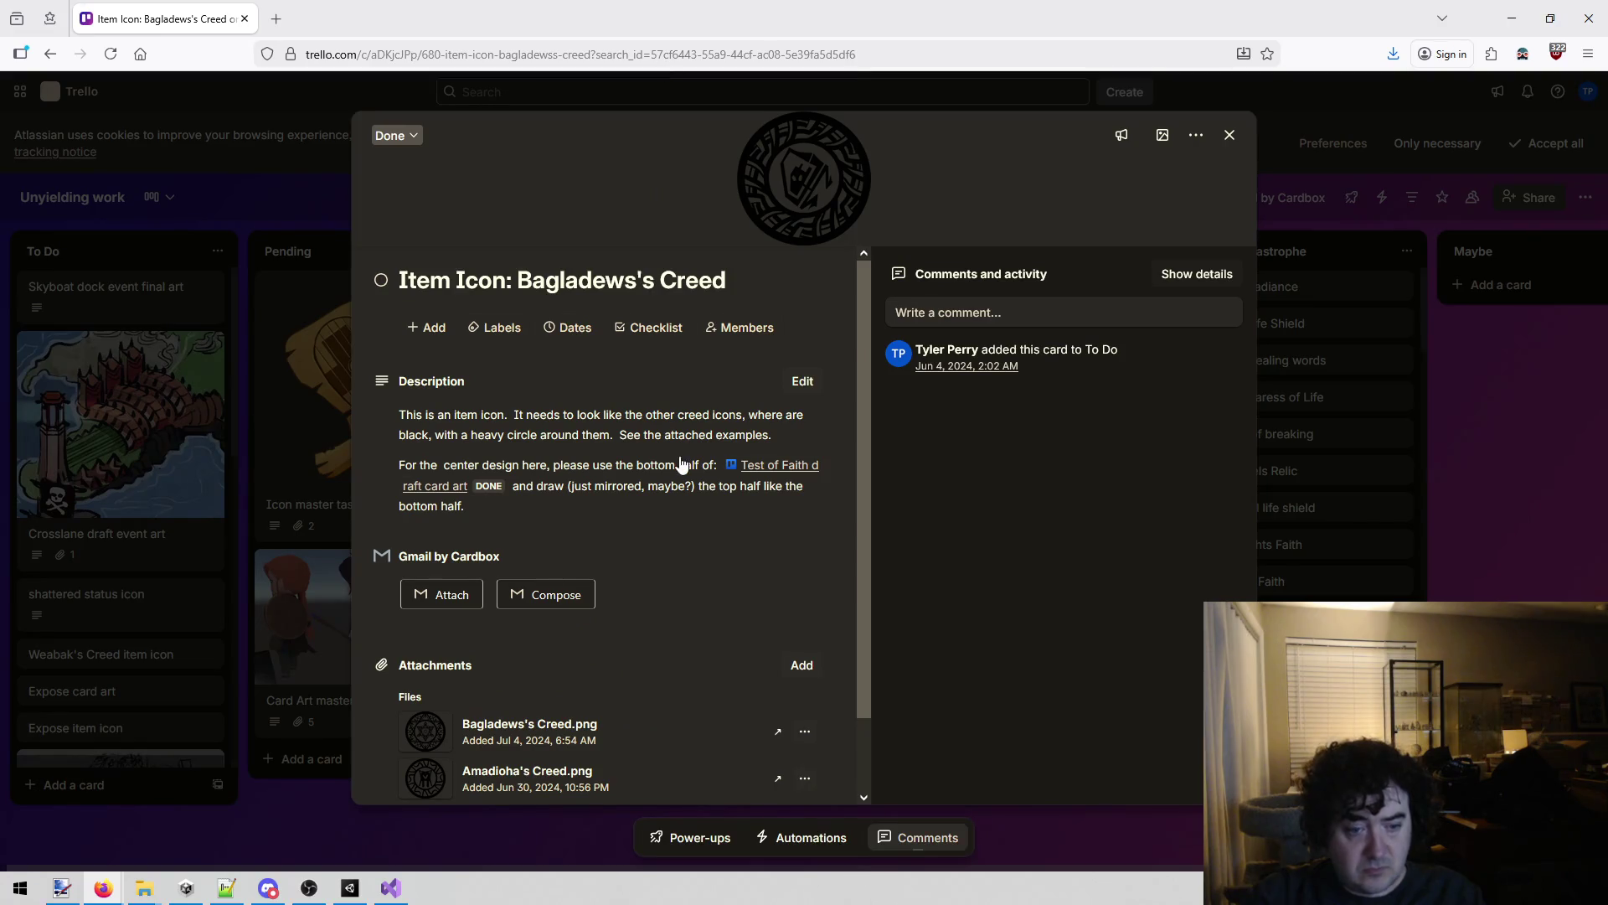
scroll(681, 455, down, 1)
scroll(679, 454, down, 1)
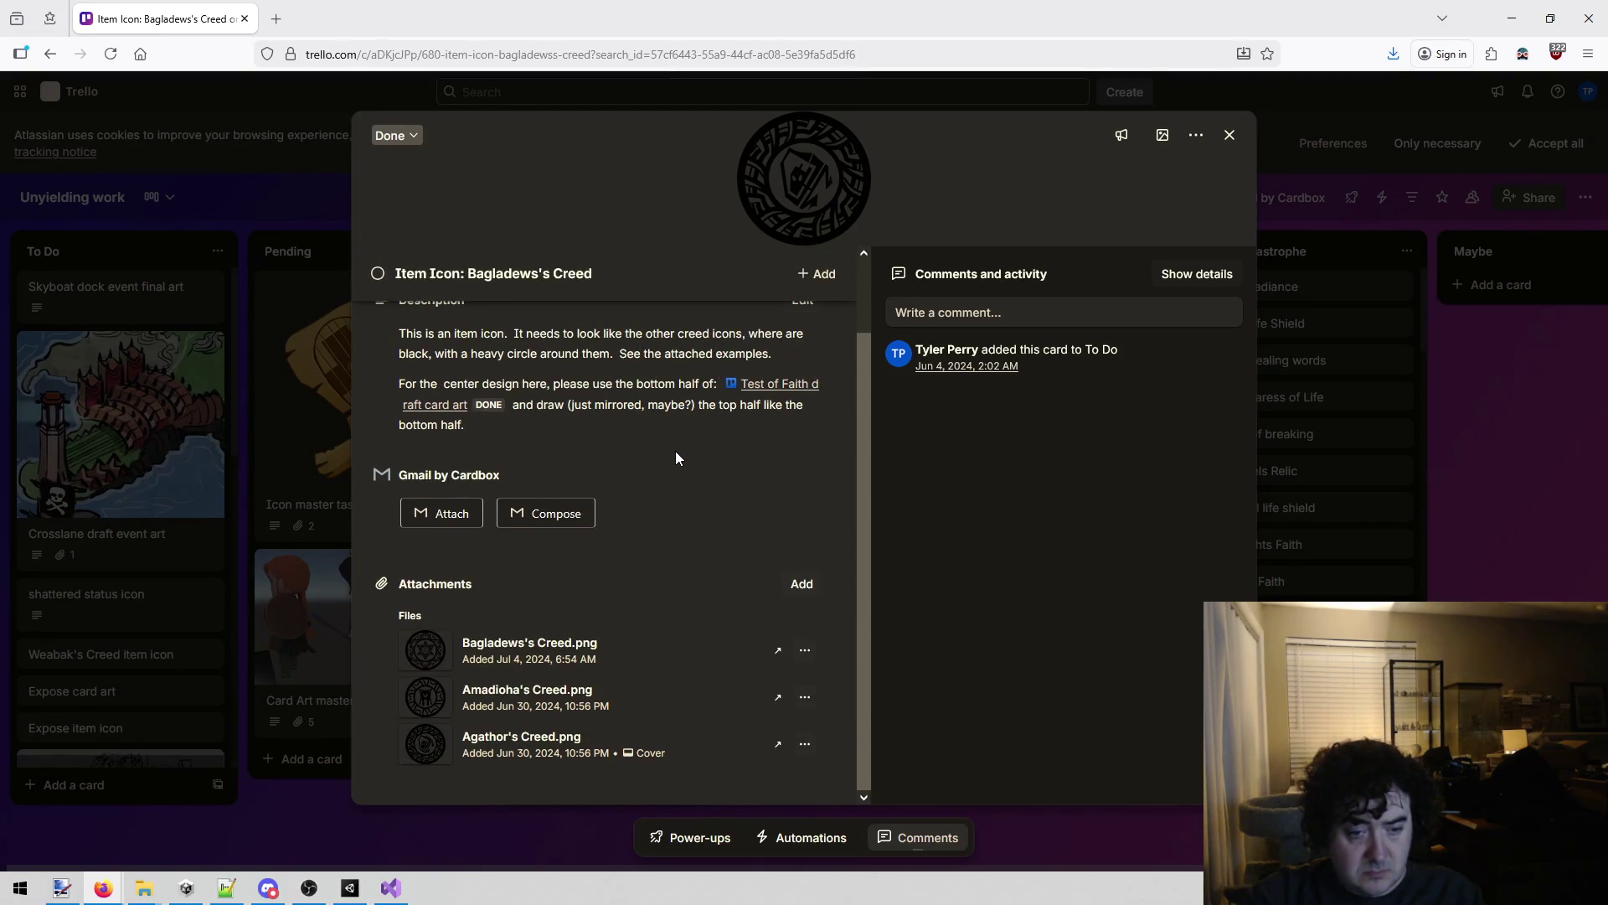
scroll(675, 451, up, 2)
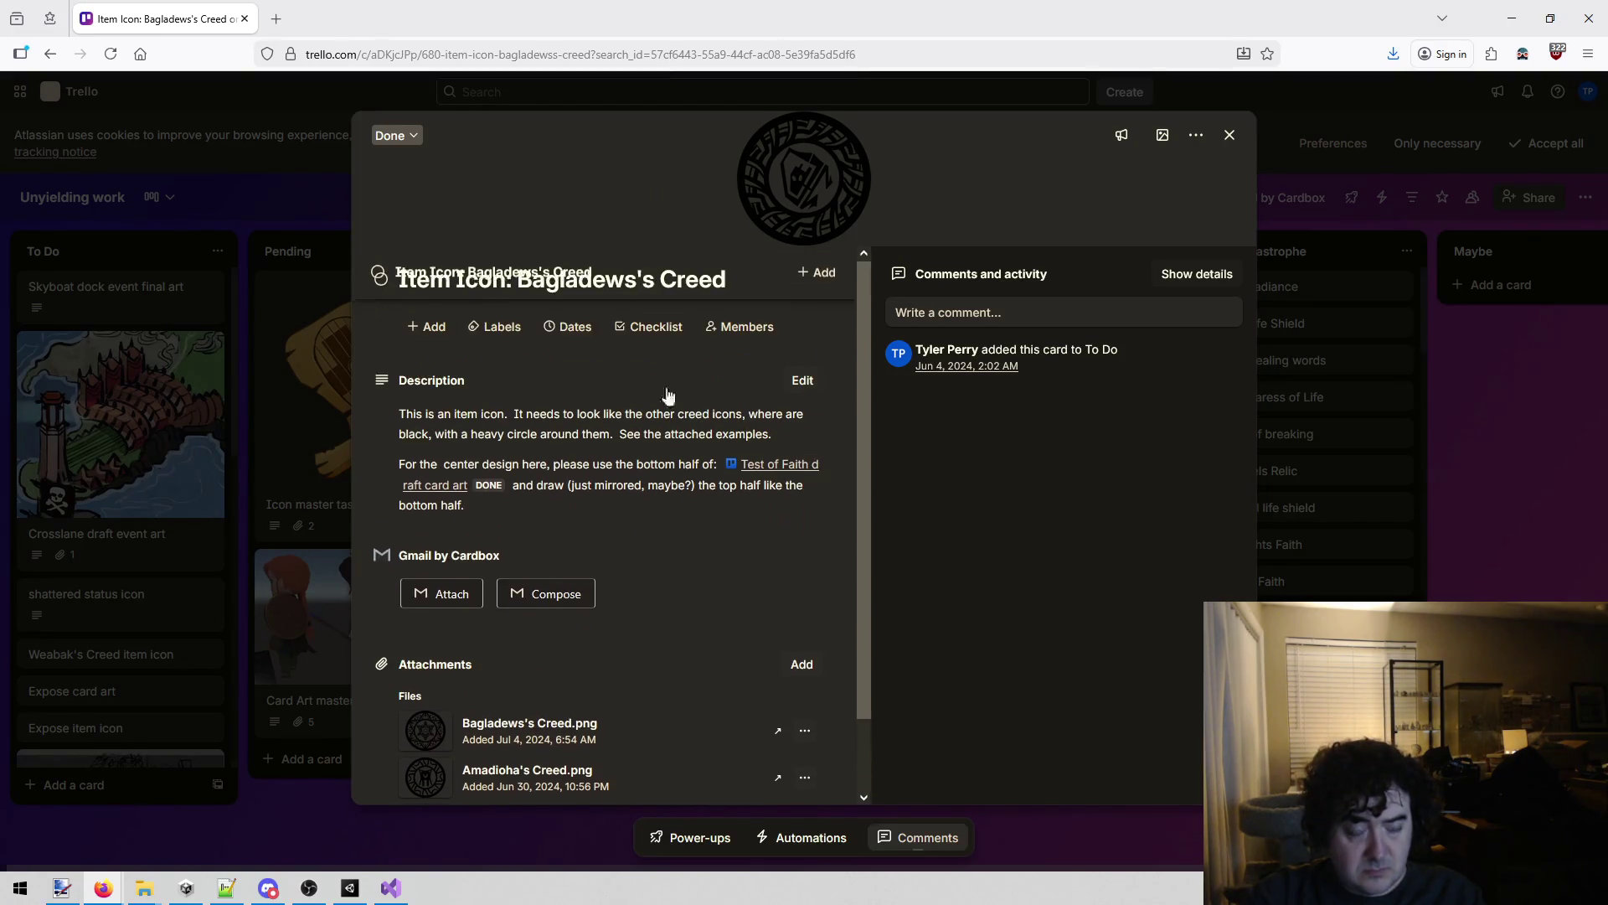
click(741, 40)
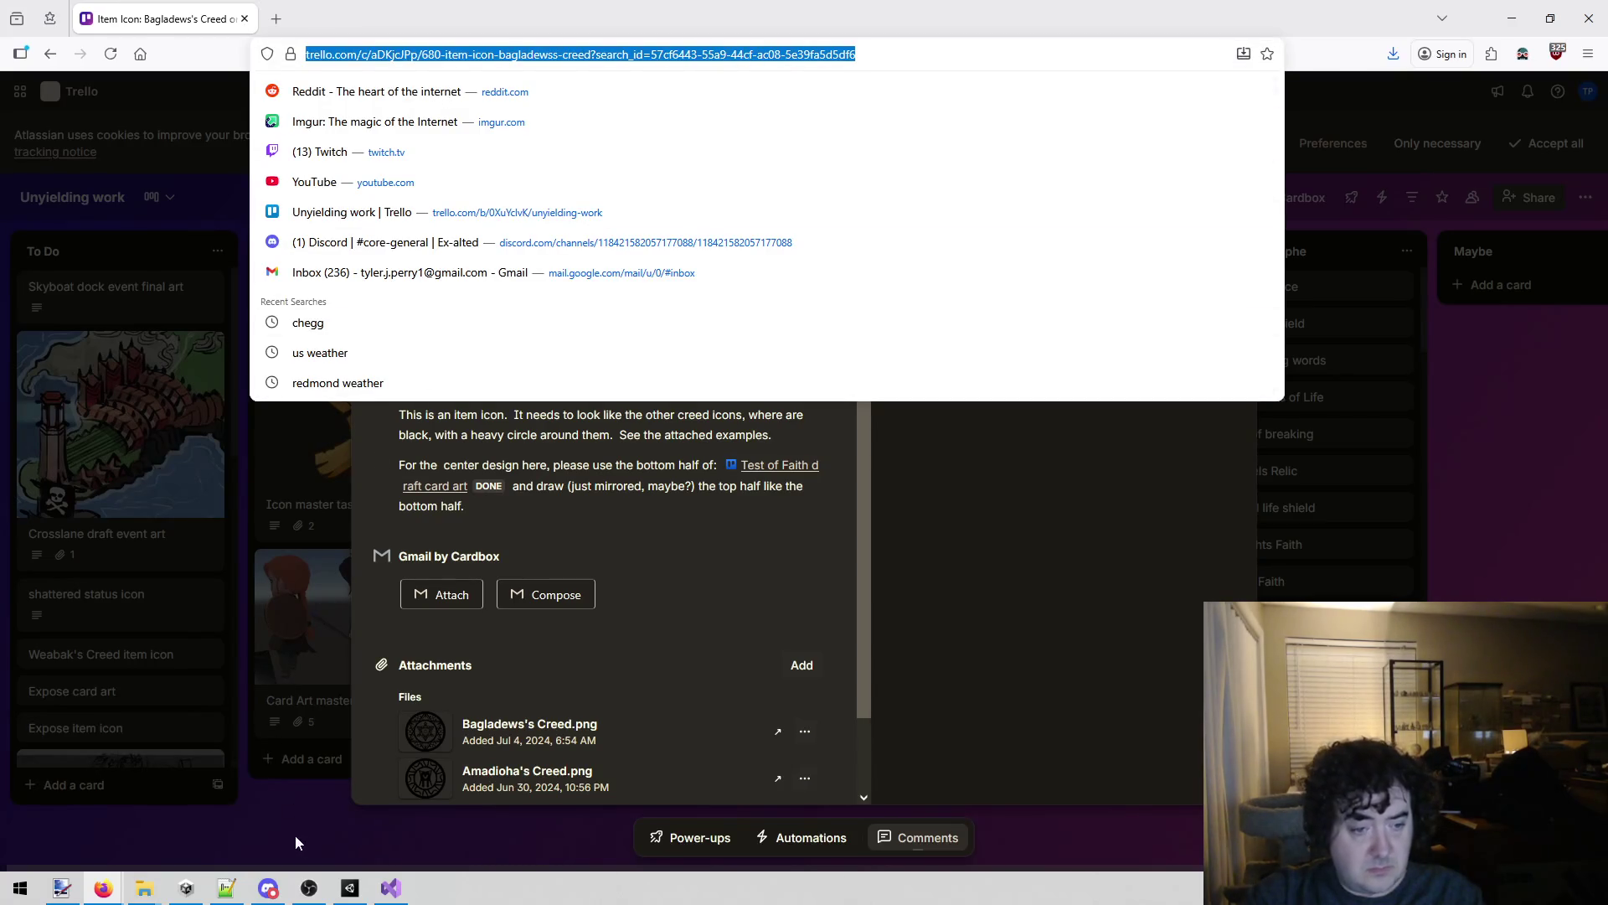
click(283, 823)
click(283, 822)
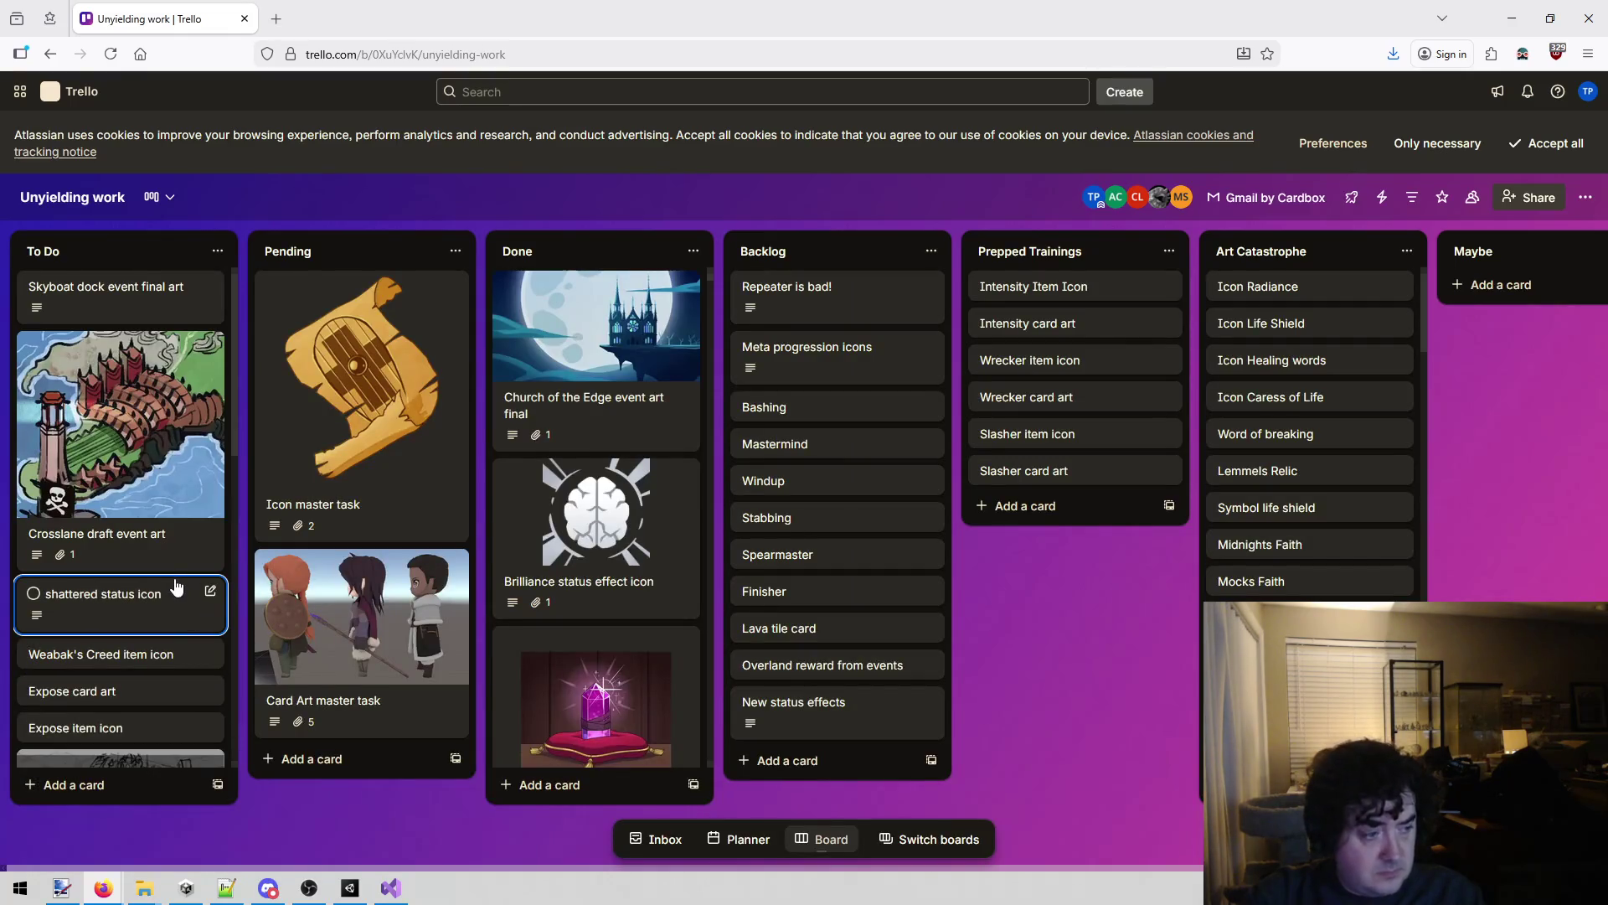